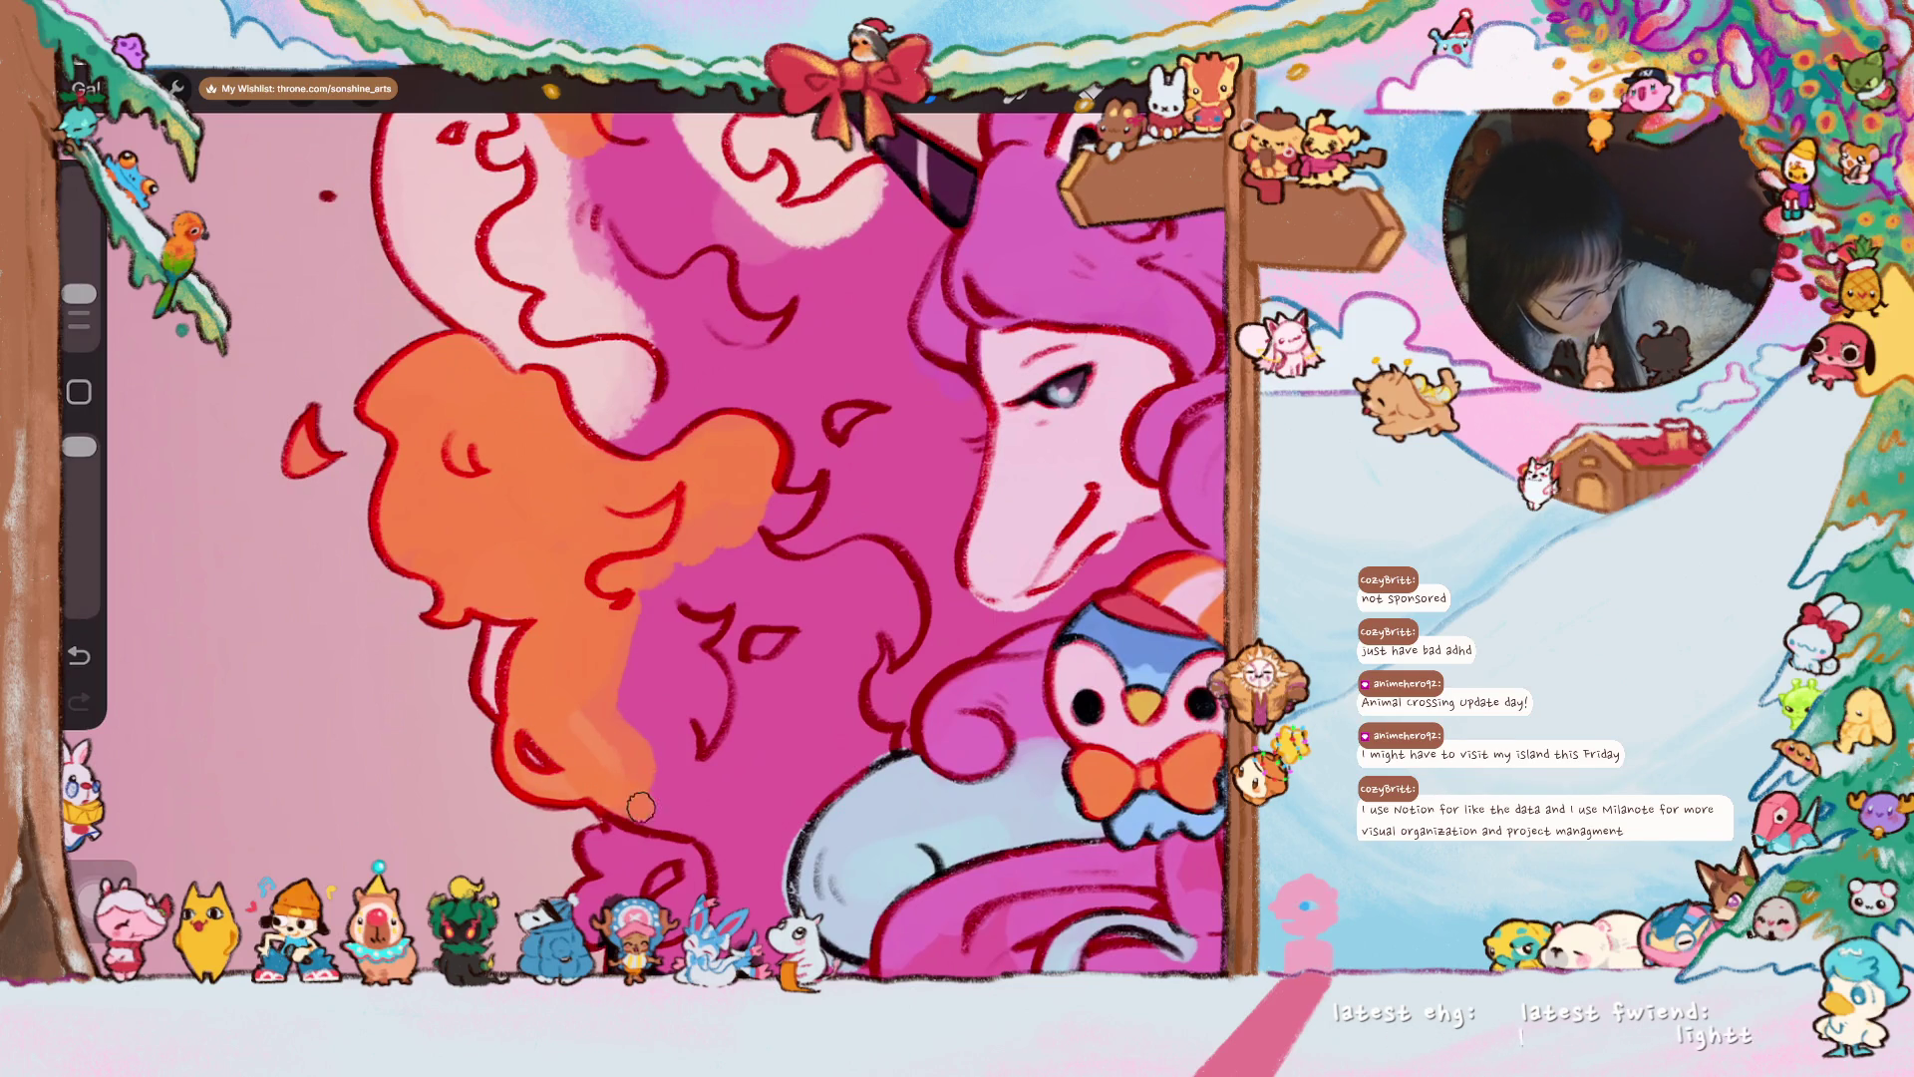
- Touch up the mane's orange edge and paint orange strokes into its magenta and pink strands
mouse_move(593, 664)
left_mouse_down()
mouse_move(567, 754)
mouse_move(603, 653)
mouse_move(596, 713)
mouse_move(627, 719)
mouse_move(630, 759)
mouse_move(648, 658)
mouse_move(694, 681)
mouse_move(668, 757)
mouse_move(650, 776)
mouse_move(626, 703)
mouse_move(600, 714)
mouse_move(641, 623)
mouse_move(674, 692)
left_mouse_up()
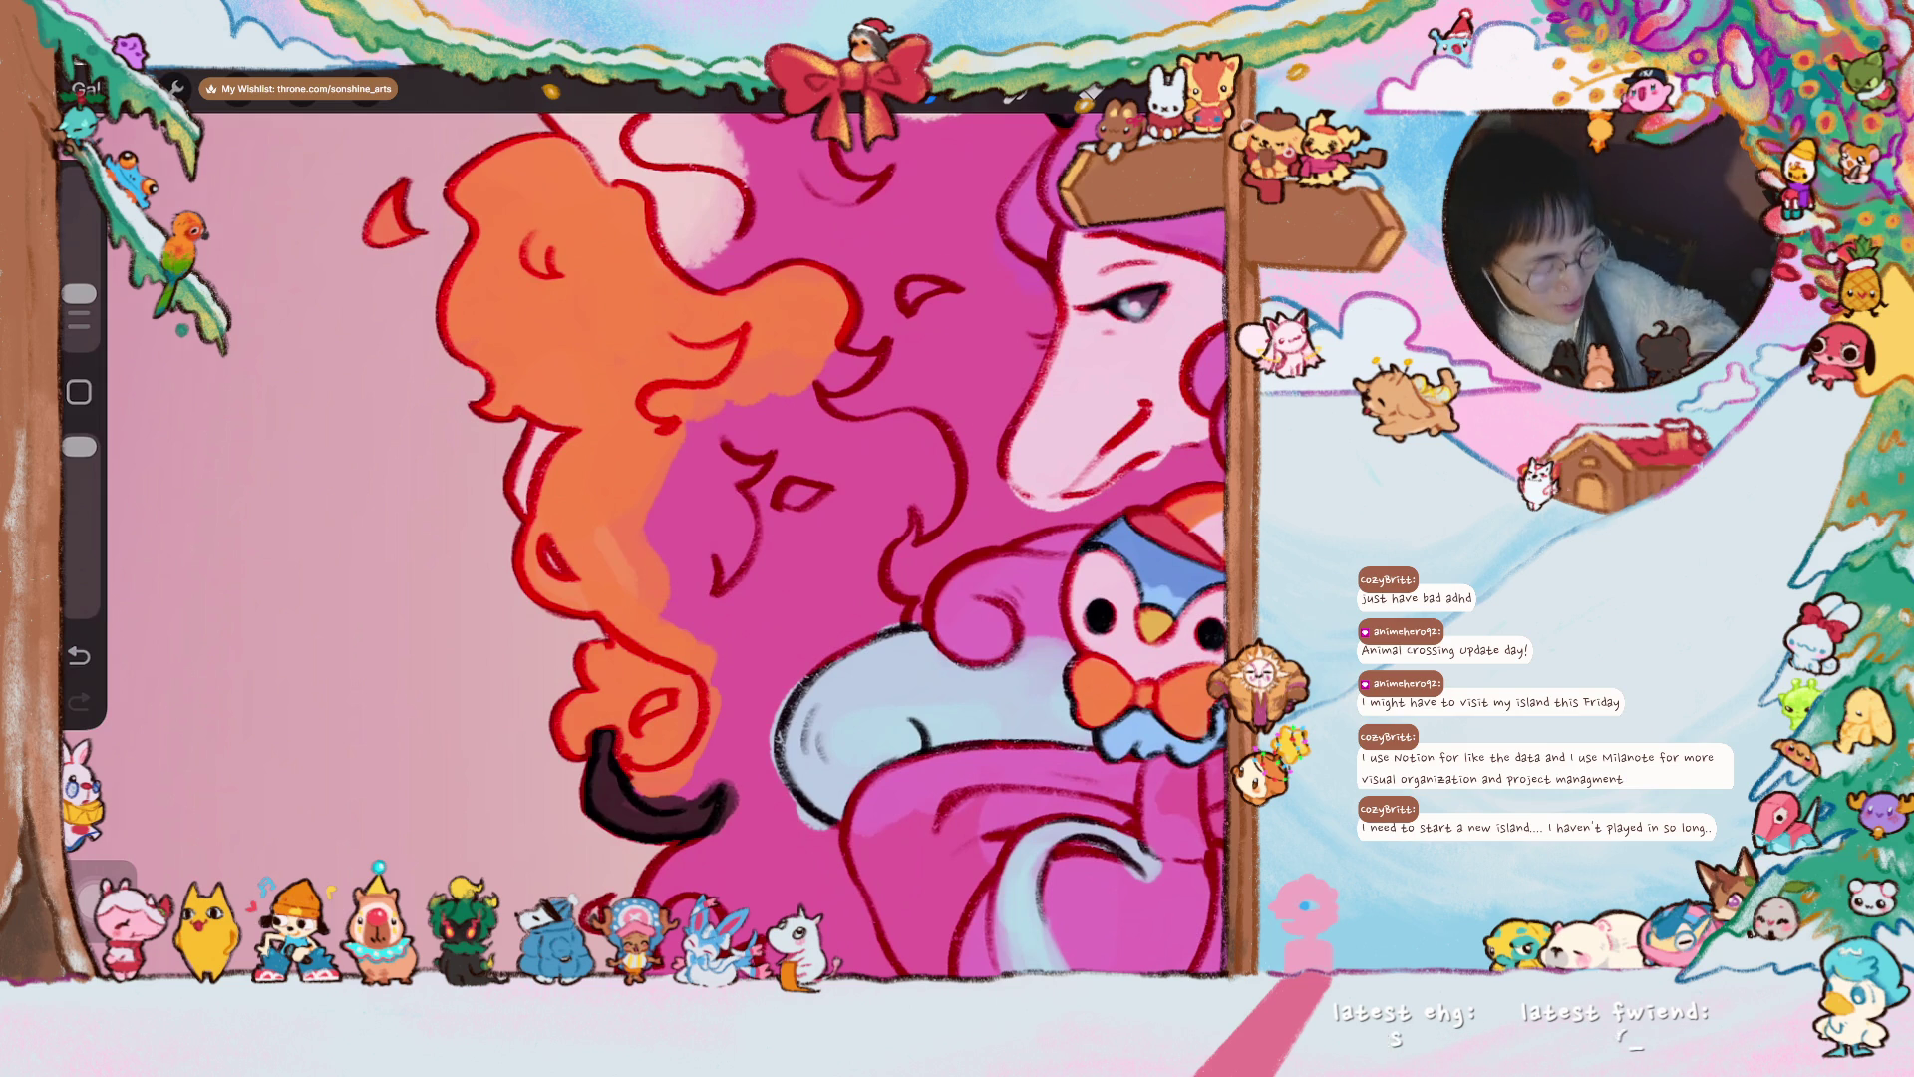
mouse_move(618, 558)
left_mouse_down()
mouse_move(598, 684)
mouse_move(573, 643)
left_mouse_up()
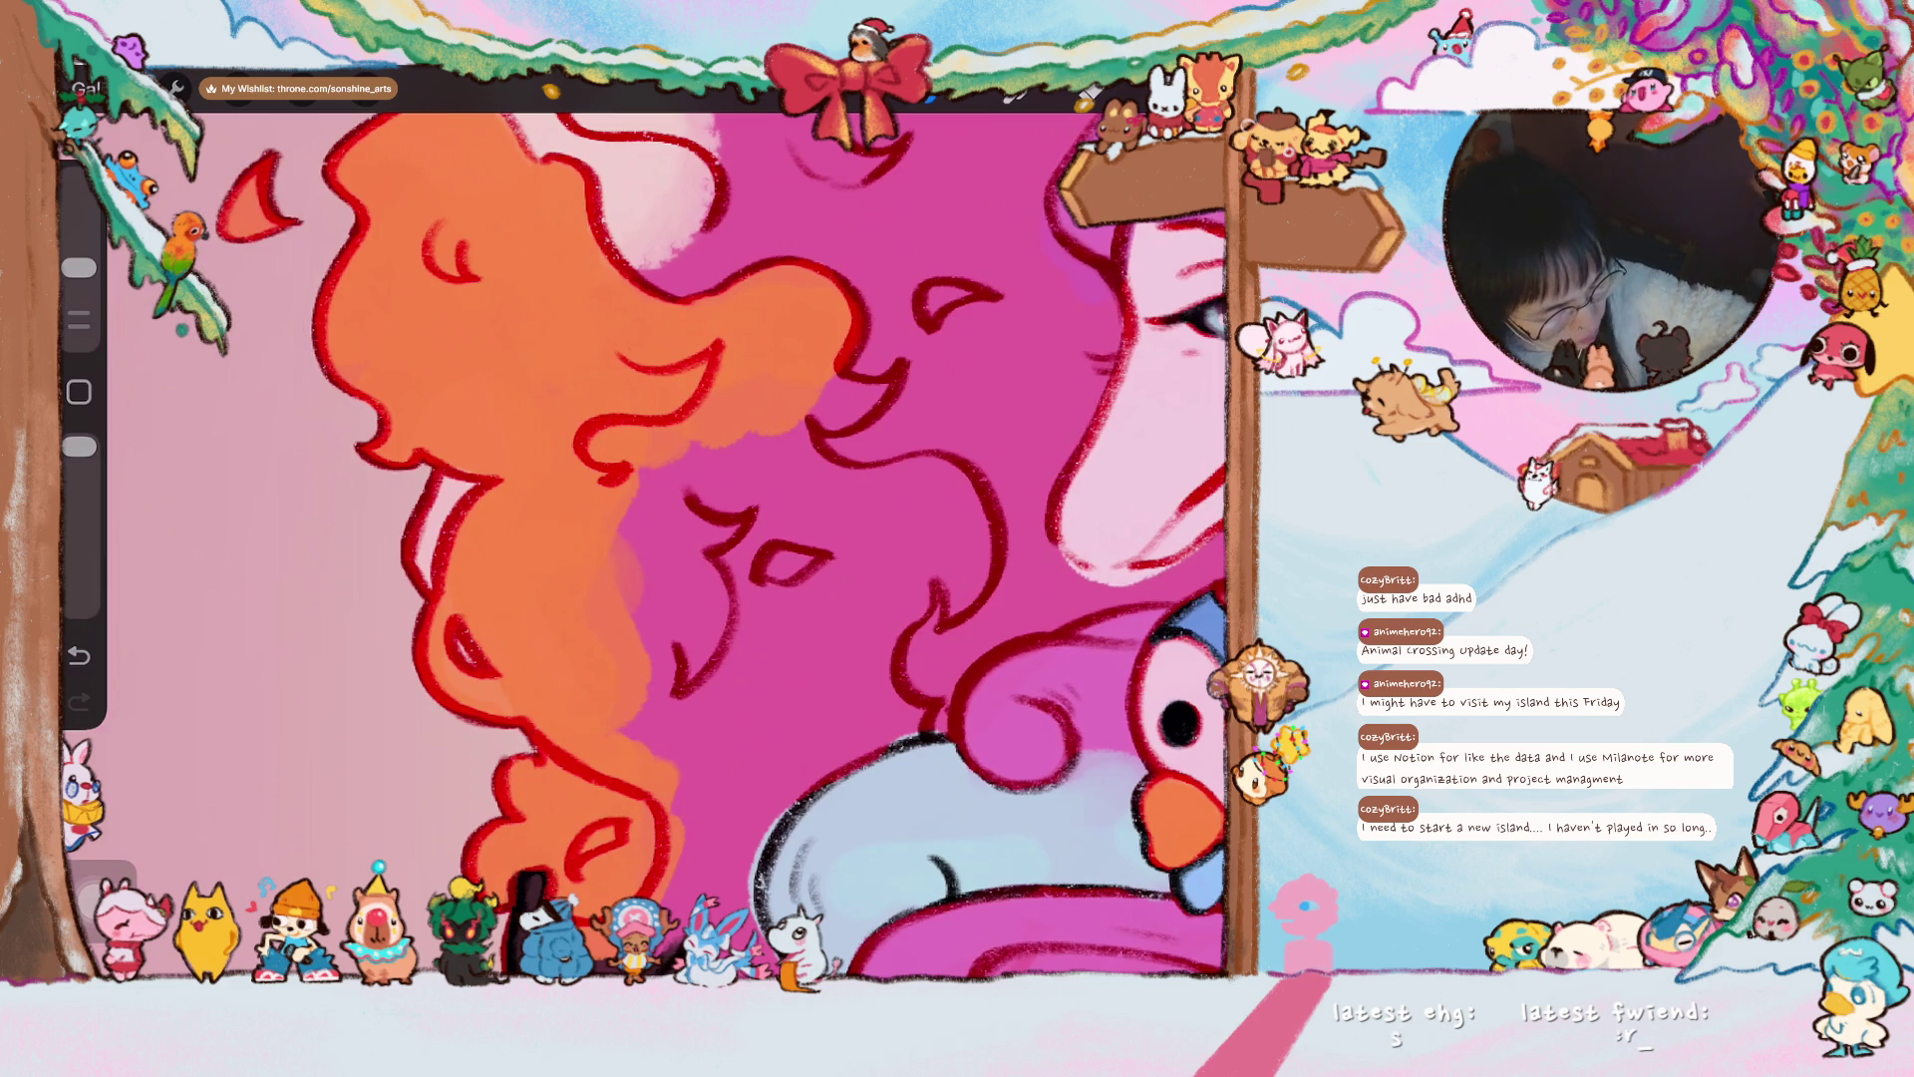
left_click_drag(79, 267, 79, 292)
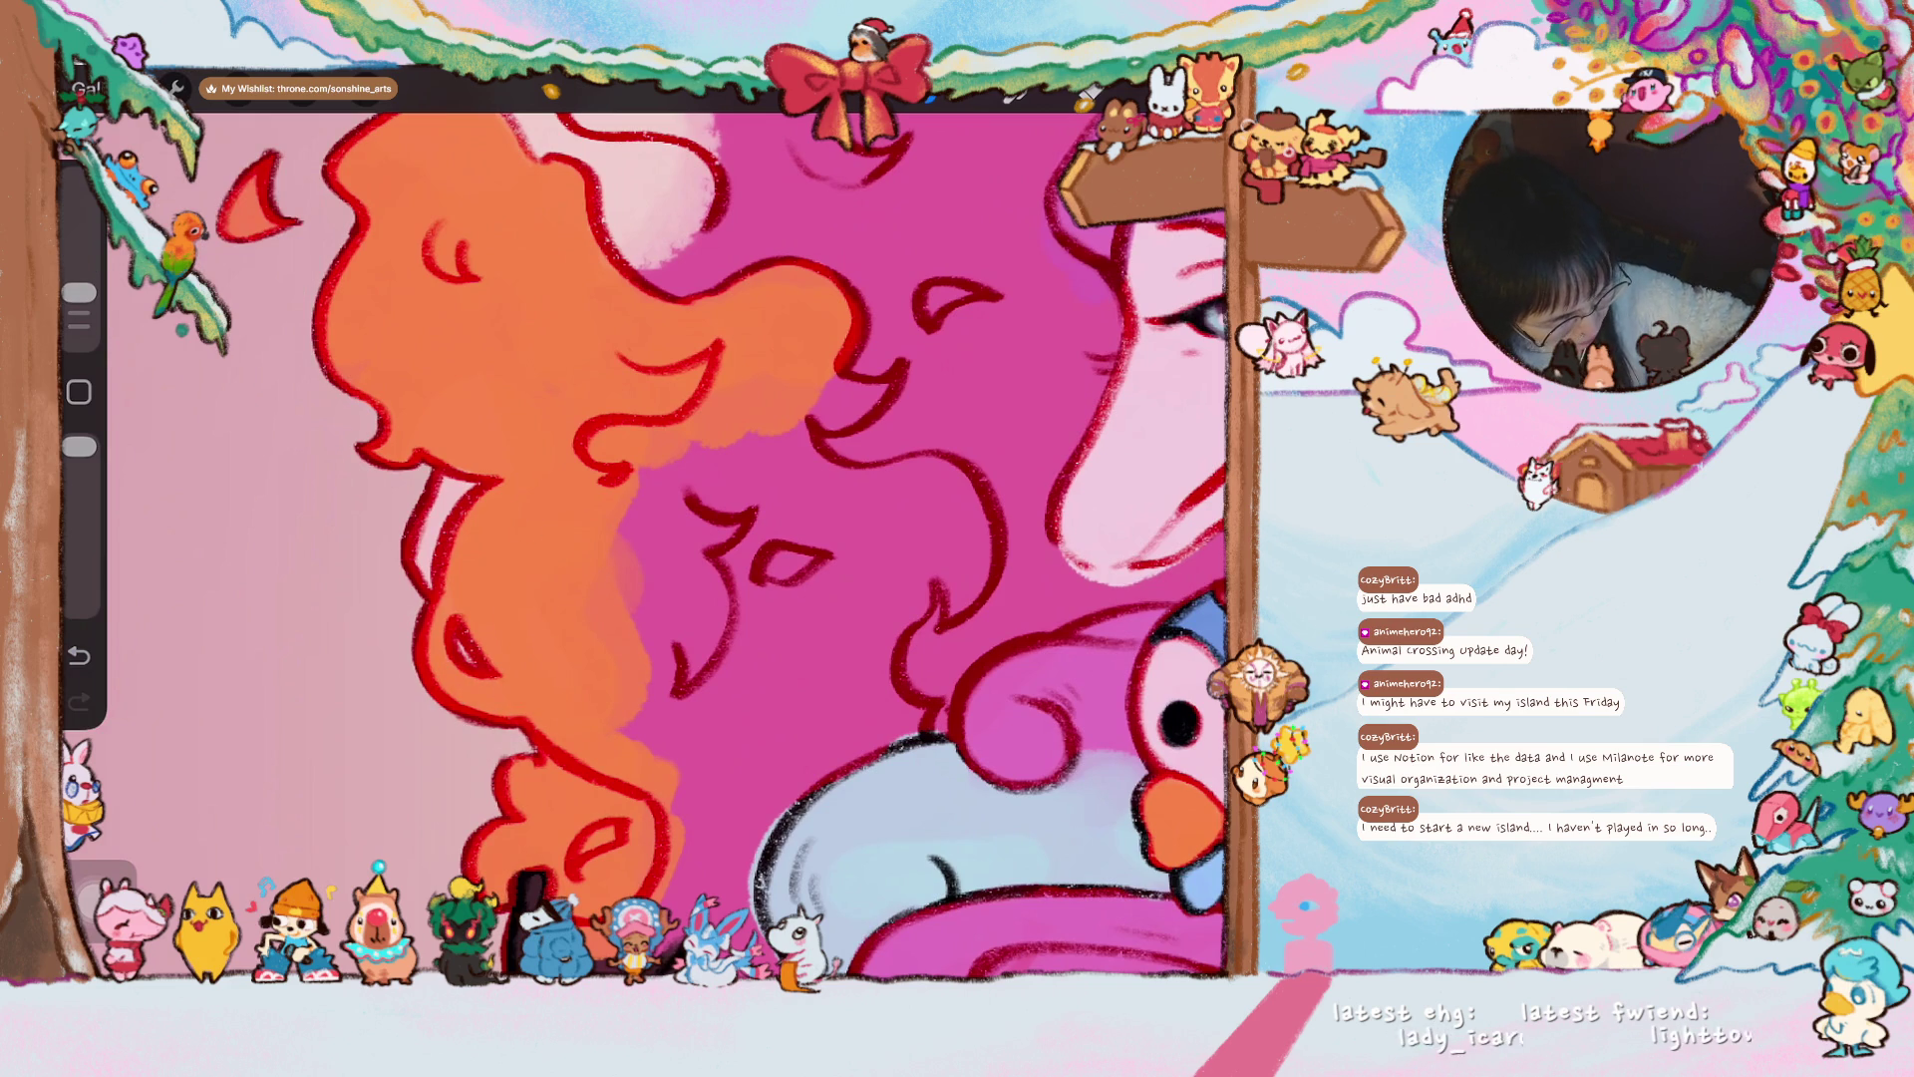
mouse_move(622, 715)
left_mouse_down()
mouse_move(662, 705)
mouse_move(680, 631)
left_mouse_up()
scroll(644, 546, "down", 5)
mouse_move(750, 488)
left_mouse_down()
mouse_move(758, 461)
mouse_move(725, 500)
left_mouse_up()
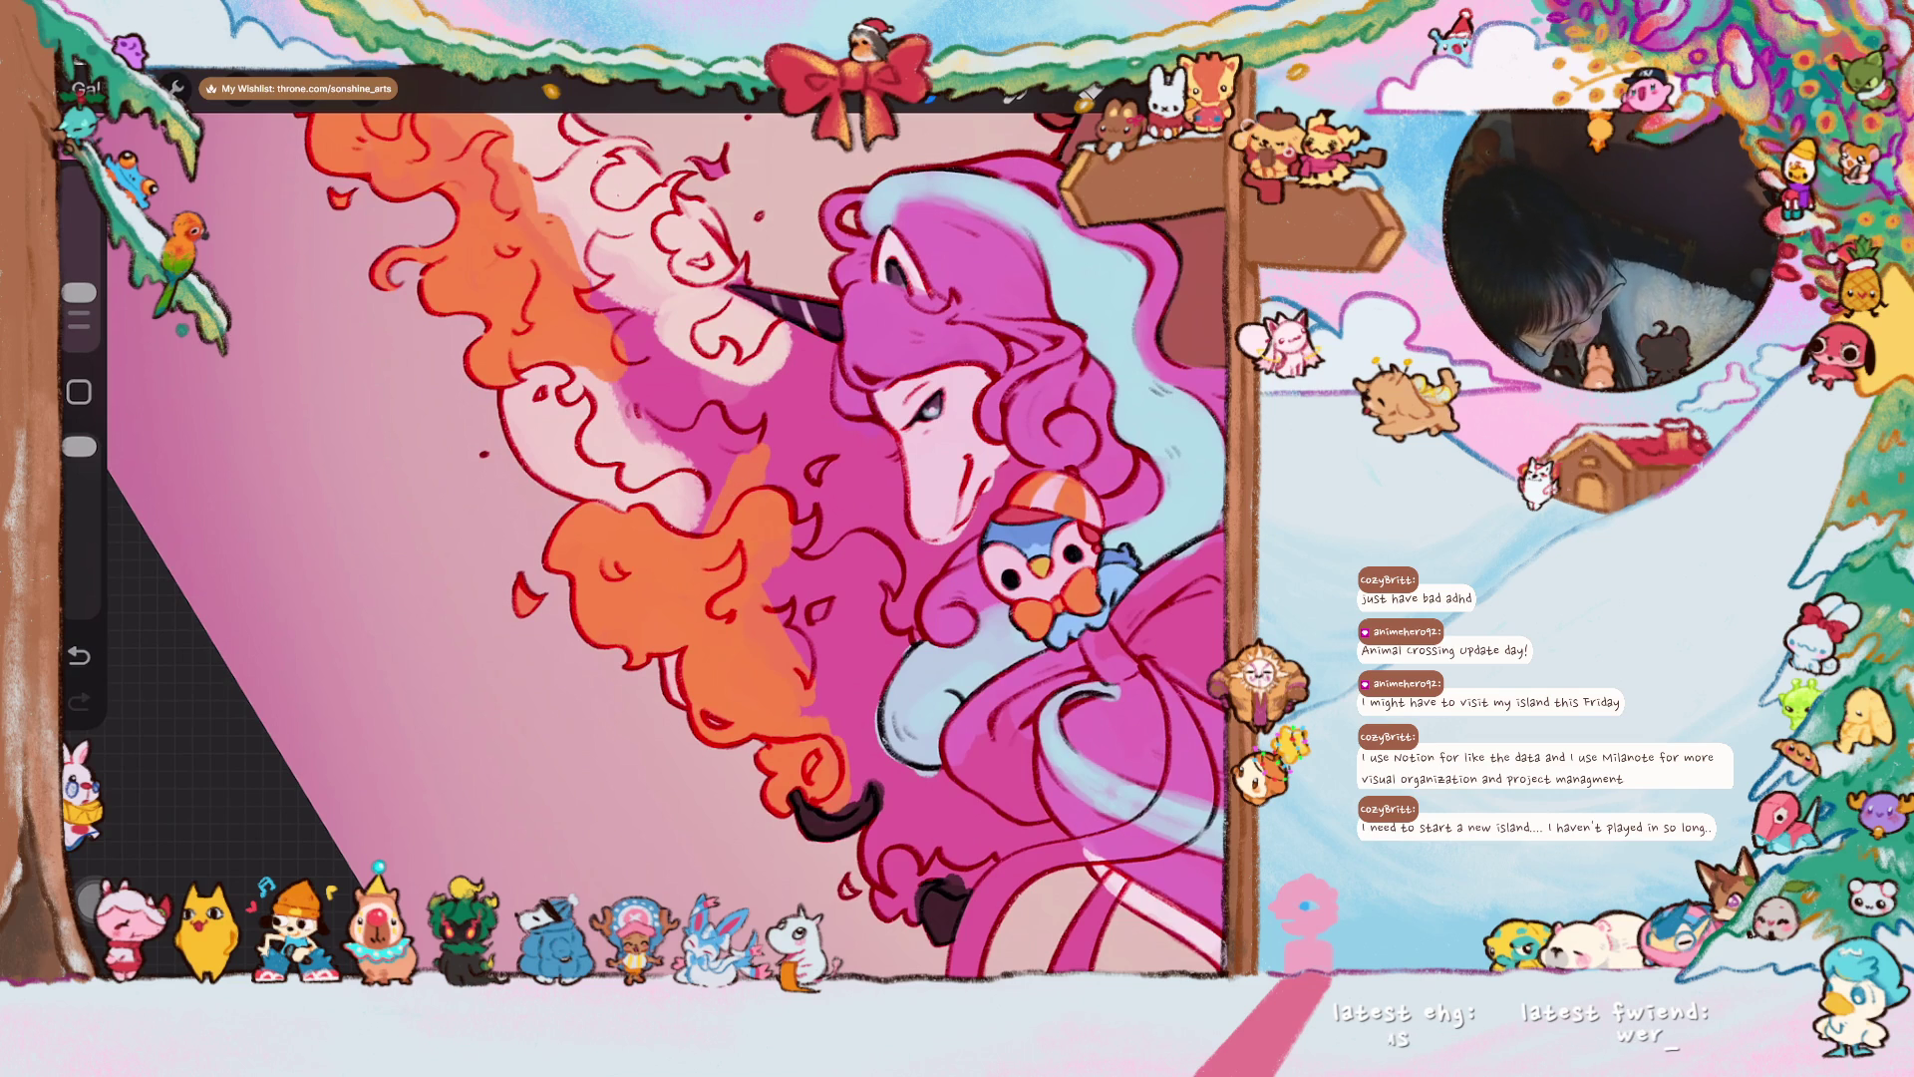
- Enlarge the brush and sweep orange shading up the mane beside the horn
scroll(643, 536, "down", 5)
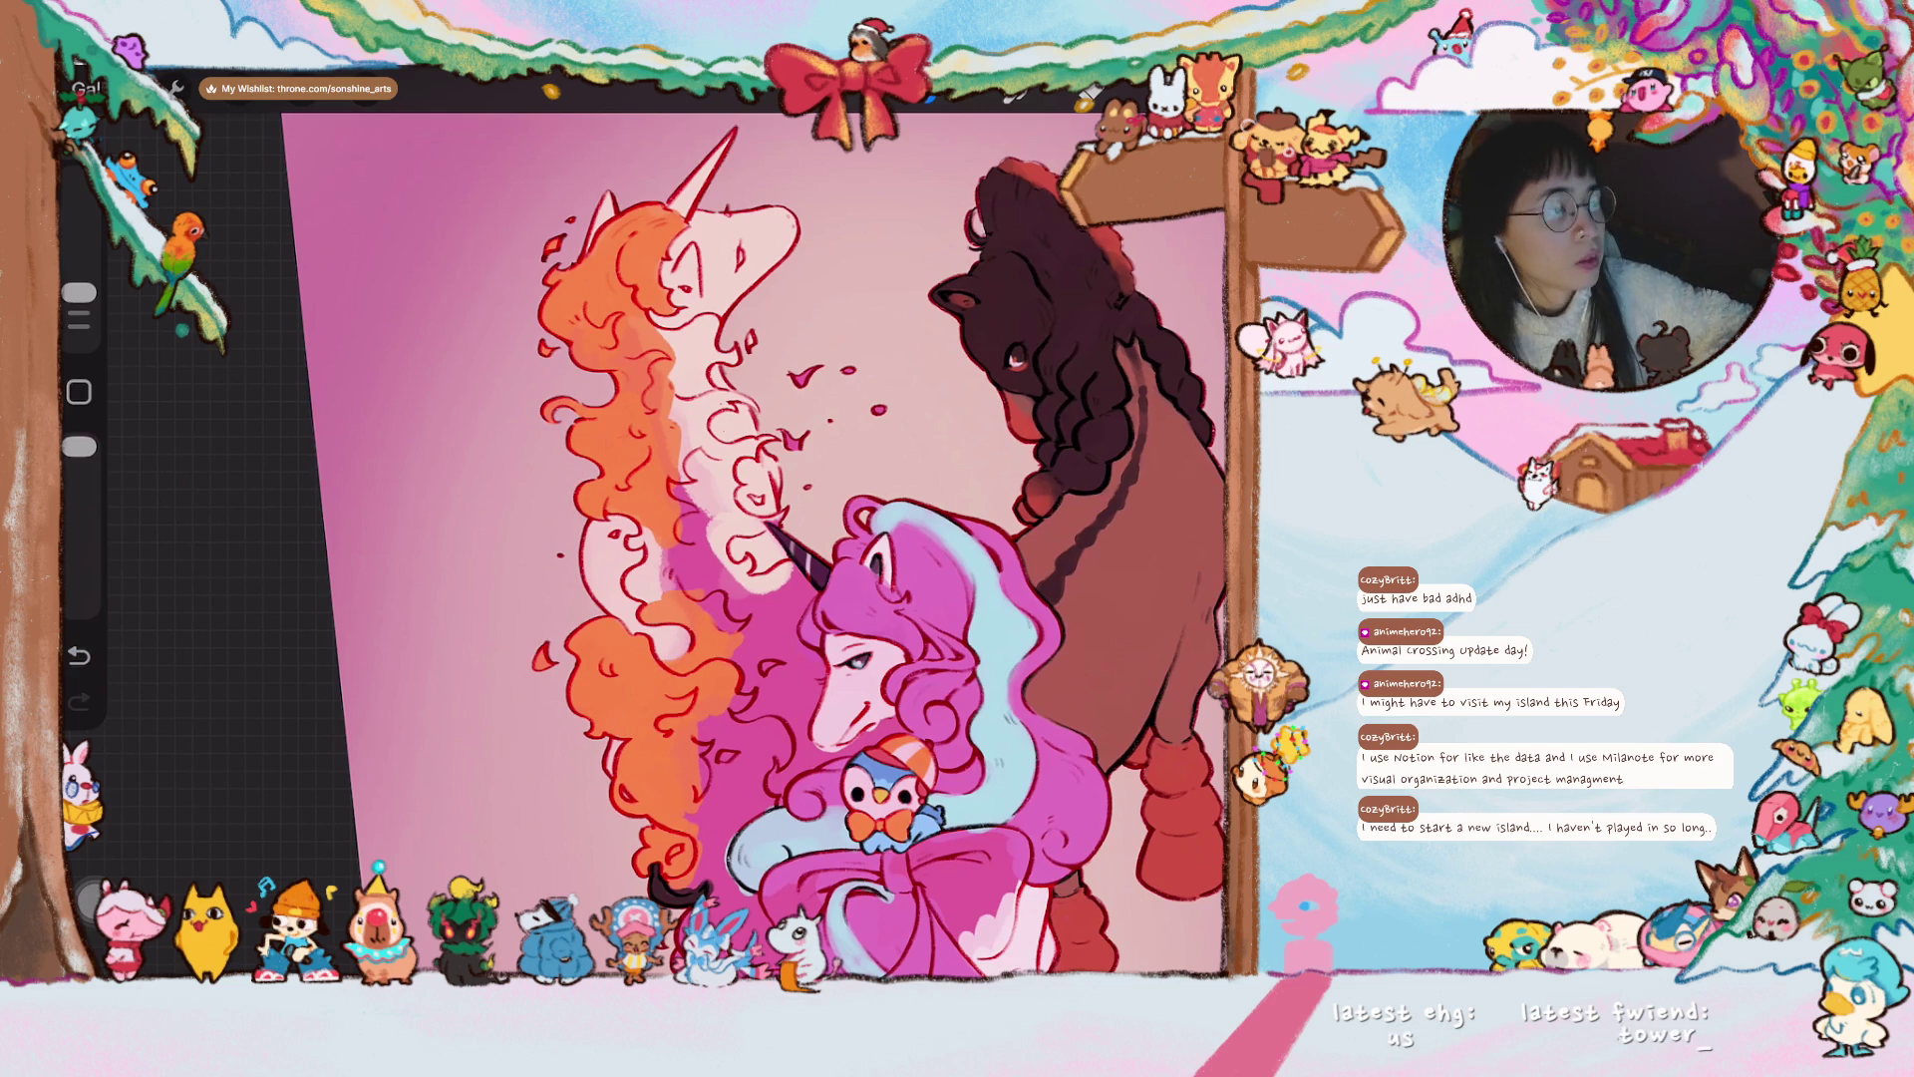
left_click_drag(79, 292, 78, 282)
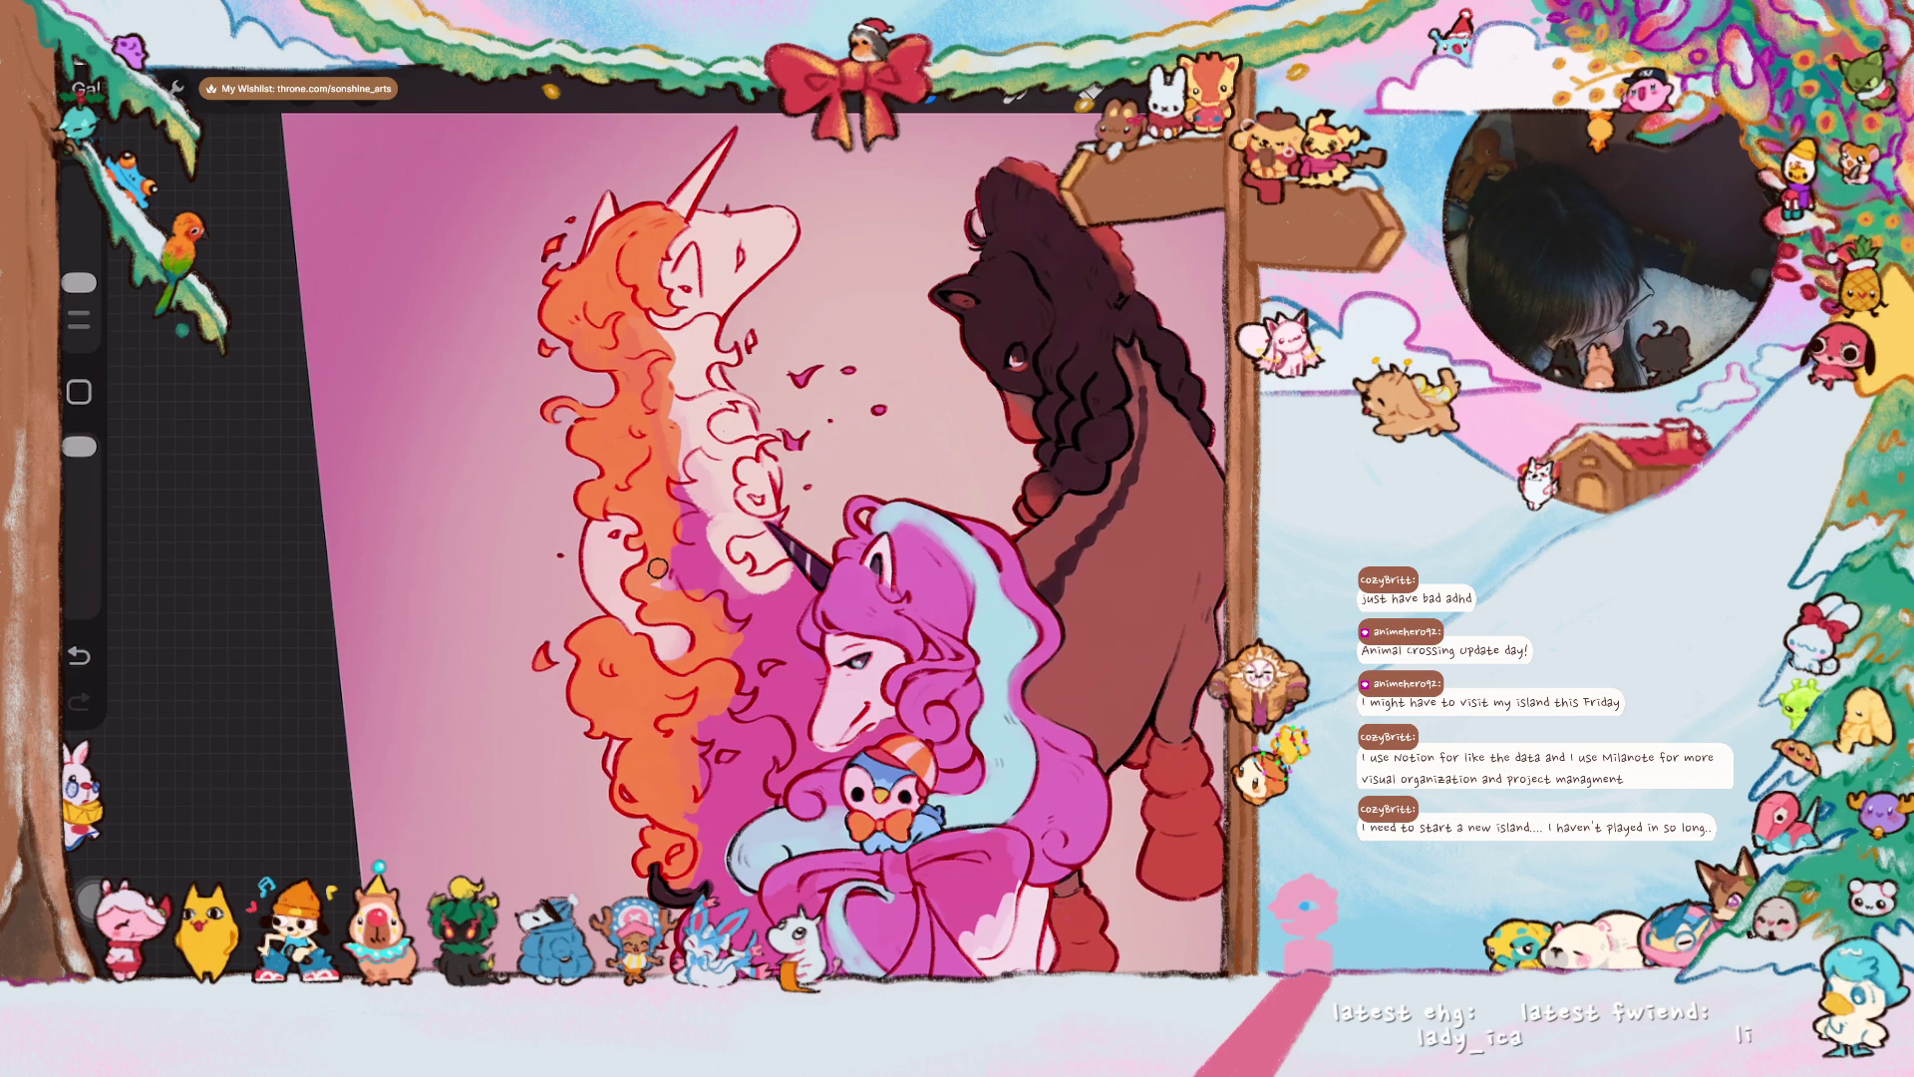
mouse_move(670, 543)
left_mouse_down()
mouse_move(698, 499)
mouse_move(688, 459)
mouse_move(708, 508)
left_mouse_up()
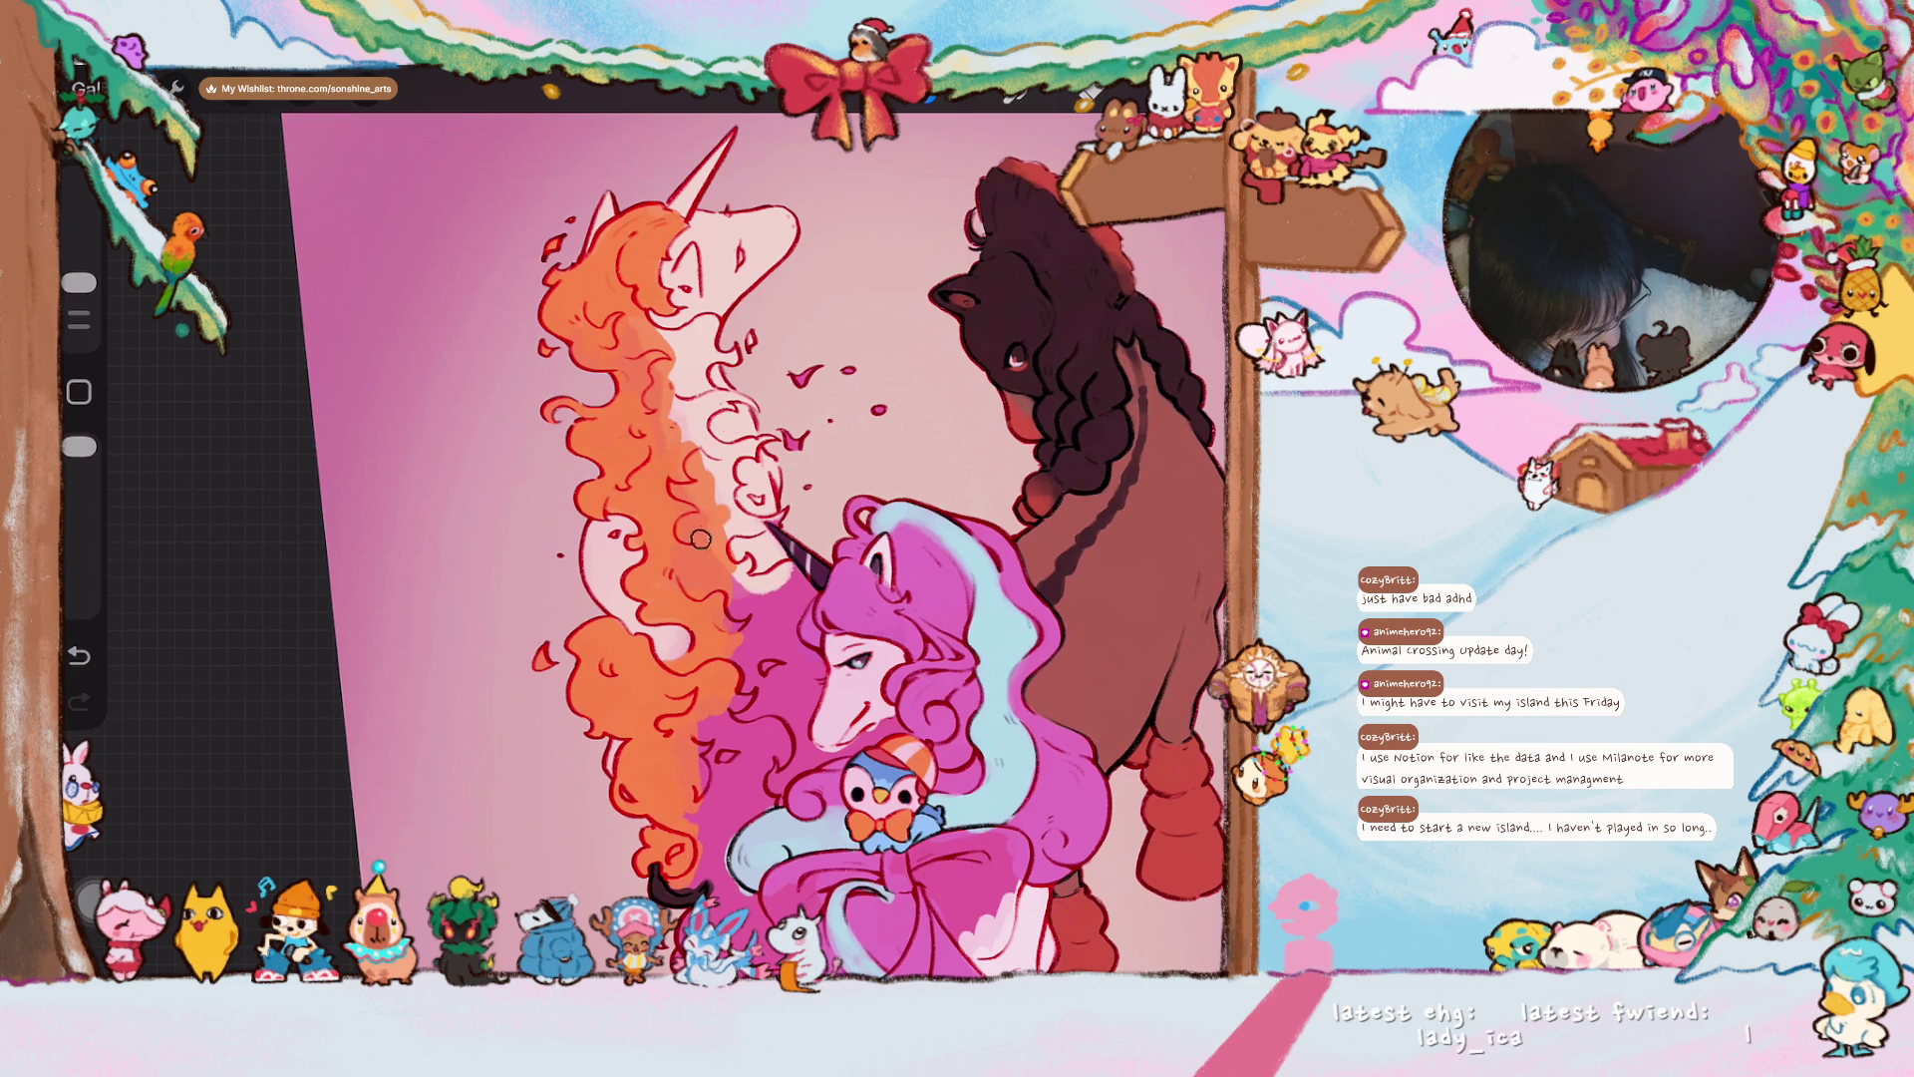
scroll(773, 478, "up", 2)
scroll(701, 517, "up", 5)
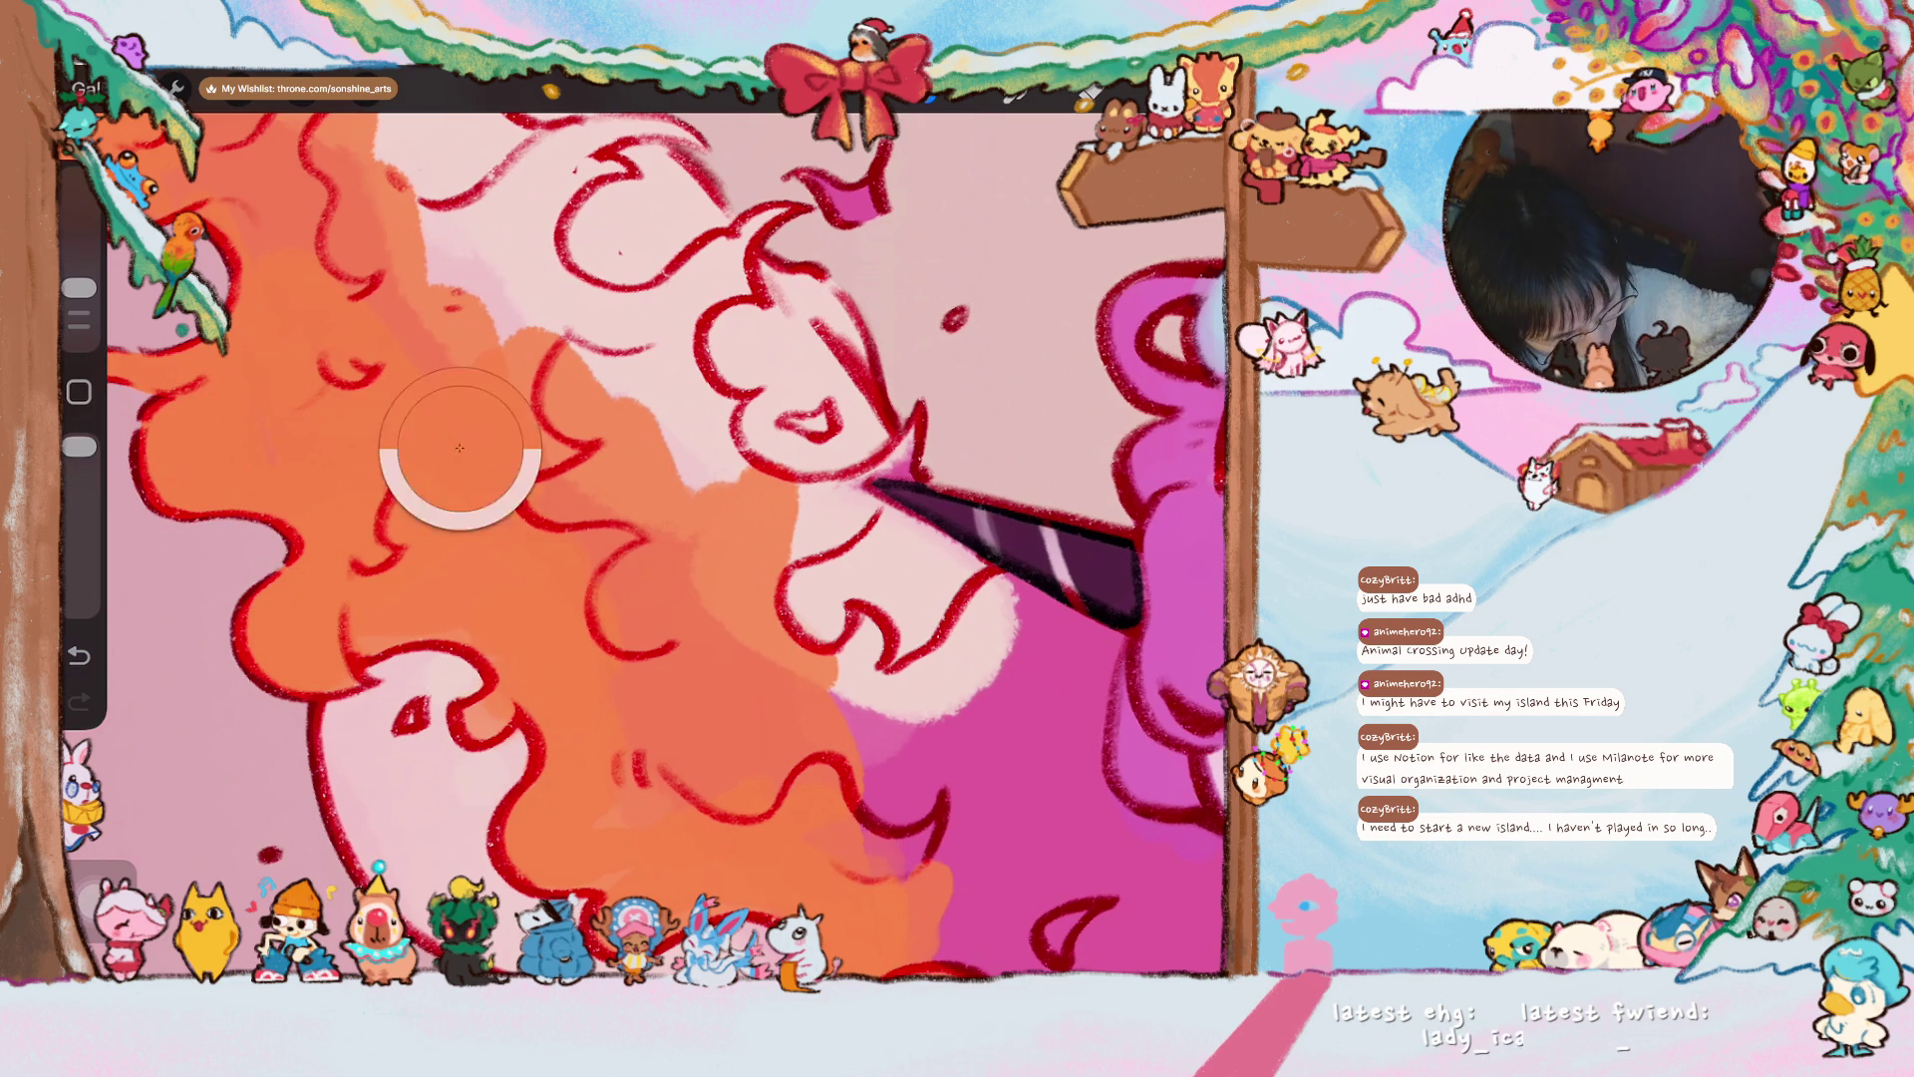
- Rotate the canvas and brush orange up into the pale hair and pink gaps between curls
scroll(691, 546, "down", 2)
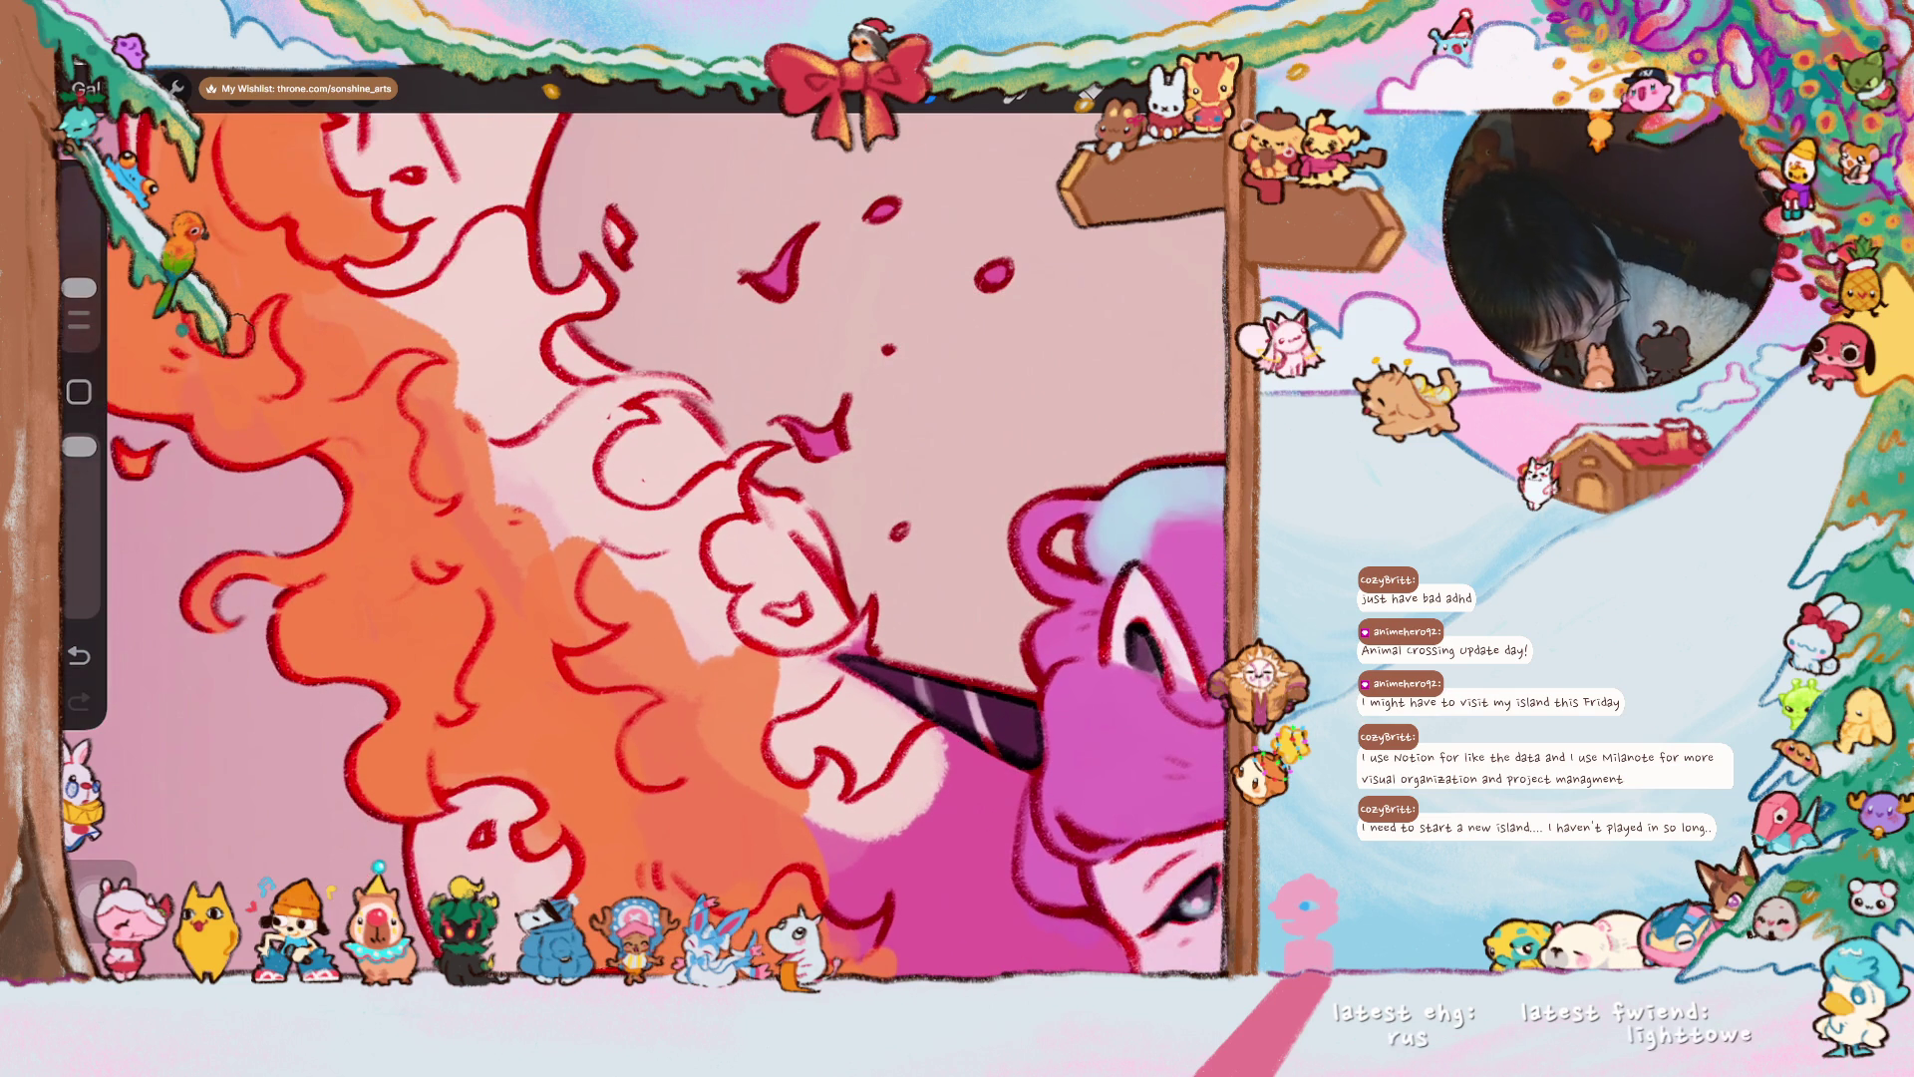
mouse_move(698, 299)
left_mouse_down()
mouse_move(449, 648)
mouse_move(349, 449)
left_mouse_up()
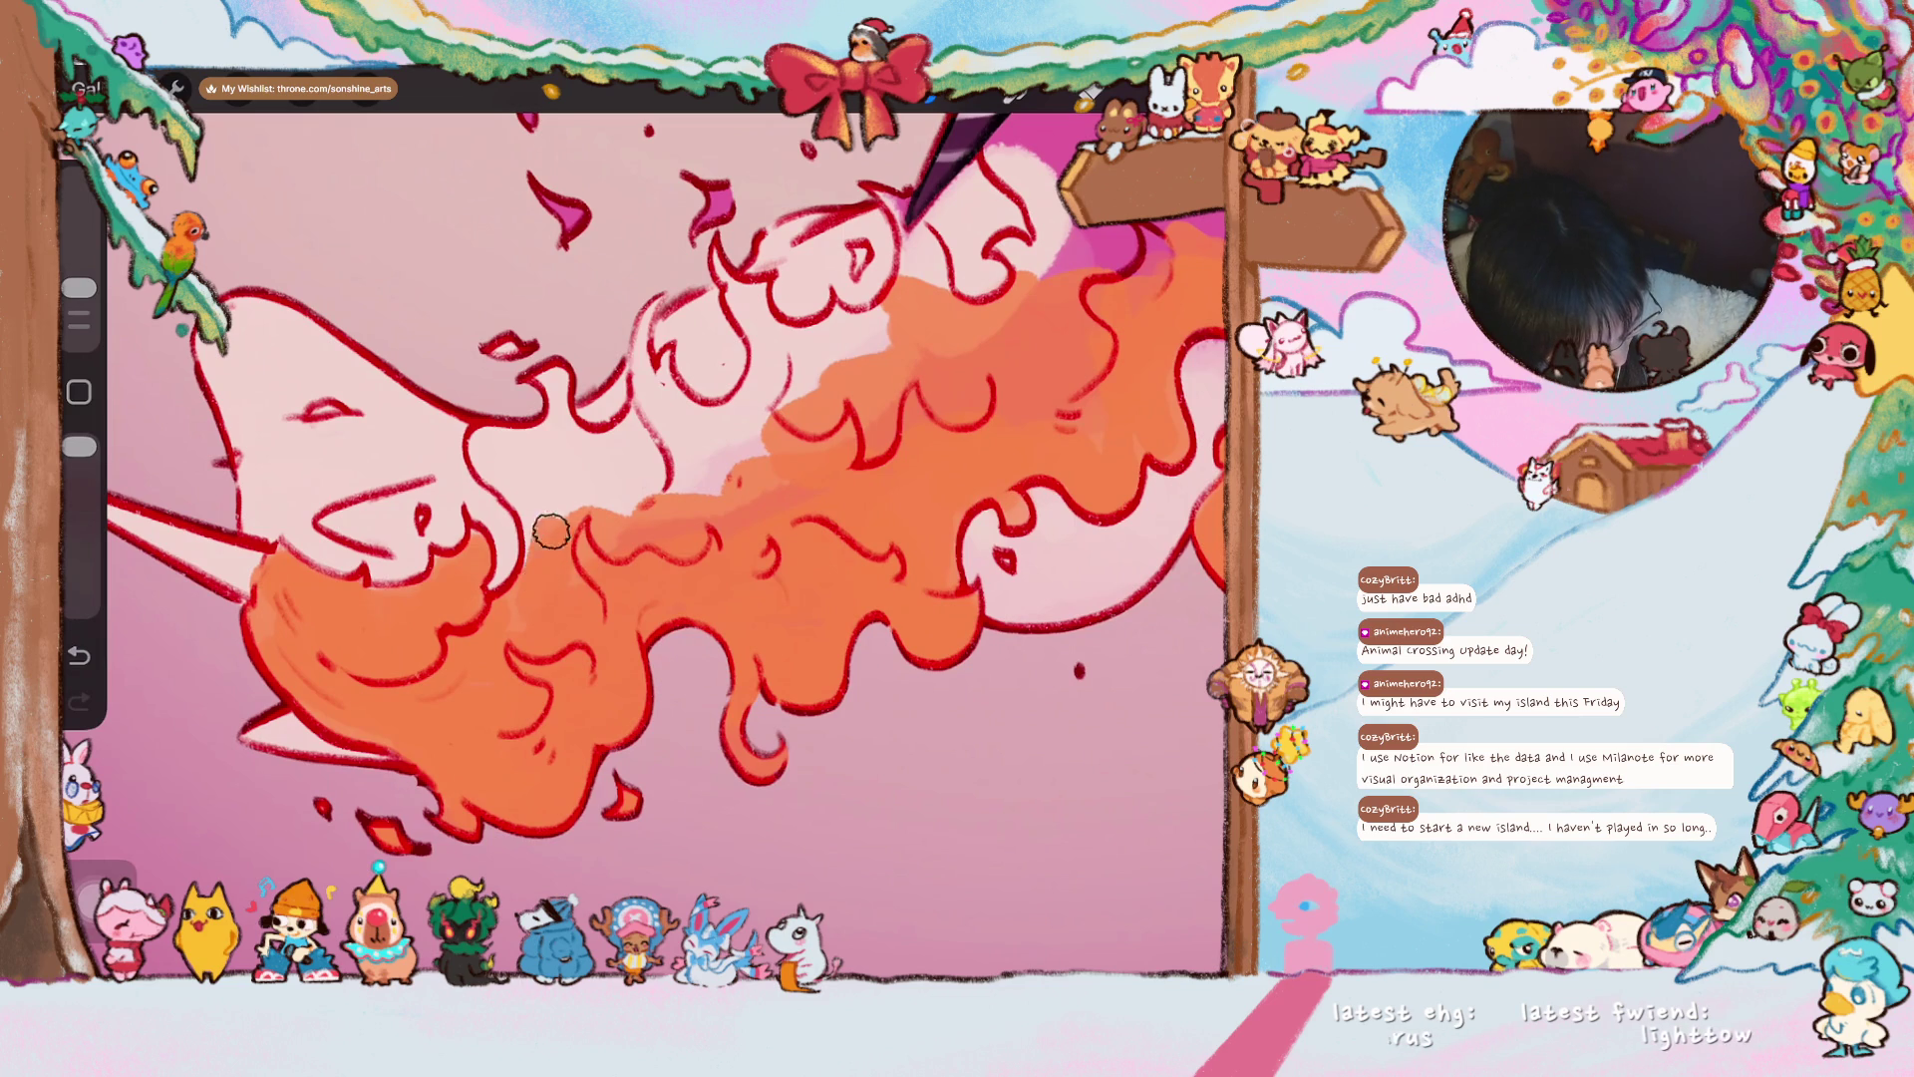
mouse_move(528, 492)
left_mouse_down()
mouse_move(481, 450)
mouse_move(563, 488)
mouse_move(551, 354)
left_mouse_up()
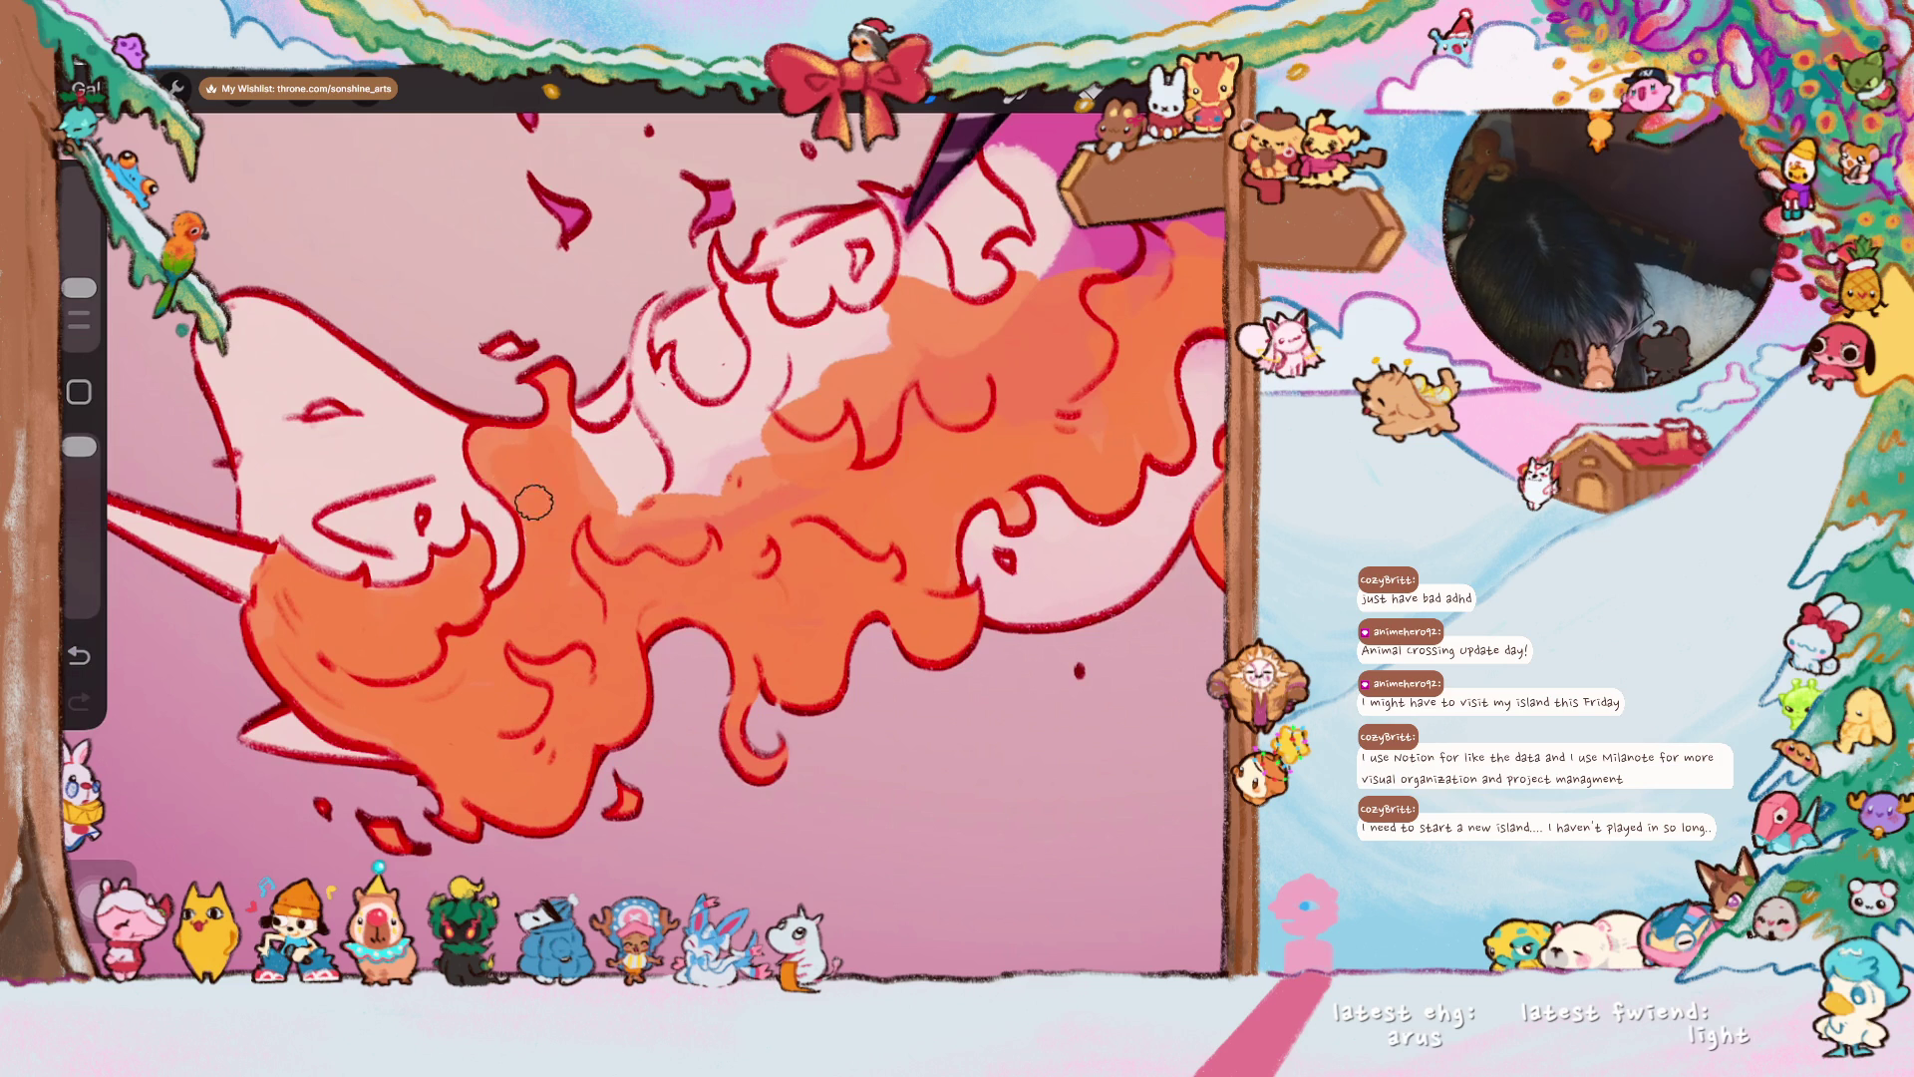
mouse_move(583, 485)
left_mouse_down()
mouse_move(573, 444)
mouse_move(628, 454)
mouse_move(648, 407)
mouse_move(608, 484)
mouse_move(625, 506)
mouse_move(729, 452)
mouse_move(787, 349)
mouse_move(812, 339)
mouse_move(827, 359)
left_mouse_up()
scroll(666, 496, "up", 1)
scroll(666, 539, "down", 5)
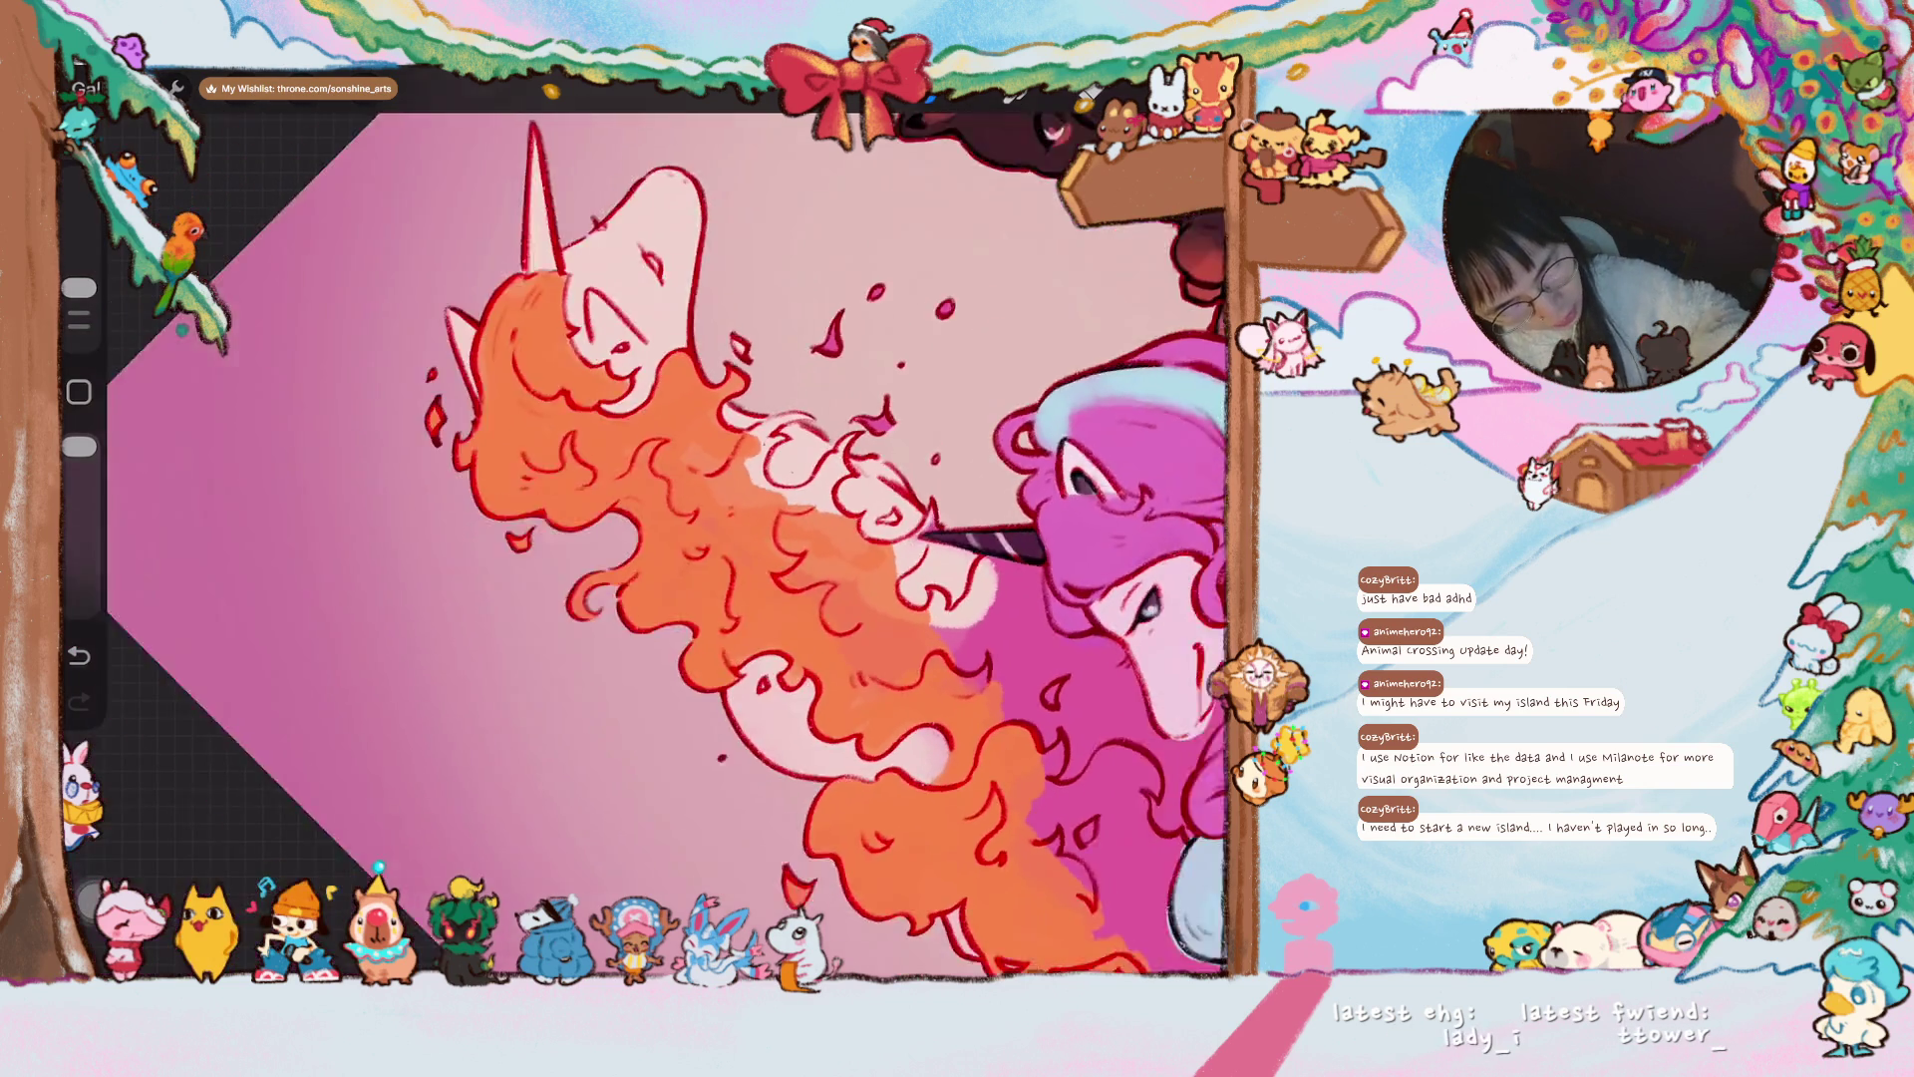
- Fill the magenta gaps in the lower hair curl with orange
scroll(698, 548, "up", 5)
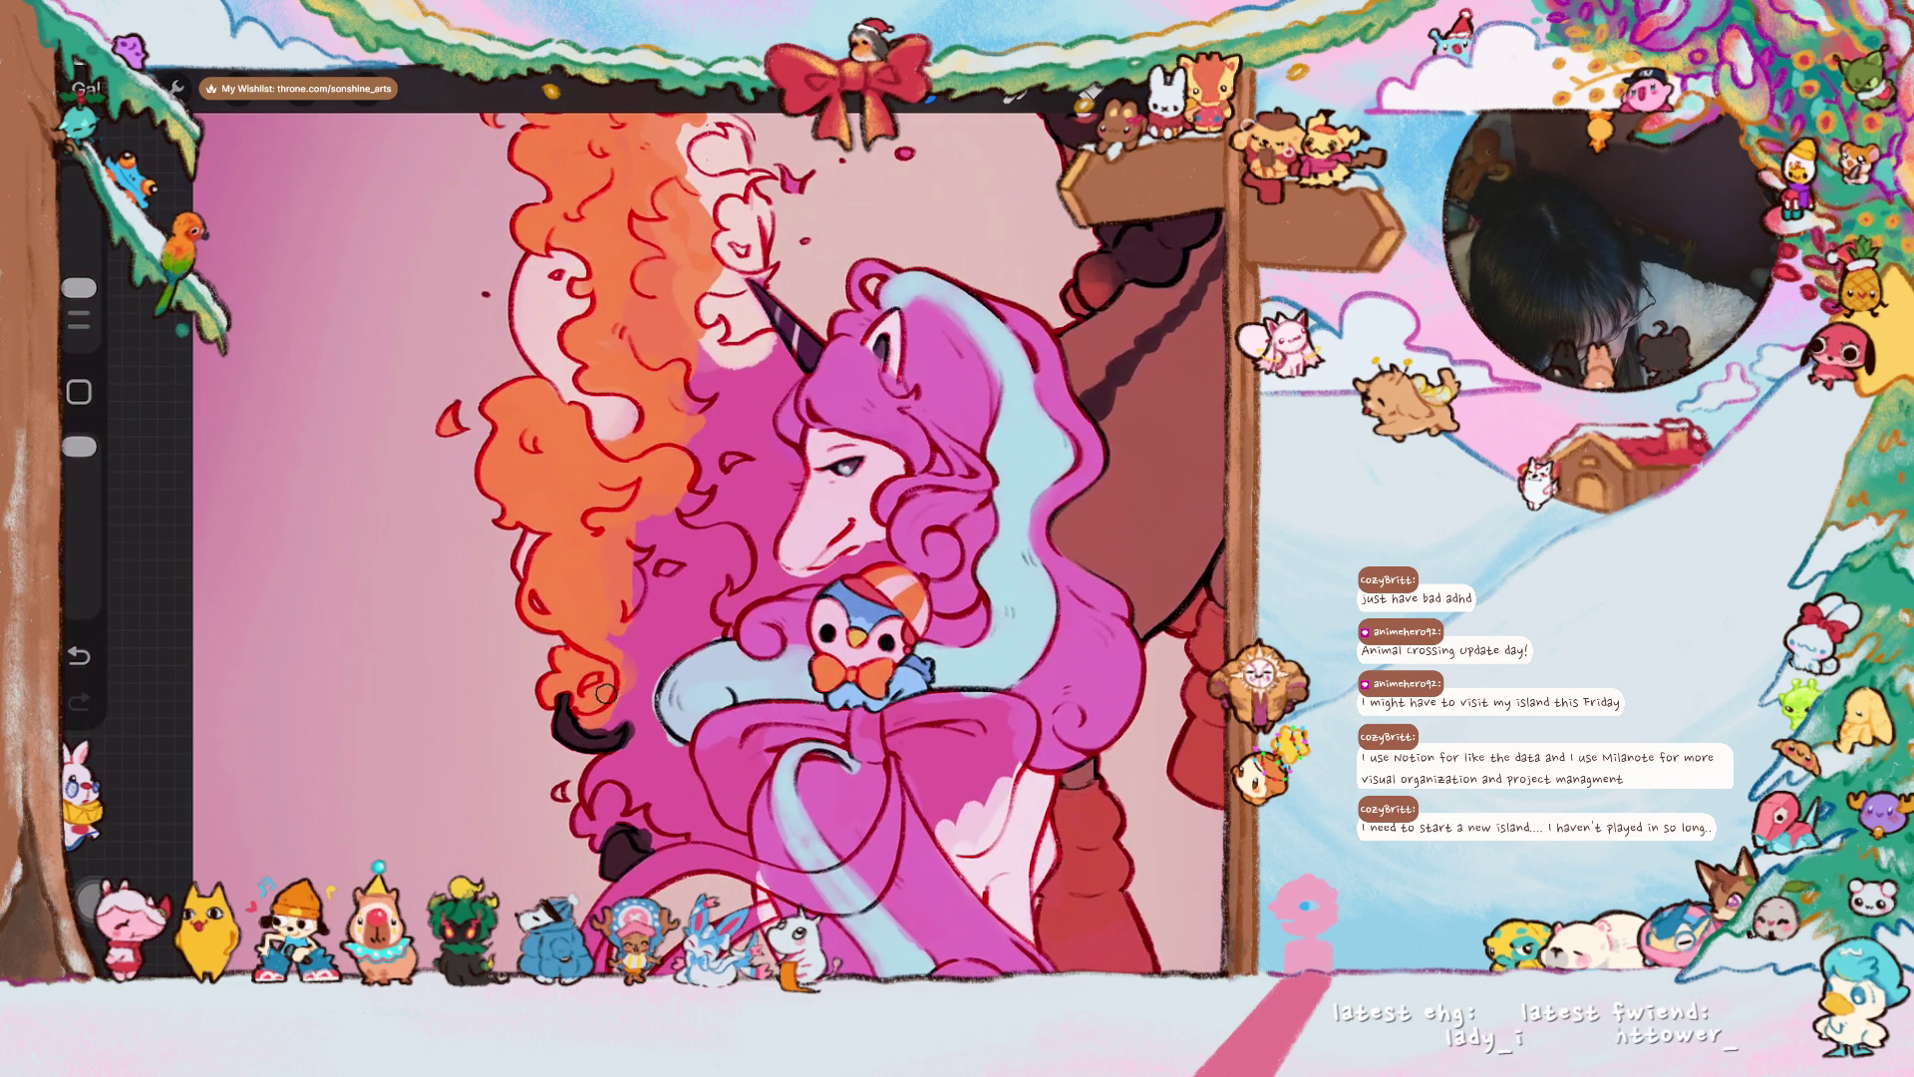
mouse_move(598, 718)
left_mouse_down()
mouse_move(628, 678)
mouse_move(598, 716)
mouse_move(638, 706)
mouse_move(624, 770)
left_mouse_up()
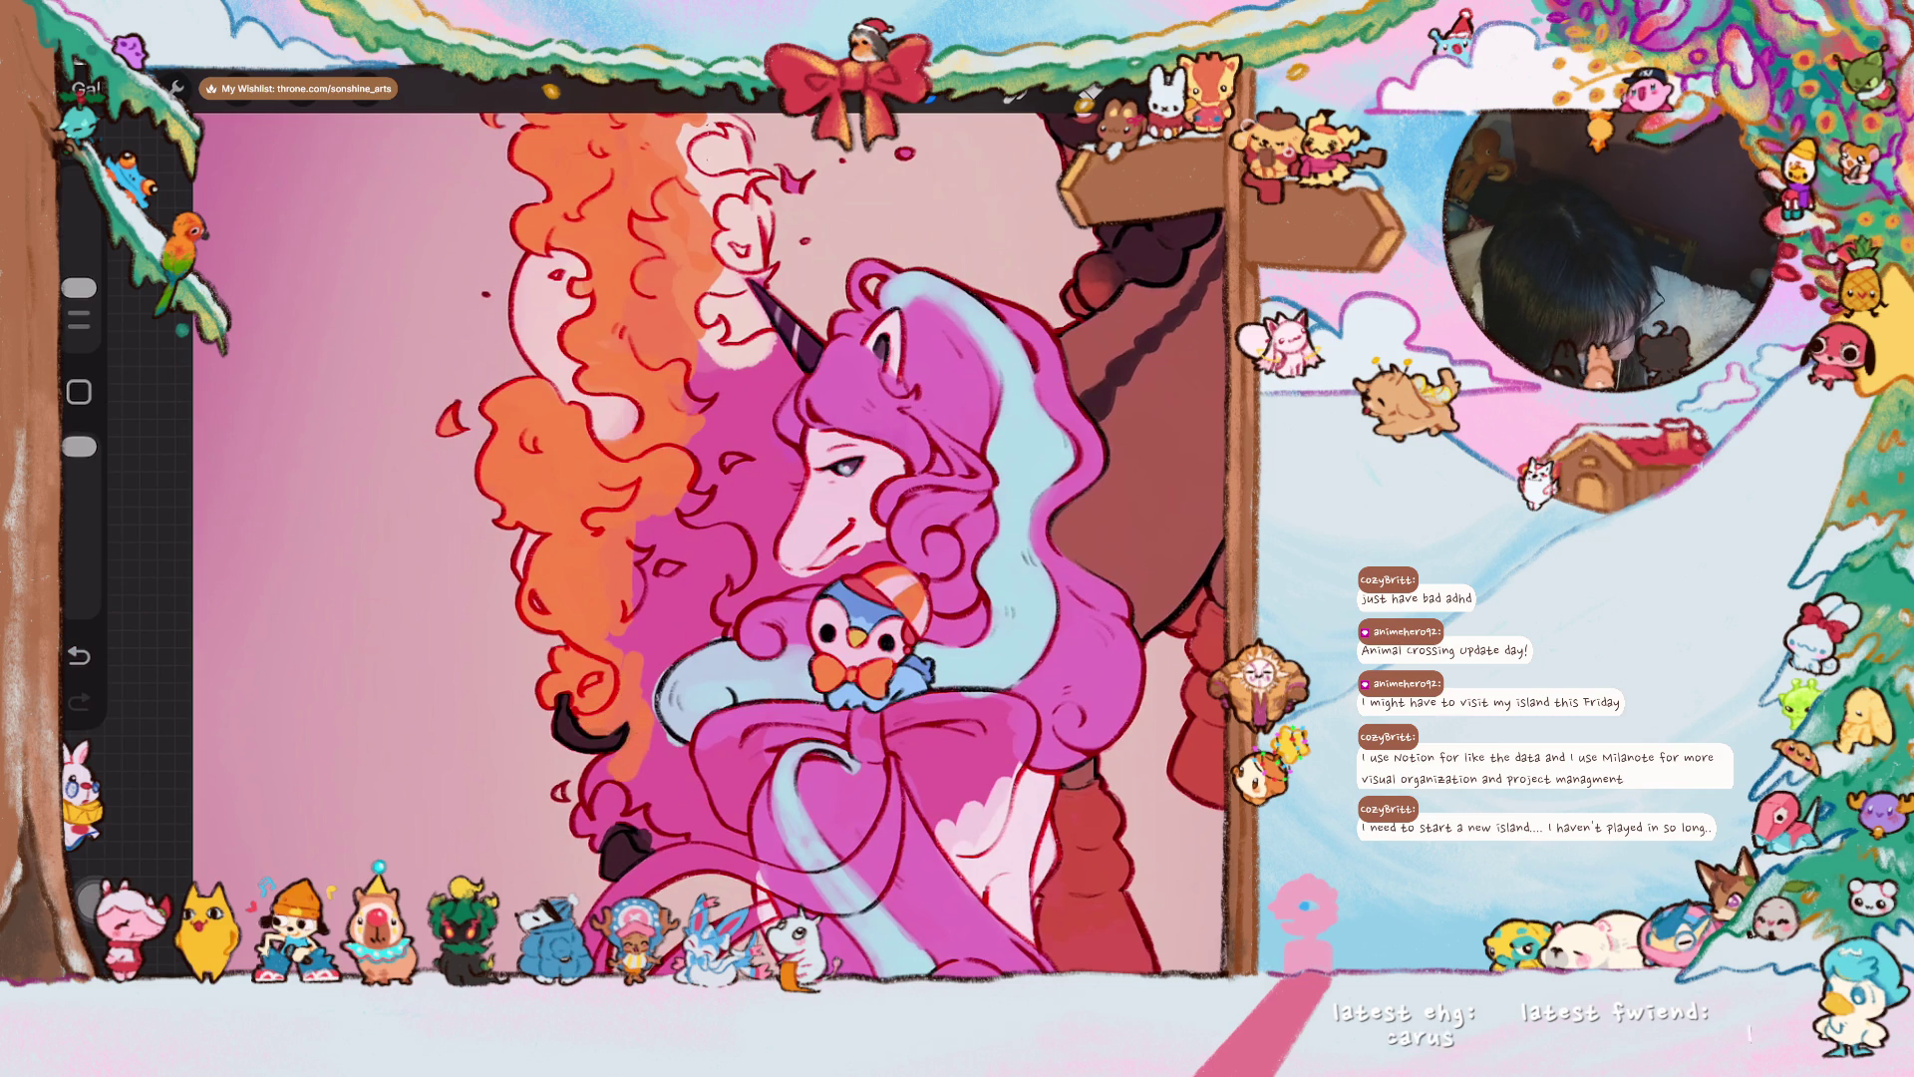
scroll(638, 539, "down", 5)
mouse_move(595, 638)
left_mouse_down()
mouse_move(613, 608)
mouse_move(593, 688)
mouse_move(604, 740)
mouse_move(628, 638)
mouse_move(611, 727)
left_mouse_up()
mouse_move(590, 630)
left_mouse_down()
mouse_move(594, 738)
mouse_move(633, 680)
mouse_move(698, 703)
mouse_move(743, 623)
mouse_move(796, 683)
mouse_move(765, 616)
mouse_move(727, 680)
mouse_move(728, 598)
left_mouse_up()
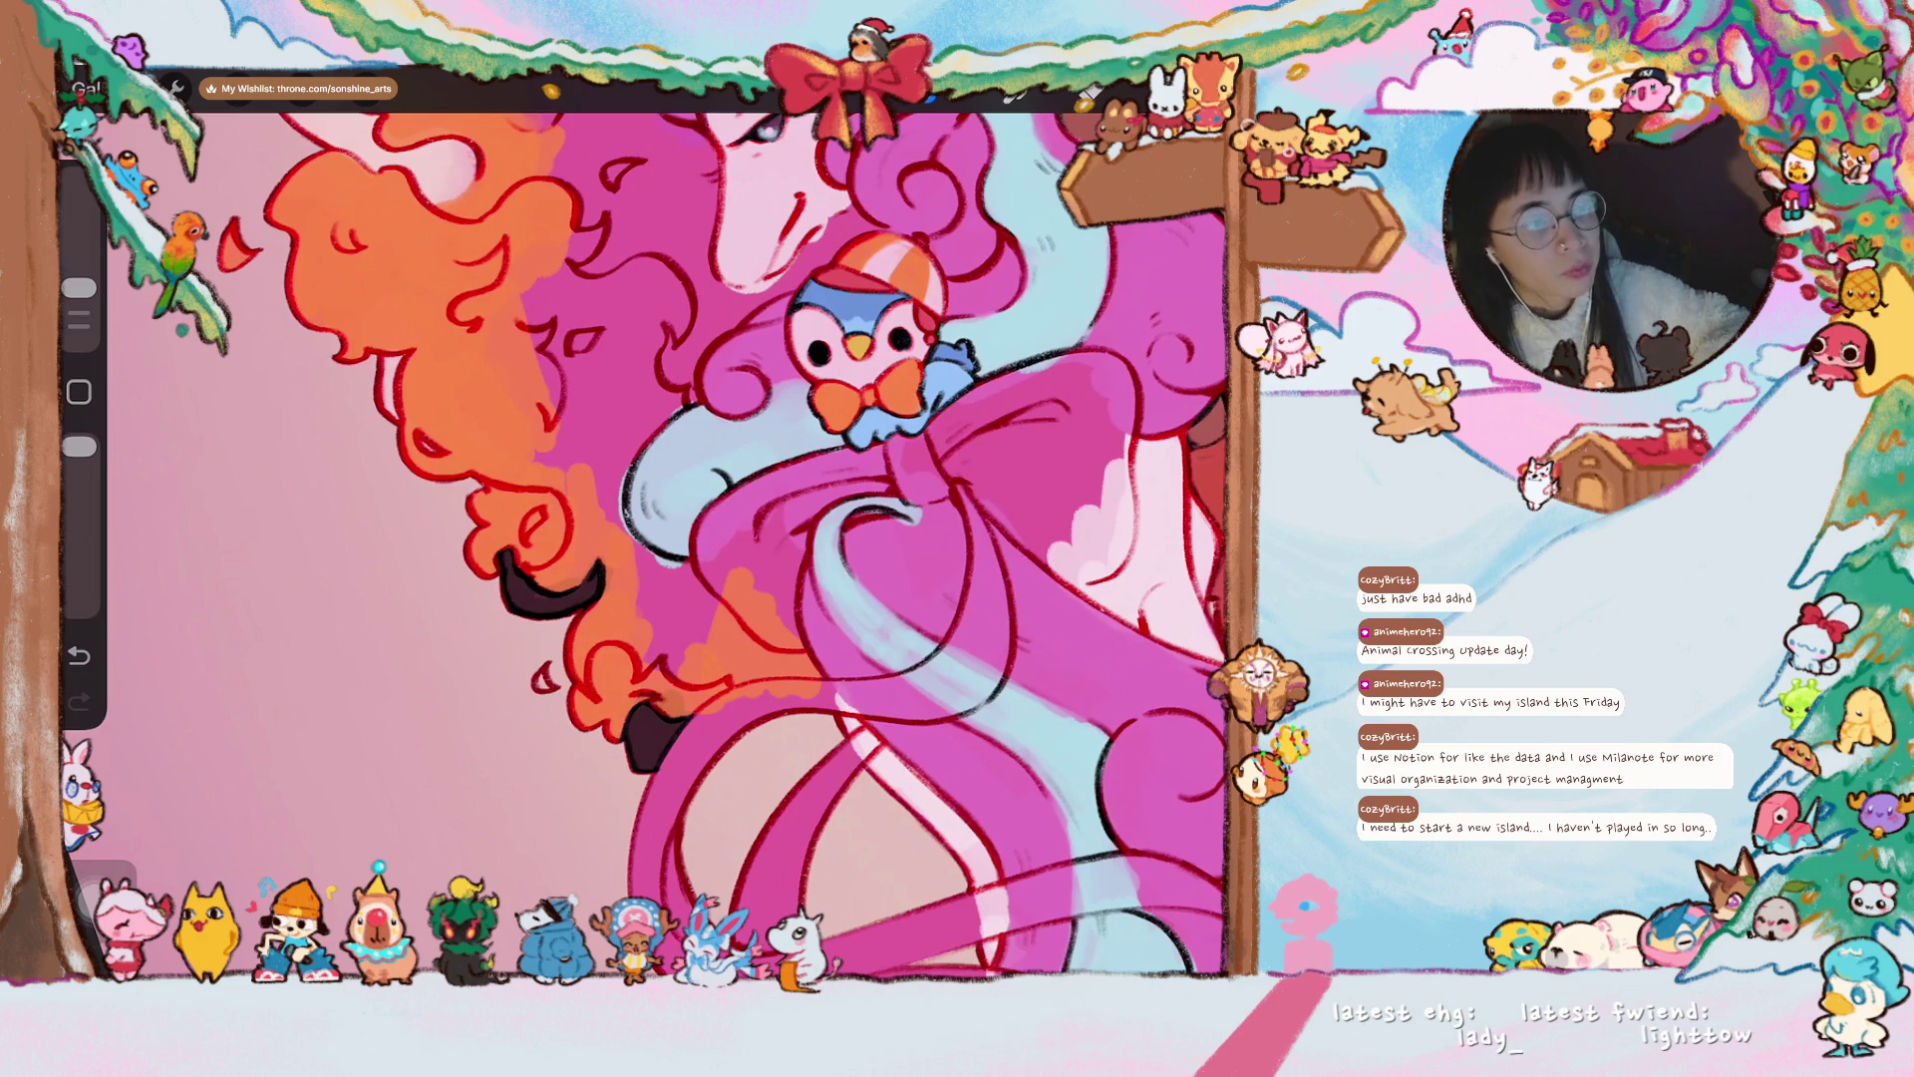
scroll(648, 598, "down", 2)
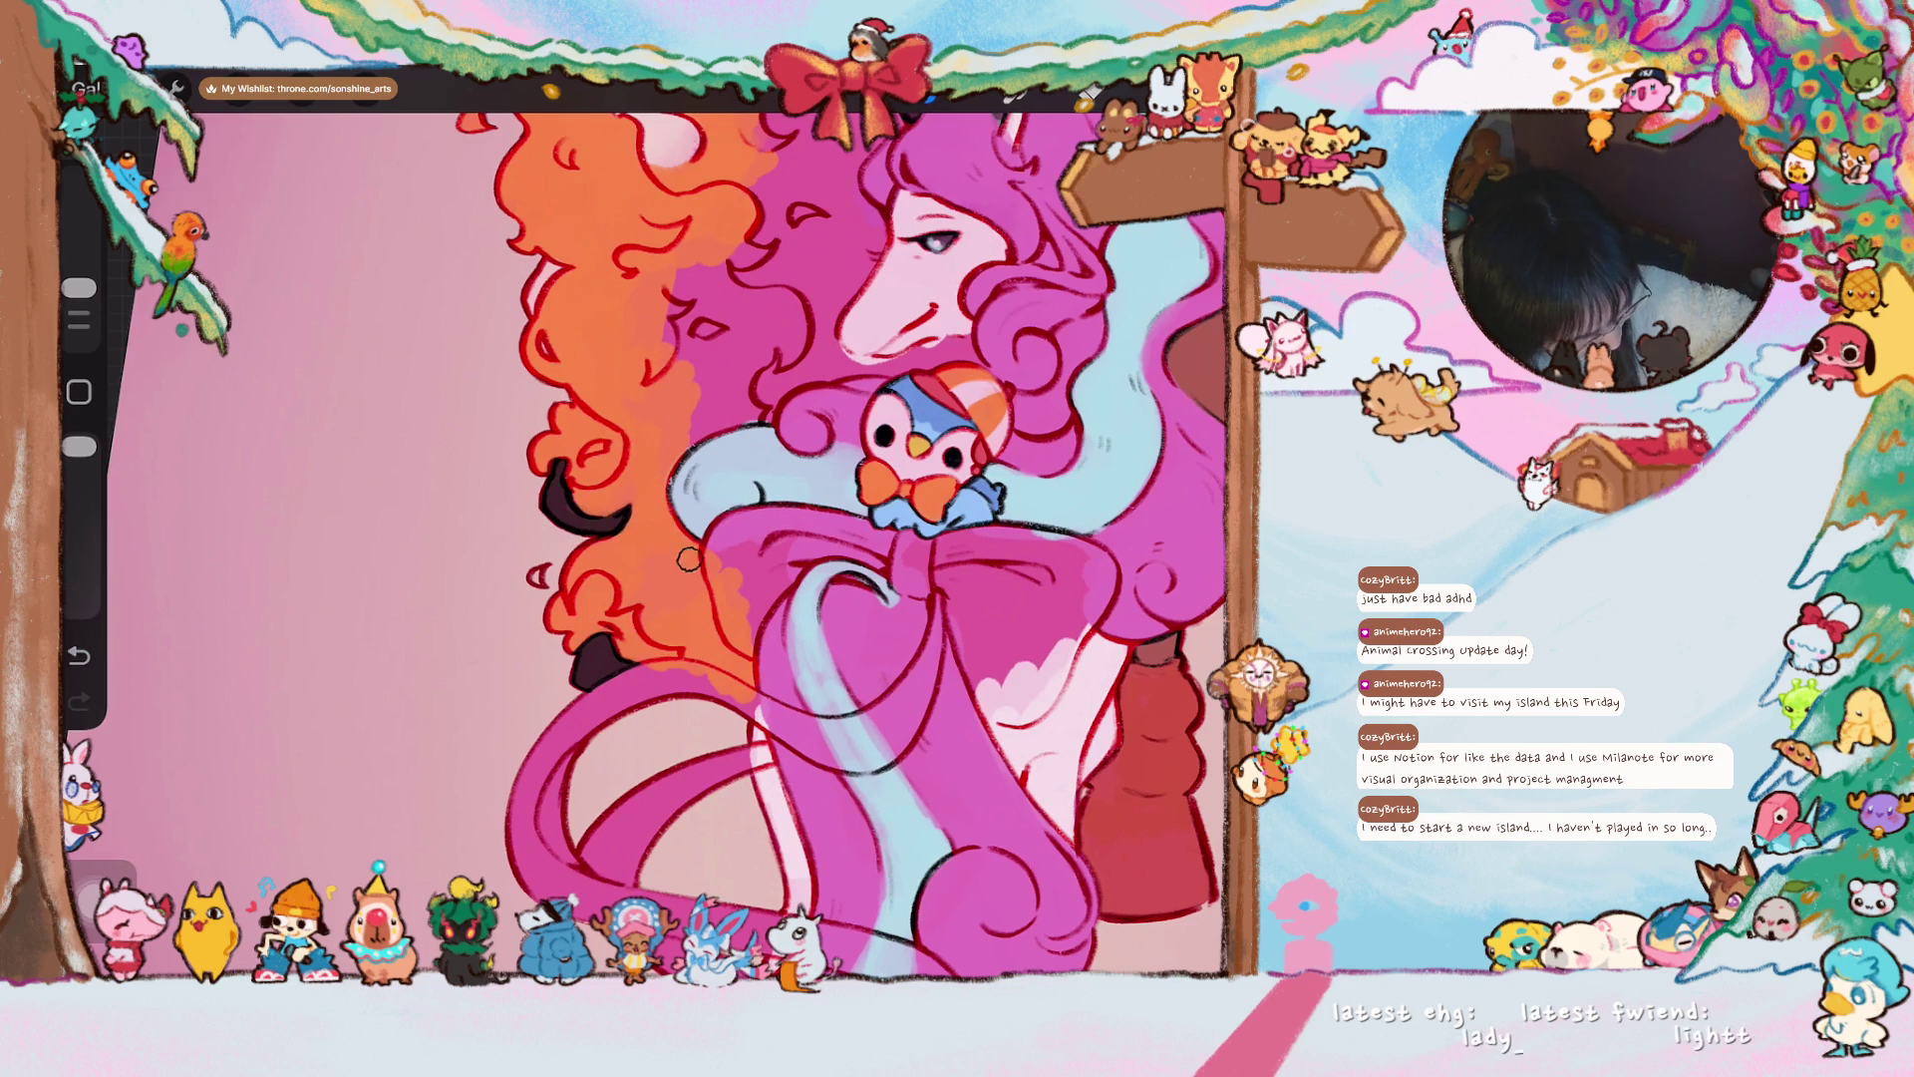
- Paint orange over the magenta left of the mane and beside the unicorn's face
left_click_drag(680, 433, 703, 444)
scroll(698, 539, "down", 2)
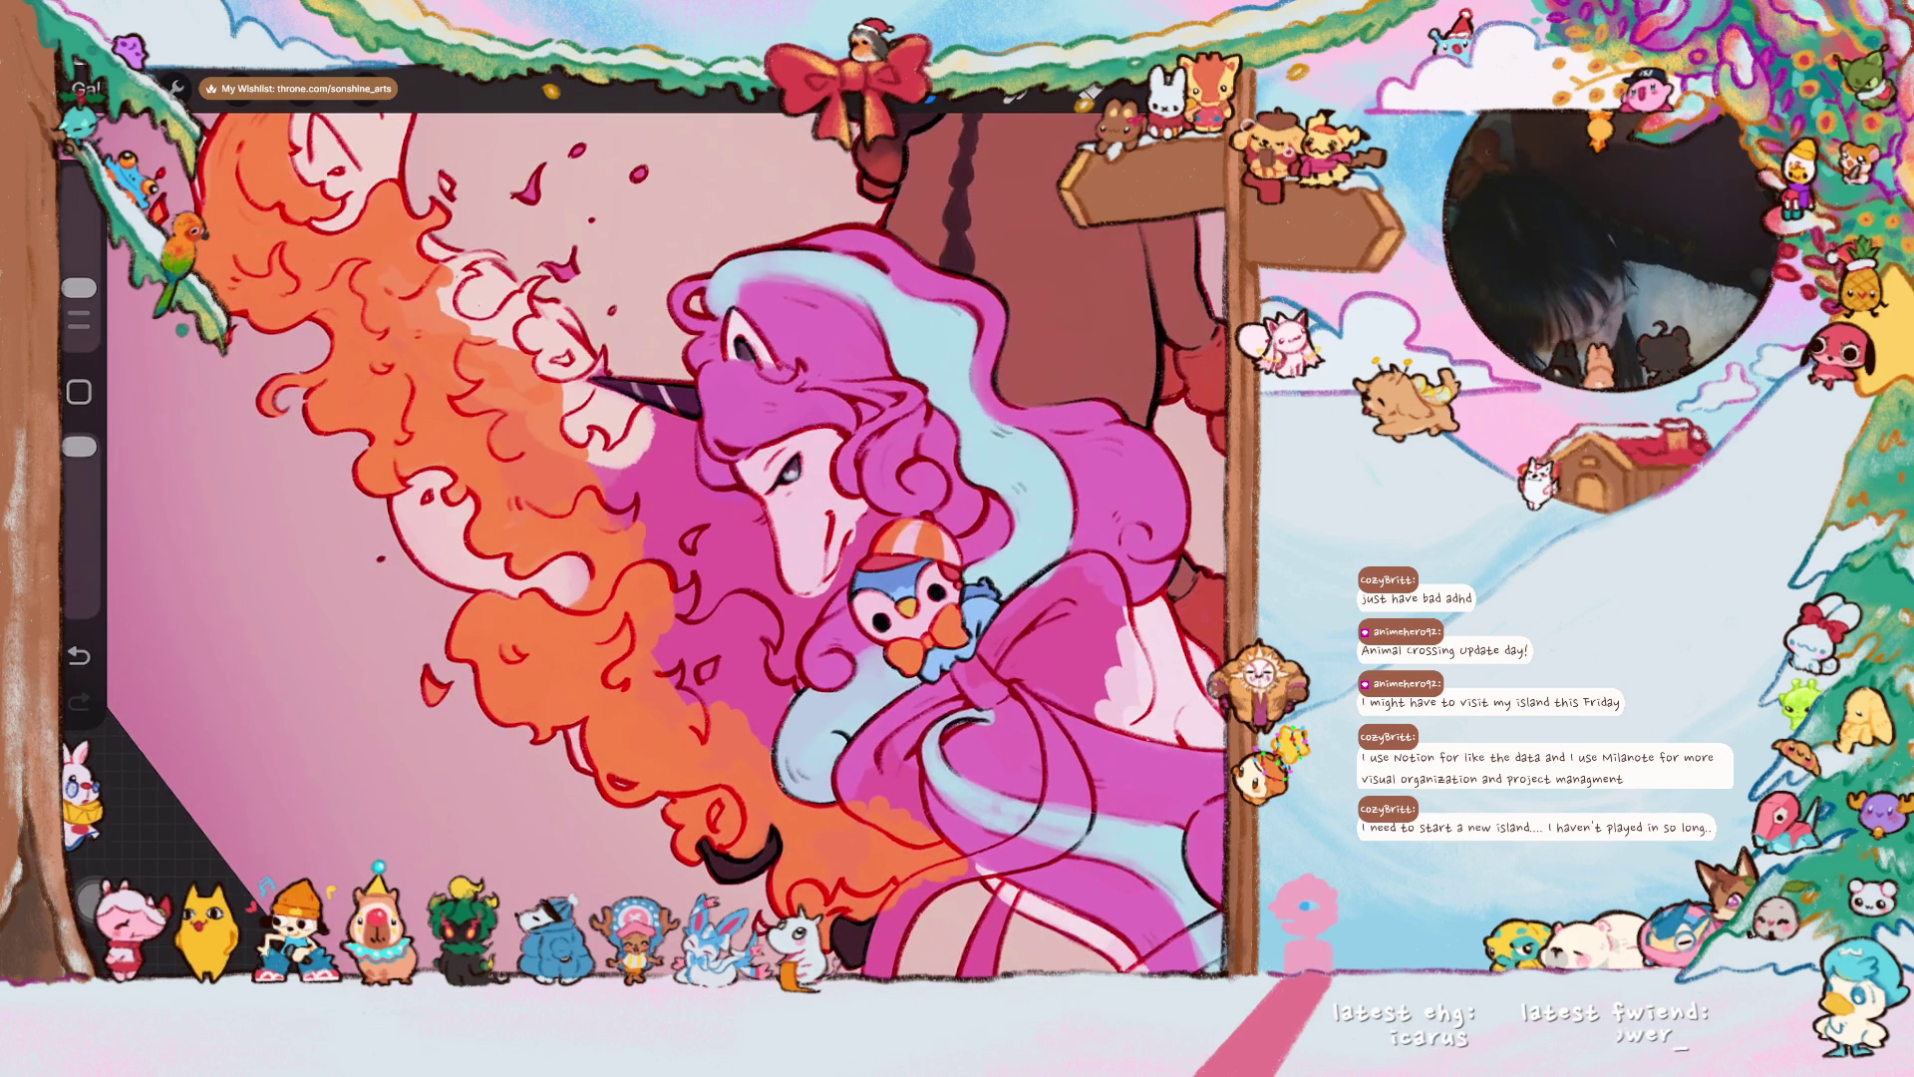
mouse_move(666, 589)
left_mouse_down()
mouse_move(720, 734)
mouse_move(763, 738)
mouse_move(758, 768)
left_mouse_up()
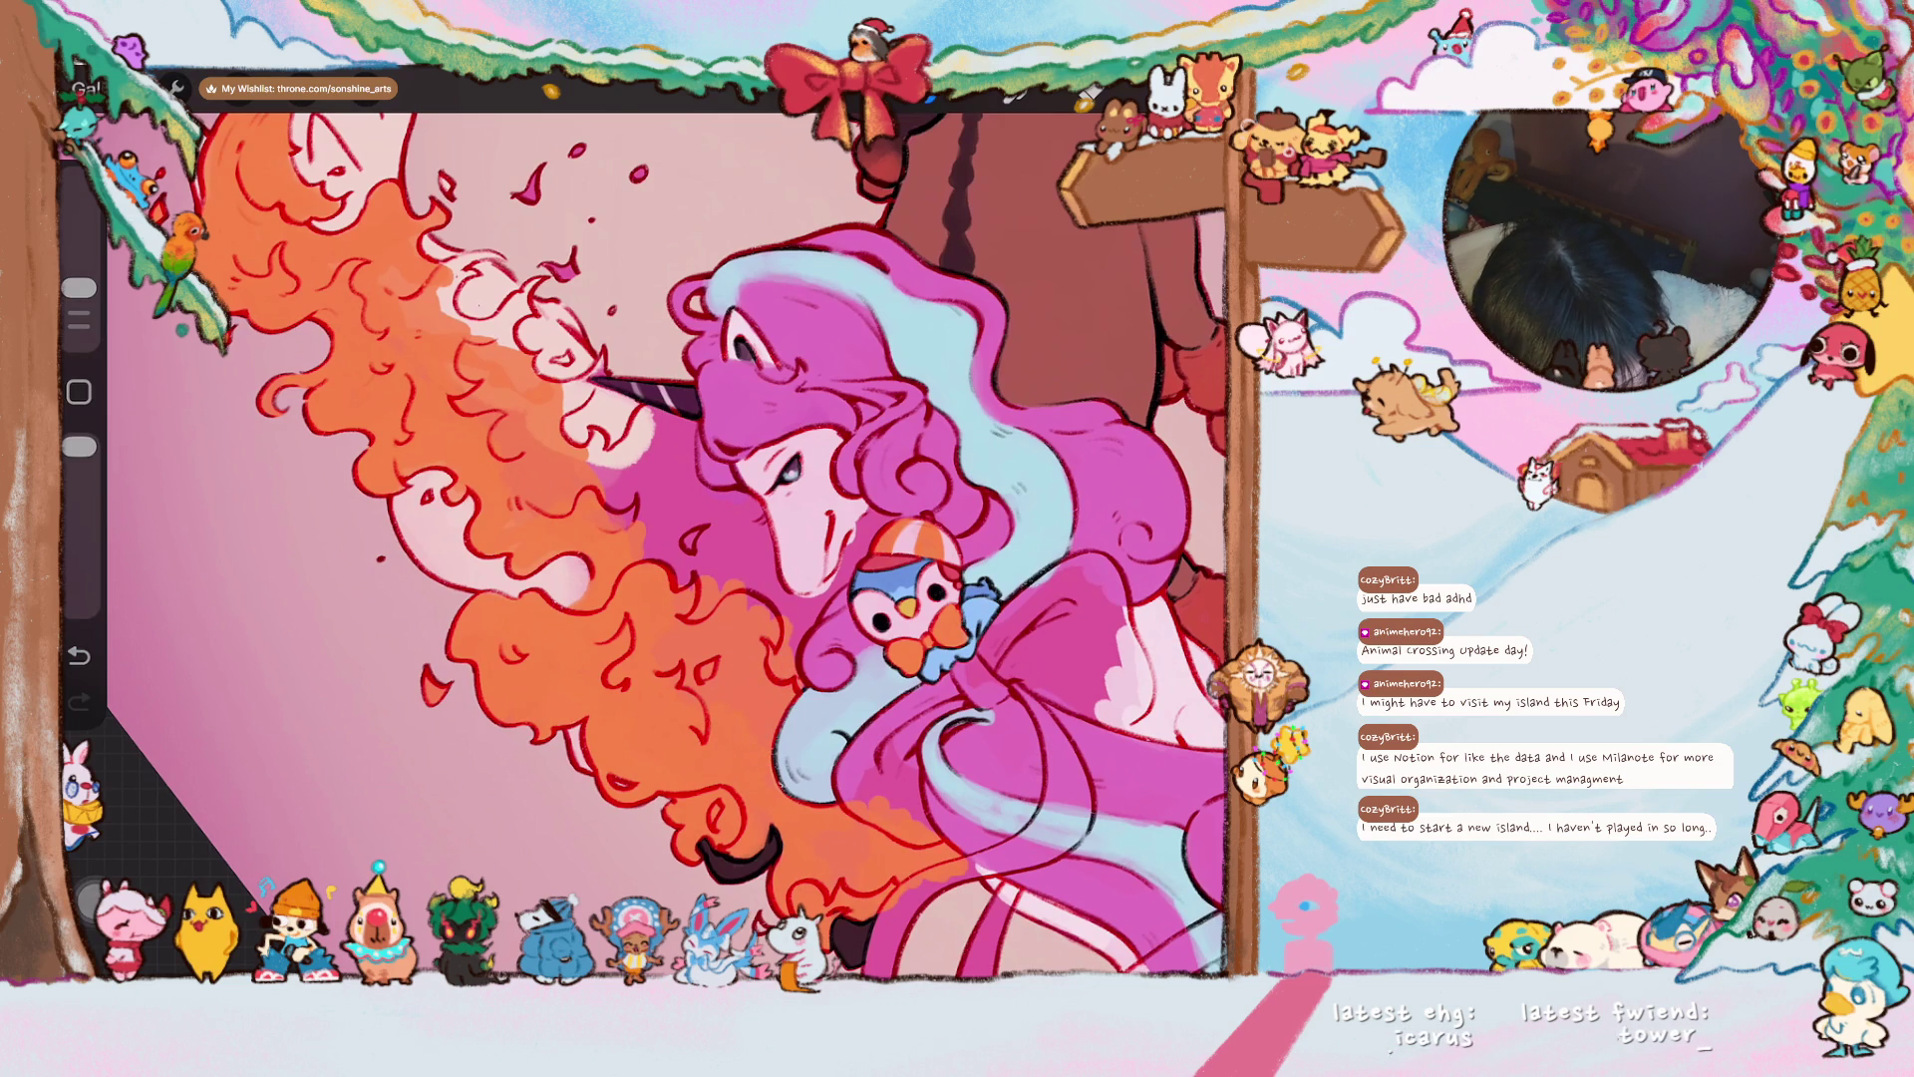
left_click_drag(782, 658, 837, 718)
mouse_move(628, 533)
left_mouse_down()
mouse_move(648, 653)
mouse_move(719, 566)
mouse_move(738, 688)
mouse_move(752, 677)
mouse_move(743, 723)
left_mouse_up()
scroll(644, 523, "down", 5)
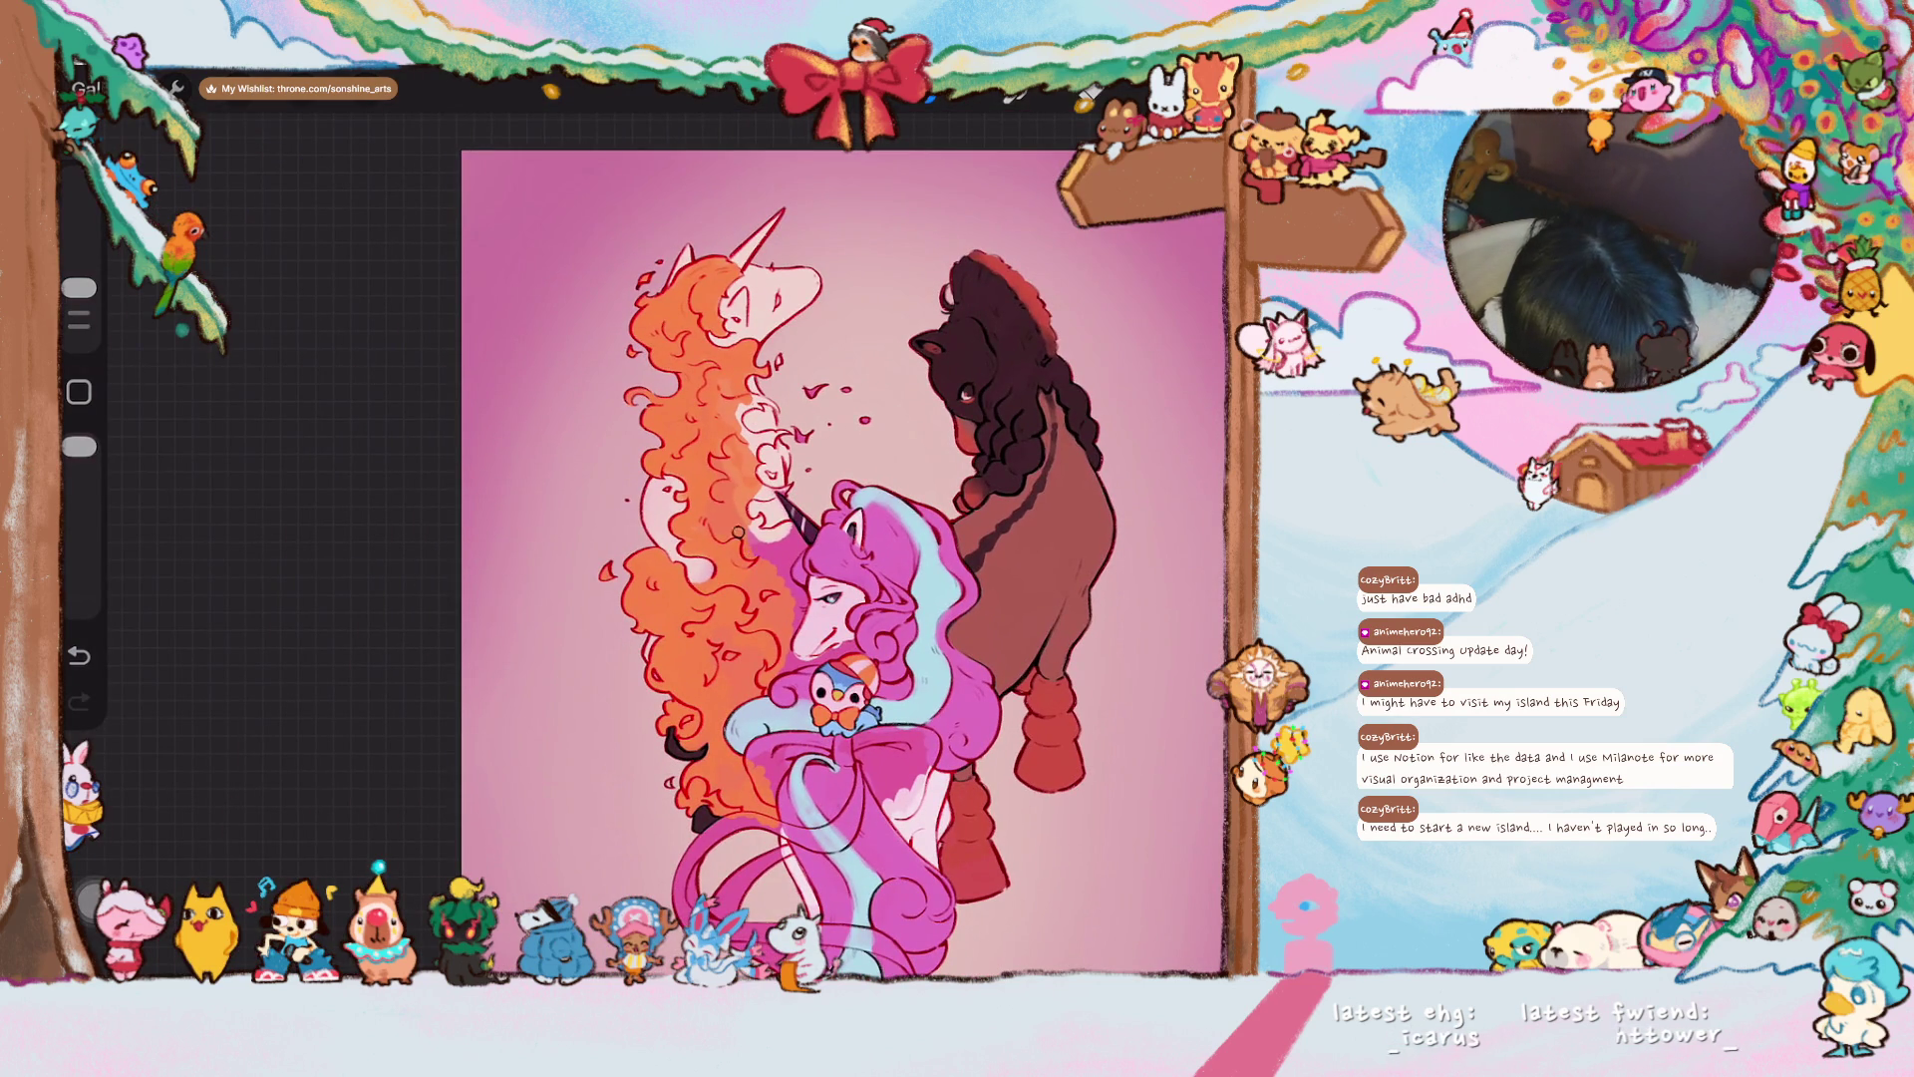
- Turn the canvas upright and fill the pale hair gaps around the head with orange
scroll(747, 535, "up", 4)
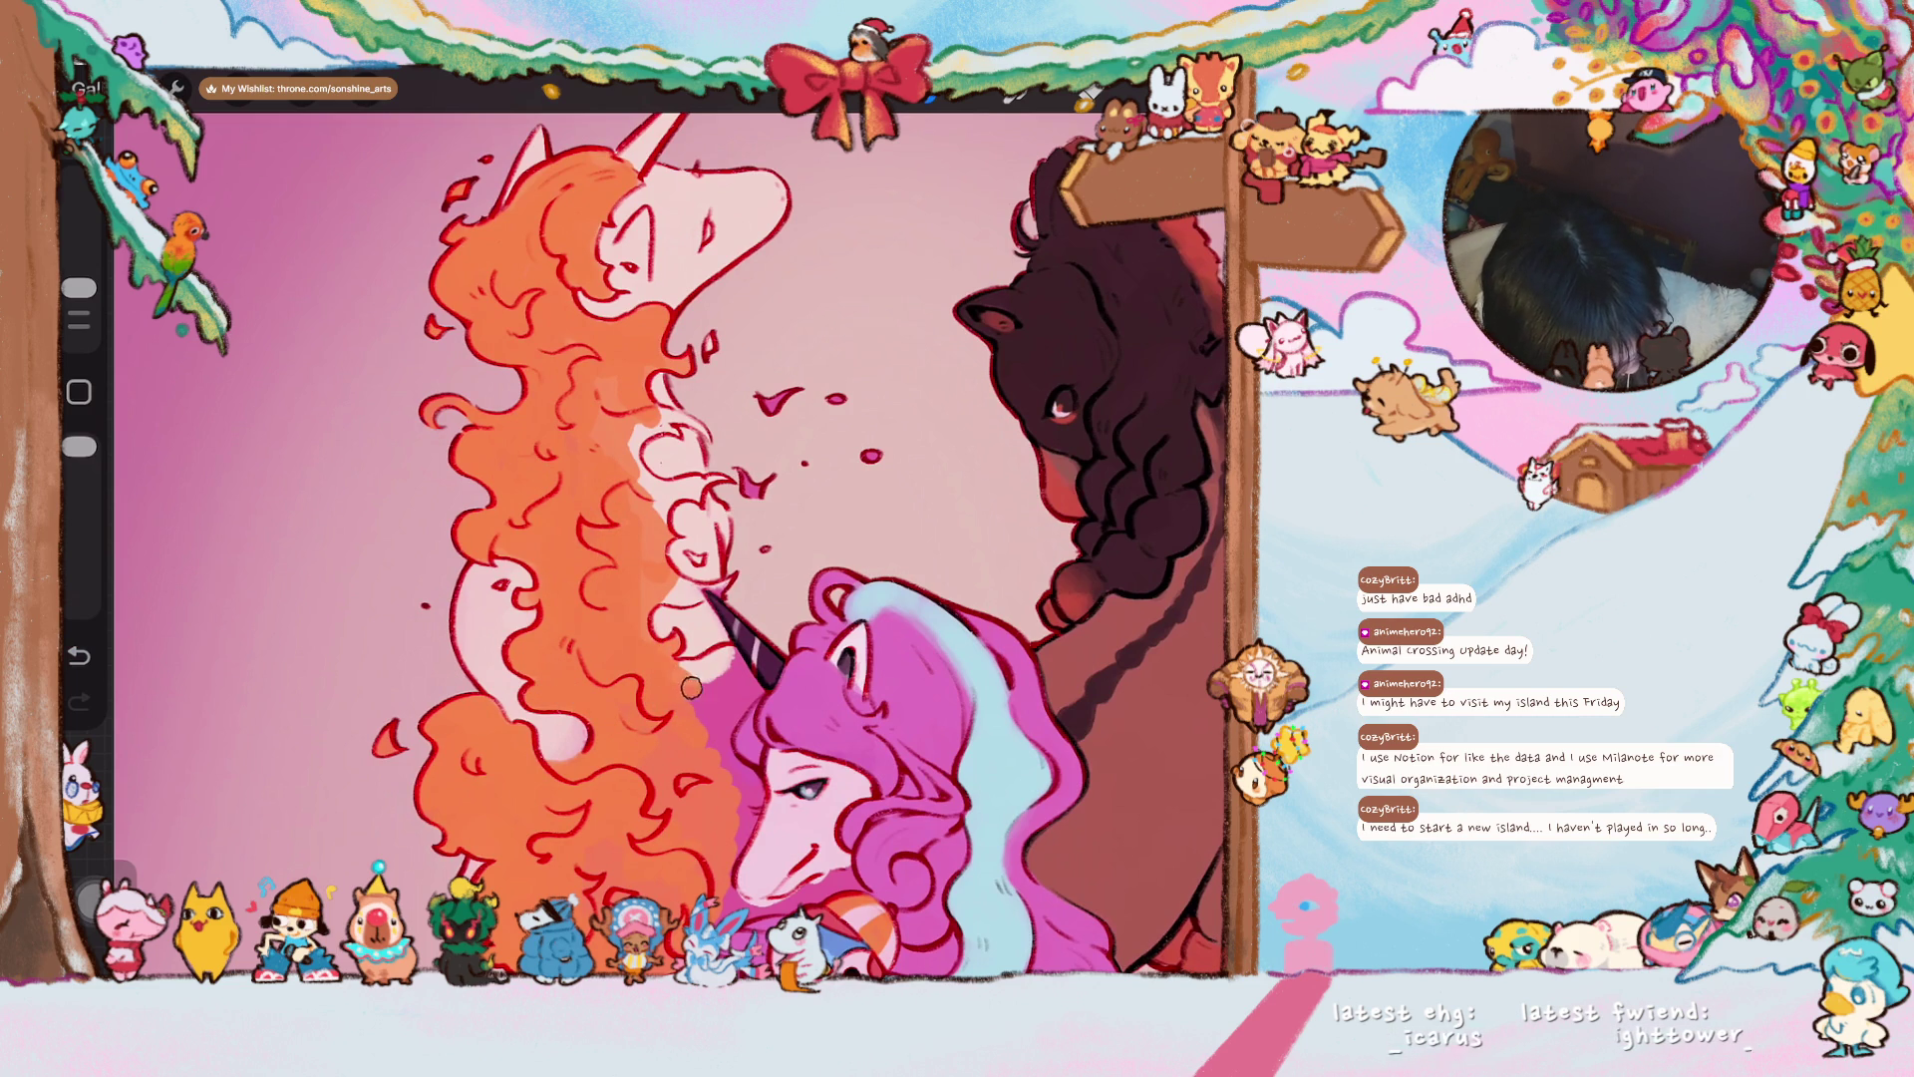
scroll(643, 534, "up", 3)
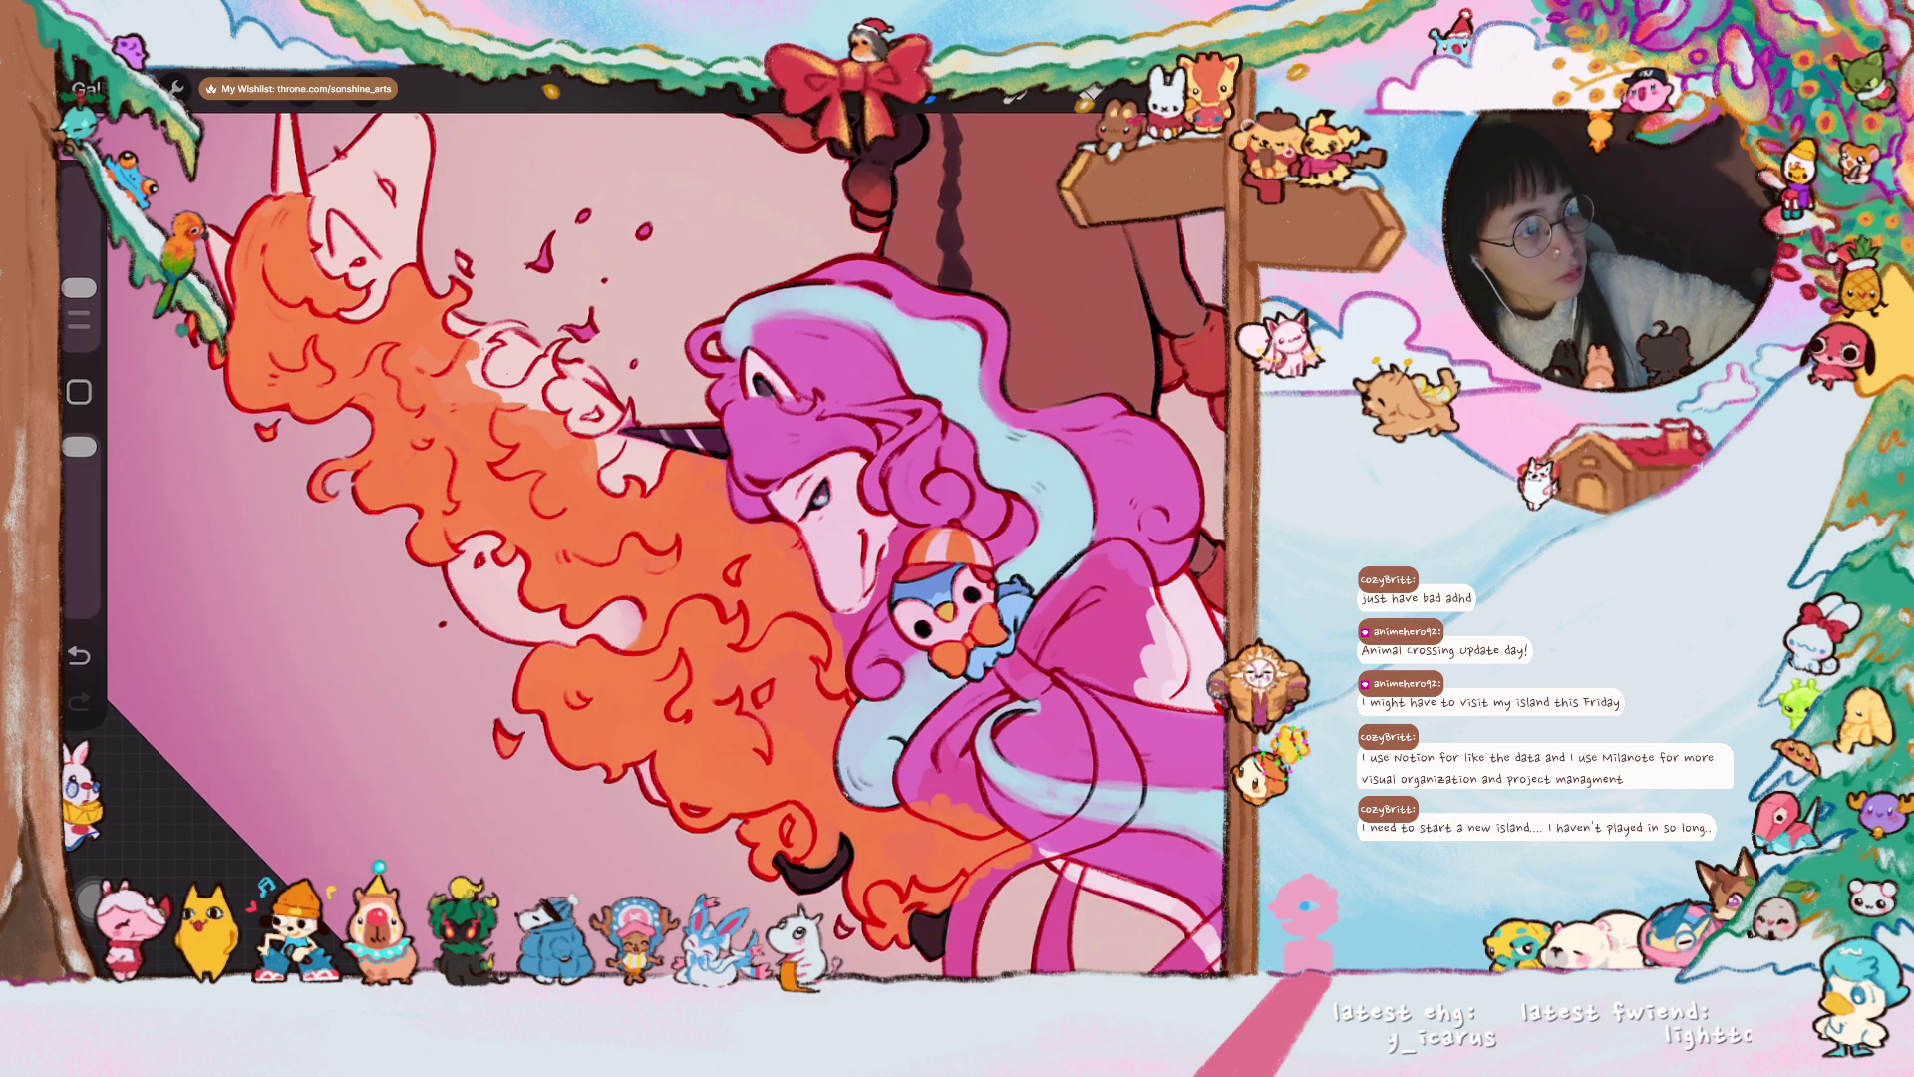
mouse_move(623, 429)
left_mouse_down()
mouse_move(697, 385)
mouse_move(678, 478)
left_mouse_up()
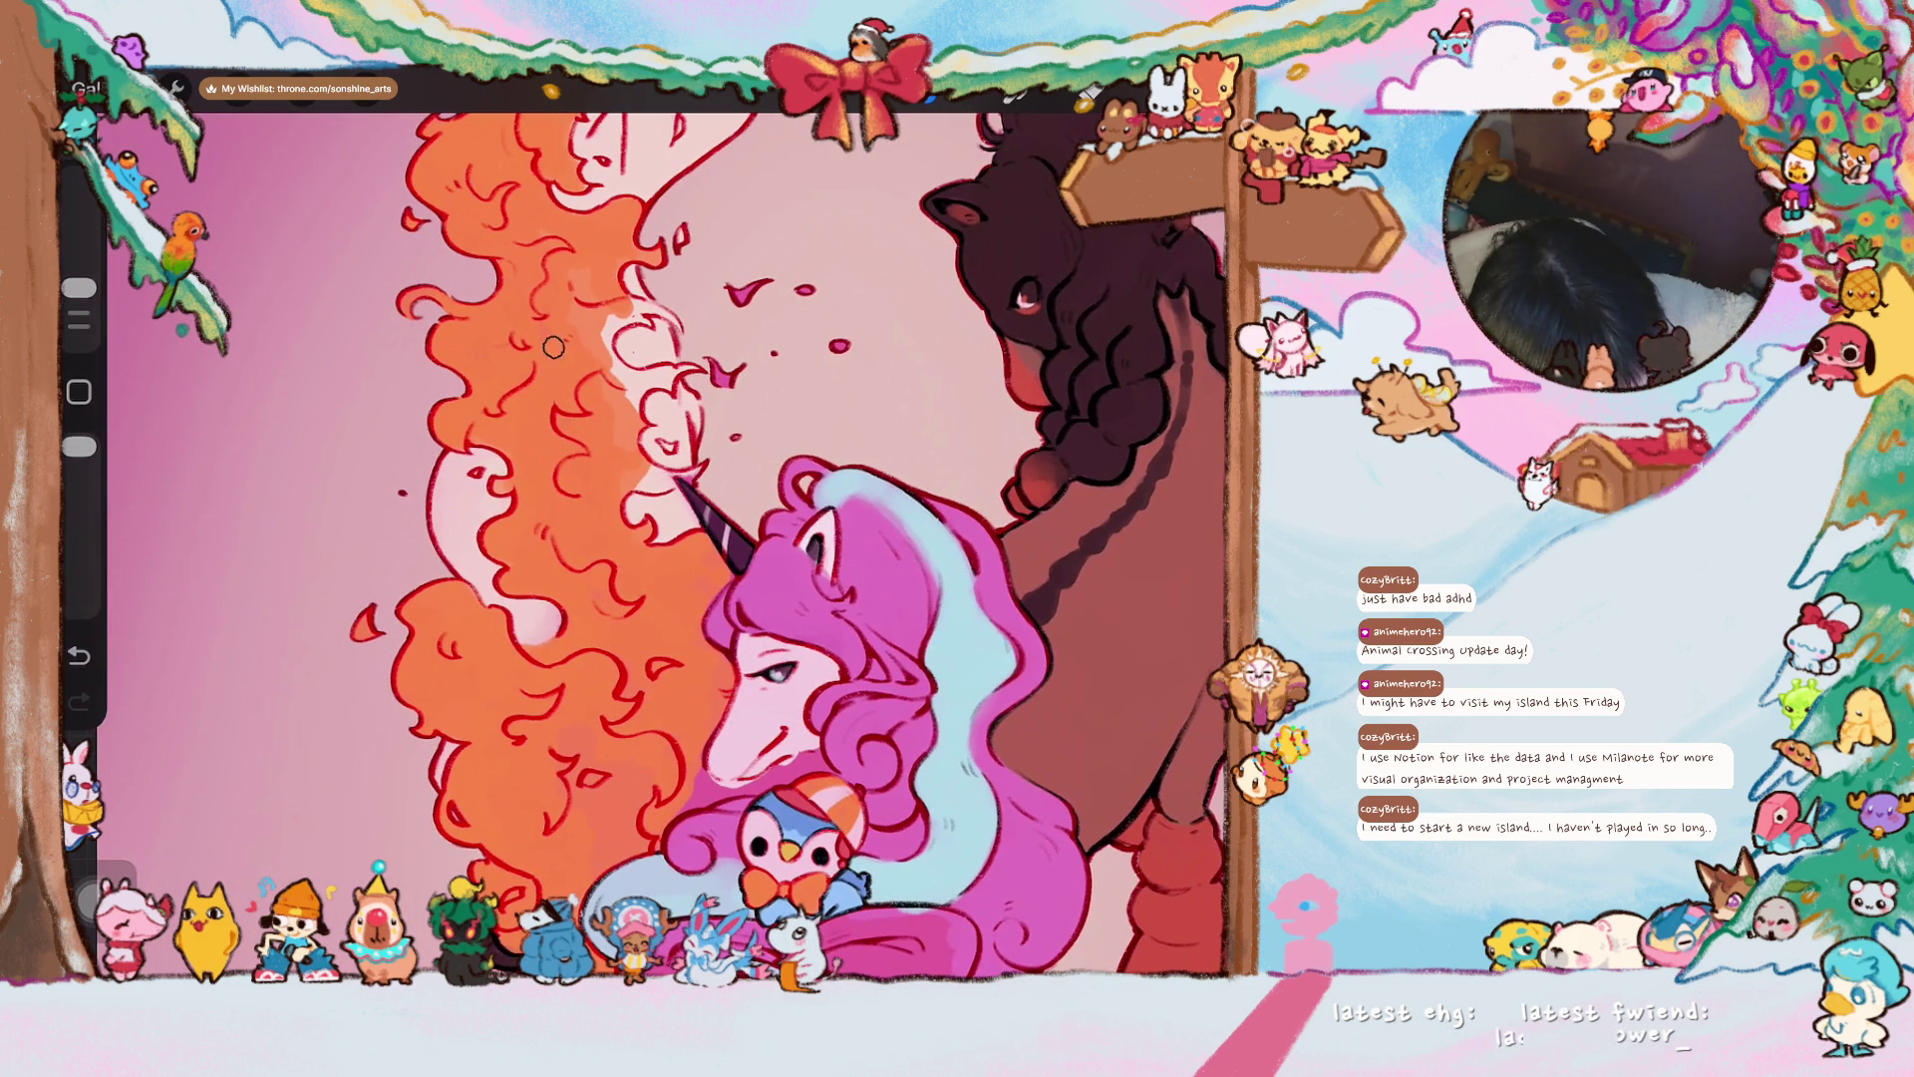
left_click_drag(678, 478, 633, 678)
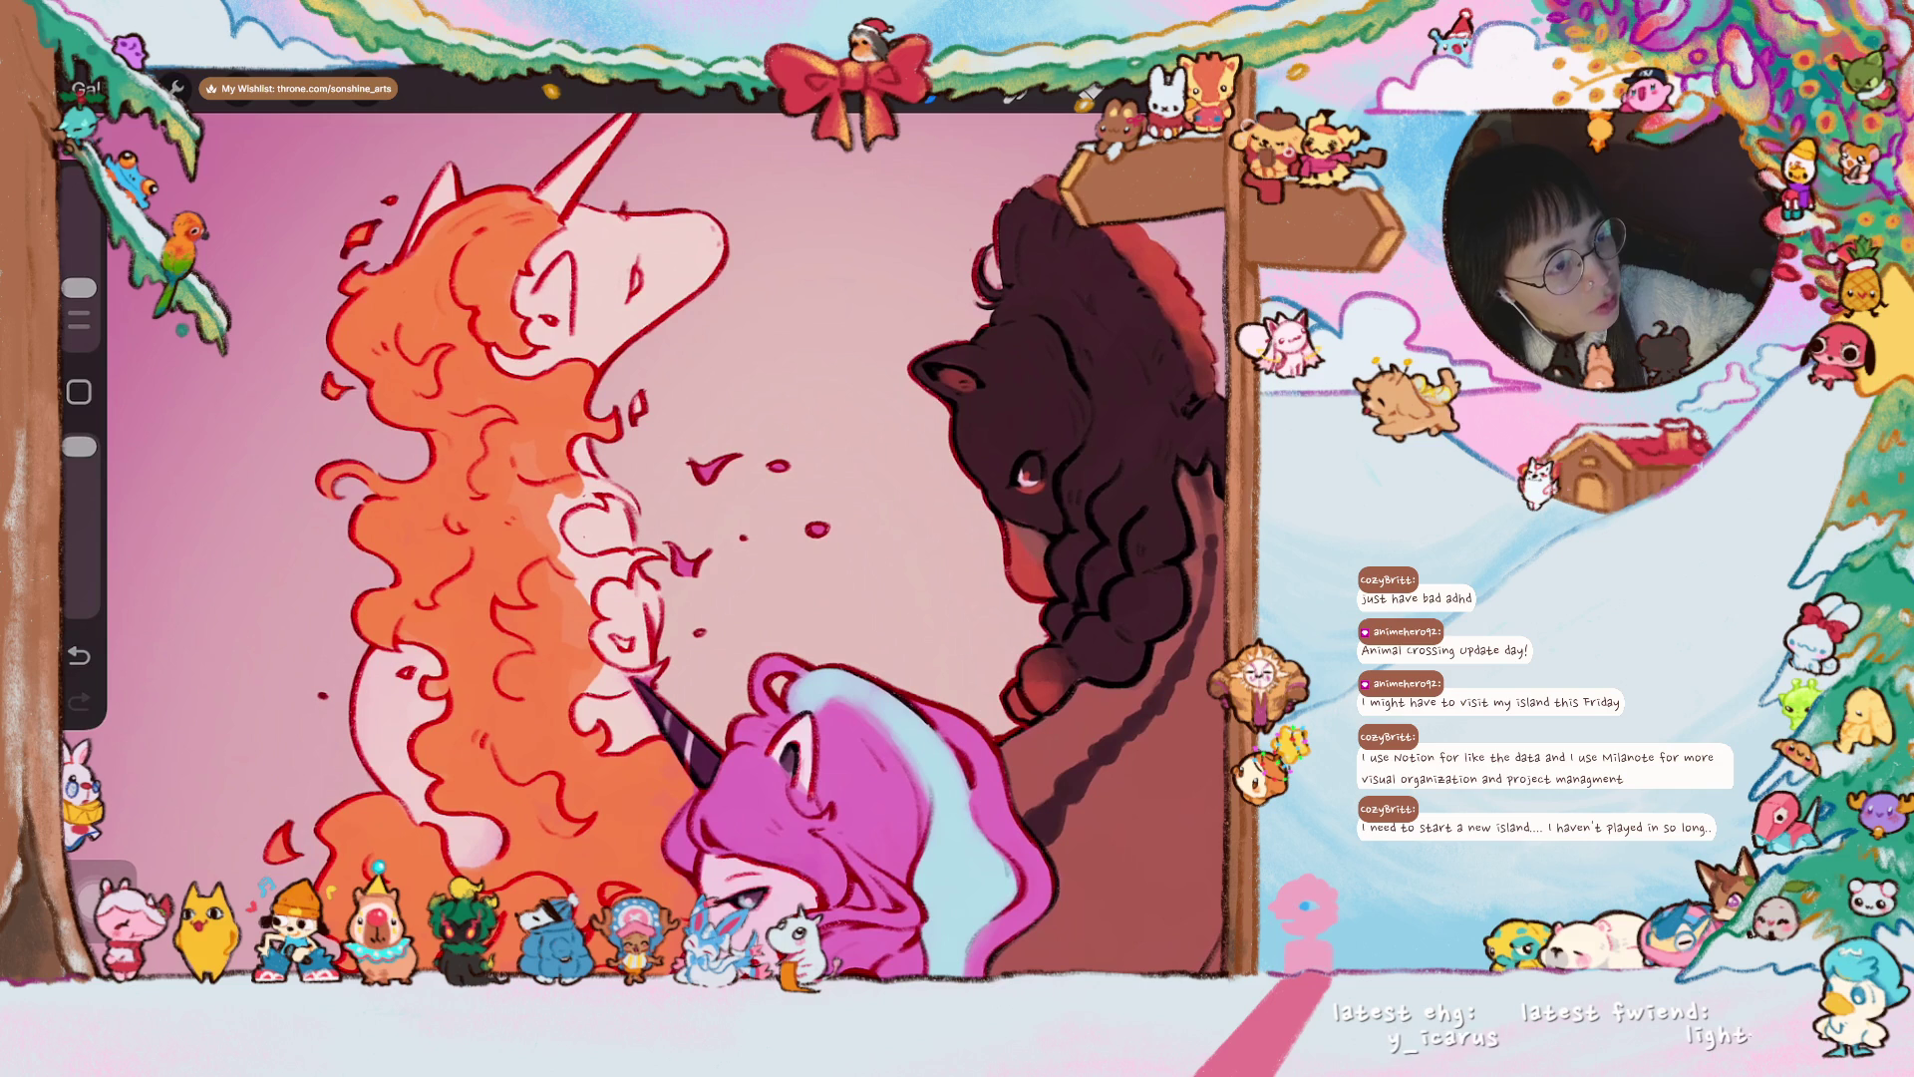
left_click_drag(511, 483, 519, 529)
mouse_move(547, 444)
left_mouse_down()
mouse_move(565, 585)
mouse_move(554, 489)
mouse_move(471, 471)
left_mouse_up()
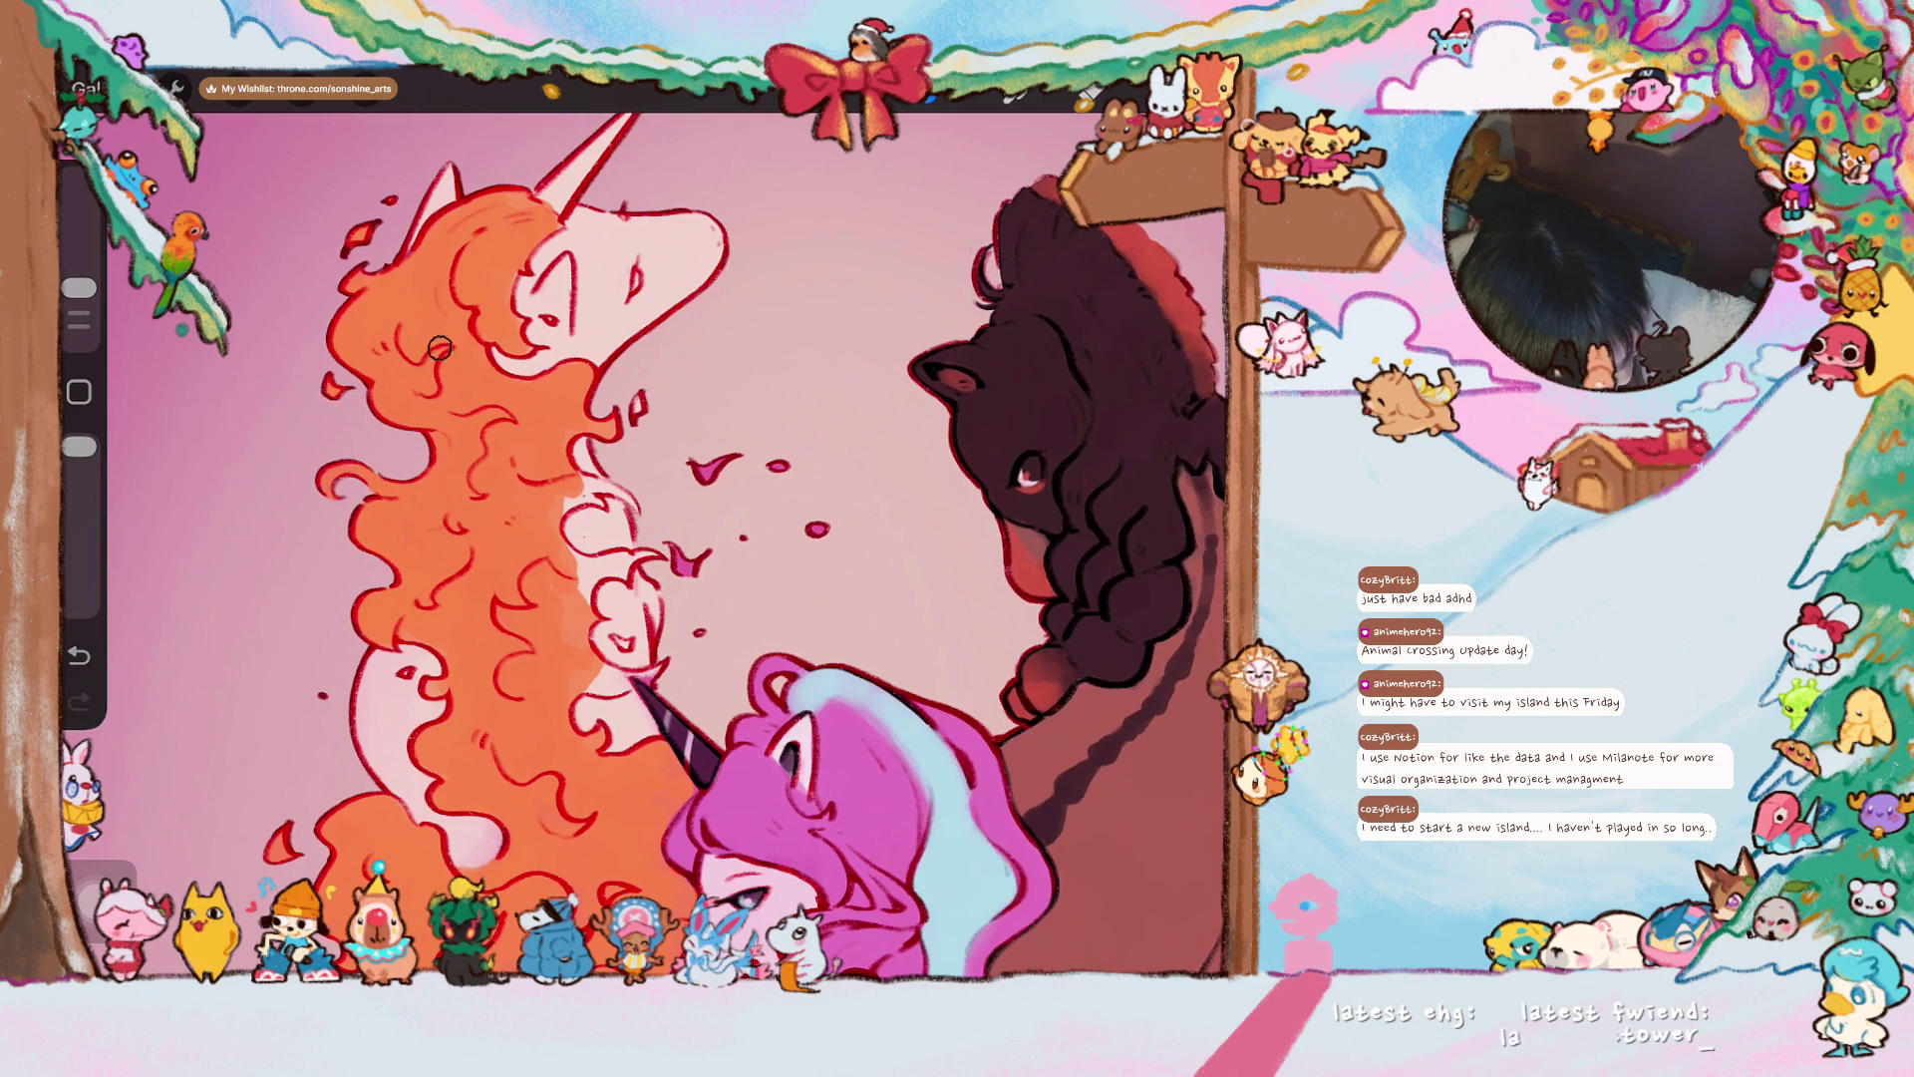
left_click_drag(78, 288, 79, 293)
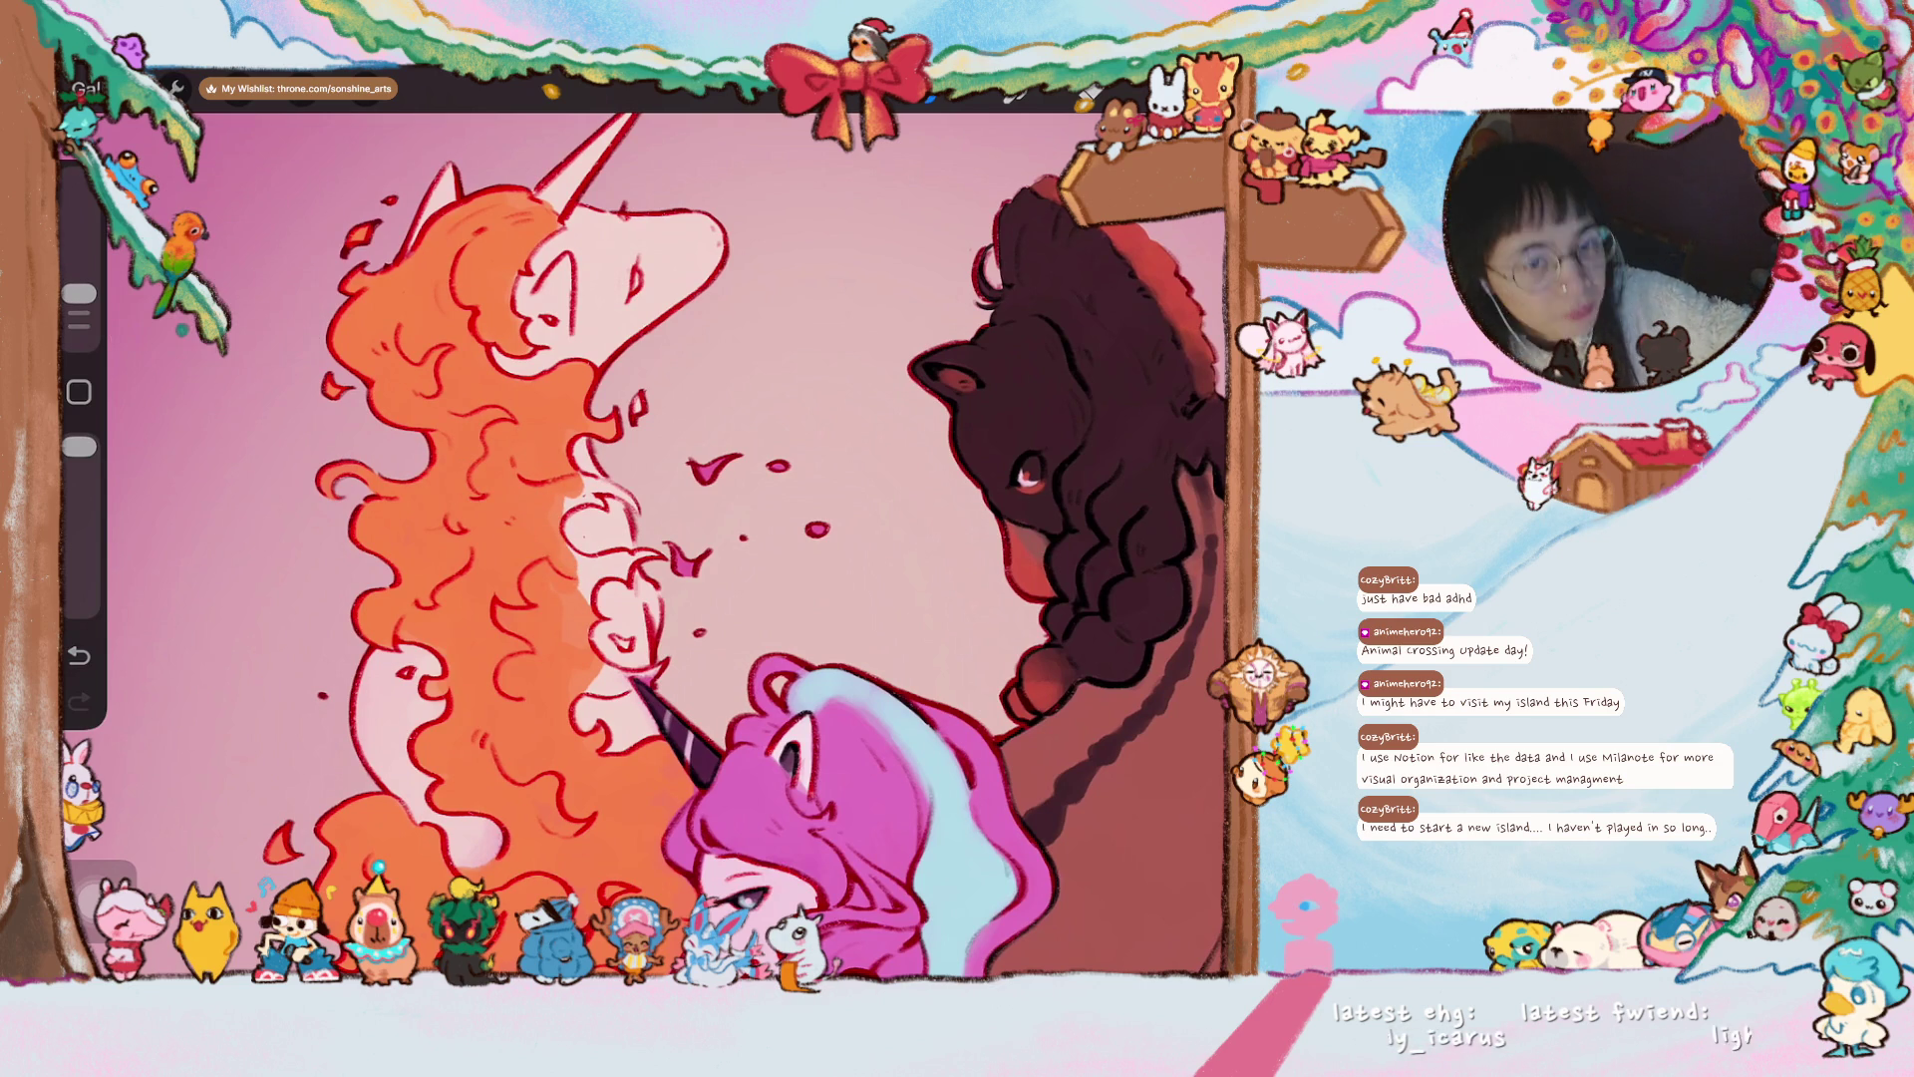
scroll(598, 398, "up", 5)
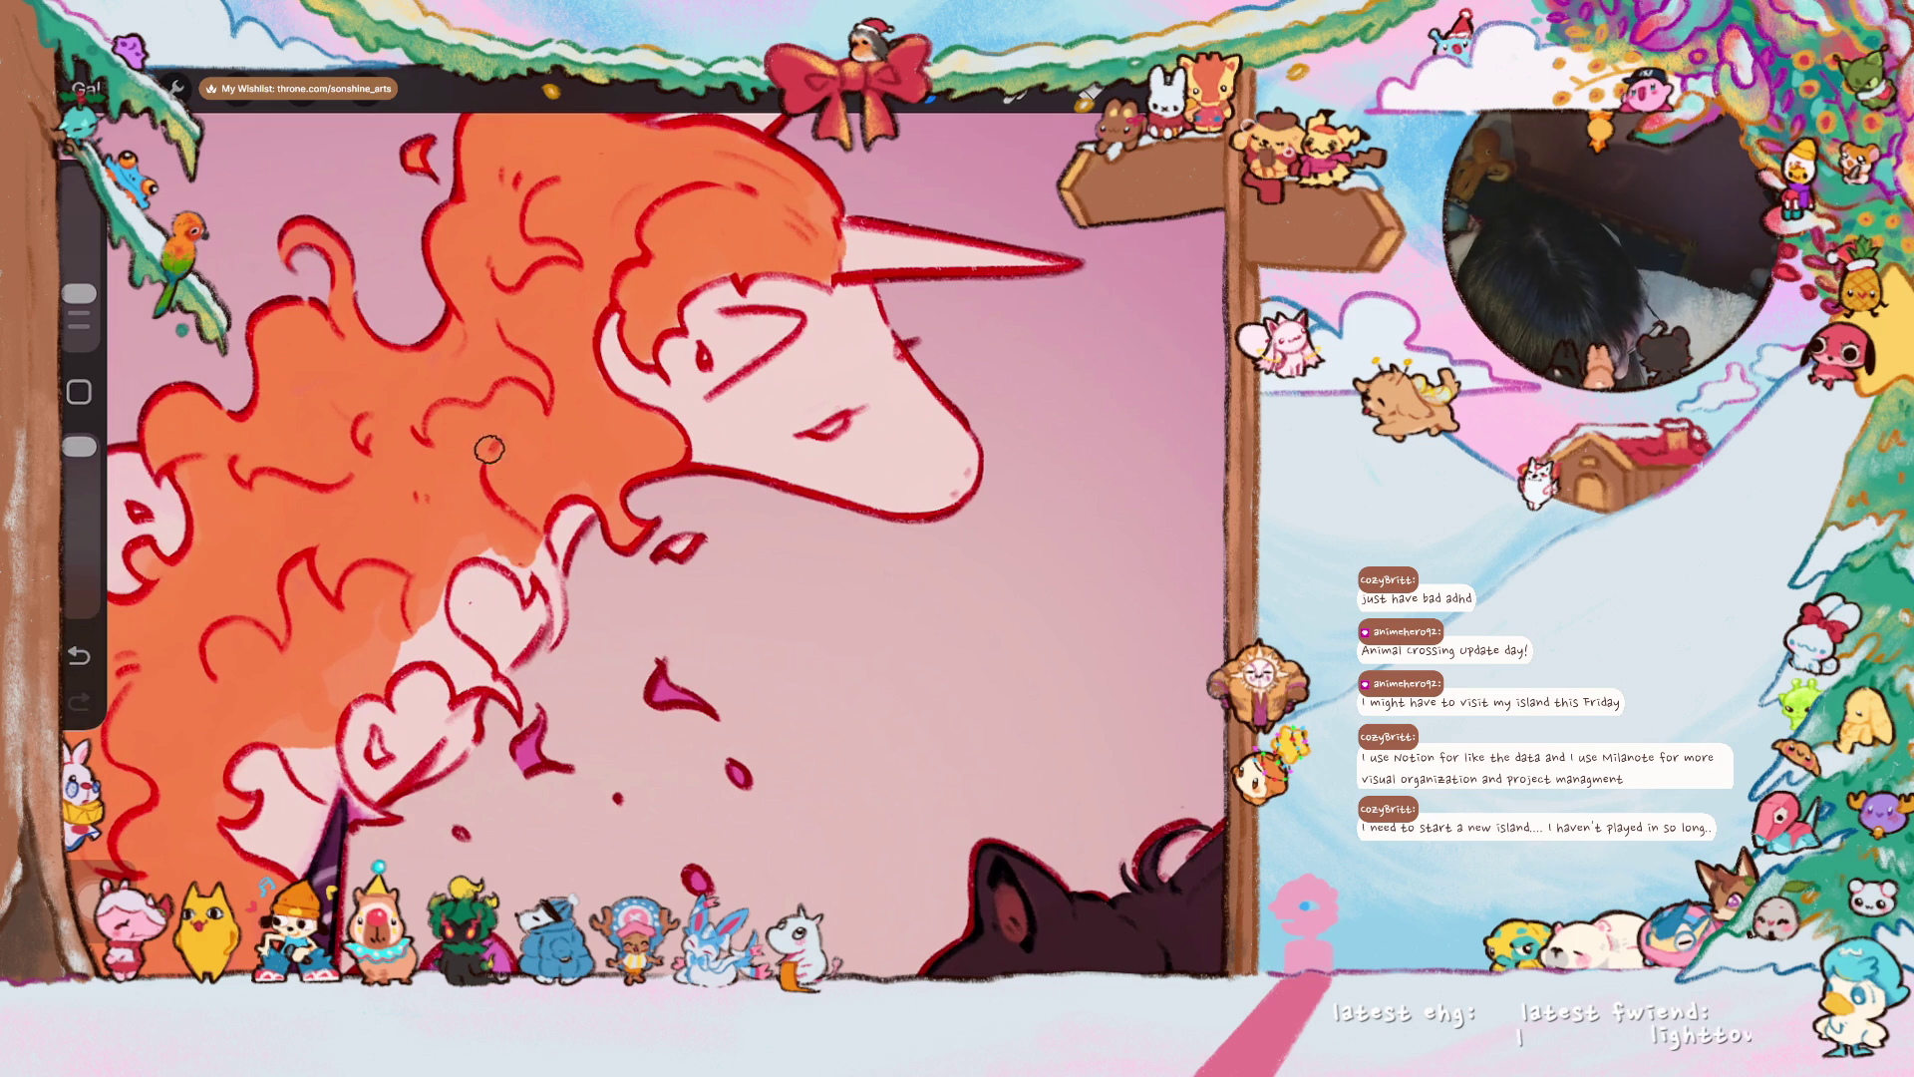
- Cover the pink mane gap with orange and add a red-orange outline stroke from the horn tip
mouse_move(368, 681)
left_mouse_down()
mouse_move(424, 613)
mouse_move(484, 676)
mouse_move(568, 636)
mouse_move(522, 543)
left_mouse_up()
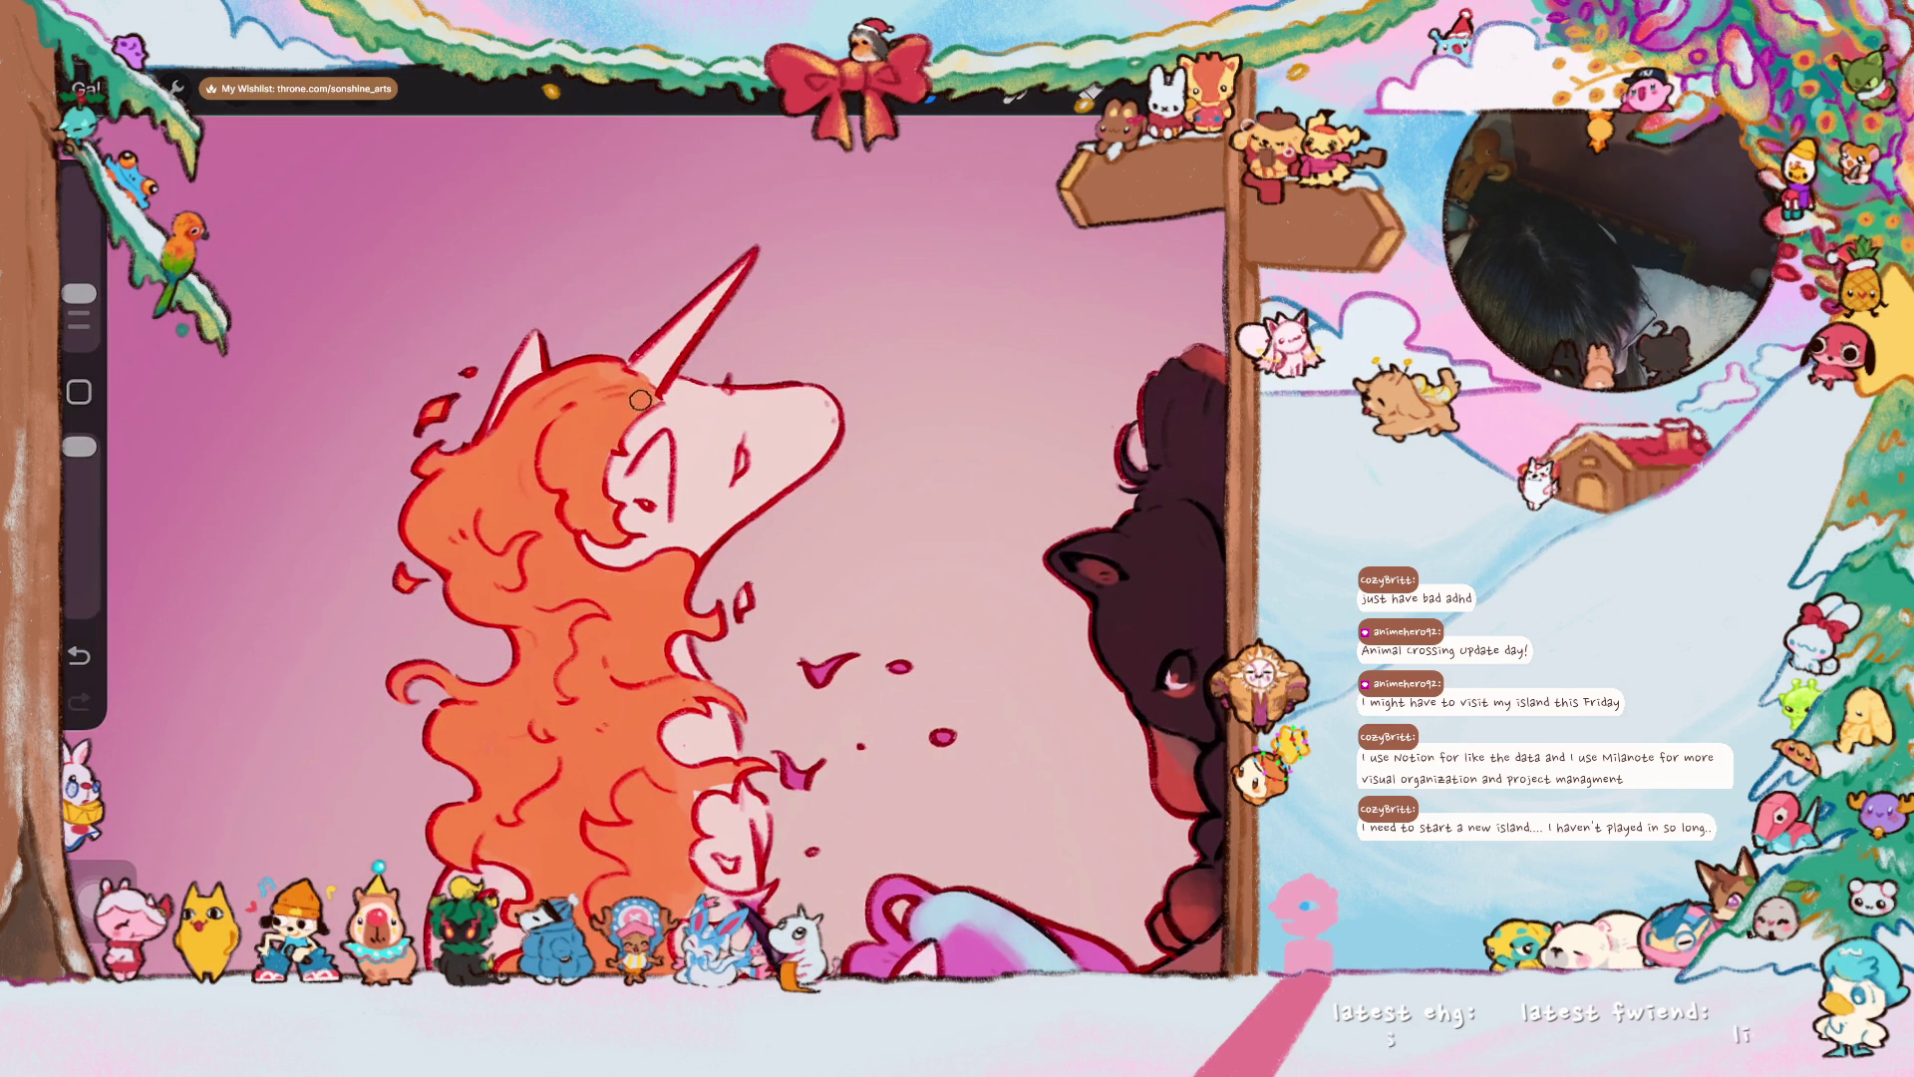
scroll(658, 538, "up", 3)
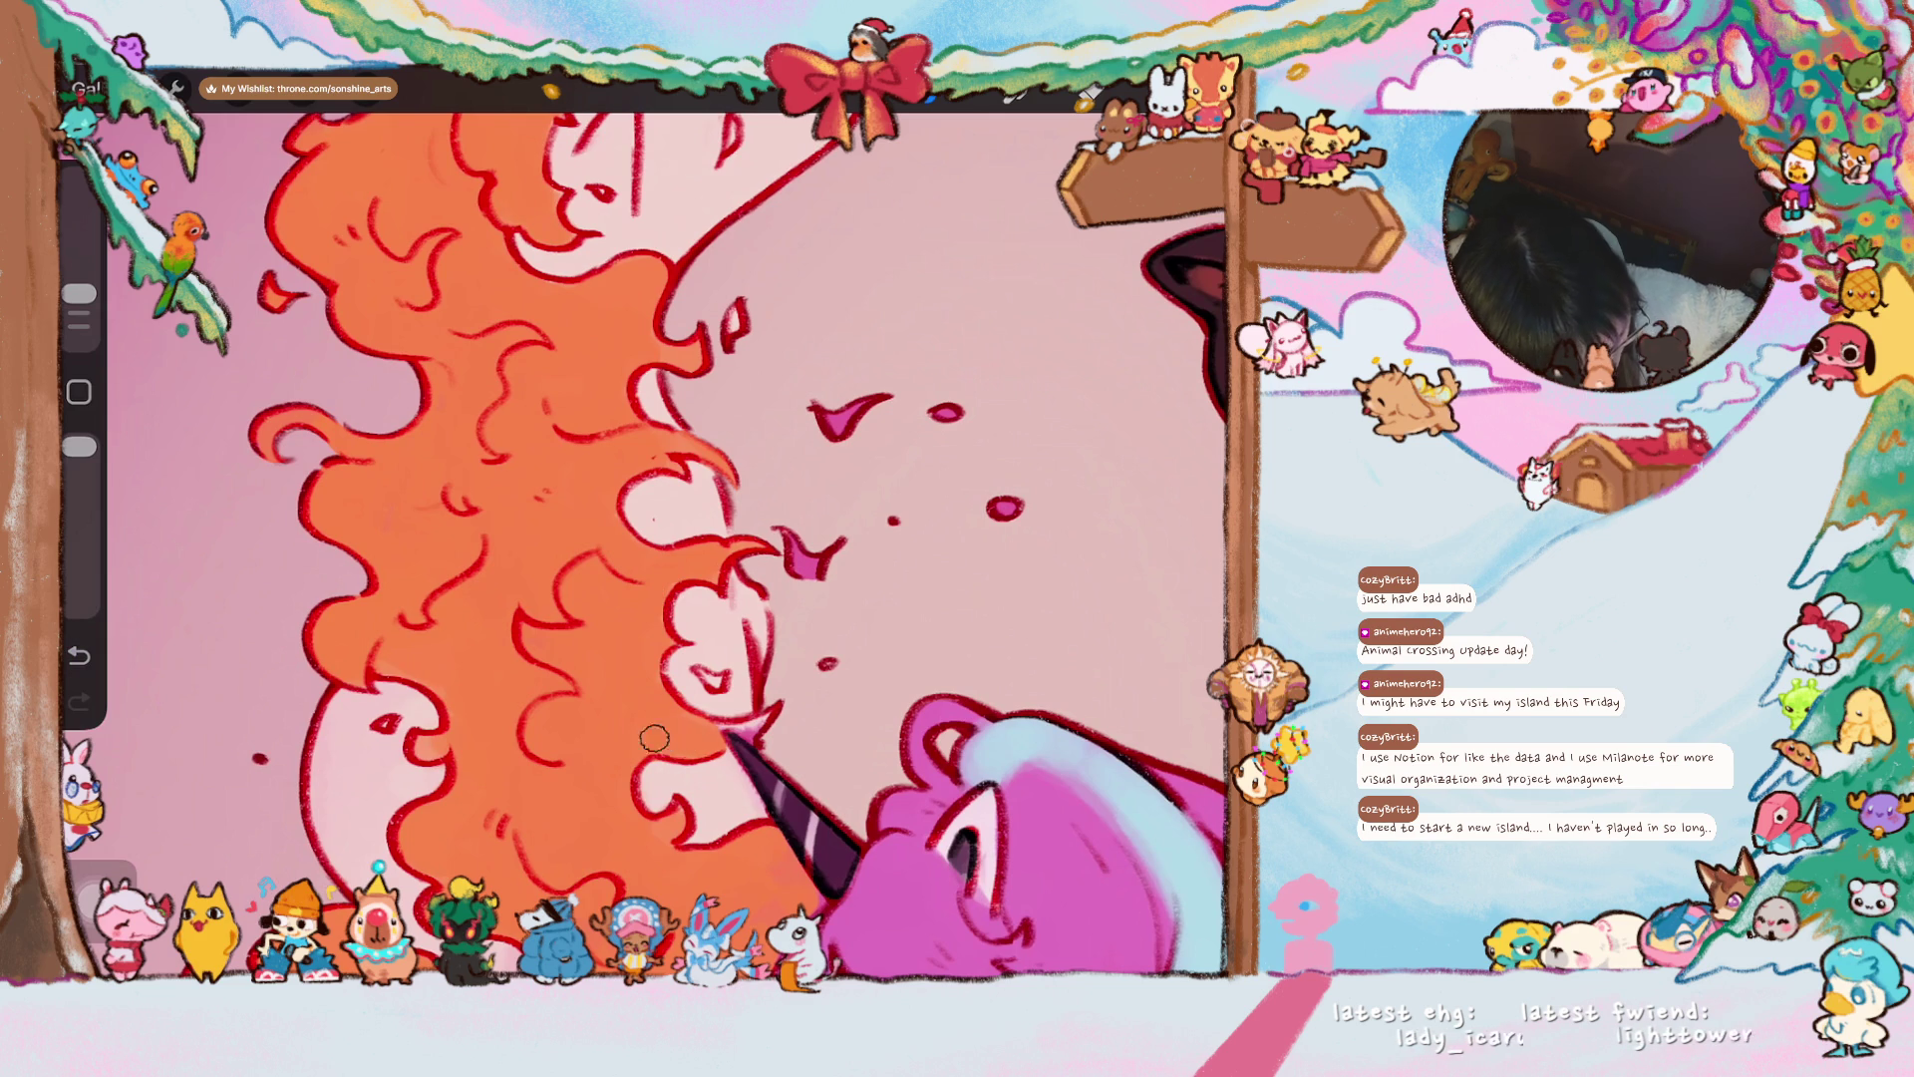
left_click_drag(848, 413, 957, 329)
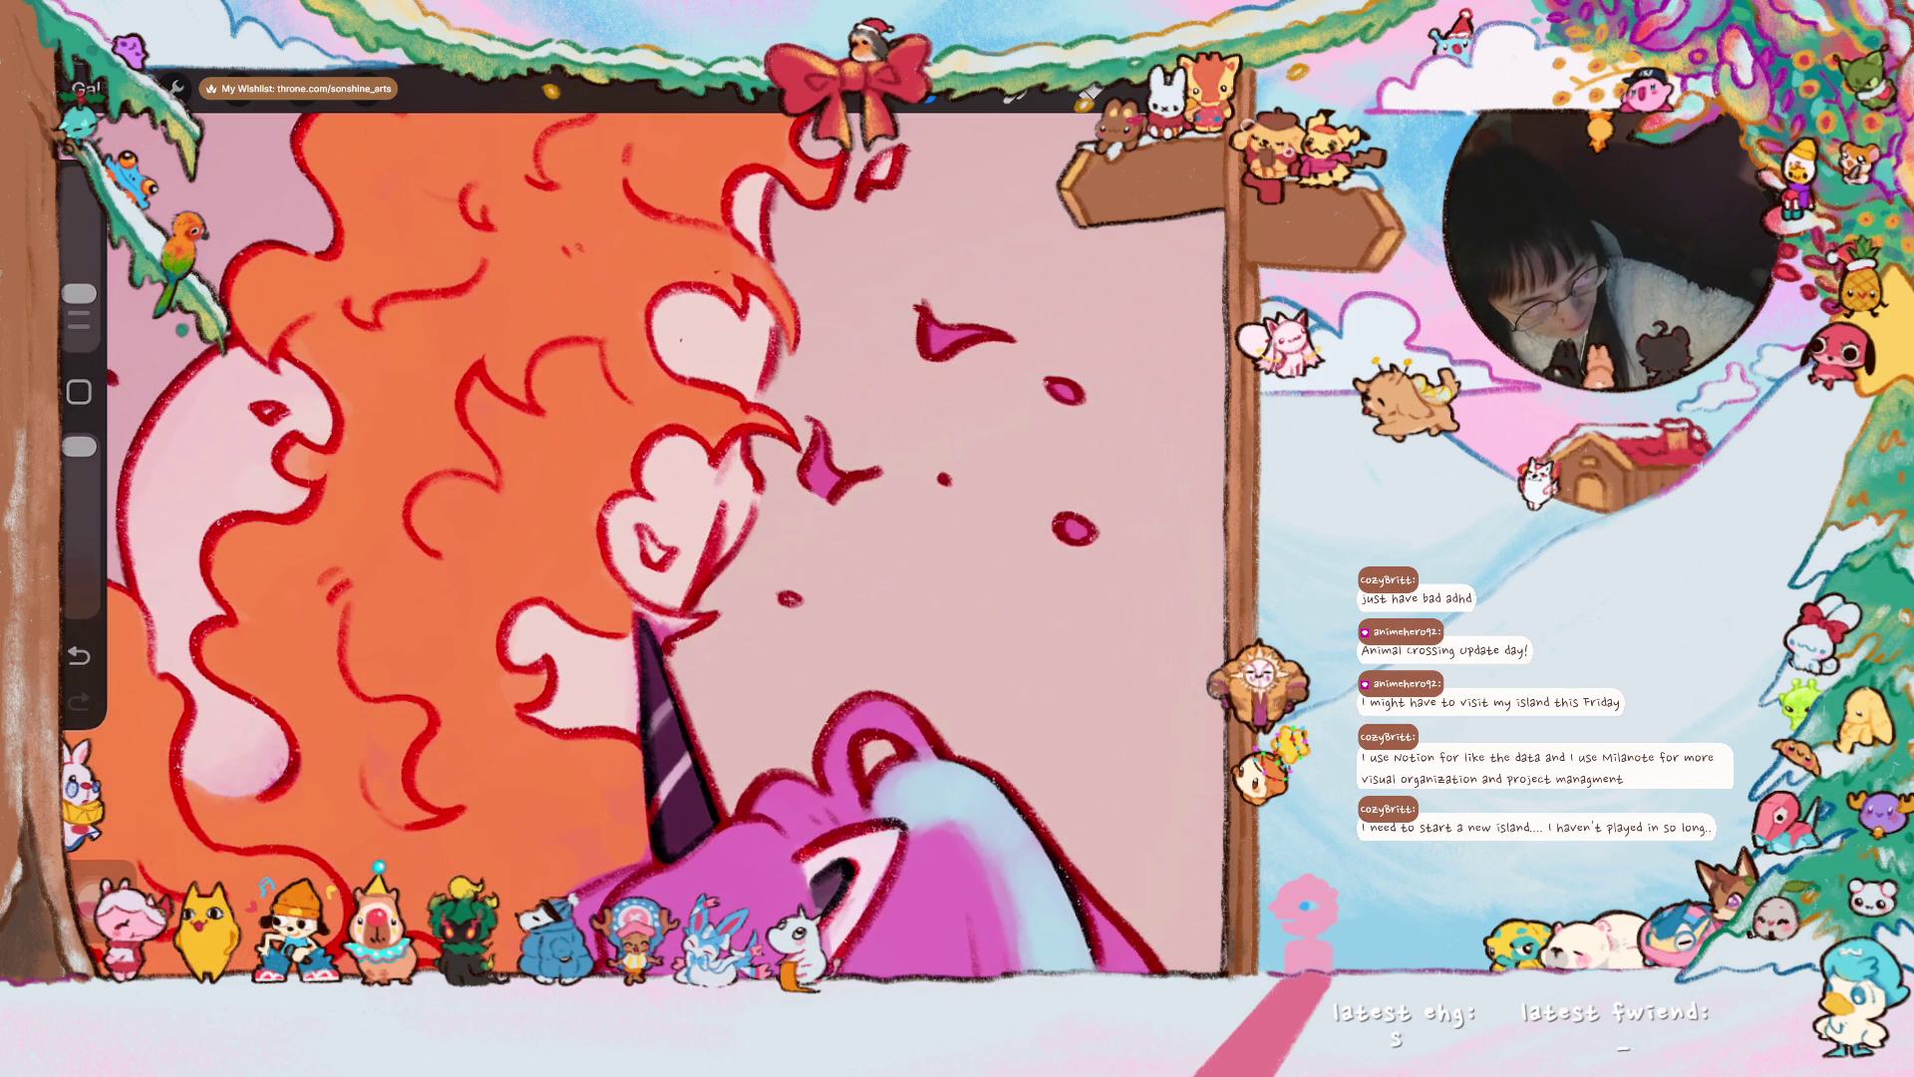
left_click_drag(79, 293, 79, 312)
scroll(639, 543, "up", 3)
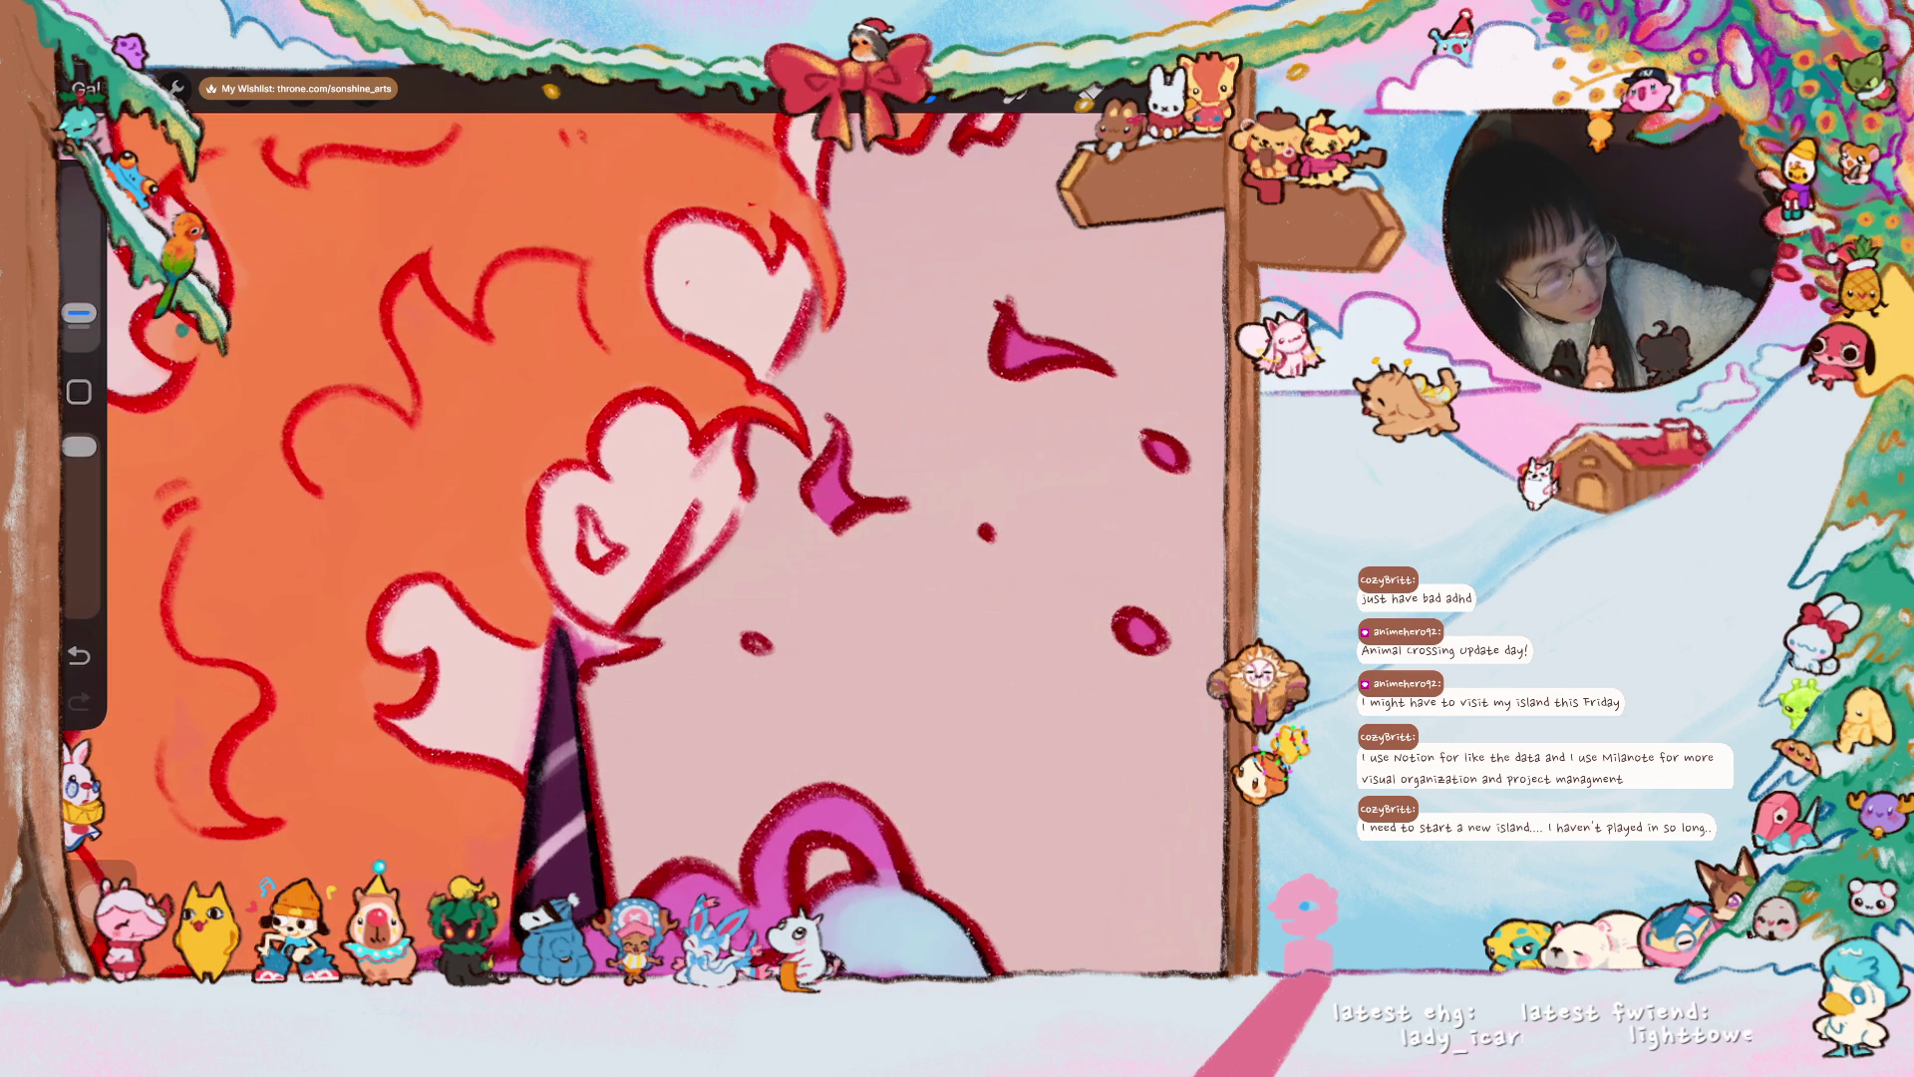
mouse_move(551, 594)
left_mouse_down()
mouse_move(588, 658)
mouse_move(656, 654)
left_mouse_up()
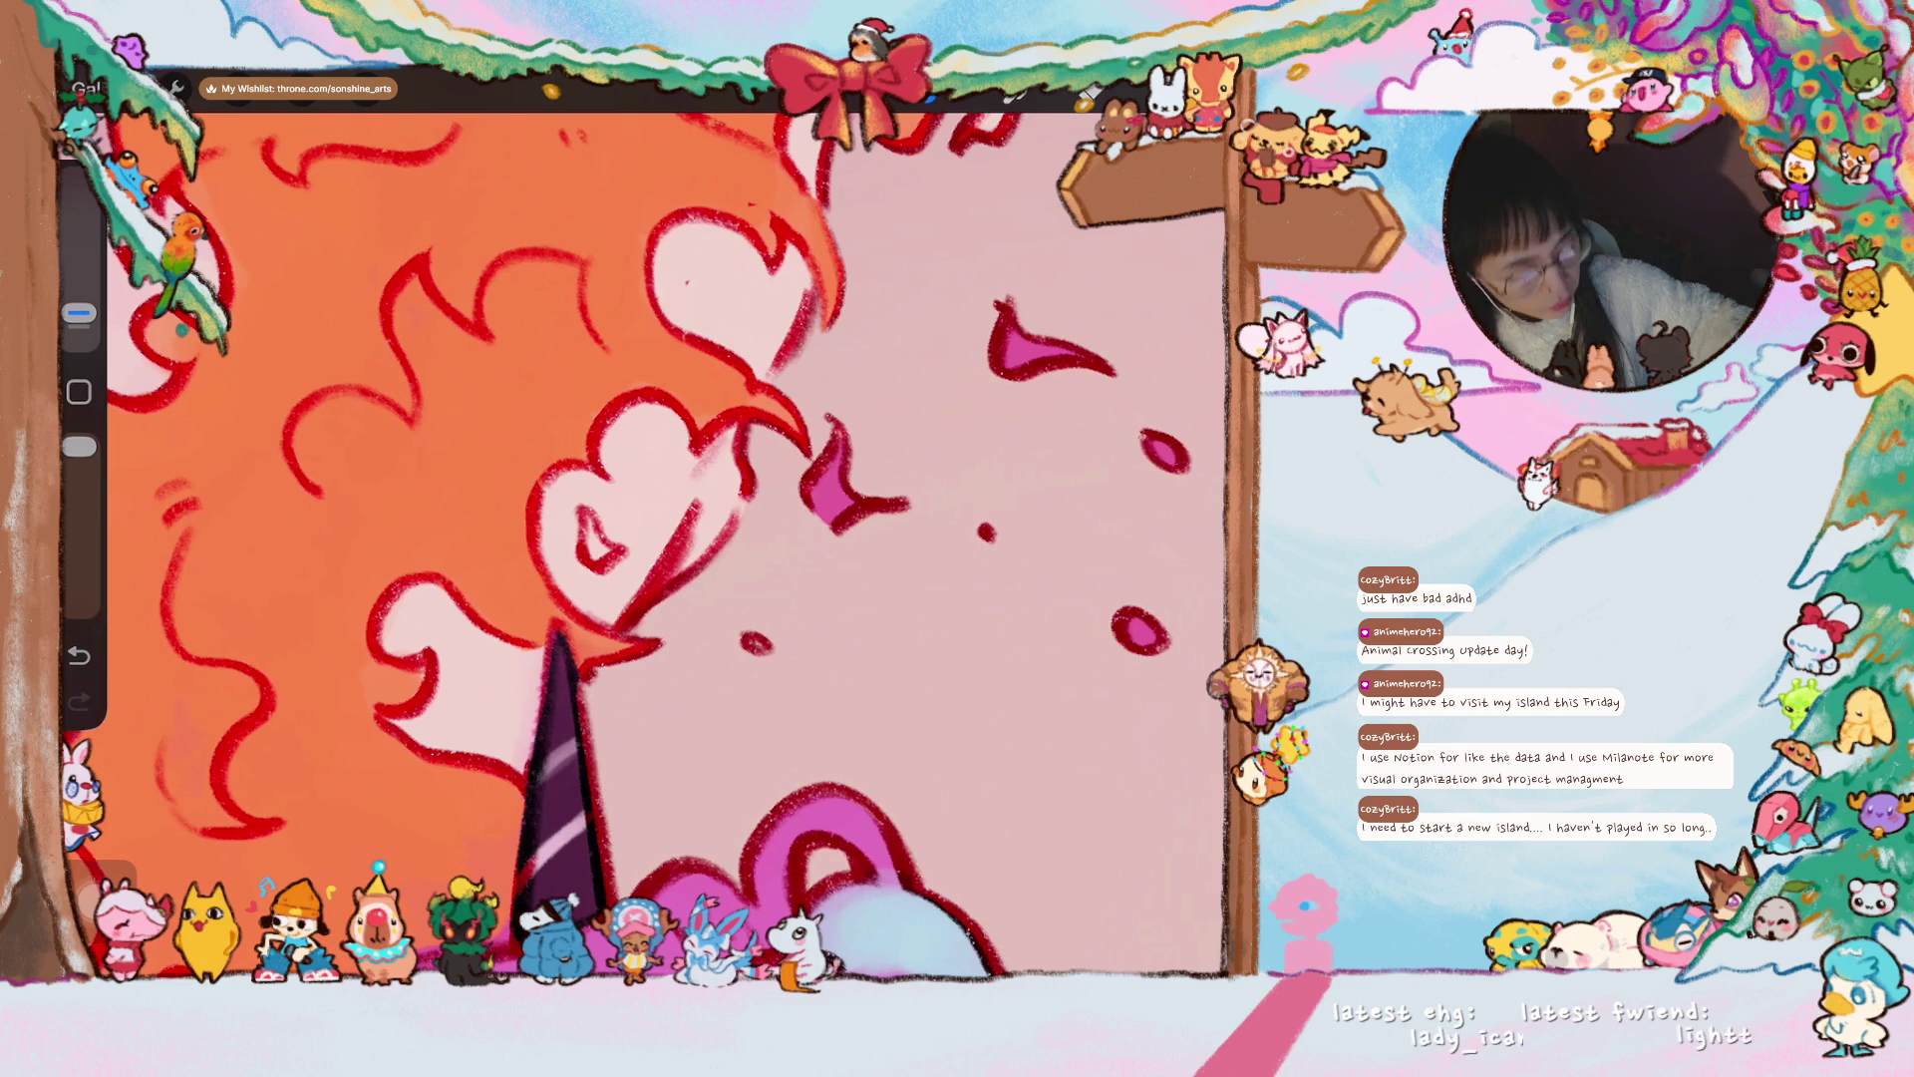
scroll(668, 546, "down", 5)
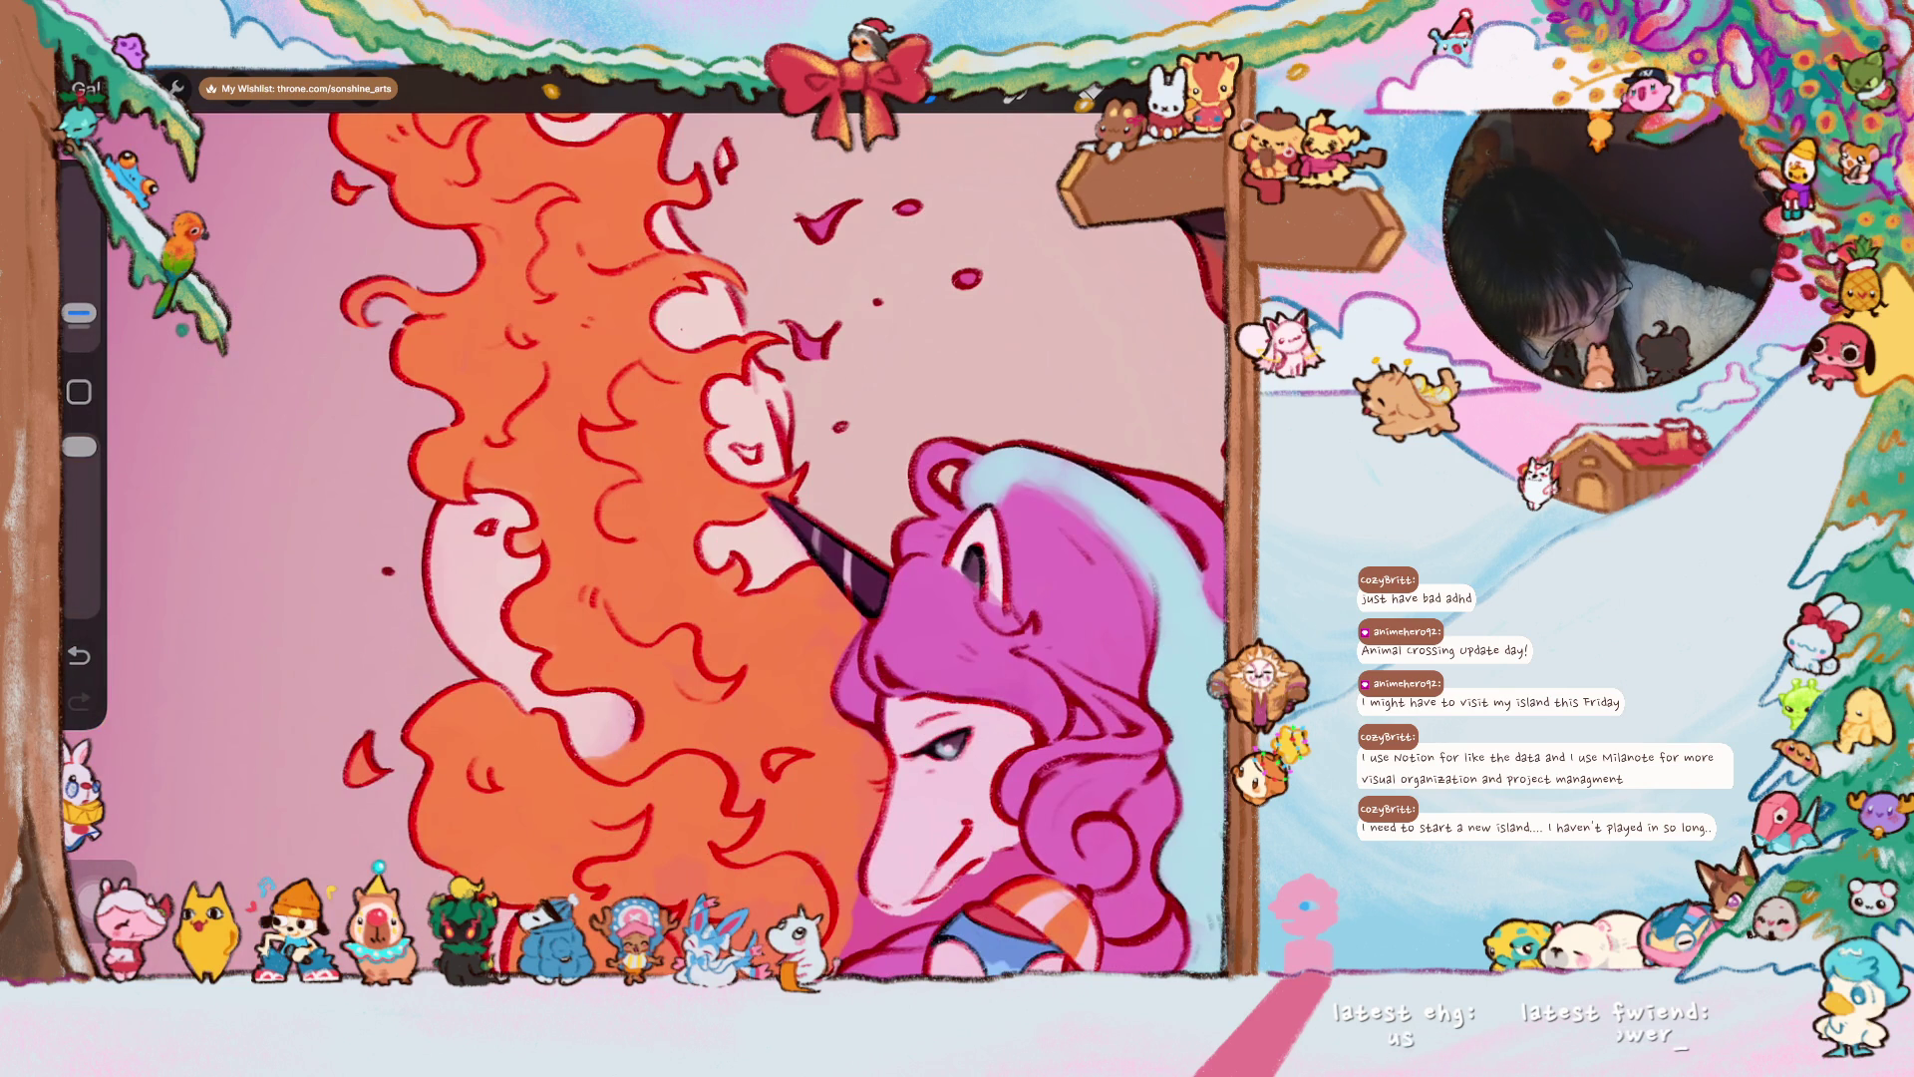
scroll(857, 608, "down", 5)
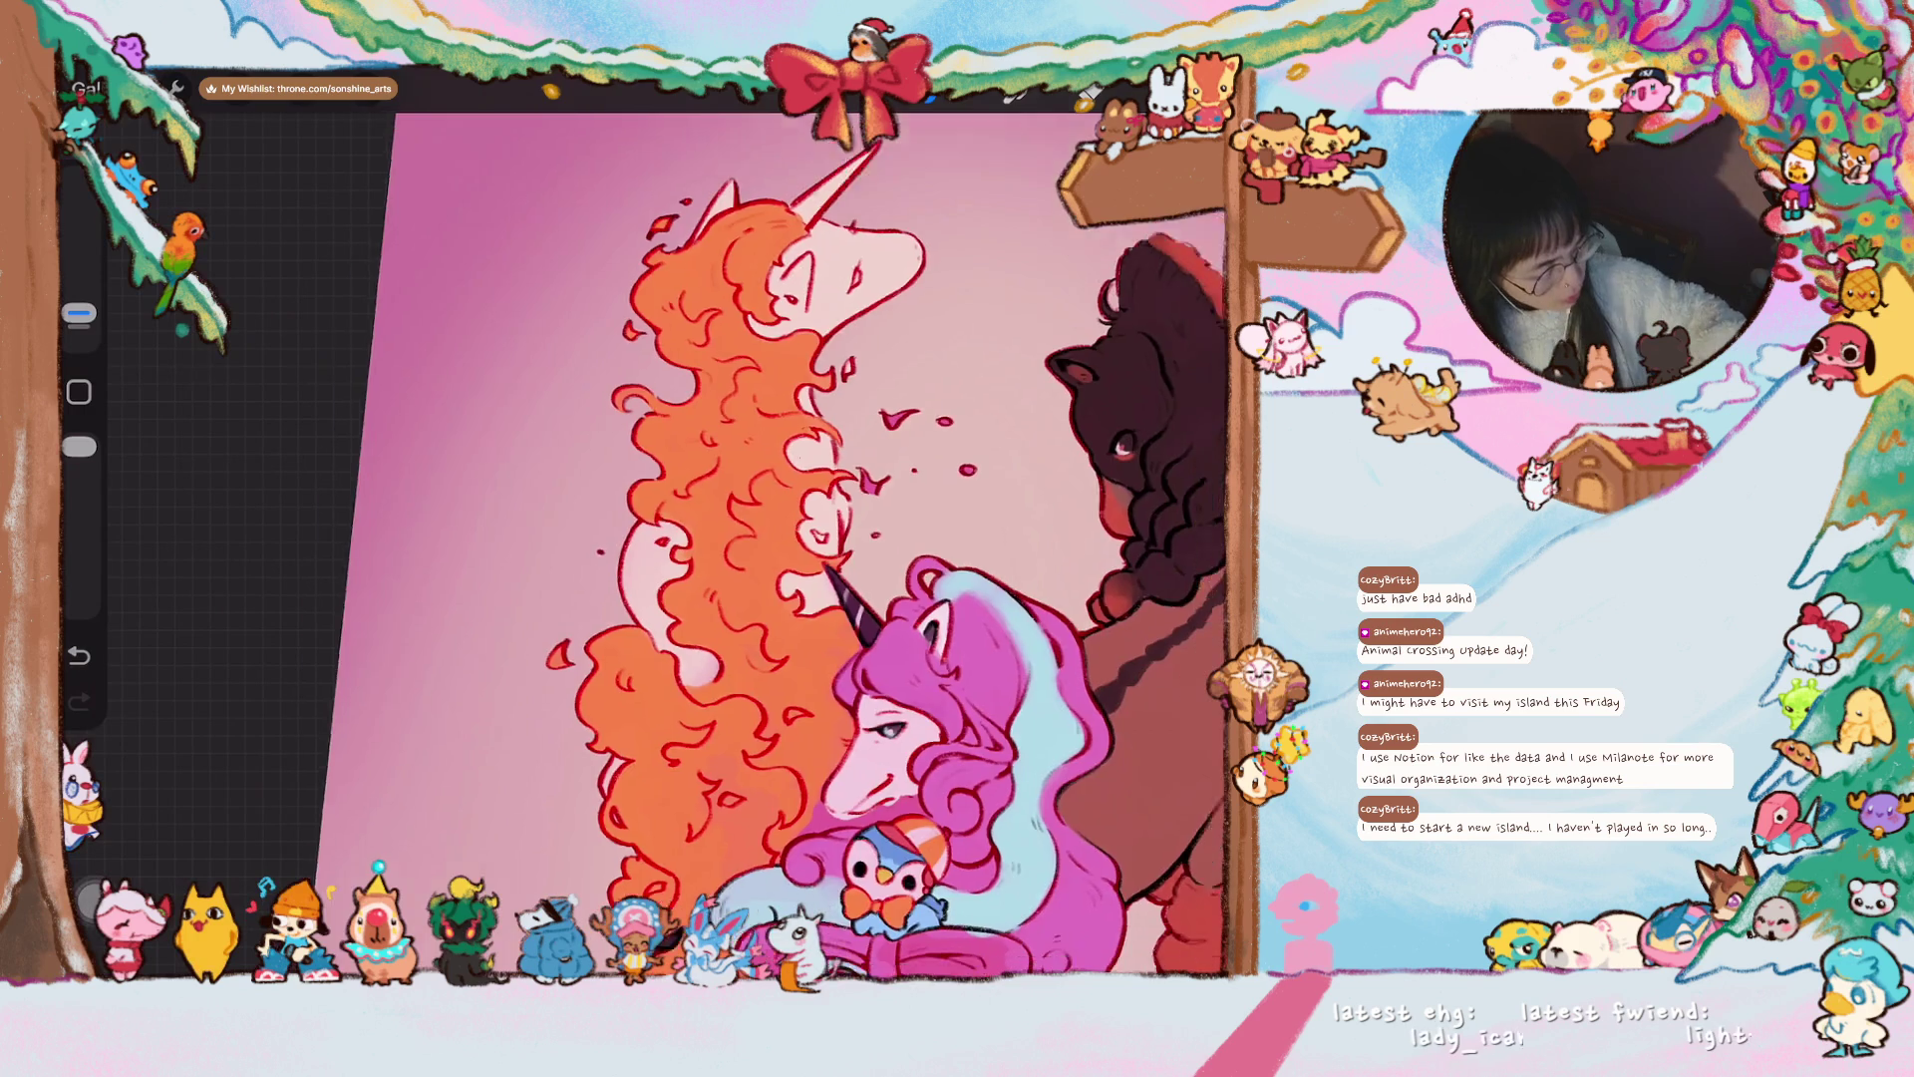
scroll(857, 608, "up", 3)
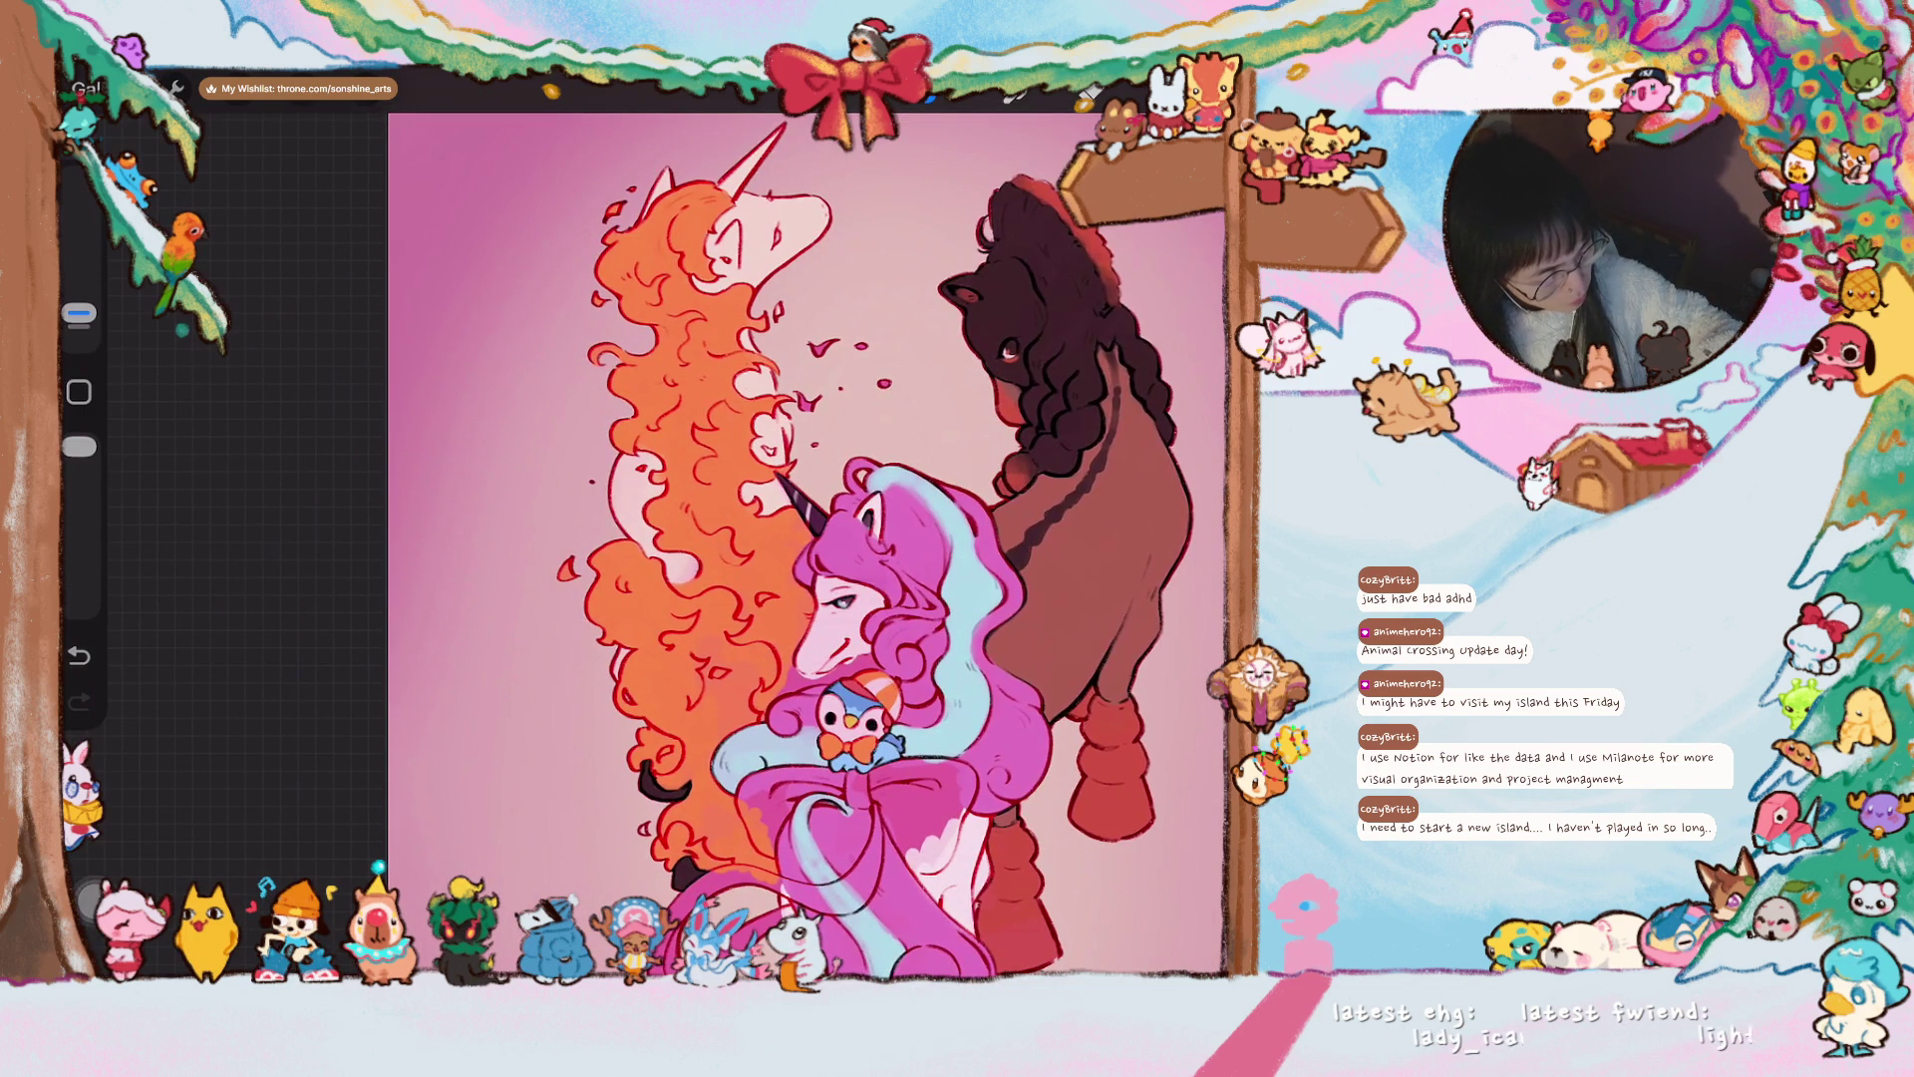
scroll(857, 548, "down", 2)
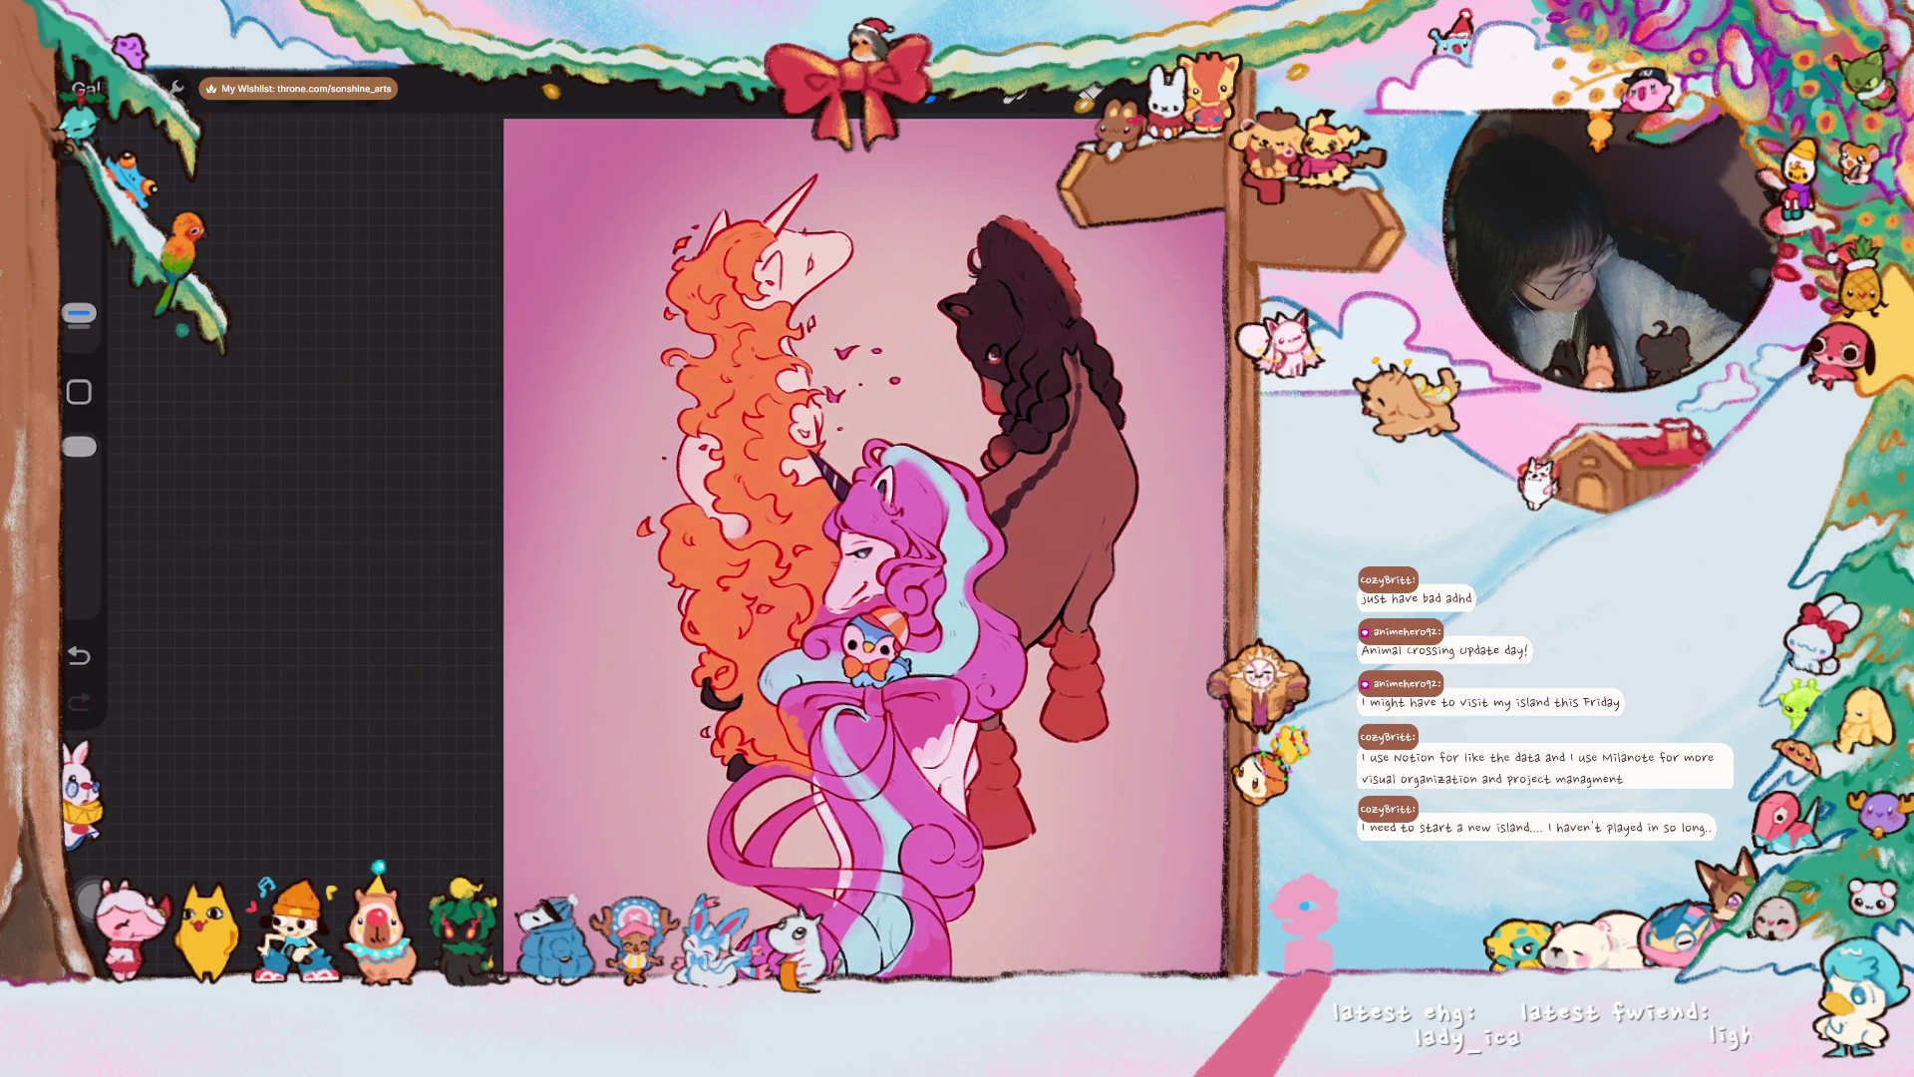
scroll(857, 648, "up", 5)
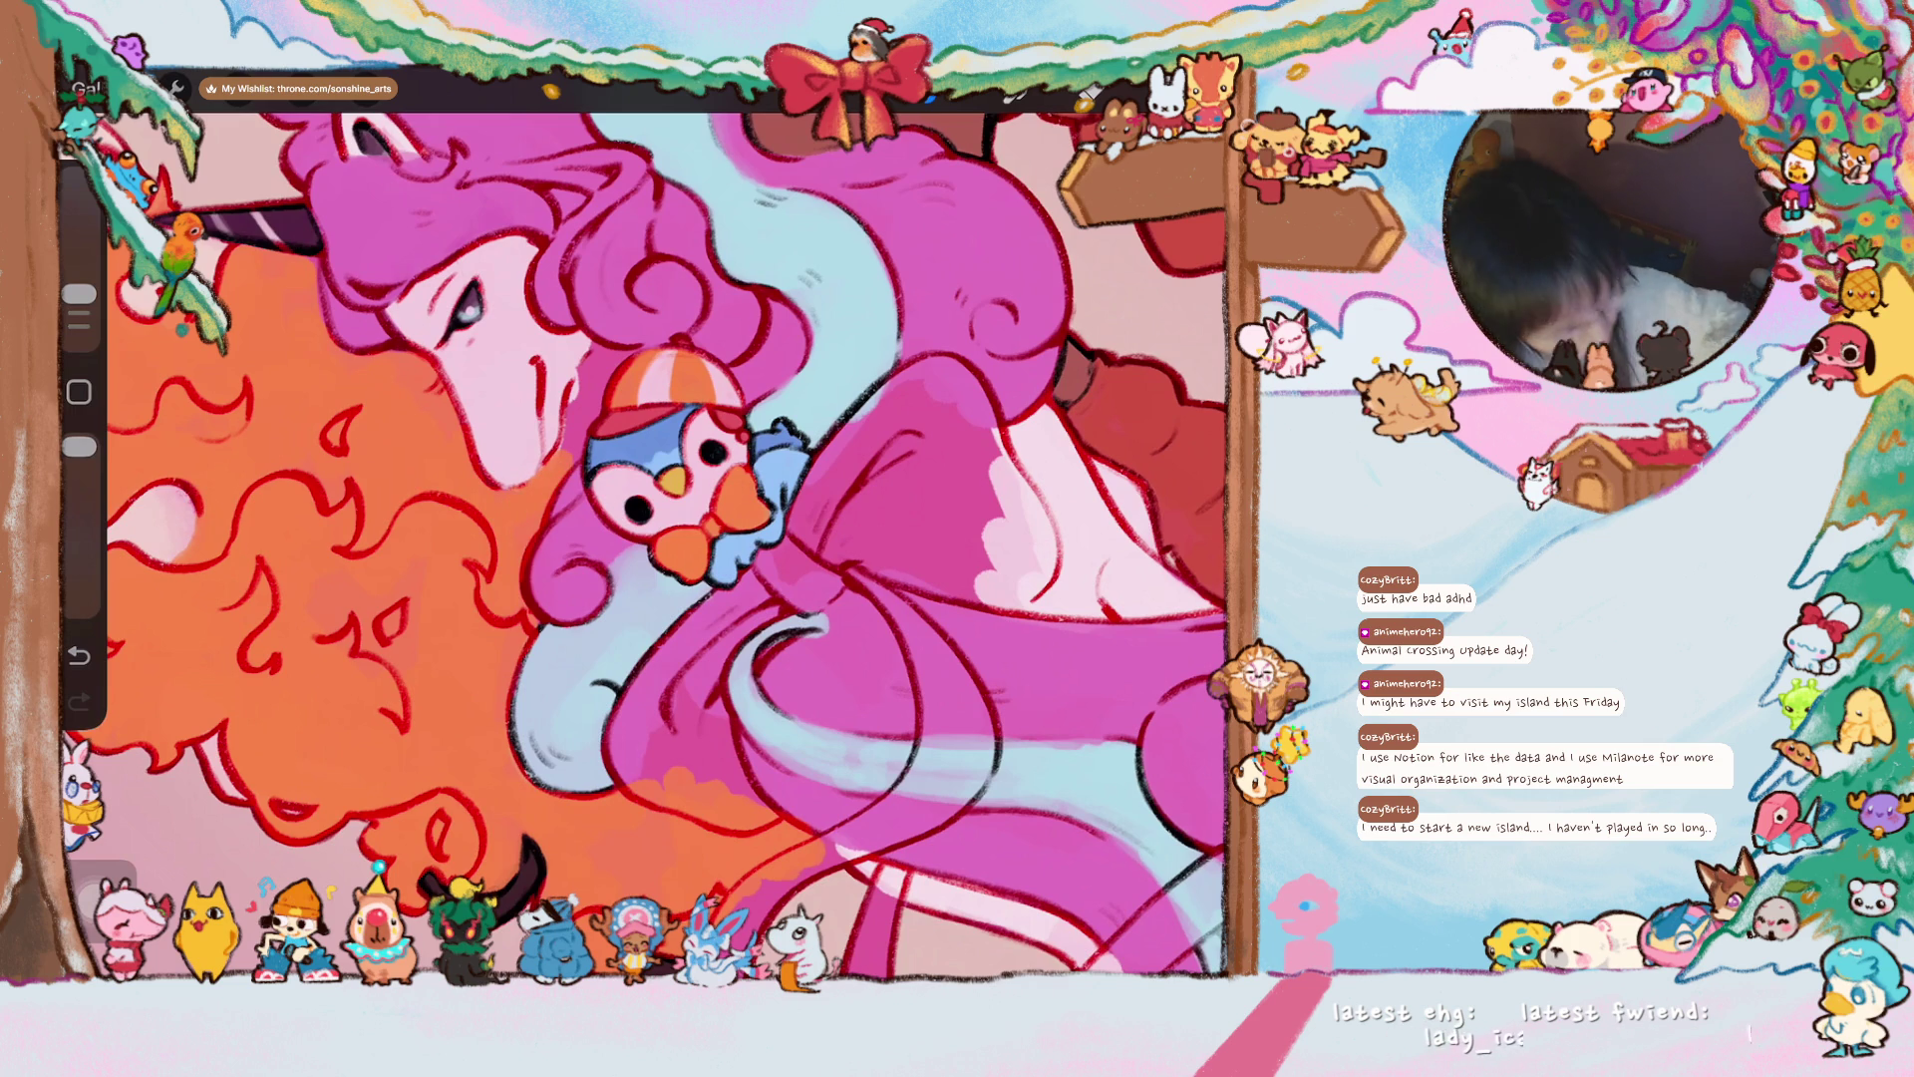
scroll(643, 538, "down", 5)
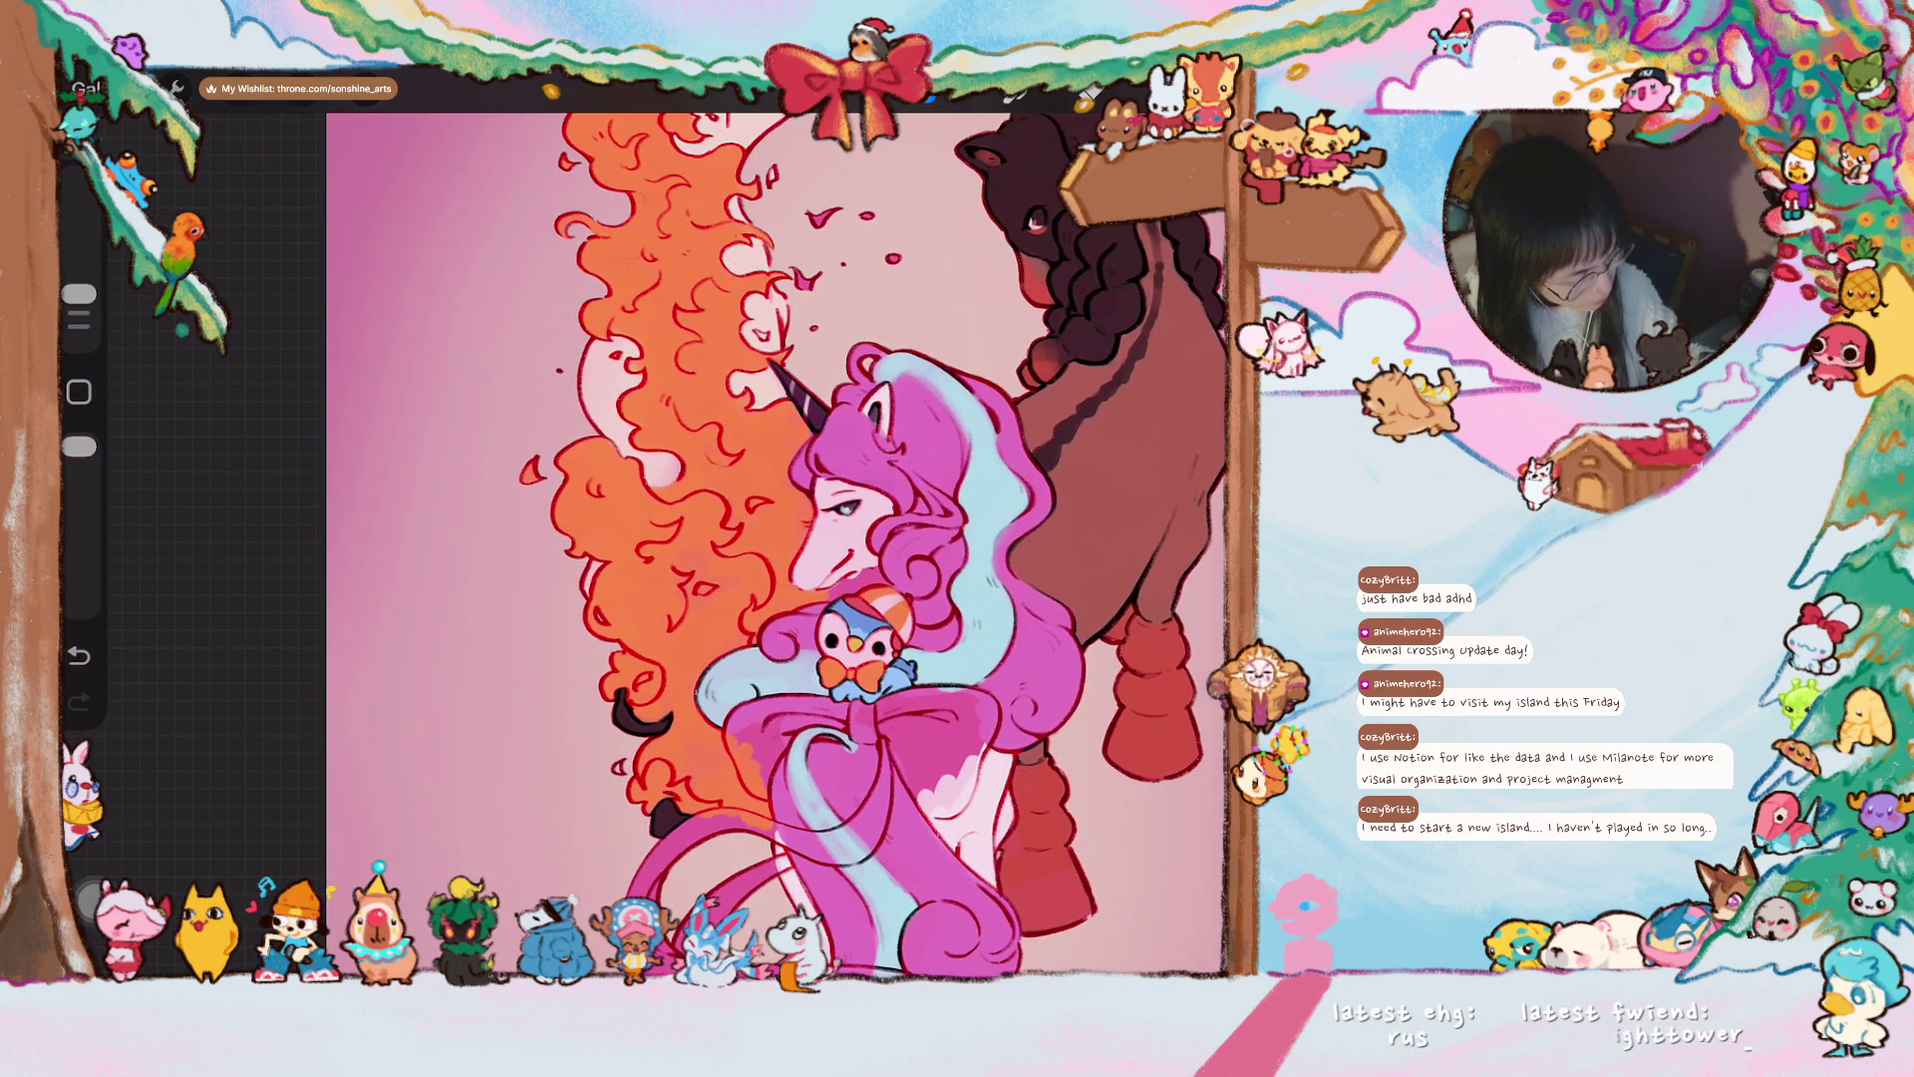
scroll(748, 539, "down", 2)
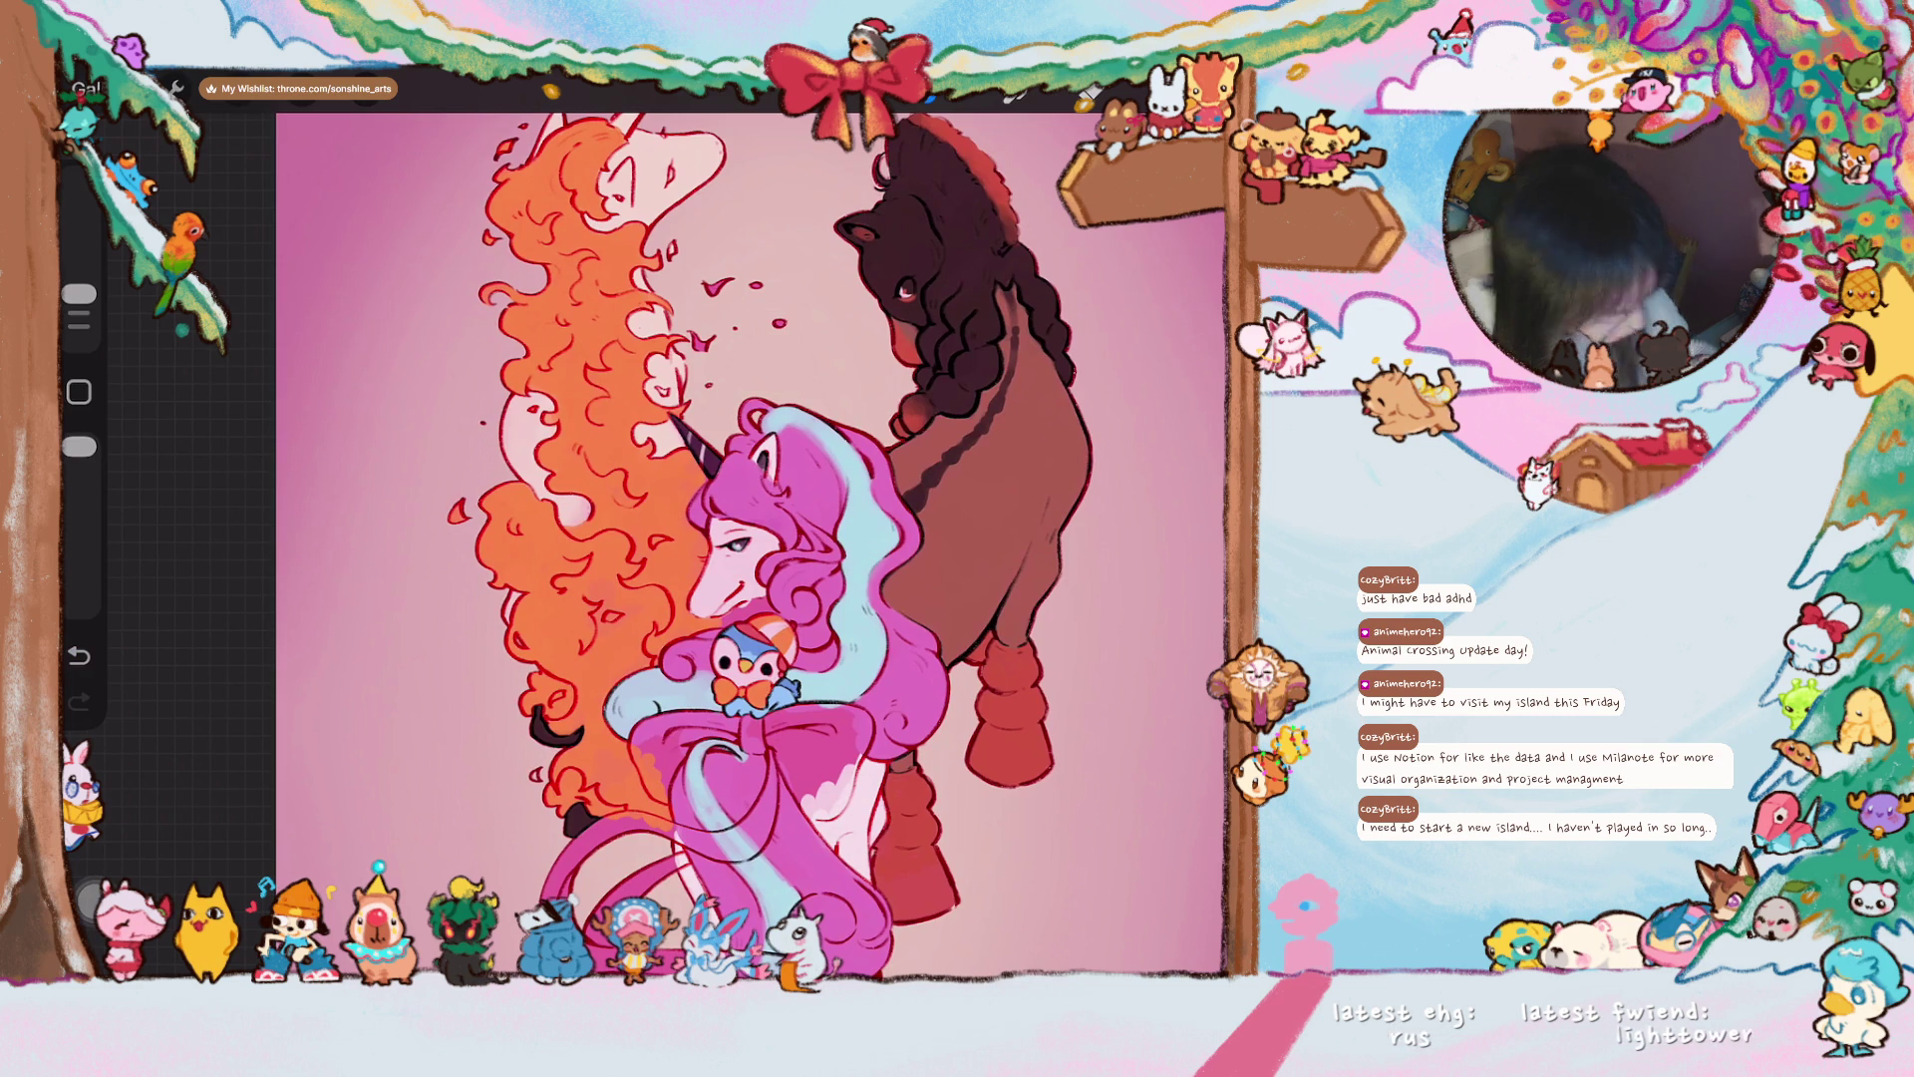
scroll(712, 547, "down", 2)
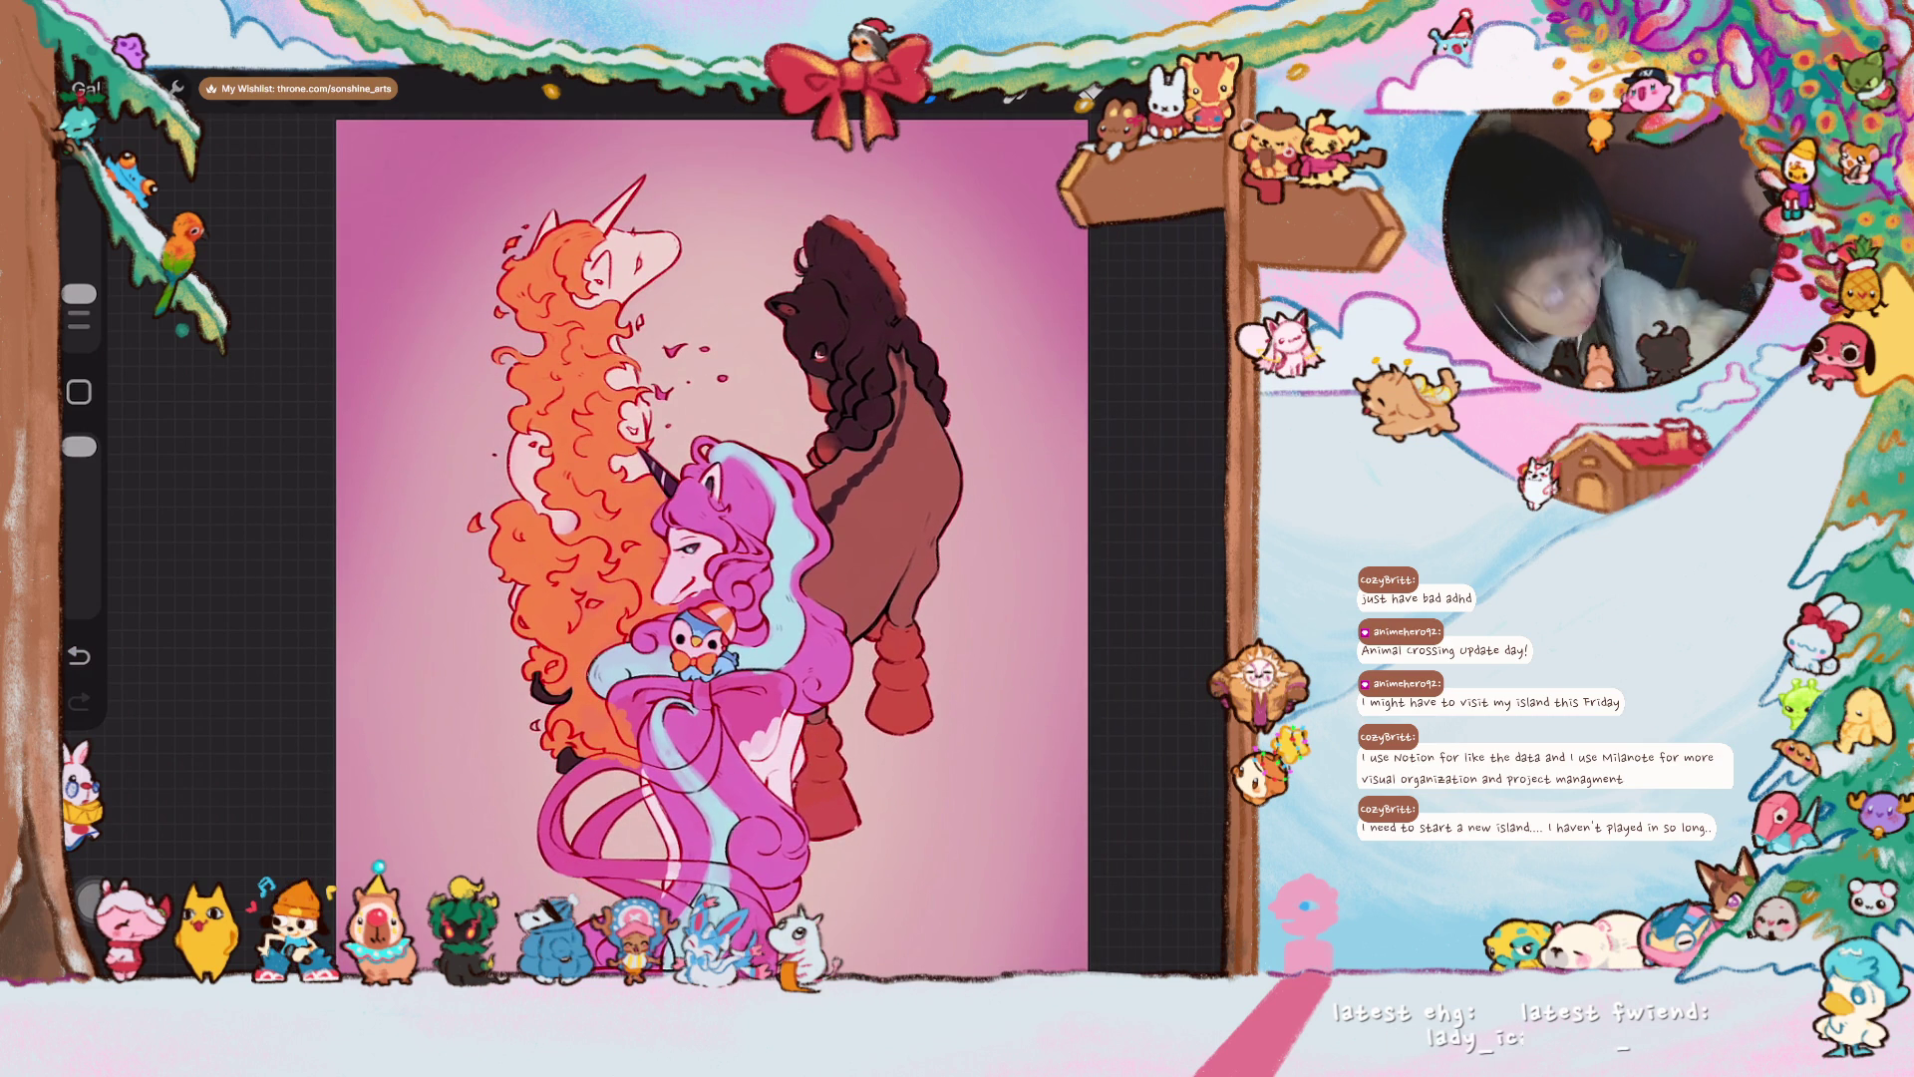
- On Layer 11, draw a short red line under the unicorn's chin with HB Pencil 1_original
key("l")
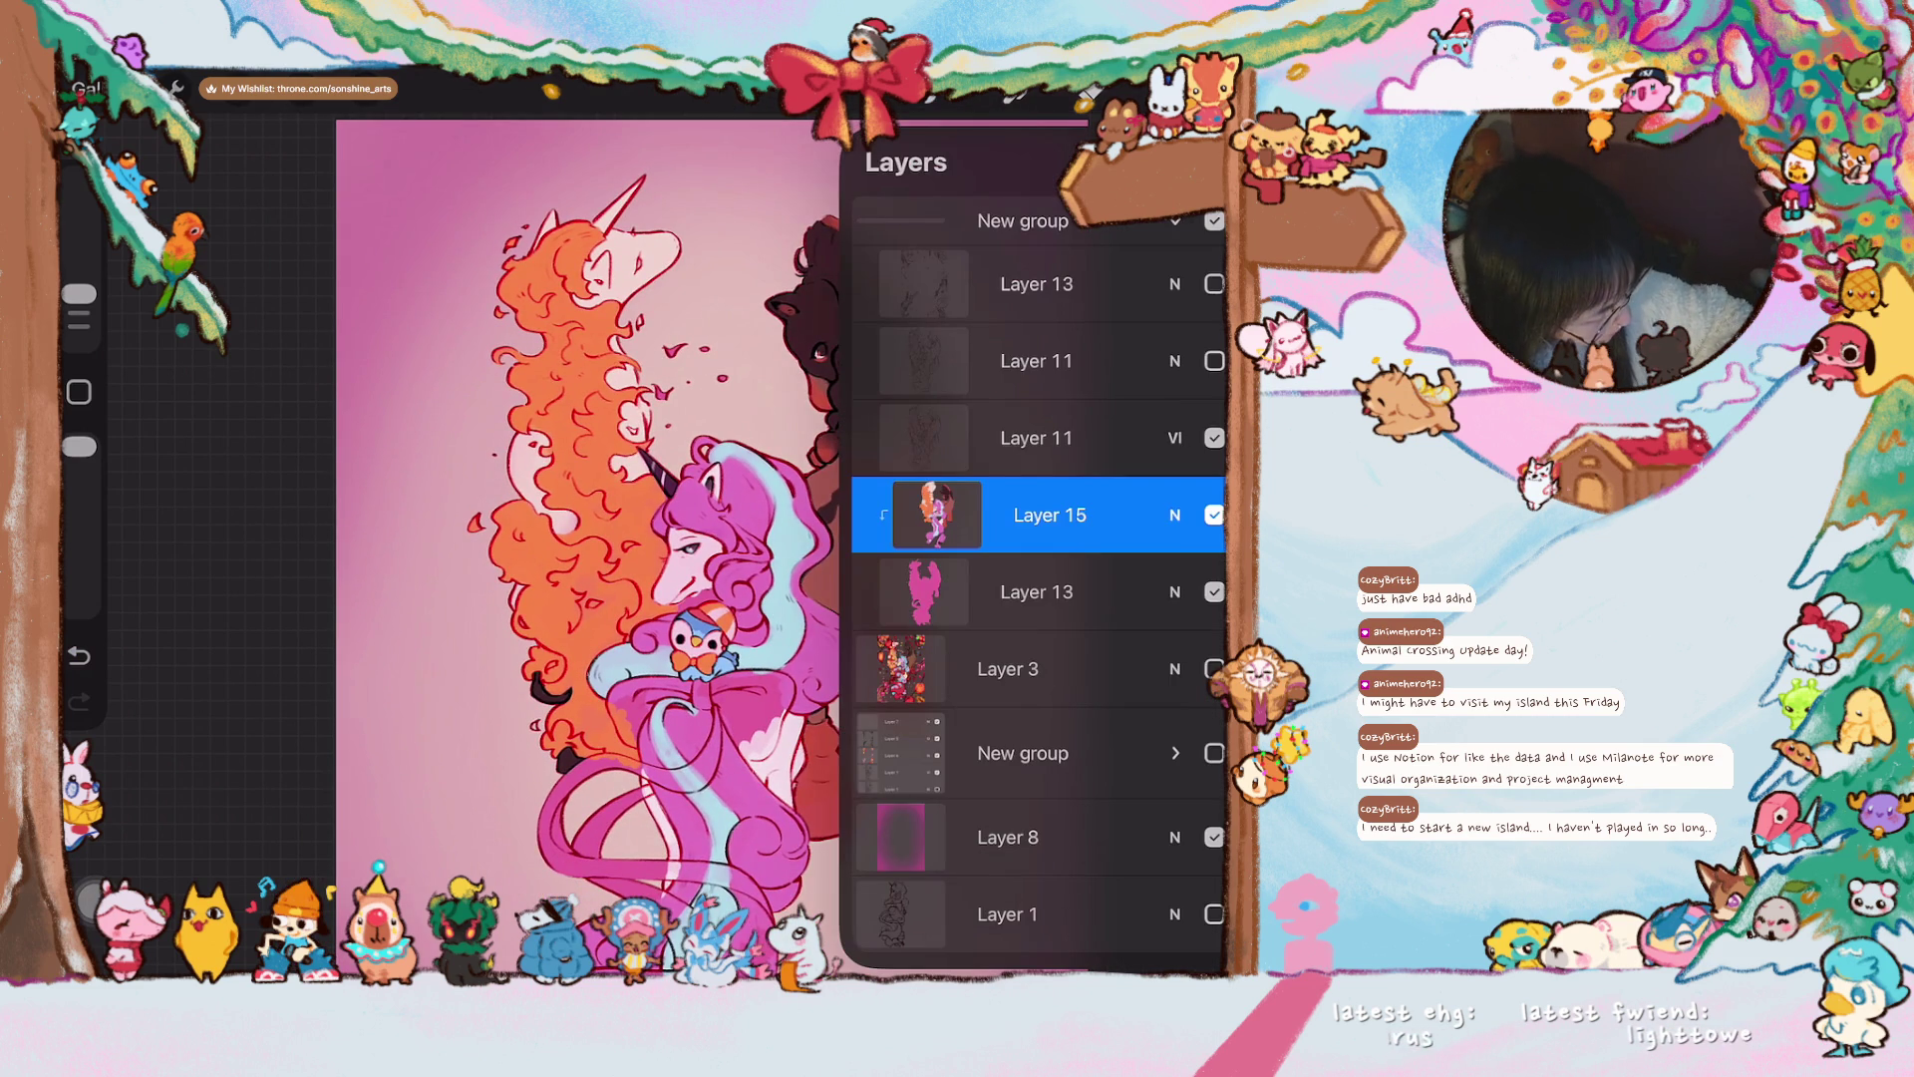
left_click(1037, 437)
key("b")
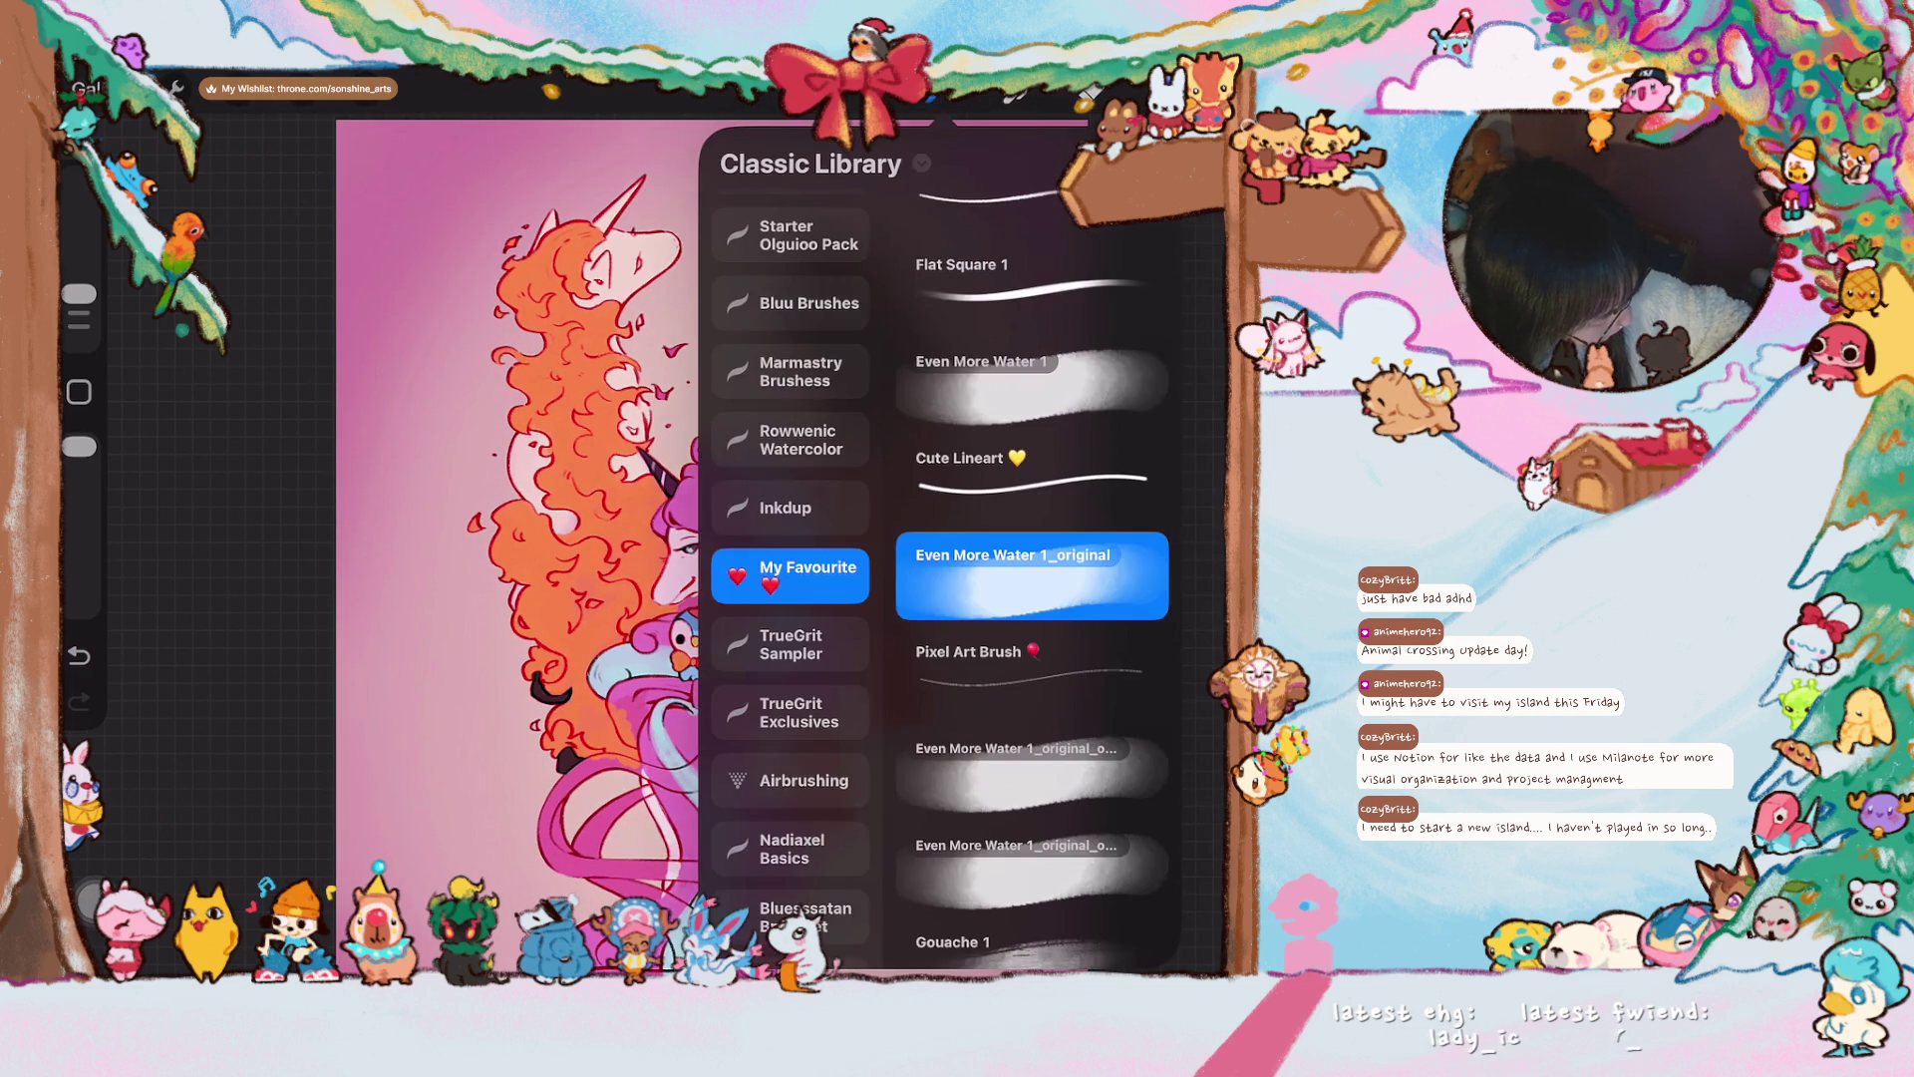
scroll(1032, 578, "up", 2)
scroll(1032, 578, "down", 5)
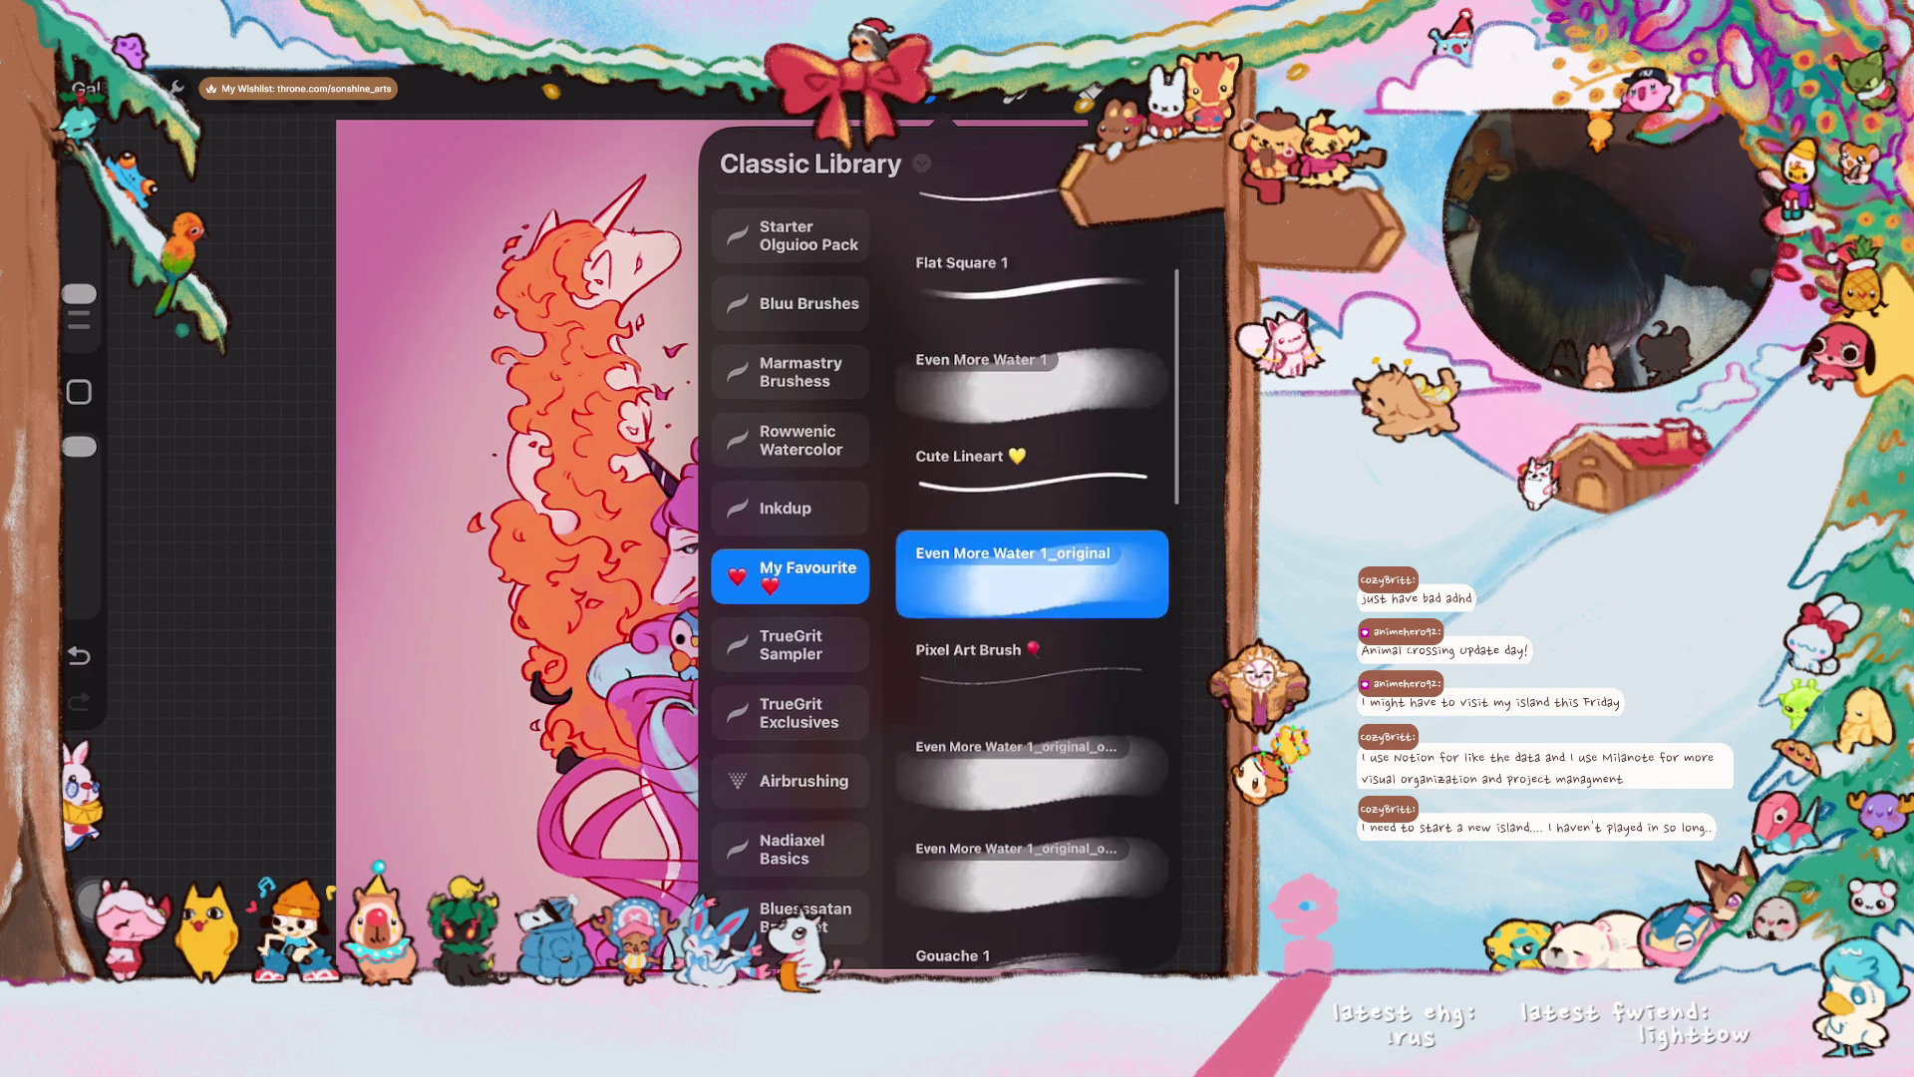
scroll(1032, 578, "down", 5)
left_click(1027, 438)
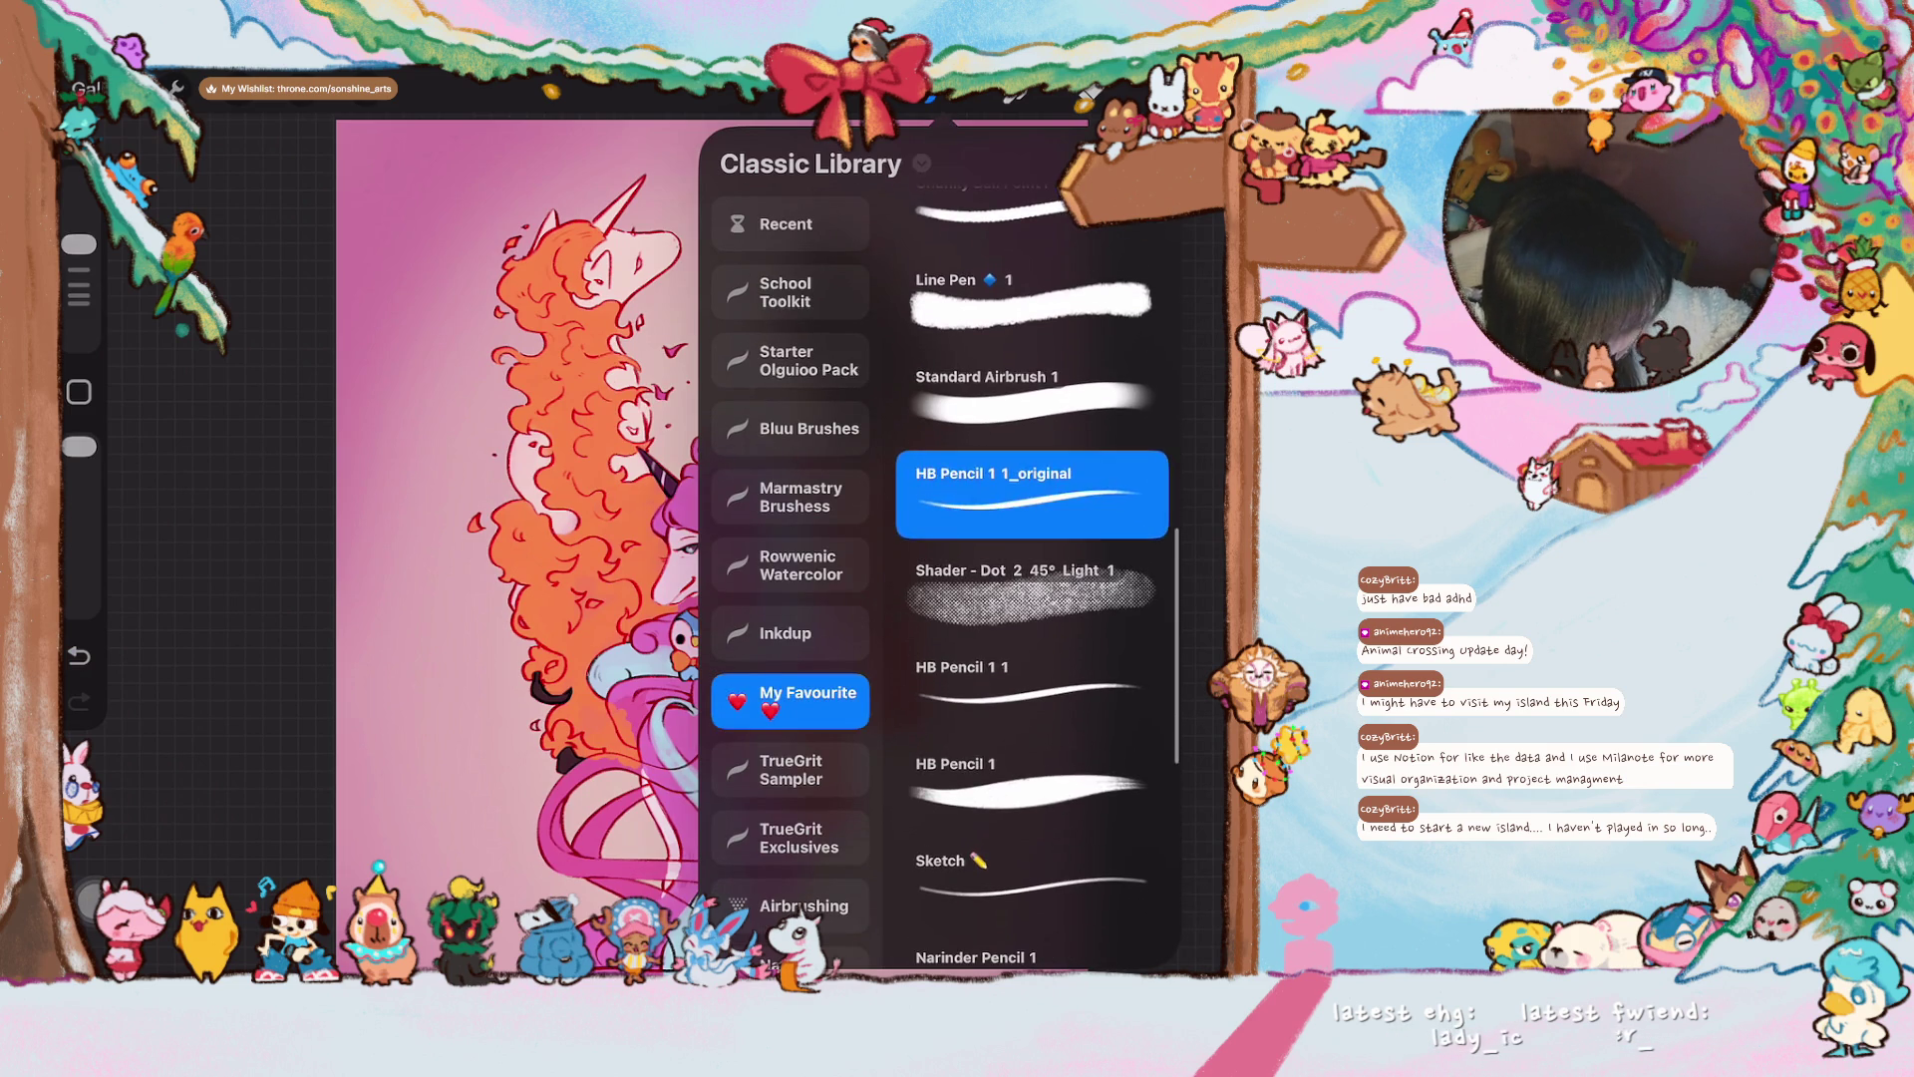
left_click(1088, 96)
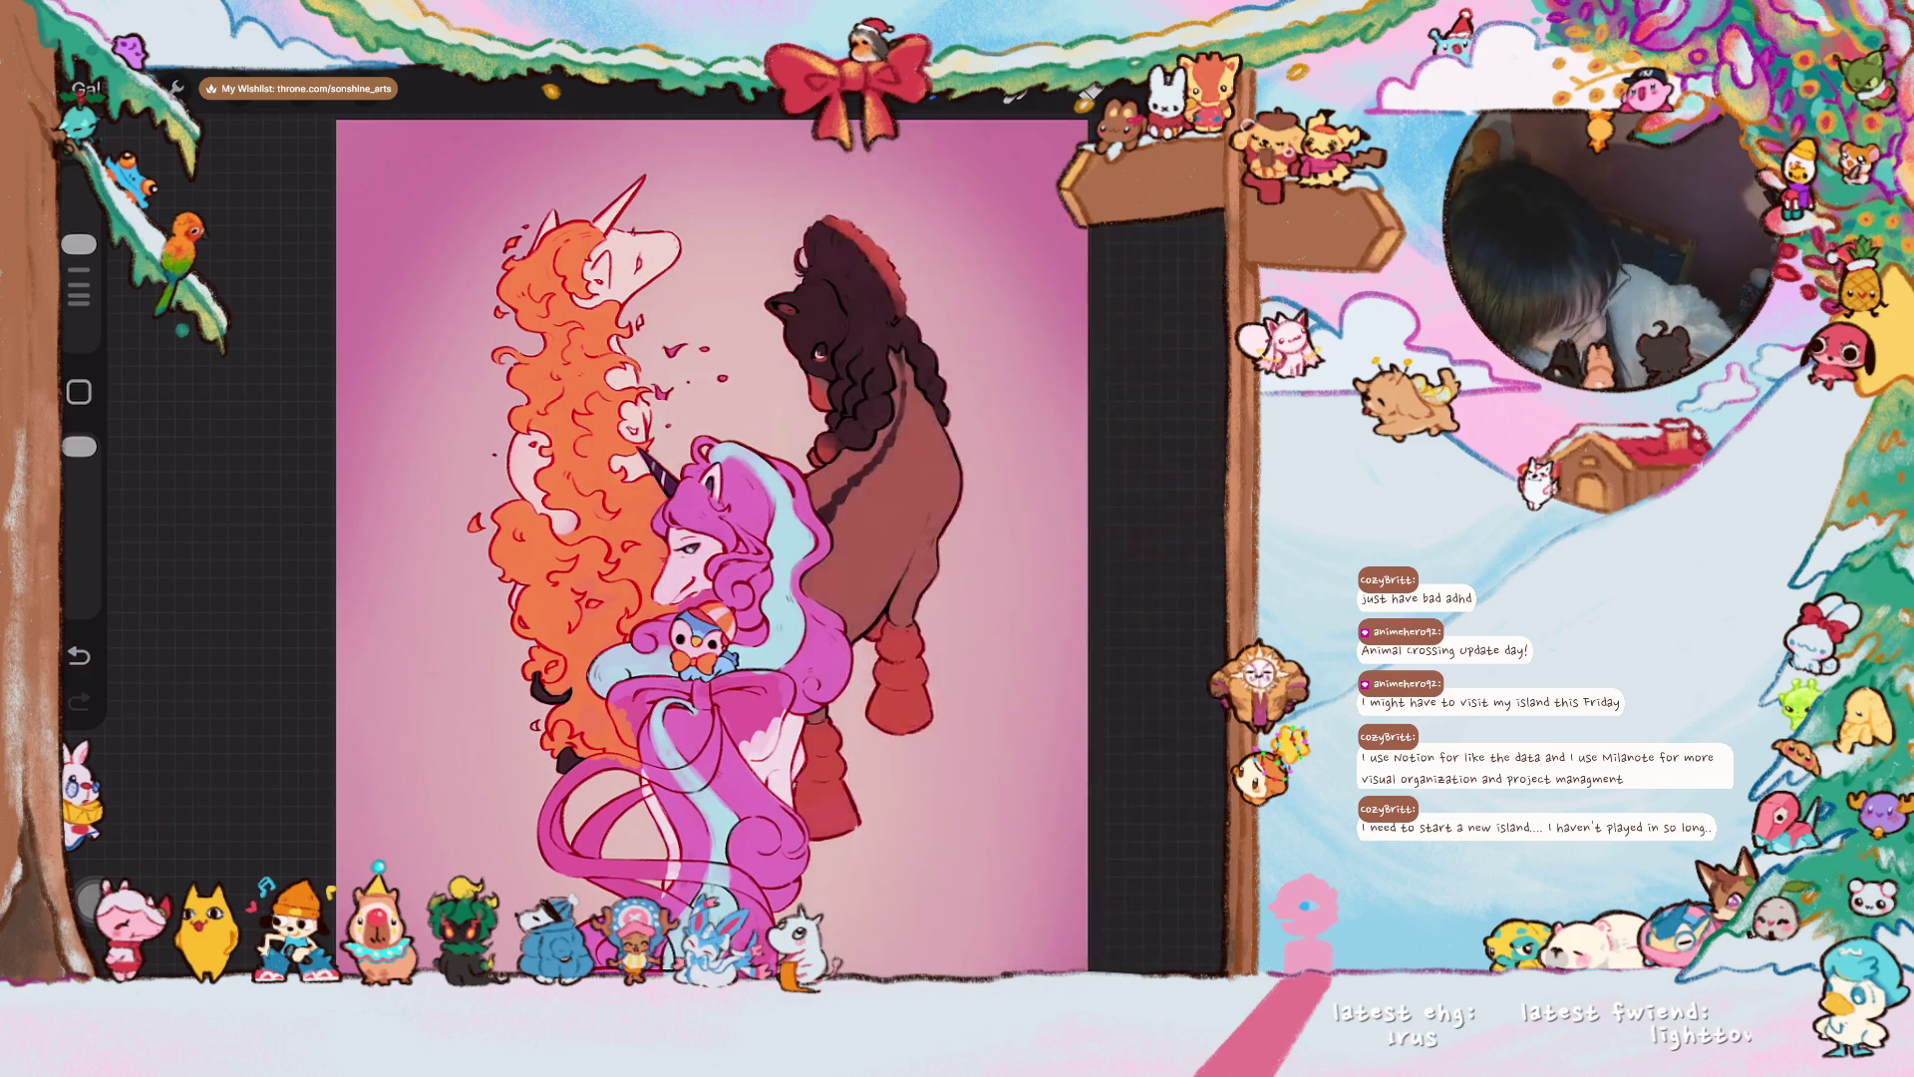
scroll(698, 638, "up", 5)
left_click_drag(572, 432, 586, 468)
scroll(678, 598, "down", 5)
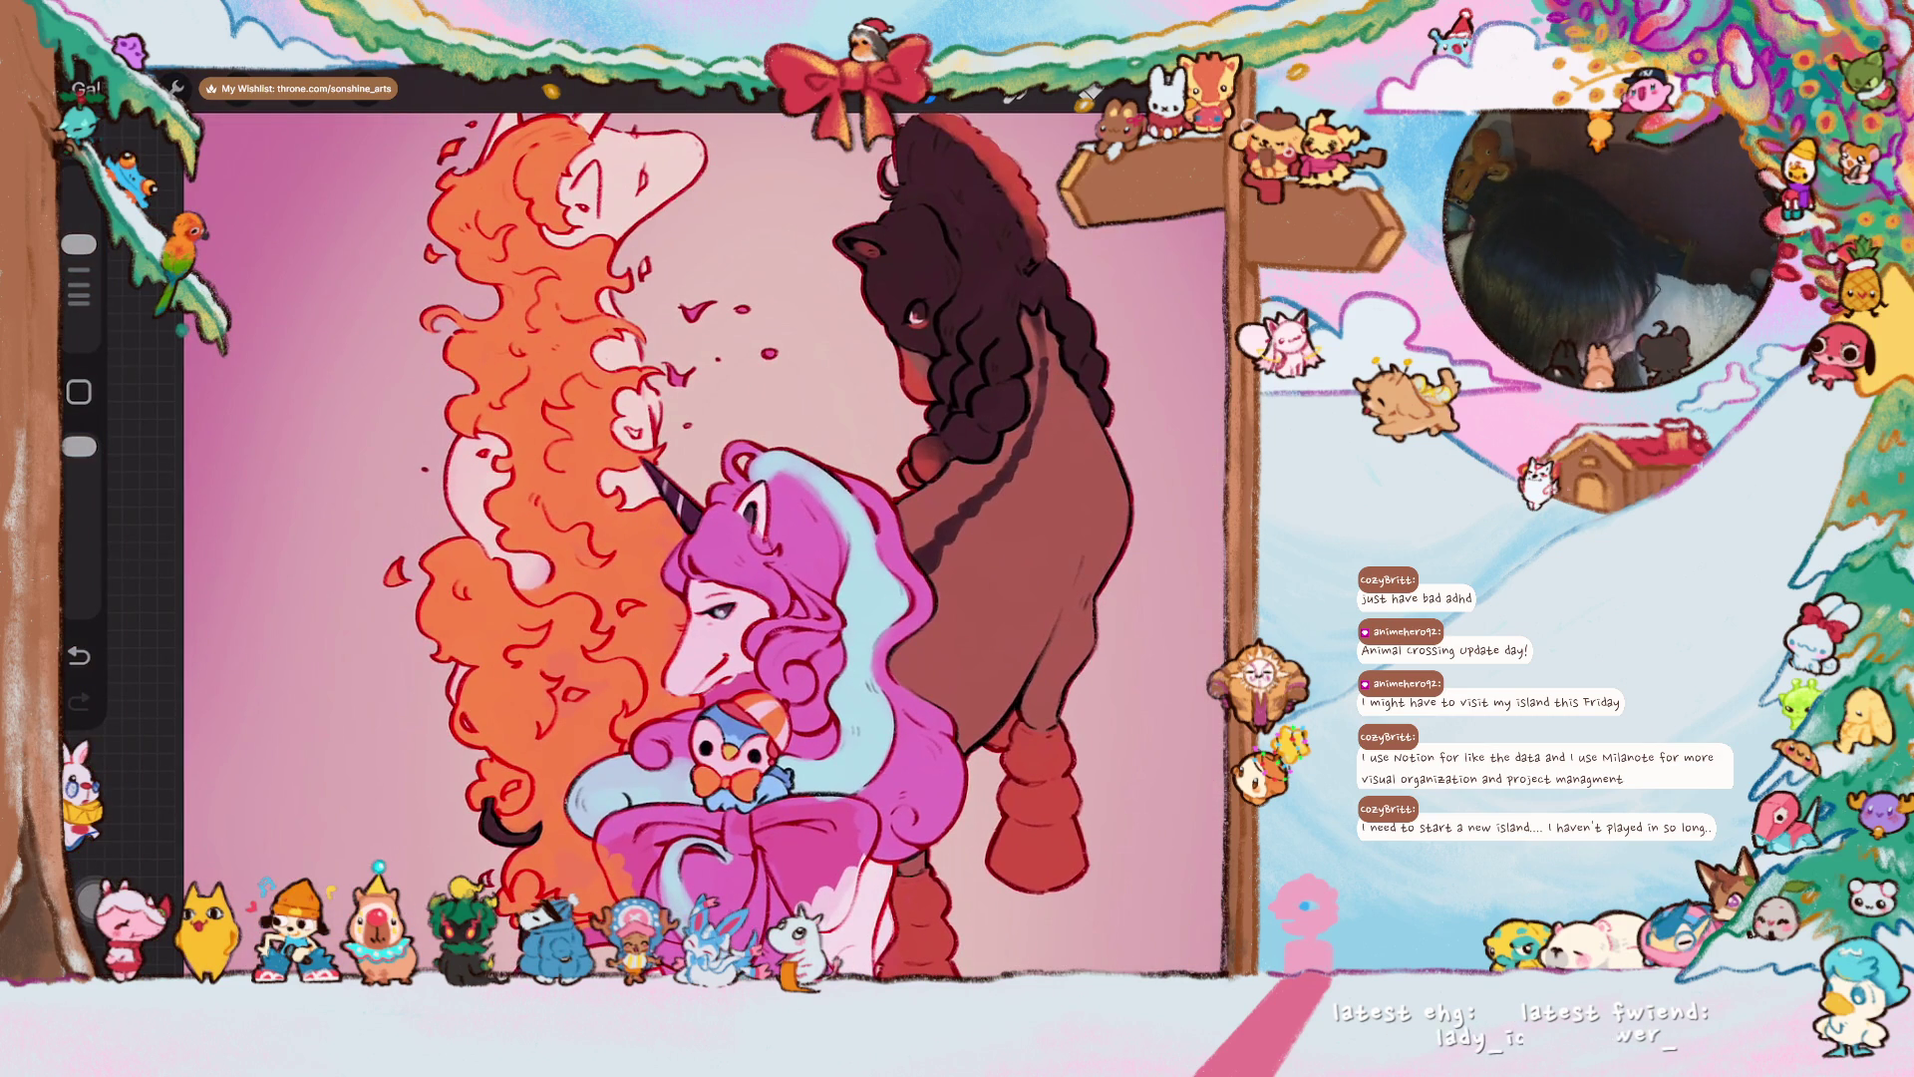
- On Layer 13, paint light skin tone onto the unicorn's cheek
key("l")
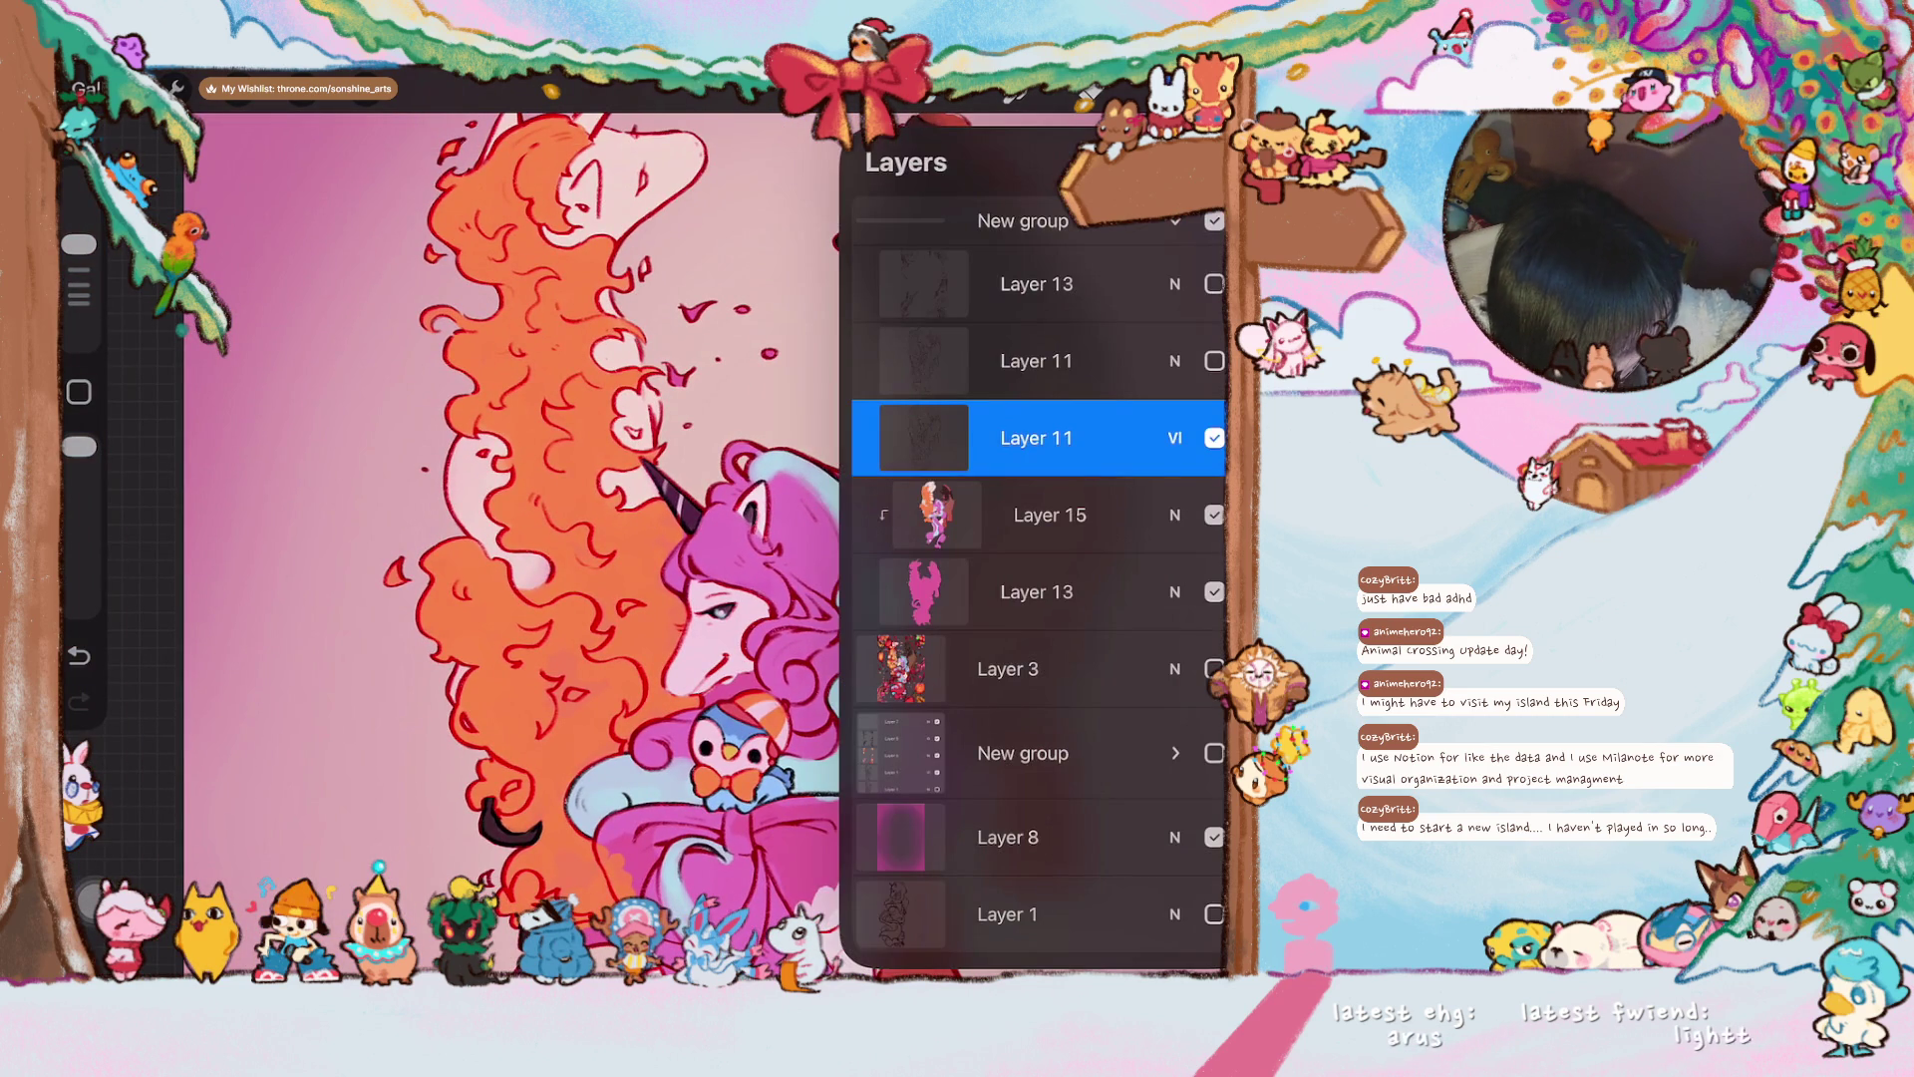
left_click(1037, 591)
key("l")
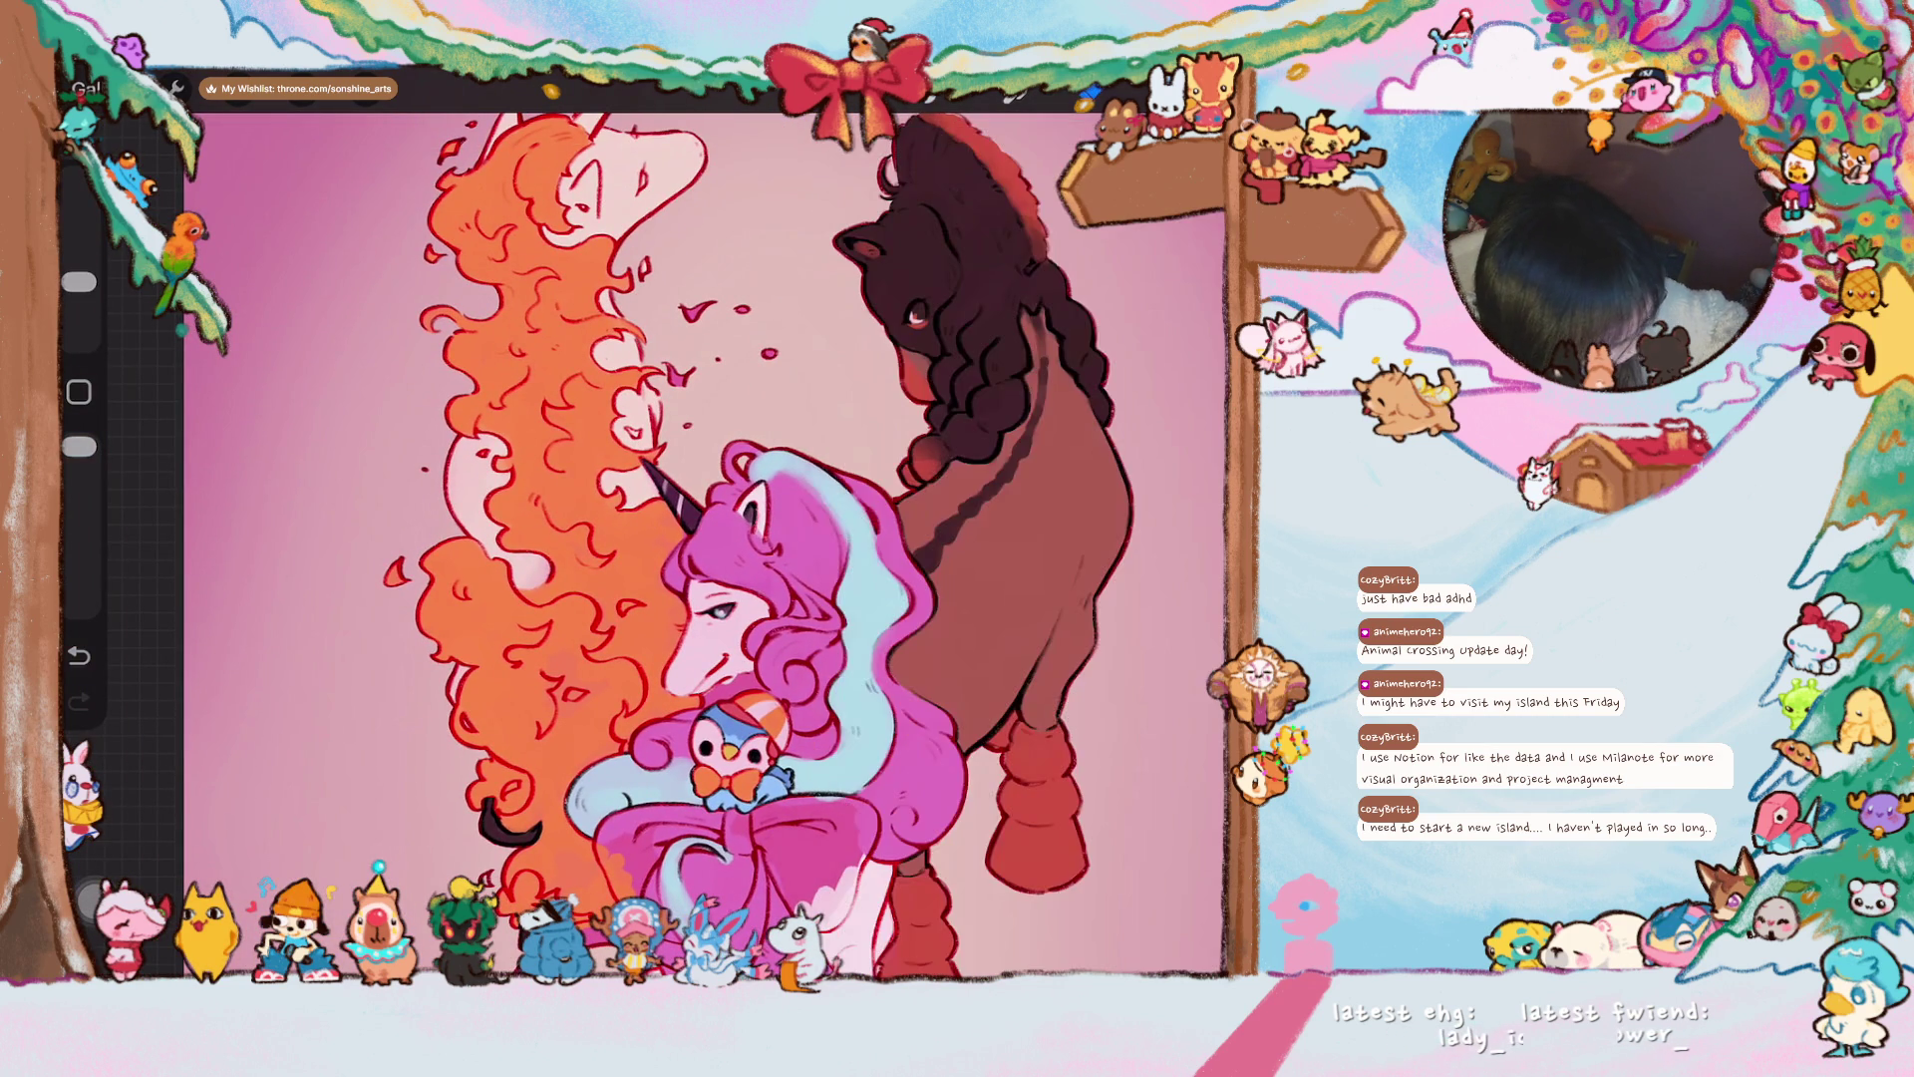
scroll(697, 598, "up", 5)
mouse_move(563, 458)
left_mouse_down()
mouse_move(533, 503)
mouse_move(546, 519)
mouse_move(588, 459)
mouse_move(568, 418)
mouse_move(553, 452)
mouse_move(598, 379)
mouse_move(578, 399)
mouse_move(629, 349)
mouse_move(598, 419)
mouse_move(628, 379)
left_mouse_up()
scroll(638, 538, "down", 5)
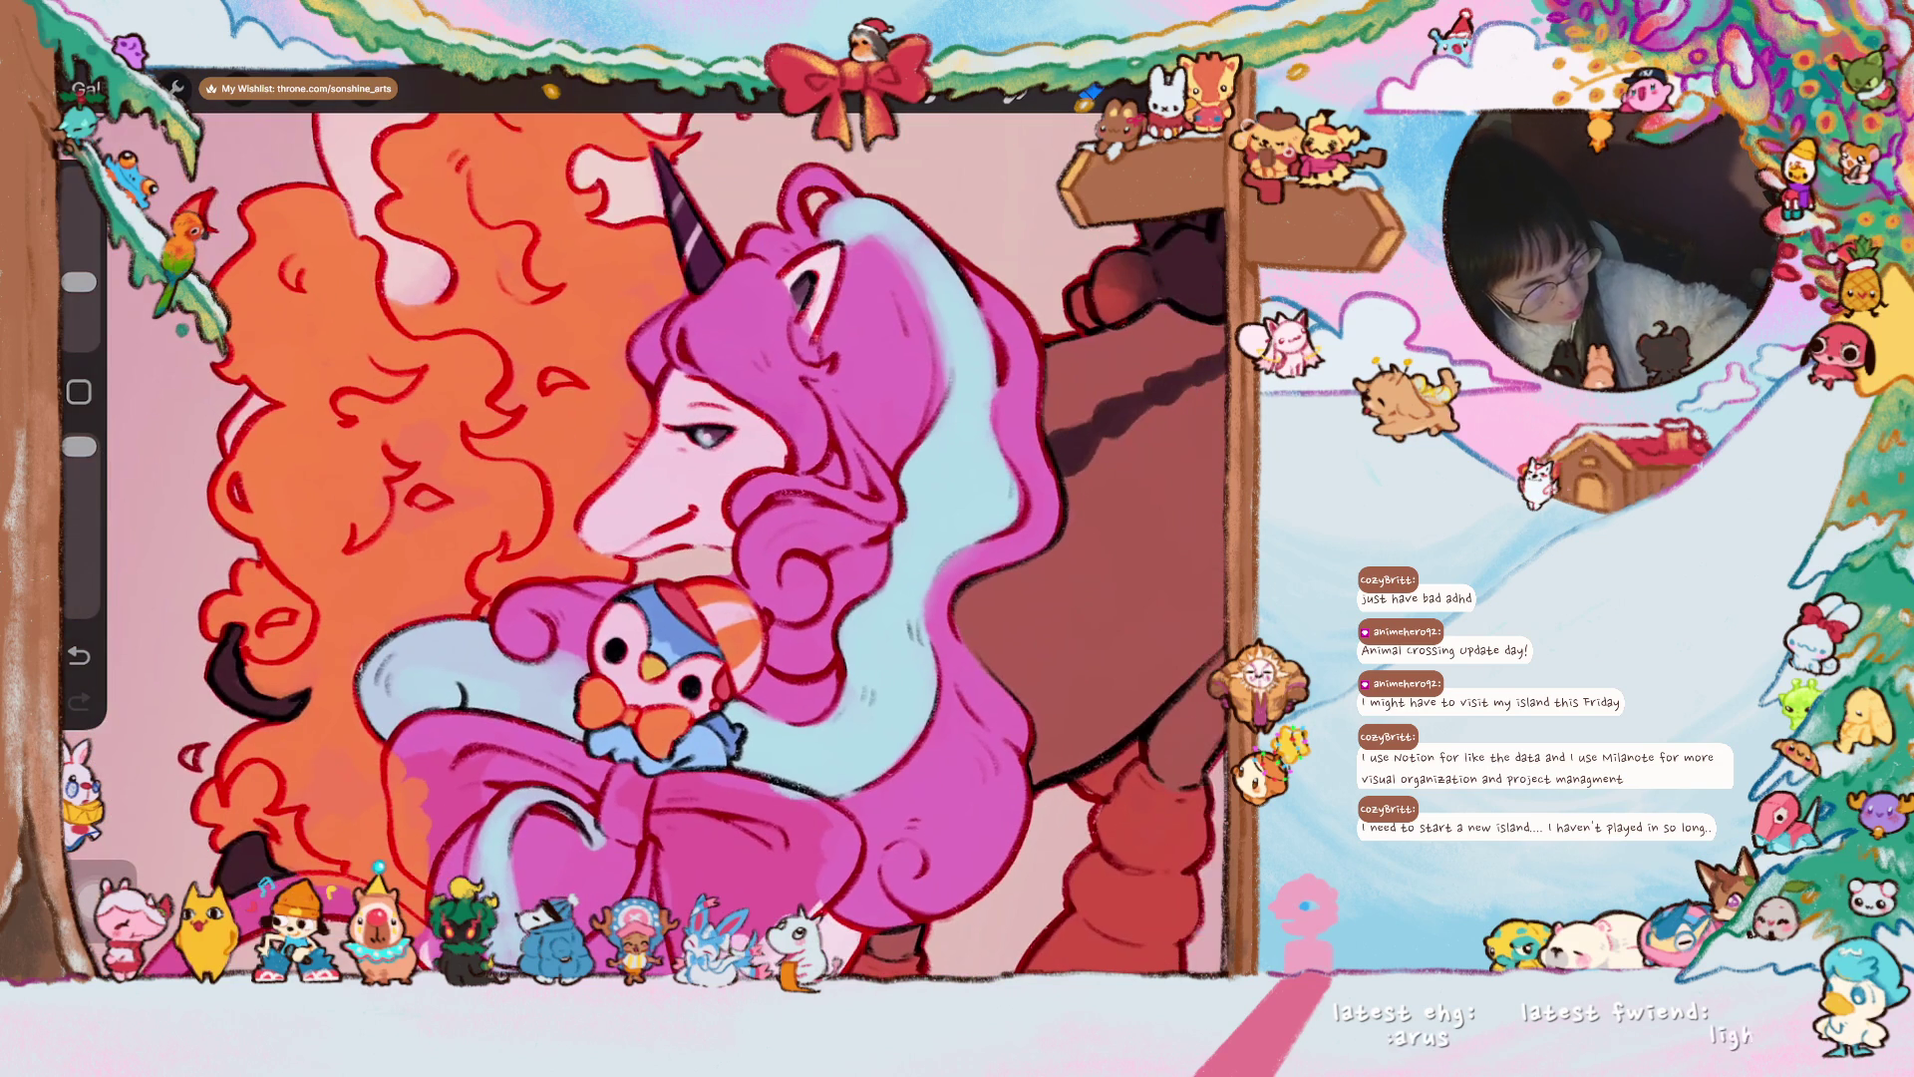
left_click_drag(78, 283, 79, 310)
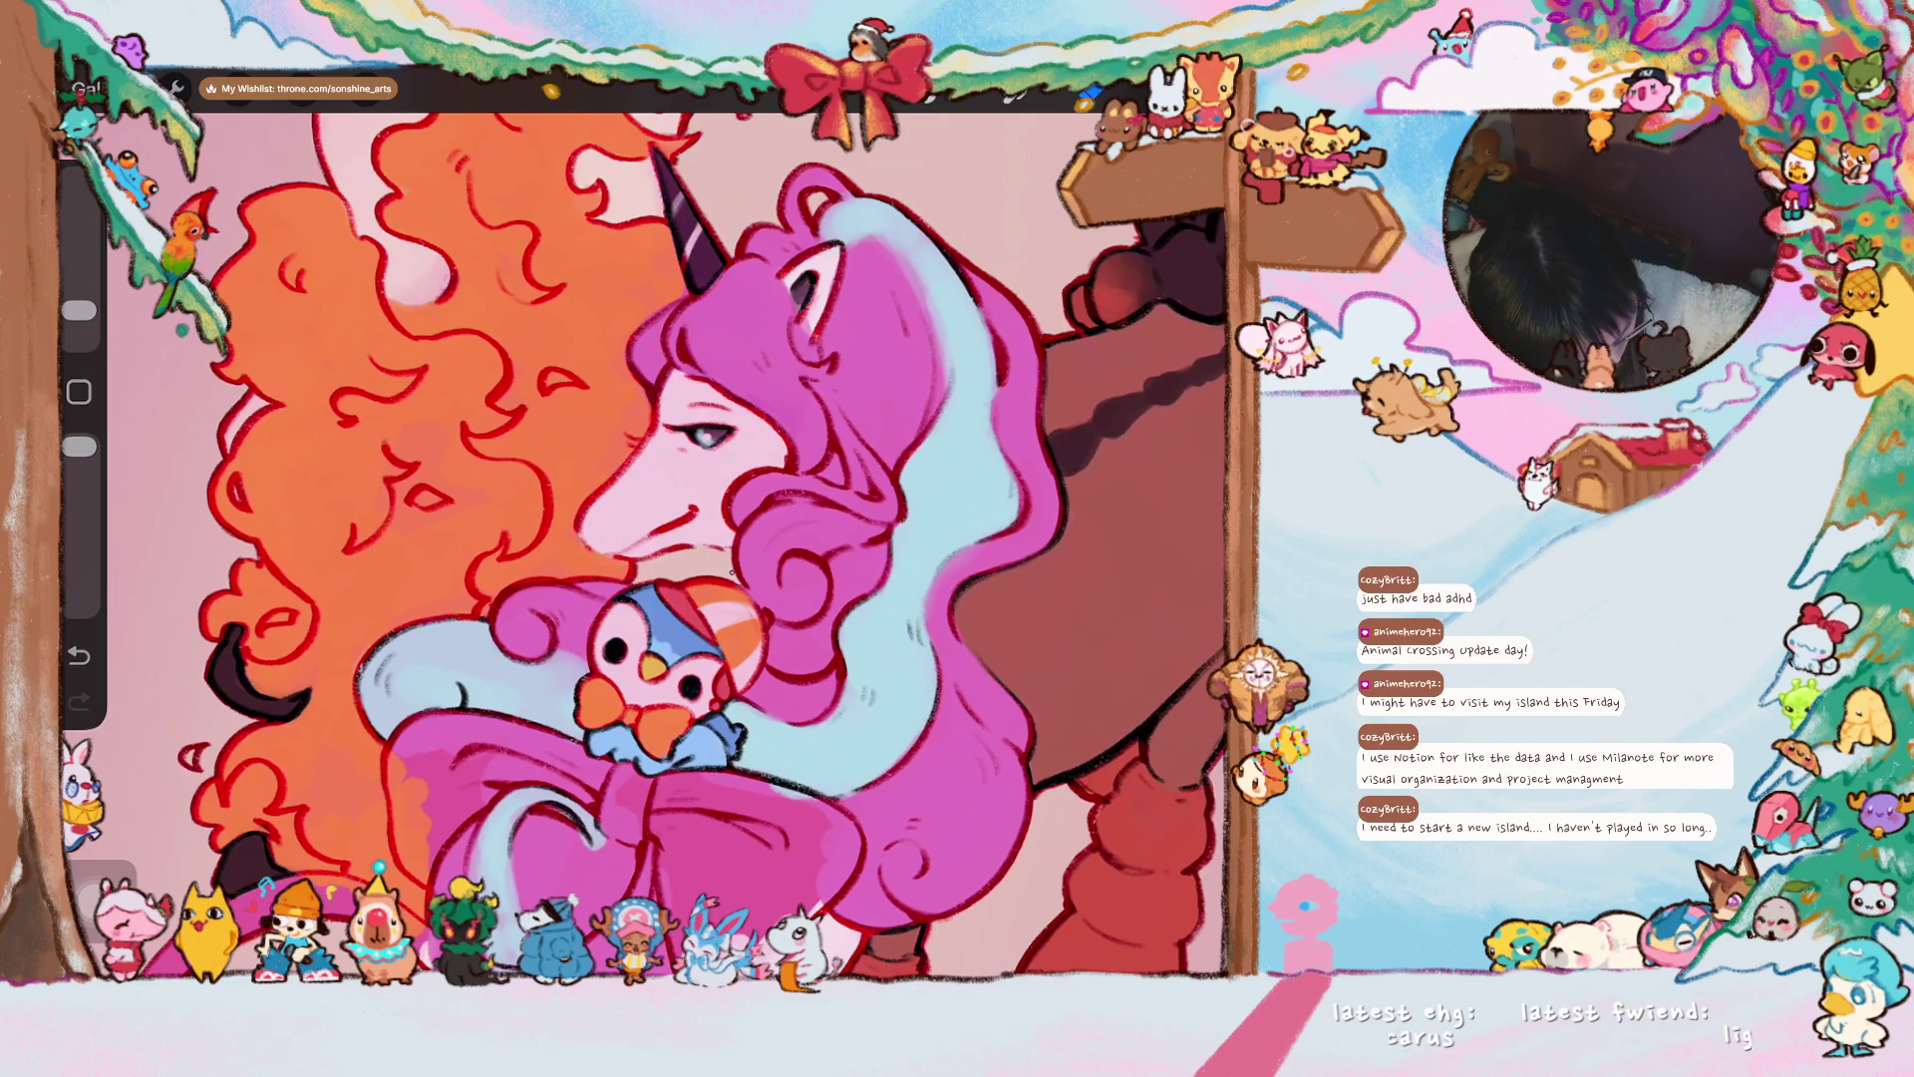
scroll(643, 524, "down", 5)
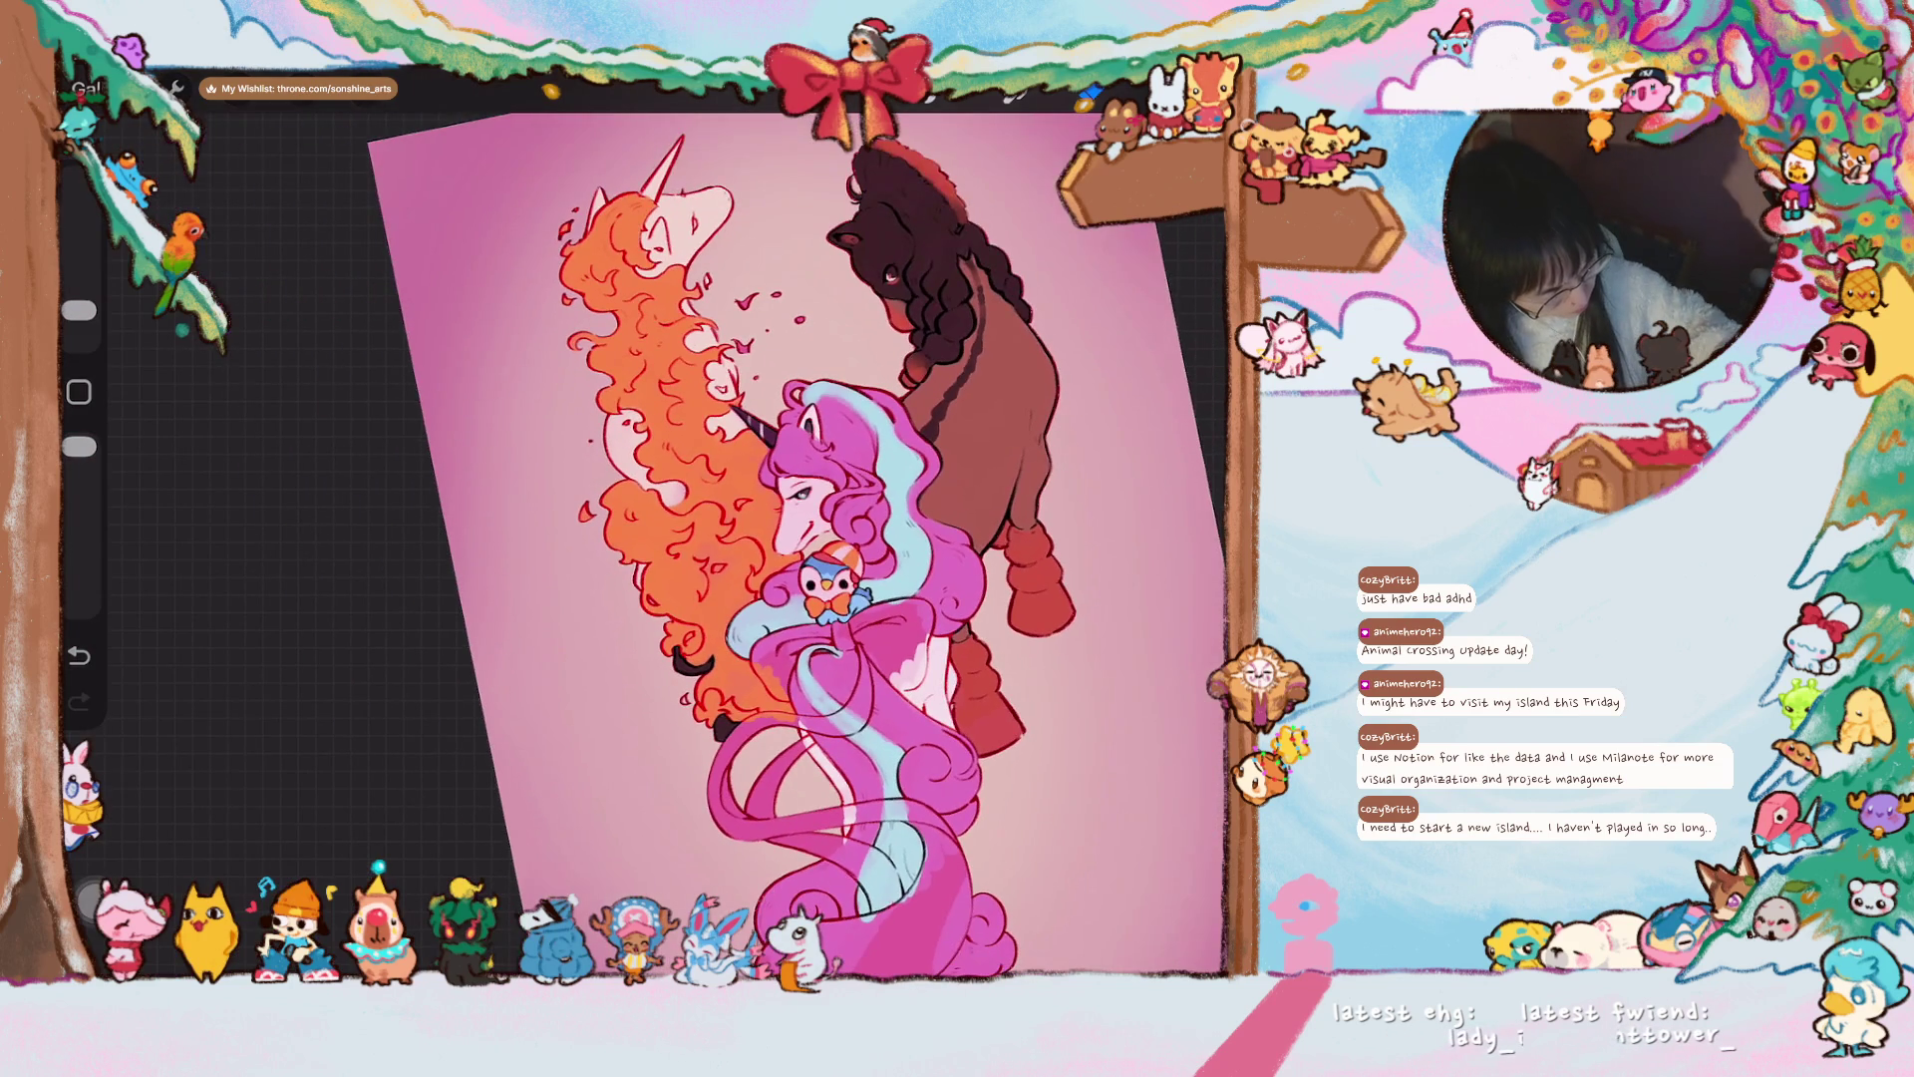
scroll(758, 539, "up", 5)
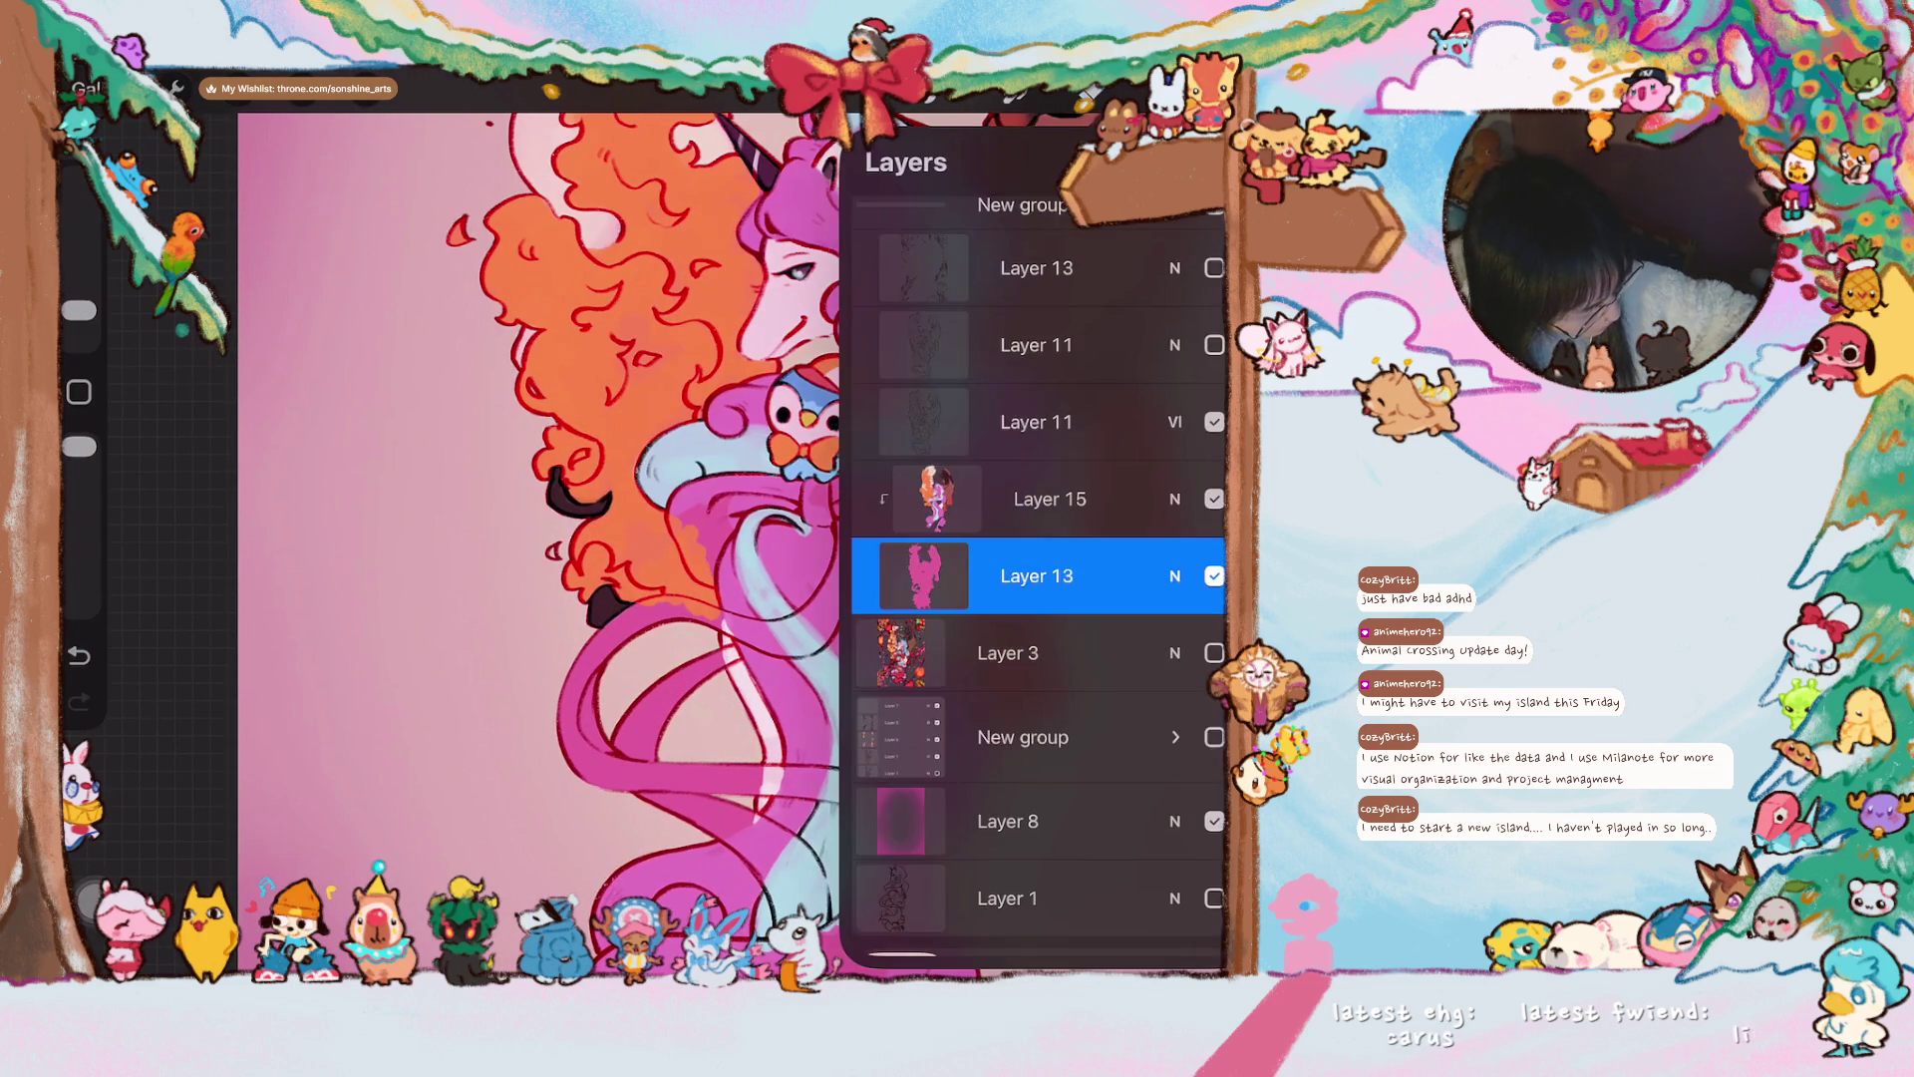
left_click_drag(79, 310, 78, 243)
scroll(732, 523, "up", 3)
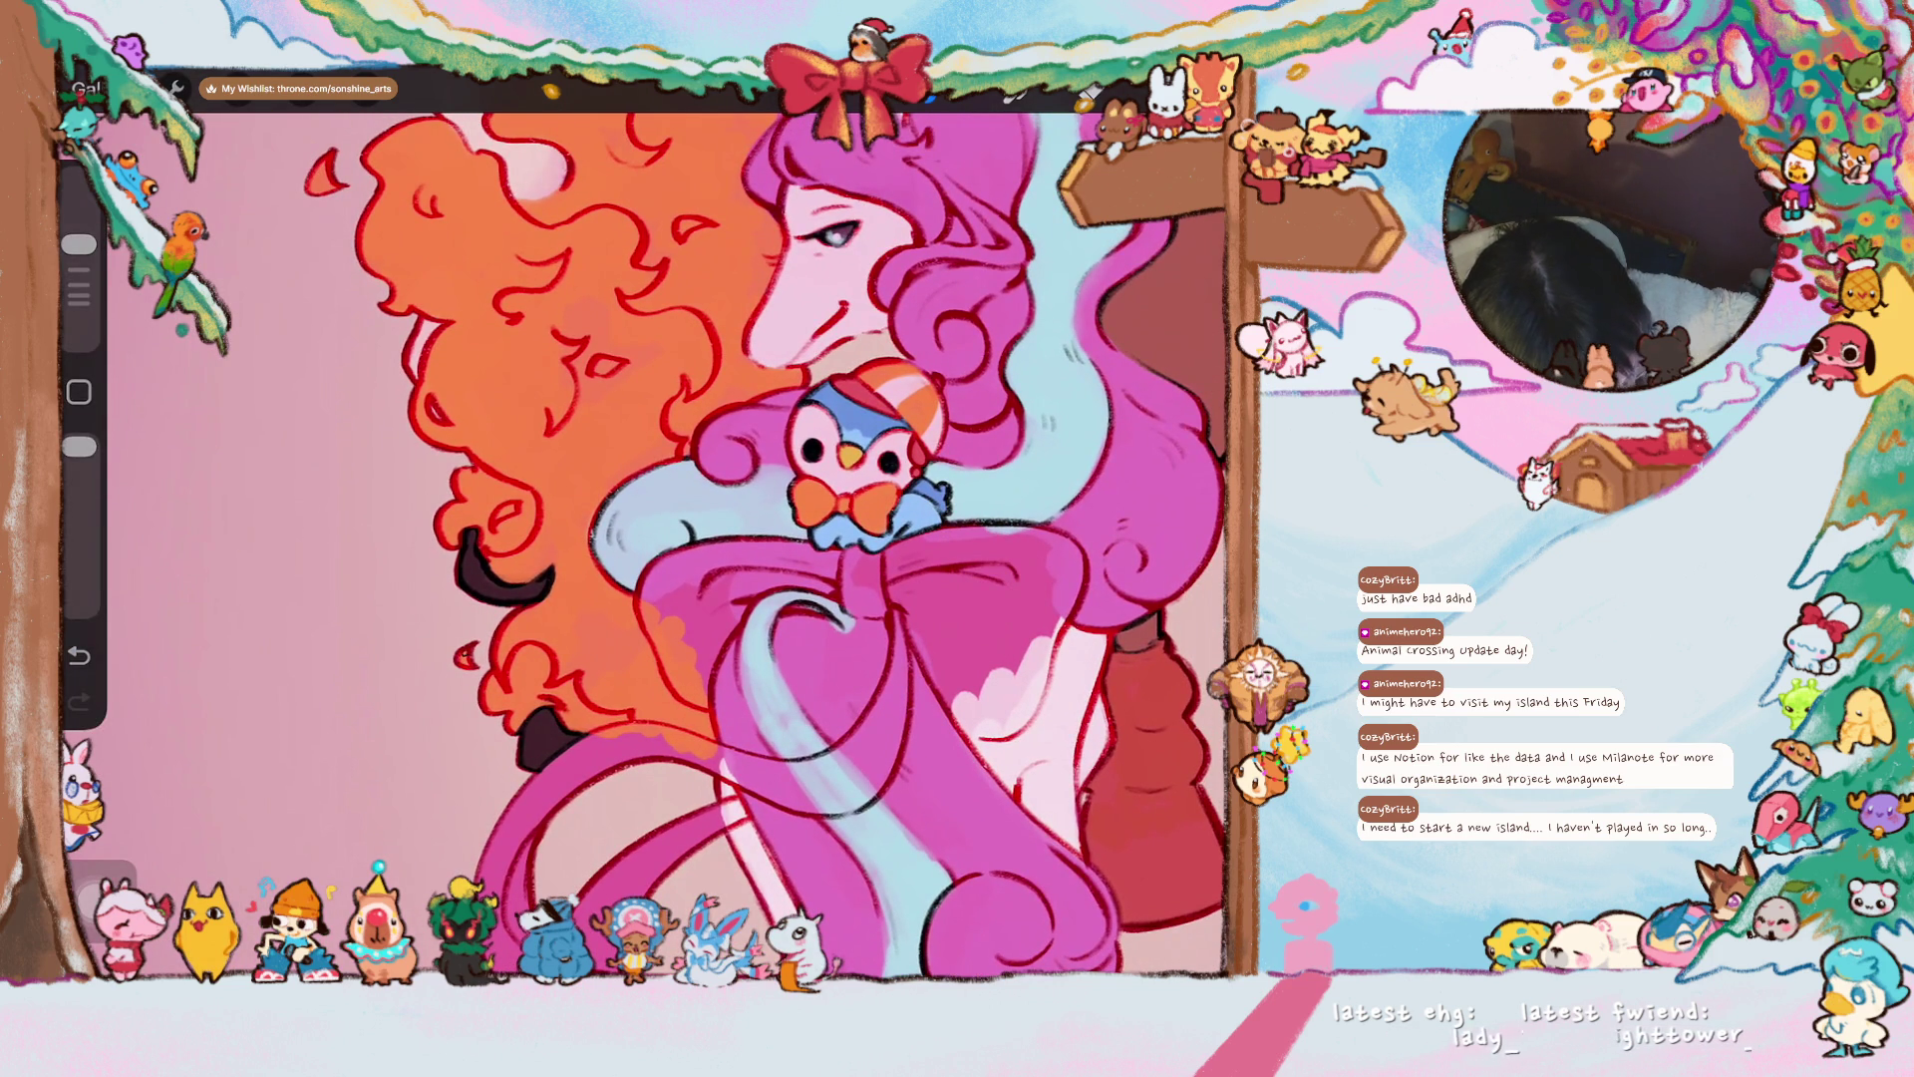
scroll(766, 538, "down", 5)
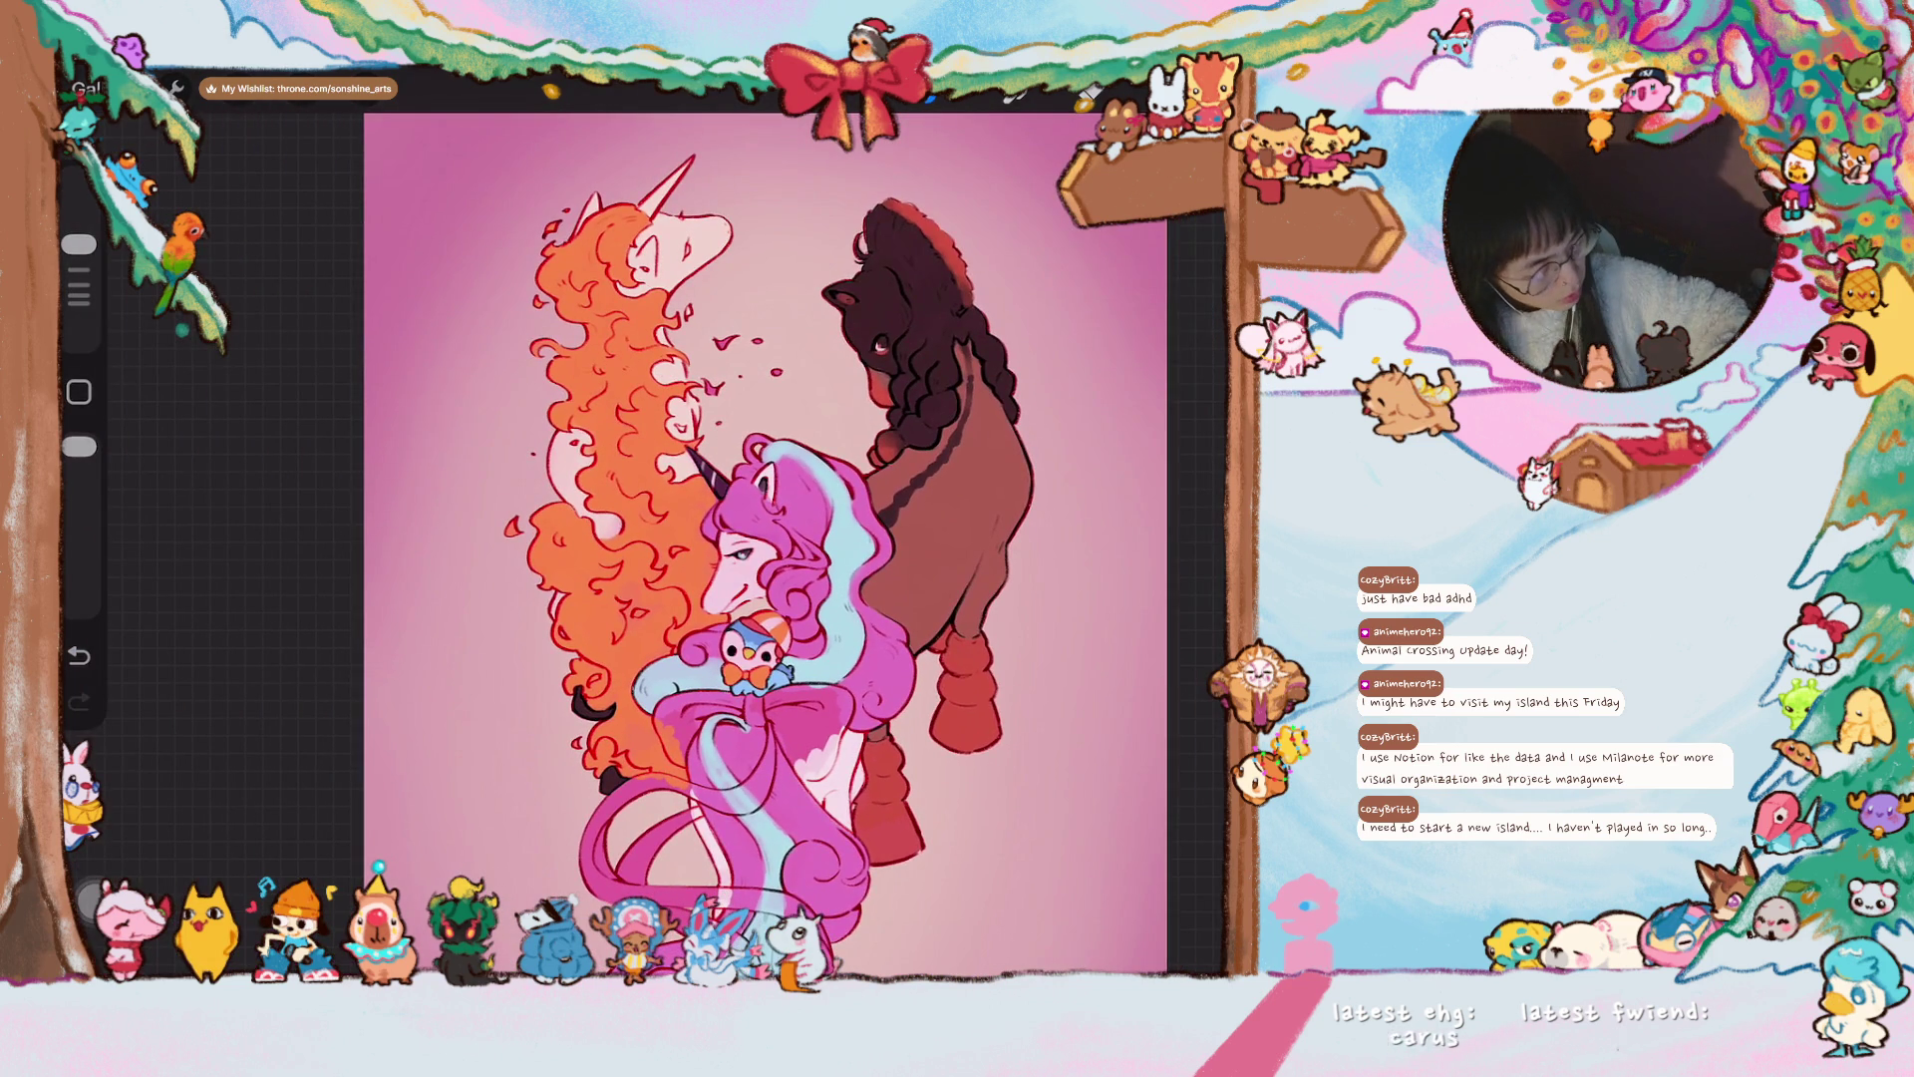
- Switch to Layer 15 and select the Even More Water 1 brush
key("l")
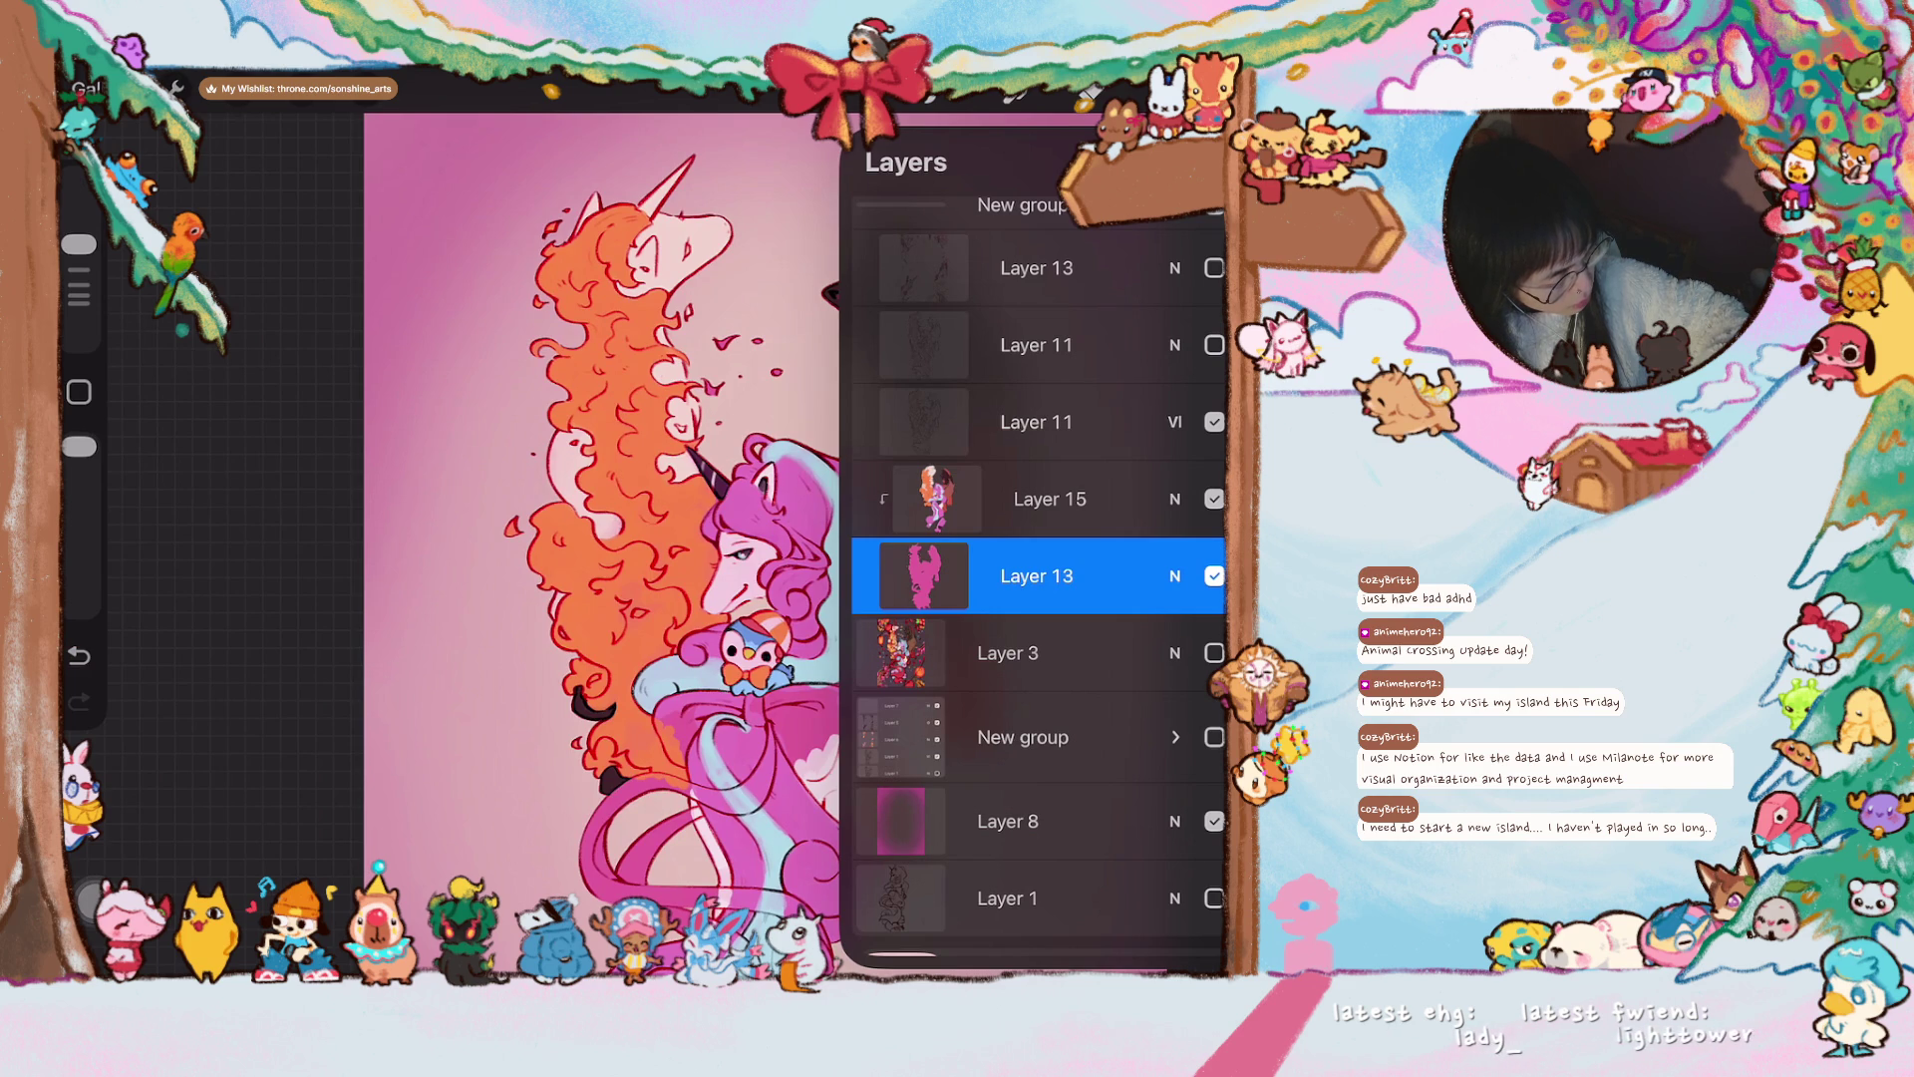
left_click(1037, 498)
left_click(1014, 95)
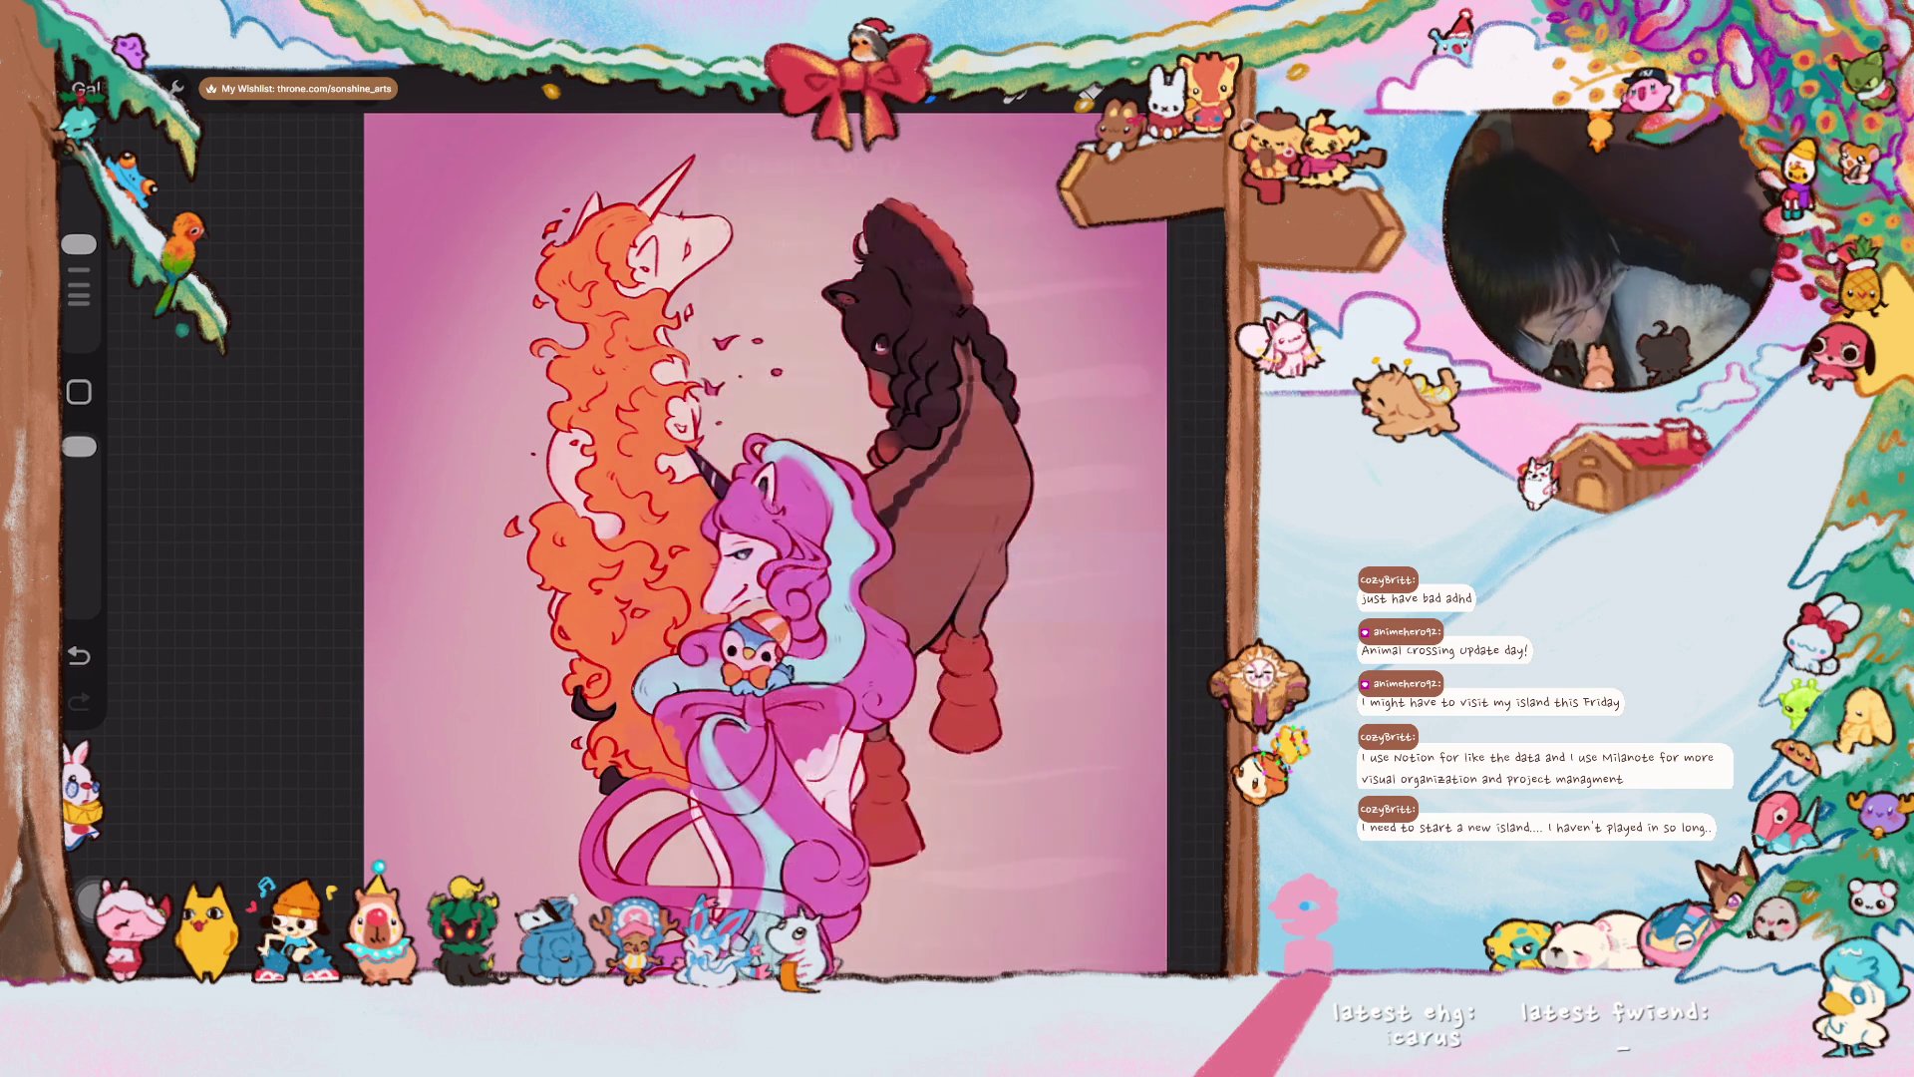
scroll(658, 538, "up", 2)
left_click(1013, 95)
scroll(1032, 578, "up", 5)
left_click(1032, 399)
scroll(1032, 578, "up", 2)
left_click(1027, 320)
left_click(1014, 95)
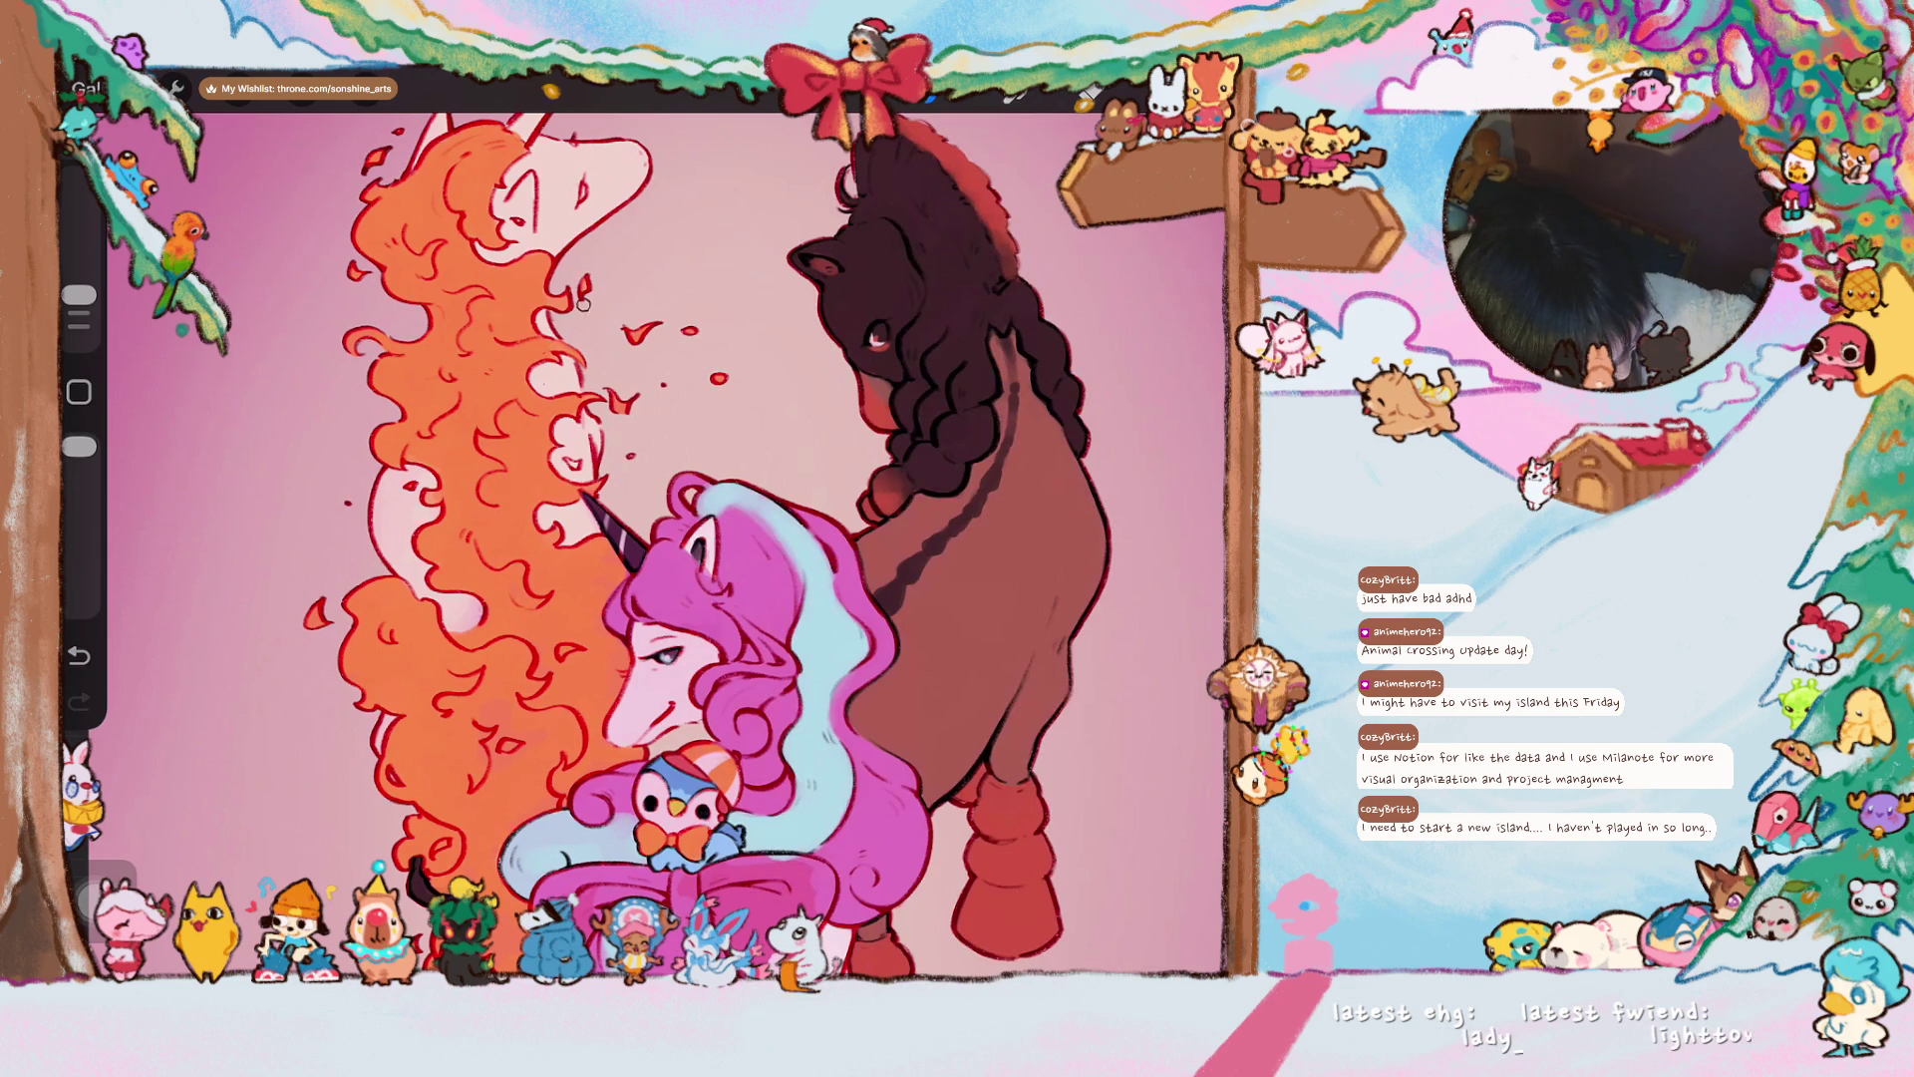
- Reduce the brush size and zoom out over the unicorn and horse illustration
scroll(671, 521, "down", 3)
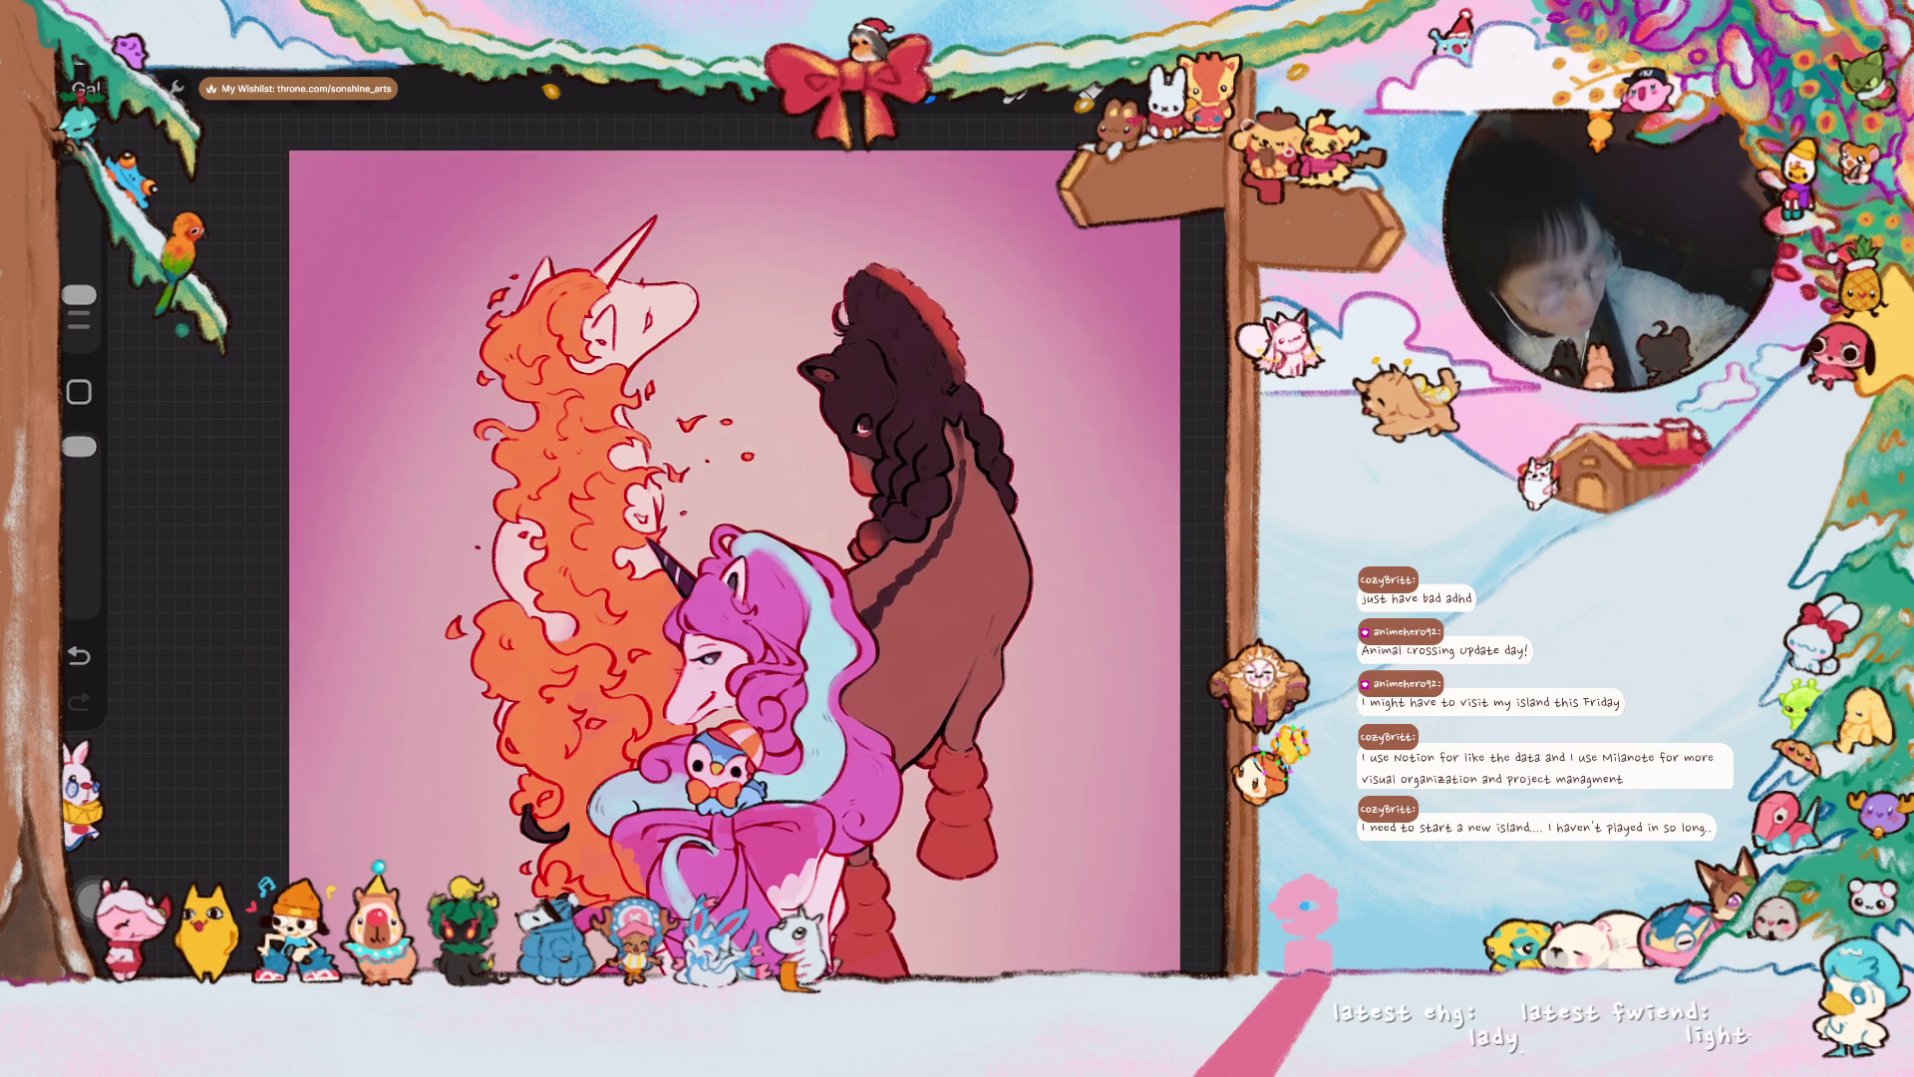
scroll(735, 558, "up", 5)
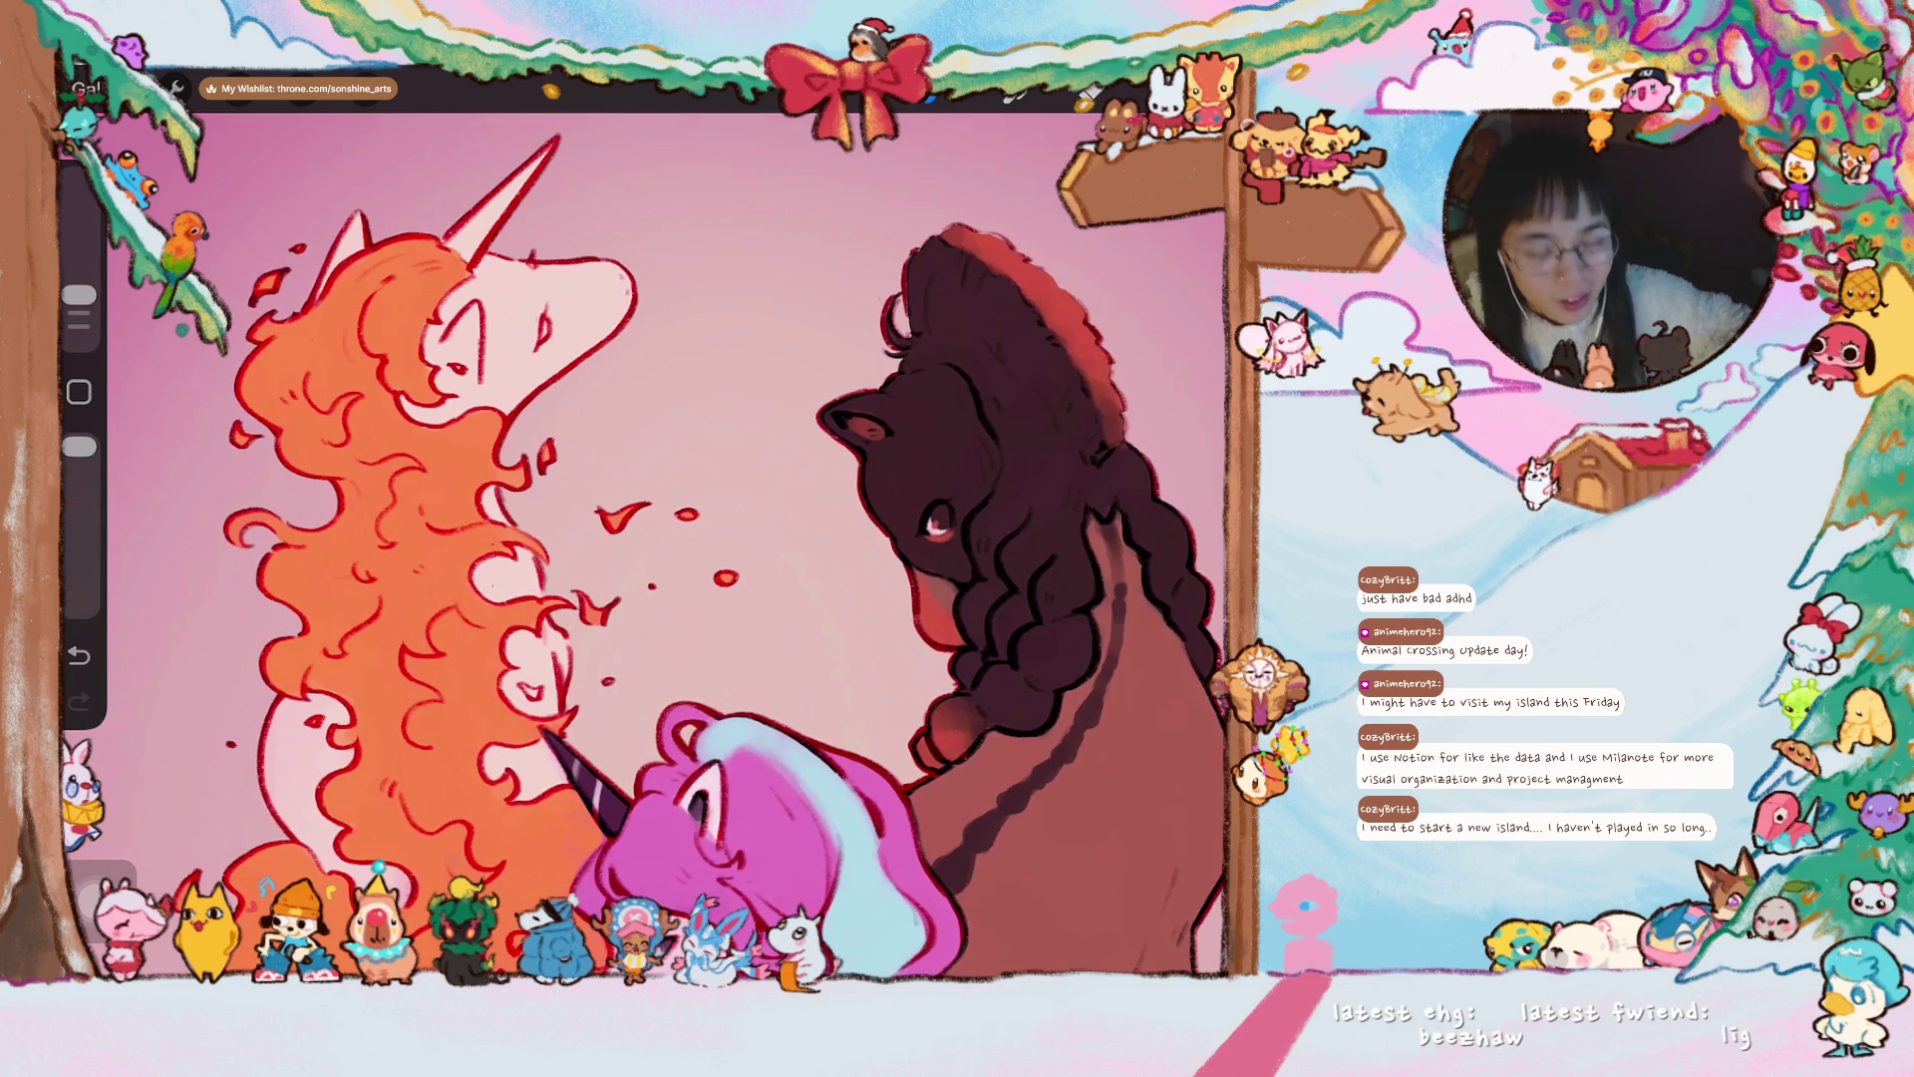
left_click_drag(79, 294, 79, 312)
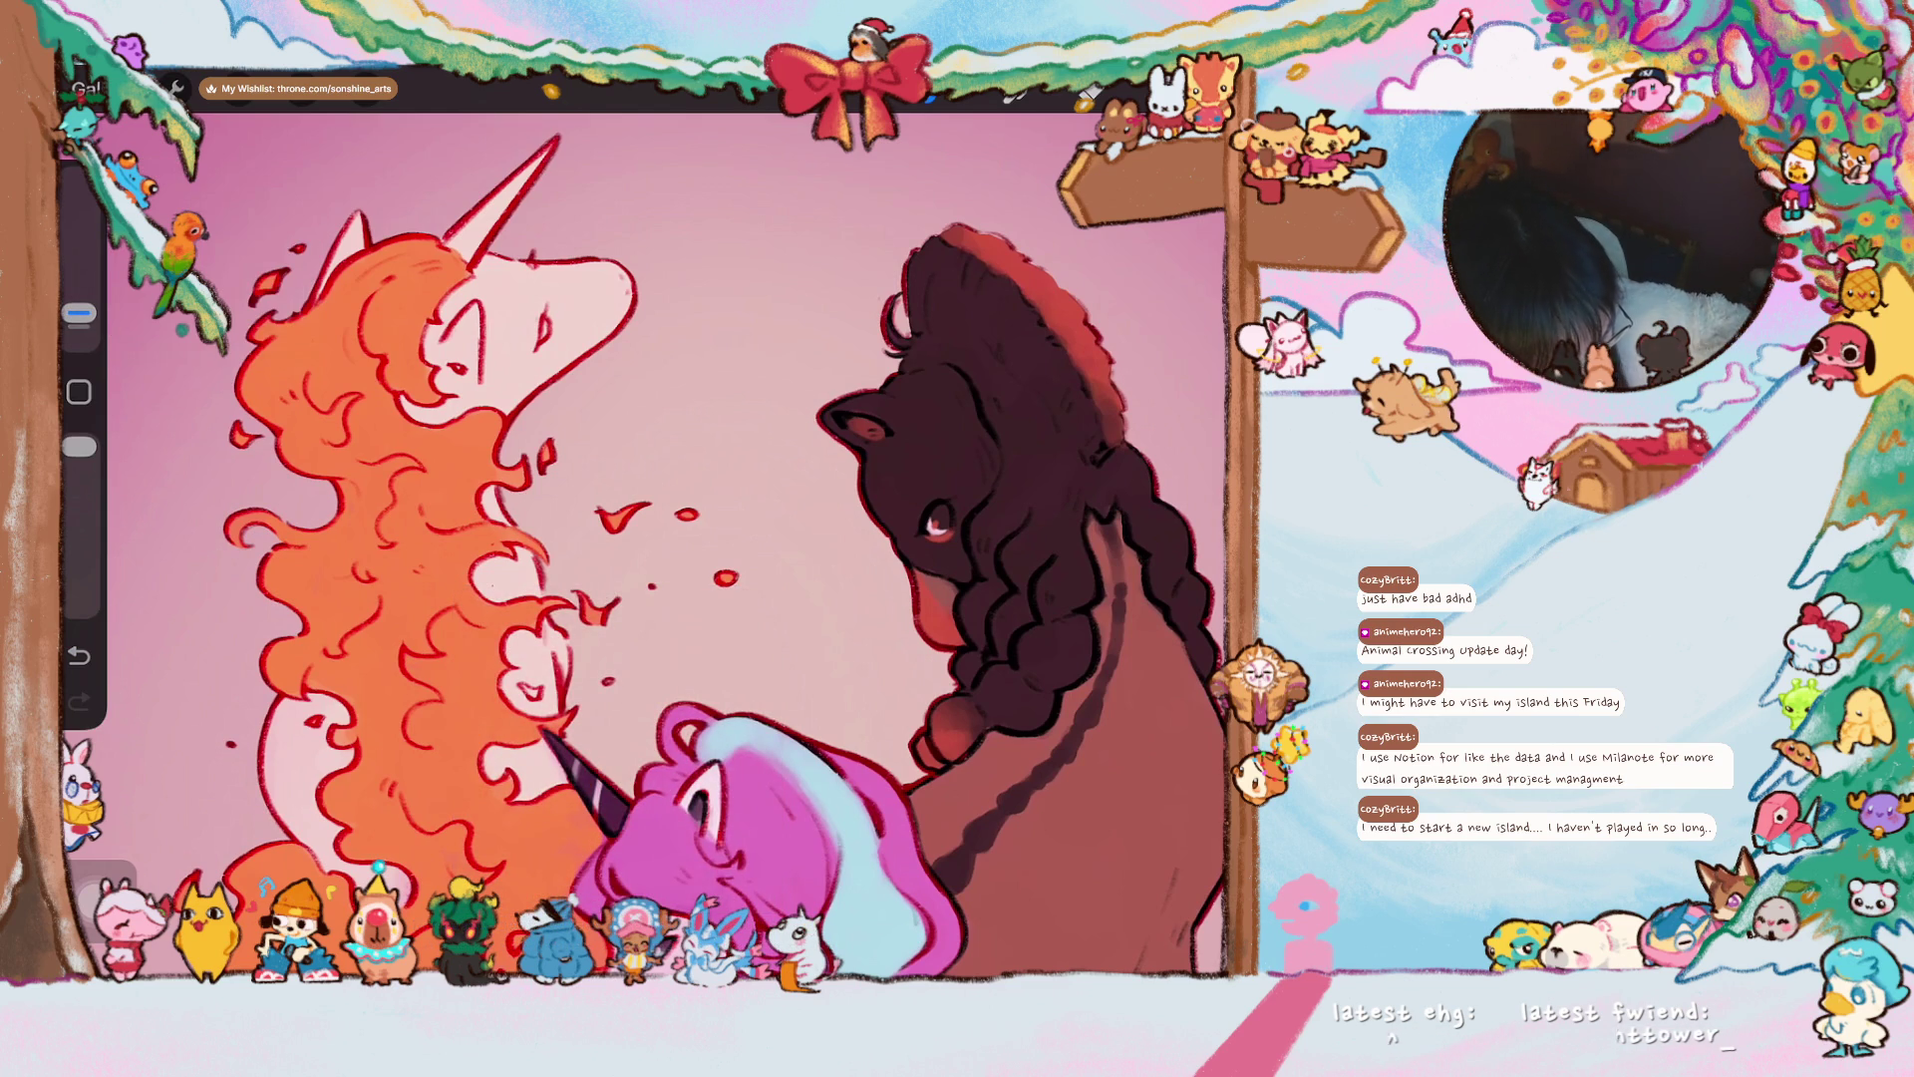
scroll(693, 557, "up", 1)
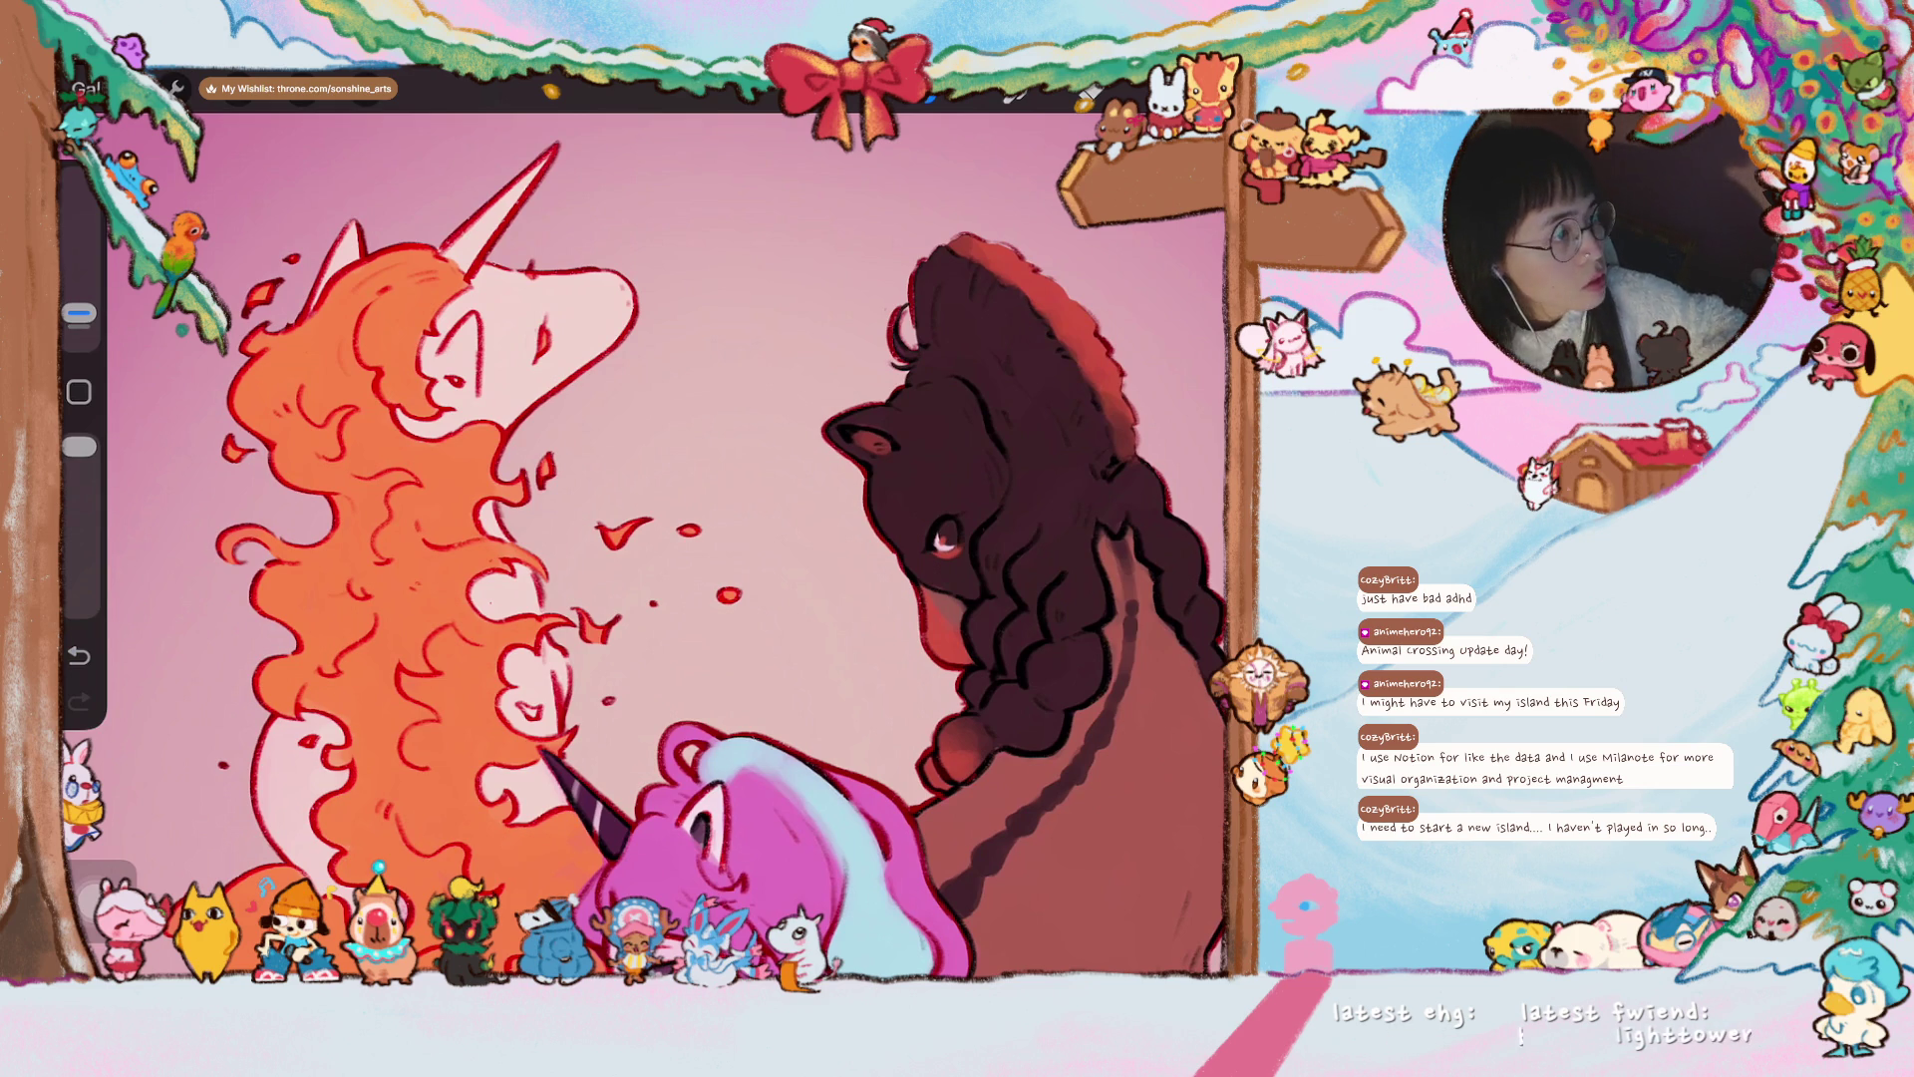
scroll(643, 539, "down", 5)
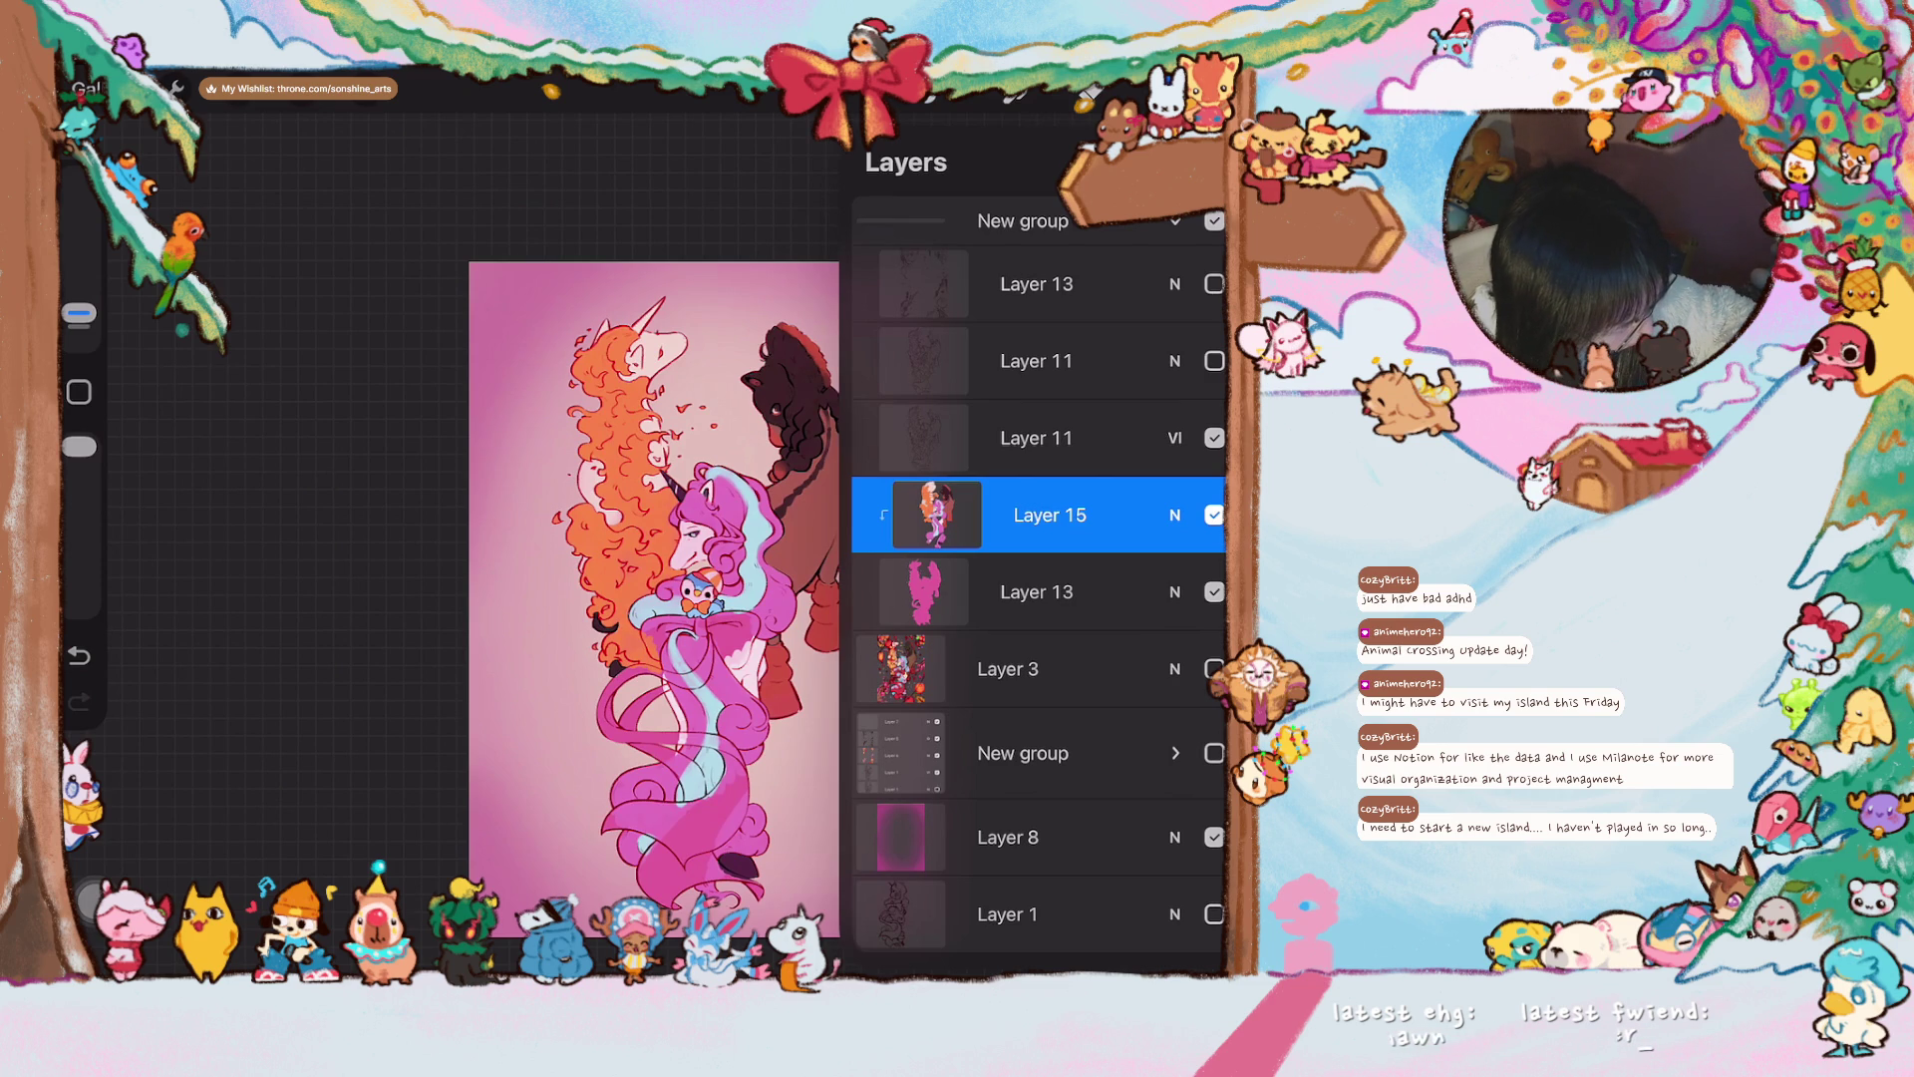
- Close Layers, enlarge the brush with the size slider, and bring up the Colours panel
left_click_drag(1120, 204, 1171, 232)
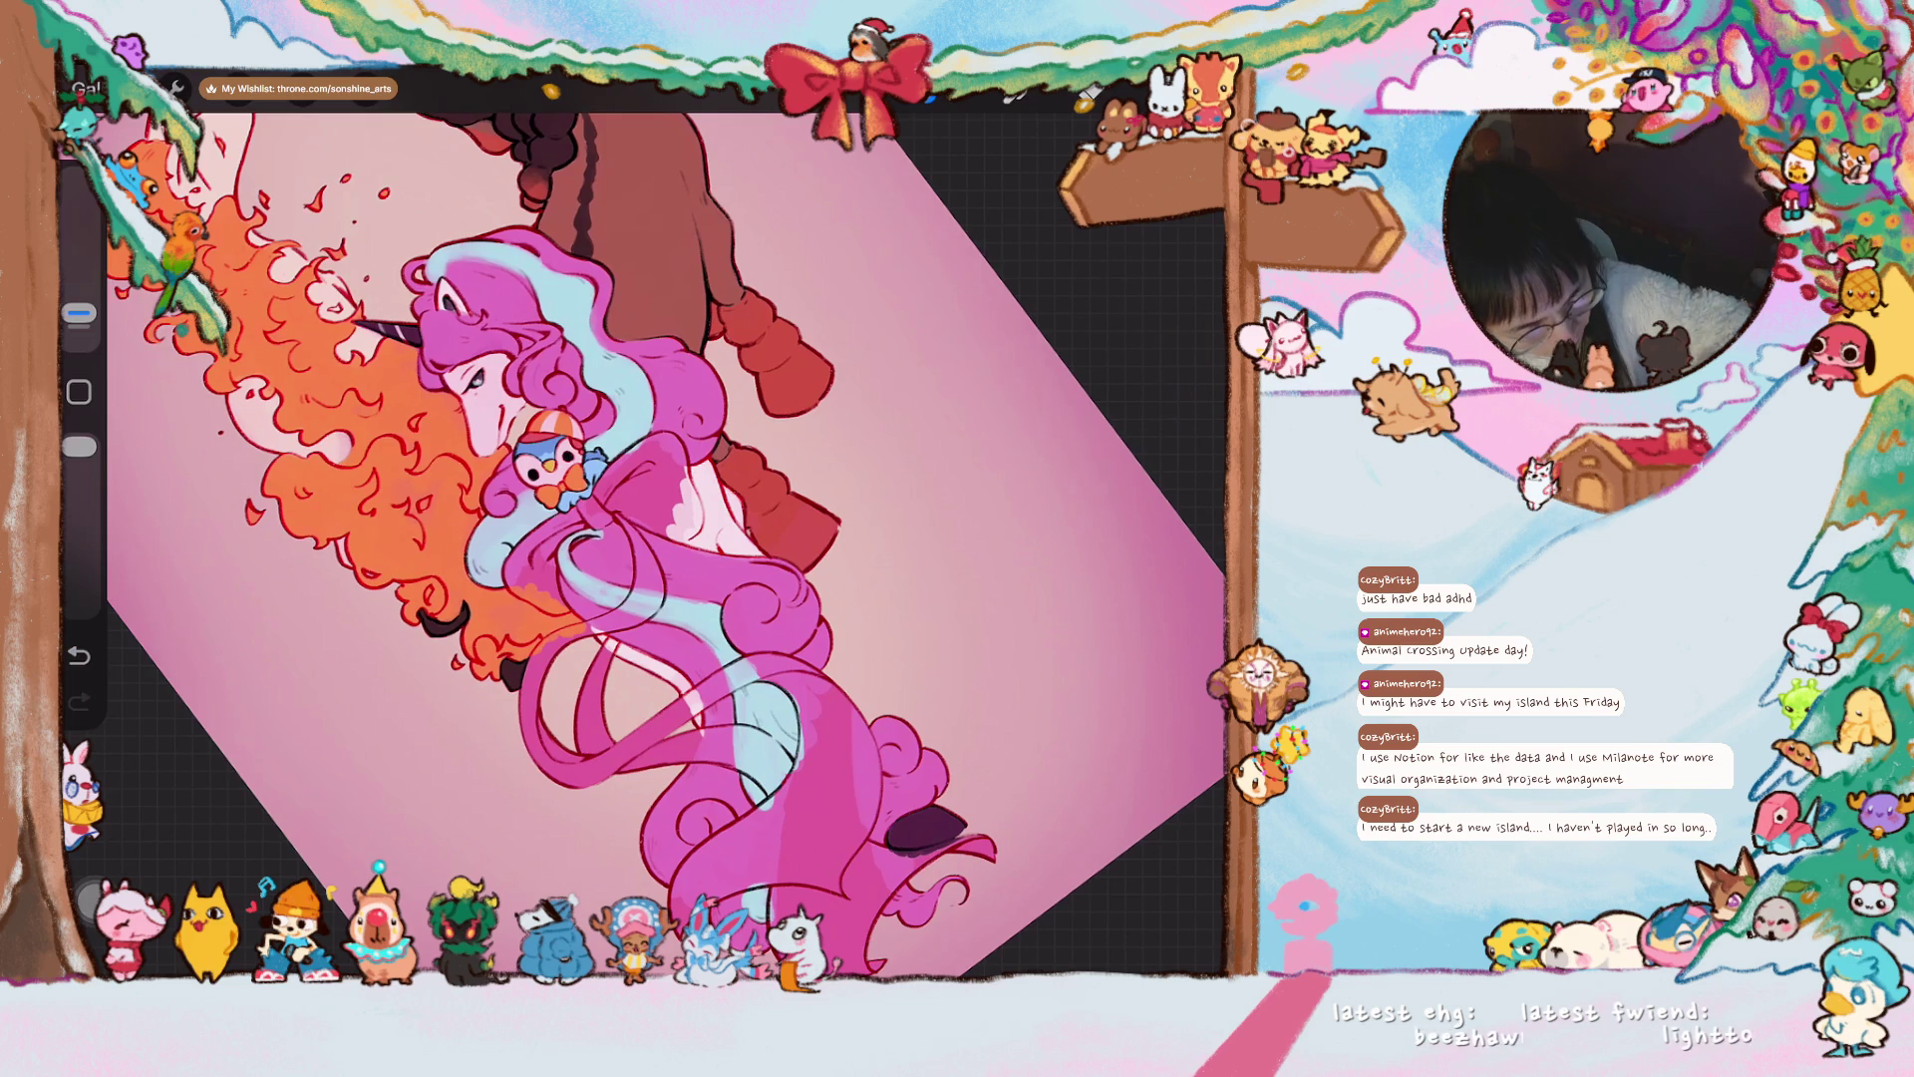
left_click_drag(79, 312, 80, 289)
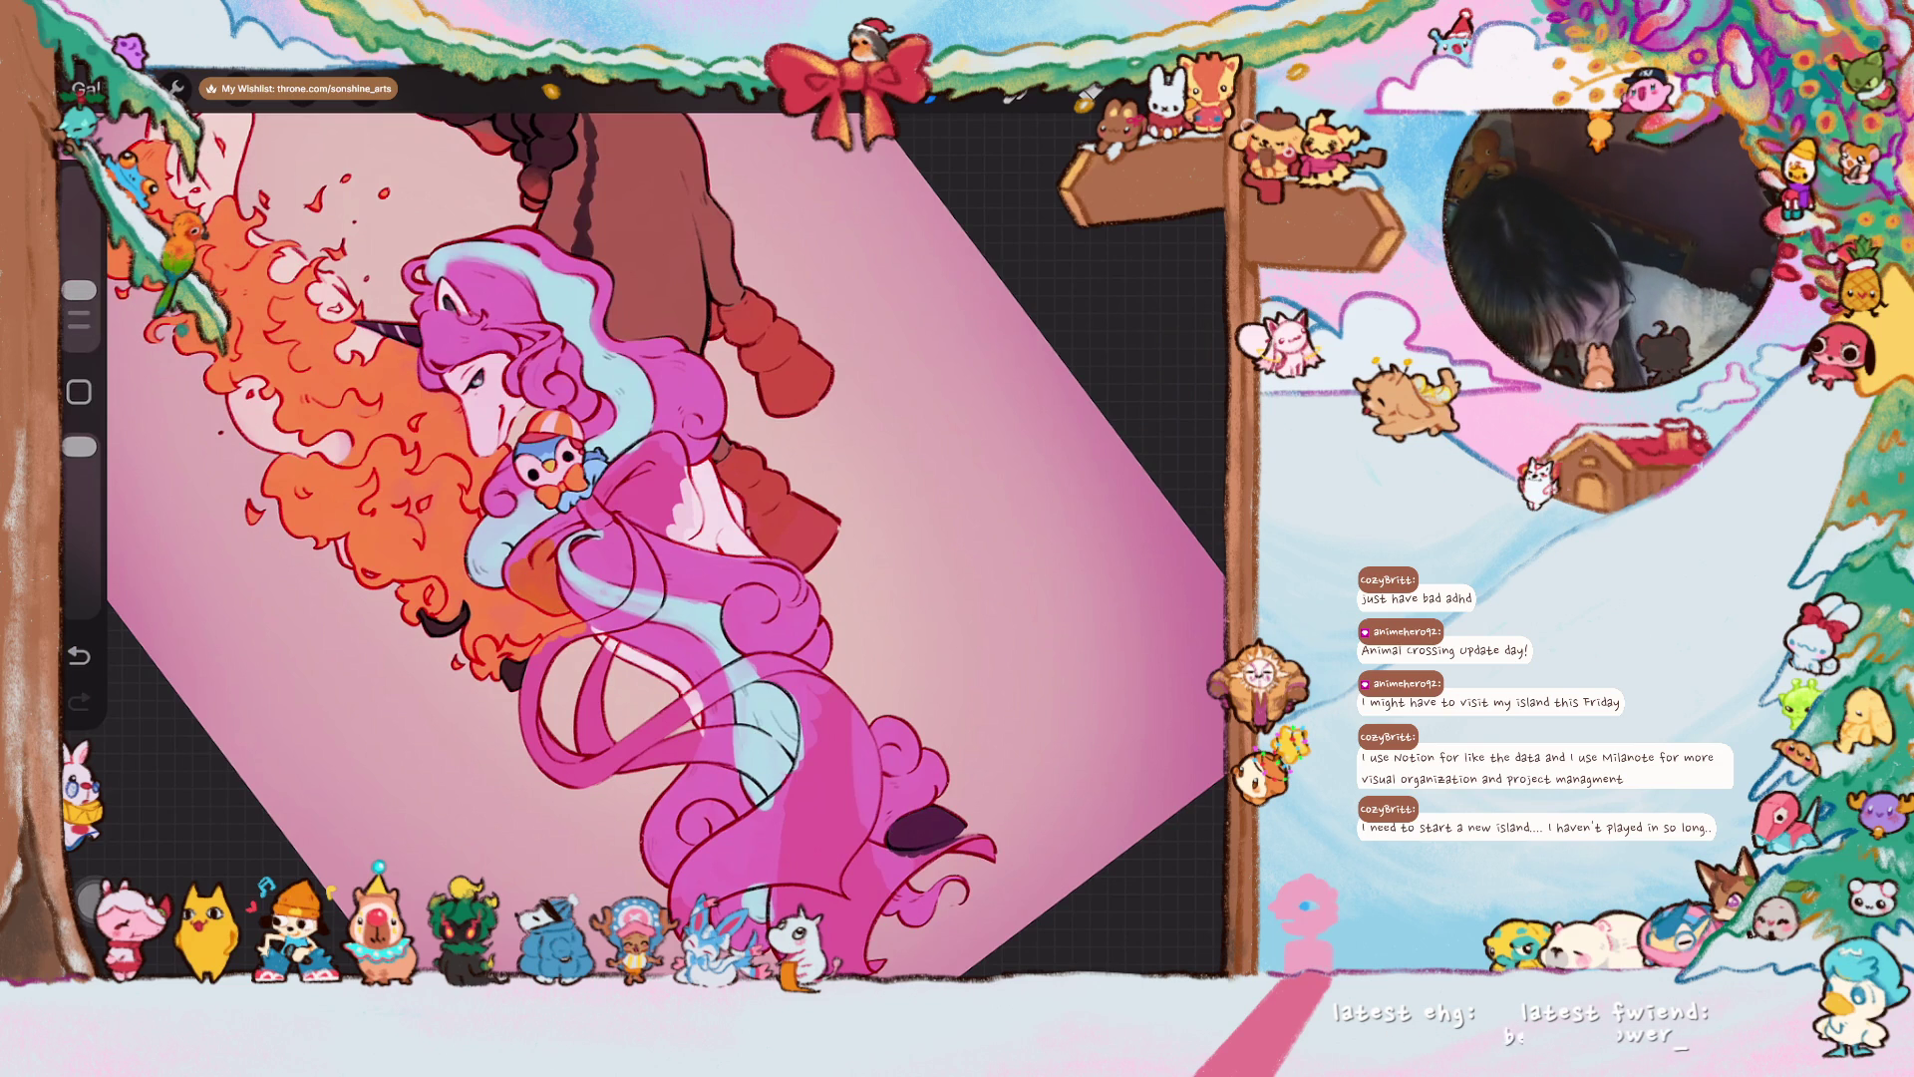
left_click(1206, 92)
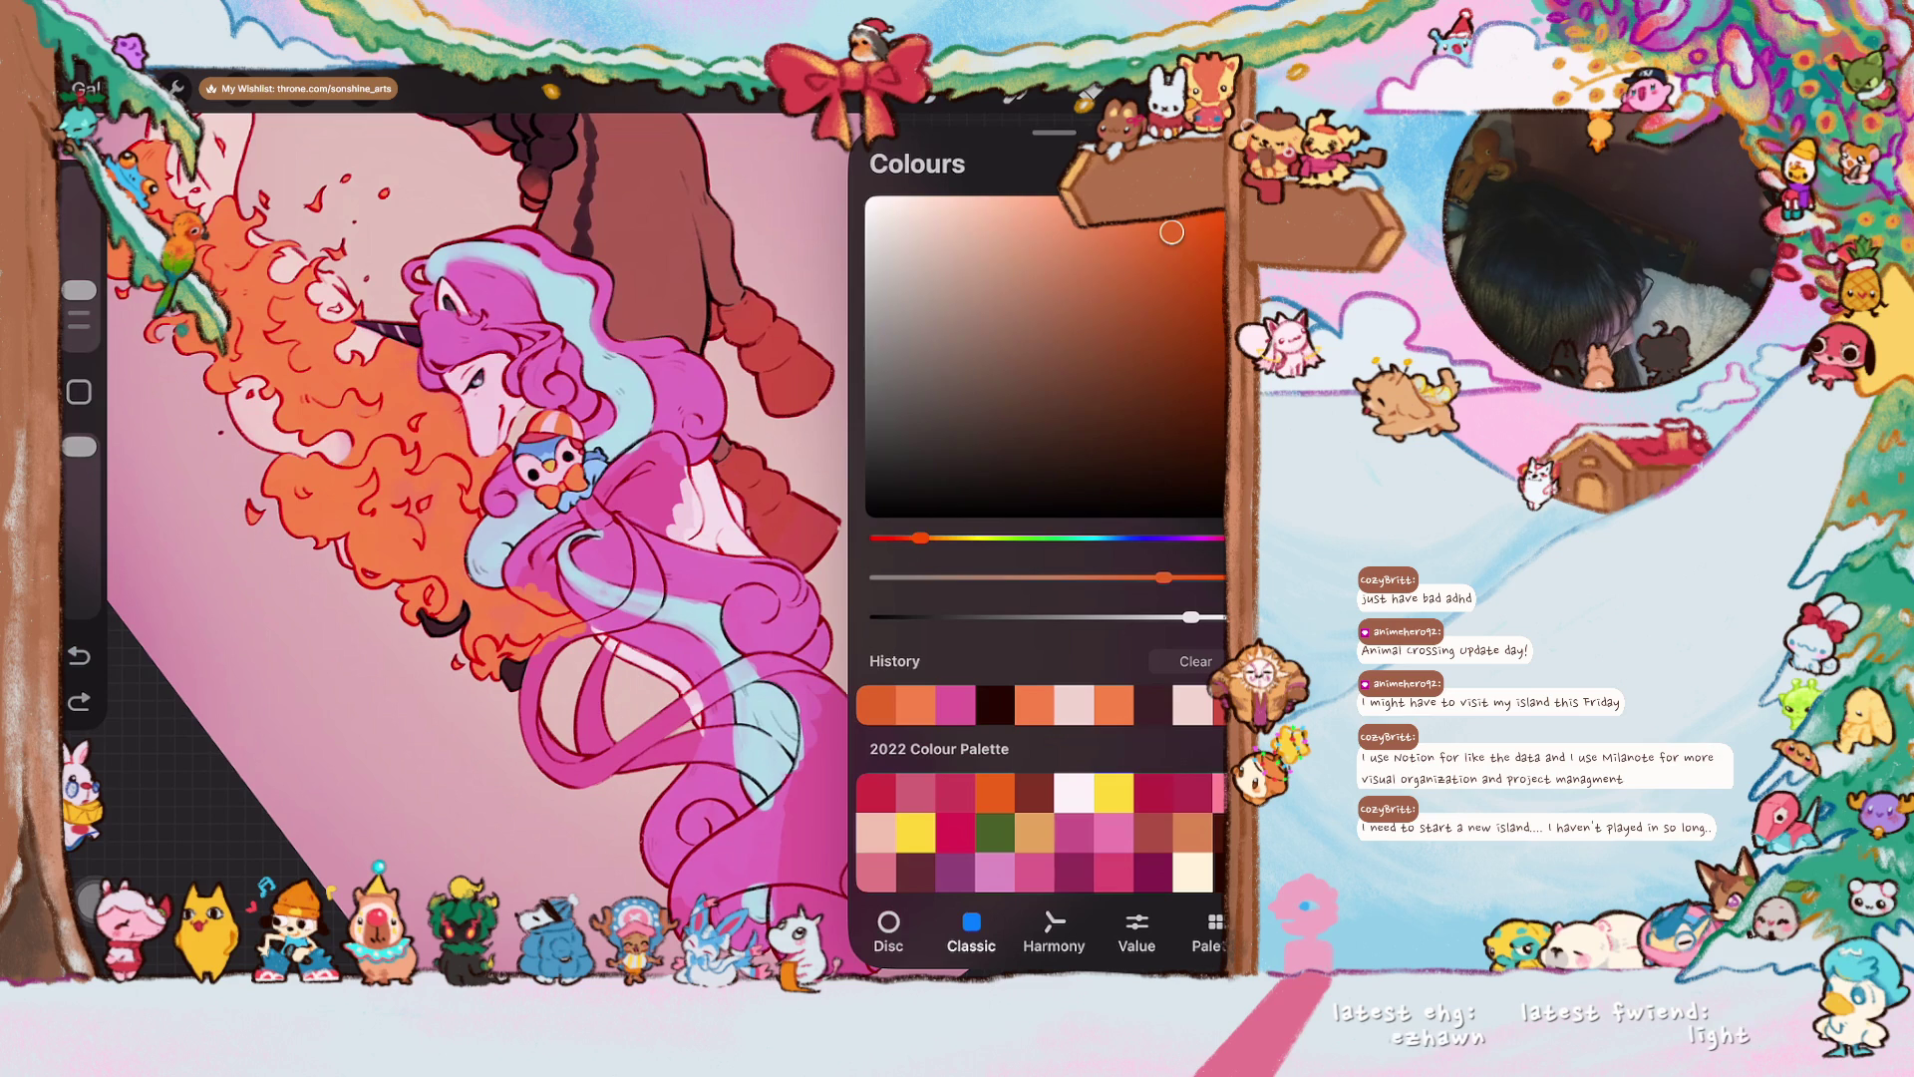
- Pick a pink in the Classic picker and shade the unicorn's torso darker
mouse_move(1172, 233)
left_mouse_down()
mouse_move(1122, 239)
mouse_move(1110, 262)
left_mouse_up()
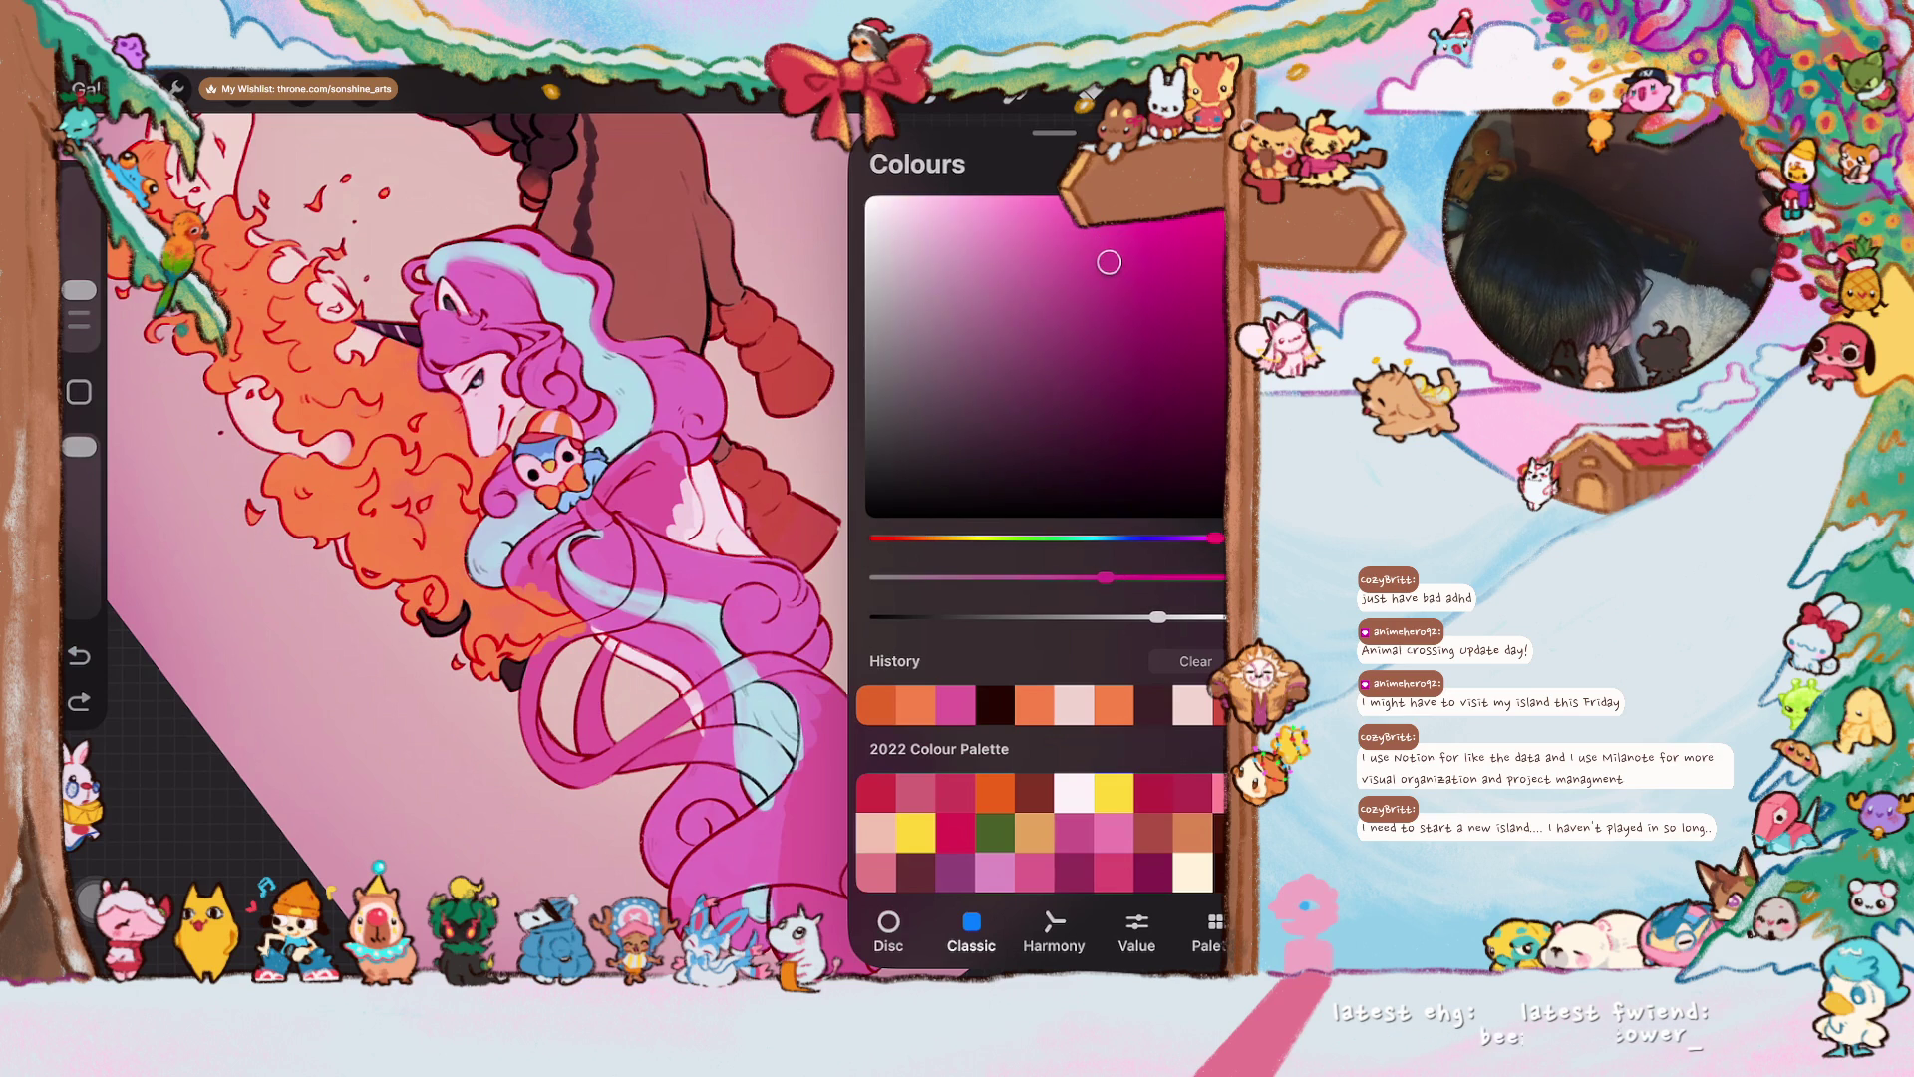
scroll(638, 518, "up", 5)
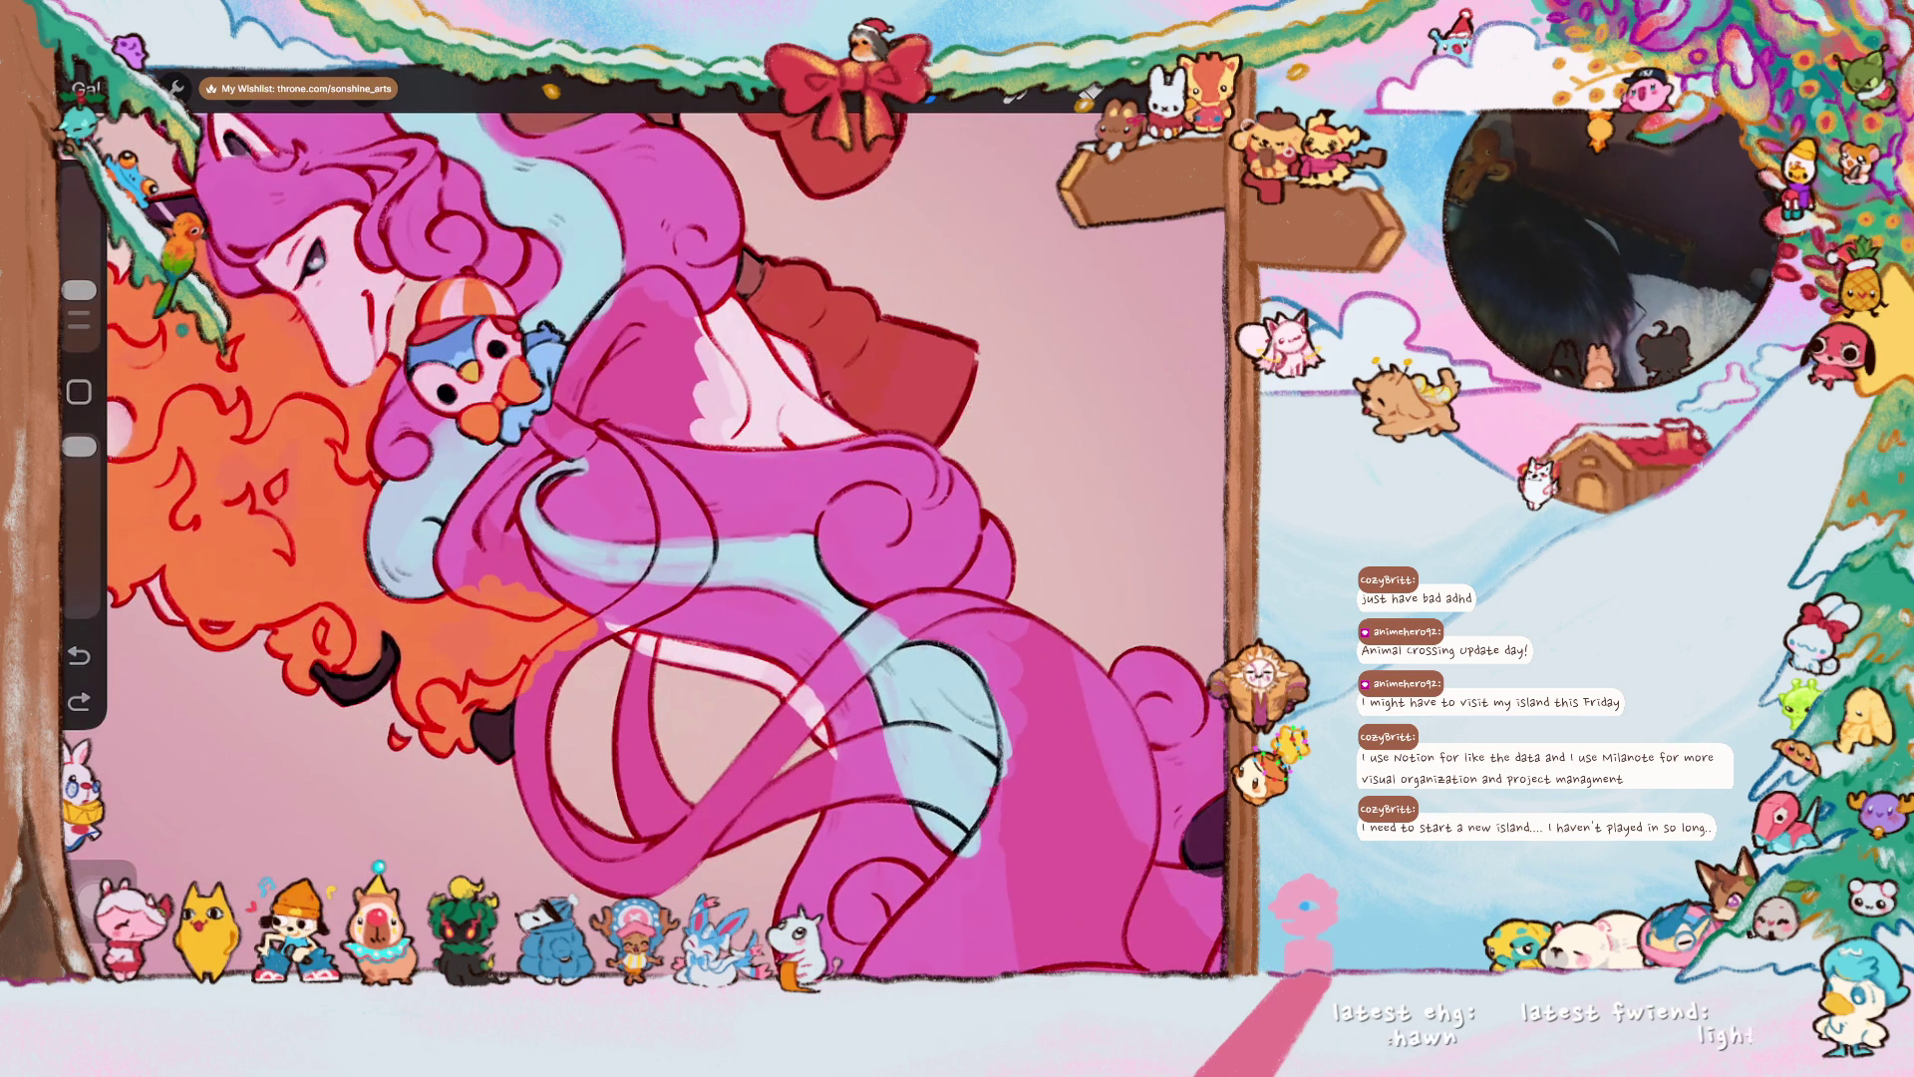
mouse_move(550, 429)
left_mouse_down()
mouse_move(616, 305)
mouse_move(655, 300)
left_mouse_up()
scroll(658, 538, "down", 3)
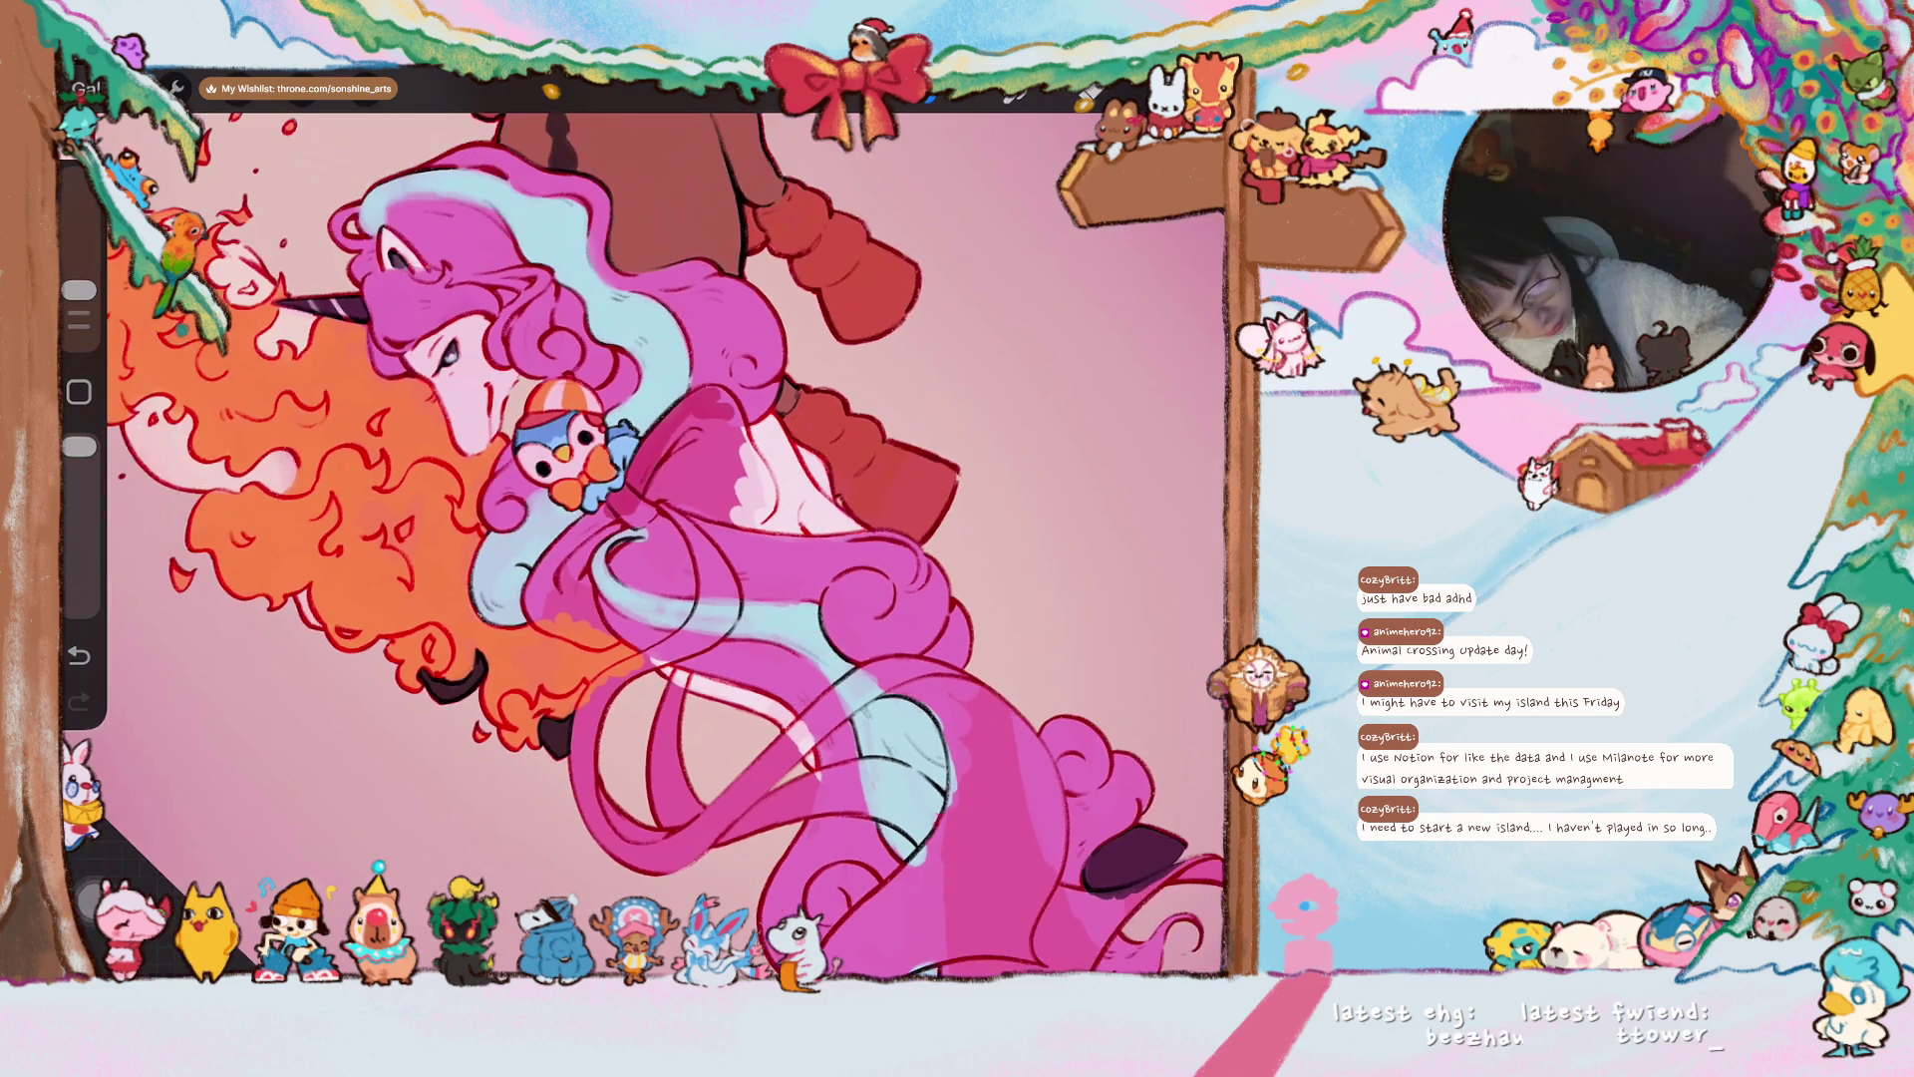
scroll(658, 539, "up", 3)
mouse_move(519, 503)
left_mouse_down()
mouse_move(468, 593)
mouse_move(498, 513)
mouse_move(494, 598)
mouse_move(503, 544)
mouse_move(477, 600)
mouse_move(514, 678)
mouse_move(509, 663)
mouse_move(563, 710)
mouse_move(518, 712)
left_mouse_up()
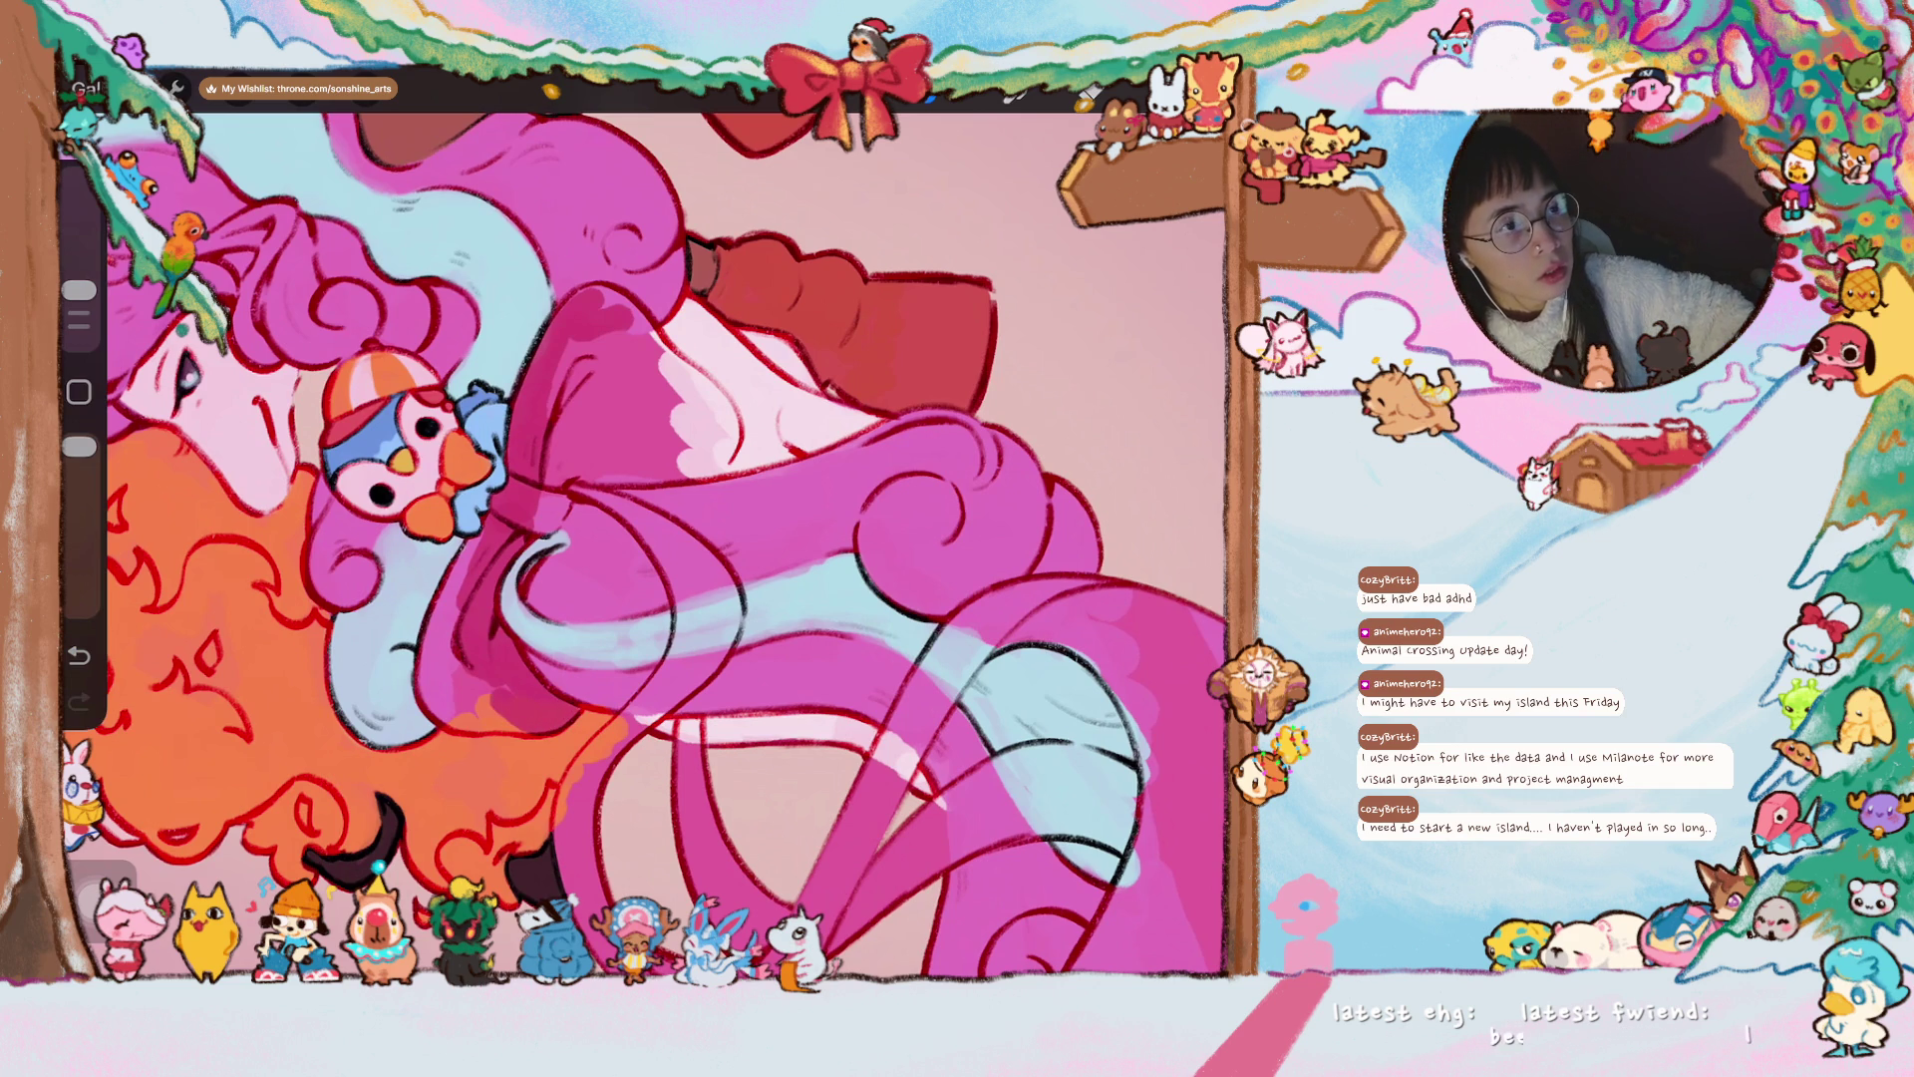
left_click_drag(648, 548, 671, 519)
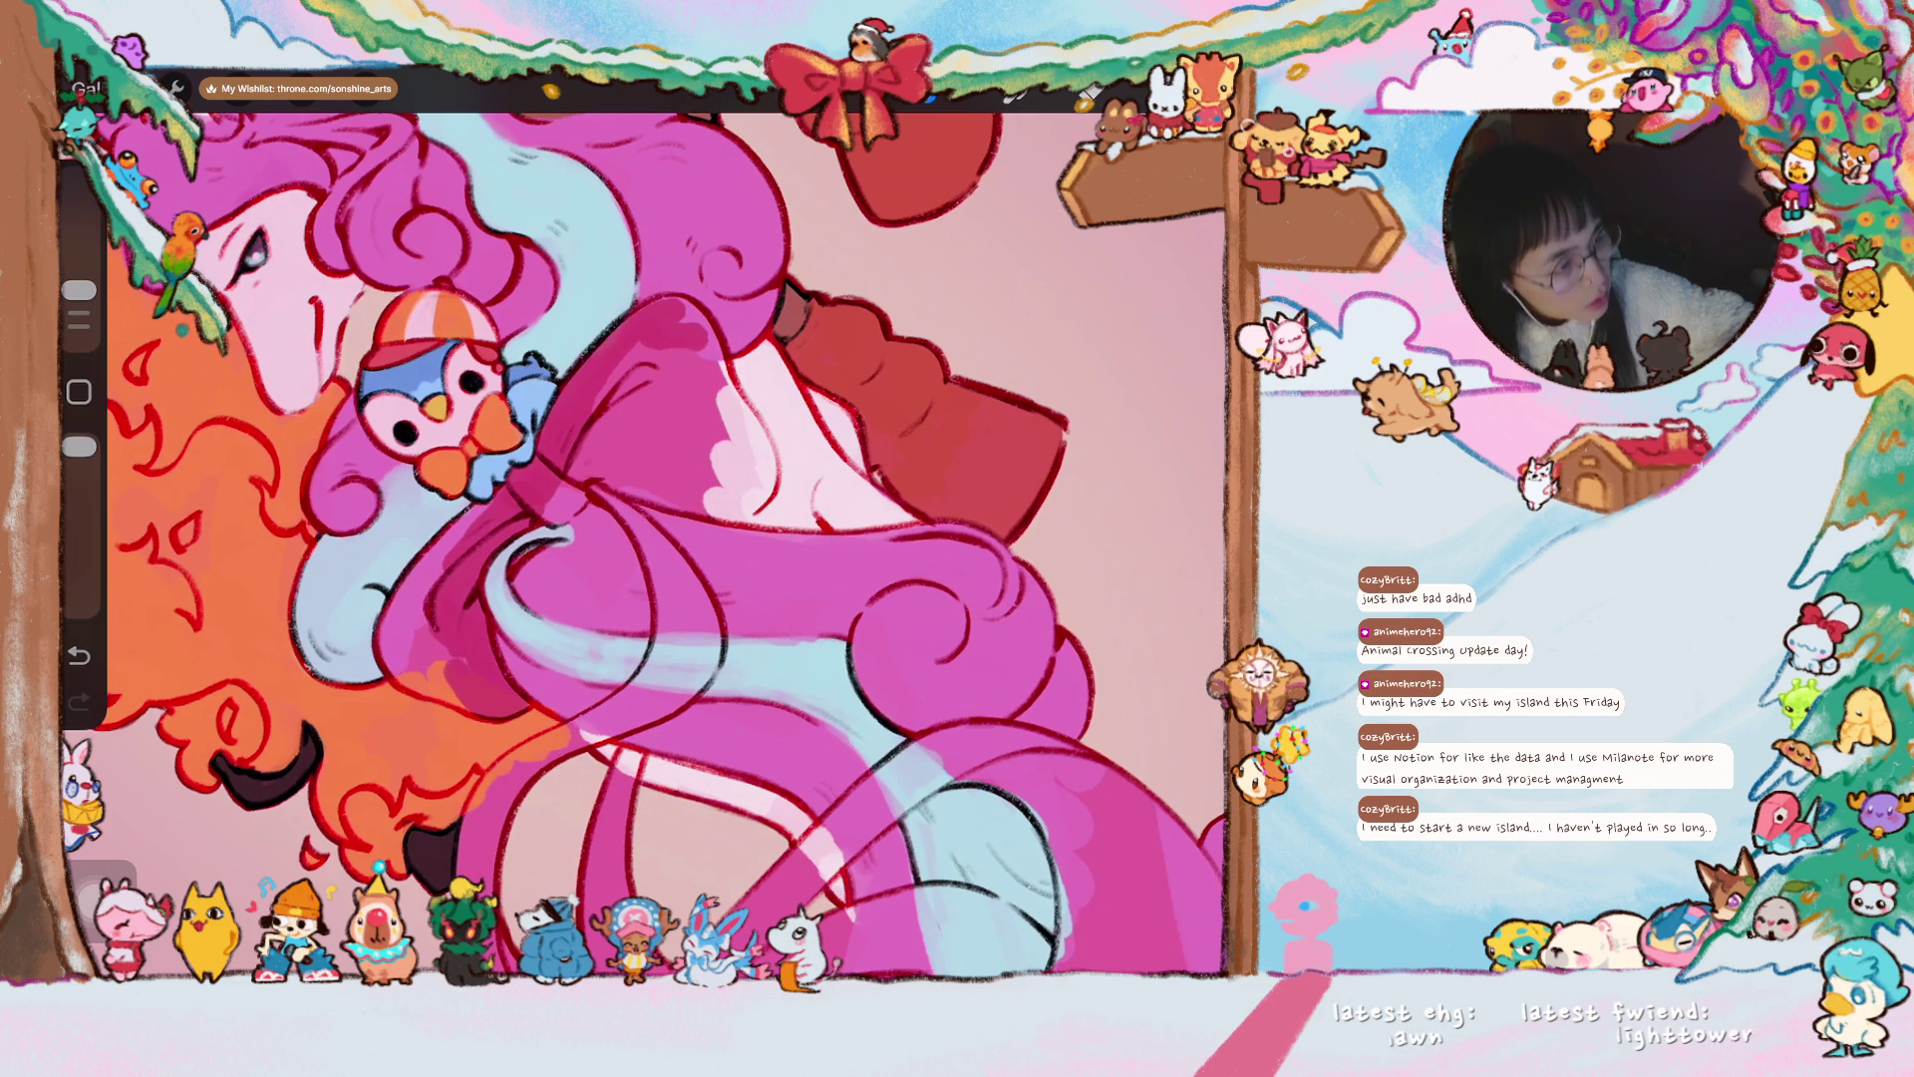
mouse_move(438, 658)
left_mouse_down()
mouse_move(449, 698)
mouse_move(469, 678)
mouse_move(413, 673)
mouse_move(404, 599)
mouse_move(424, 588)
left_mouse_up()
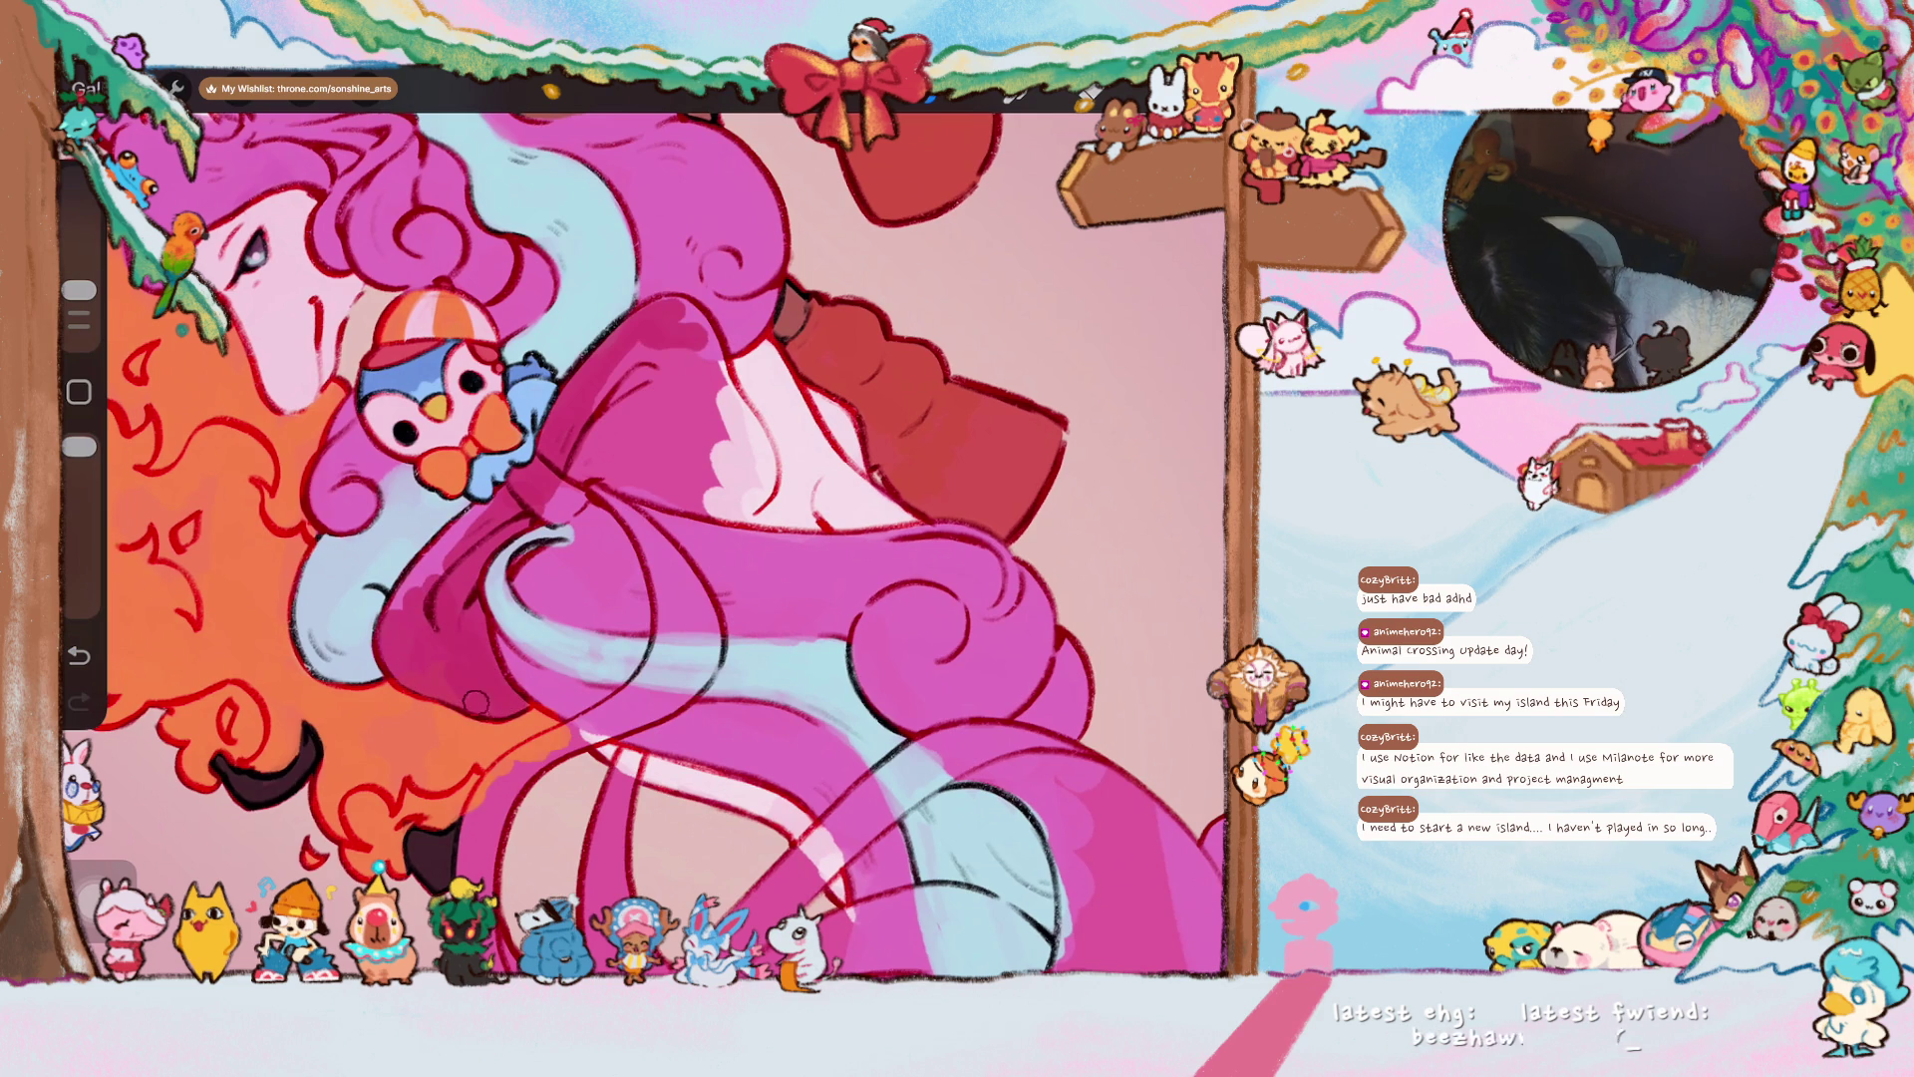
- Adjust the brush size, deepen the coat shading and add darker magenta to the bow
left_click_drag(897, 399, 857, 229)
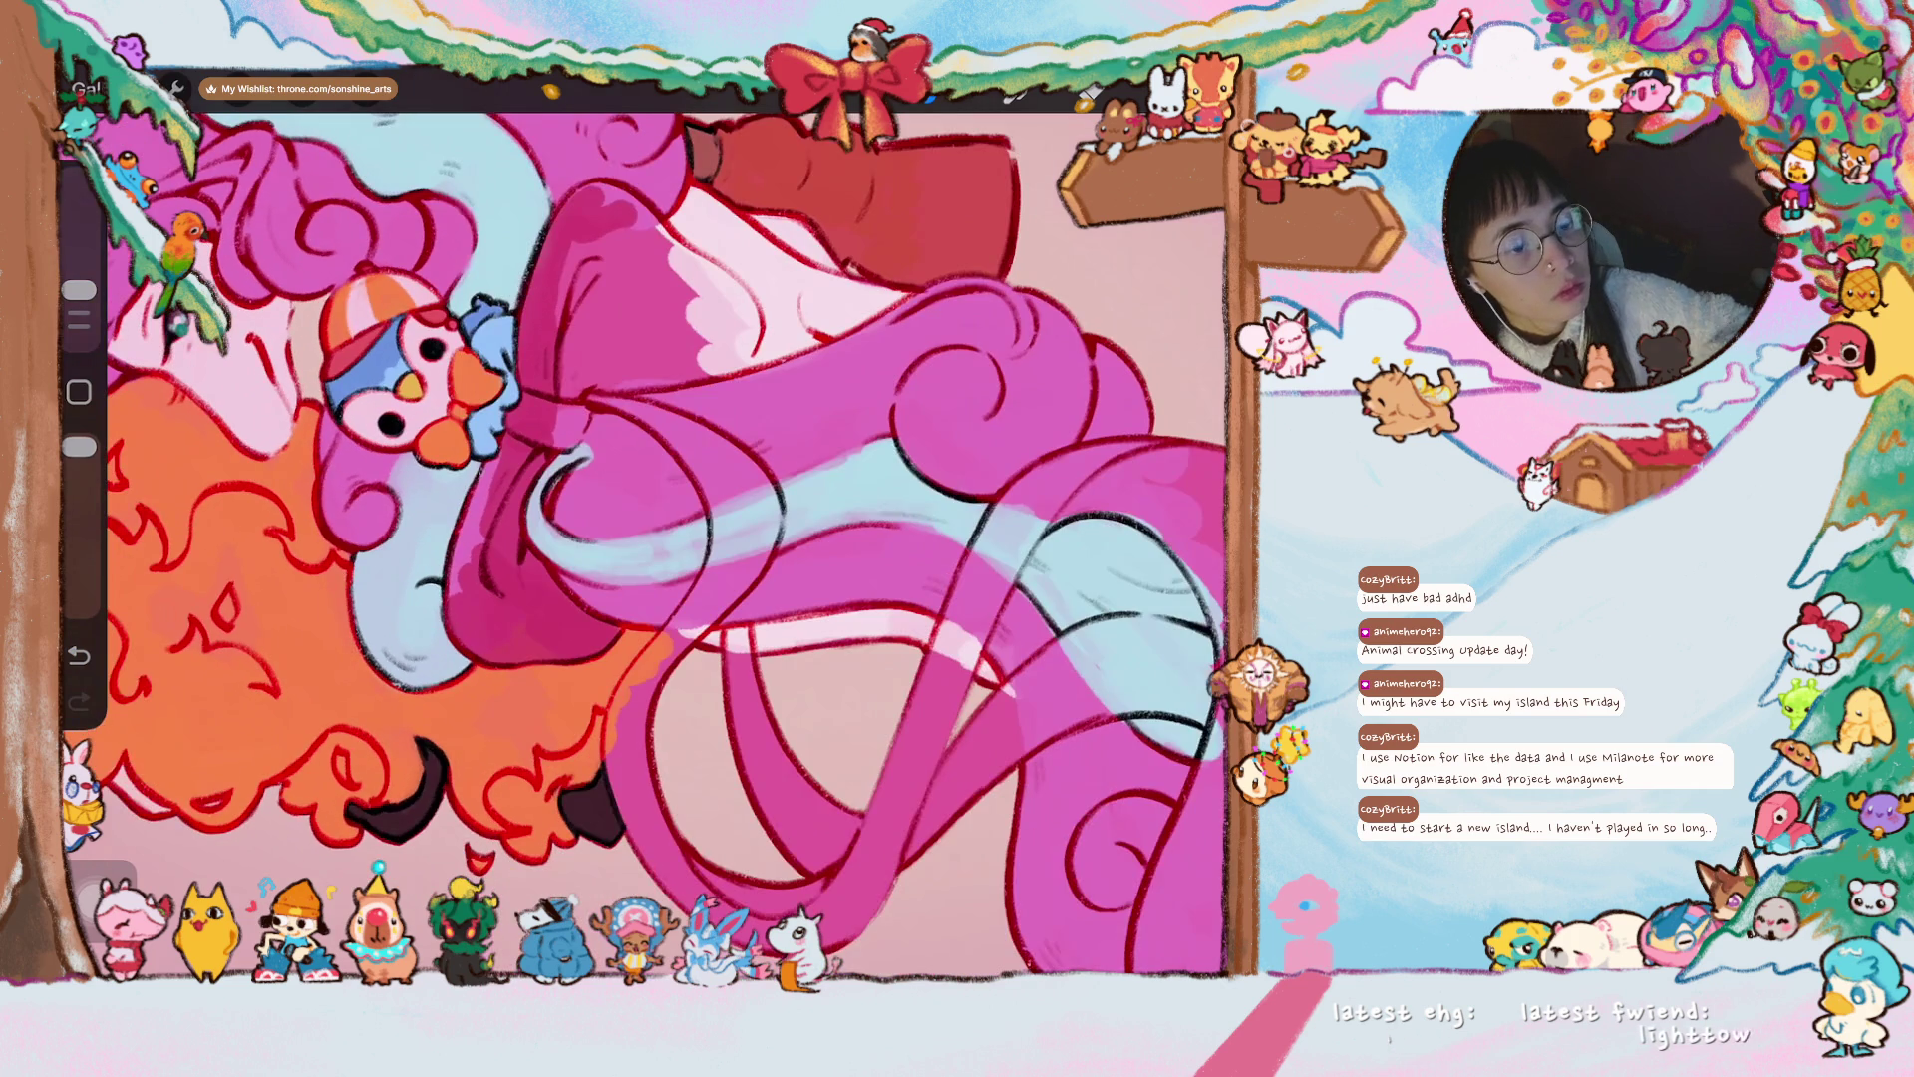
left_click_drag(698, 498, 717, 518)
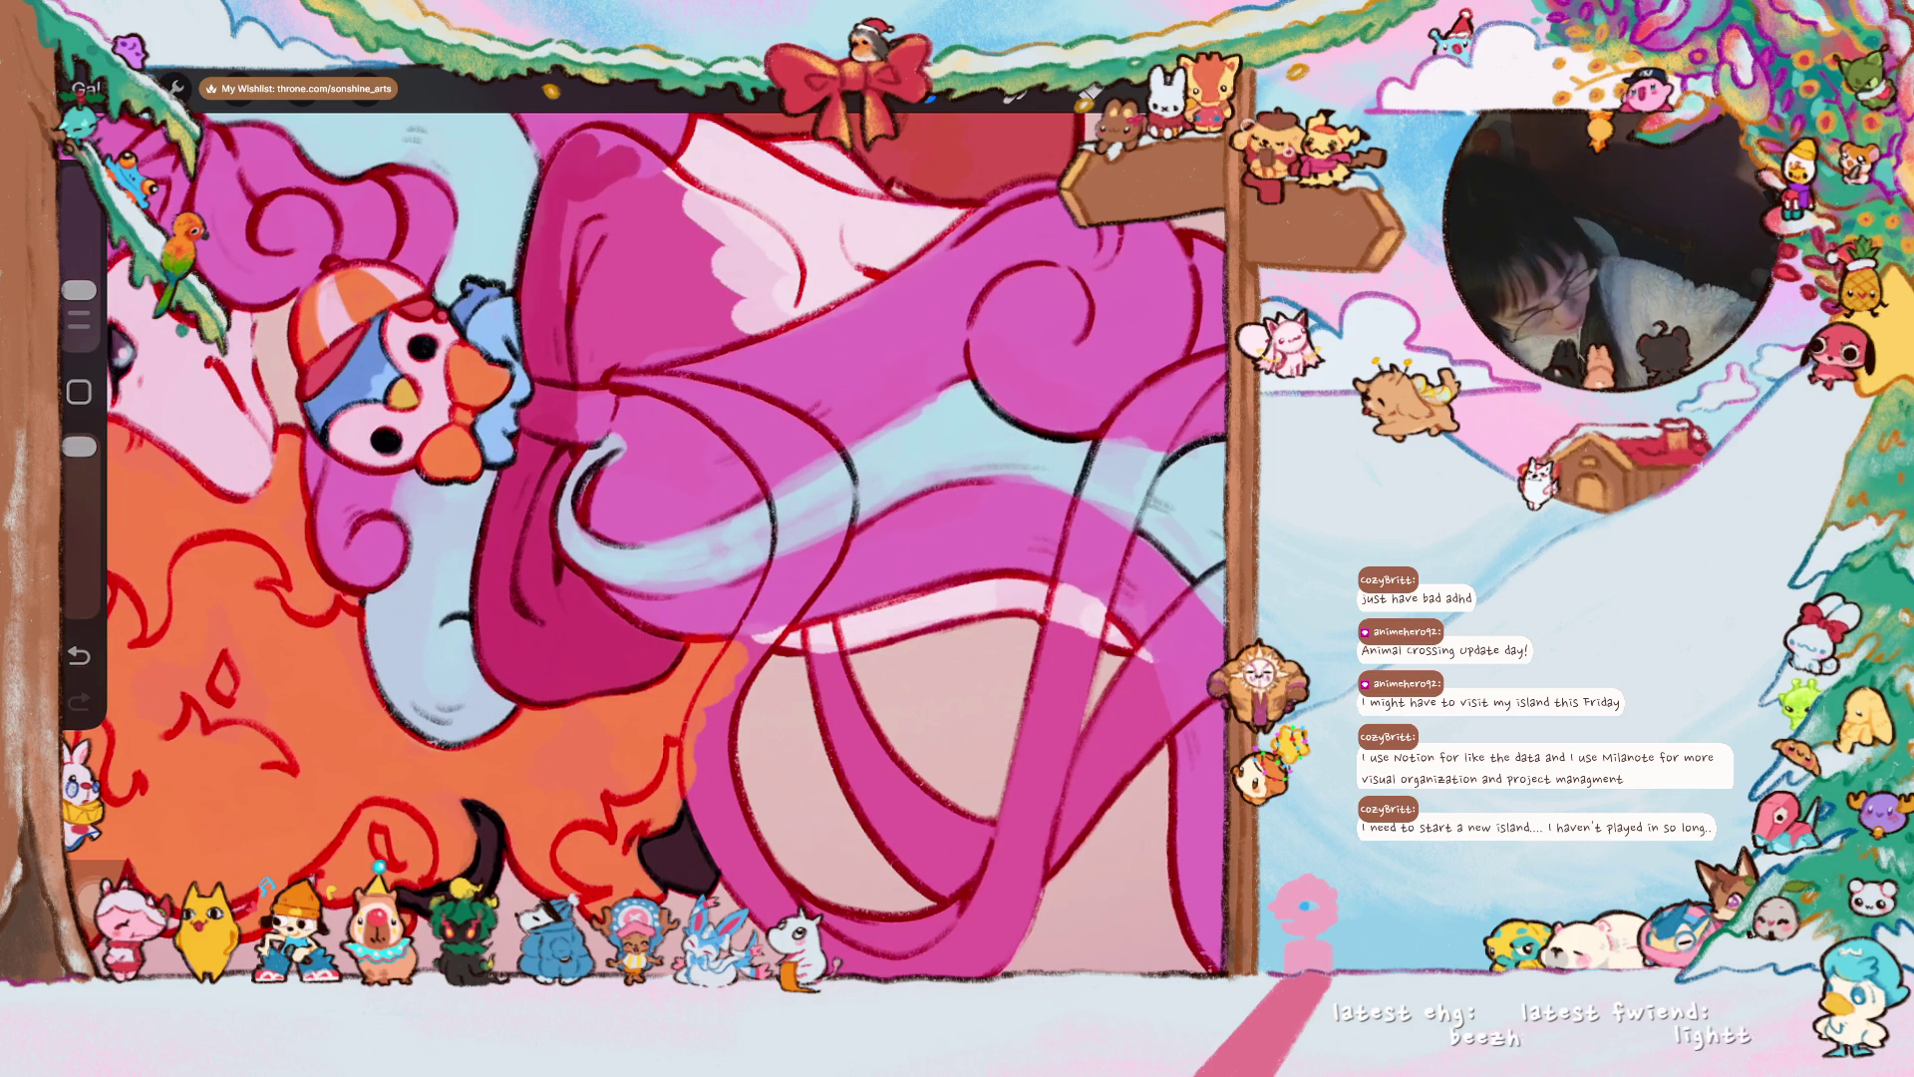
left_click_drag(80, 289, 80, 312)
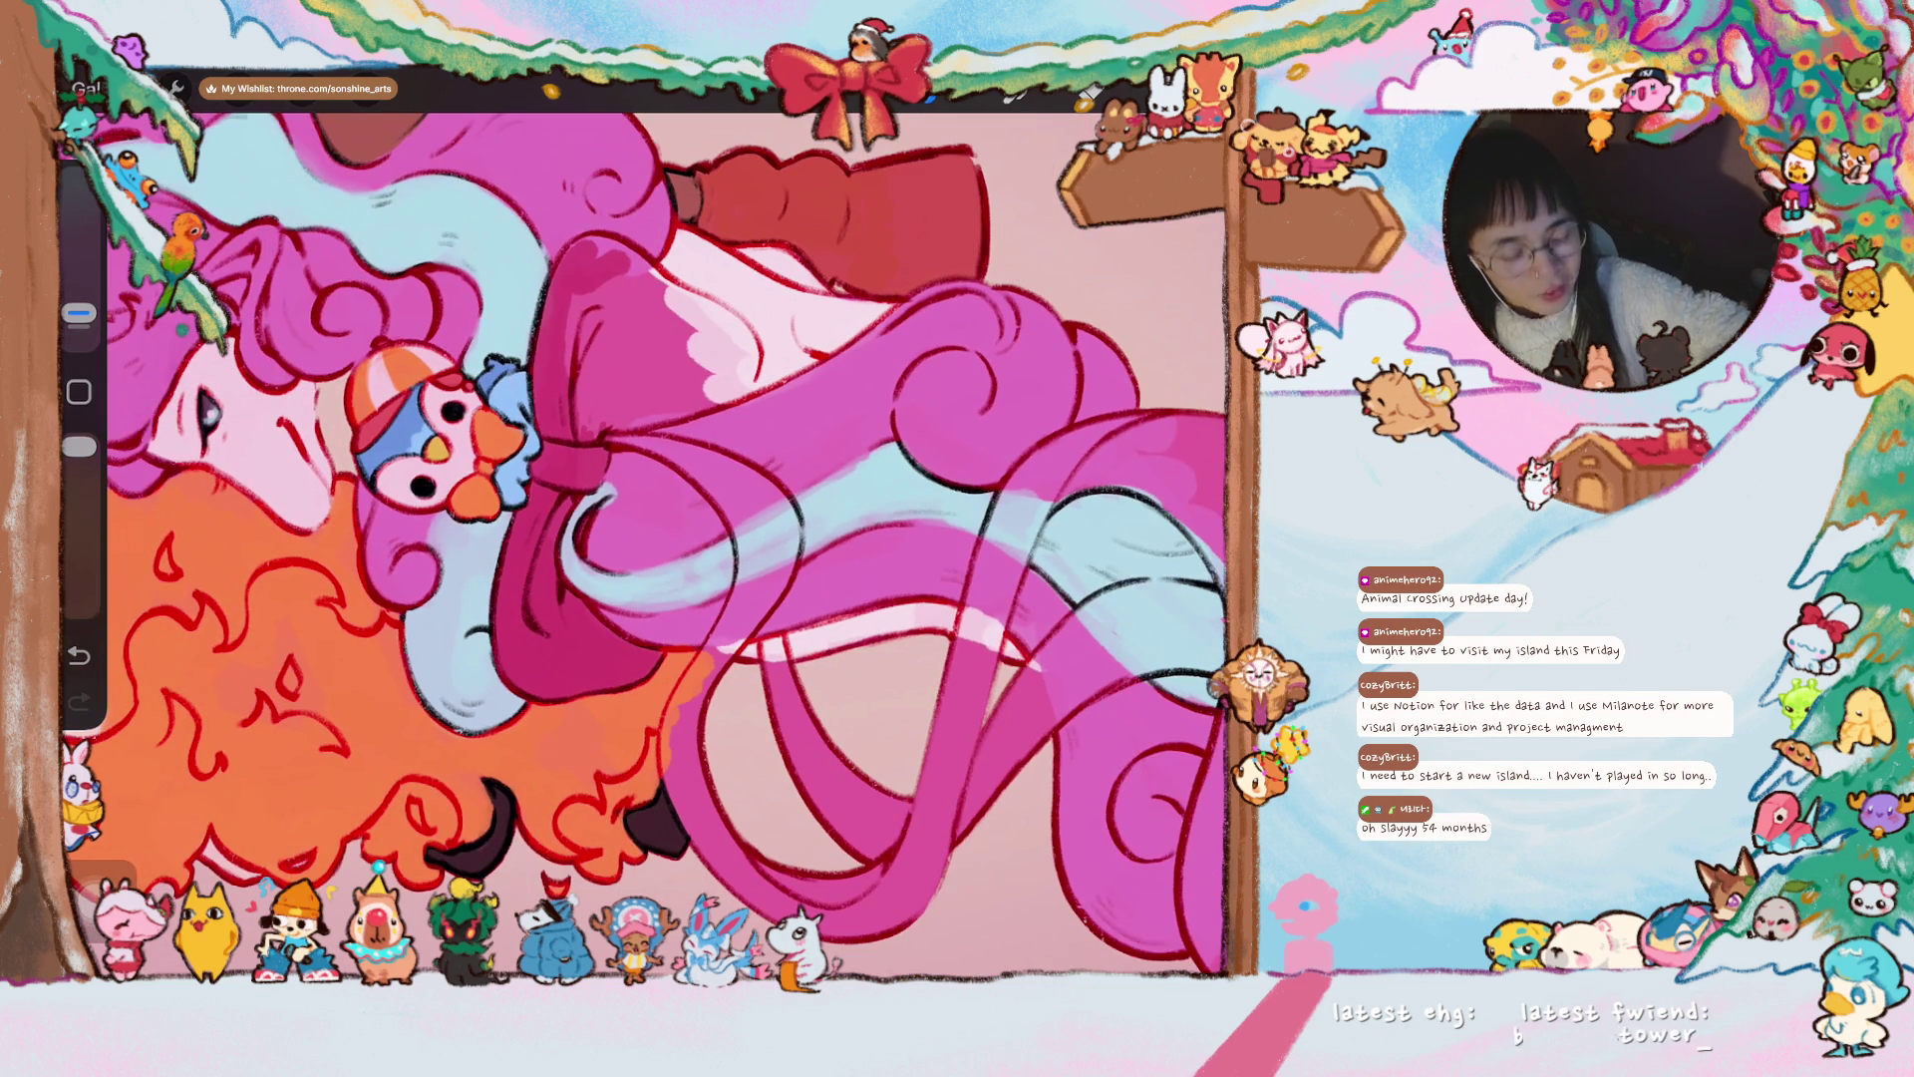
left_click_drag(78, 312, 78, 299)
left_click_drag(588, 299, 564, 396)
left_click_drag(79, 299, 79, 288)
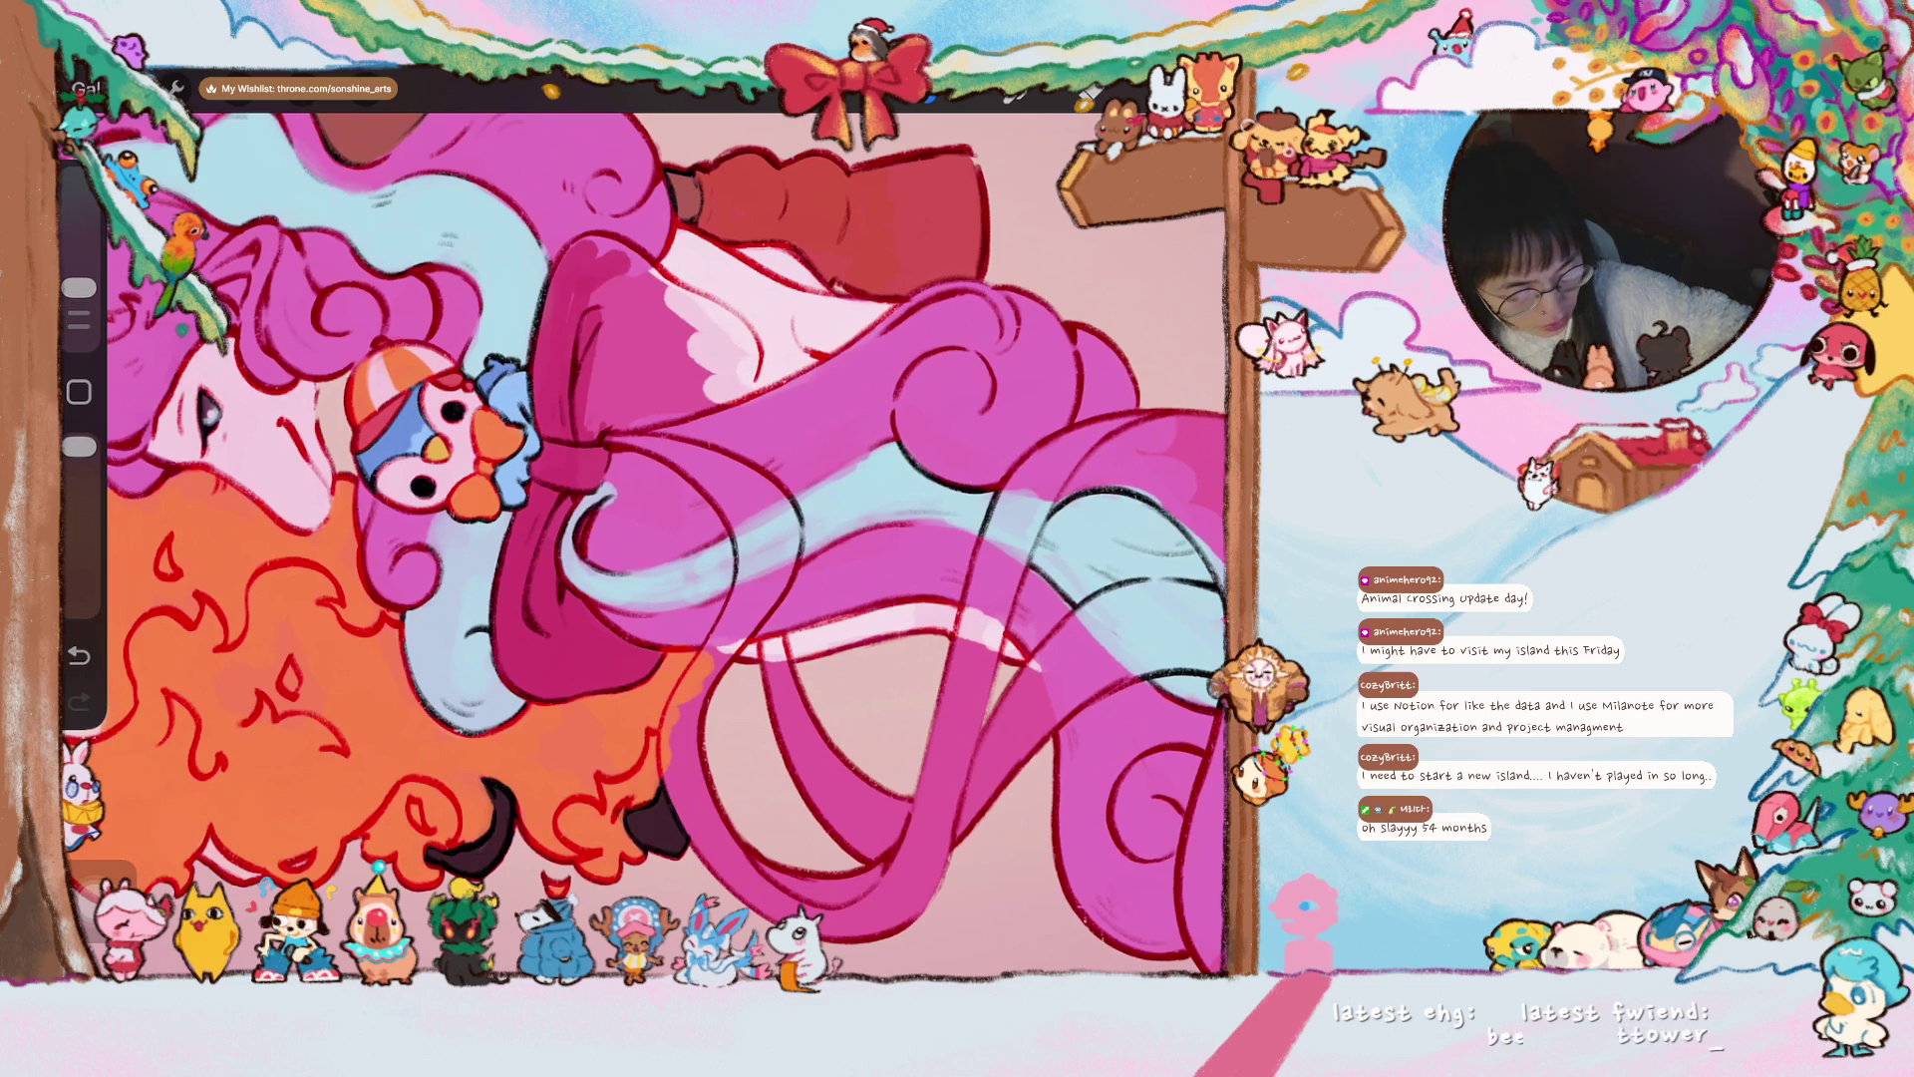
mouse_move(588, 309)
left_mouse_down()
mouse_move(598, 399)
mouse_move(584, 379)
left_mouse_up()
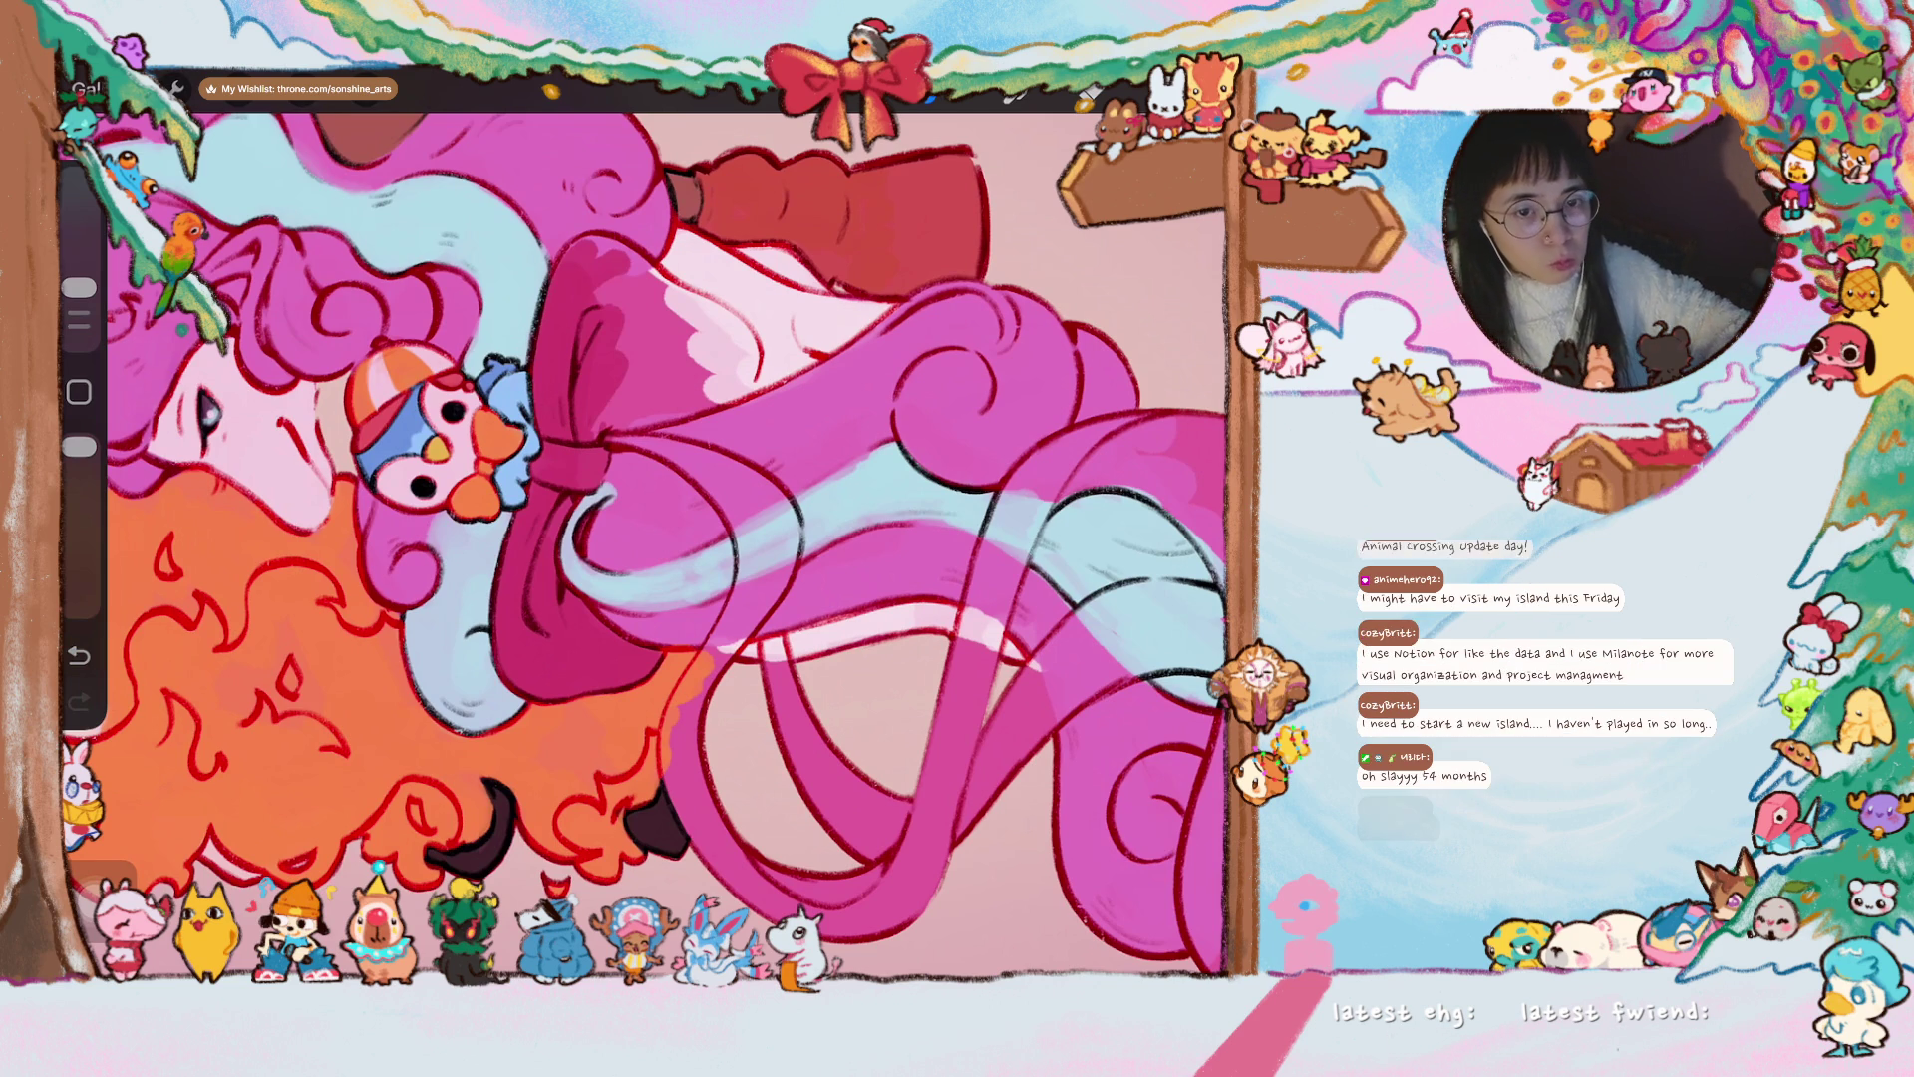
scroll(668, 538, "up", 3)
mouse_move(459, 468)
left_mouse_down()
mouse_move(438, 499)
mouse_move(394, 501)
mouse_move(449, 438)
mouse_move(509, 443)
left_mouse_up()
scroll(668, 539, "up", 3)
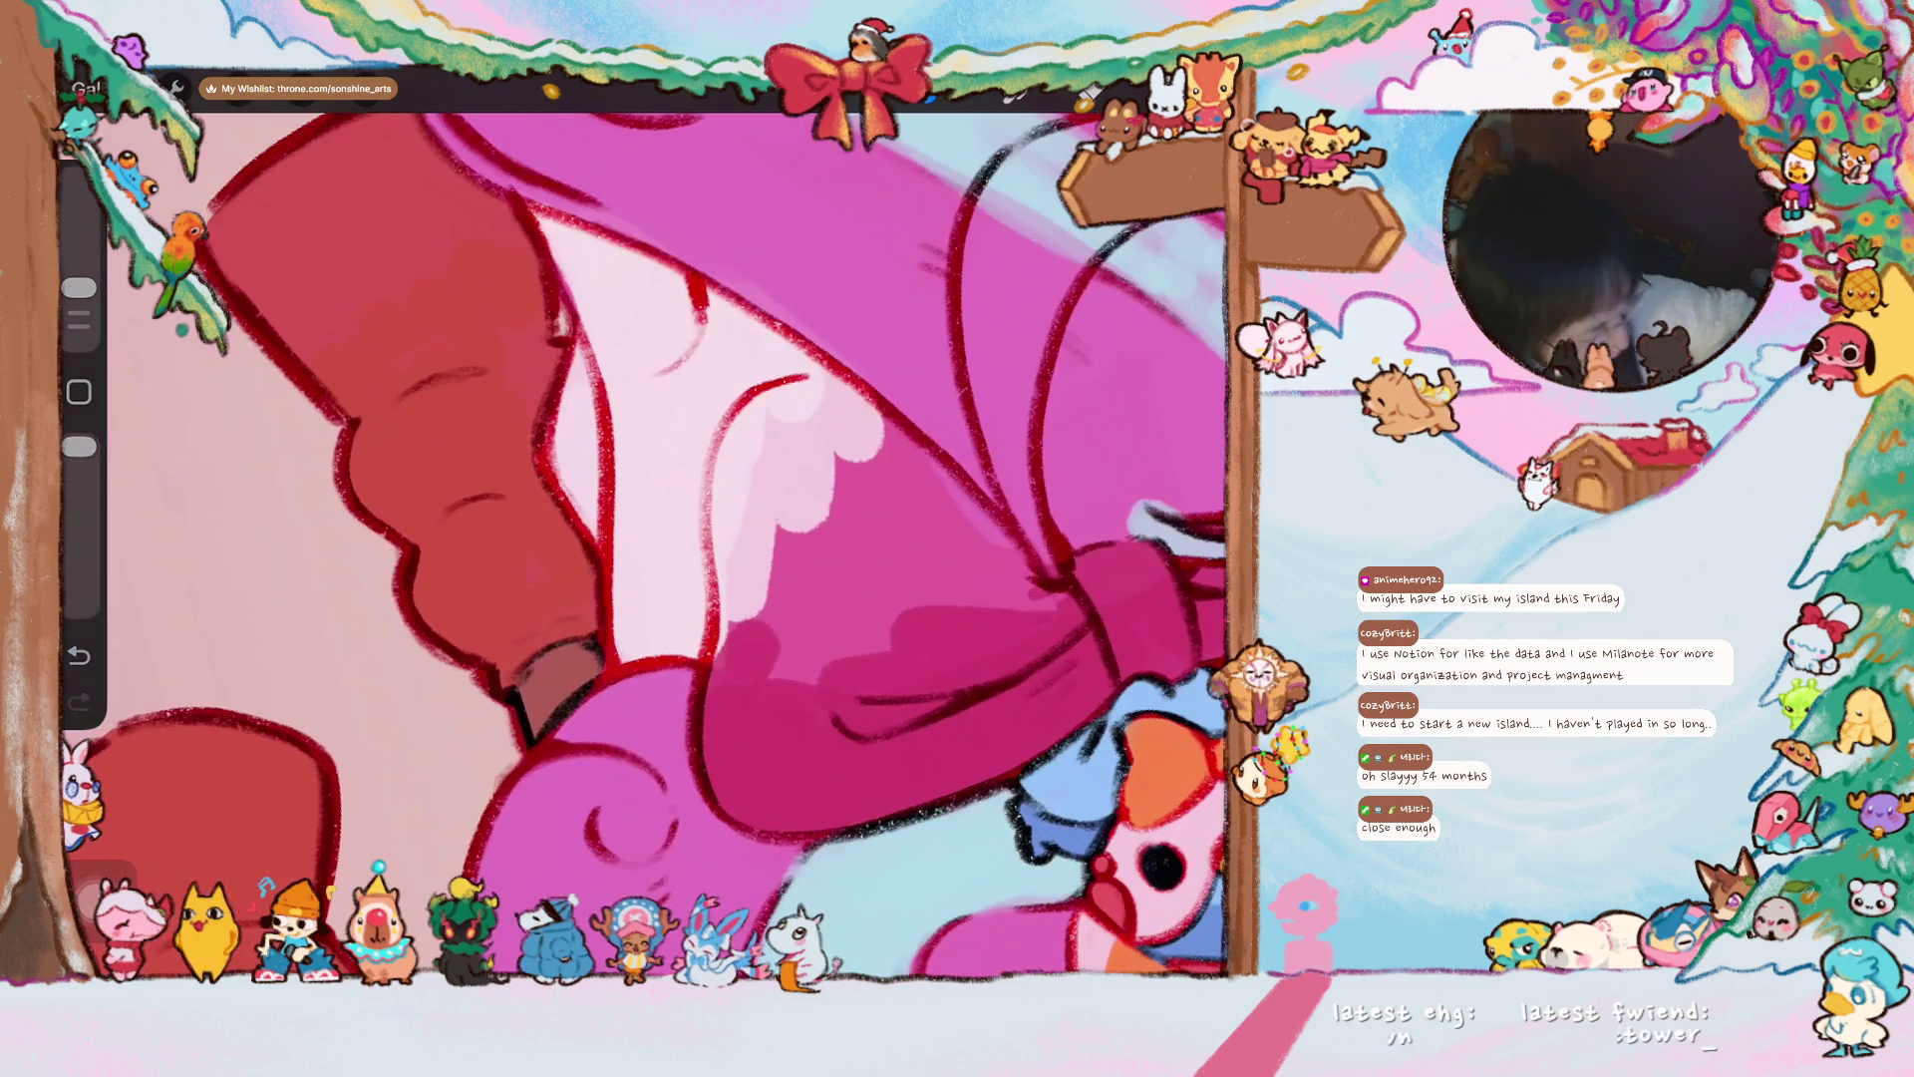
- Dab dark magenta shading onto the unicorn's pink bow
mouse_move(798, 564)
left_mouse_down()
mouse_move(792, 616)
mouse_move(758, 598)
mouse_move(733, 469)
mouse_move(742, 581)
mouse_move(743, 439)
mouse_move(798, 458)
left_mouse_up()
scroll(698, 538, "down", 3)
mouse_move(573, 538)
left_mouse_down()
mouse_move(613, 638)
mouse_move(678, 588)
mouse_move(737, 598)
mouse_move(603, 478)
mouse_move(558, 473)
mouse_move(634, 578)
mouse_move(618, 498)
mouse_move(671, 598)
left_mouse_up()
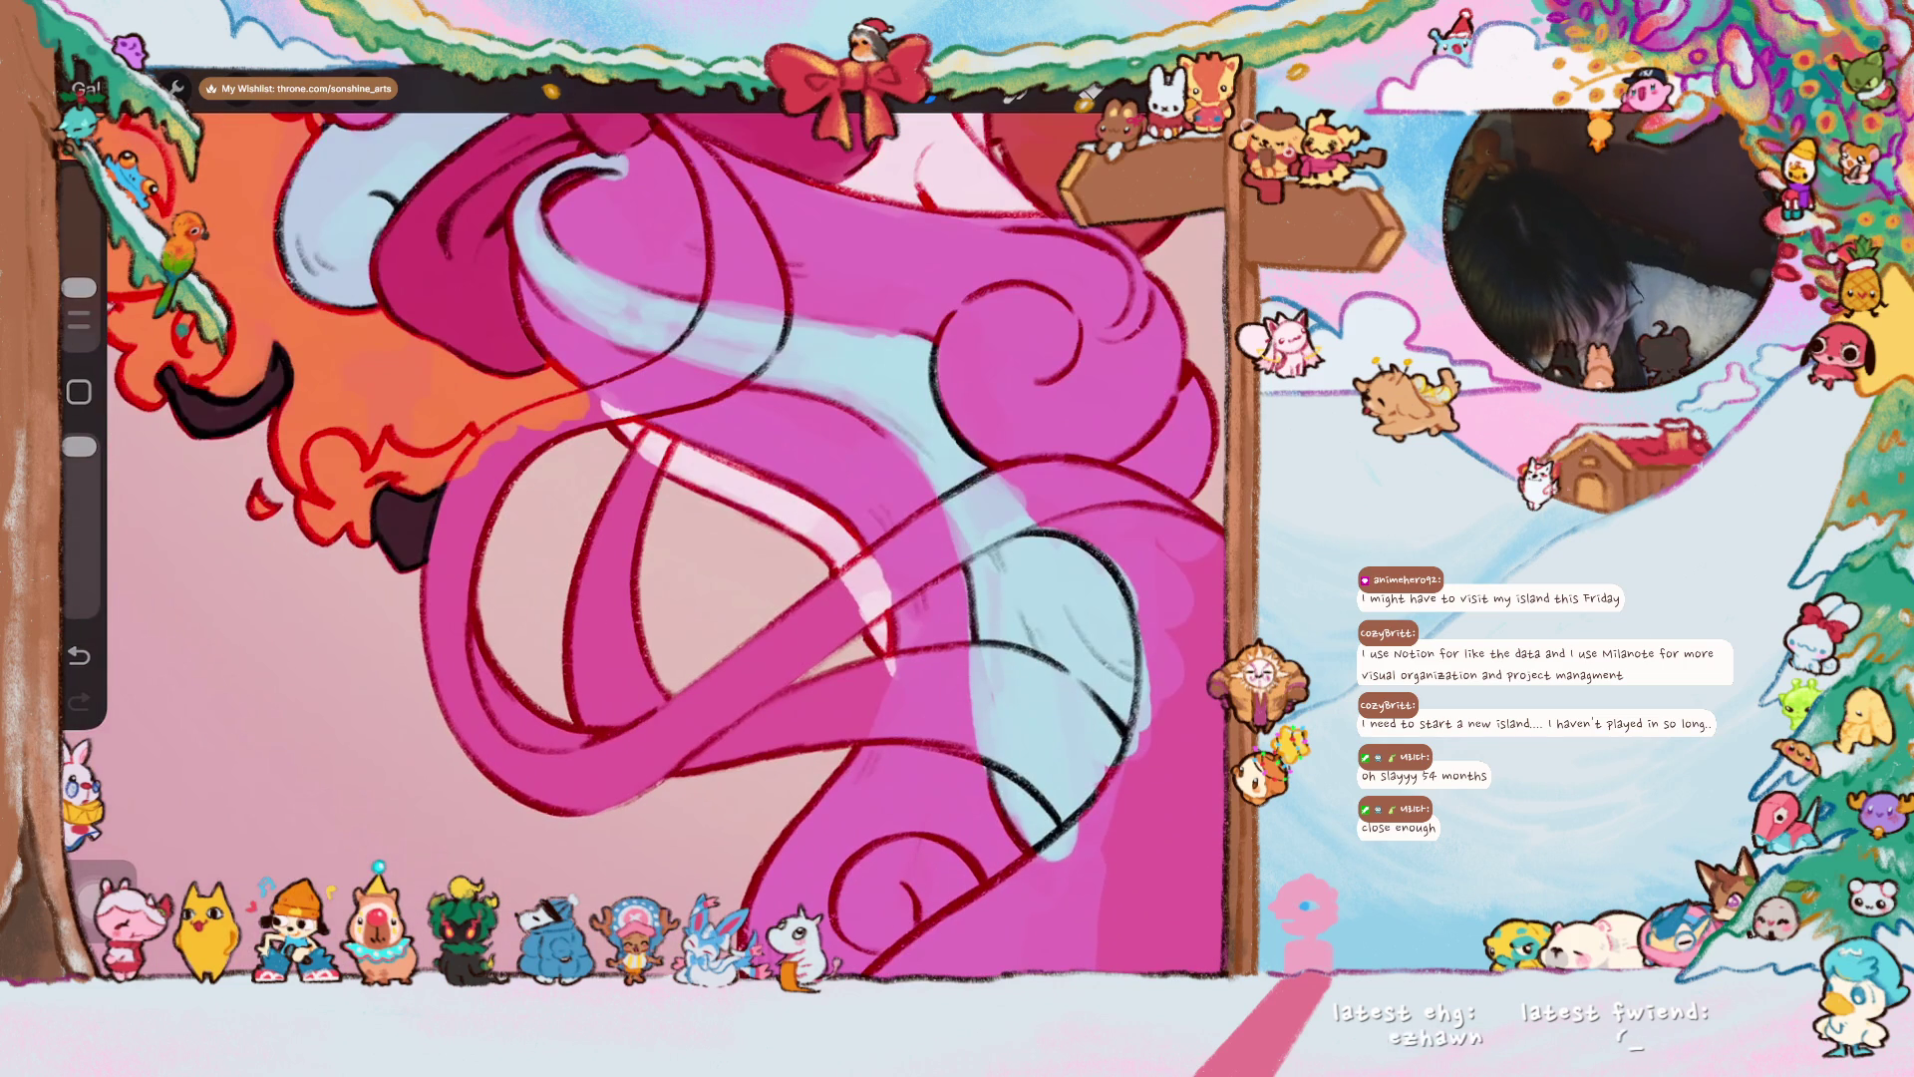
- Paint darker magenta and pink strokes along the flowing ribbon
left_click_drag(485, 588, 479, 758)
mouse_move(558, 808)
left_mouse_down()
mouse_move(513, 637)
mouse_move(598, 778)
mouse_move(498, 738)
mouse_move(459, 558)
mouse_move(447, 670)
mouse_move(454, 528)
mouse_move(449, 558)
mouse_move(469, 479)
mouse_move(504, 447)
left_mouse_up()
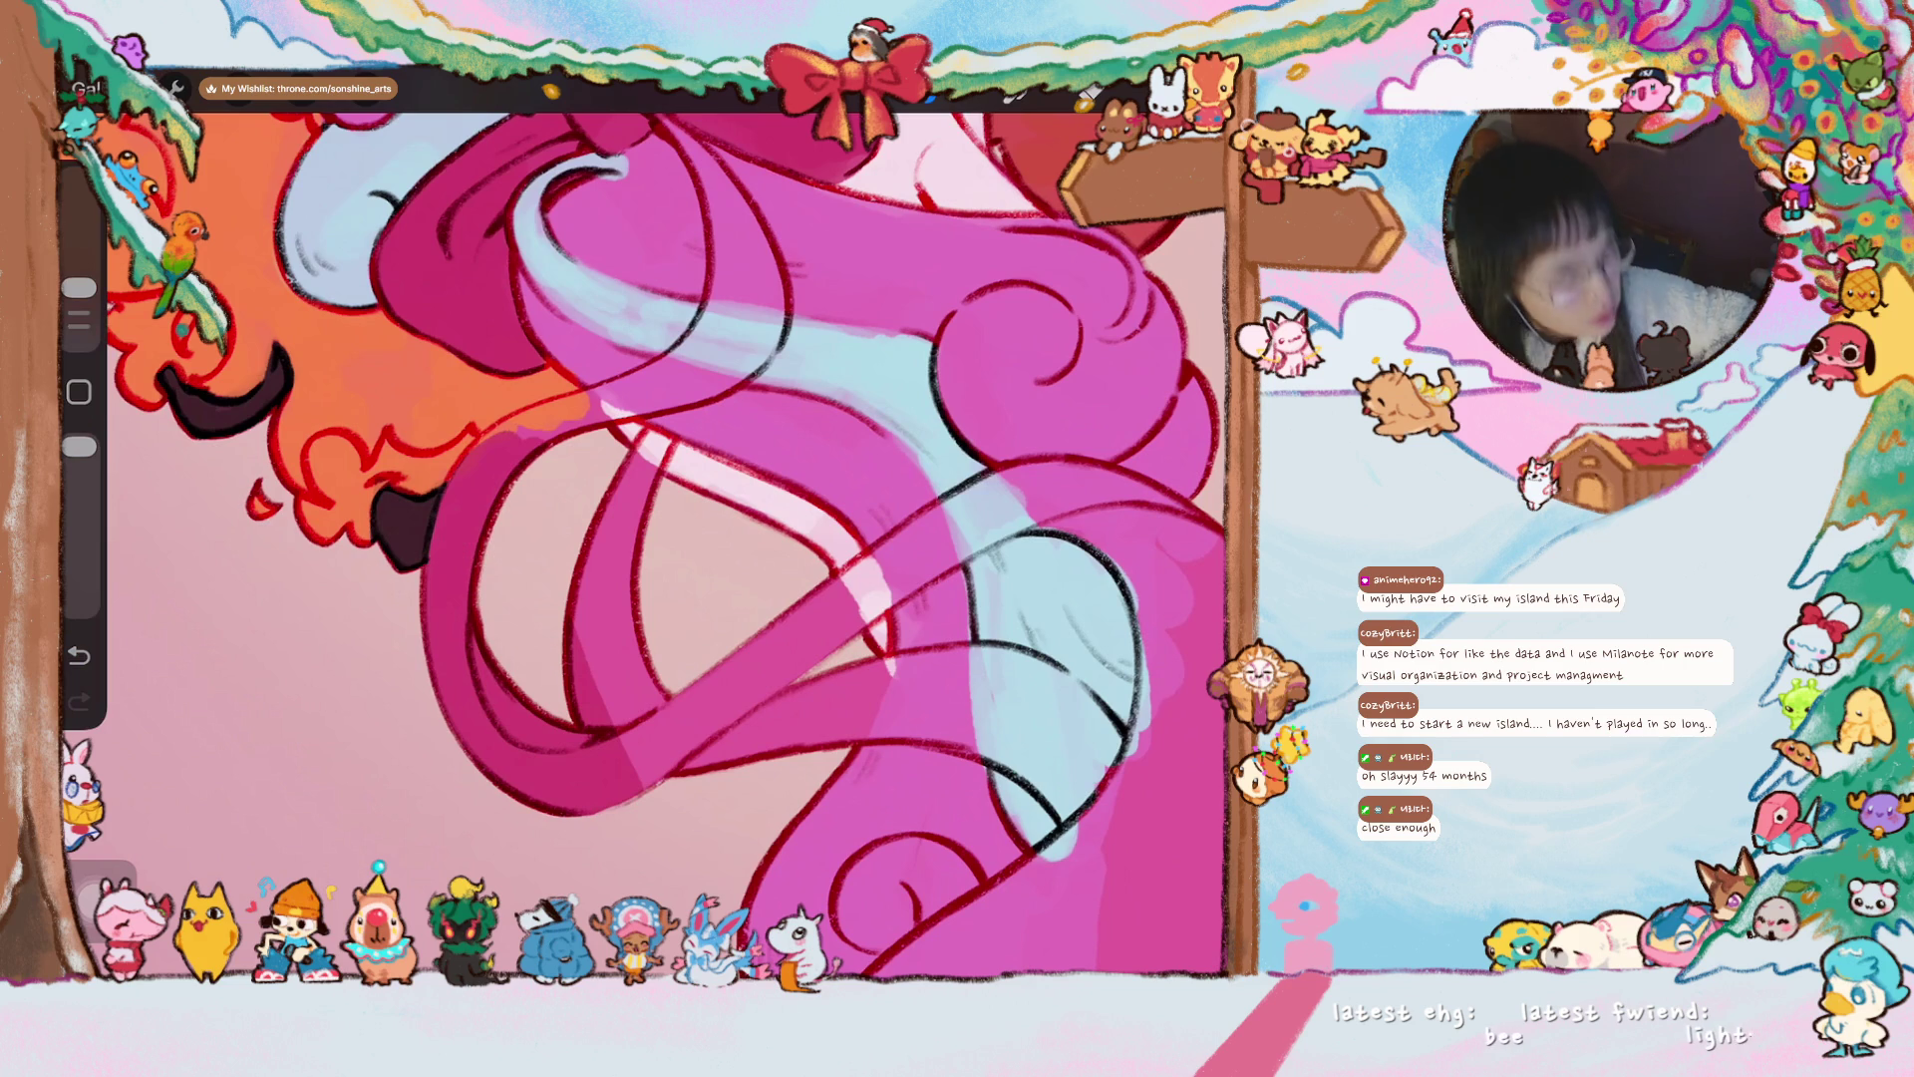
scroll(598, 418, "up", 2)
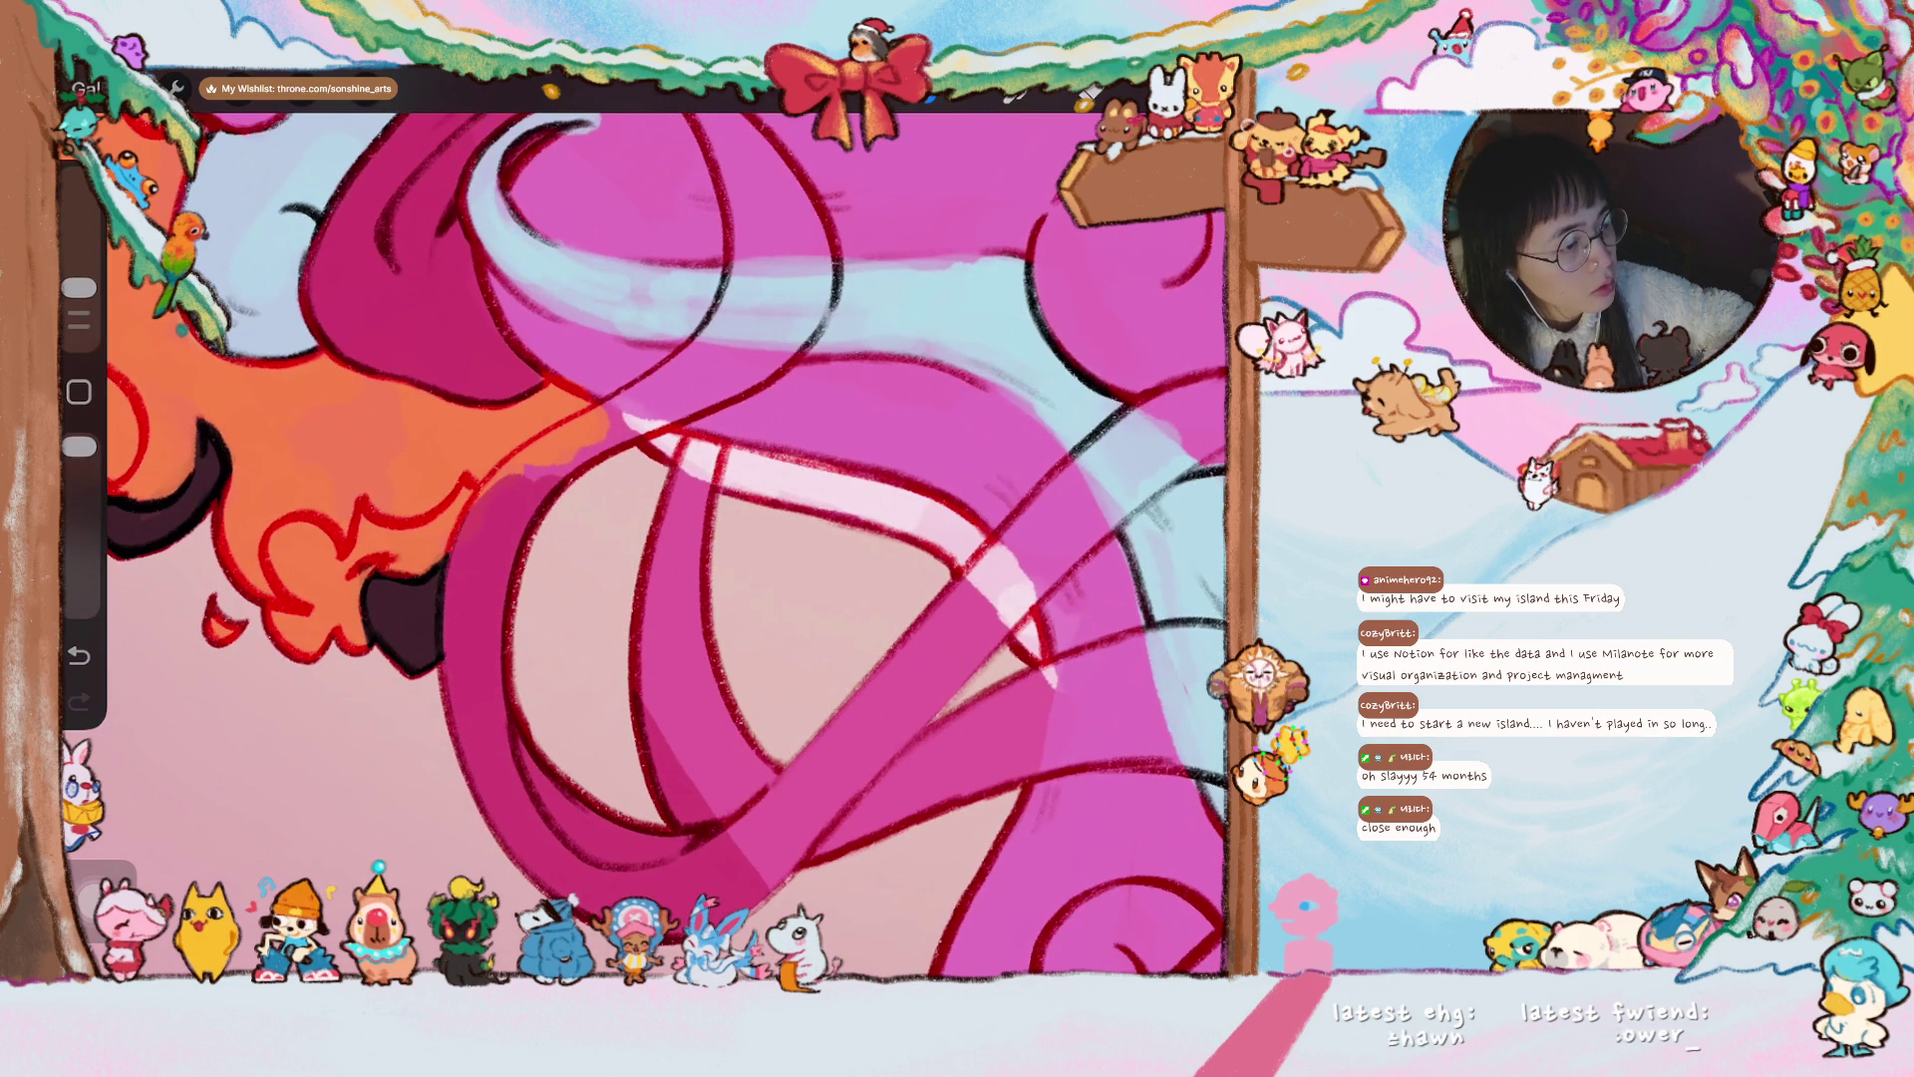
scroll(668, 549, "down", 2)
scroll(658, 529, "up", 1)
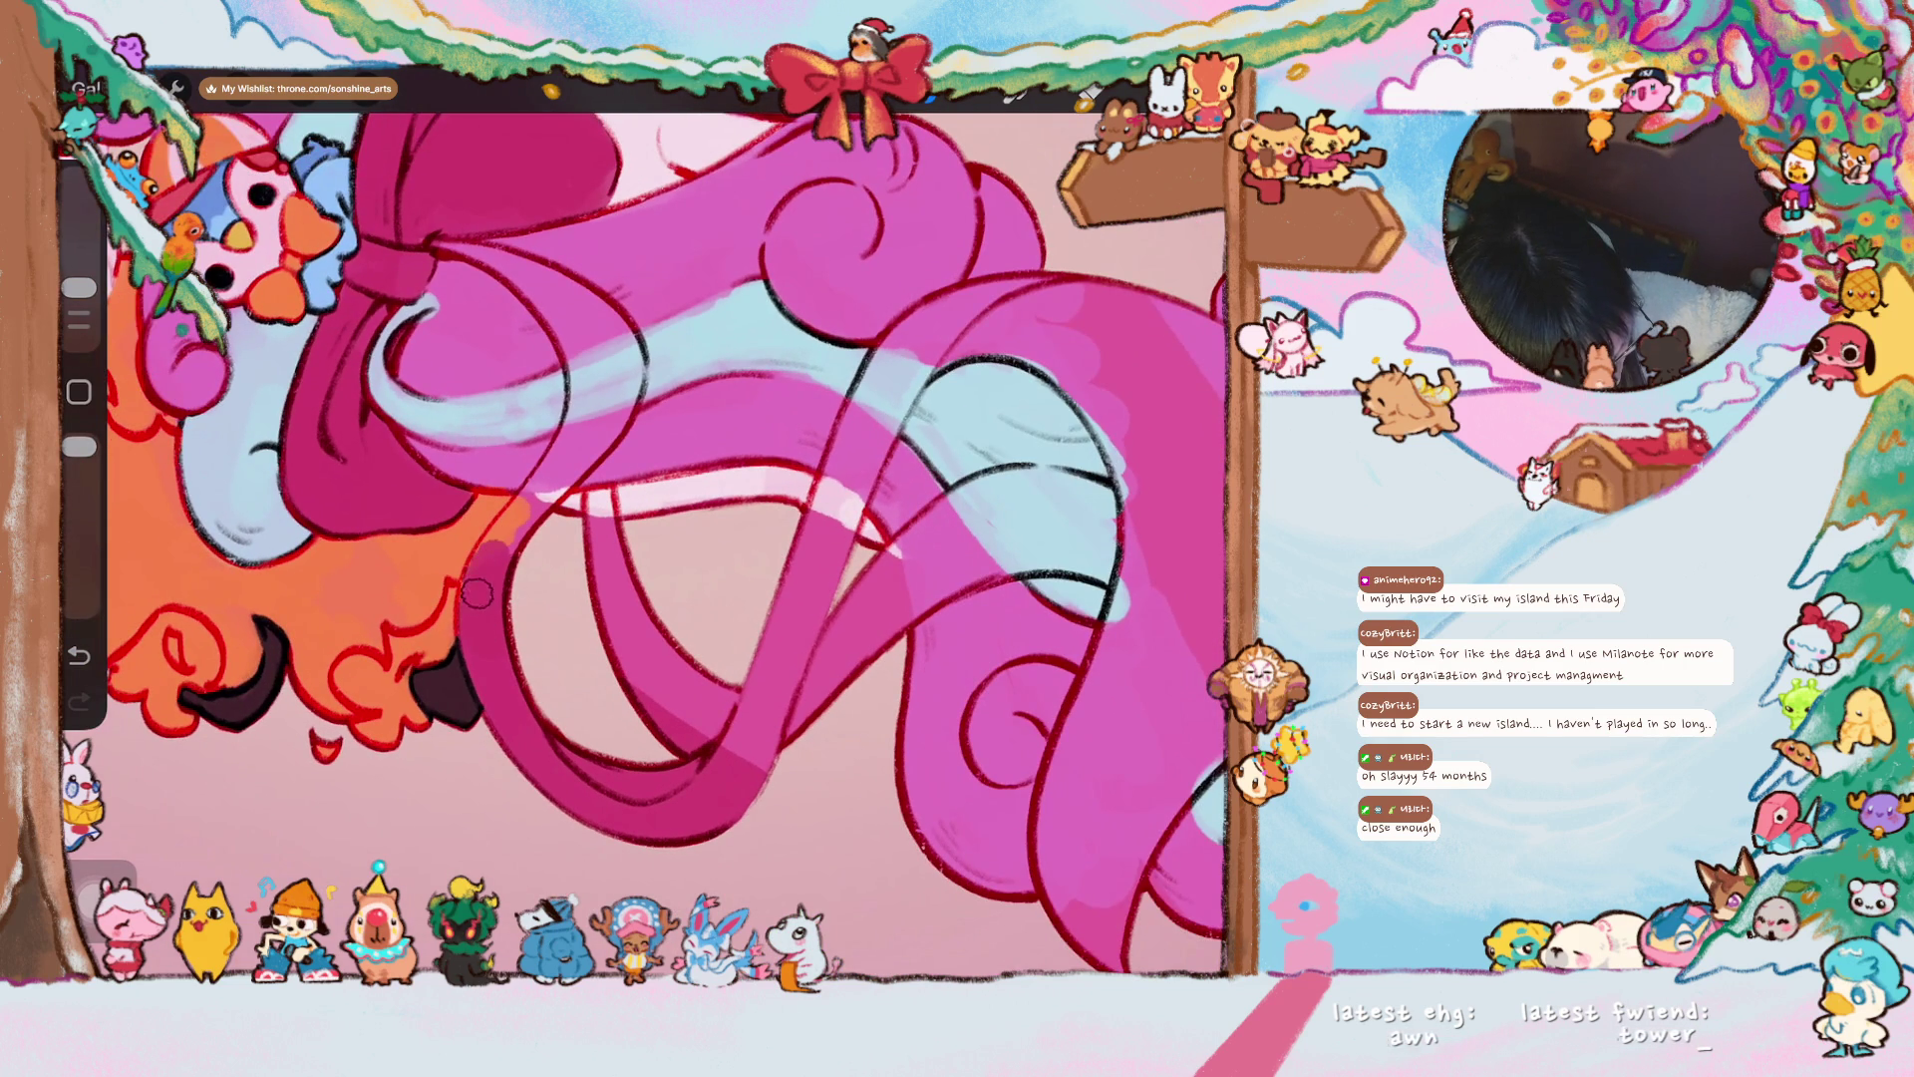
left_click_drag(478, 588, 595, 410)
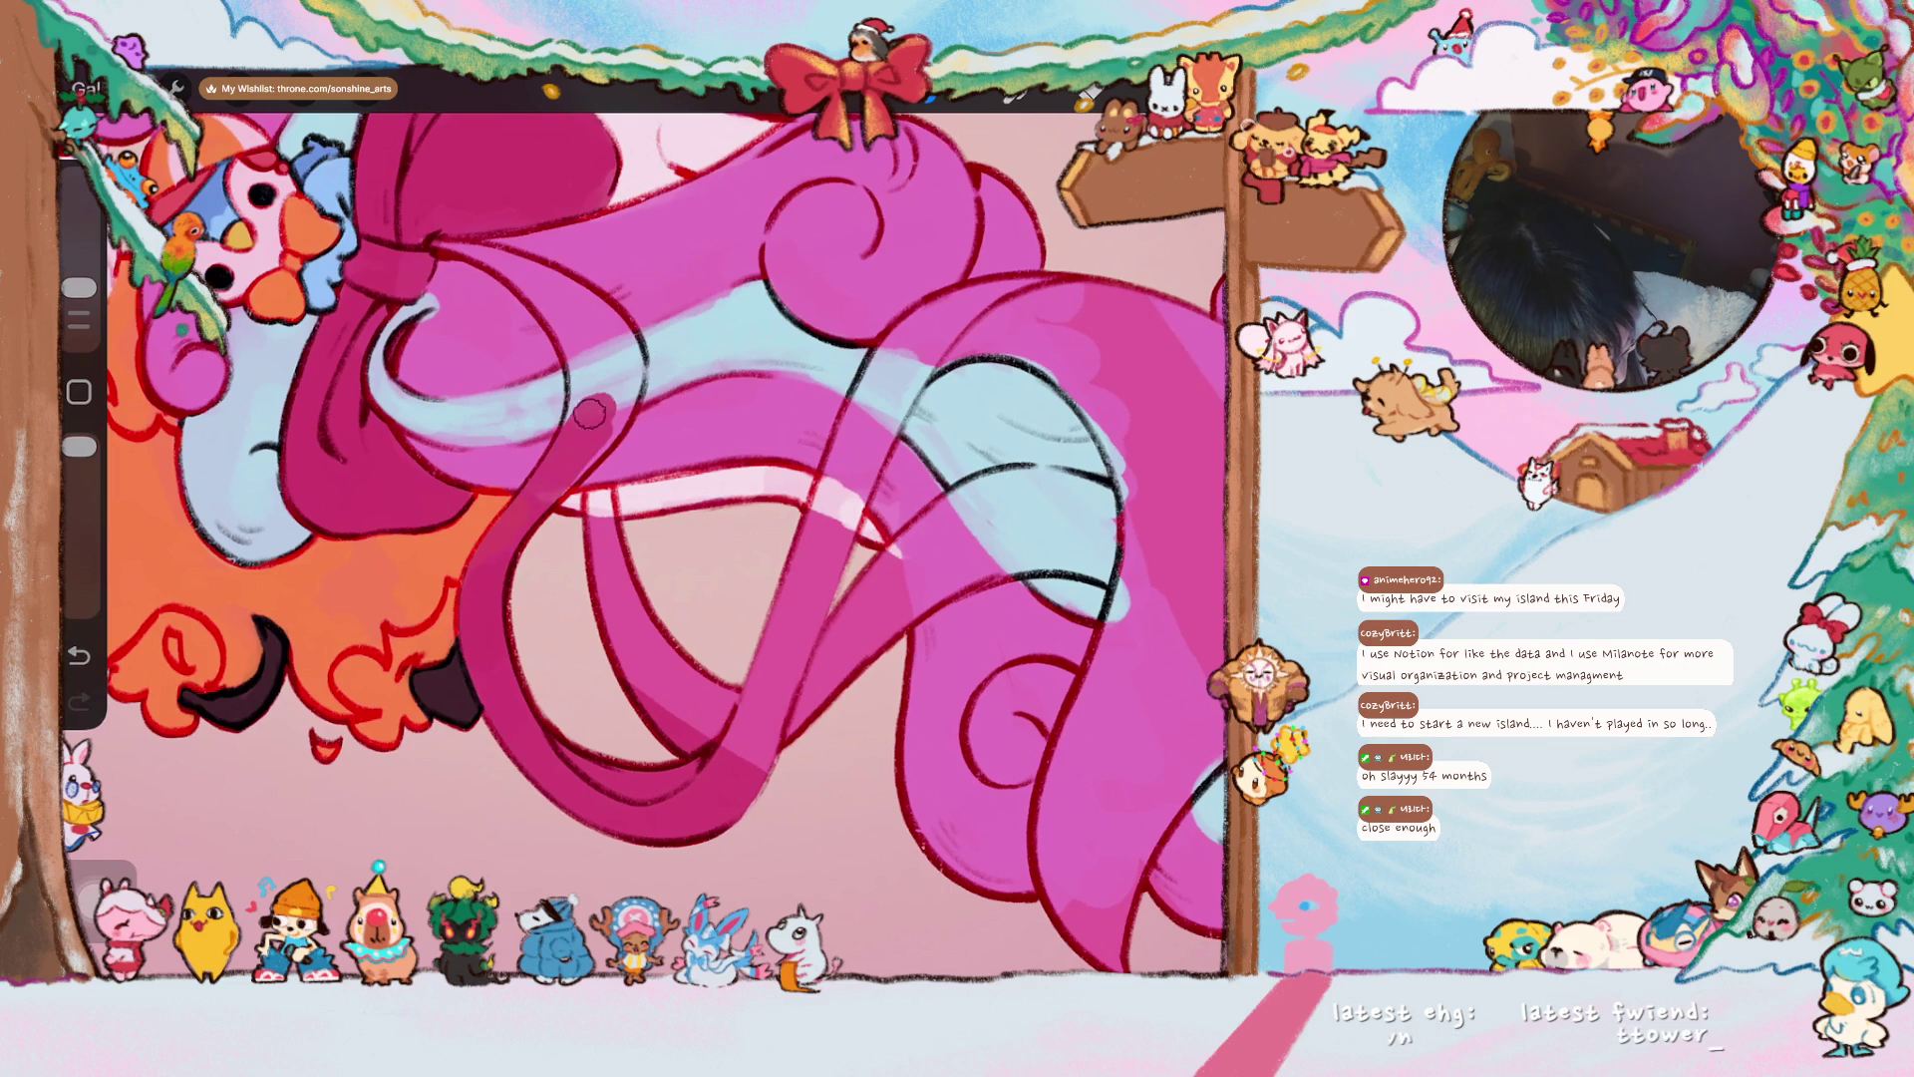
mouse_move(615, 603)
left_mouse_down()
mouse_move(599, 514)
mouse_move(628, 648)
mouse_move(748, 758)
mouse_move(758, 685)
left_mouse_up()
- Touch up, deepen and even out the ribbon's magenta shading
scroll(661, 524, "down", 3)
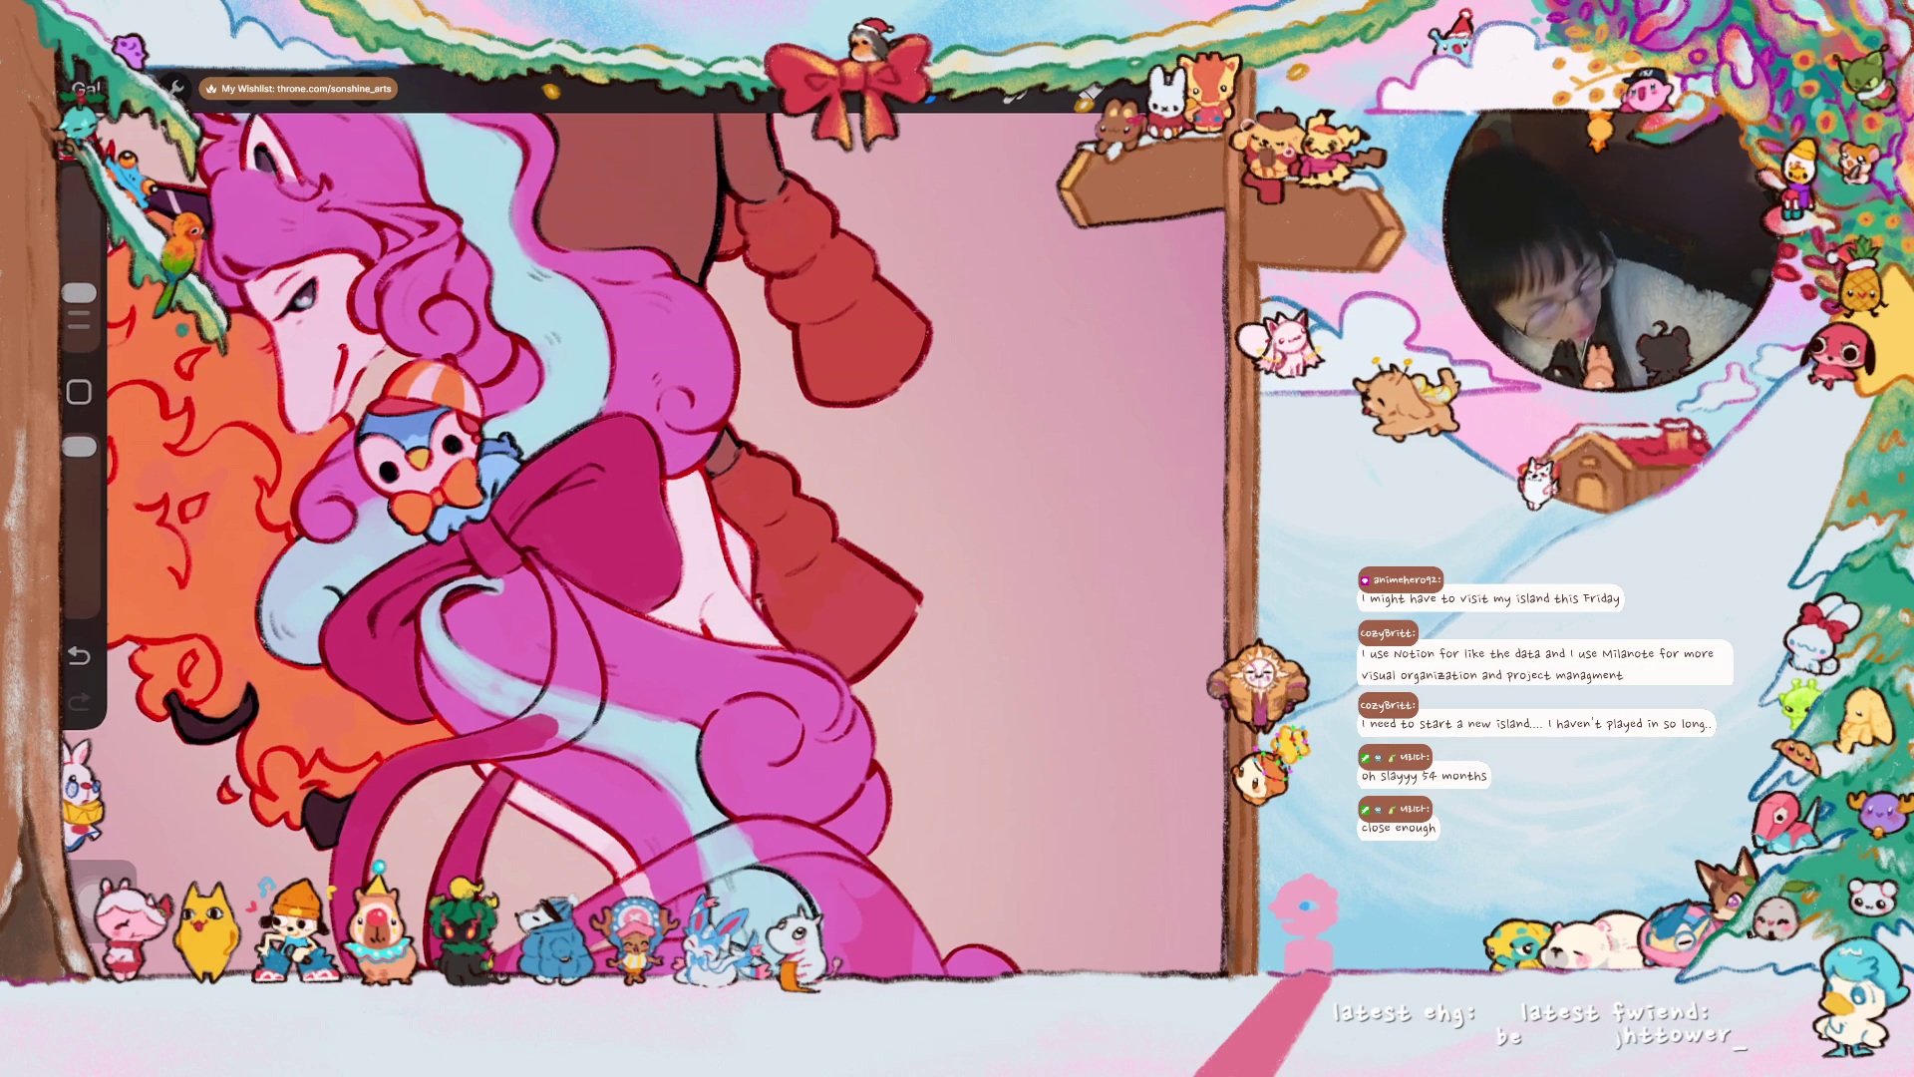
mouse_move(526, 560)
left_mouse_down()
mouse_move(556, 586)
mouse_move(588, 697)
mouse_move(569, 655)
mouse_move(544, 715)
left_mouse_up()
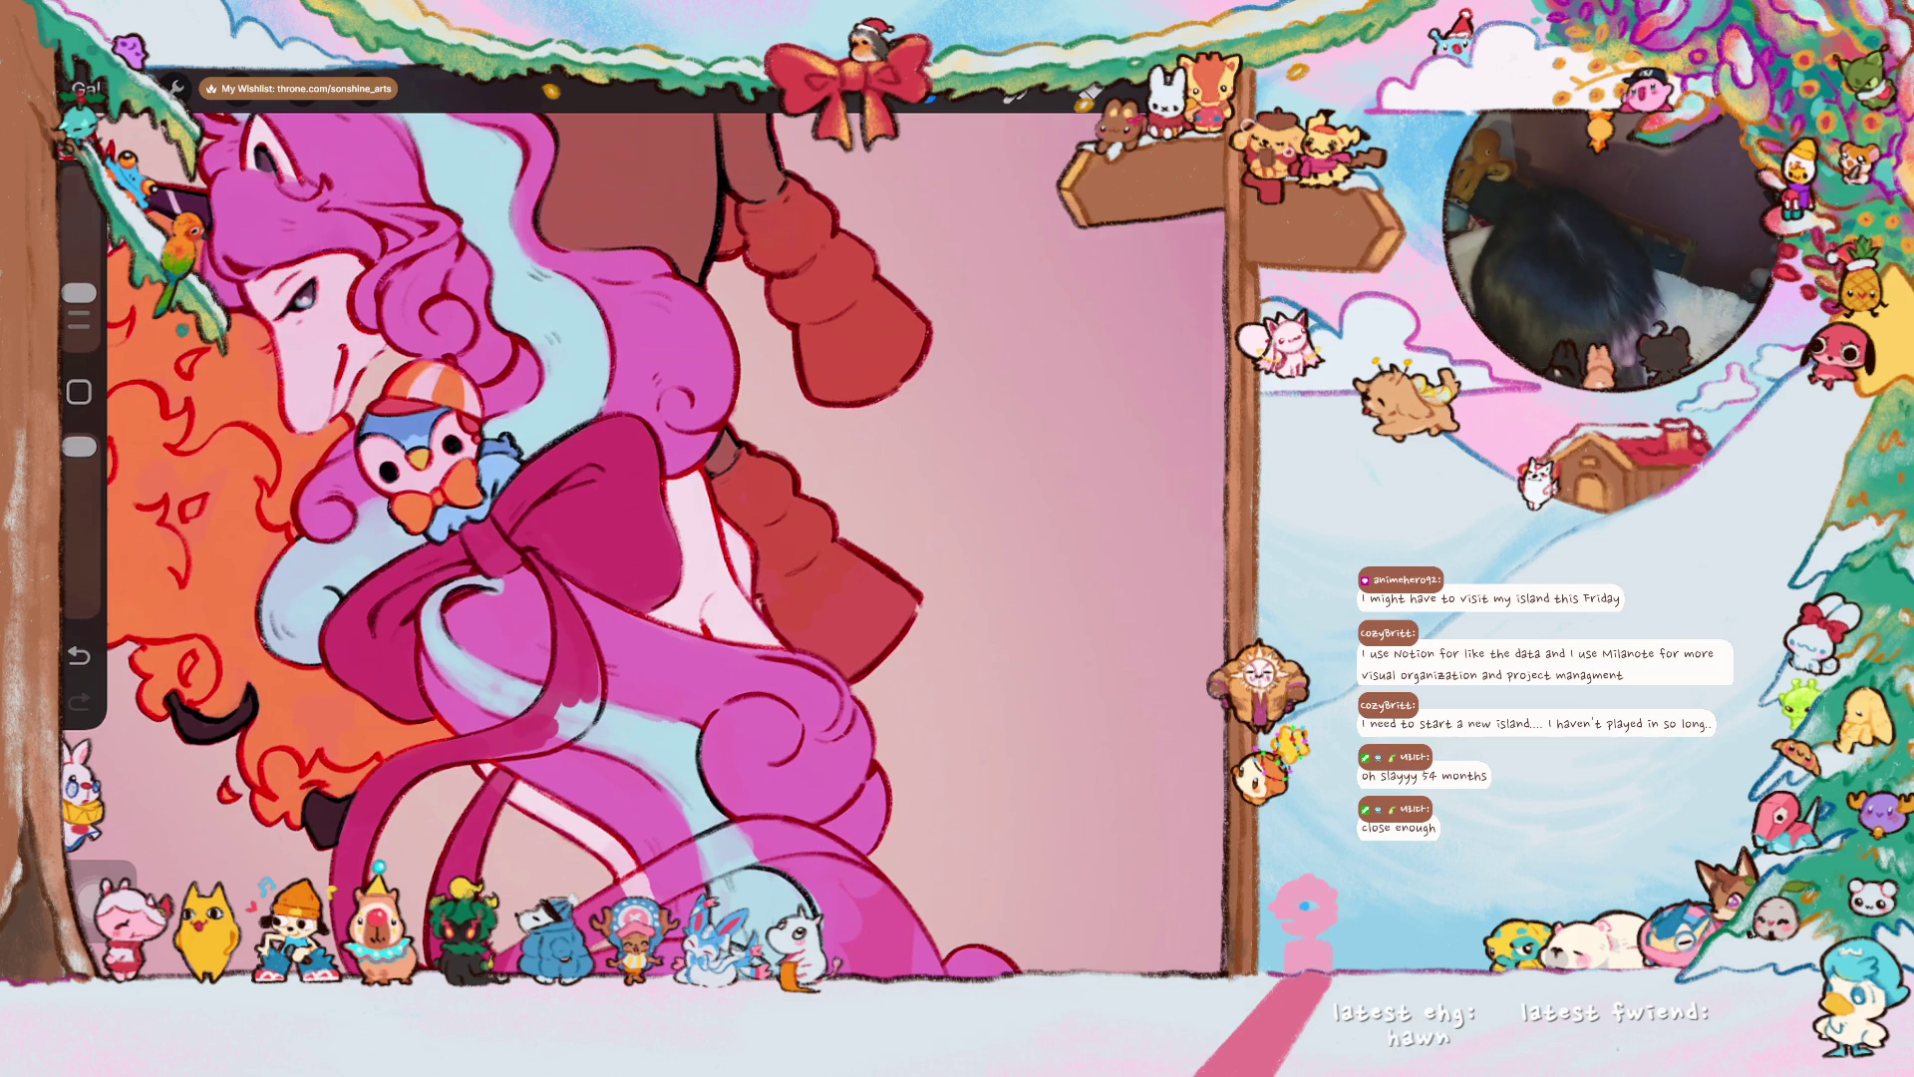
scroll(498, 598, "up", 5)
mouse_move(671, 535)
left_mouse_down()
mouse_move(638, 568)
mouse_move(688, 479)
mouse_move(677, 536)
left_mouse_up()
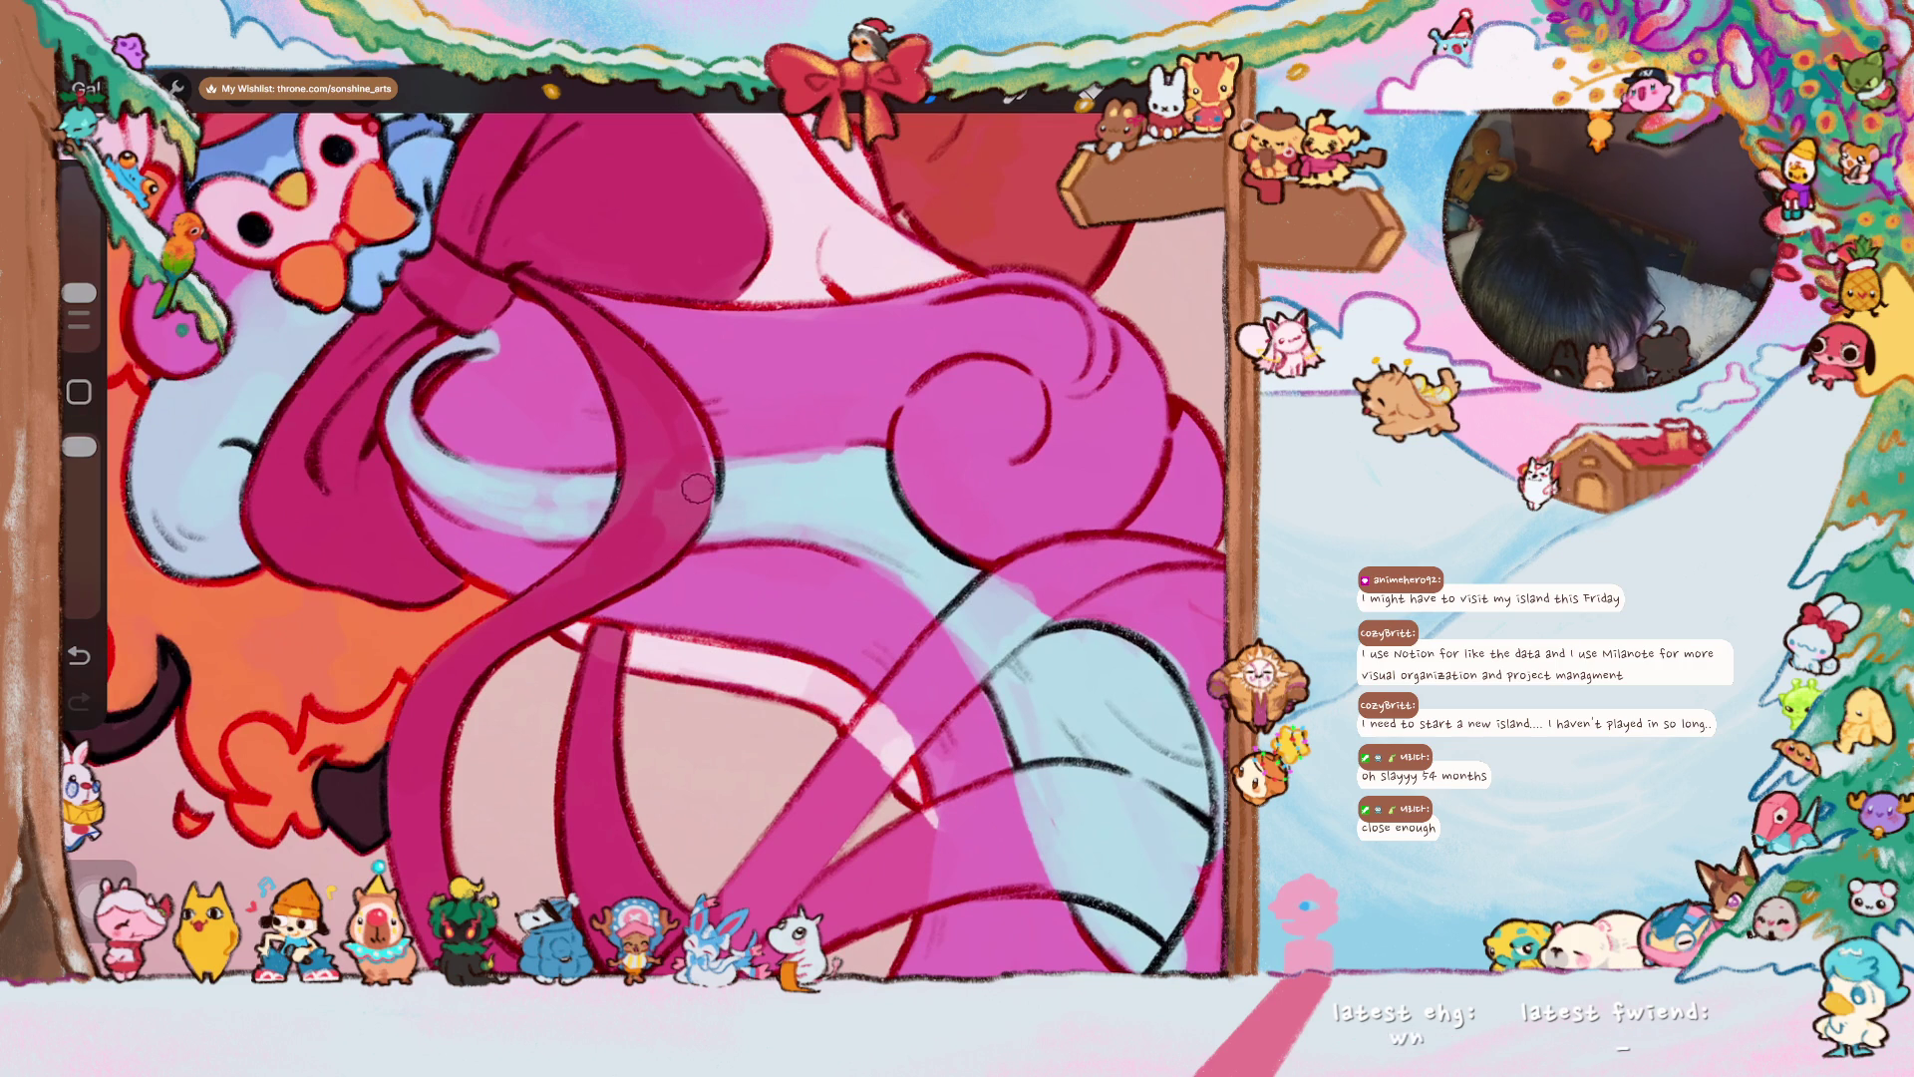
mouse_move(674, 409)
left_mouse_down()
mouse_move(658, 558)
mouse_move(645, 417)
left_mouse_up()
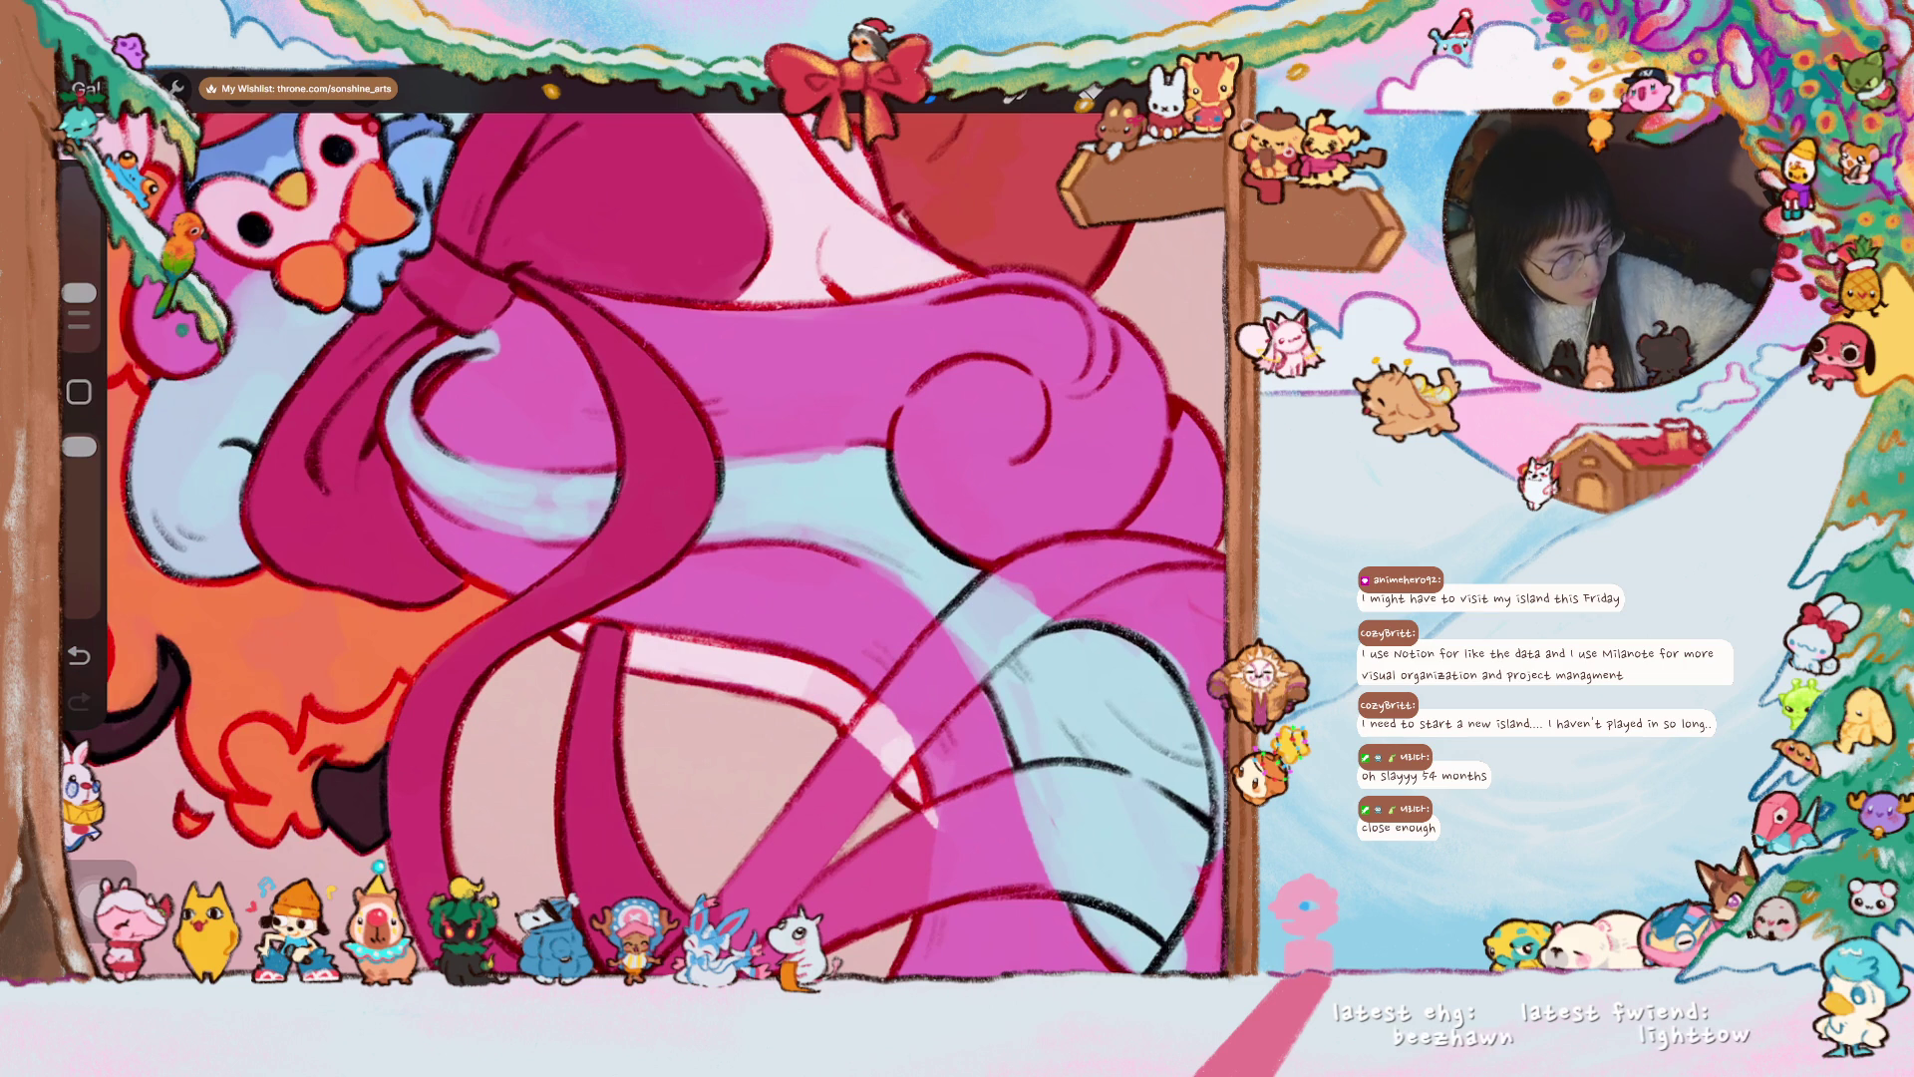
scroll(644, 529, "down", 5)
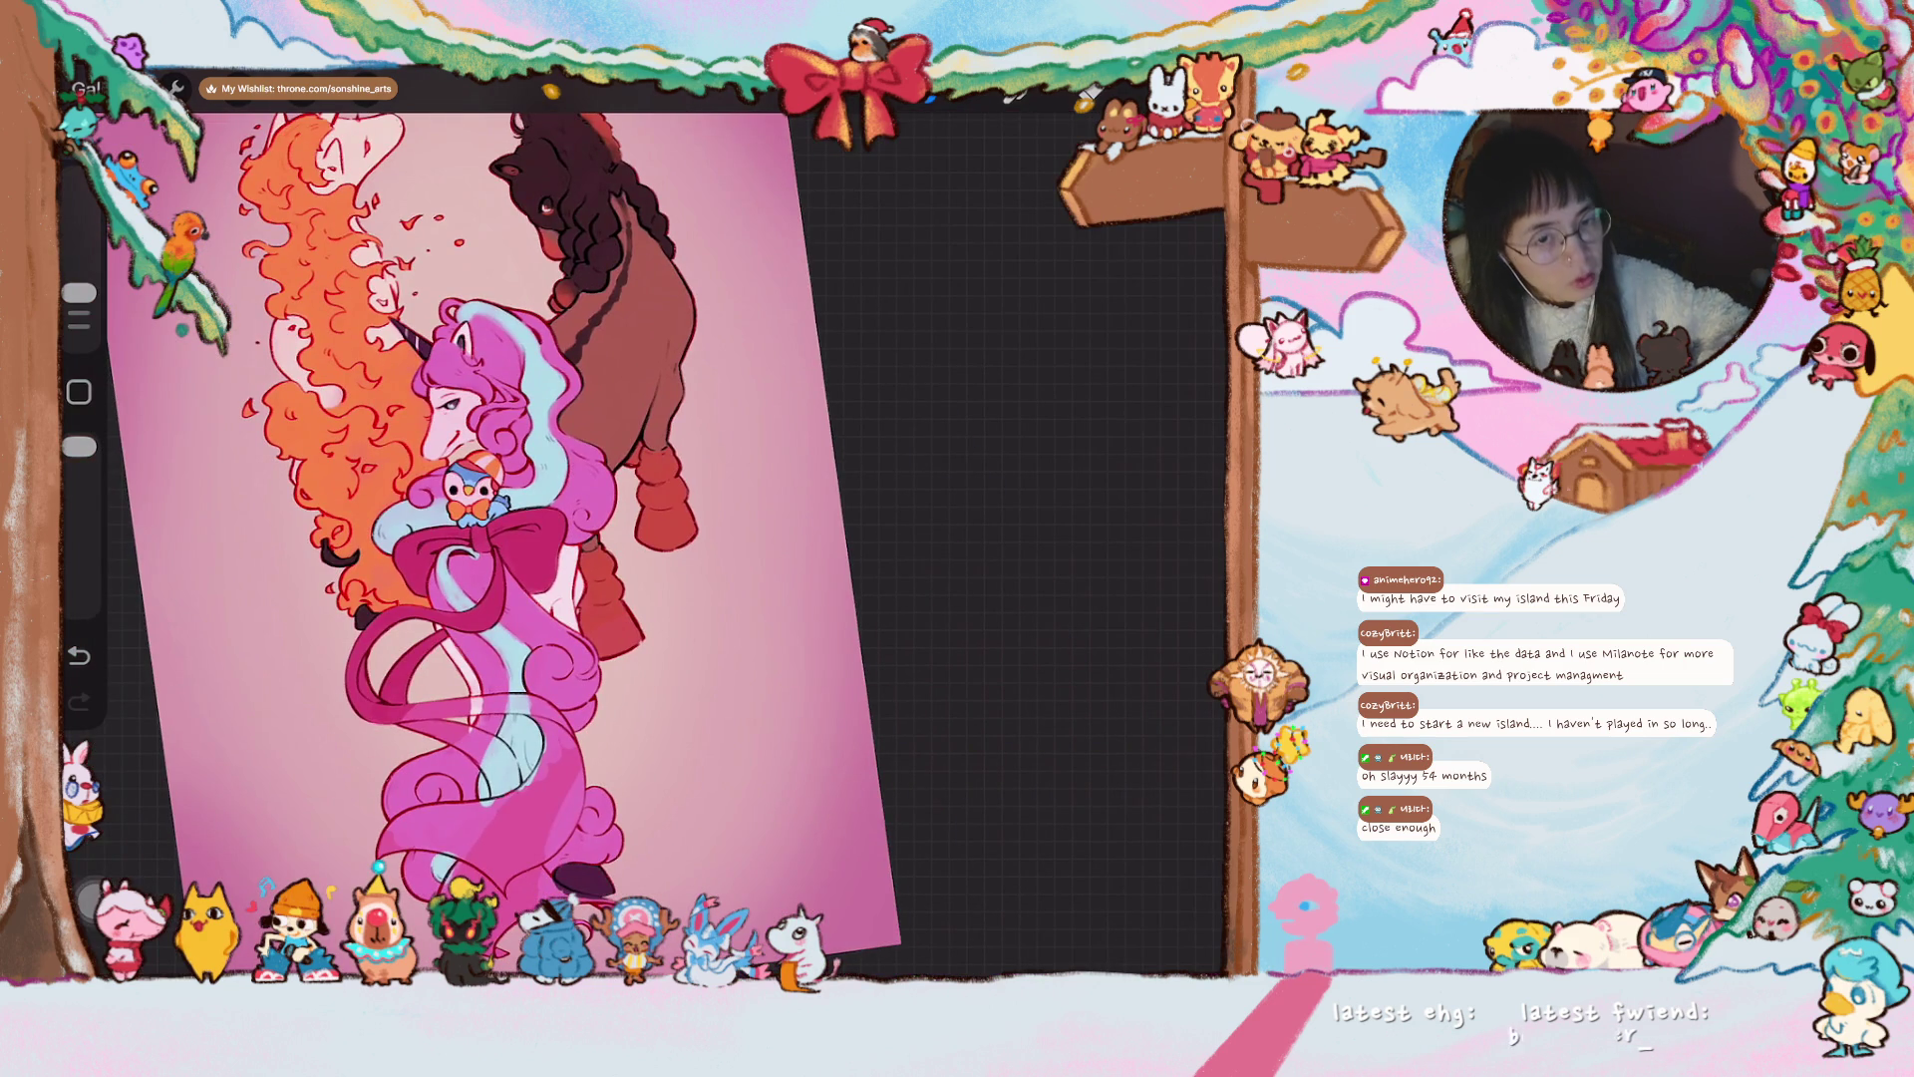
- Paint darker pink shading up the ribbon's looping streamer
scroll(584, 529, "up", 2)
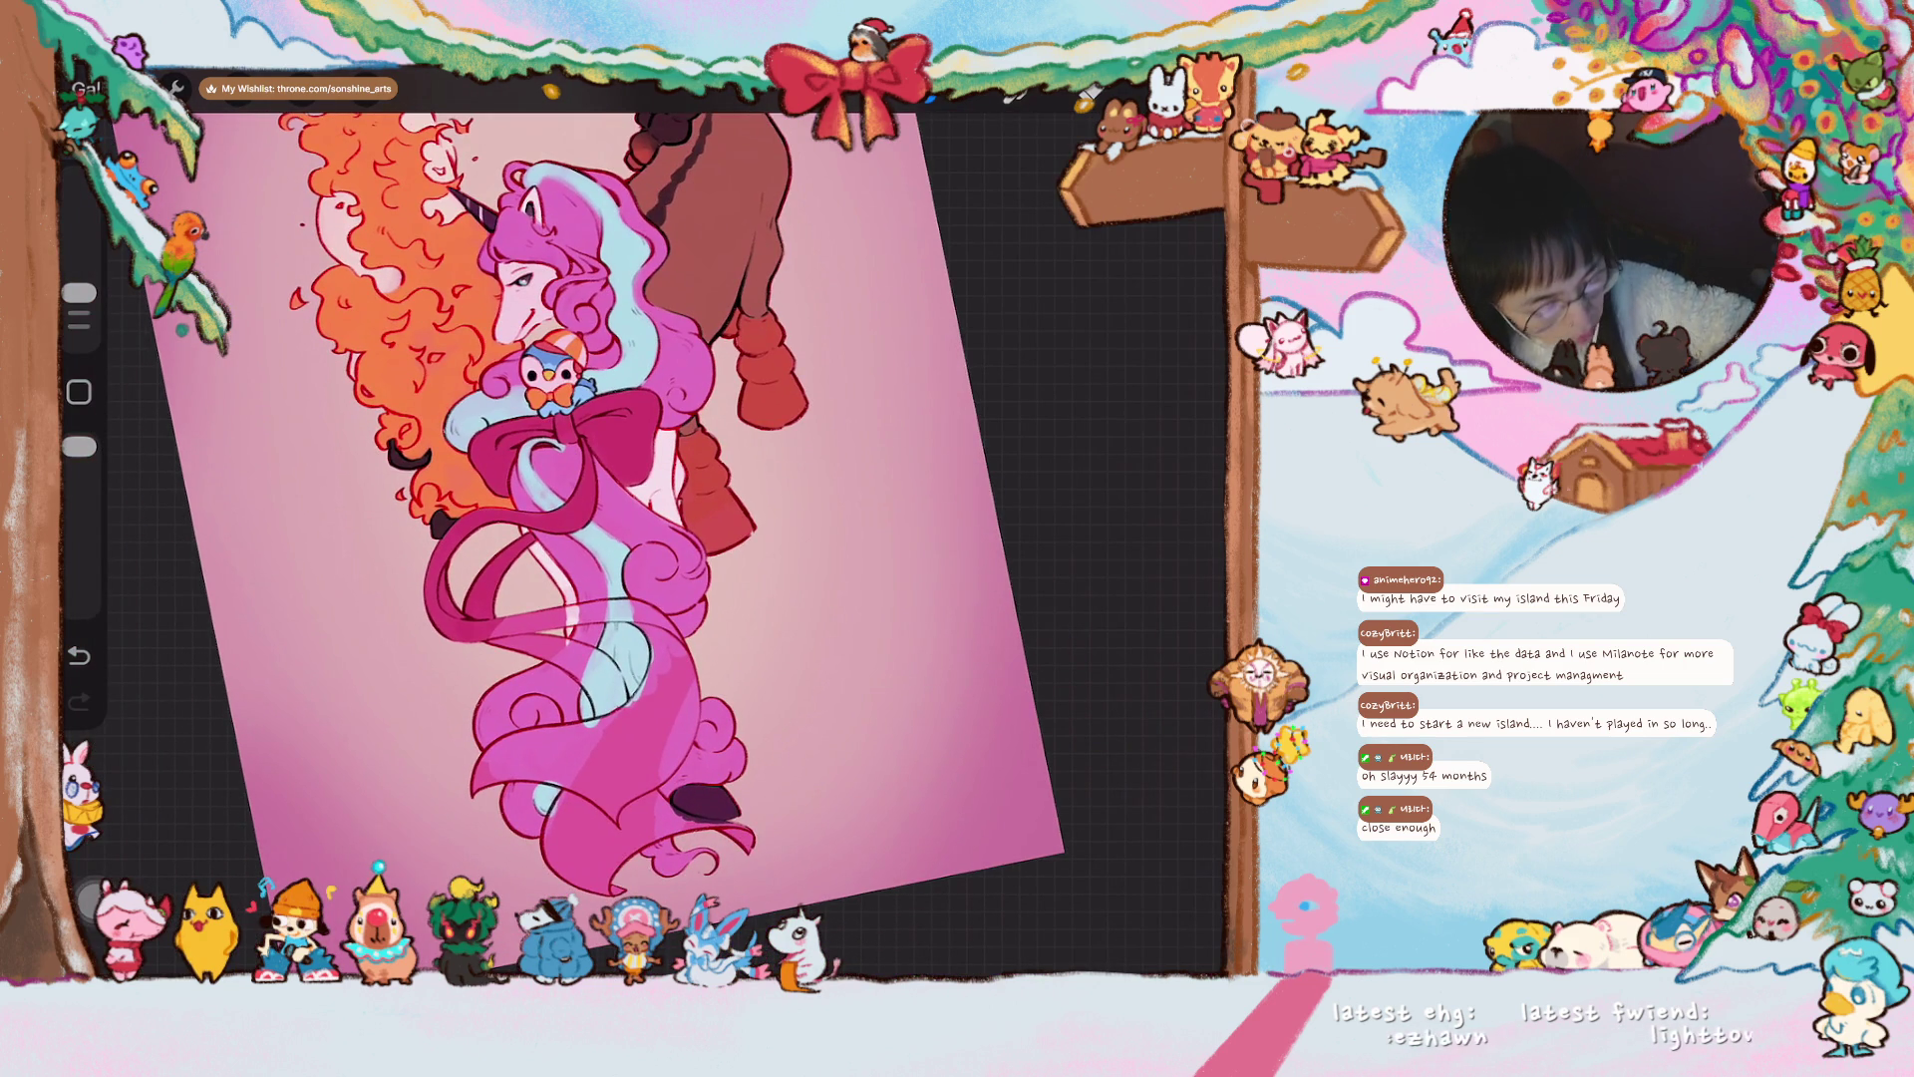
scroll(599, 528, "up", 2)
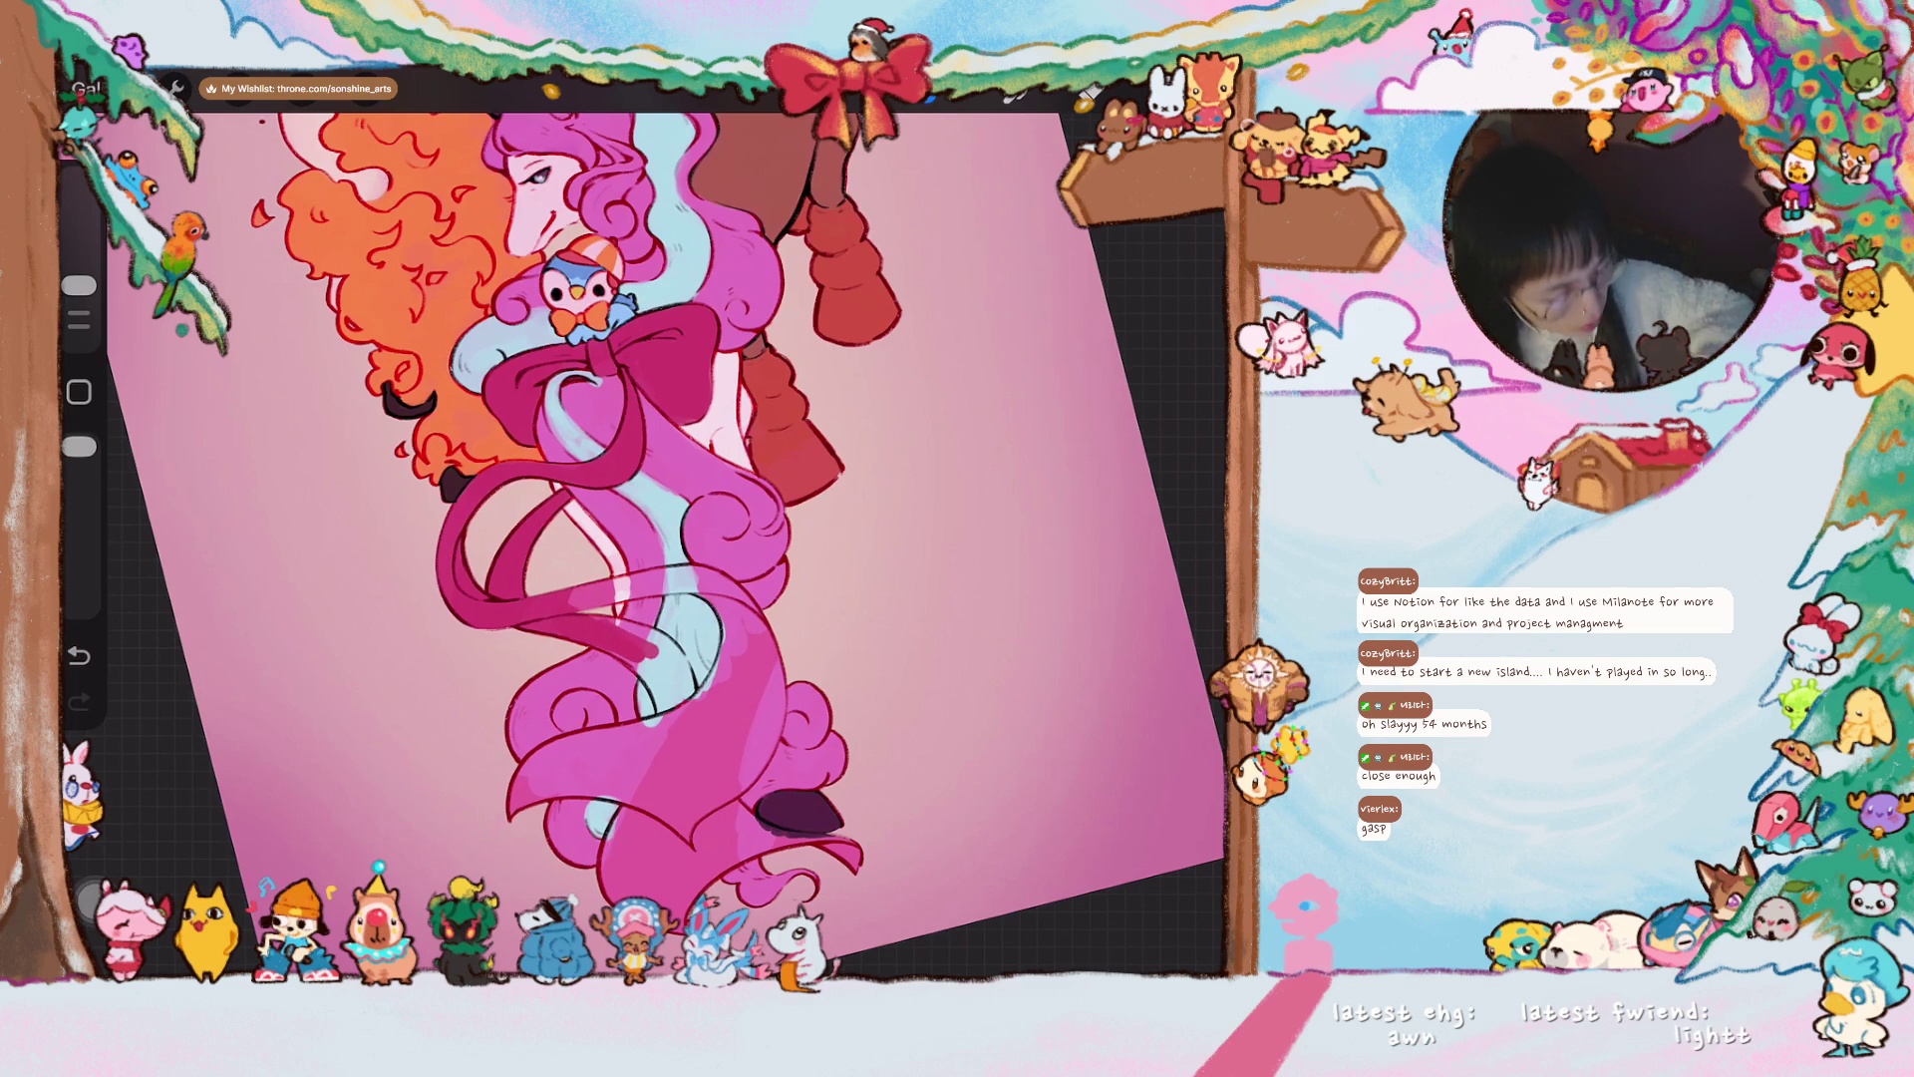
scroll(598, 528, "up", 5)
mouse_move(593, 573)
left_mouse_down()
mouse_move(544, 693)
mouse_move(552, 671)
mouse_move(558, 689)
left_mouse_up()
left_click_drag(603, 498, 569, 584)
mouse_move(609, 484)
left_mouse_down()
mouse_move(560, 654)
mouse_move(631, 464)
mouse_move(593, 504)
mouse_move(668, 408)
mouse_move(748, 379)
mouse_move(818, 394)
left_mouse_up()
scroll(643, 524, "down", 5)
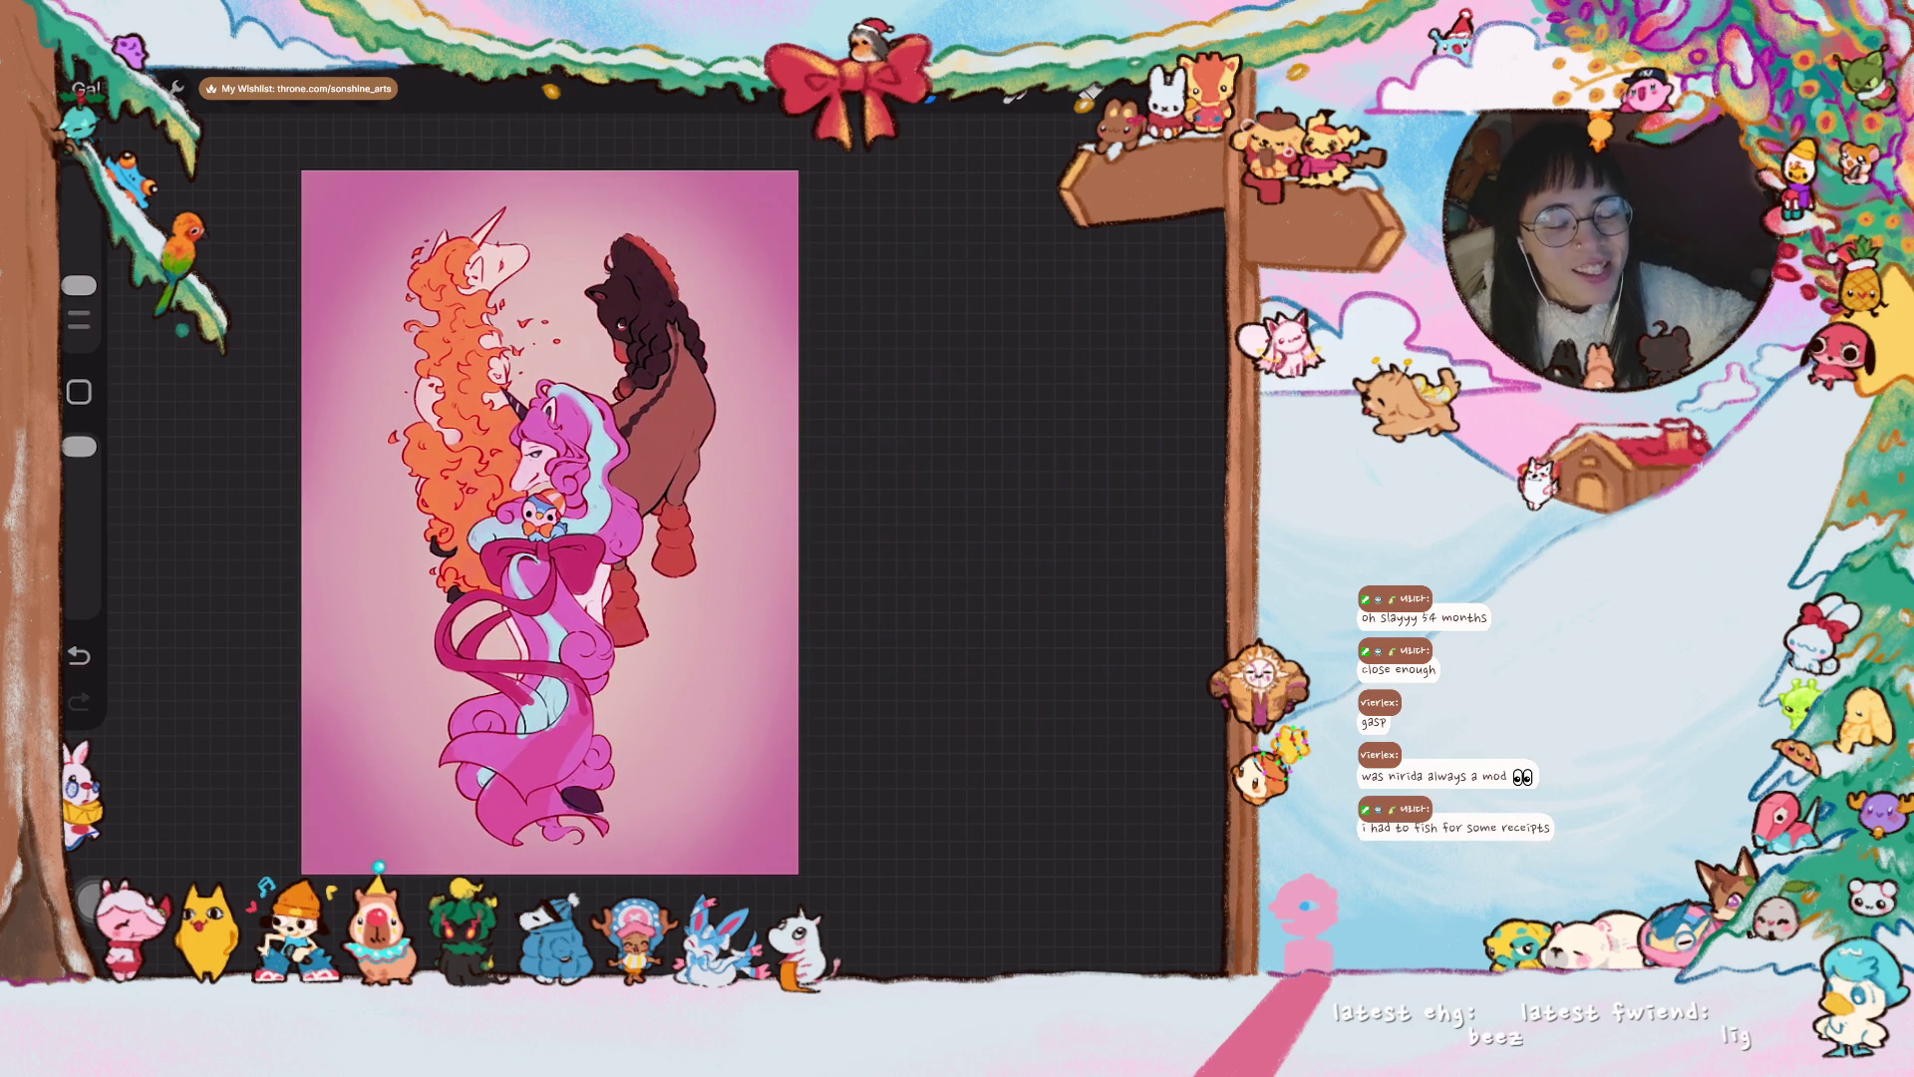
scroll(548, 559, "up", 5)
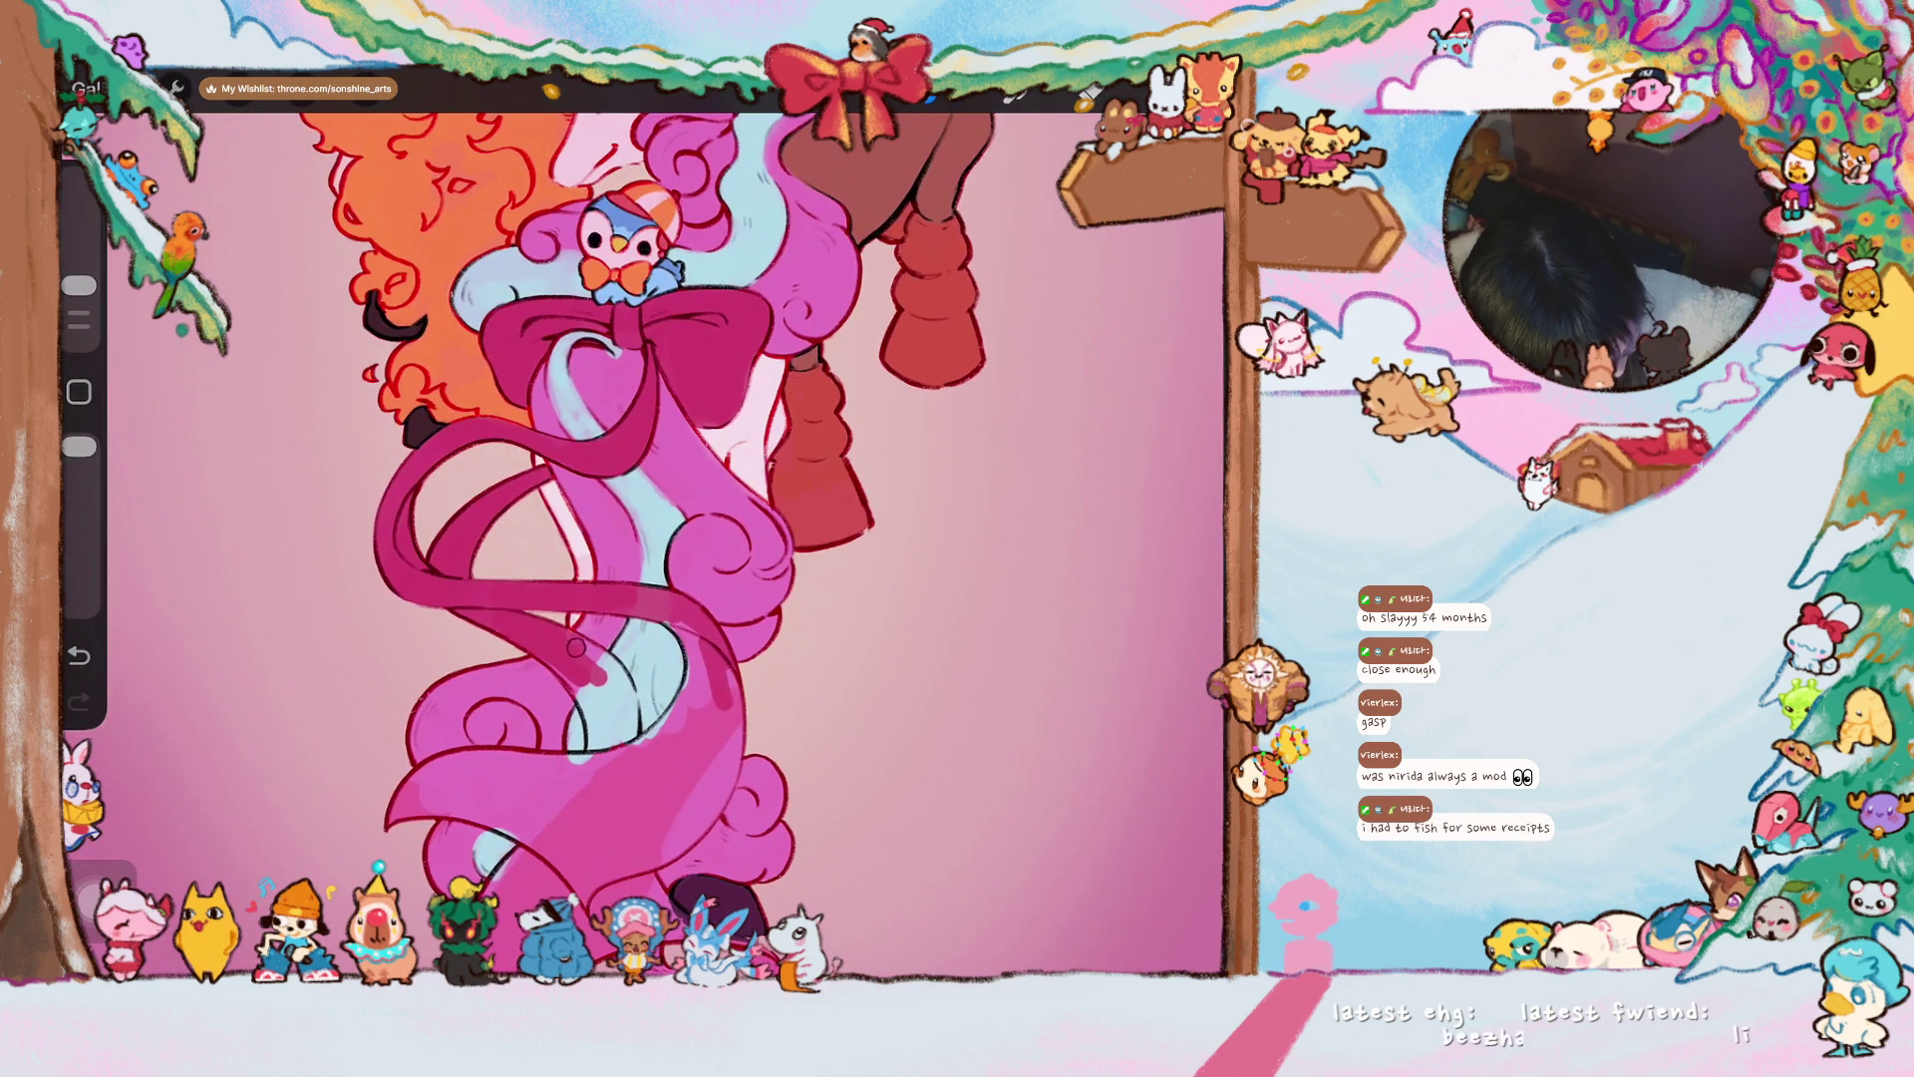
left_click_drag(576, 665, 599, 704)
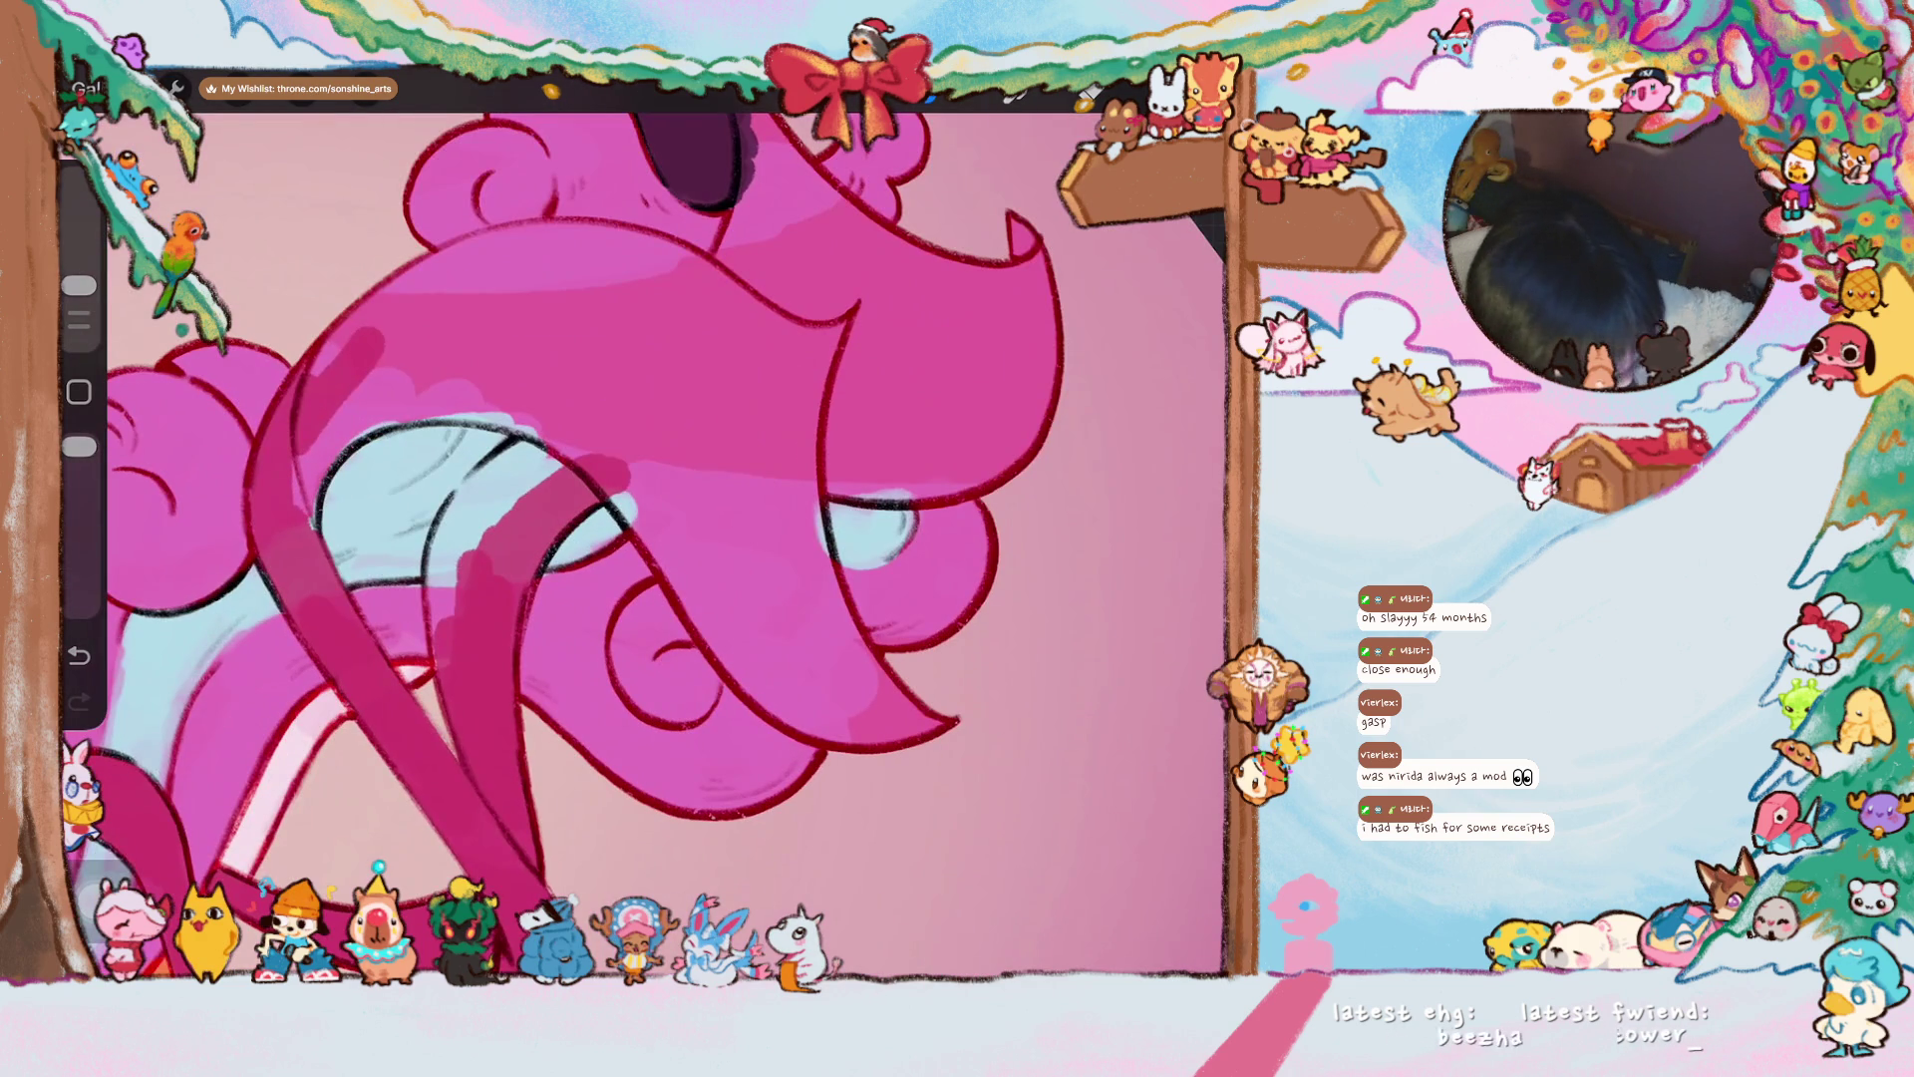
- Shade the magenta hair band and curl tip with crimson and darker magenta strokes
mouse_move(447, 568)
left_mouse_down()
mouse_move(464, 690)
mouse_move(445, 612)
mouse_move(467, 511)
mouse_move(553, 439)
mouse_move(460, 526)
mouse_move(456, 638)
left_mouse_up()
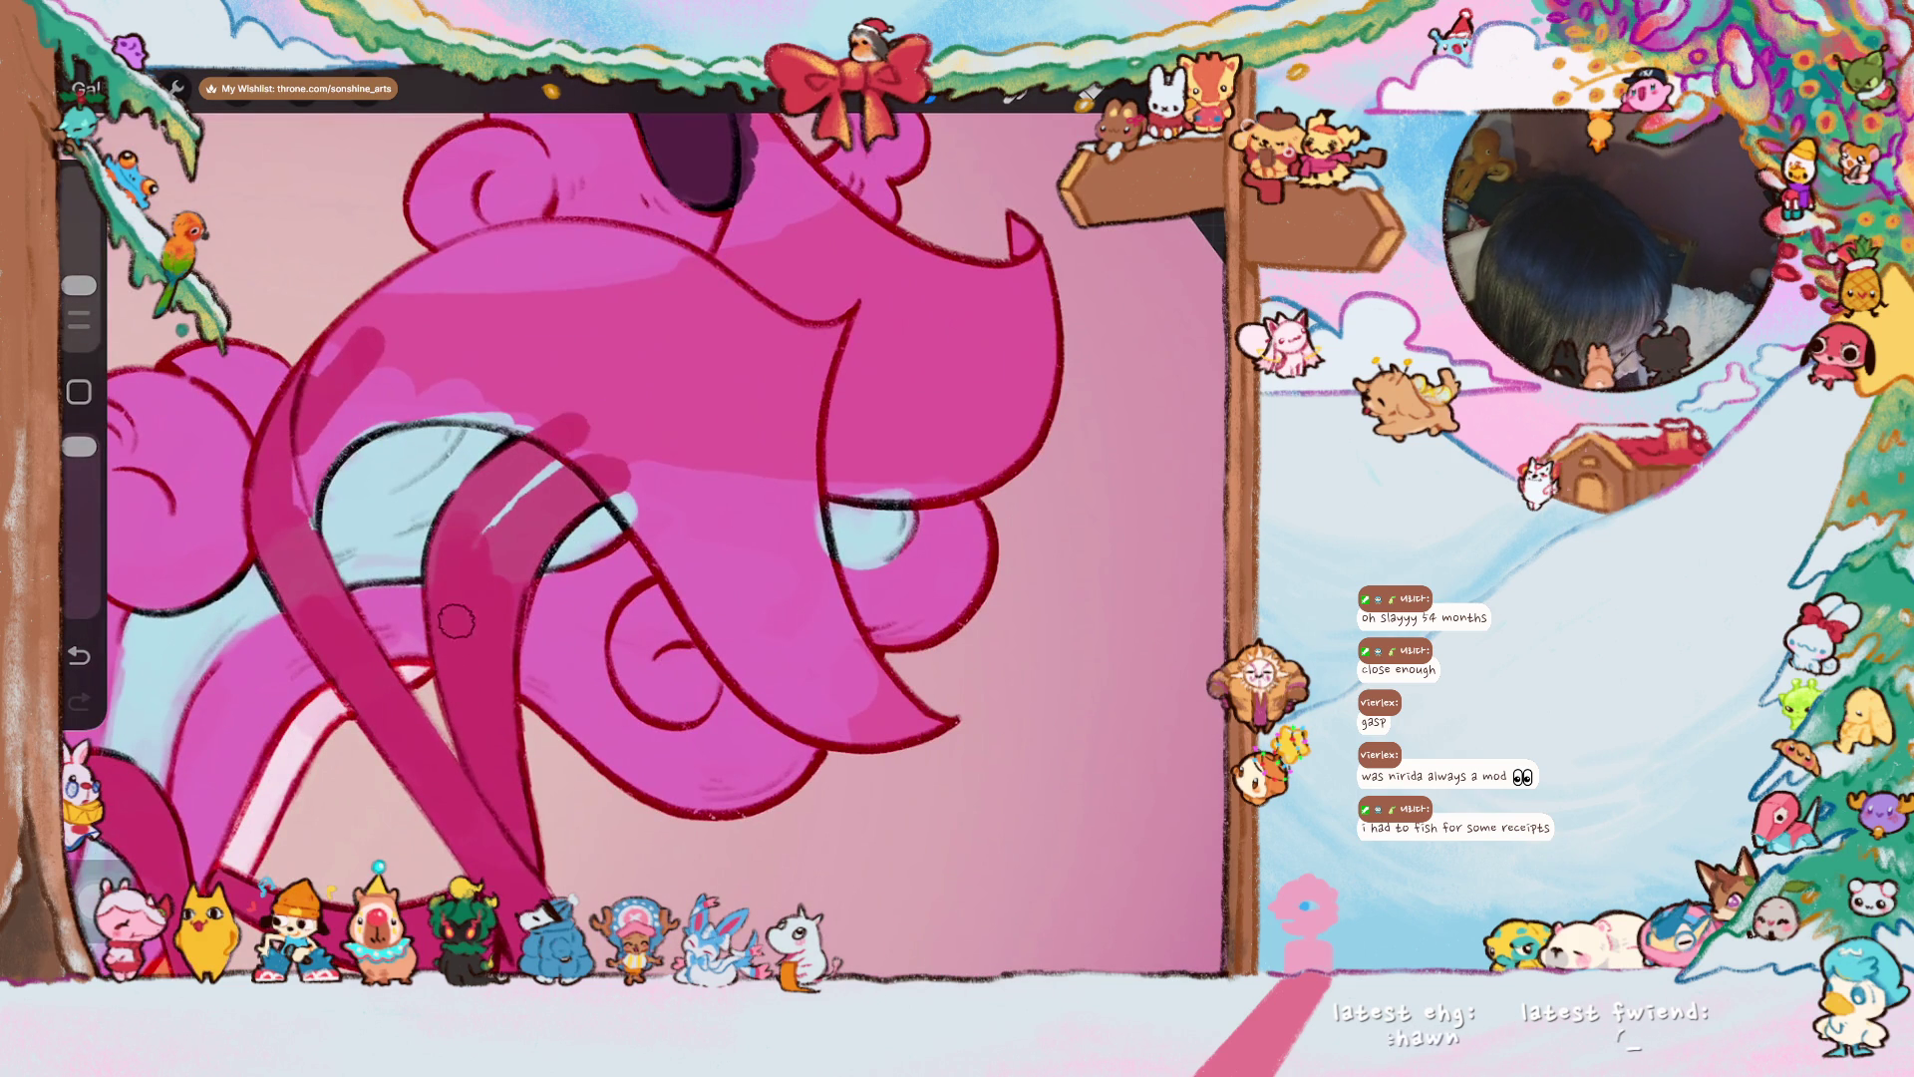
mouse_move(445, 564)
left_mouse_down()
mouse_move(469, 508)
mouse_move(560, 437)
mouse_move(527, 549)
mouse_move(593, 454)
mouse_move(554, 510)
left_mouse_up()
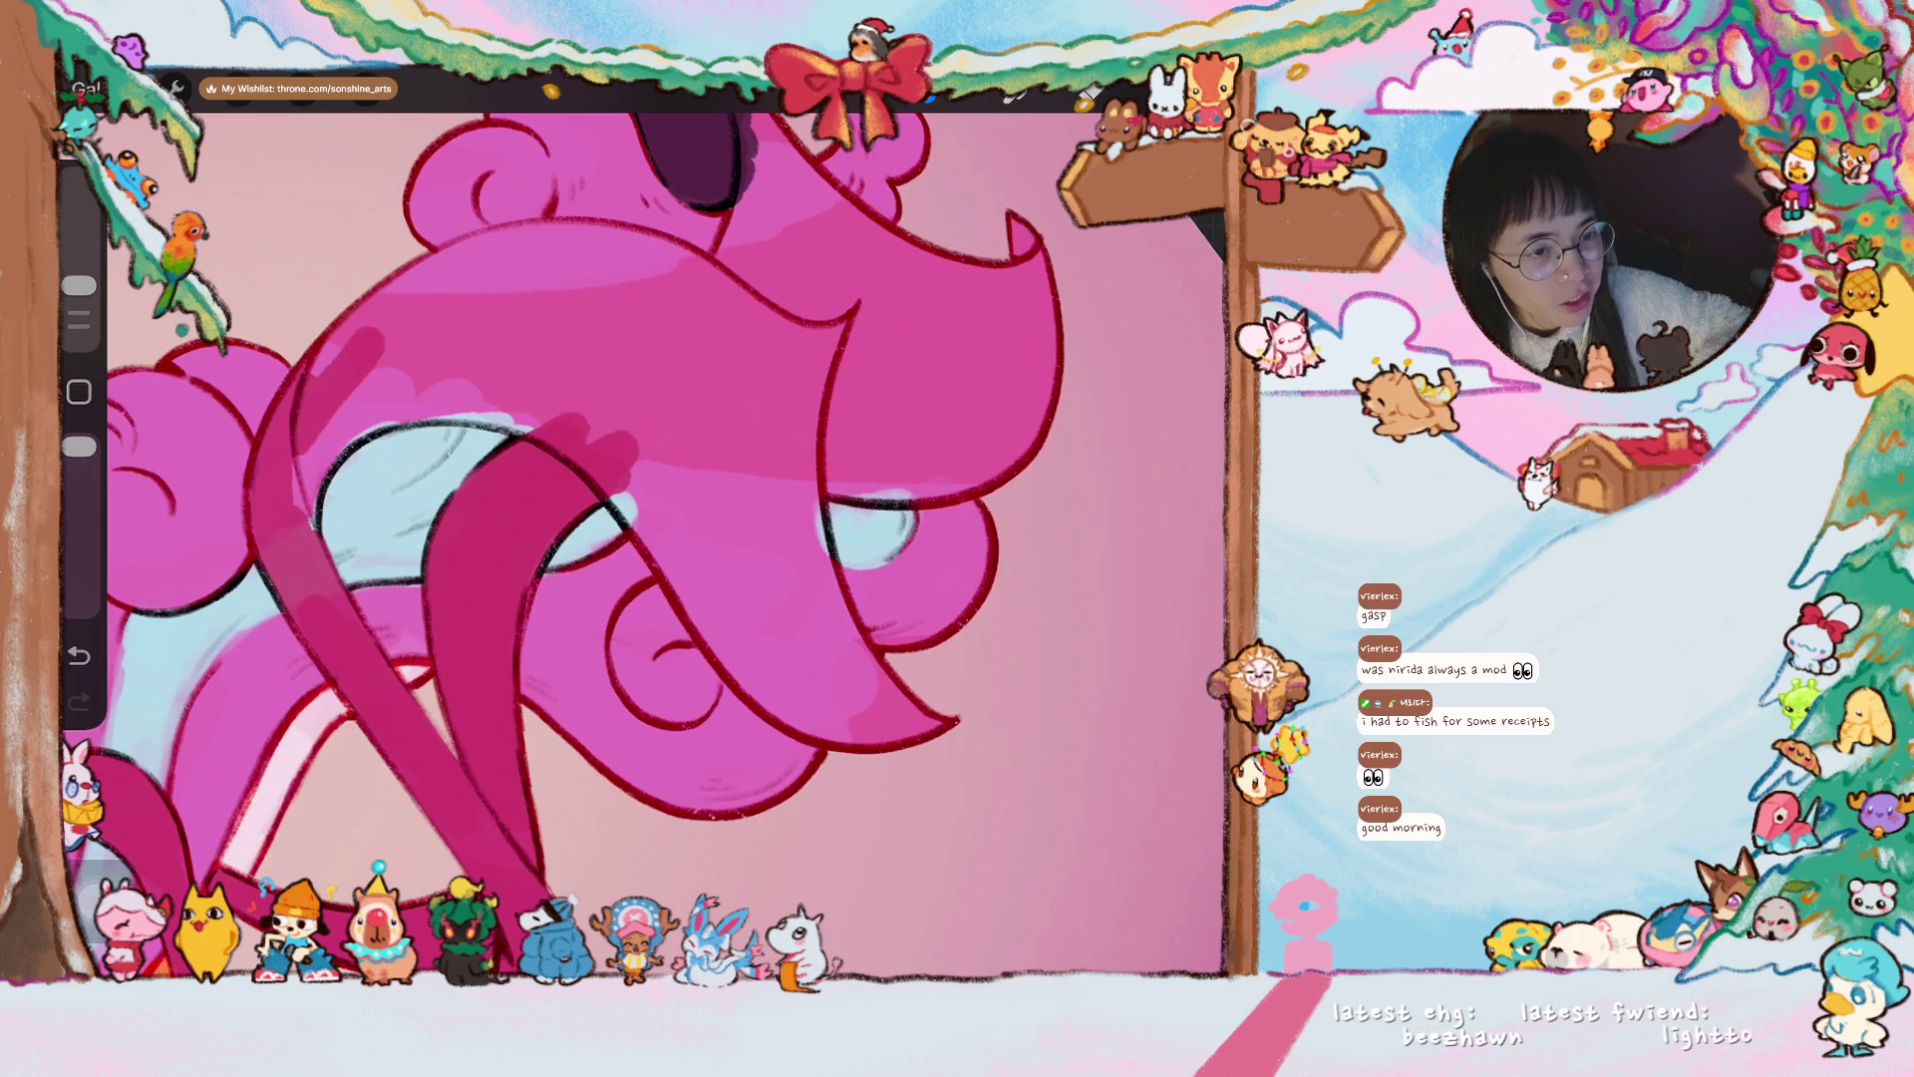
scroll(638, 543, "left", 3)
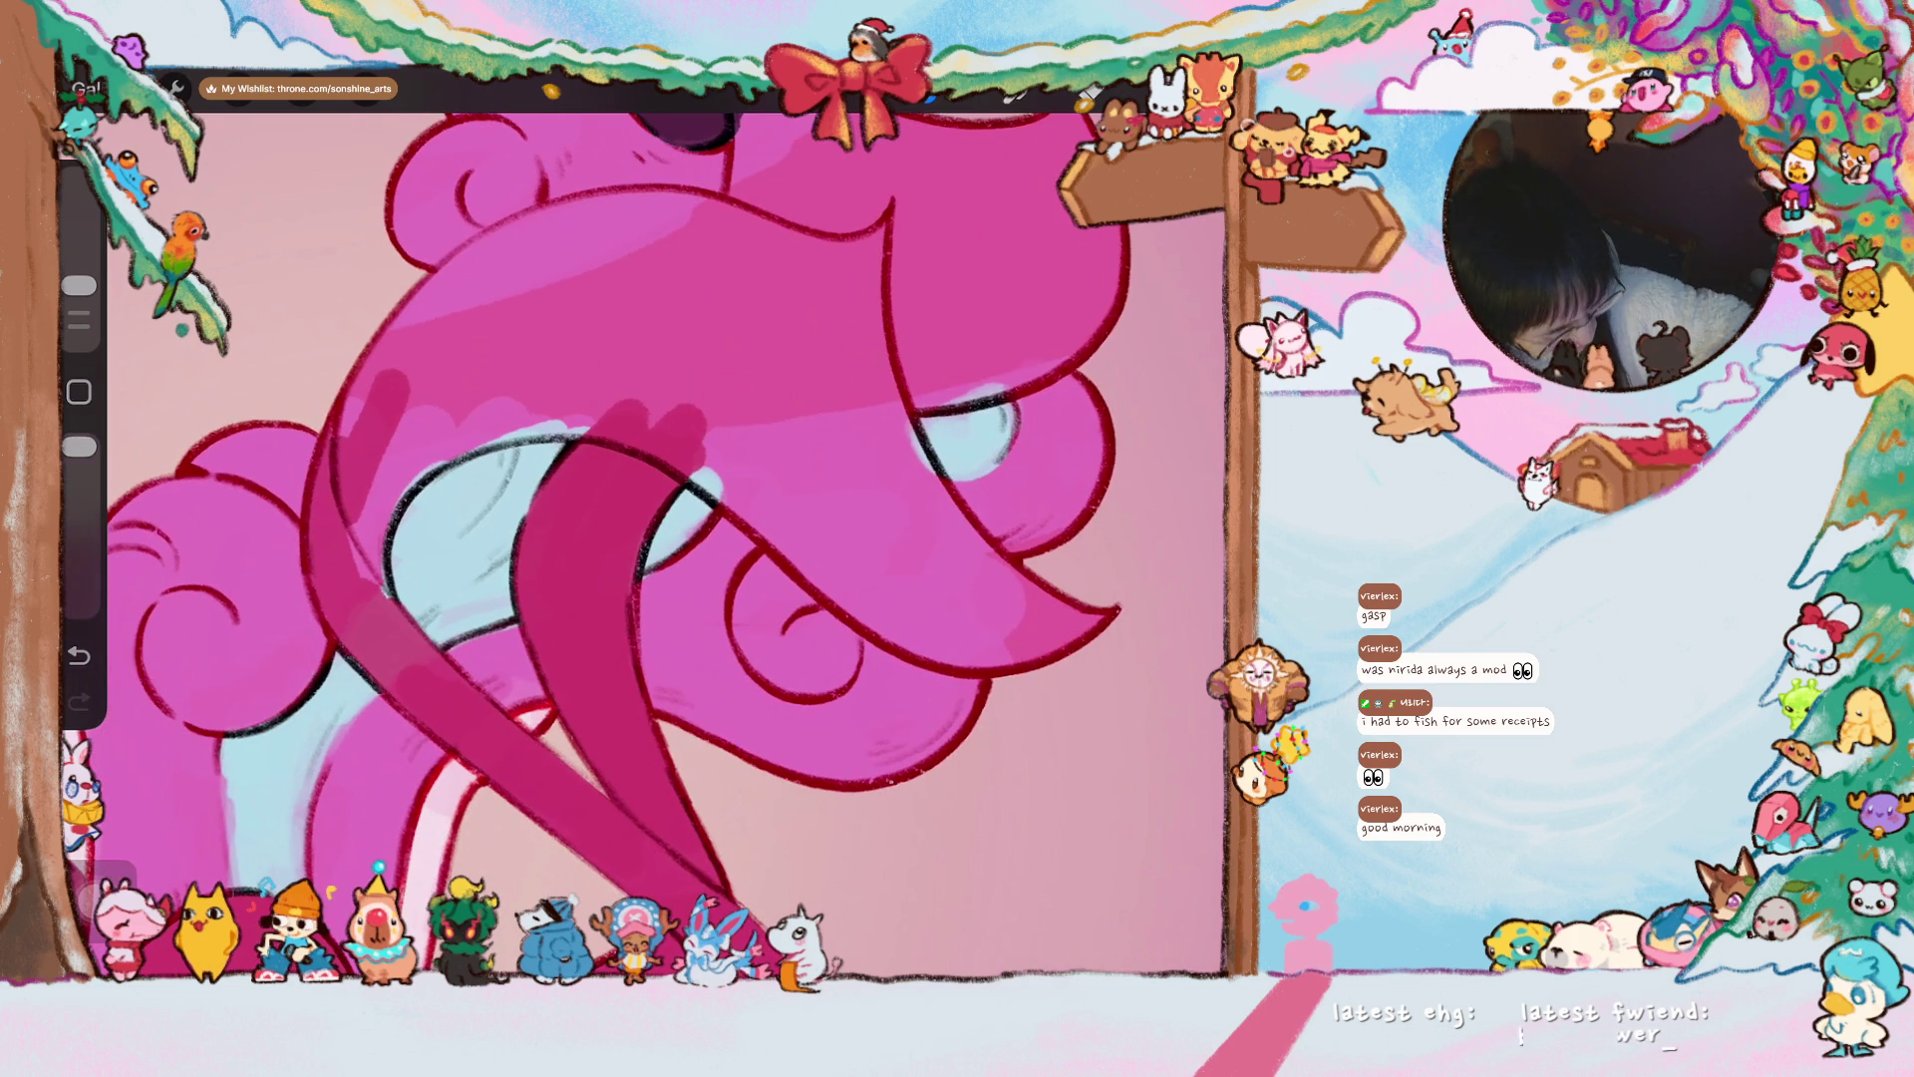
mouse_move(351, 608)
left_mouse_down()
mouse_move(388, 648)
mouse_move(403, 638)
mouse_move(349, 598)
mouse_move(449, 364)
left_mouse_up()
scroll(638, 544, "down", 3)
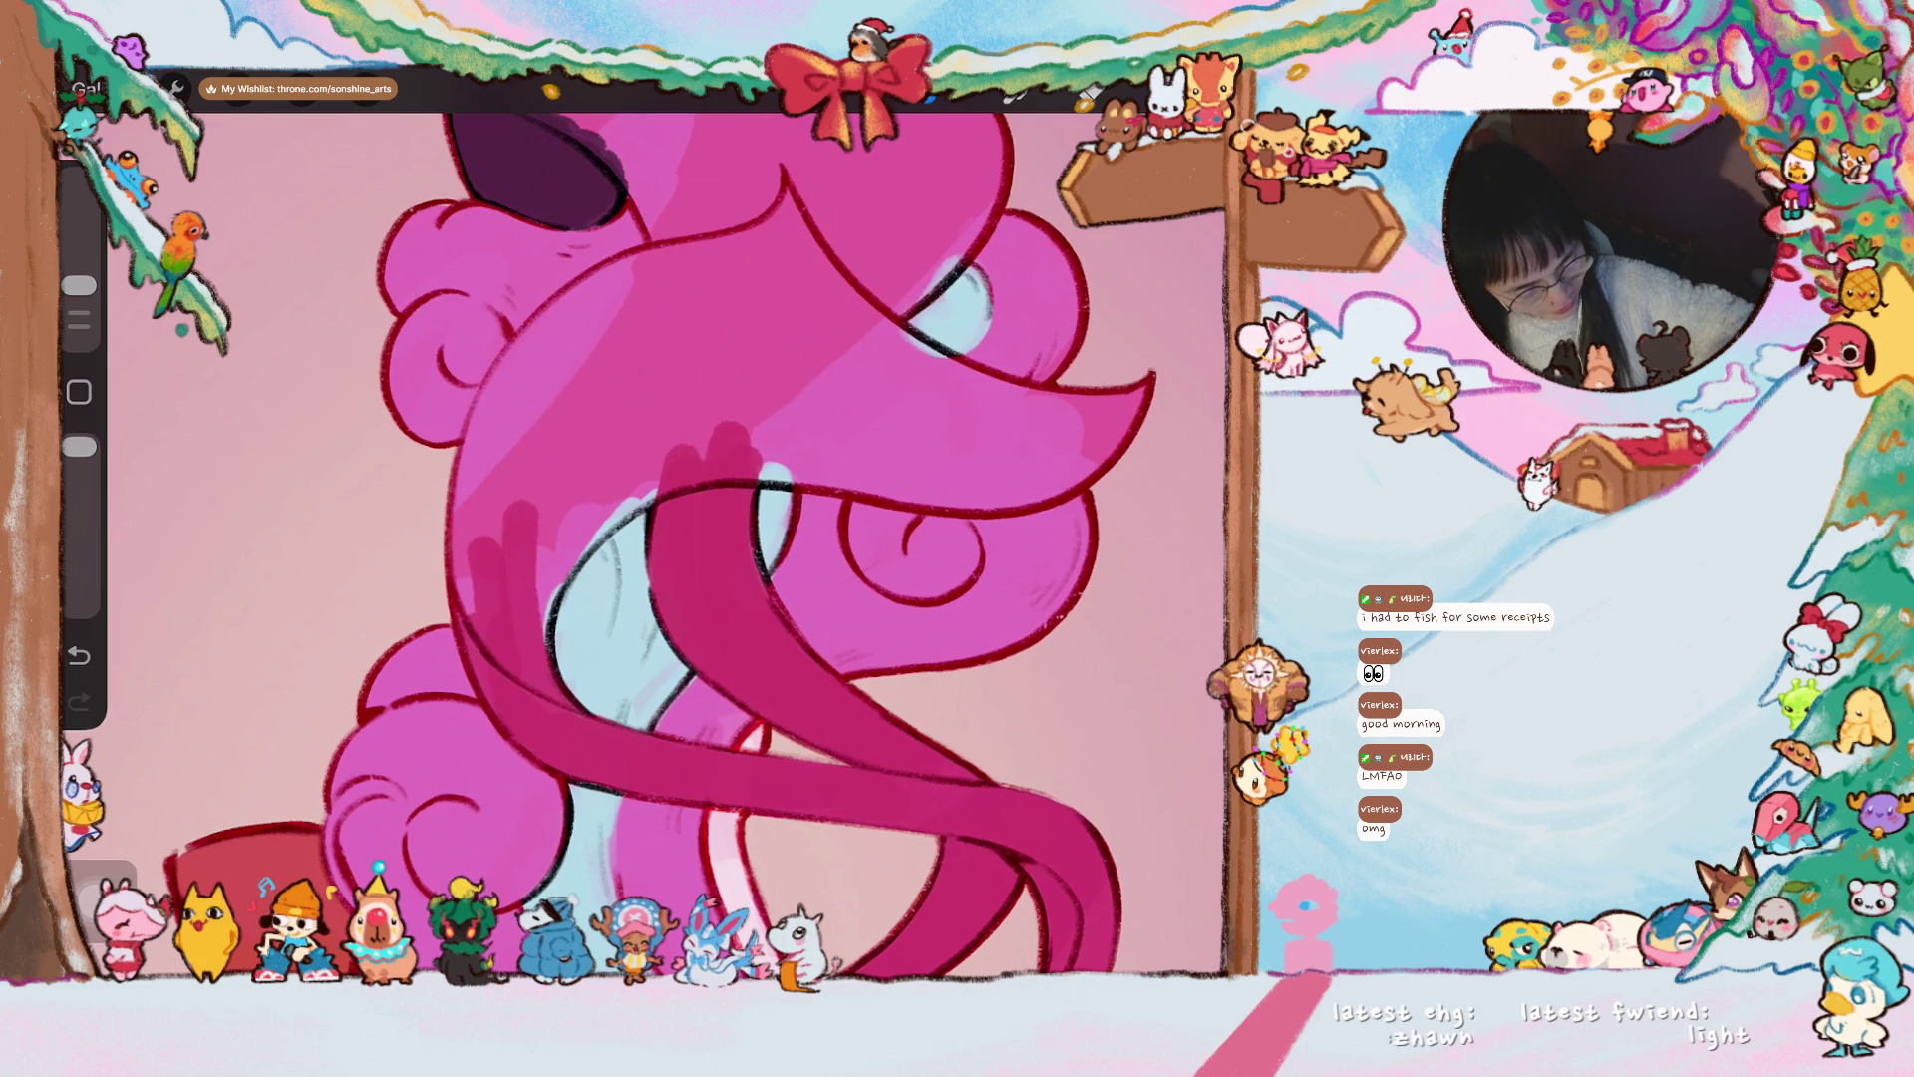
mouse_move(515, 712)
left_mouse_down()
mouse_move(488, 468)
mouse_move(483, 598)
mouse_move(479, 418)
left_mouse_up()
left_click_drag(542, 718, 542, 547)
mouse_move(517, 663)
left_mouse_down()
mouse_move(563, 491)
mouse_move(594, 455)
left_mouse_up()
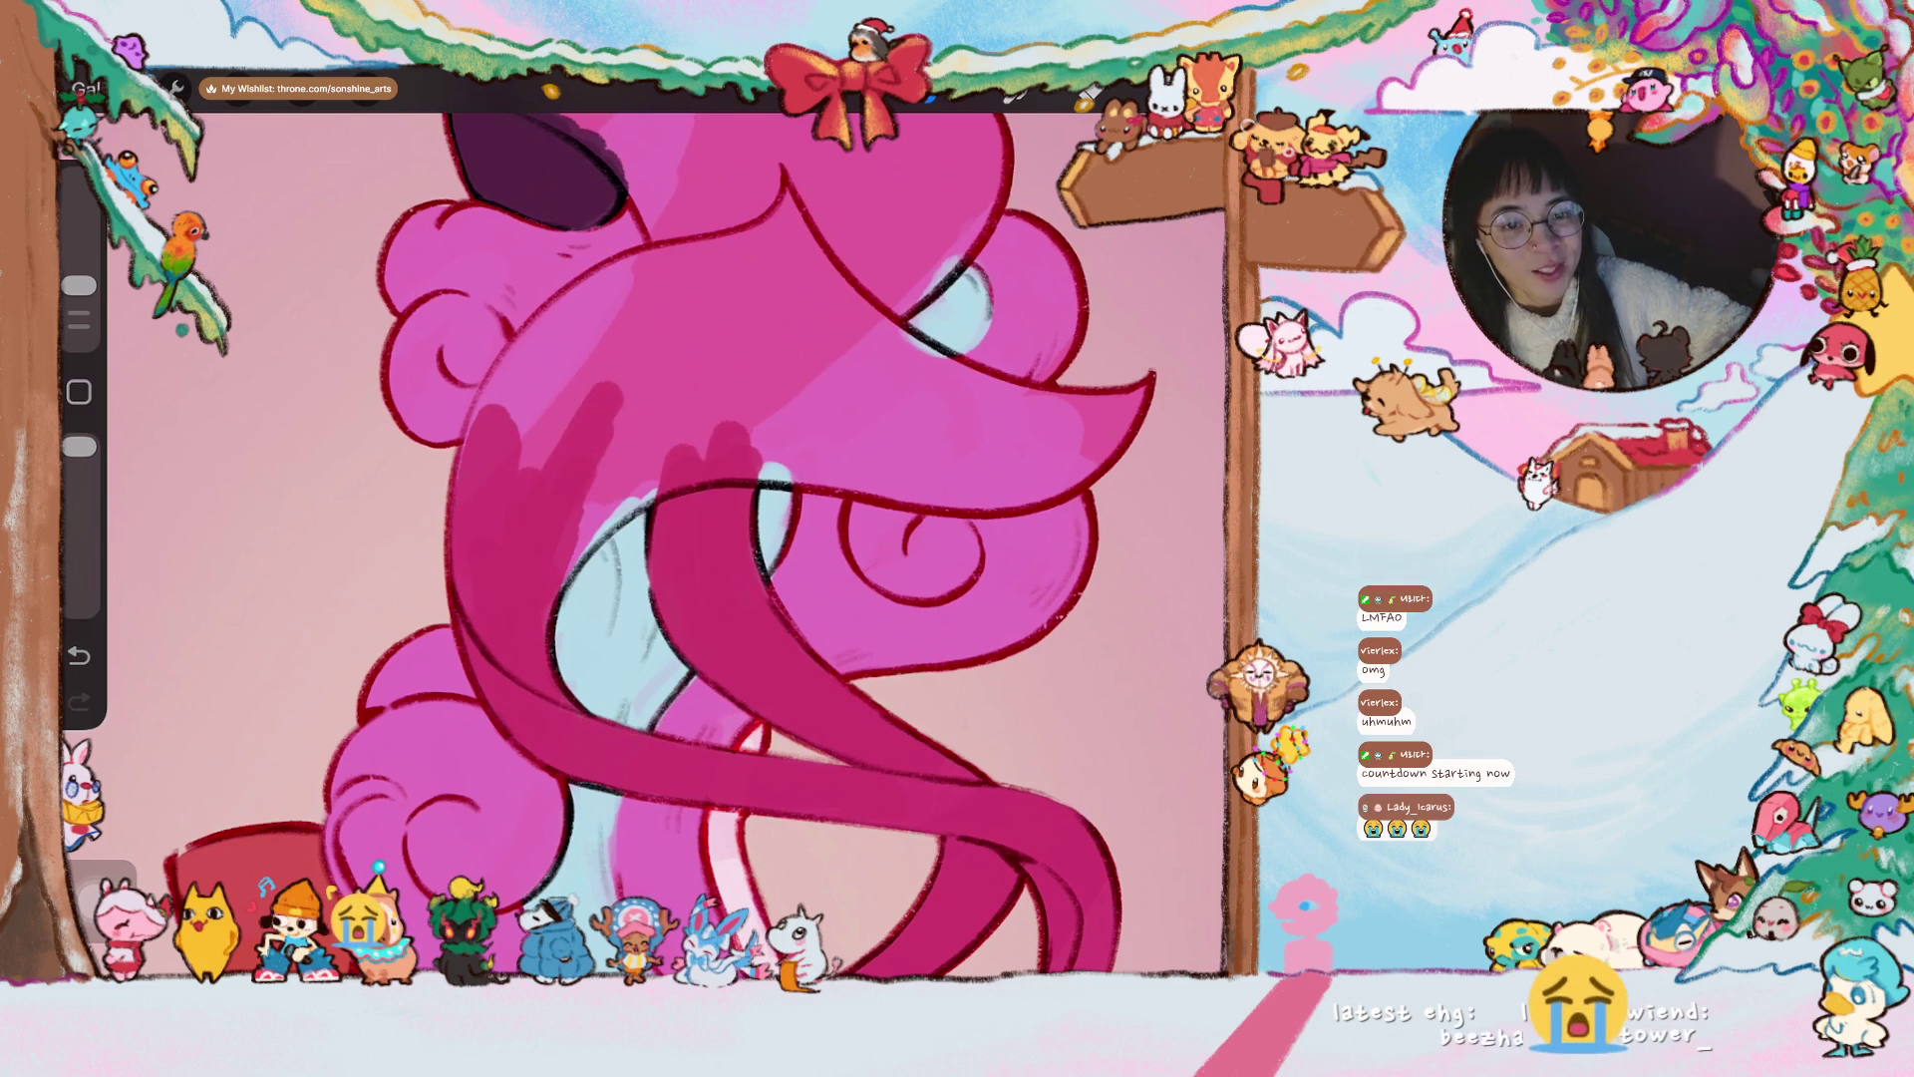
left_click_drag(648, 538, 598, 469)
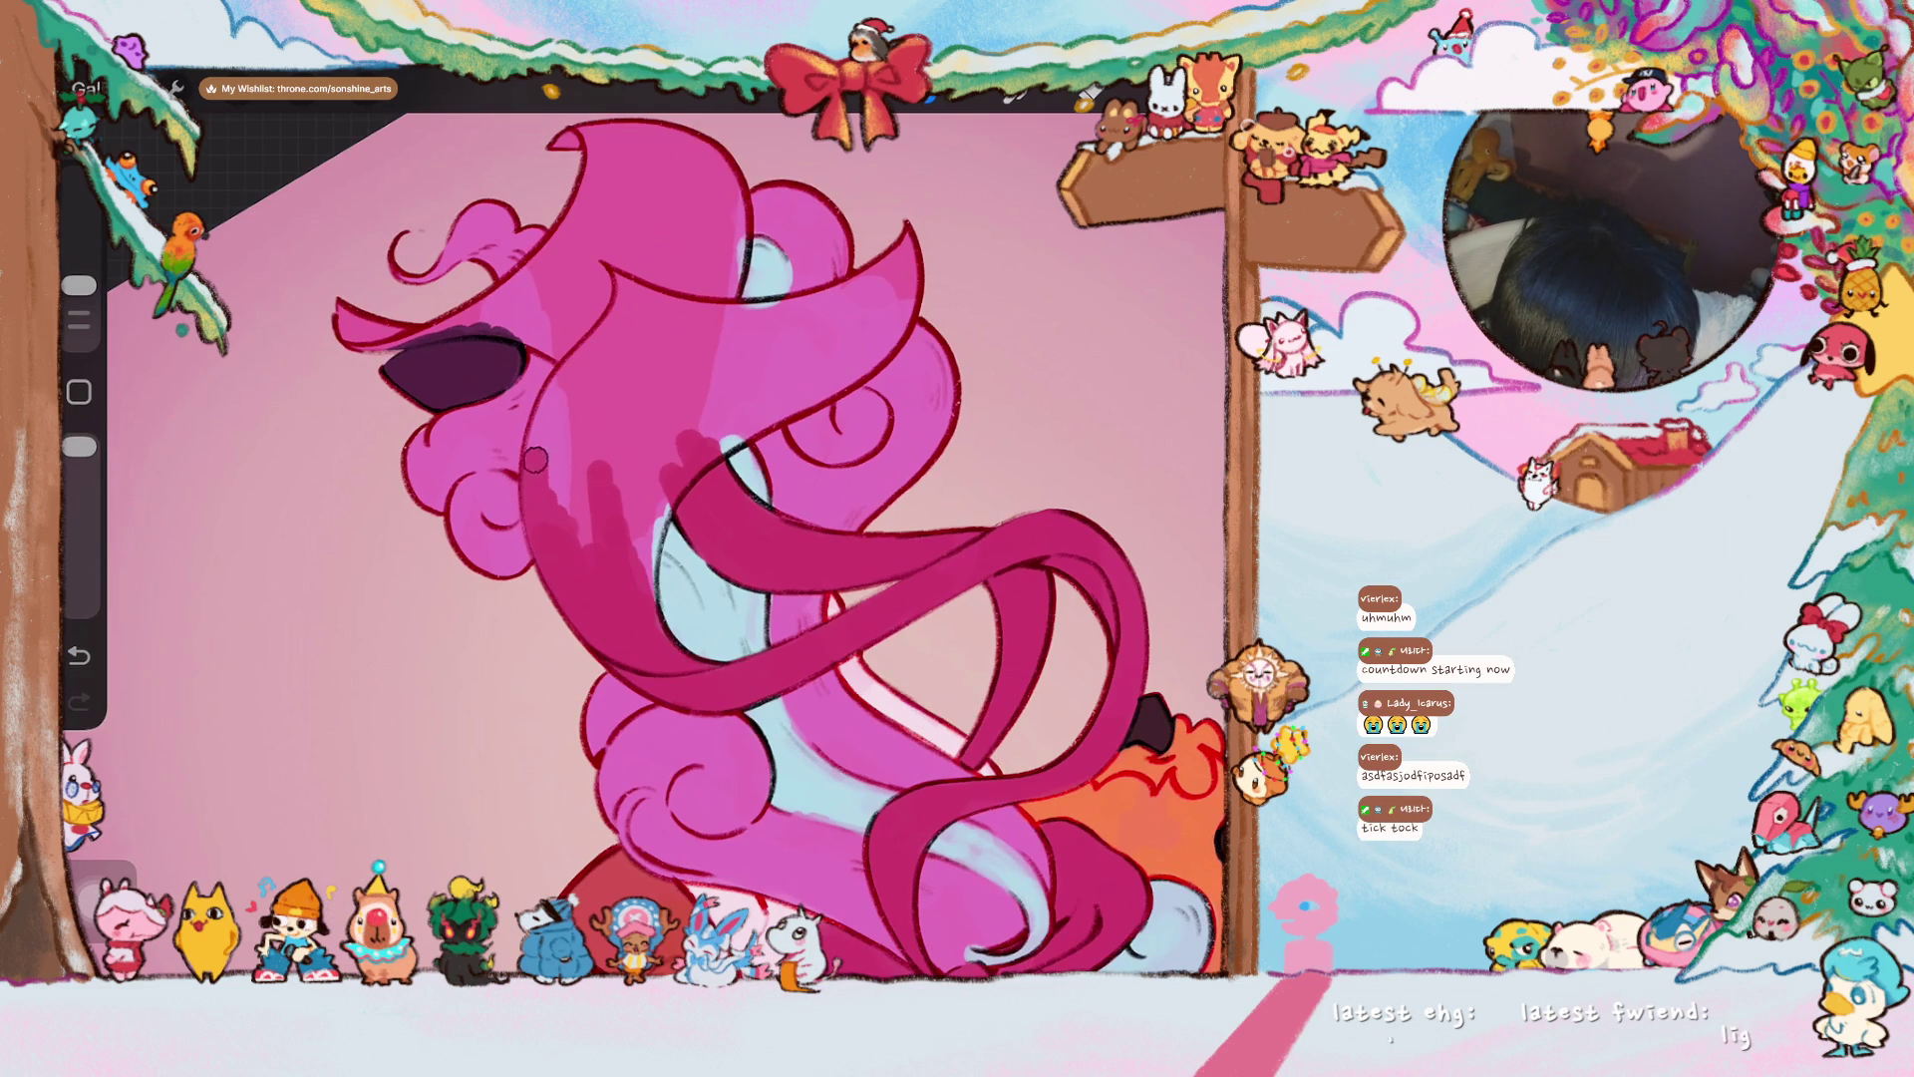
mouse_move(541, 482)
left_mouse_down()
mouse_move(628, 299)
mouse_move(618, 339)
mouse_move(638, 199)
left_mouse_up()
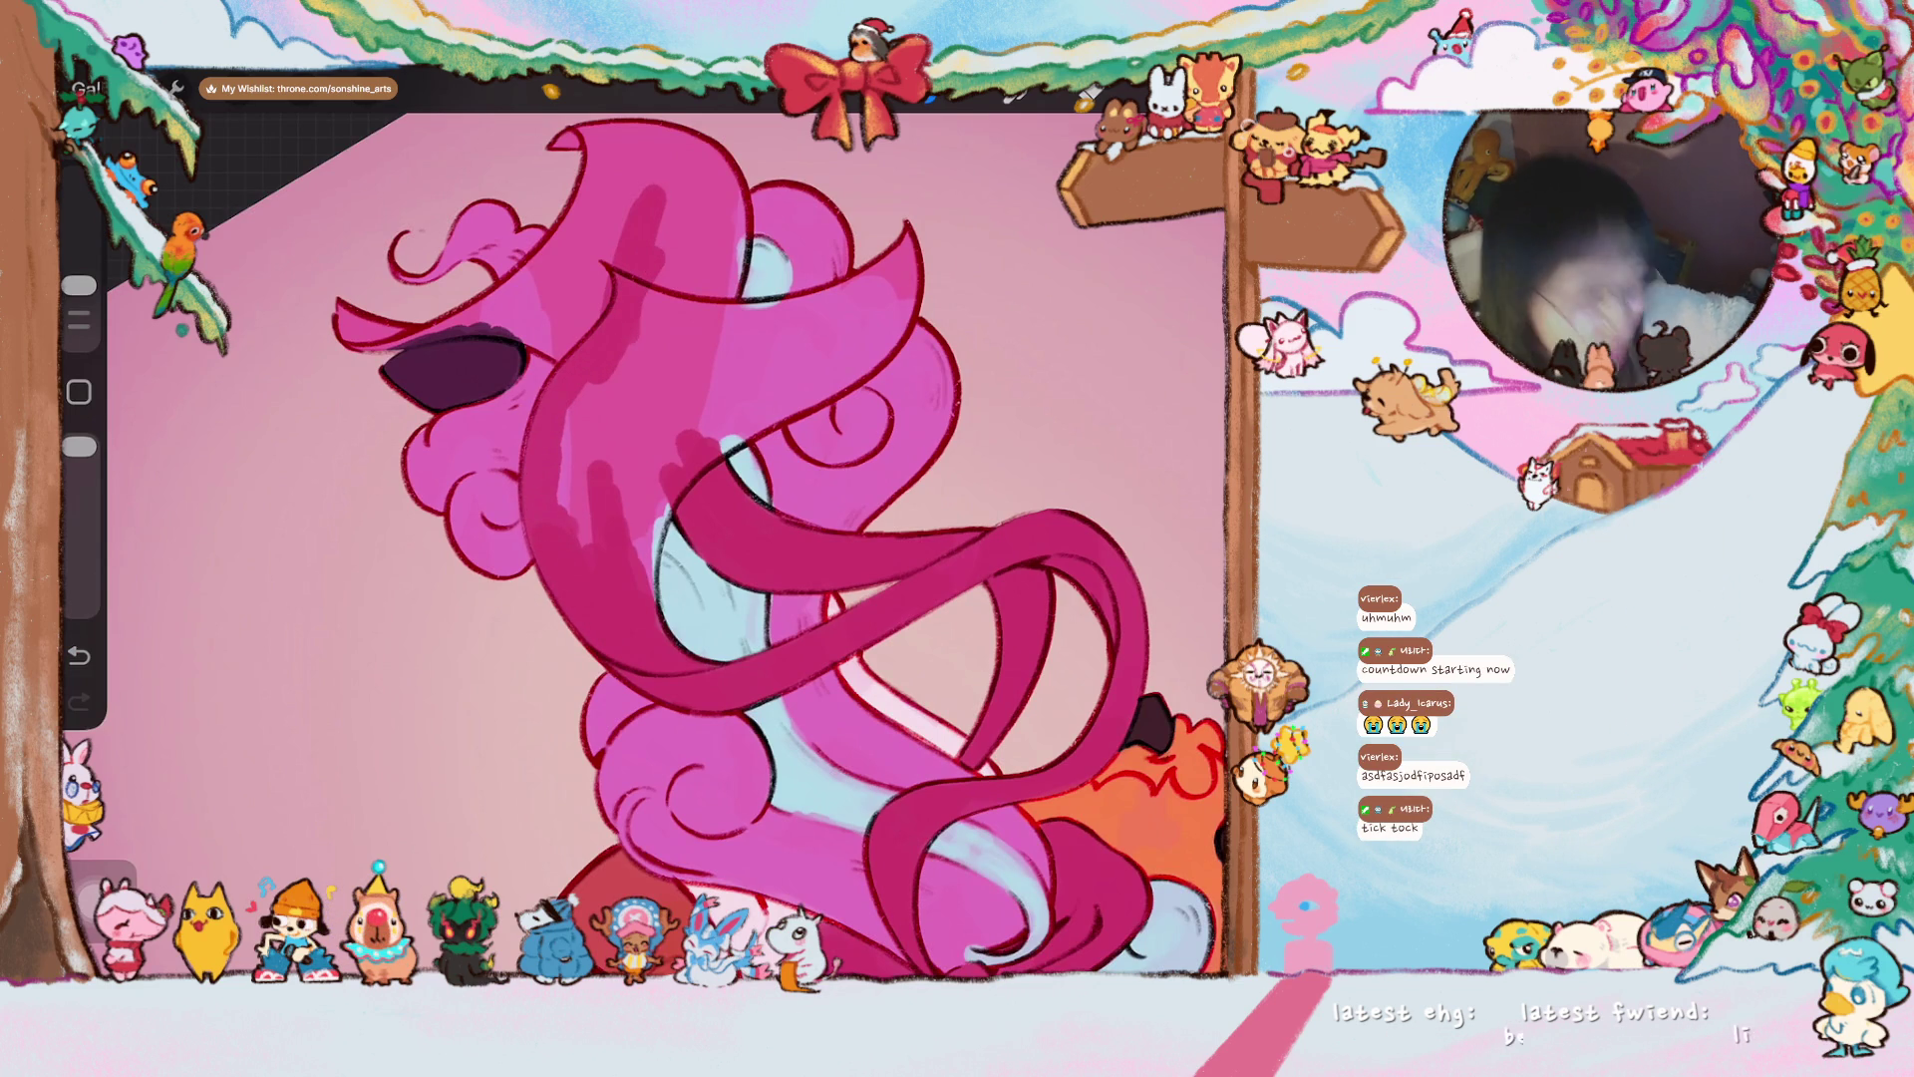
left_click_drag(678, 518, 718, 599)
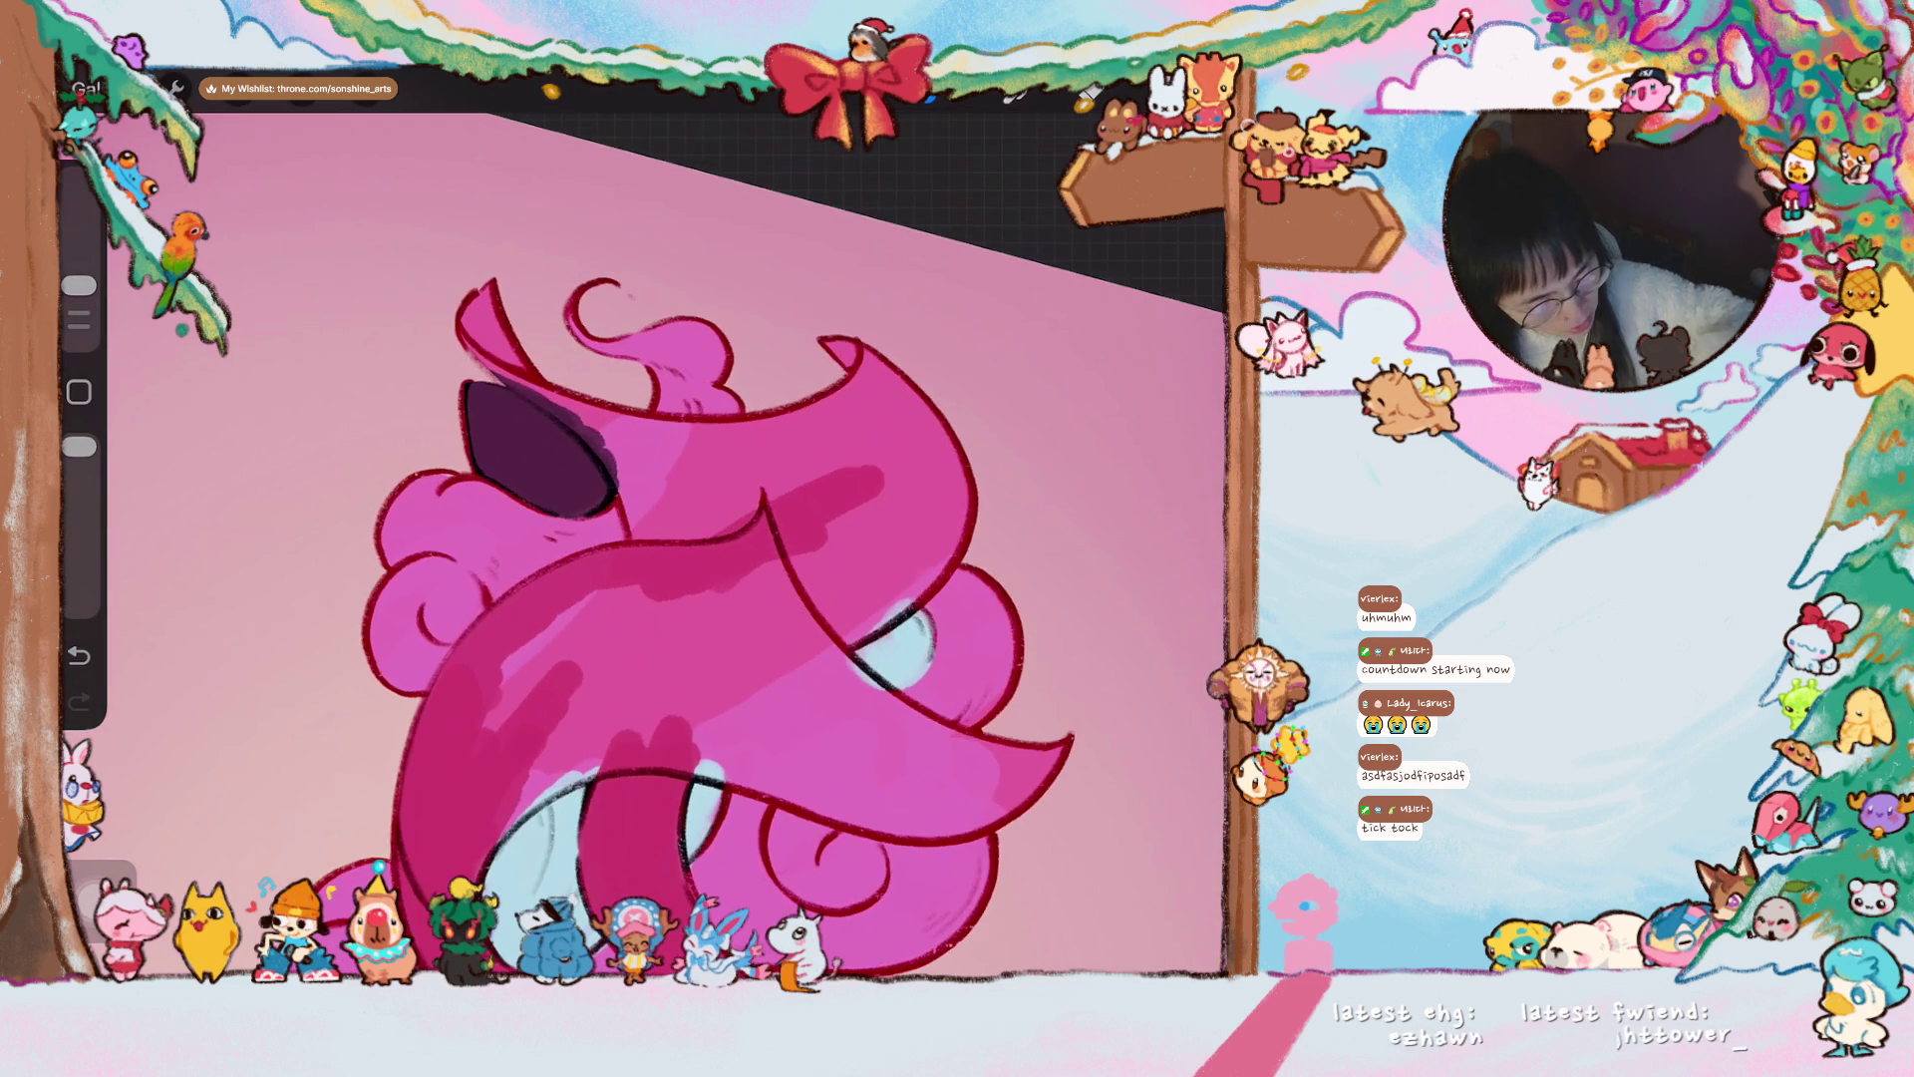
left_click_drag(493, 314, 641, 490)
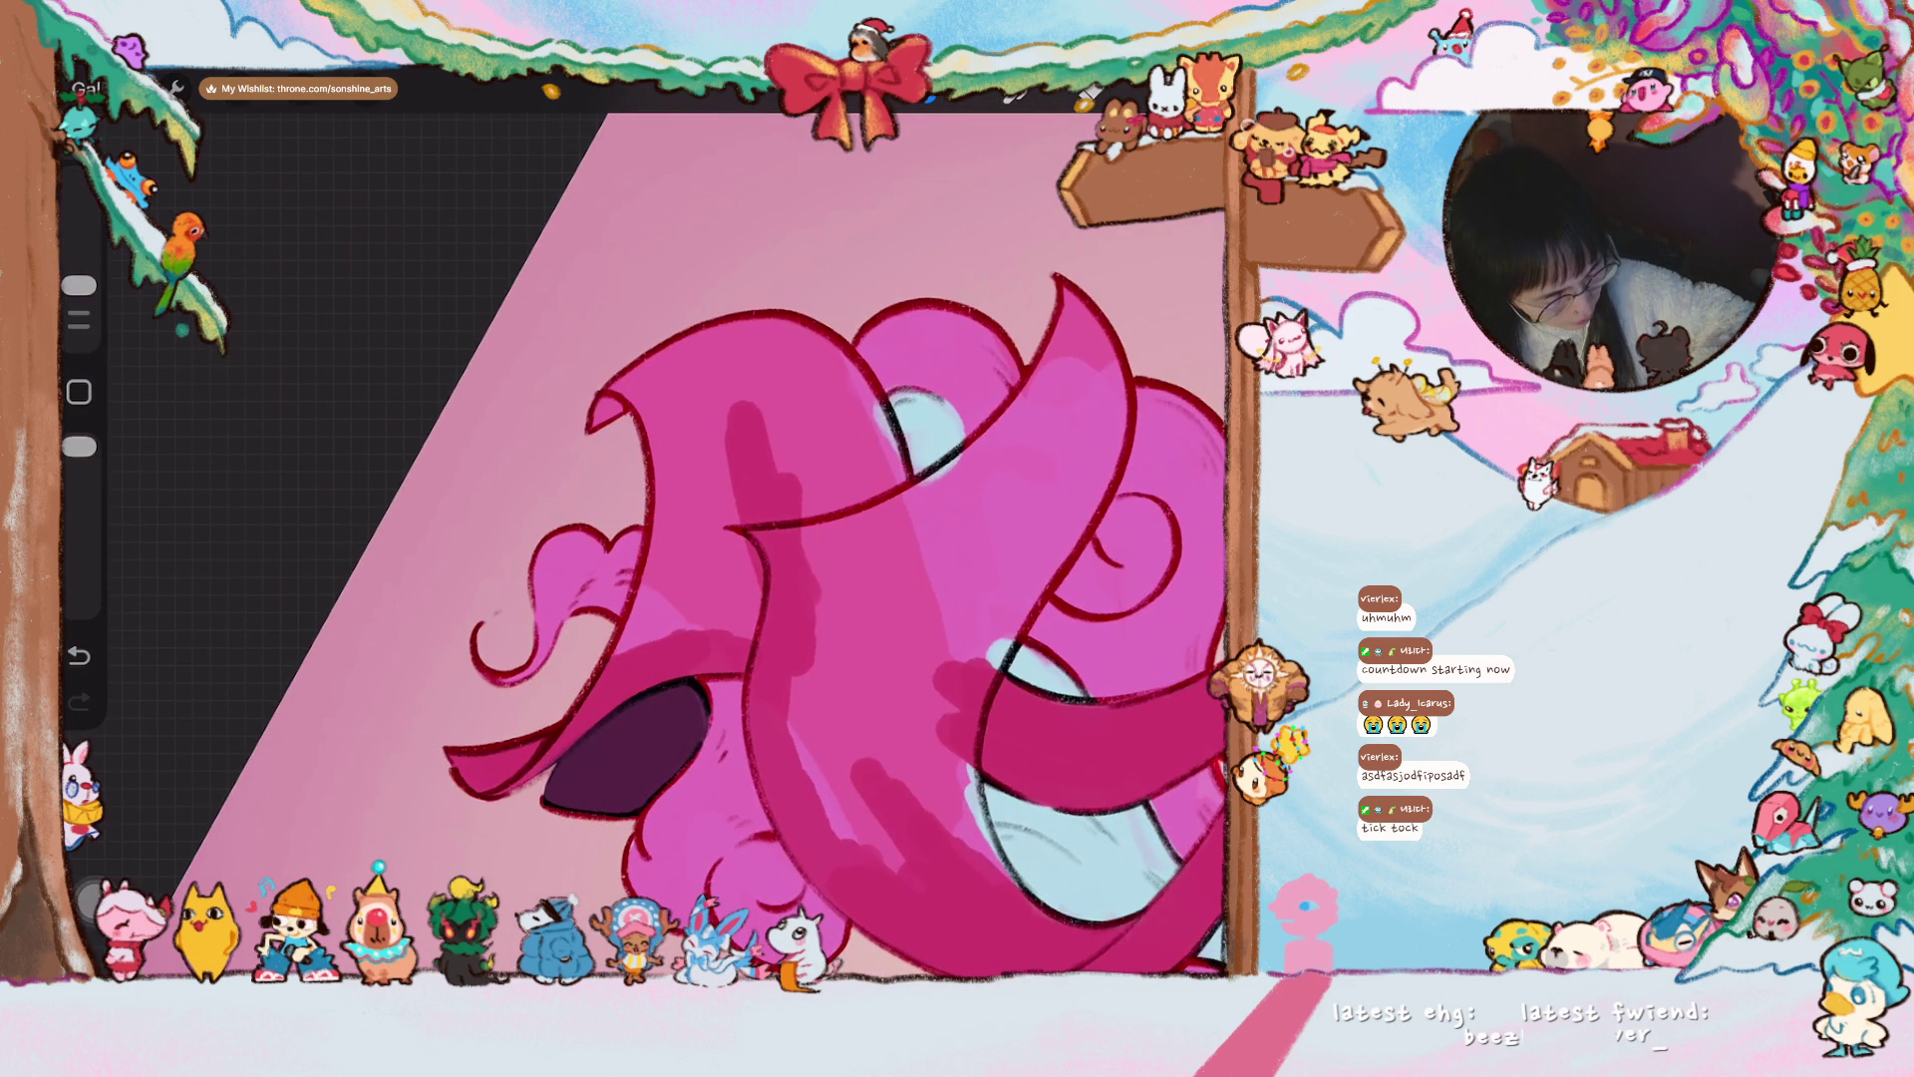
- Brush darker shading beside the central ribbon and onto the left ribbon
mouse_move(666, 604)
left_mouse_down()
mouse_move(638, 623)
mouse_move(683, 528)
mouse_move(660, 583)
mouse_move(688, 580)
mouse_move(777, 655)
mouse_move(788, 635)
left_mouse_up()
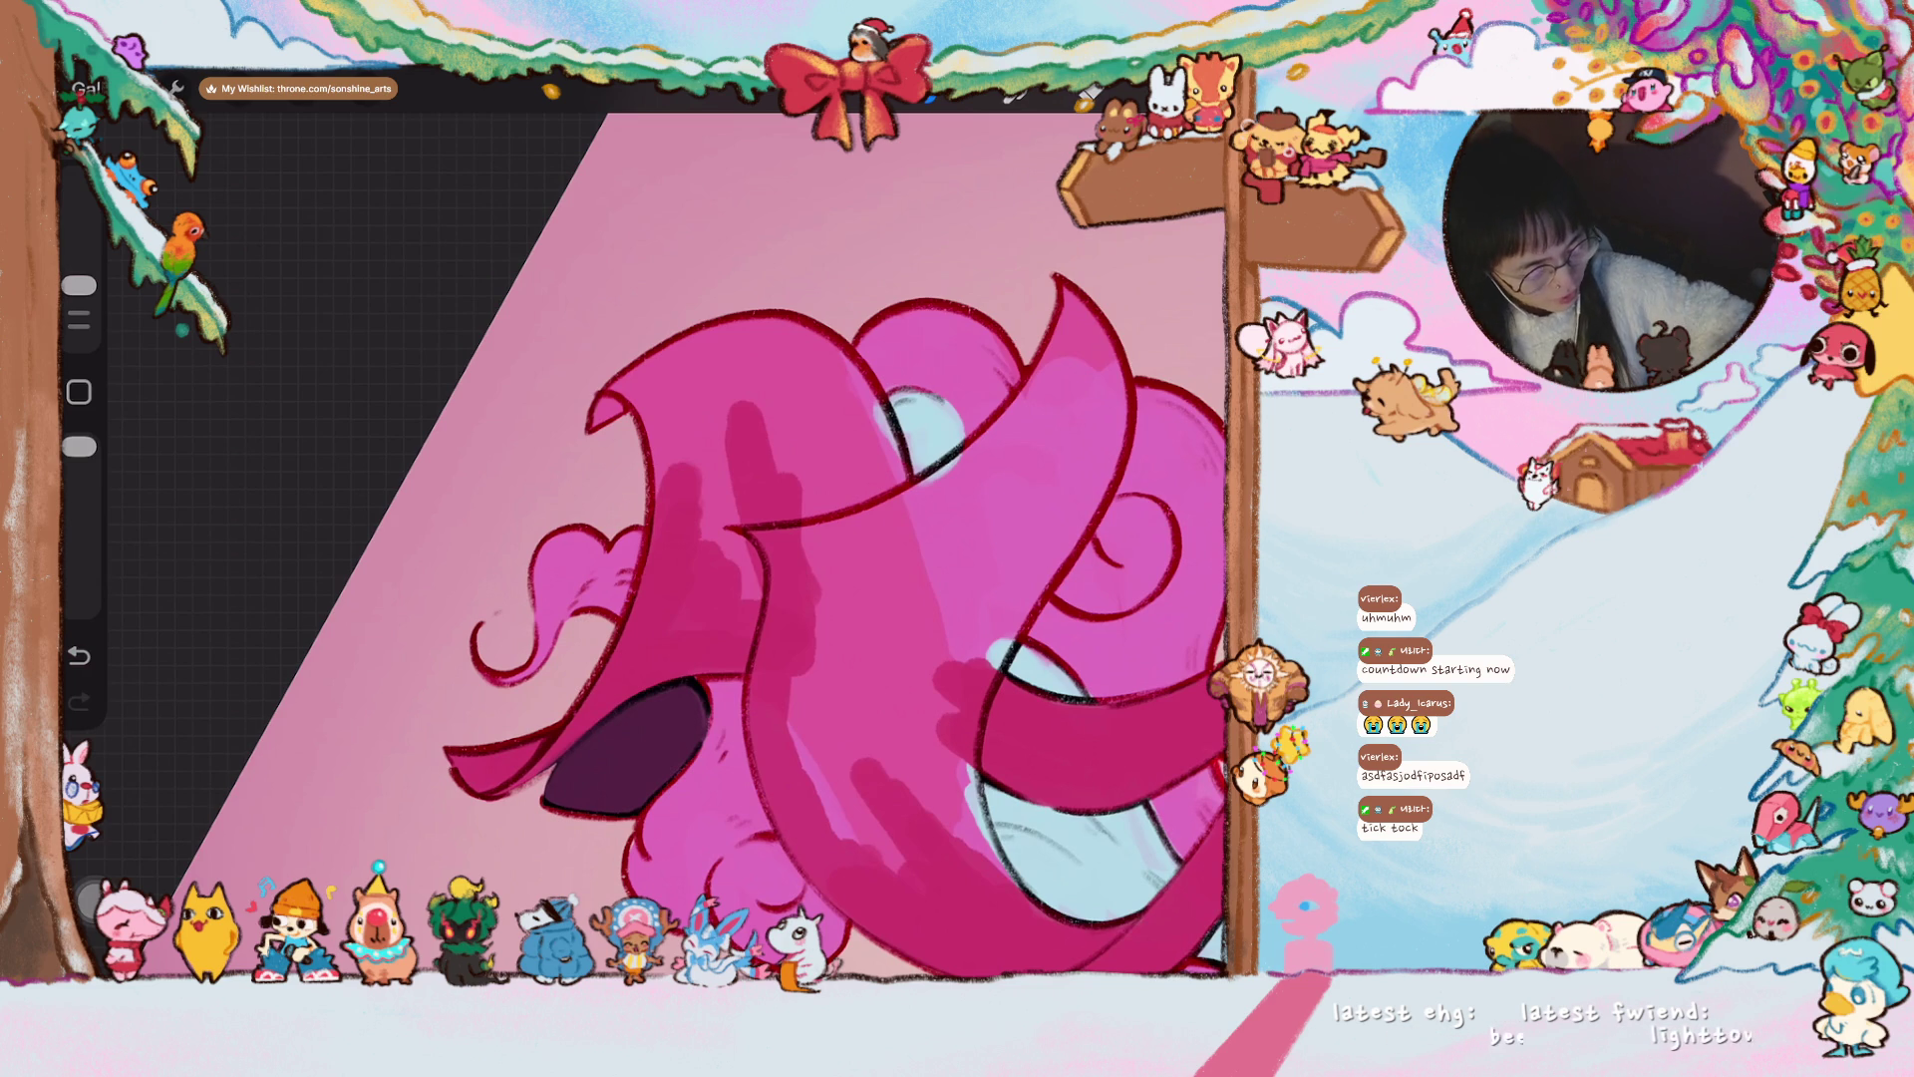
mouse_move(595, 359)
left_mouse_down()
mouse_move(626, 432)
mouse_move(653, 399)
mouse_move(668, 412)
mouse_move(743, 592)
left_mouse_up()
left_click_drag(704, 526, 746, 607)
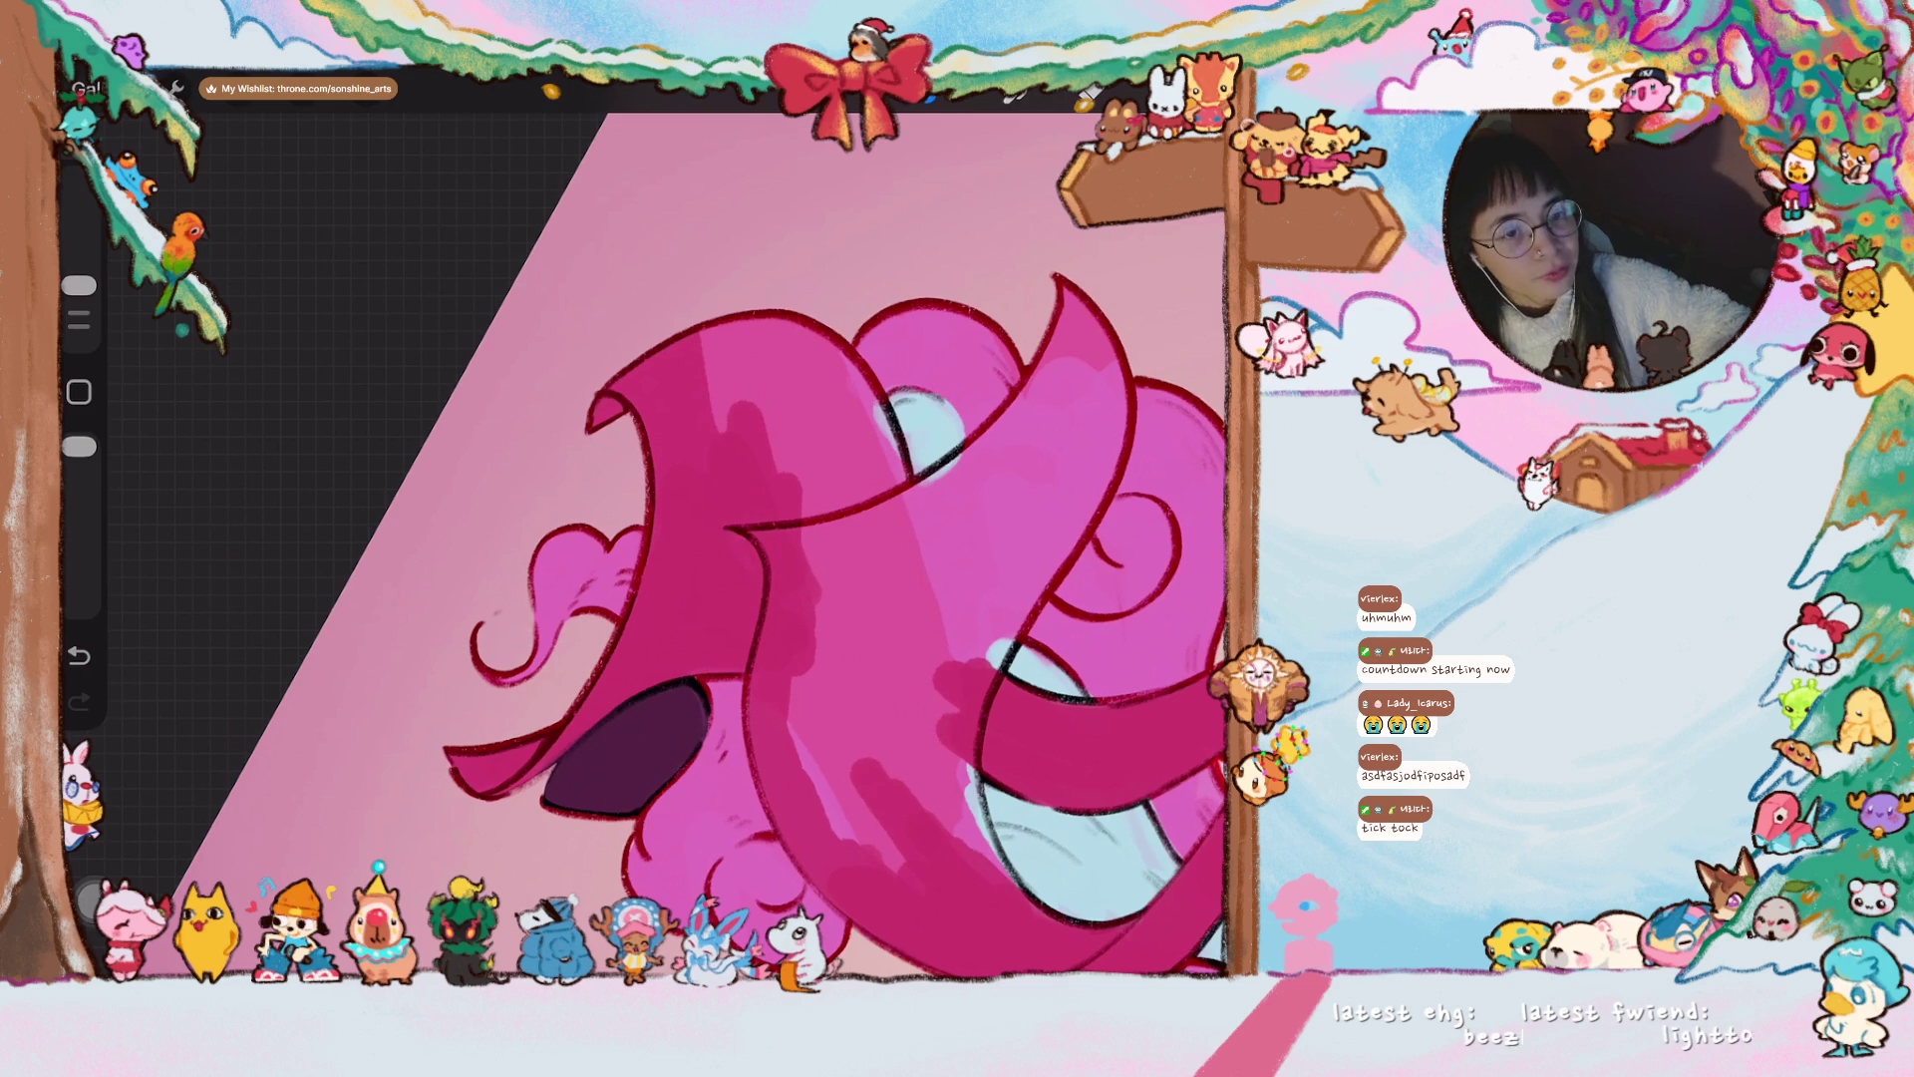
scroll(666, 539, "down", 5)
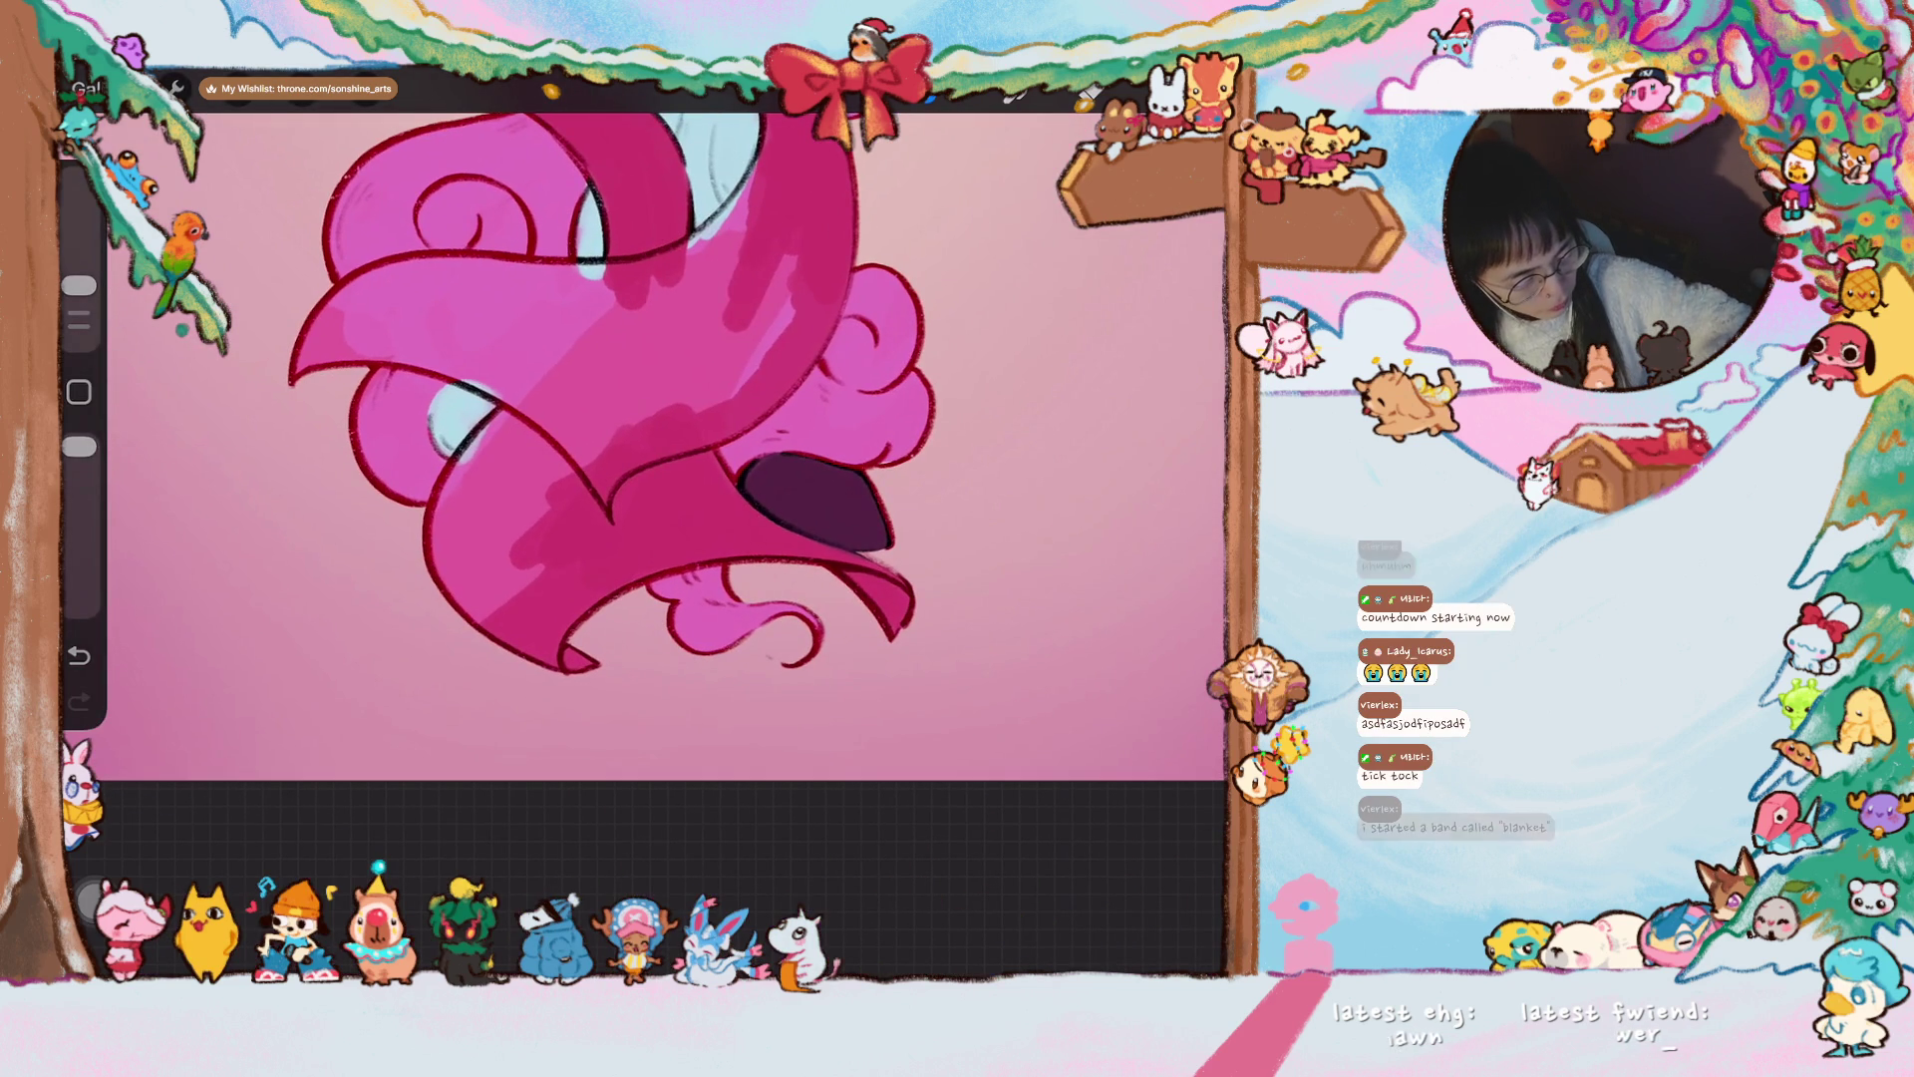
- Shade the centre of the lower ribbon strands with diagonal dark magenta strokes
mouse_move(502, 612)
left_mouse_down()
mouse_move(493, 518)
mouse_move(468, 498)
mouse_move(441, 540)
left_mouse_up()
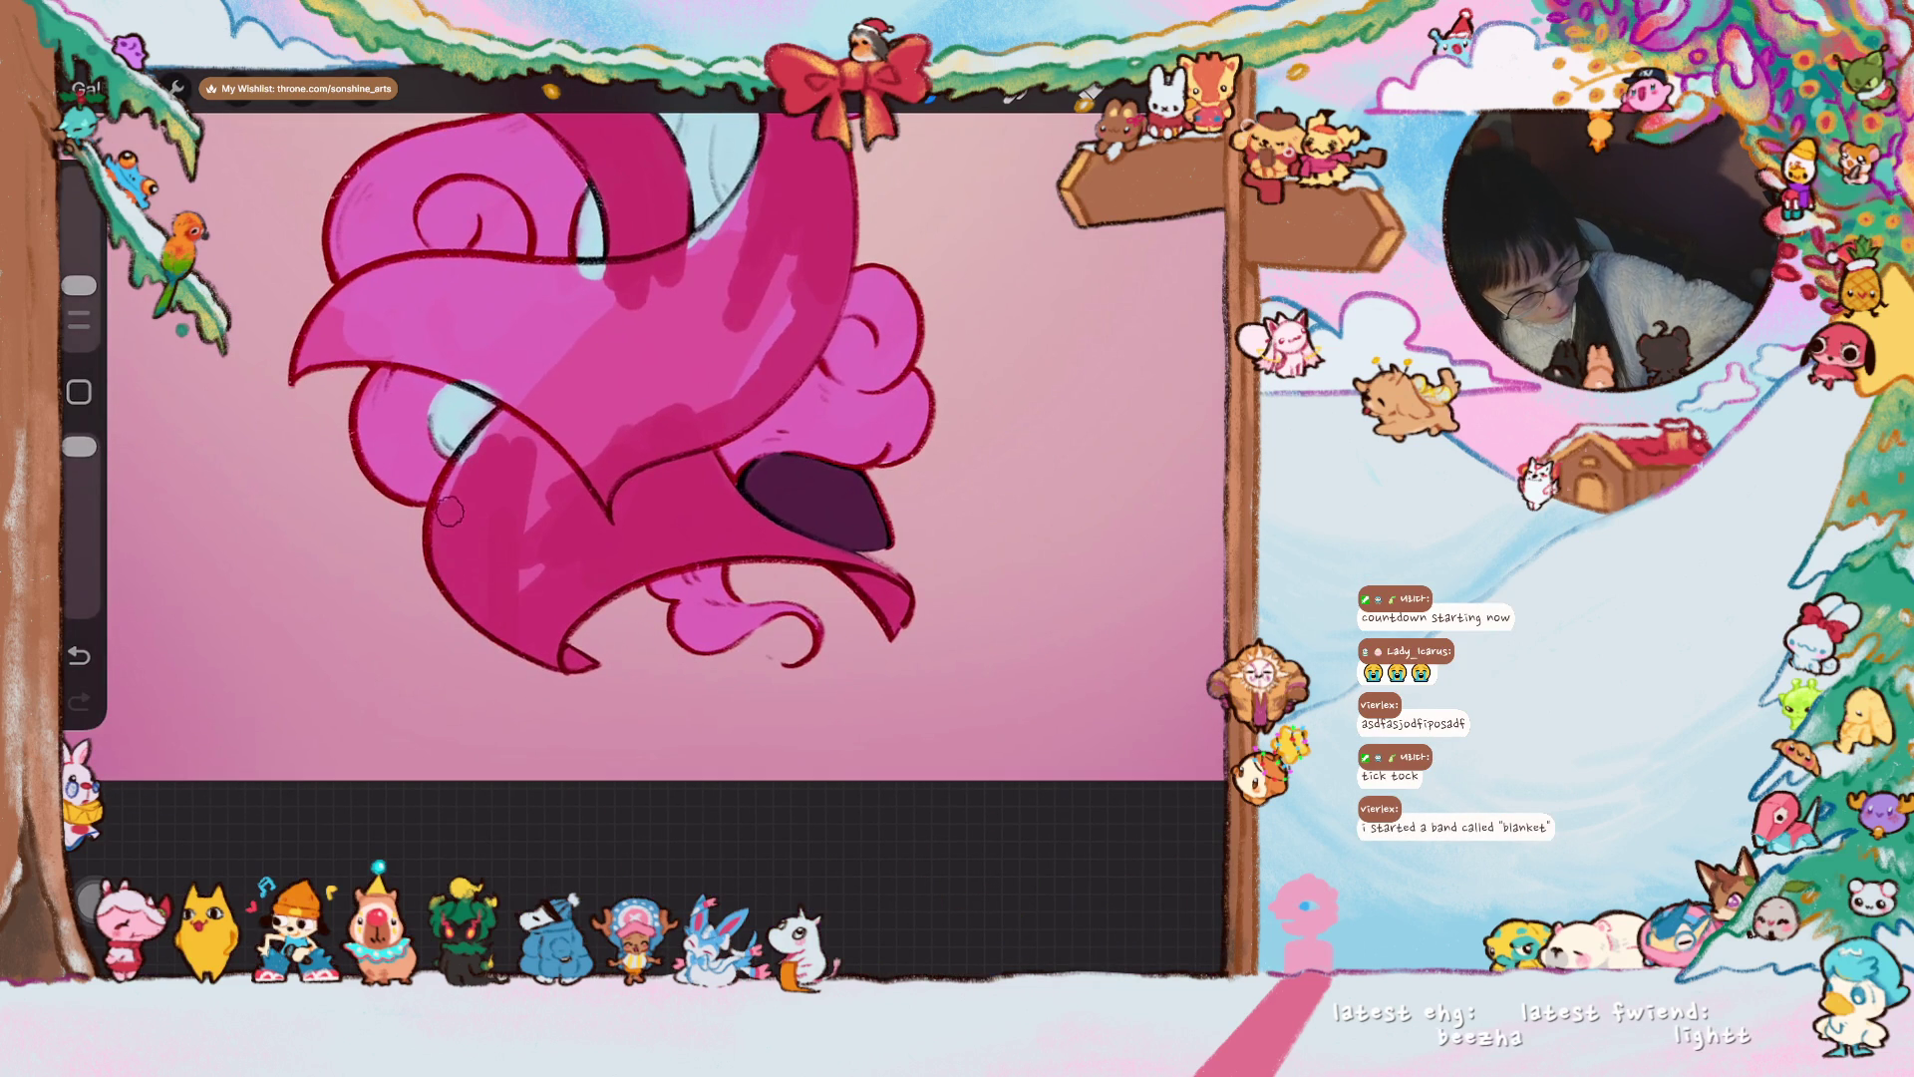
left_click_drag(558, 371, 503, 409)
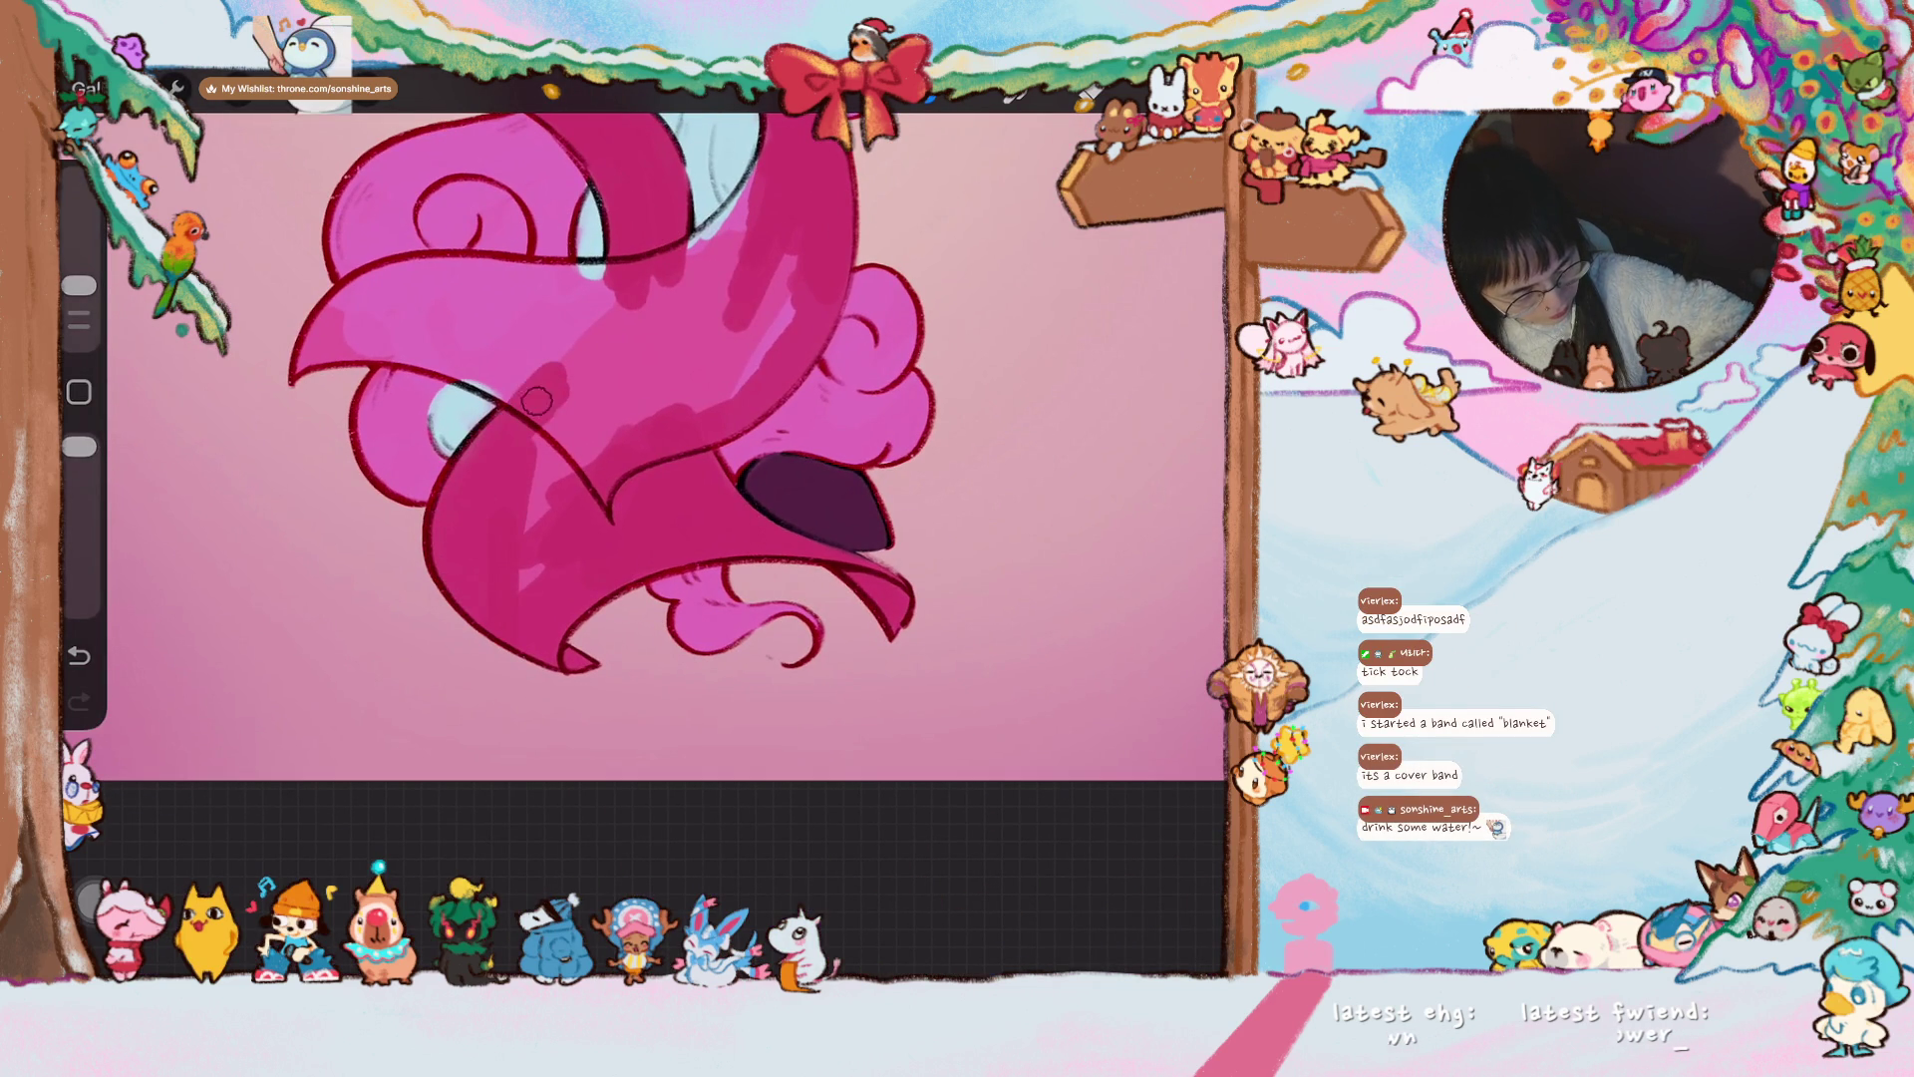
mouse_move(491, 566)
left_mouse_down()
mouse_move(578, 403)
mouse_move(613, 494)
mouse_move(598, 489)
left_mouse_up()
scroll(666, 449, "up", 1)
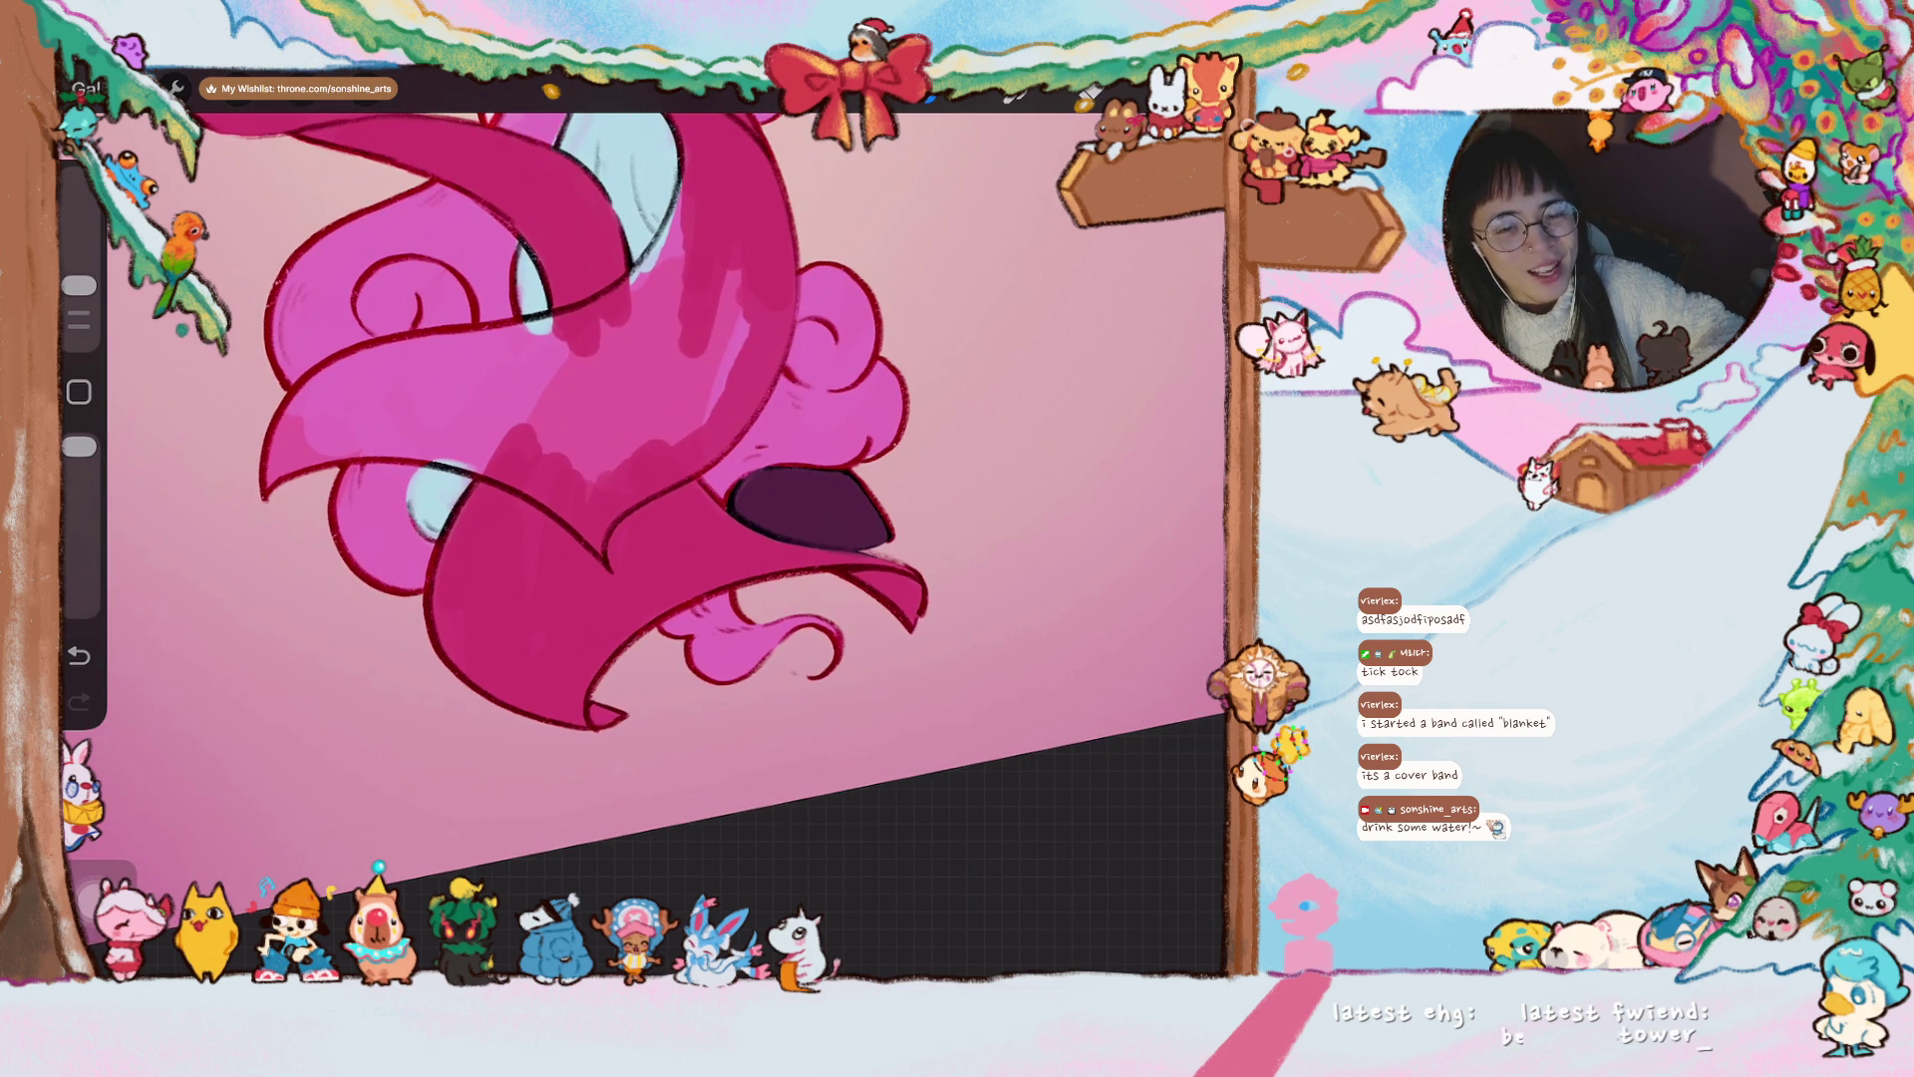
scroll(604, 334, "up", 3)
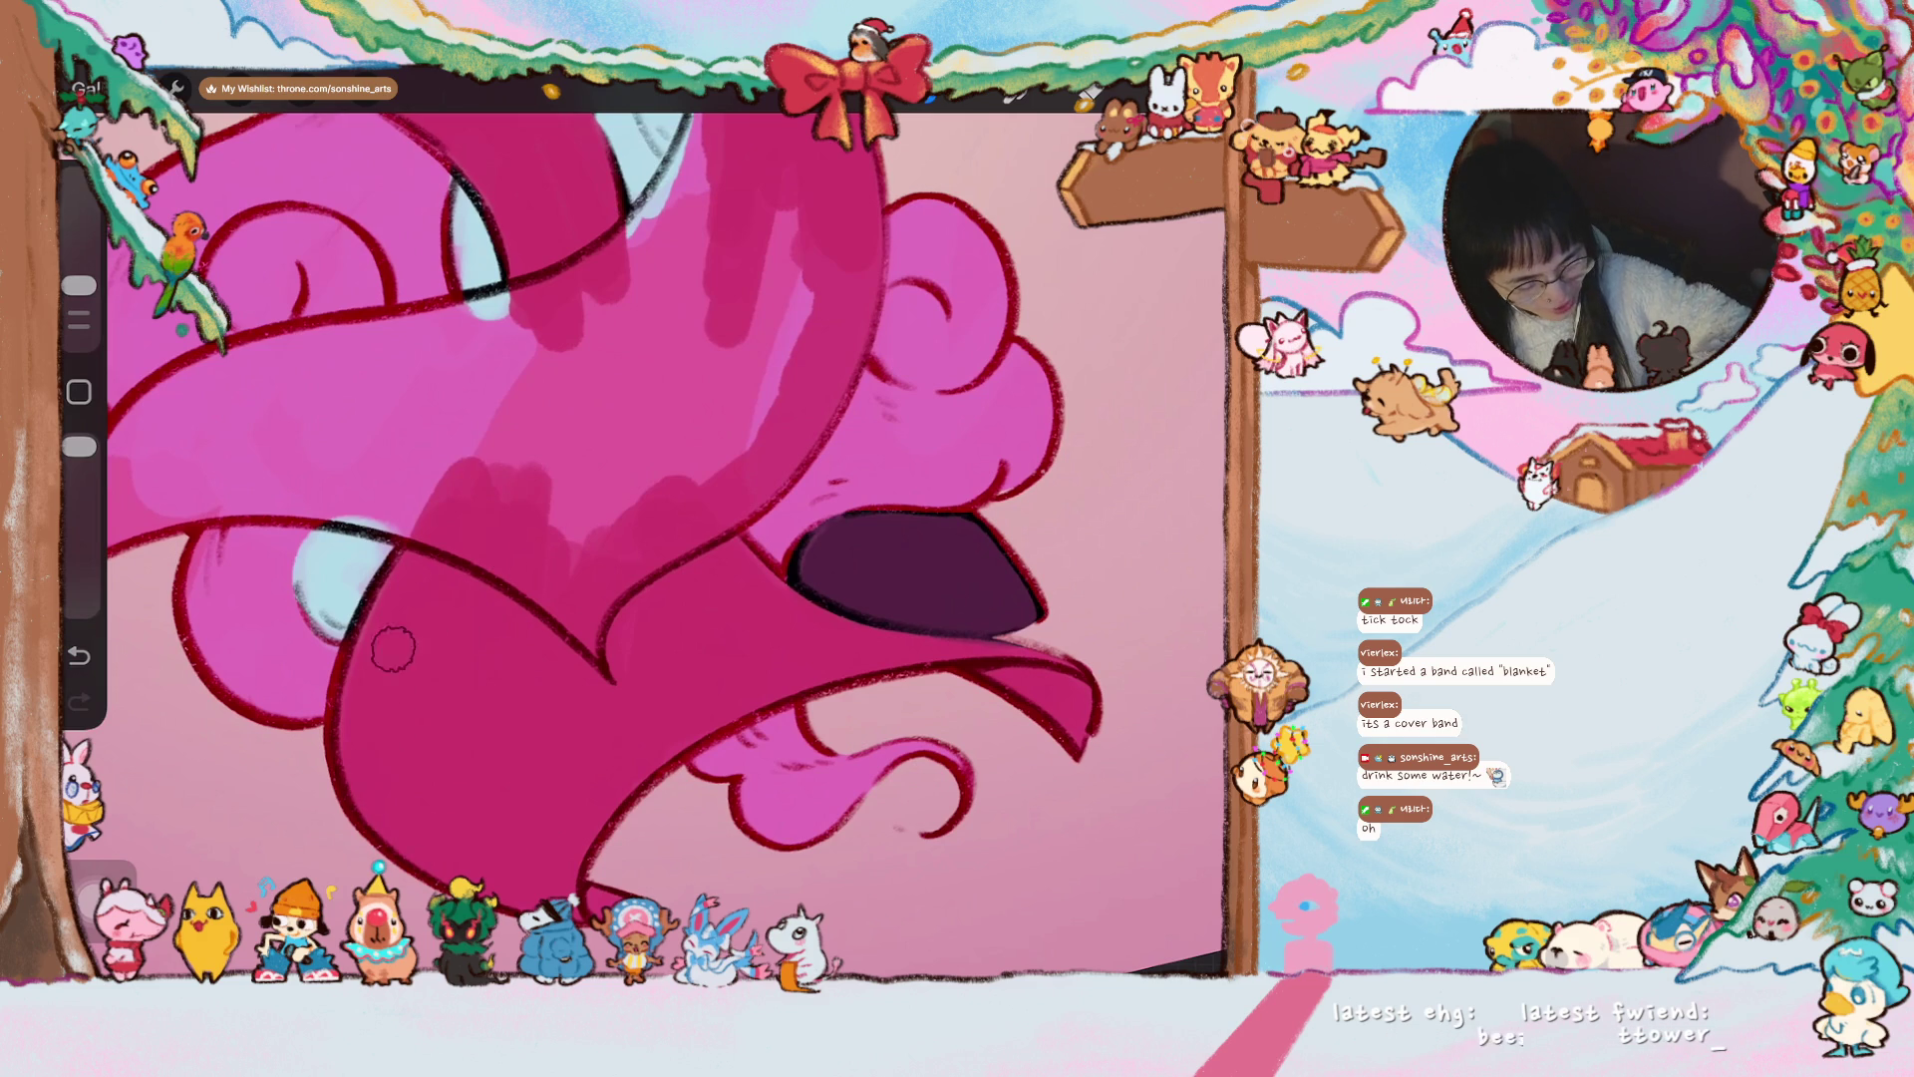
mouse_move(438, 548)
left_mouse_down()
mouse_move(698, 384)
mouse_move(668, 479)
mouse_move(748, 329)
left_mouse_up()
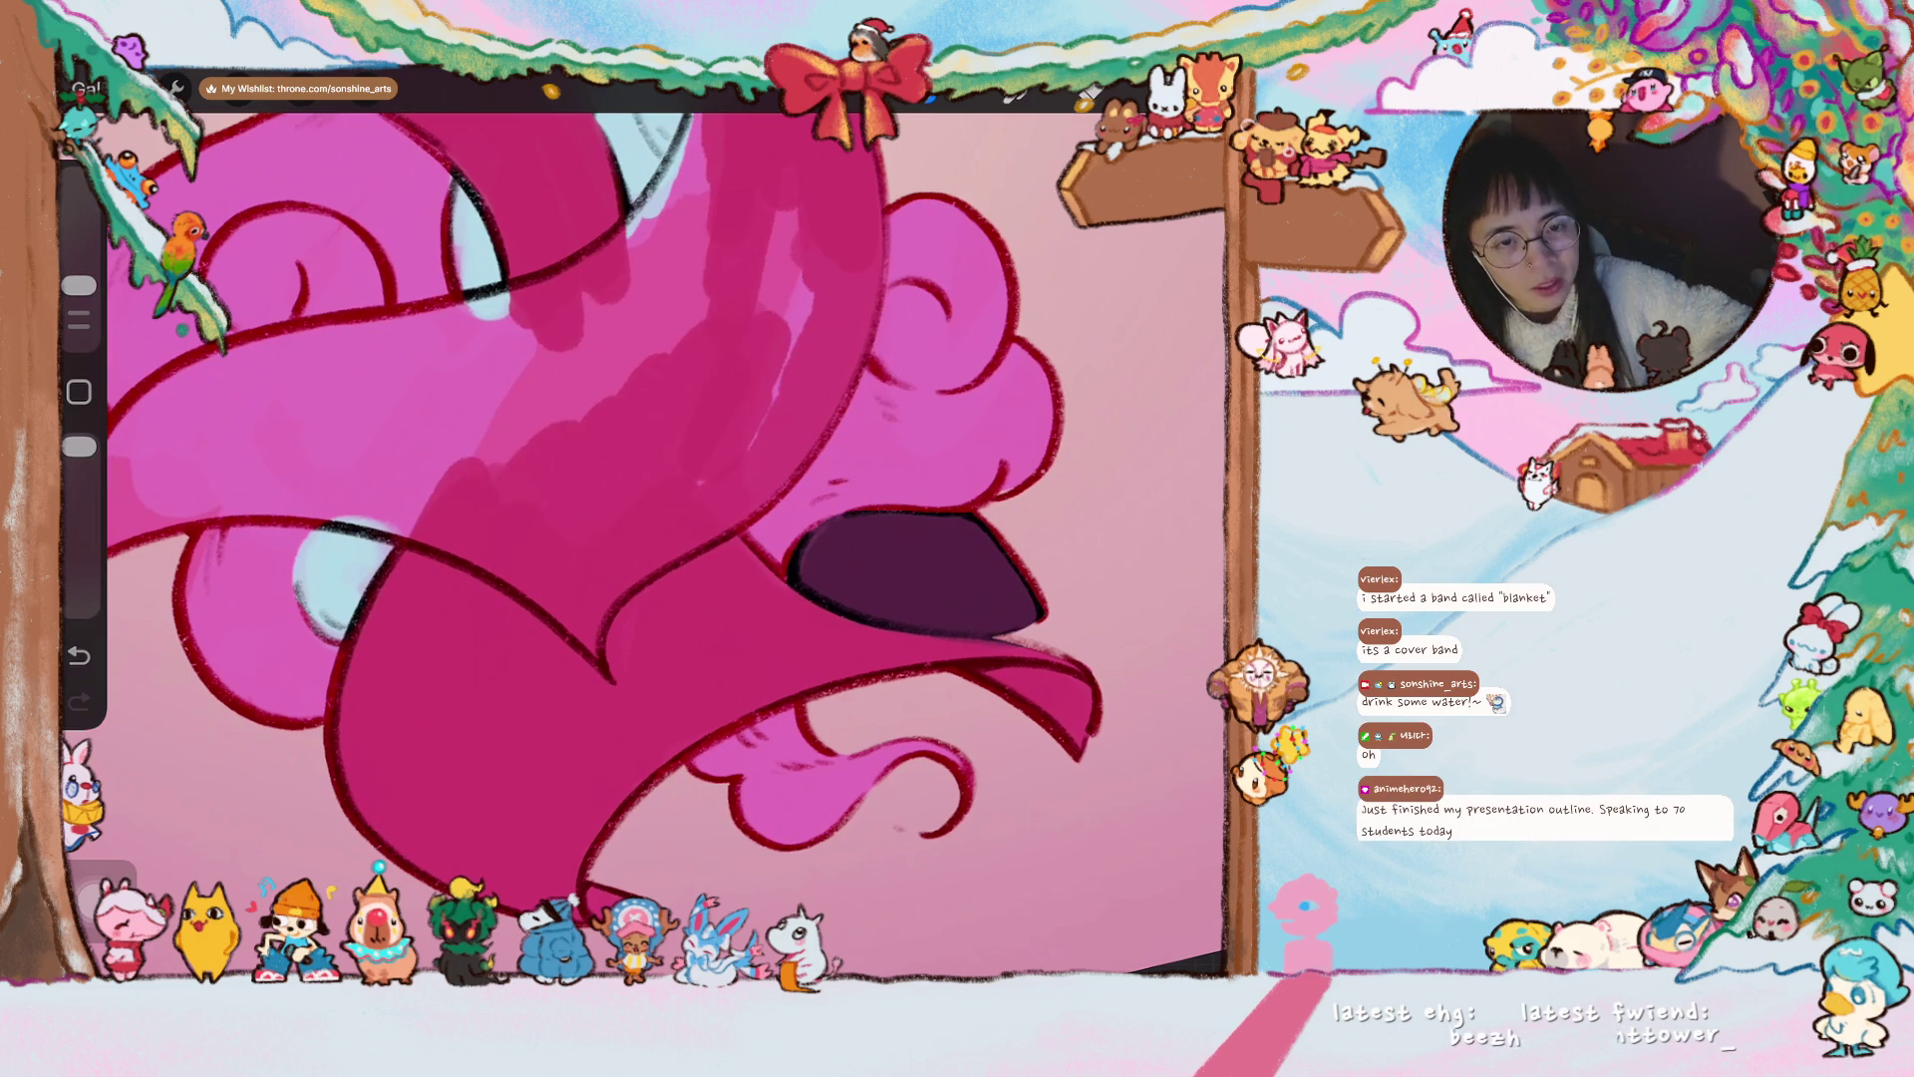
left_click_drag(598, 499, 608, 528)
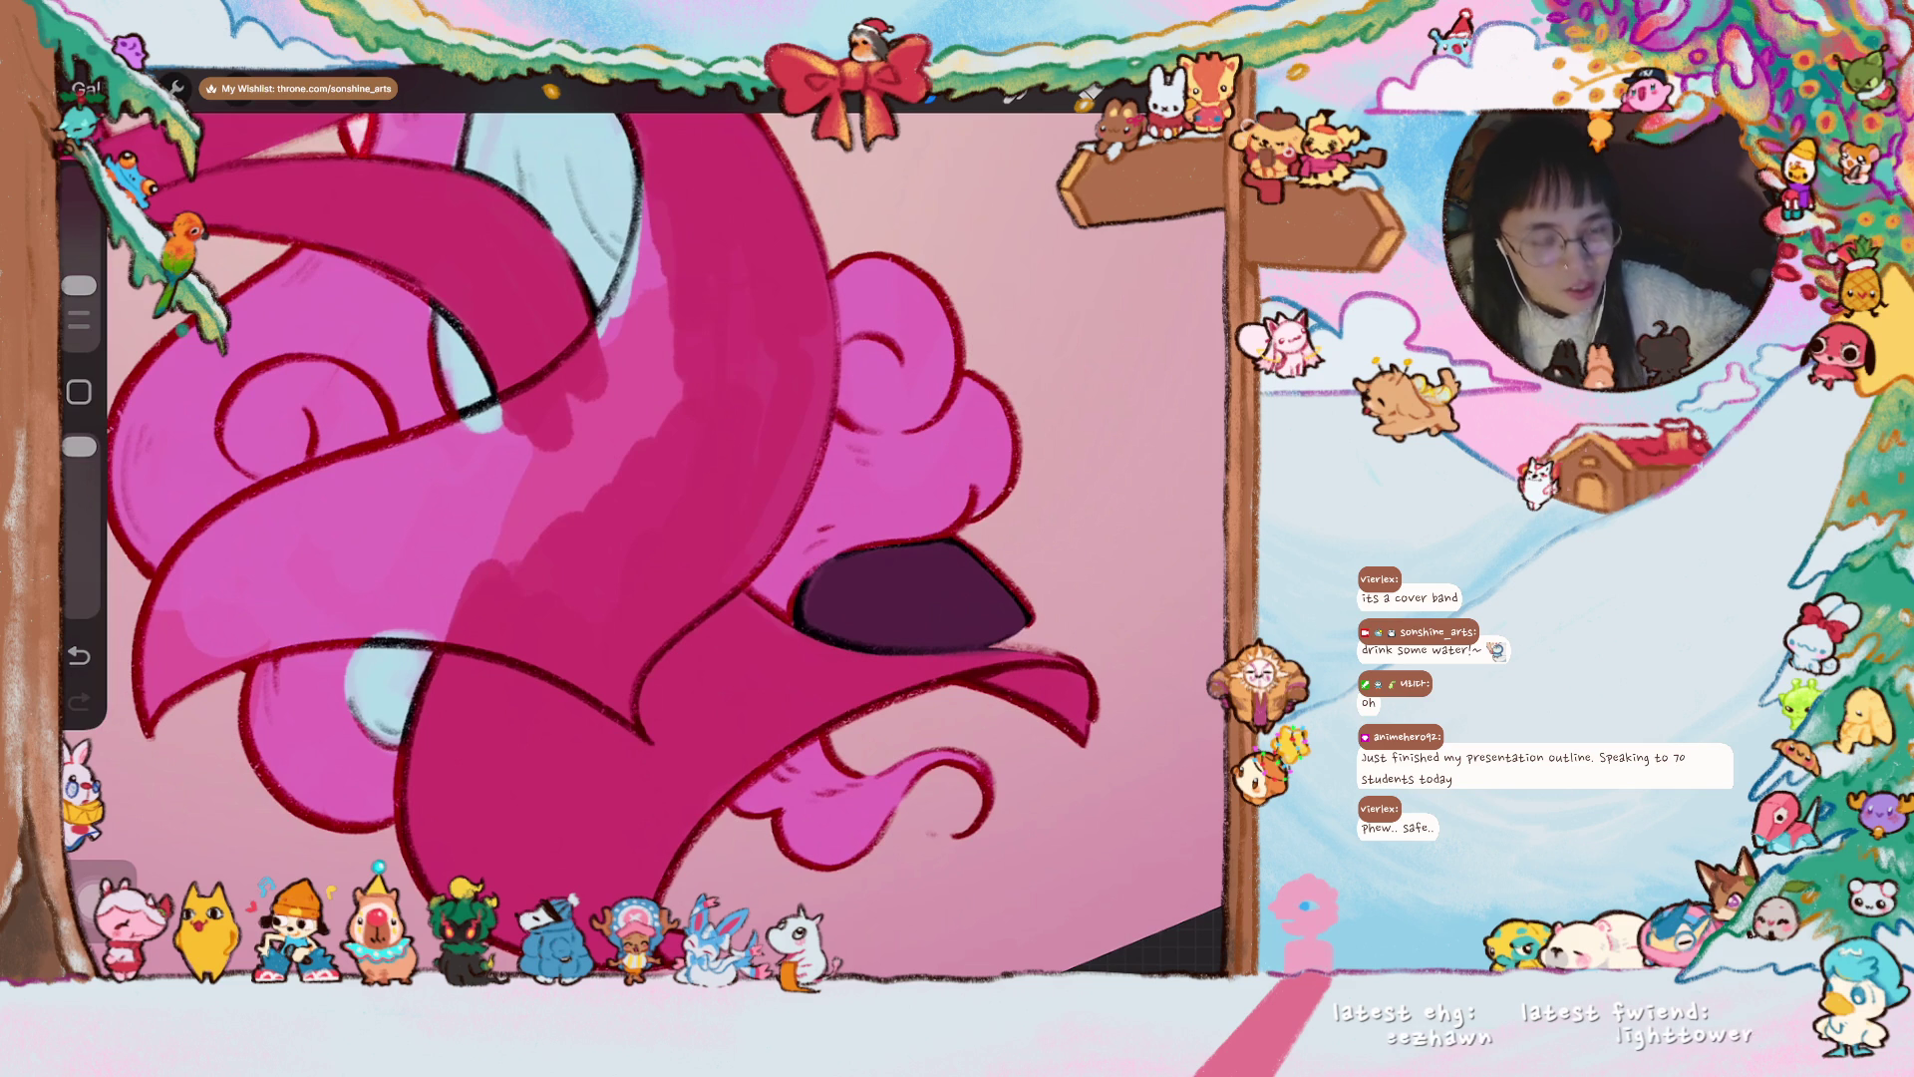
- Add dark pink shading to the remaining strands, then zoom out to the whole canvas
scroll(599, 519, "up", 1)
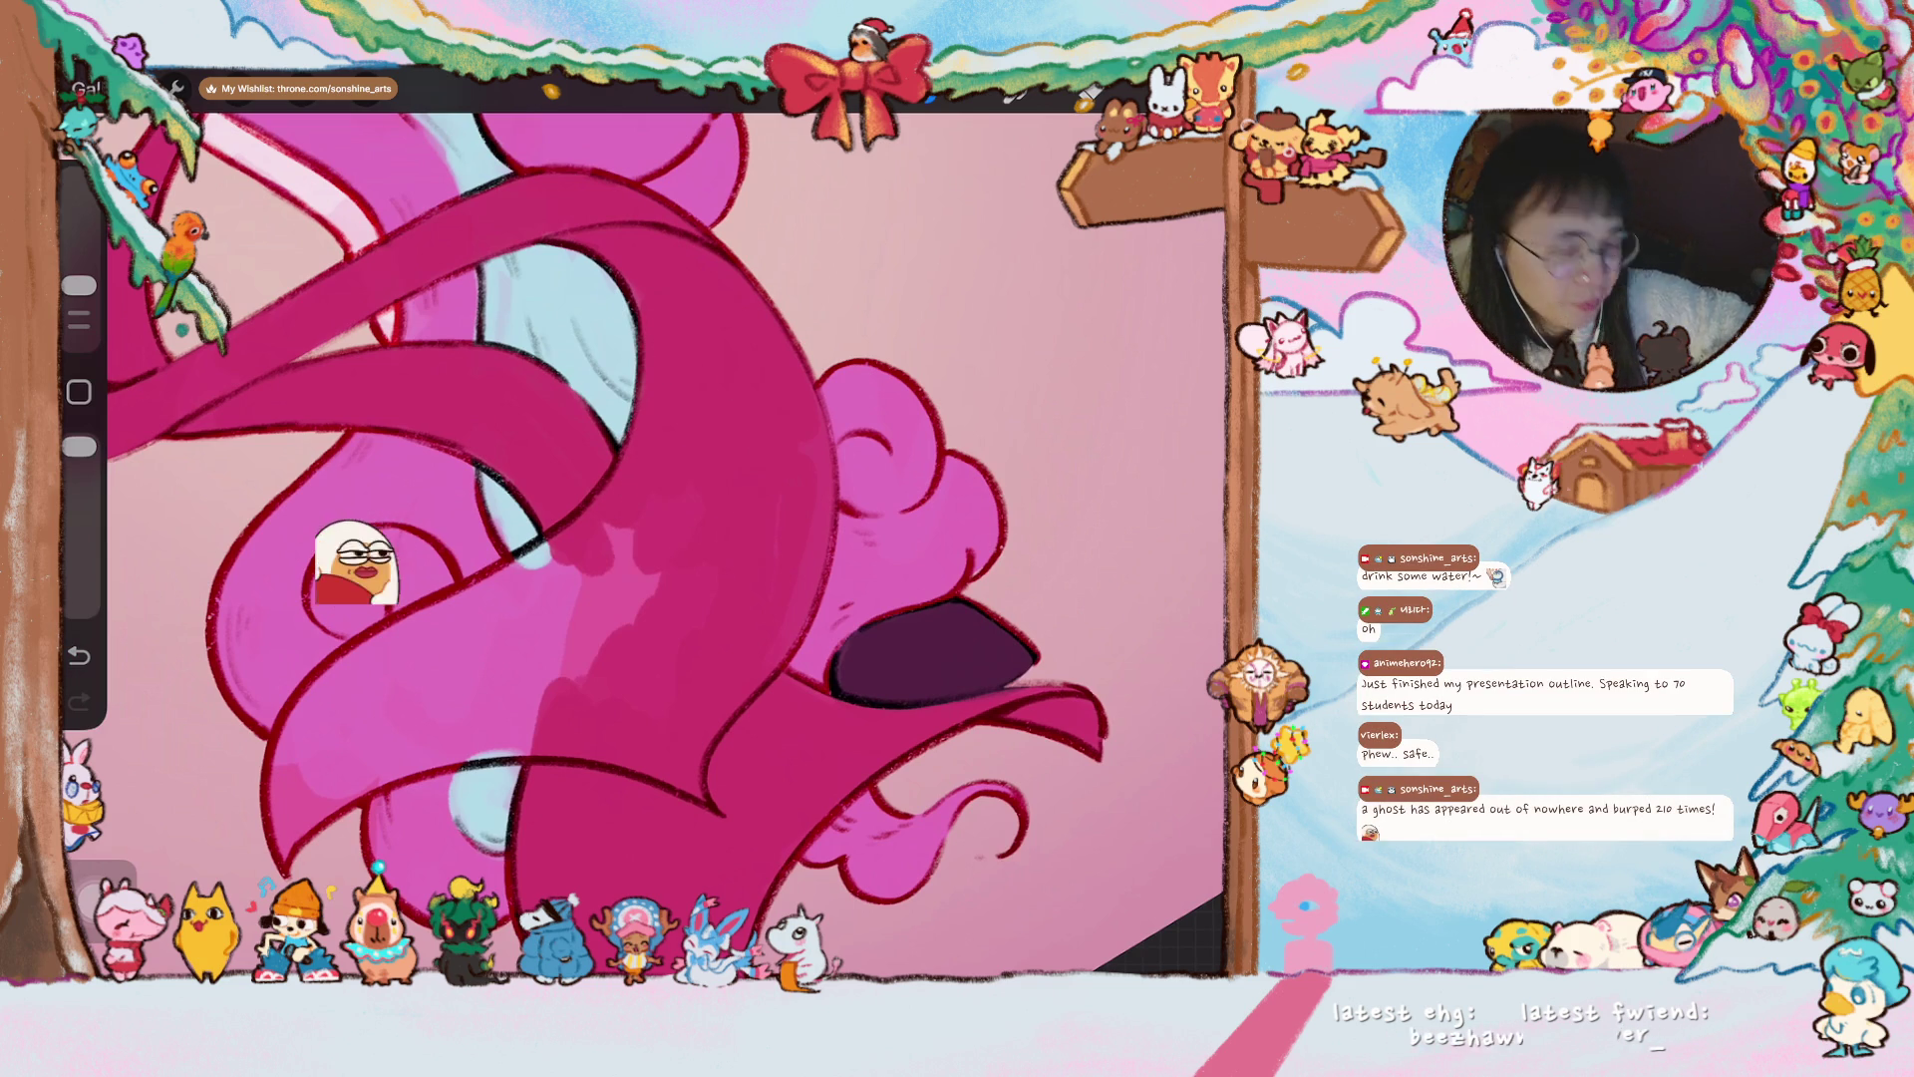
left_click_drag(937, 648, 867, 339)
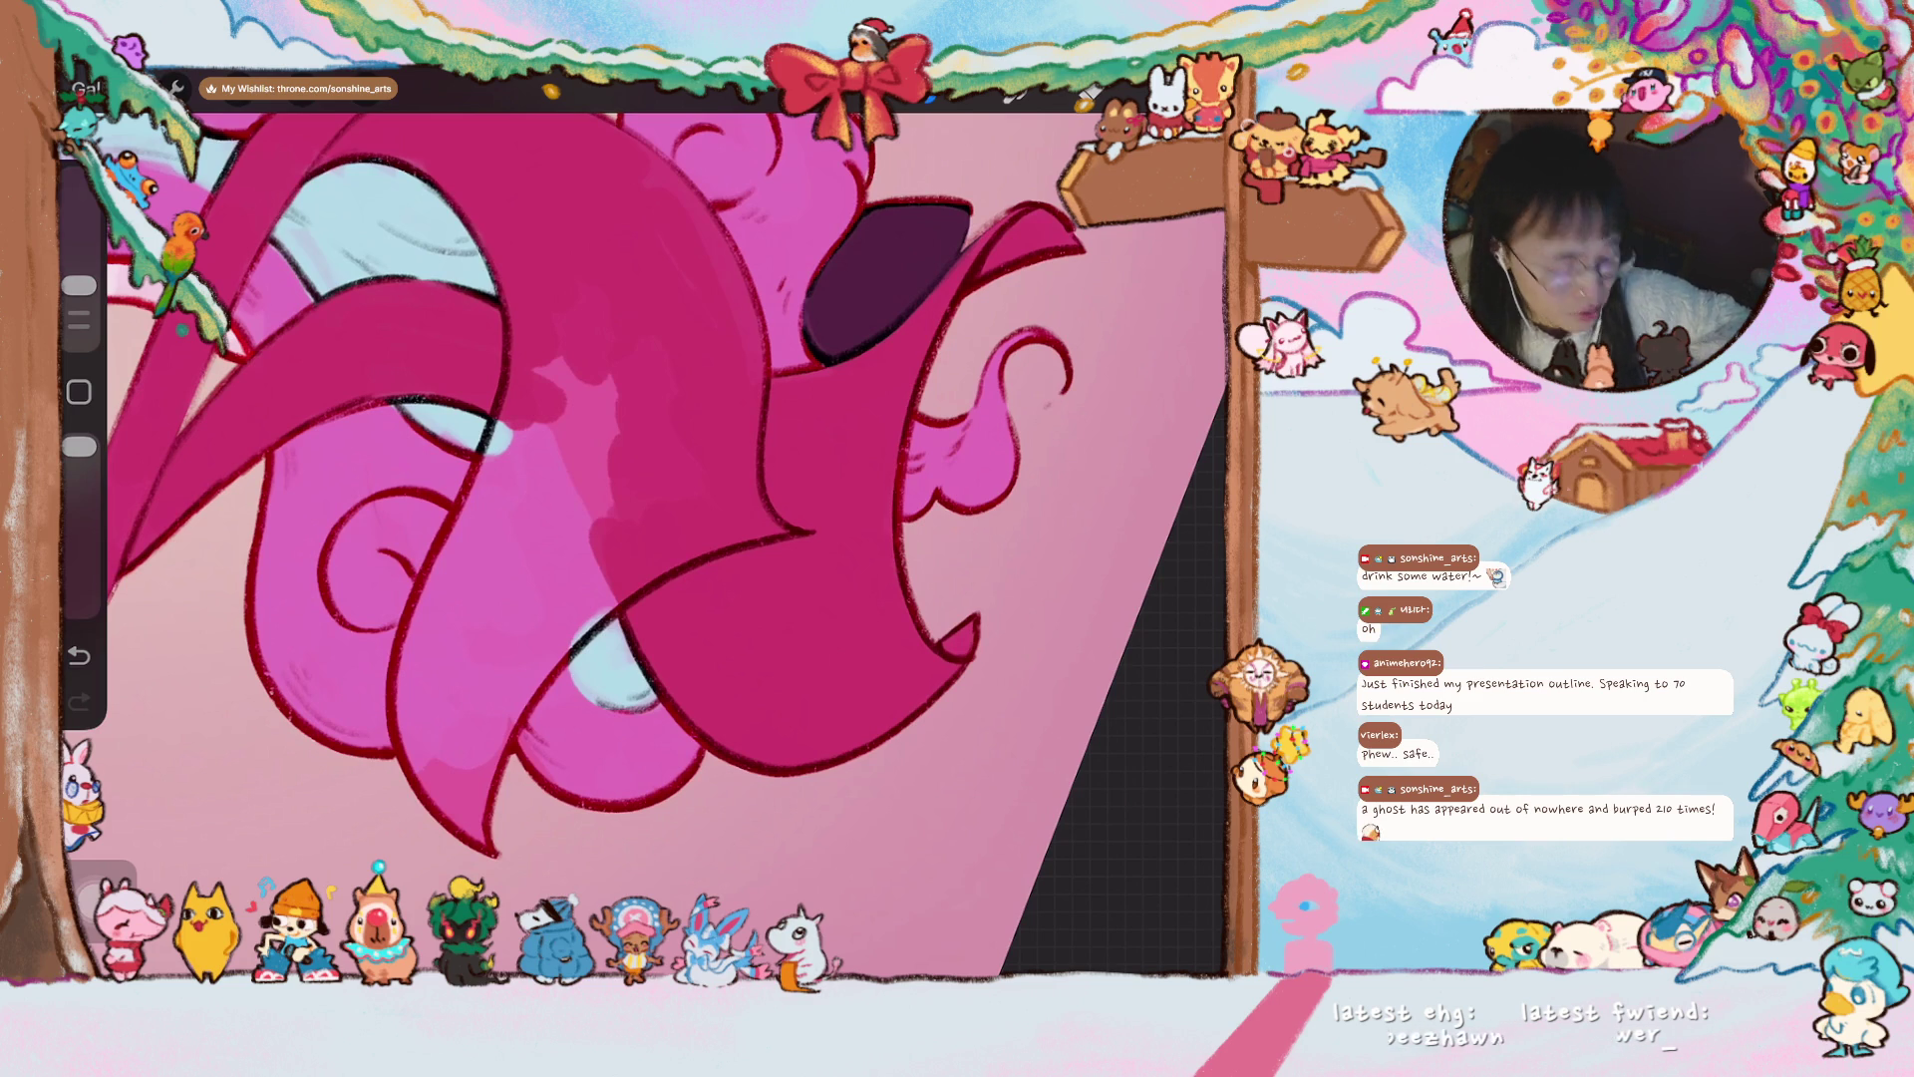
mouse_move(559, 538)
left_mouse_down()
mouse_move(618, 478)
mouse_move(558, 598)
mouse_move(684, 449)
mouse_move(554, 678)
mouse_move(593, 553)
mouse_move(573, 818)
mouse_move(523, 795)
mouse_move(509, 558)
mouse_move(449, 638)
mouse_move(479, 499)
left_mouse_up()
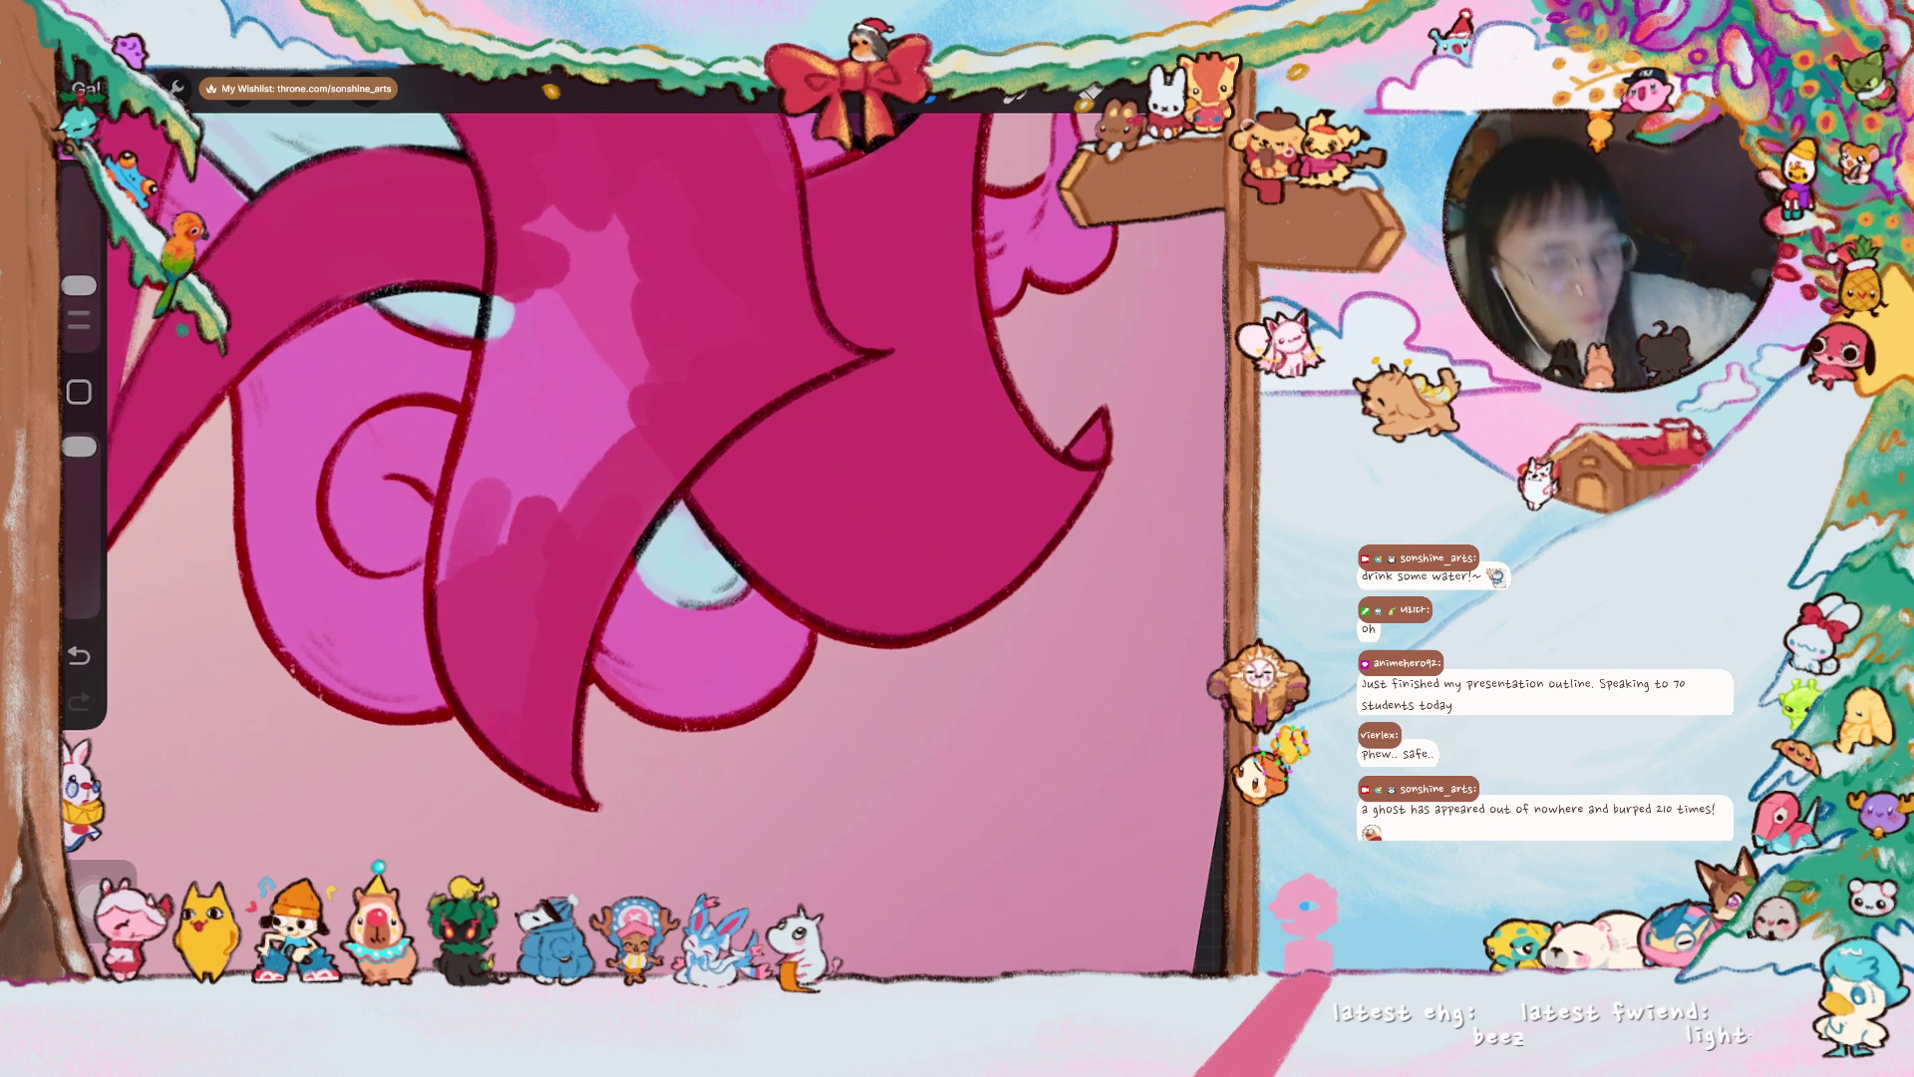
scroll(639, 499, "down", 3)
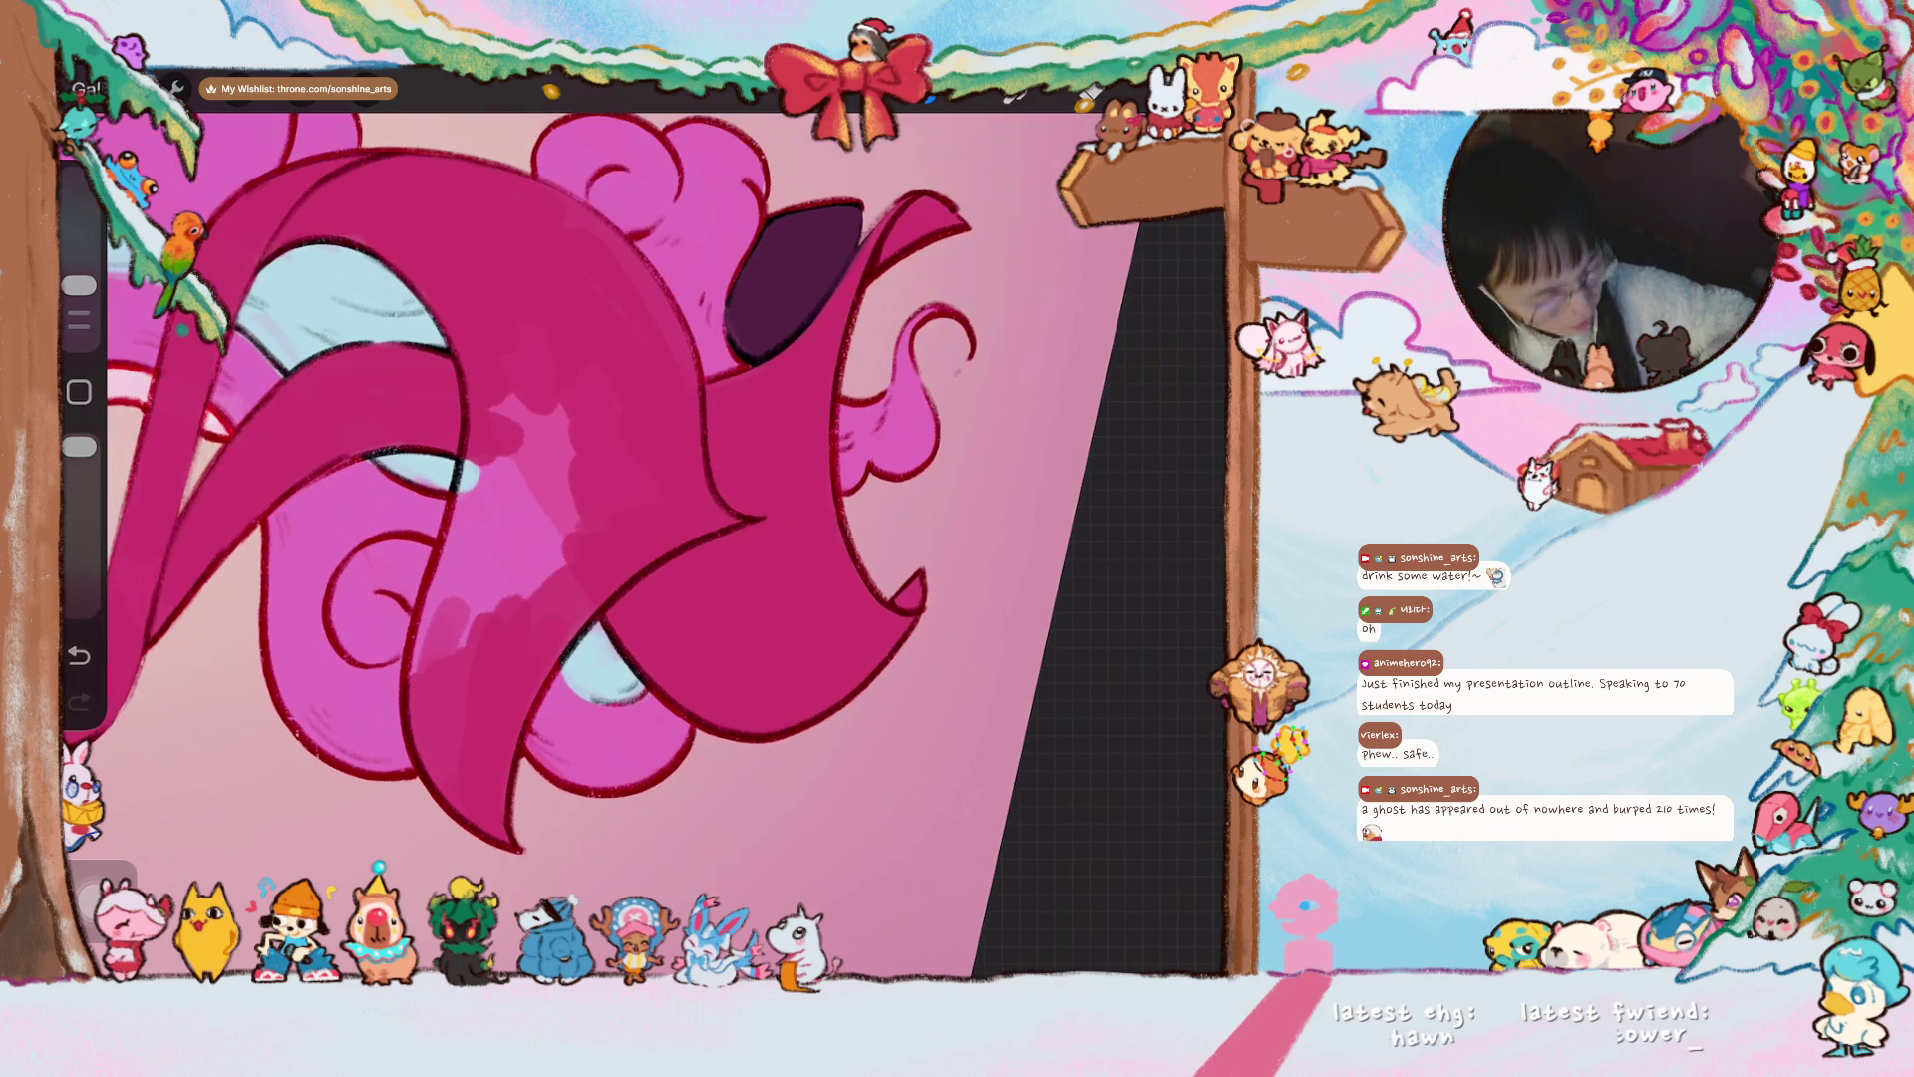
mouse_move(439, 598)
left_mouse_down()
mouse_move(429, 712)
mouse_move(444, 554)
mouse_move(501, 407)
mouse_move(568, 568)
mouse_move(598, 408)
mouse_move(507, 526)
left_mouse_up()
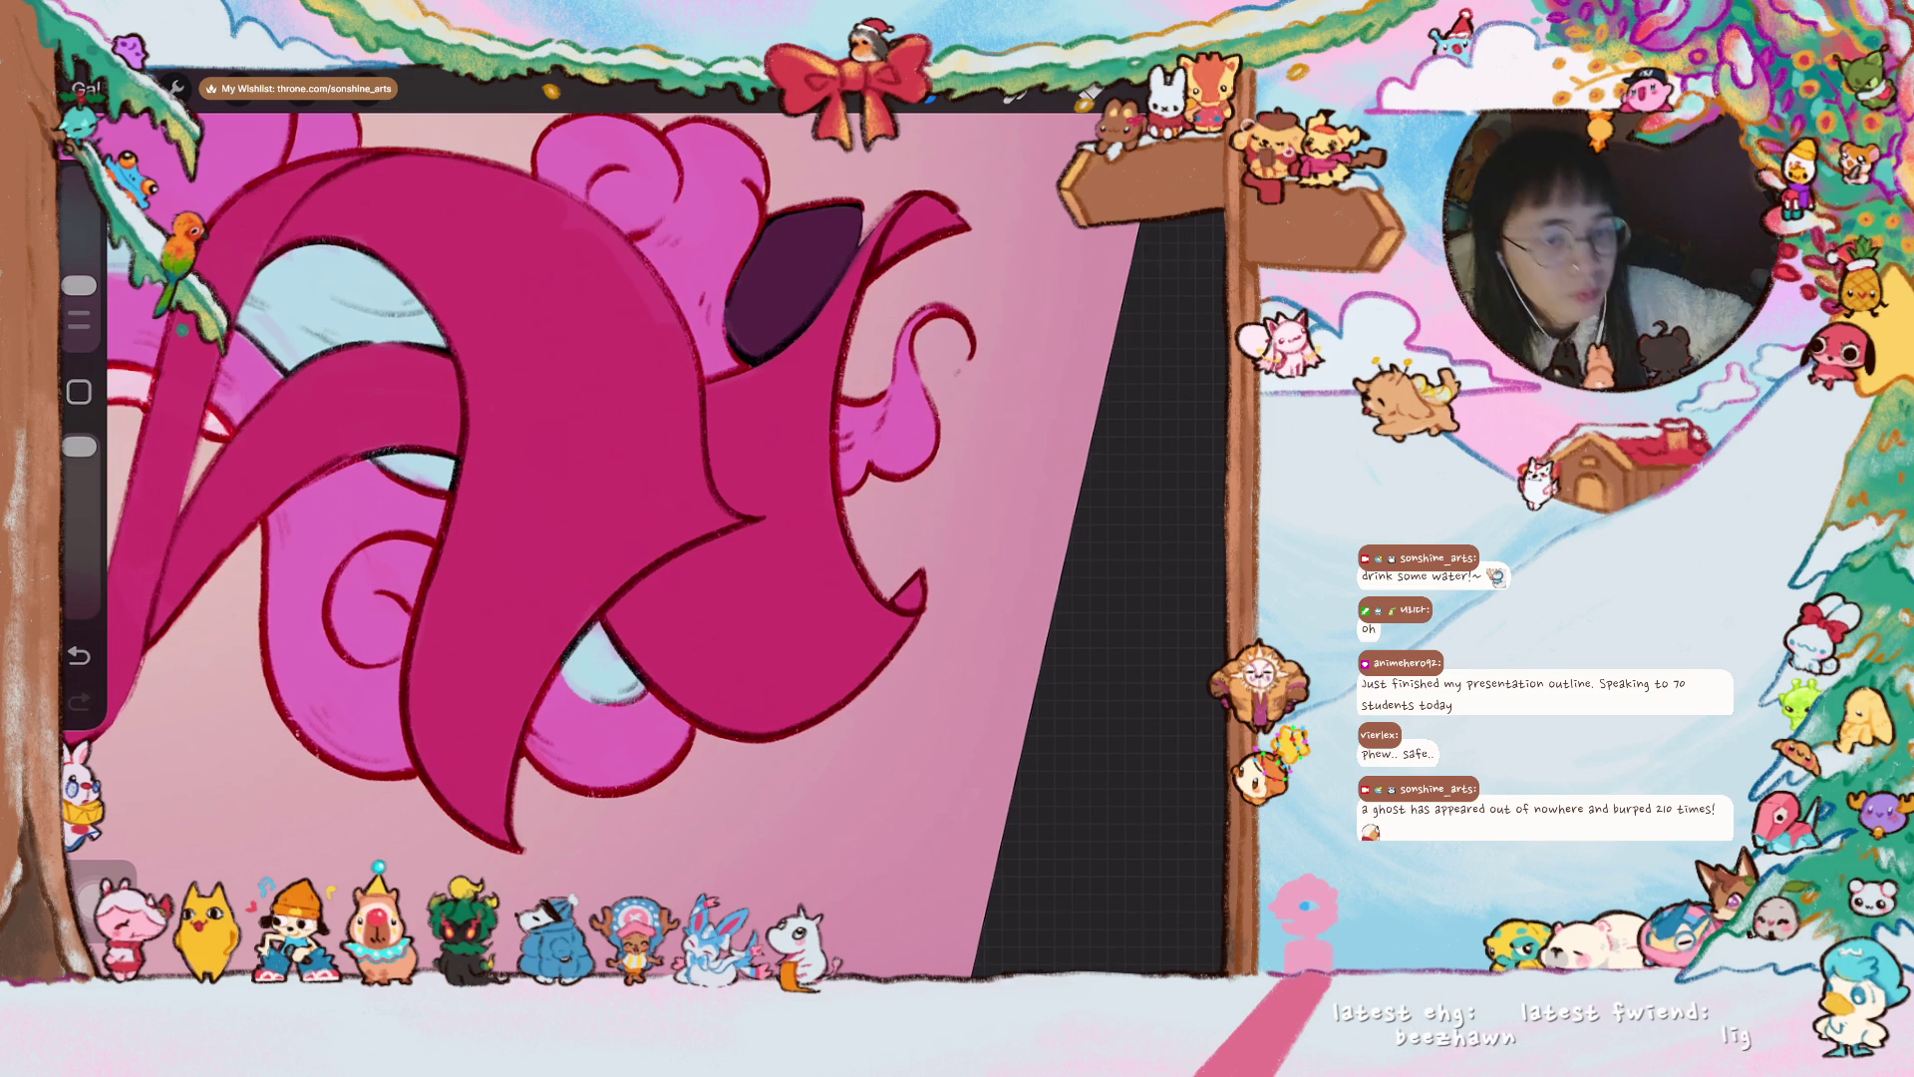
left_click_drag(670, 346, 688, 559)
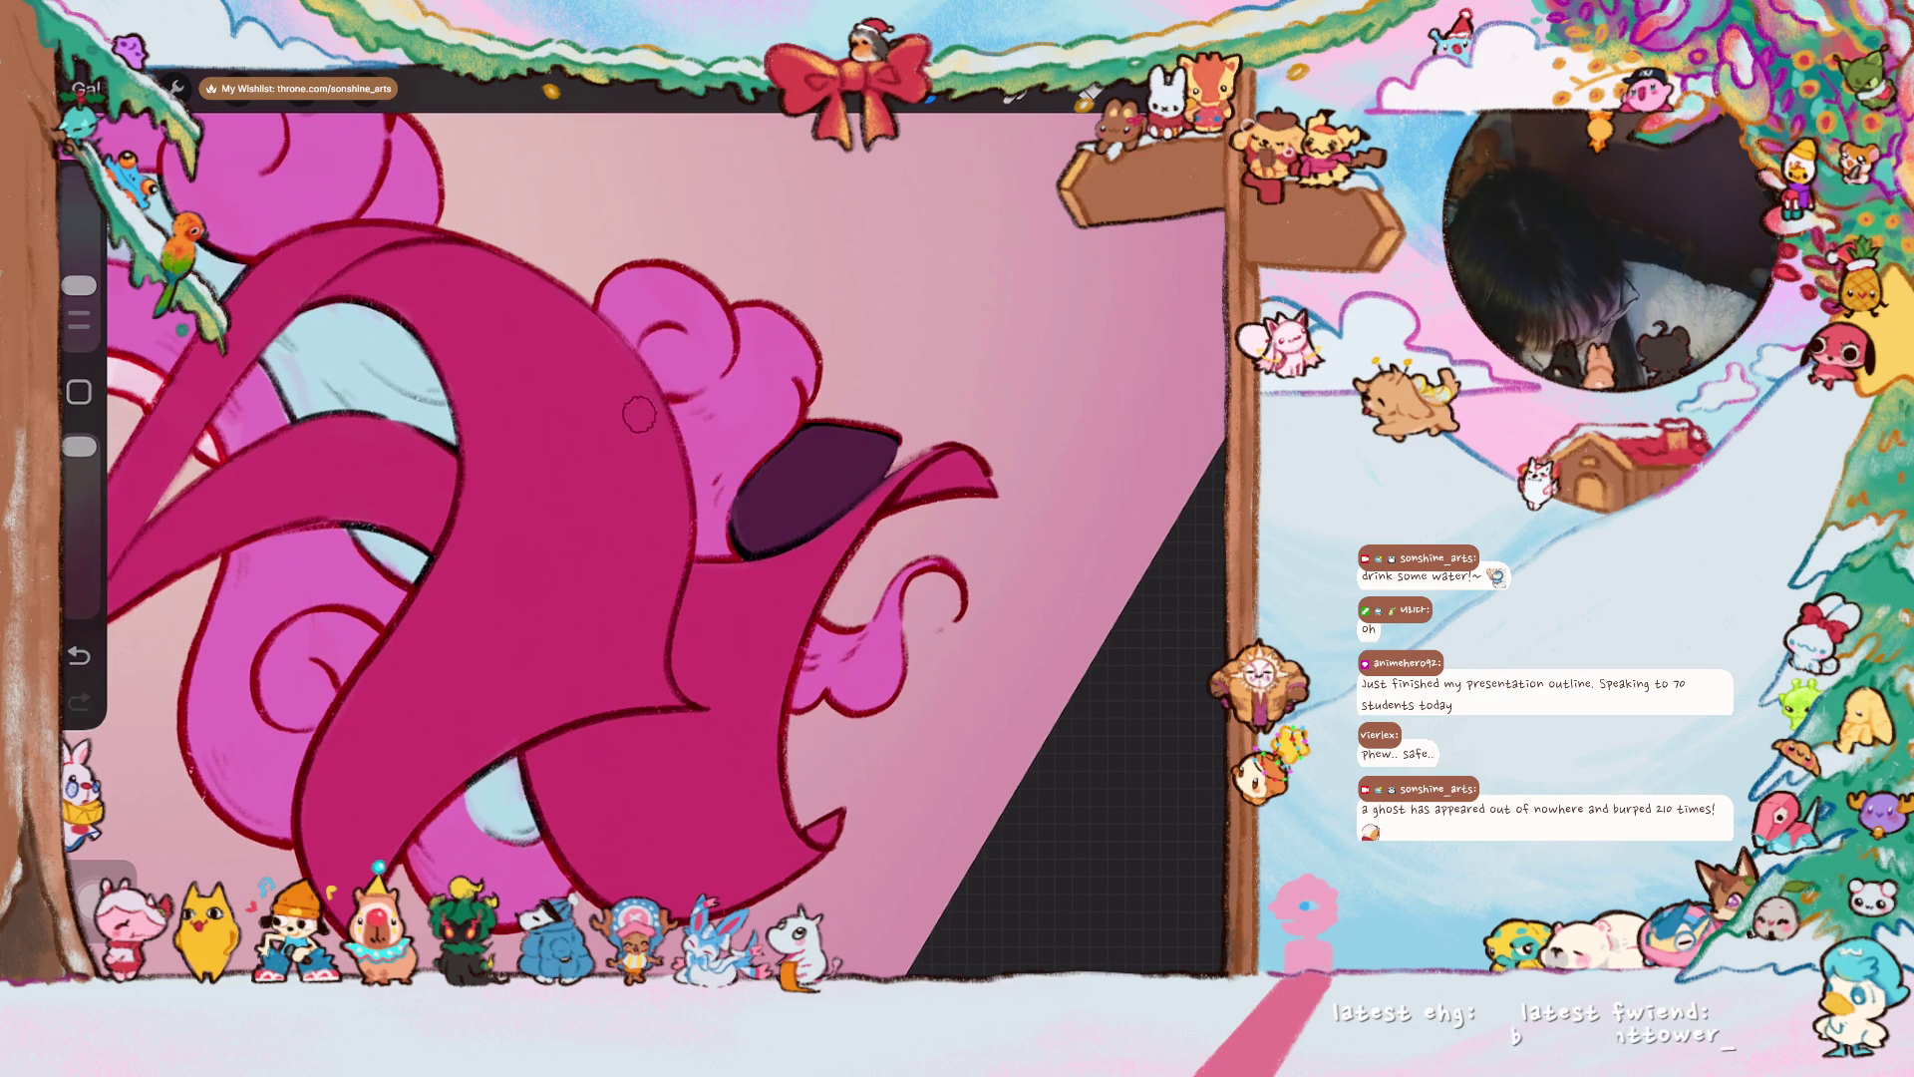
scroll(630, 395, "down", 5)
scroll(644, 525, "down", 3)
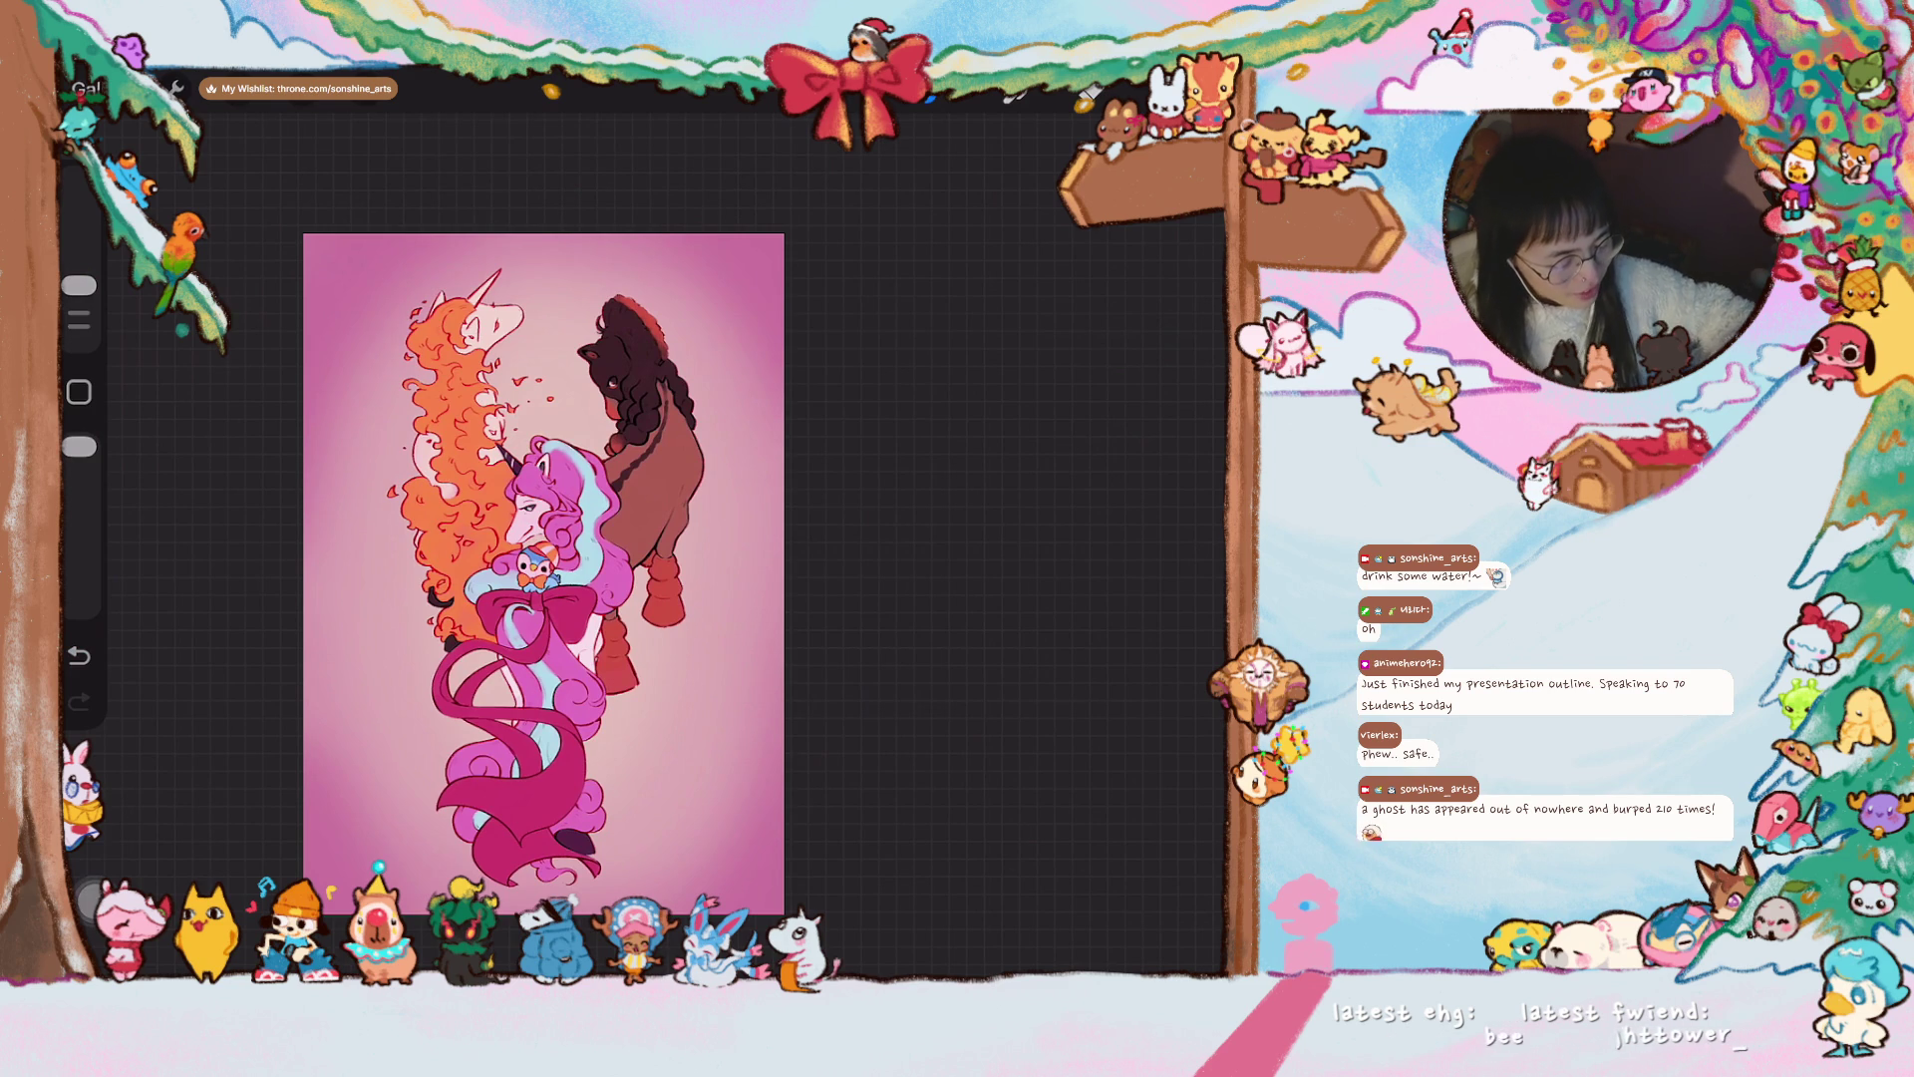
- Hide Layer 3 and show the Layer 13 sketch of branches, flowers and lanterns
key("l")
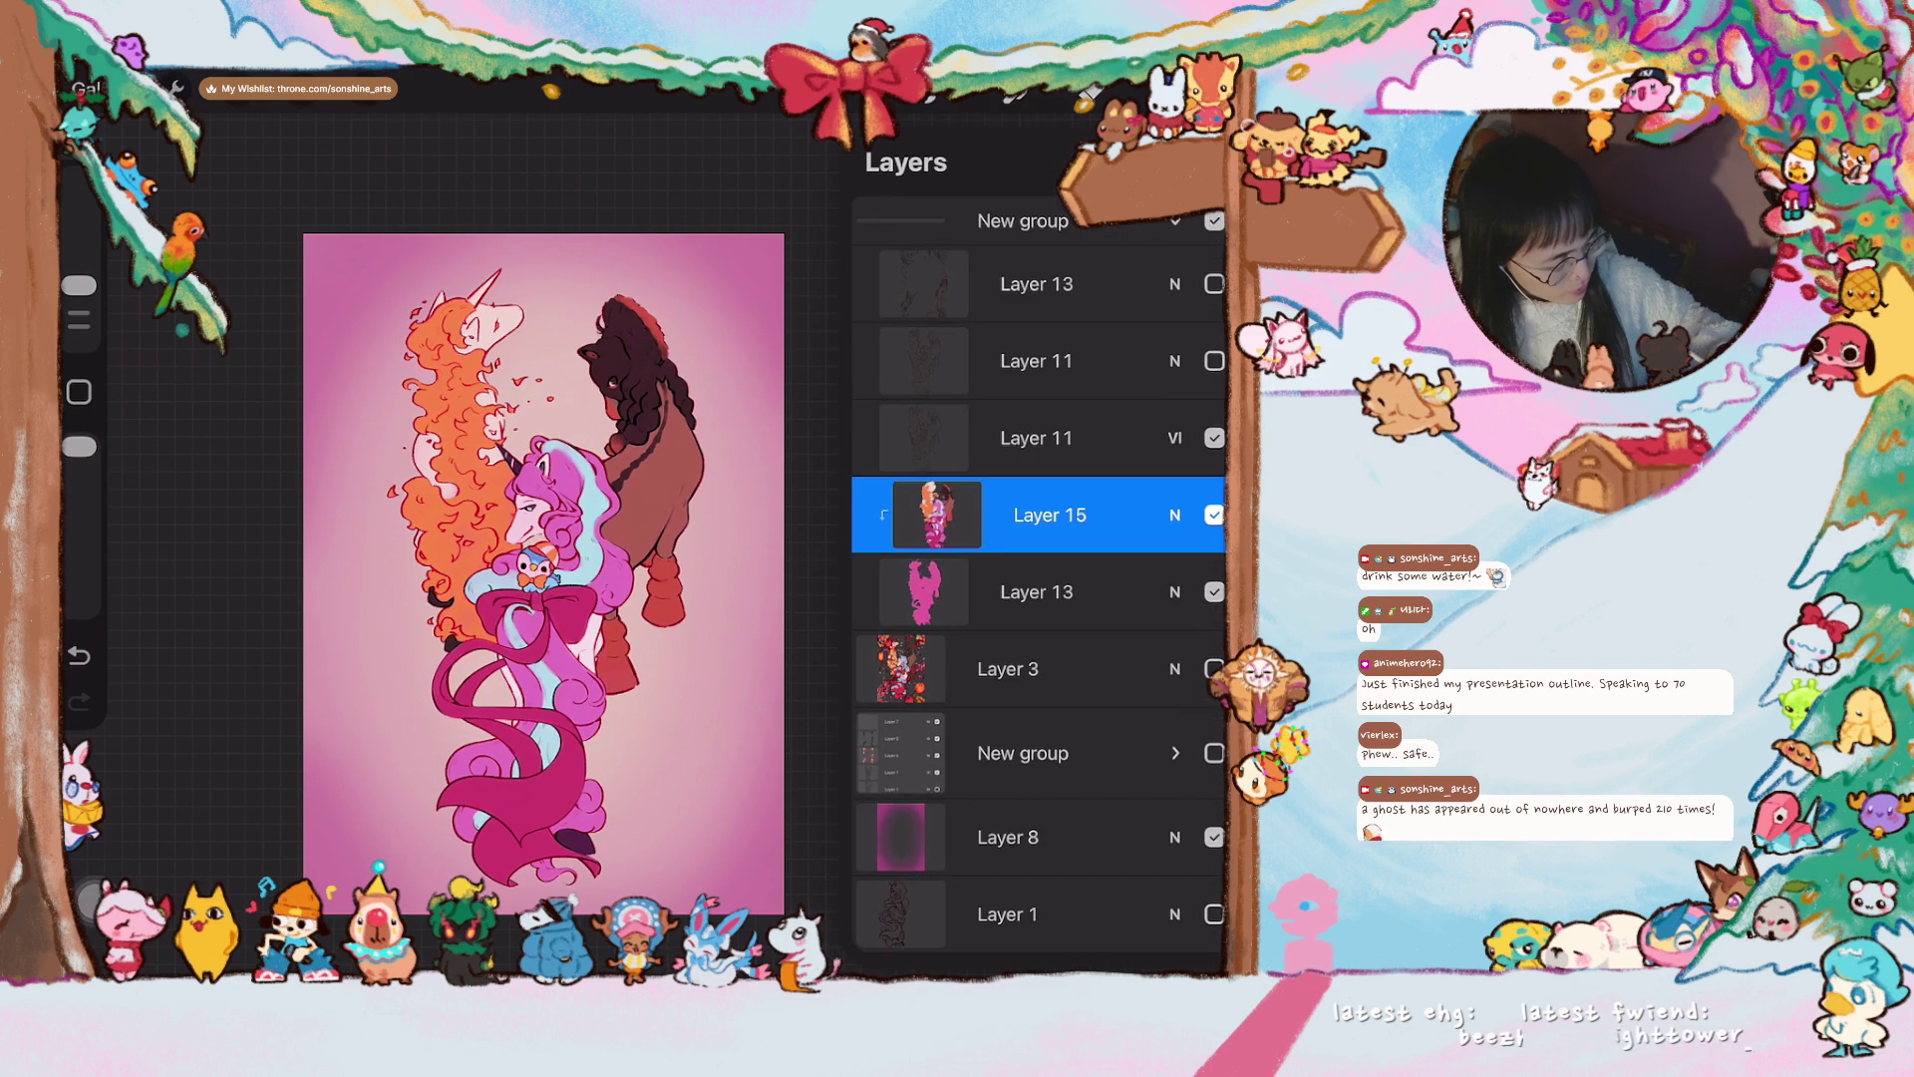
left_click(1213, 668)
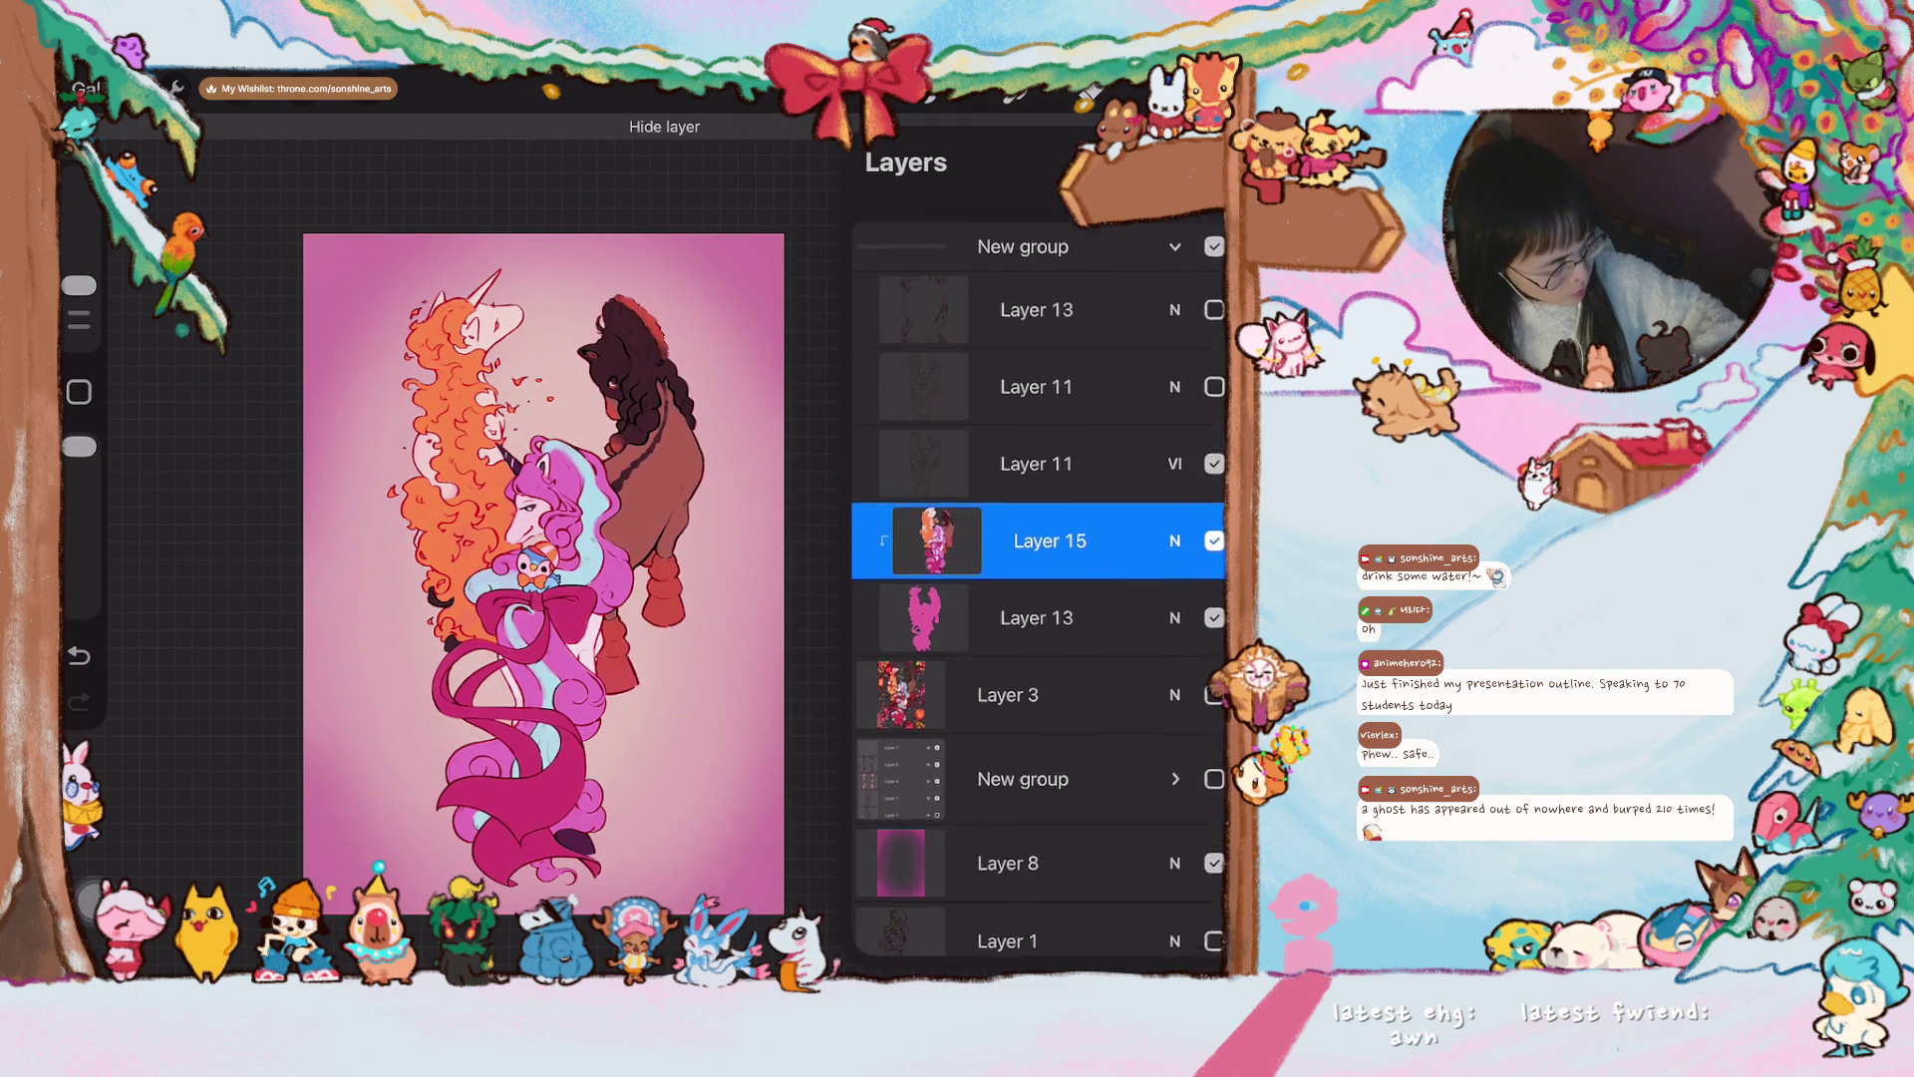
left_click(1214, 284)
scroll(778, 598, "up", 3)
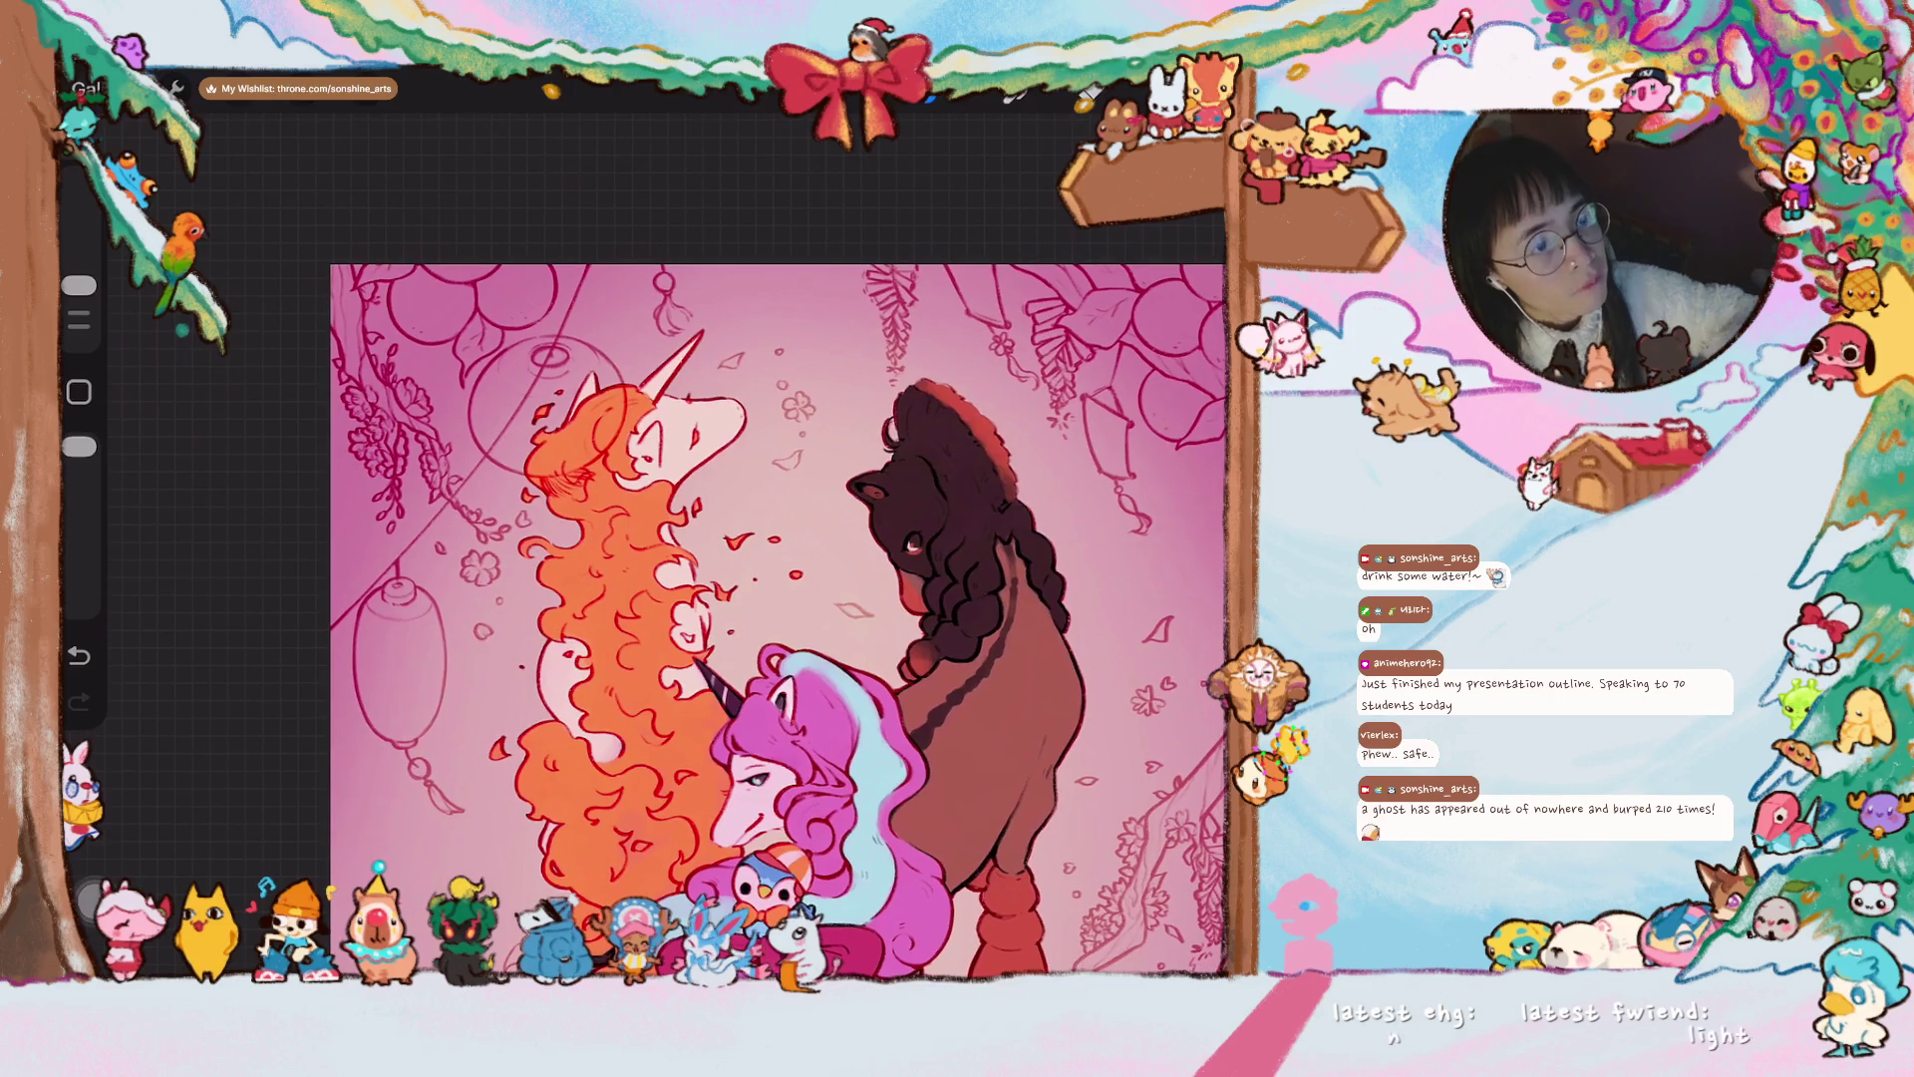
scroll(769, 623, "up", 2)
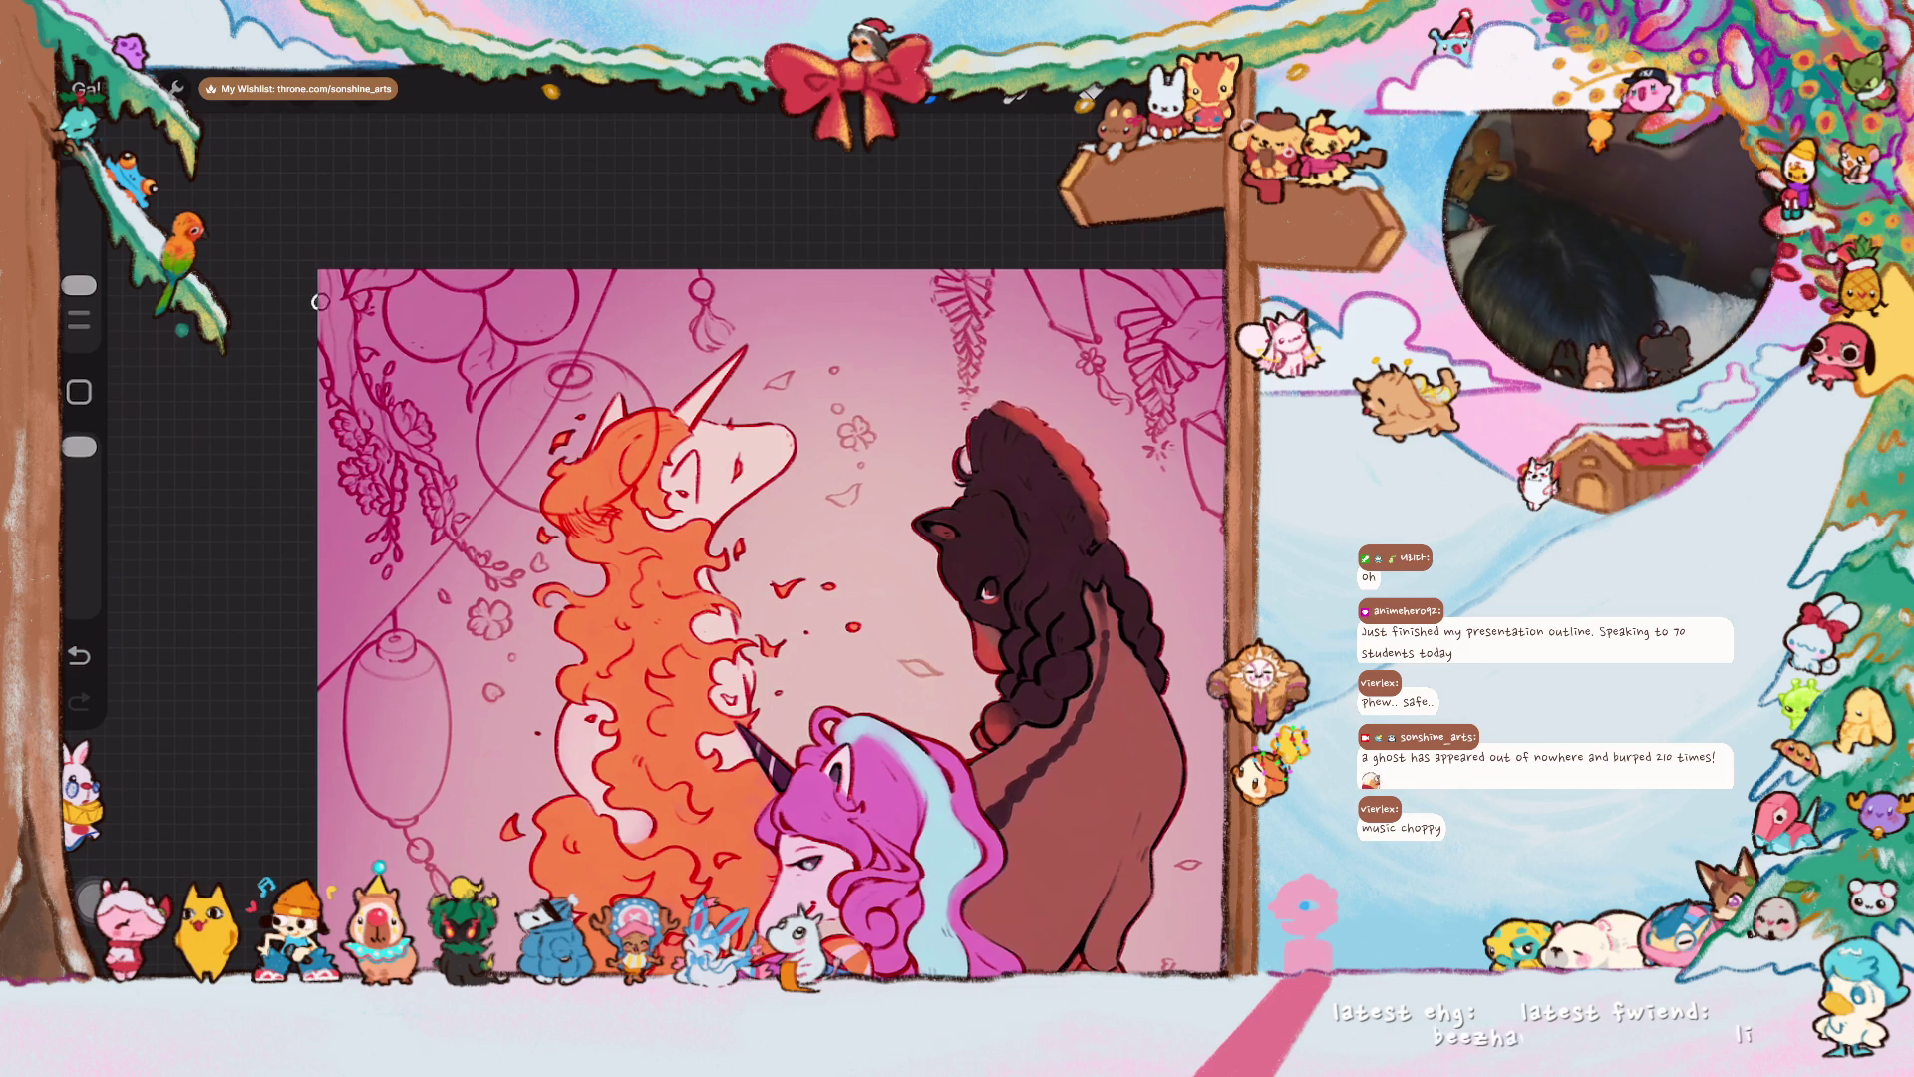
- Undo the last change and select the upper Layer 11 for painting
left_click(1184, 91)
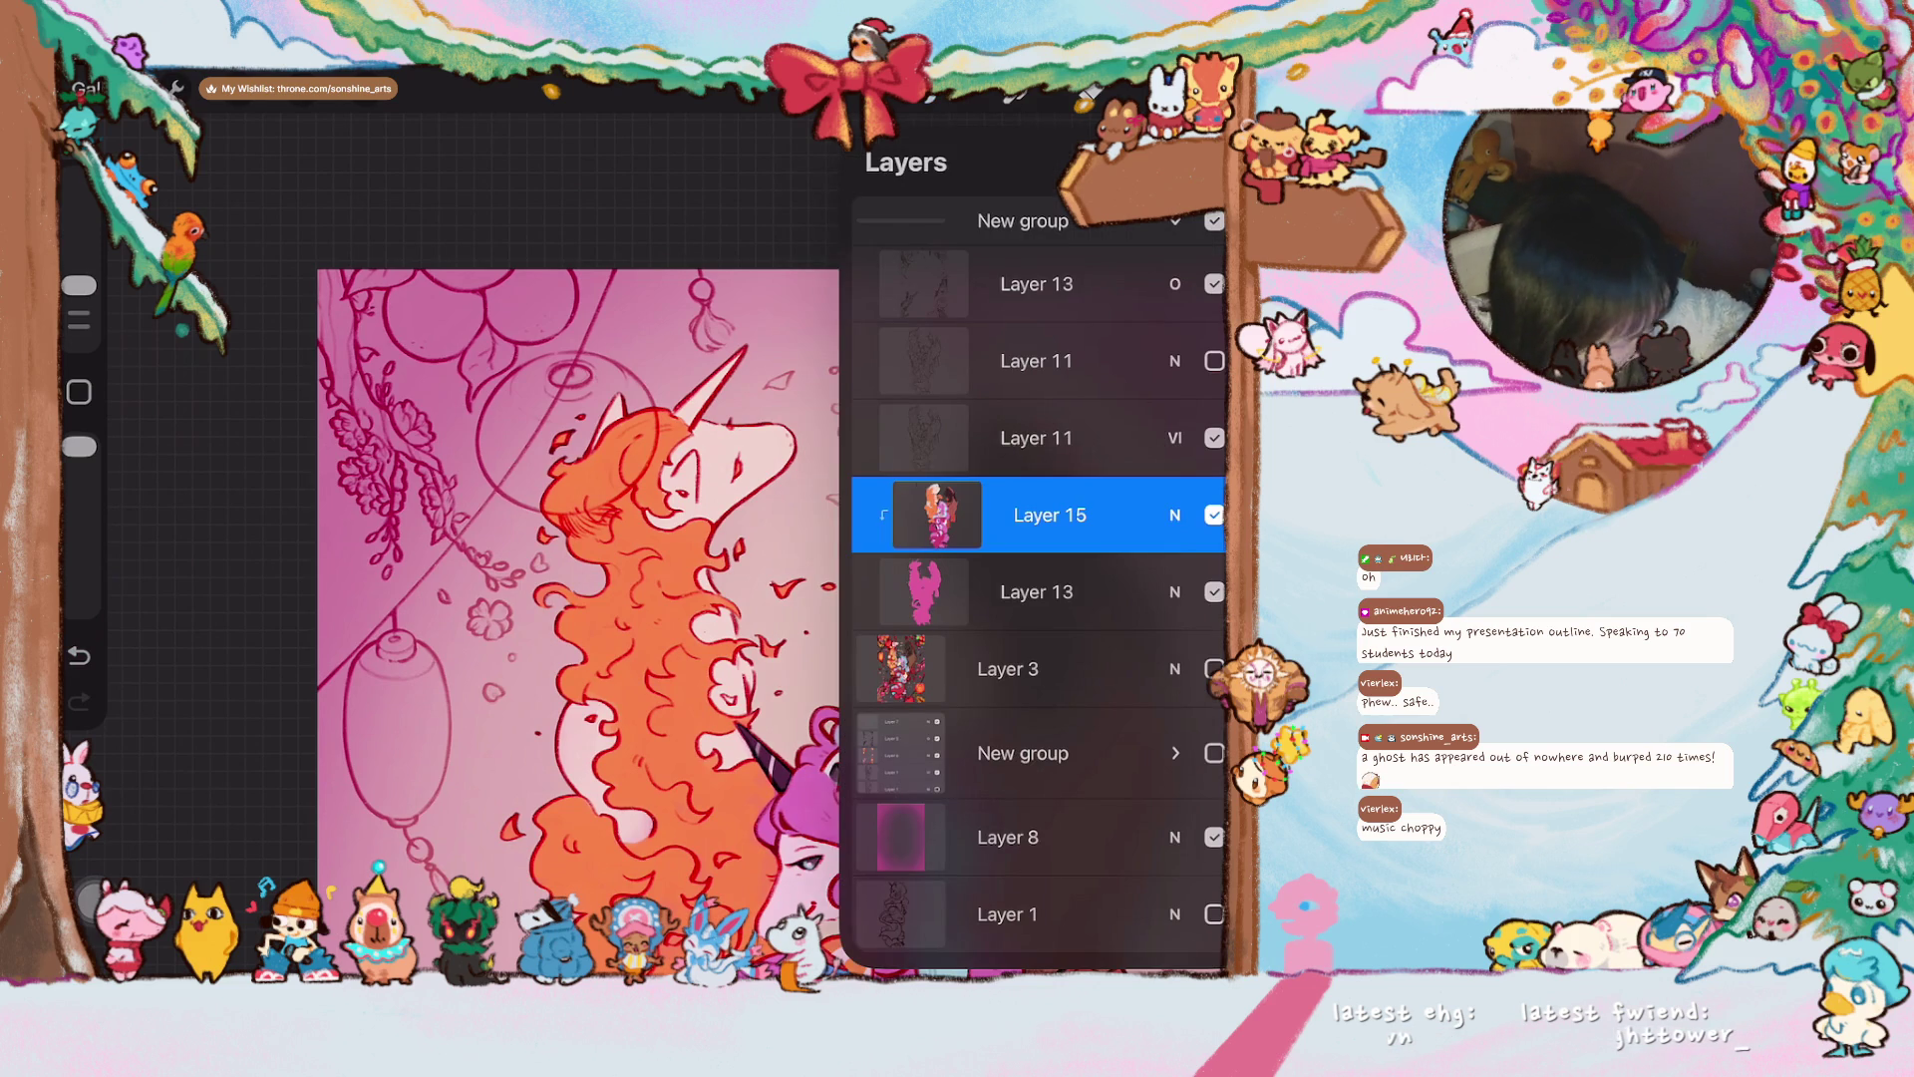
key("ctrl+z")
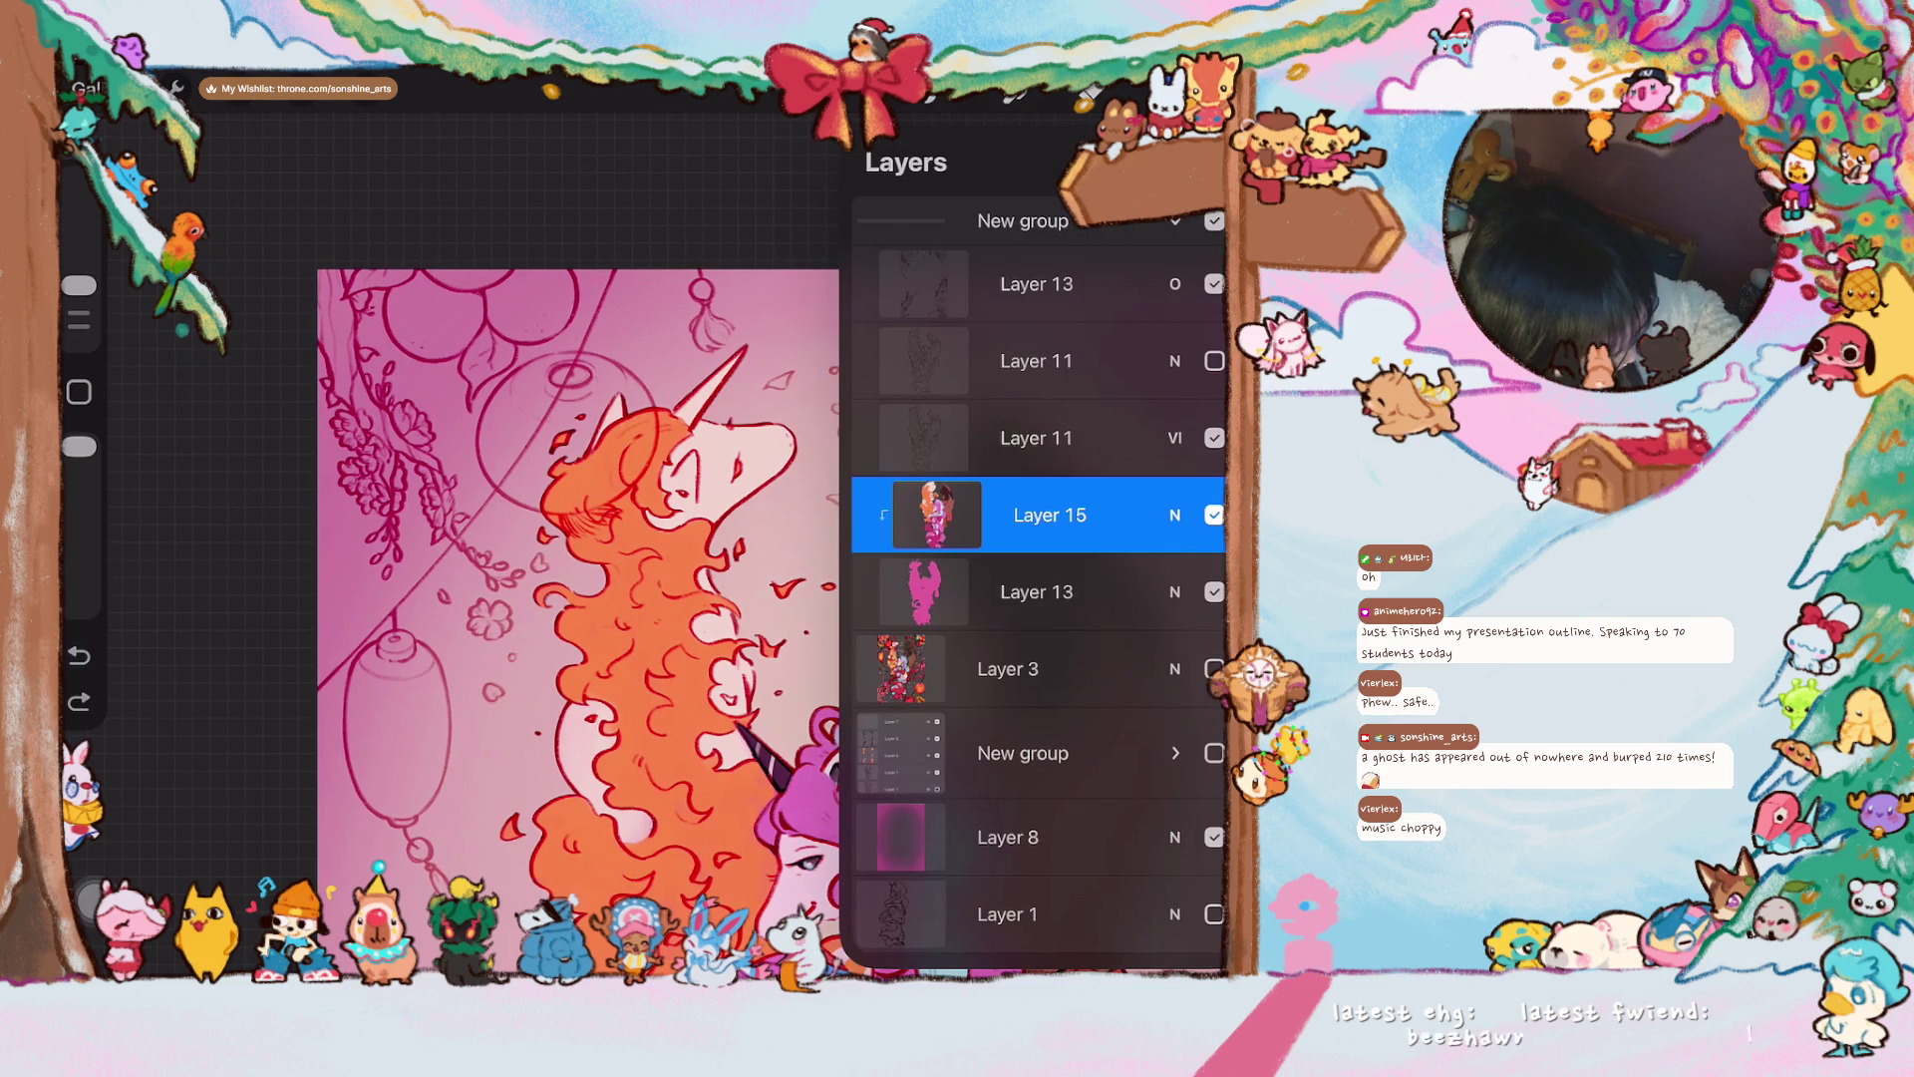
left_click(1037, 361)
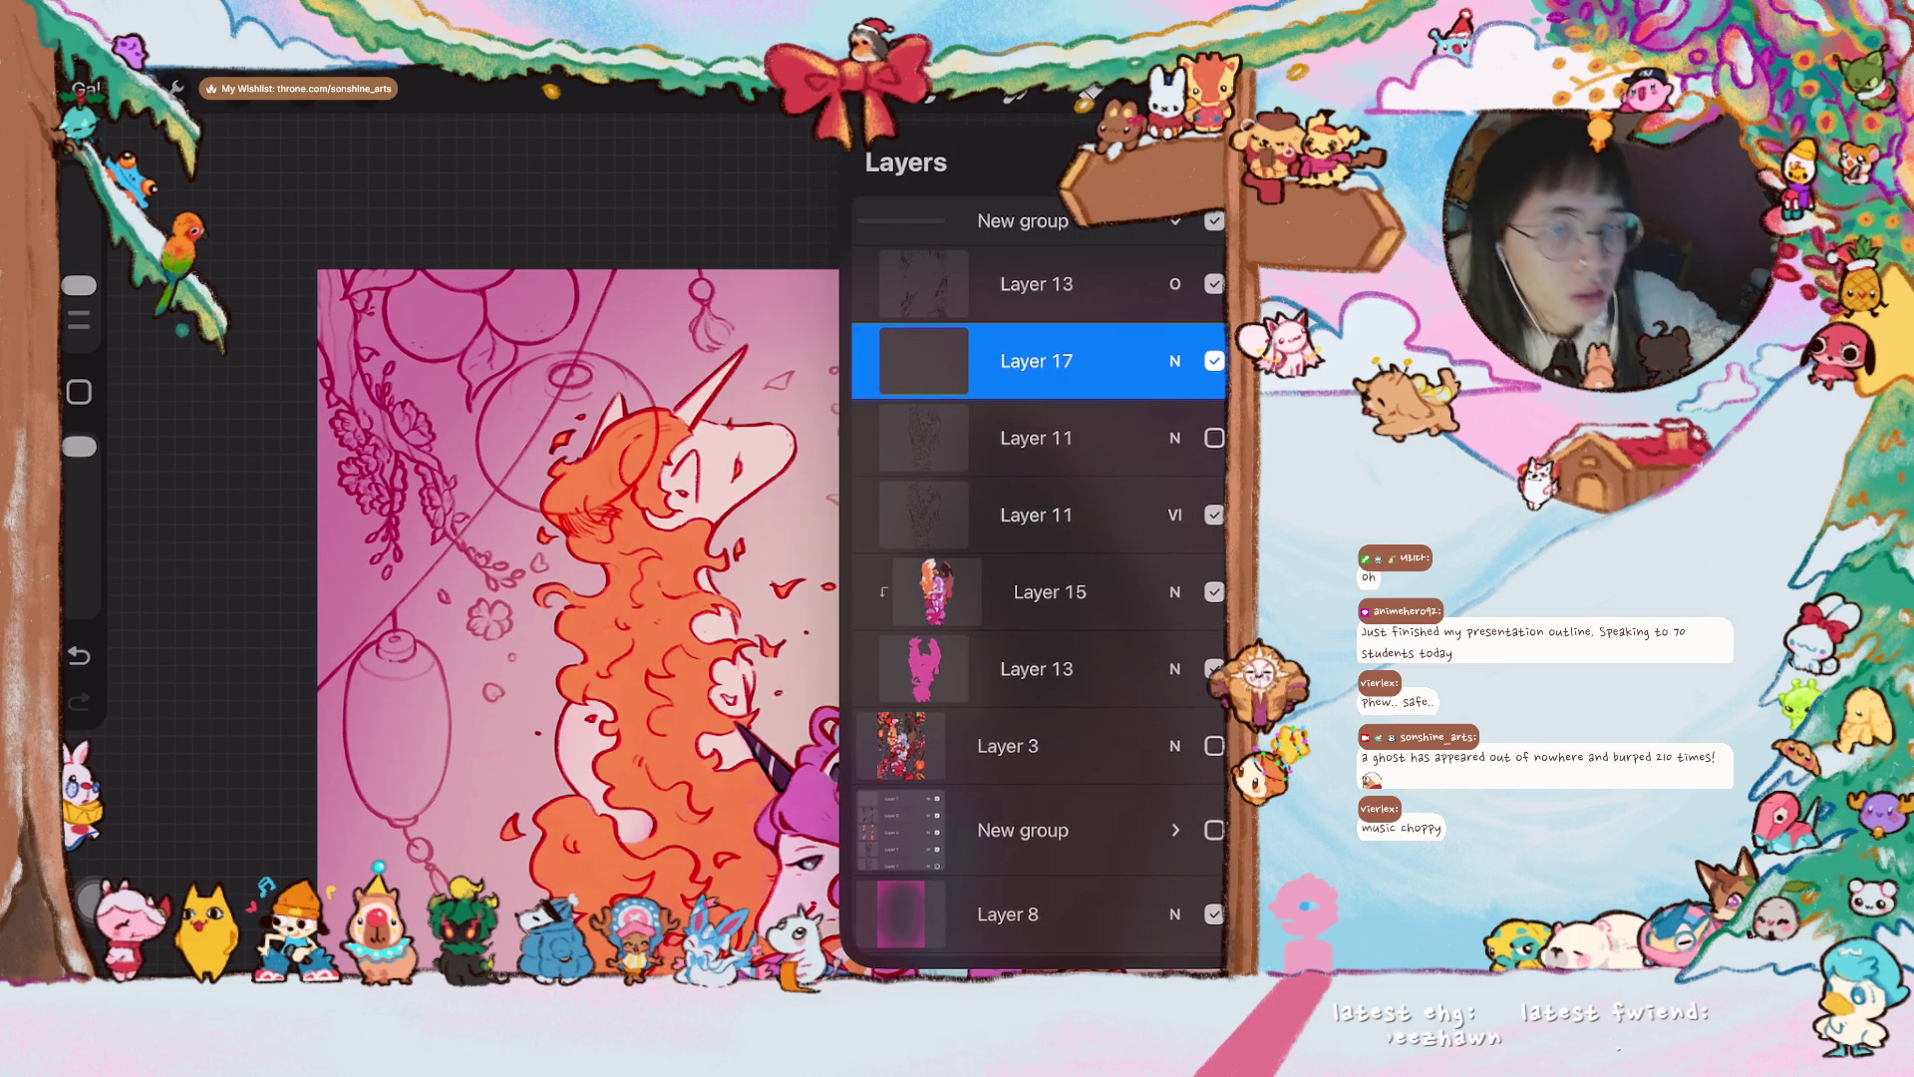
left_click(1185, 92)
- Paint a dark branch reaching down from the canvas's top-left corner
scroll(768, 624, "up", 2)
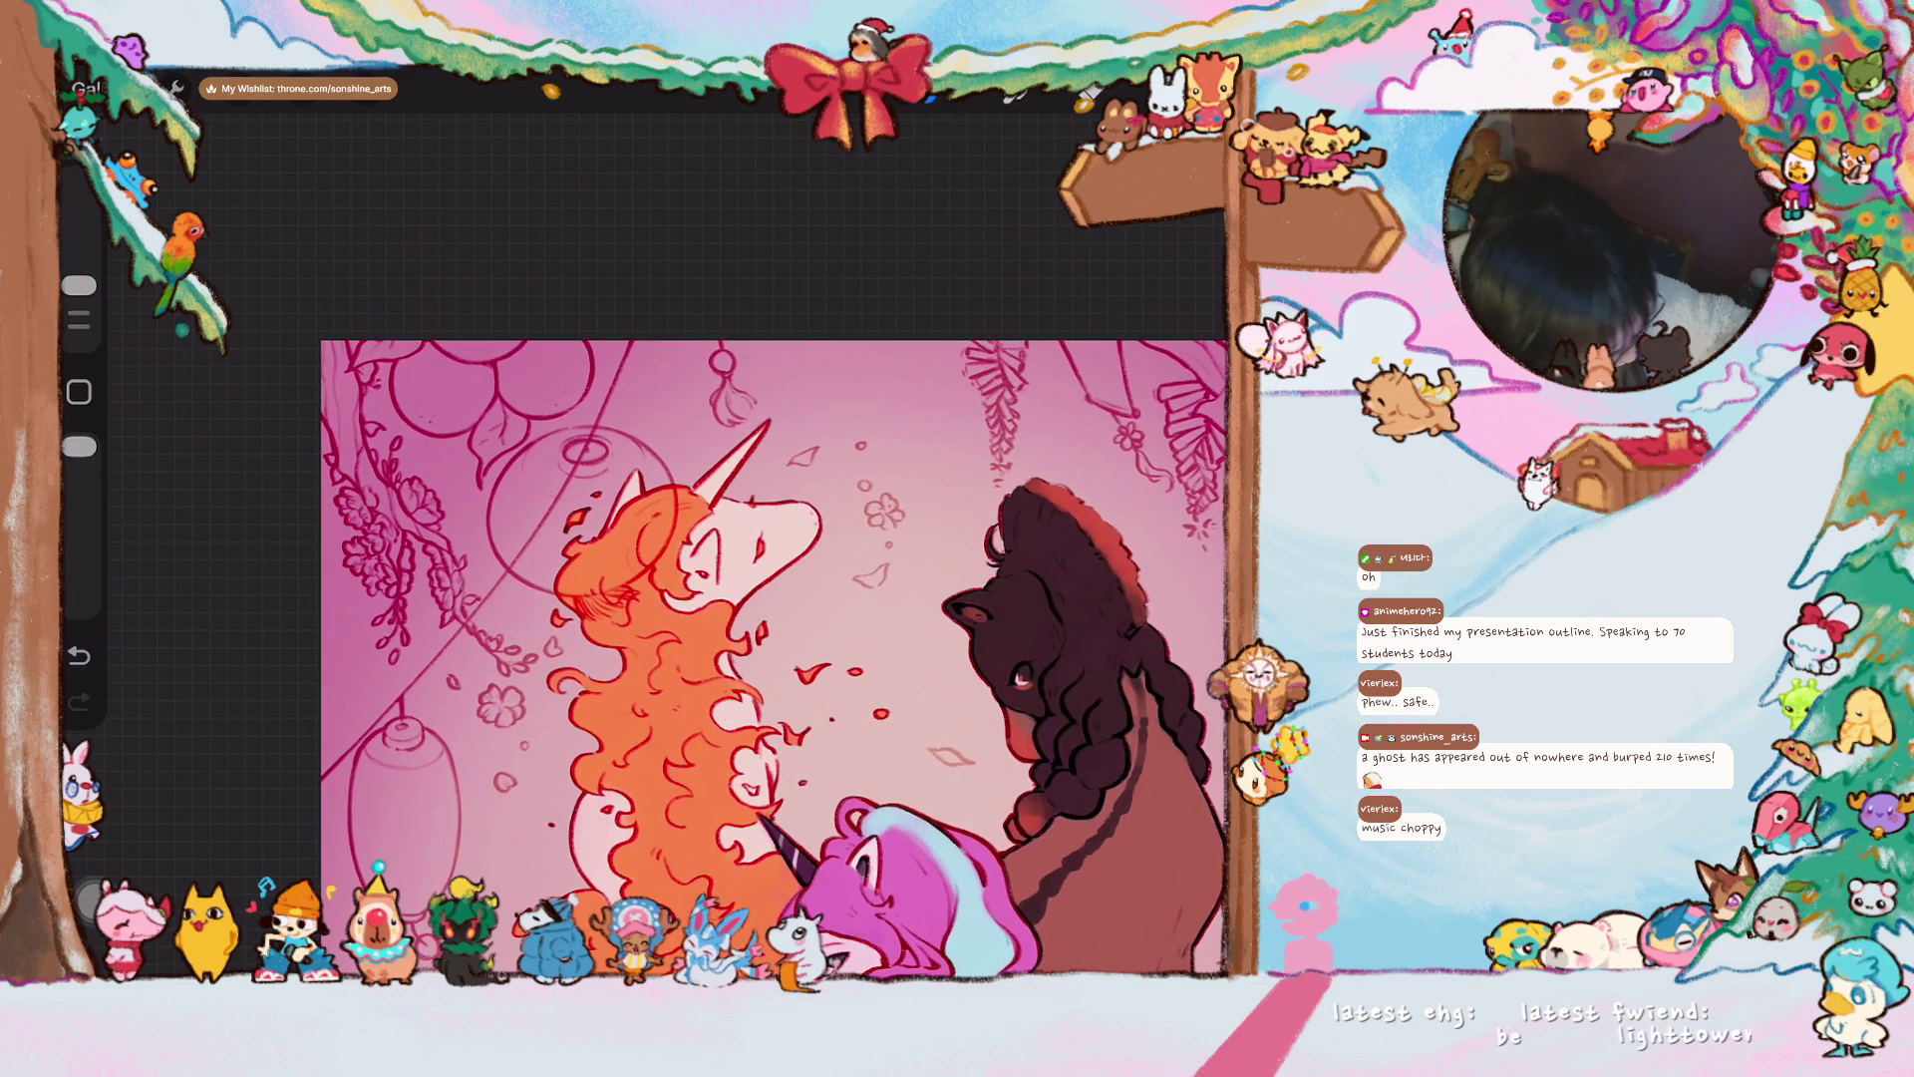
scroll(768, 628, "up", 3)
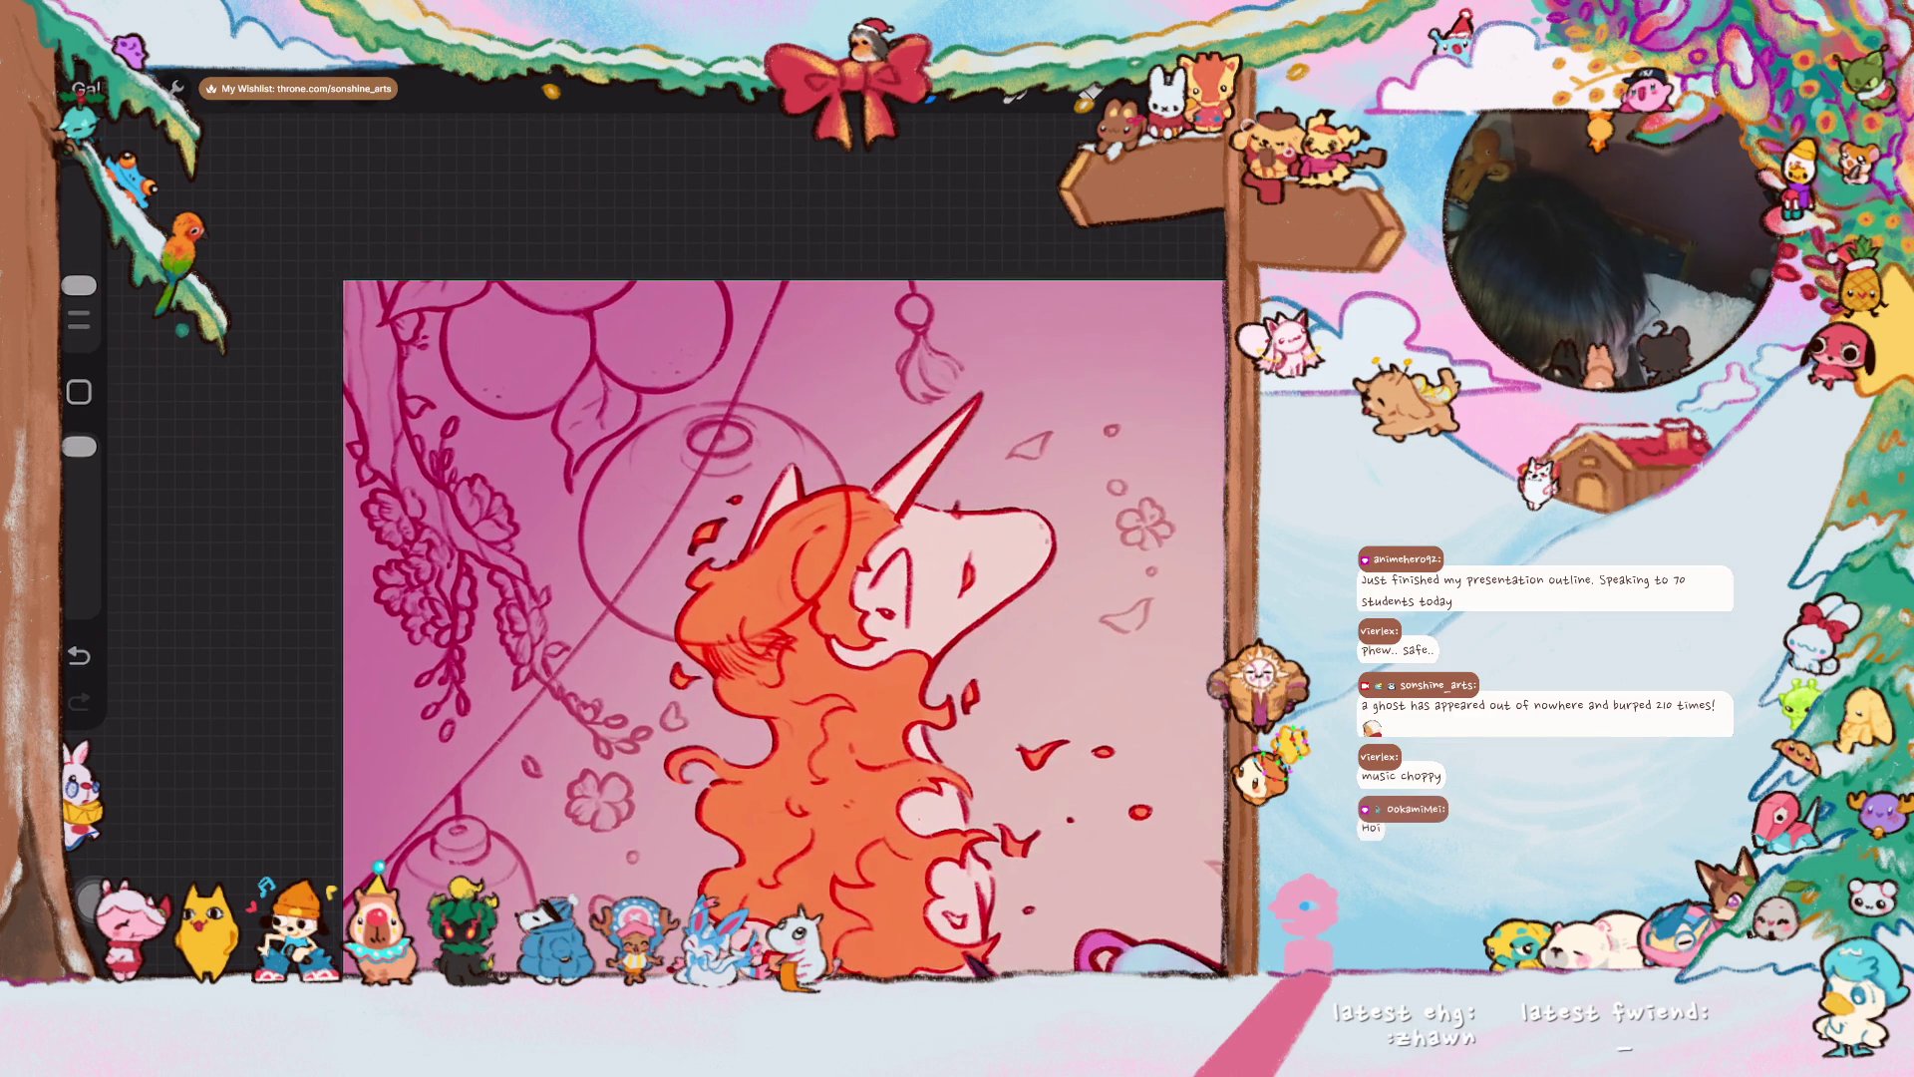
mouse_move(377, 329)
left_mouse_down()
mouse_move(333, 329)
mouse_move(381, 419)
mouse_move(384, 339)
mouse_move(377, 459)
left_mouse_up()
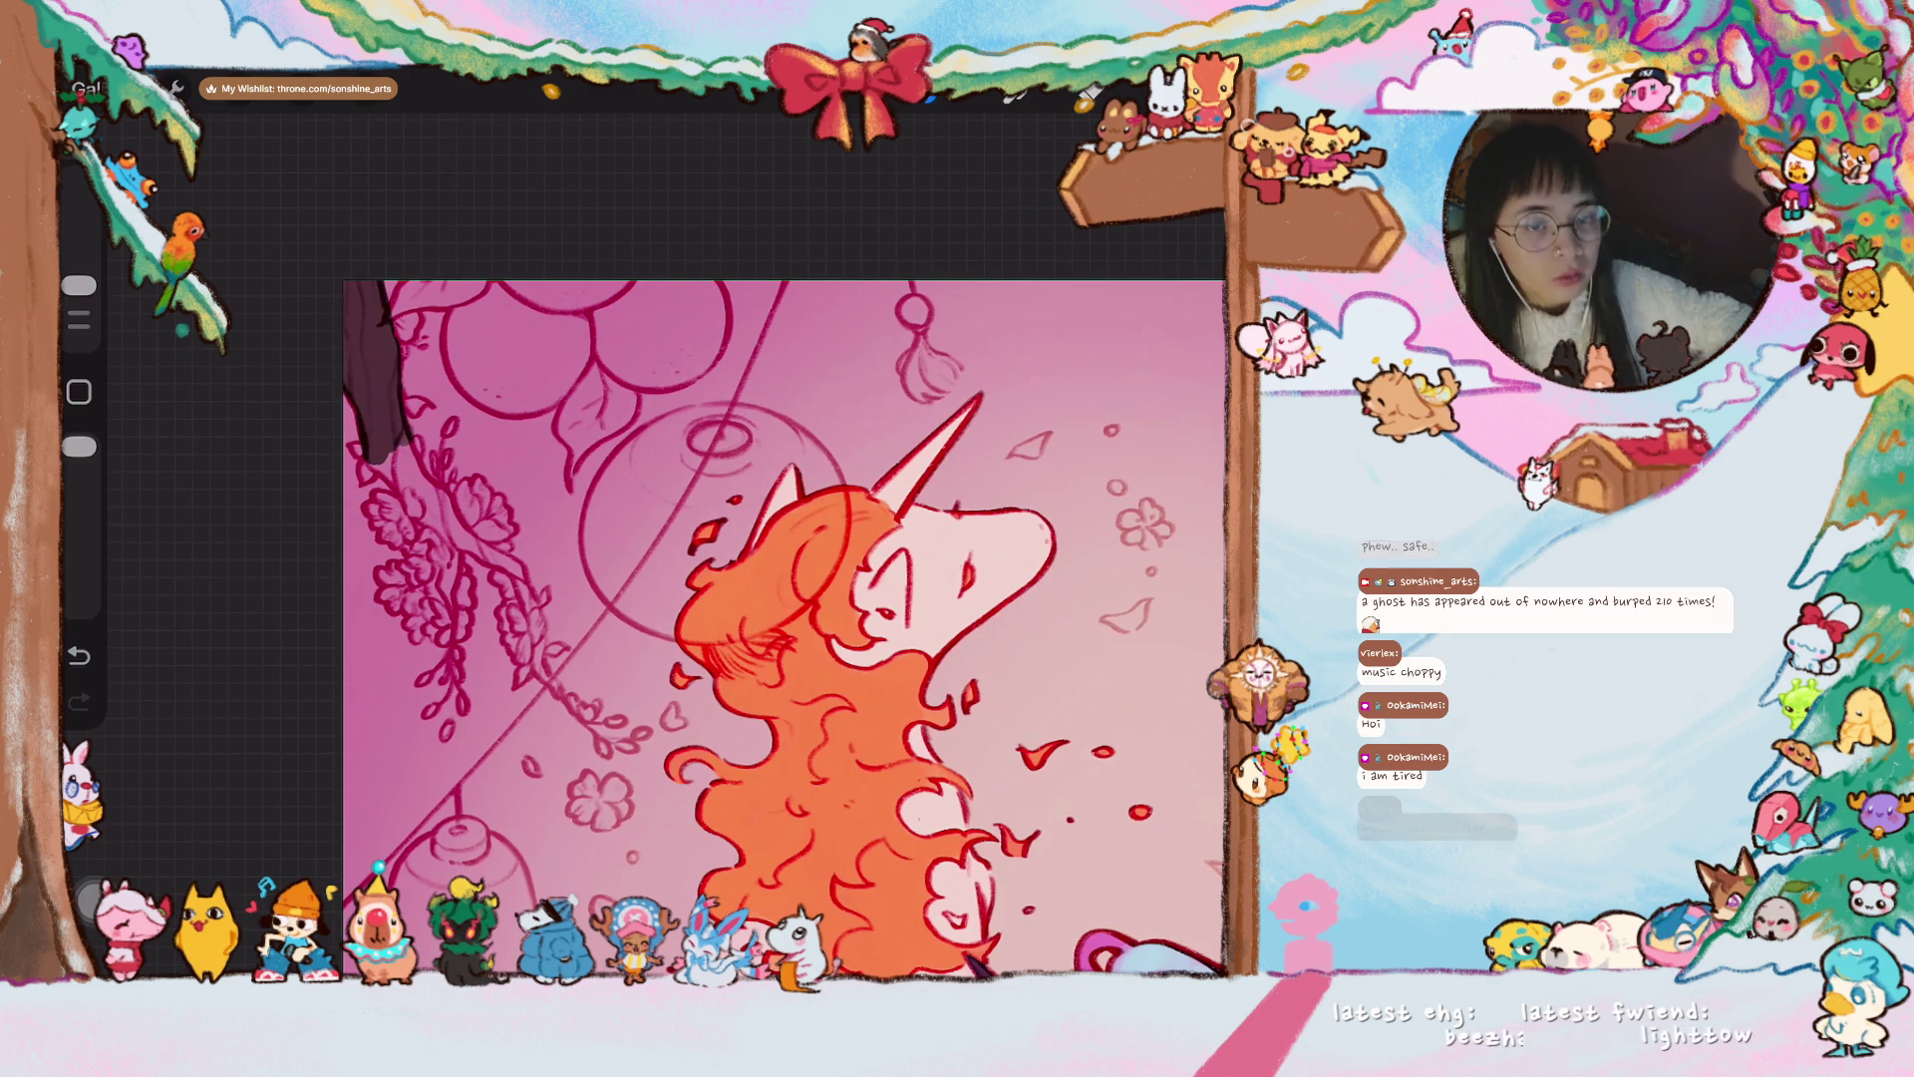
mouse_move(378, 447)
left_mouse_down()
mouse_move(407, 482)
mouse_move(374, 384)
mouse_move(367, 409)
mouse_move(365, 289)
left_mouse_up()
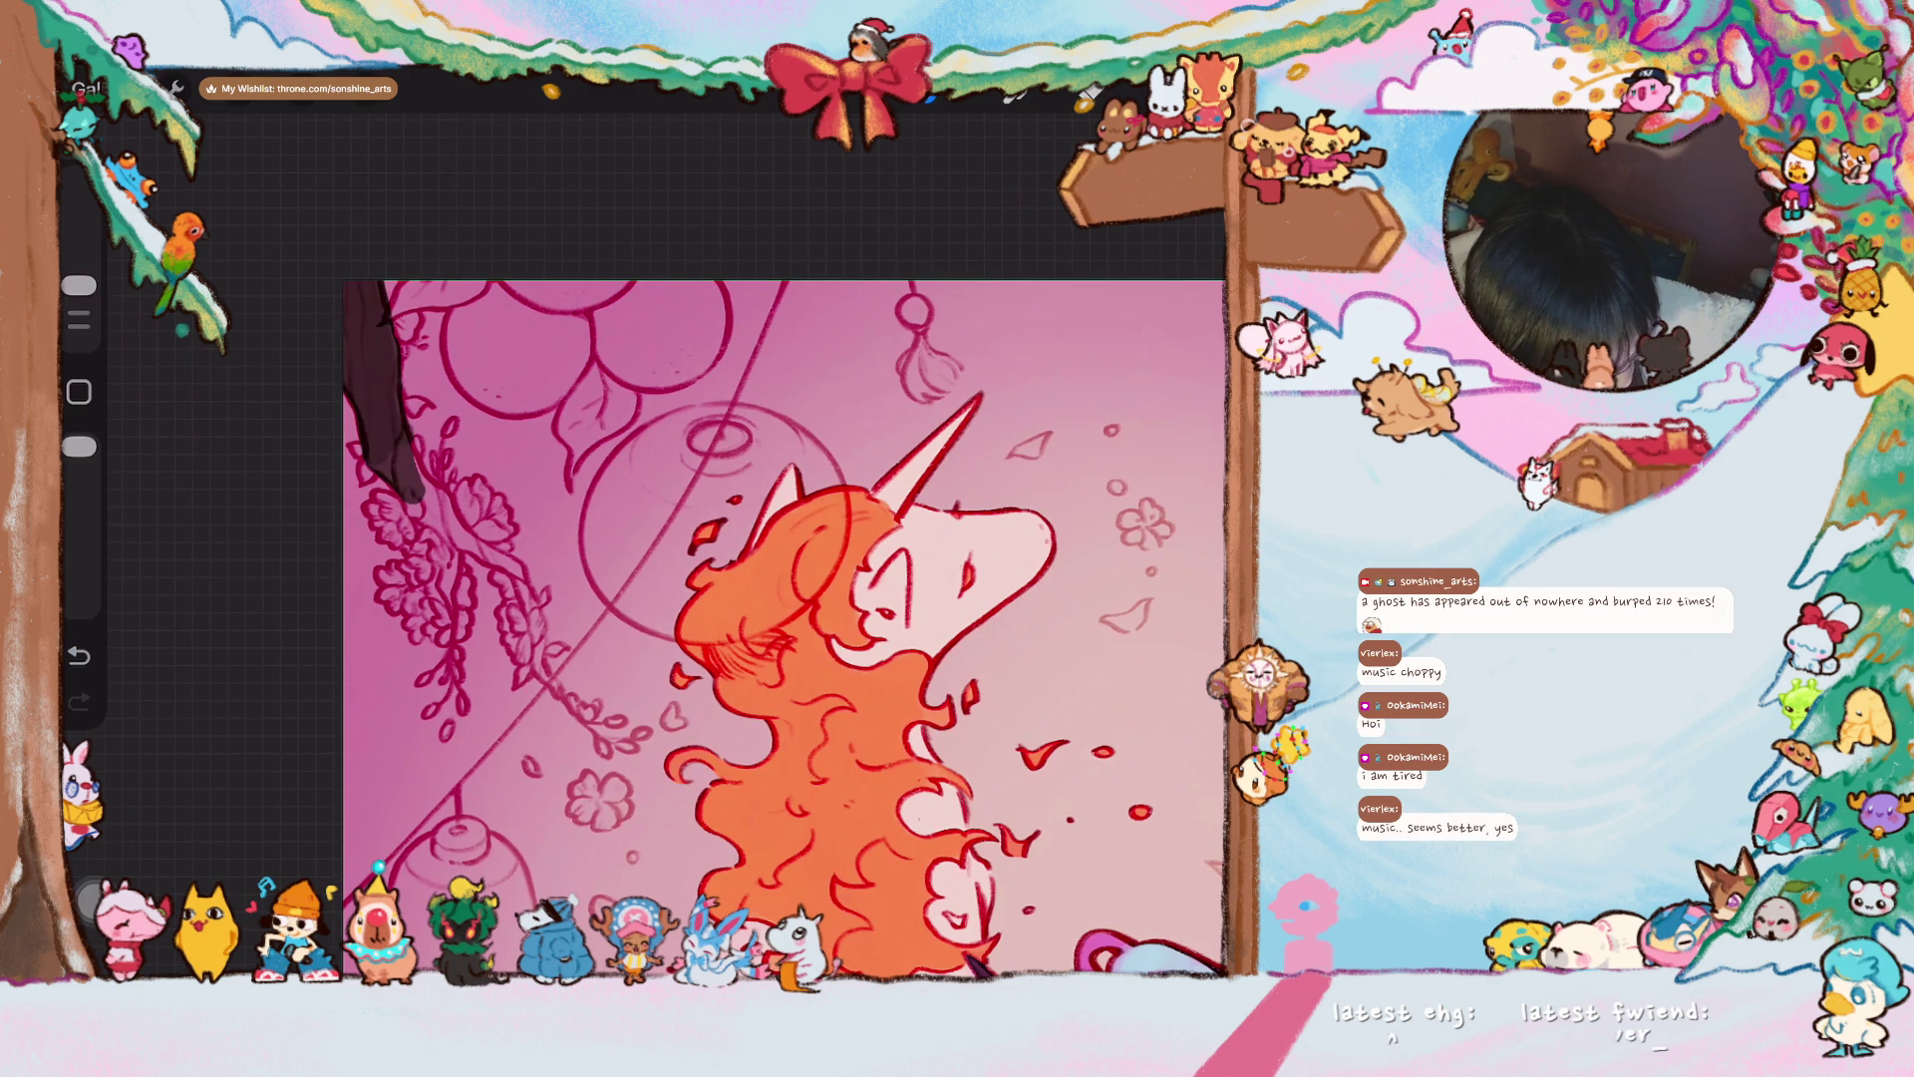
mouse_move(385, 440)
left_mouse_down()
mouse_move(399, 469)
mouse_move(390, 425)
mouse_move(428, 523)
mouse_move(431, 501)
left_mouse_up()
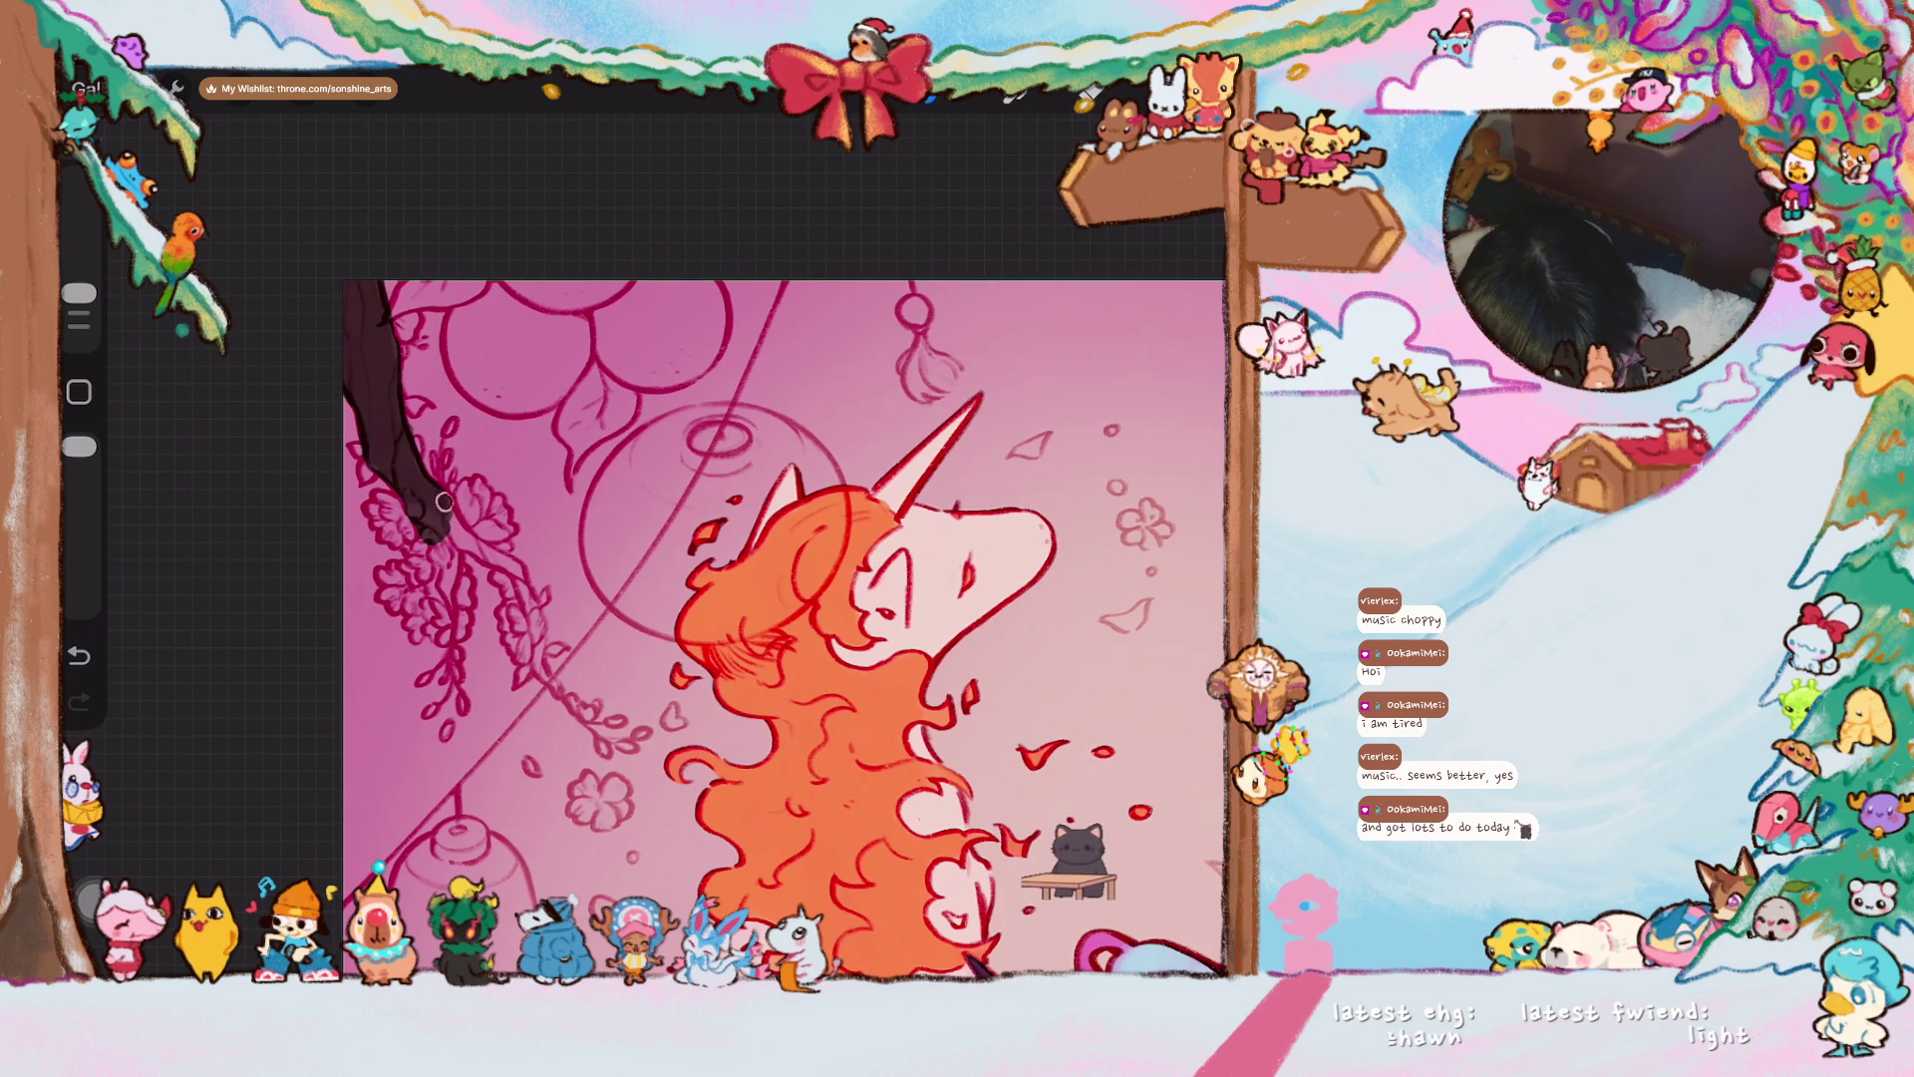
left_click_drag(439, 529, 452, 640)
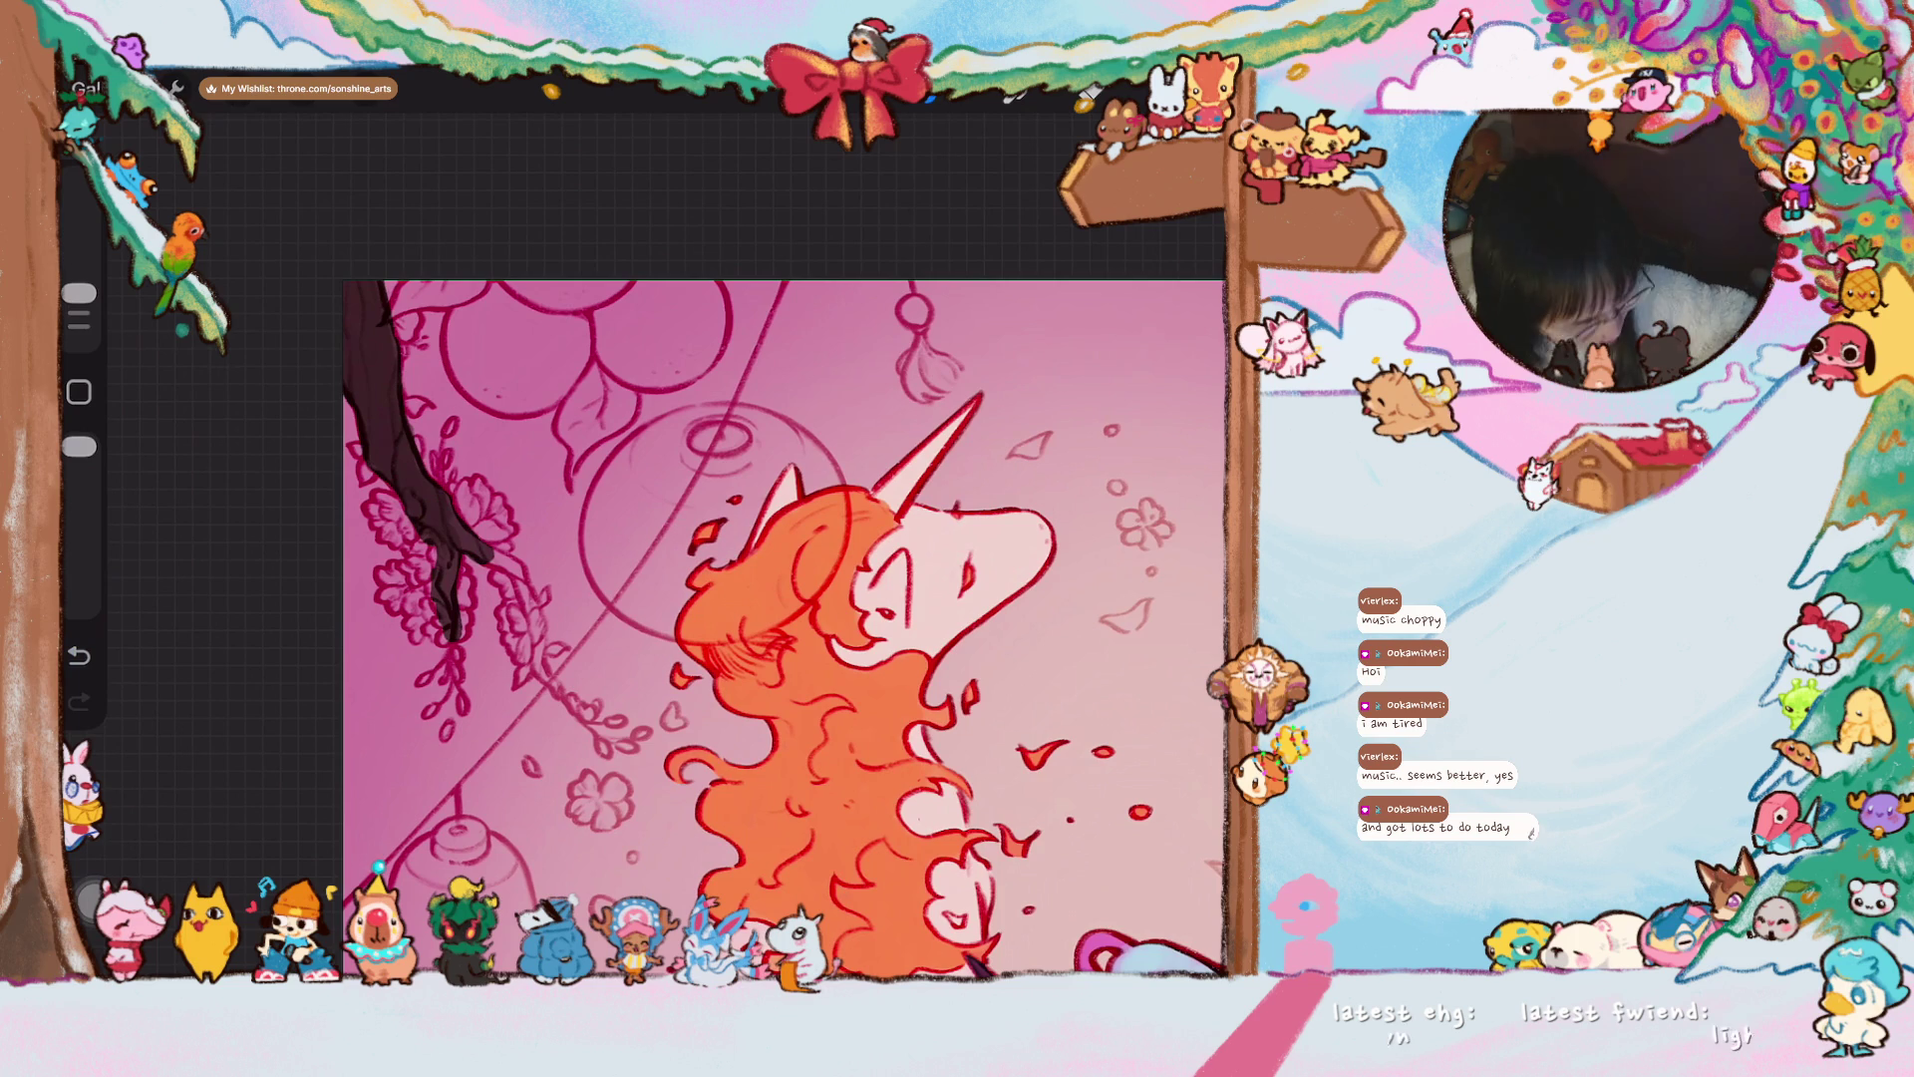
left_click_drag(509, 565, 542, 670)
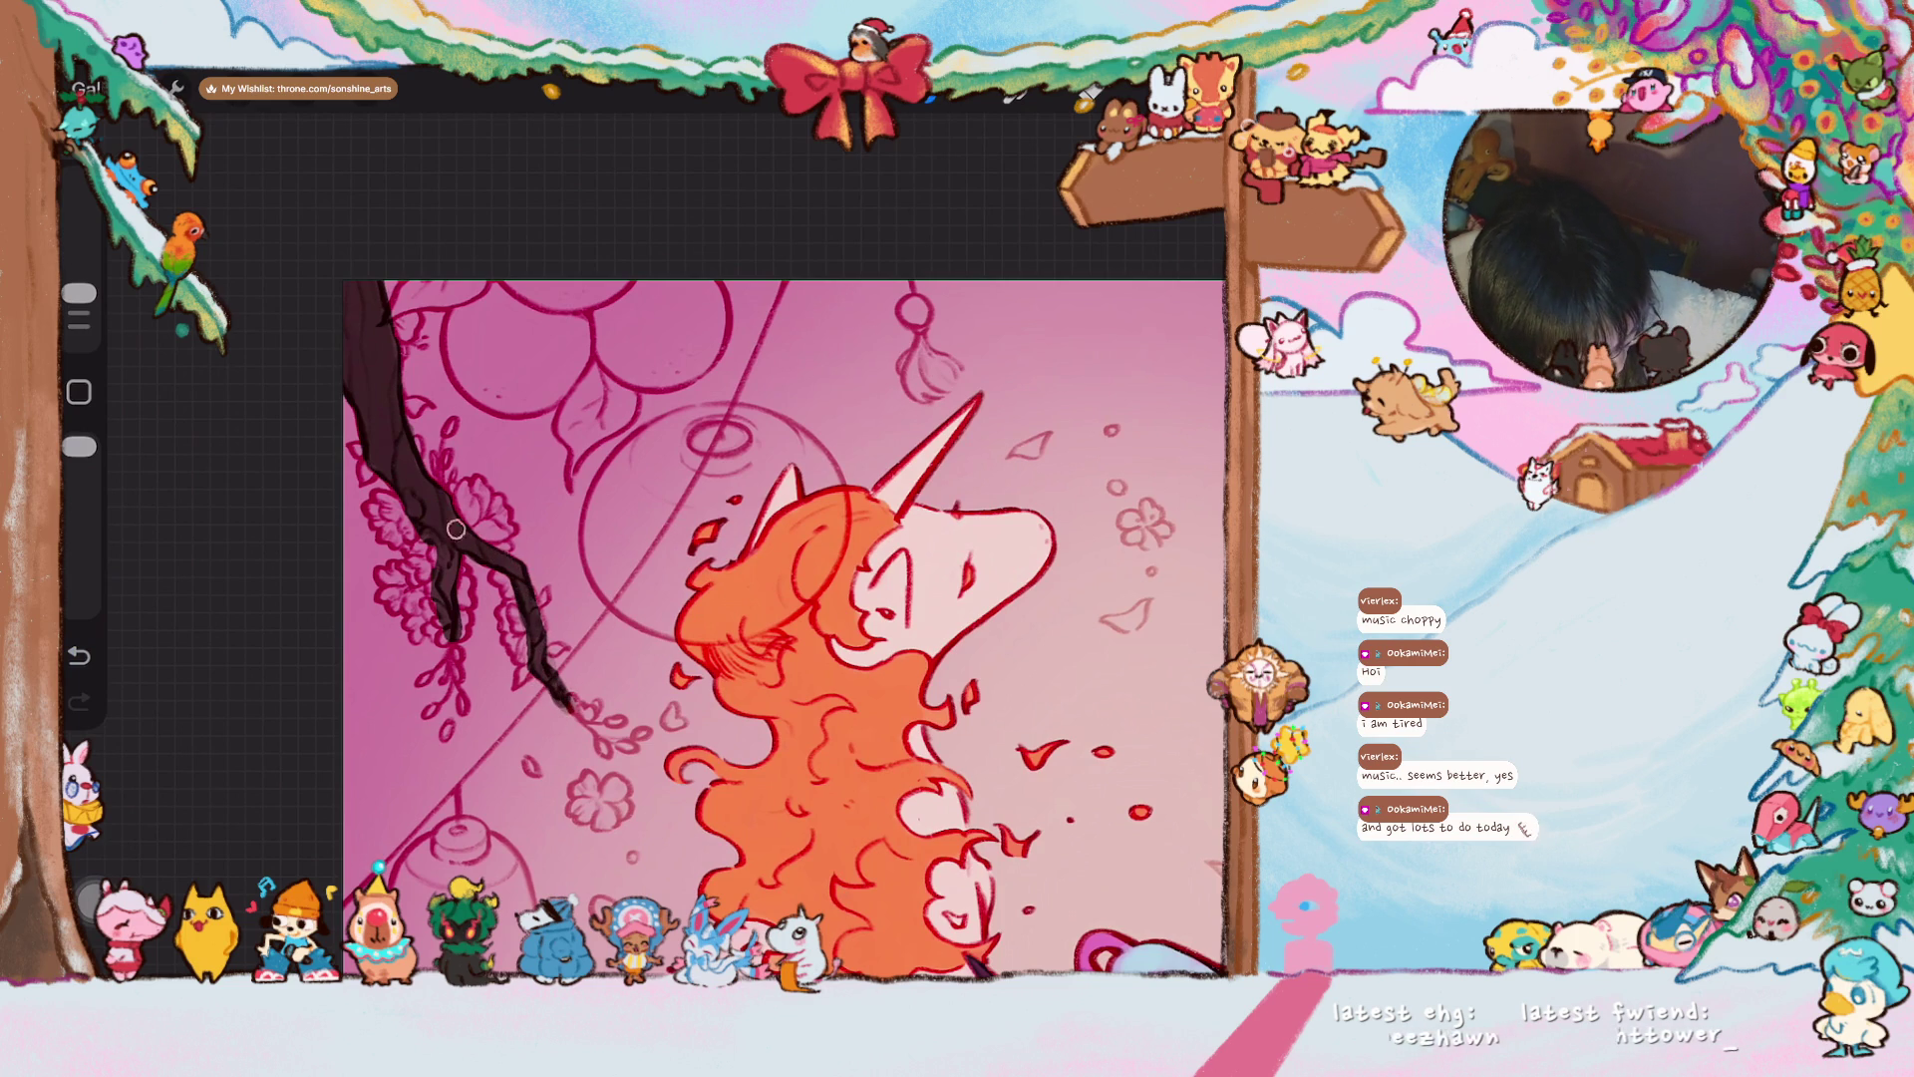
- Return to the gallery and reopen the unicorn and horse illustration
scroll(784, 623, "down", 5)
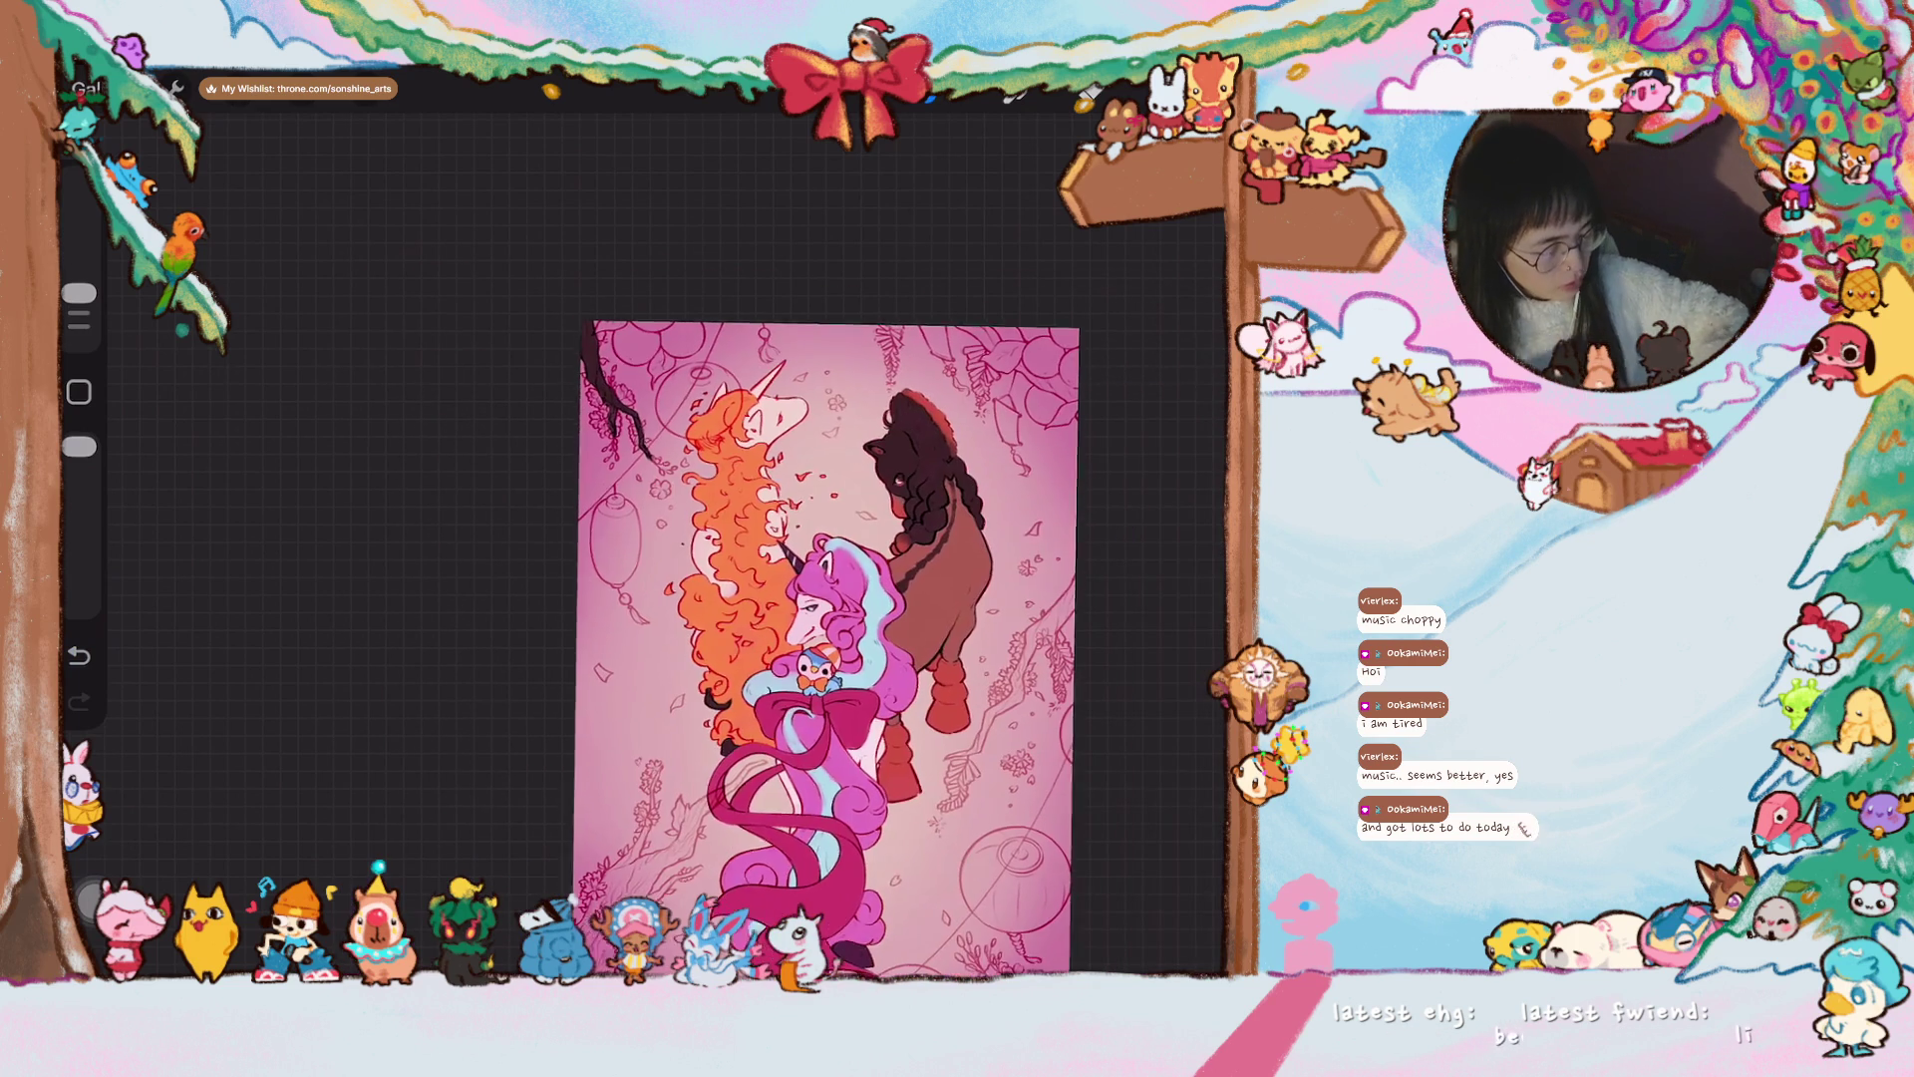
scroll(805, 535, "up", 5)
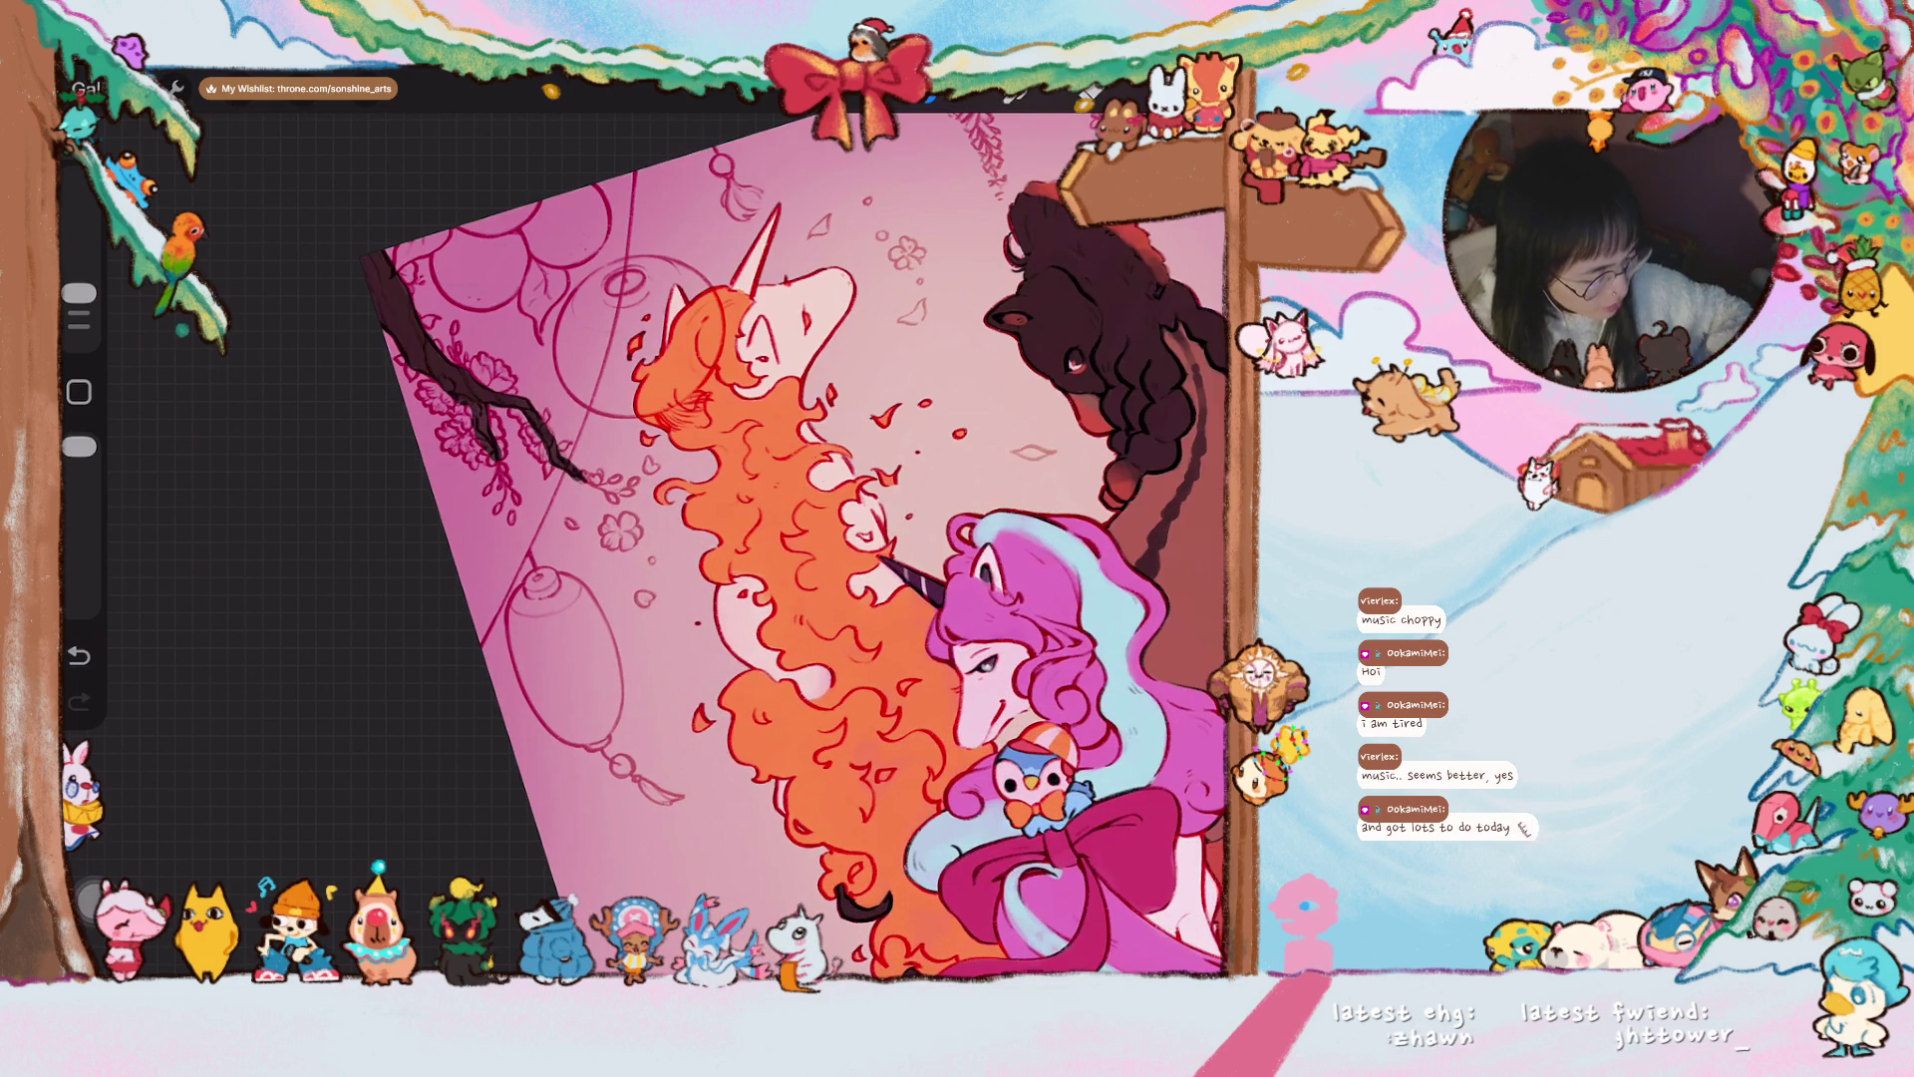
scroll(802, 537, "down", 3)
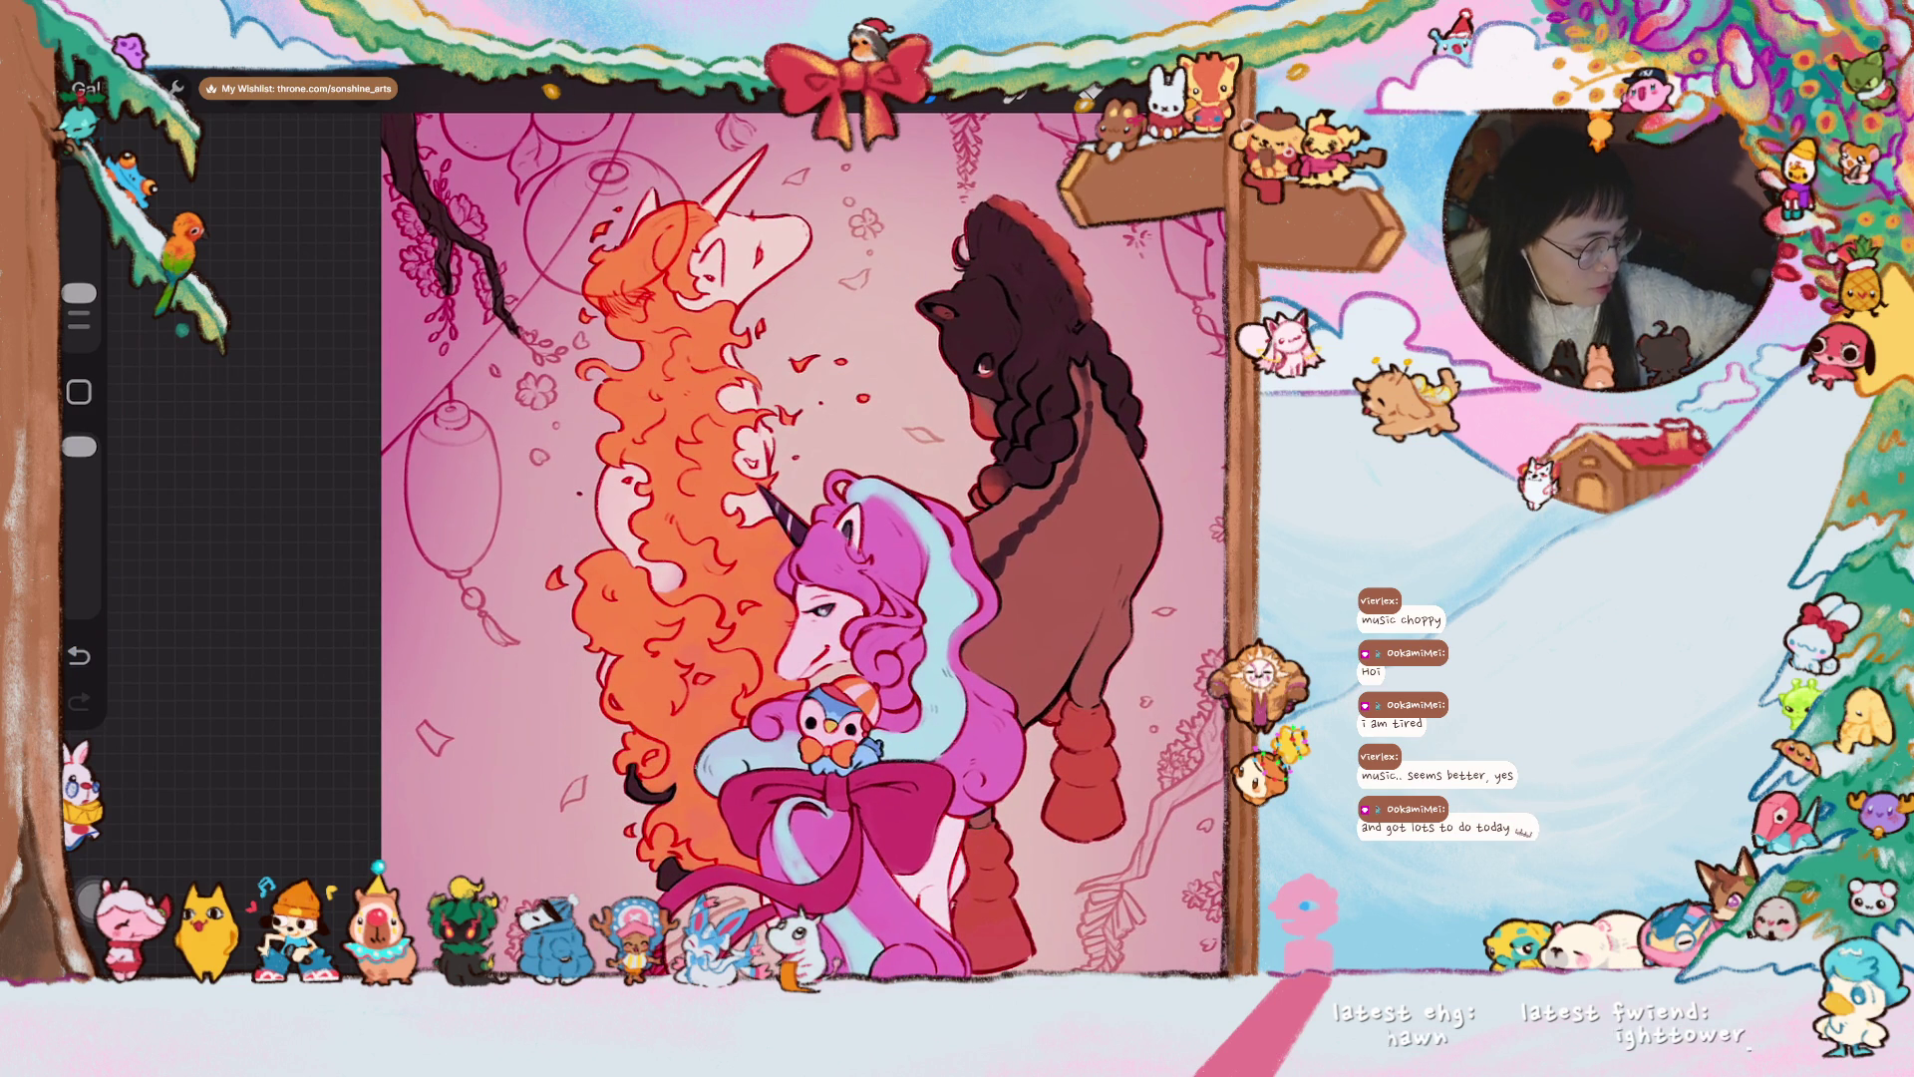
left_click(86, 88)
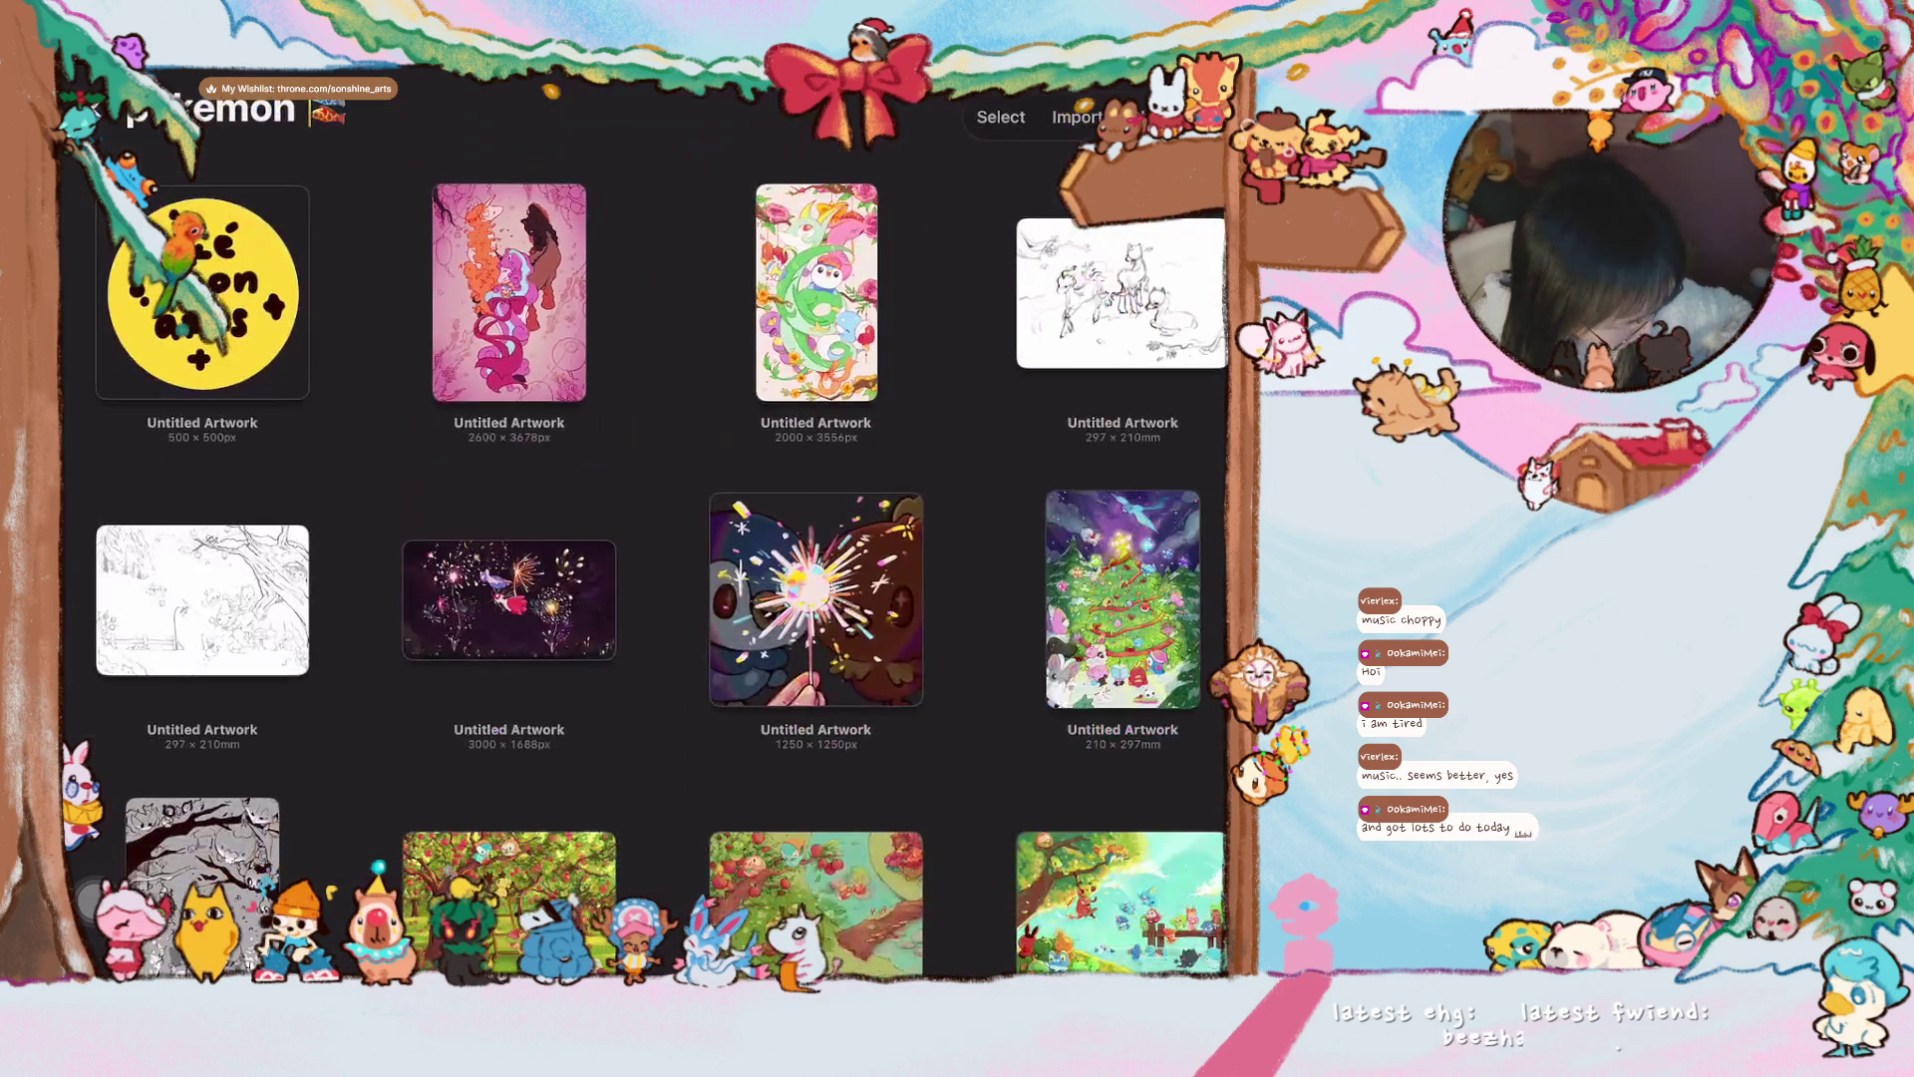
left_click(509, 292)
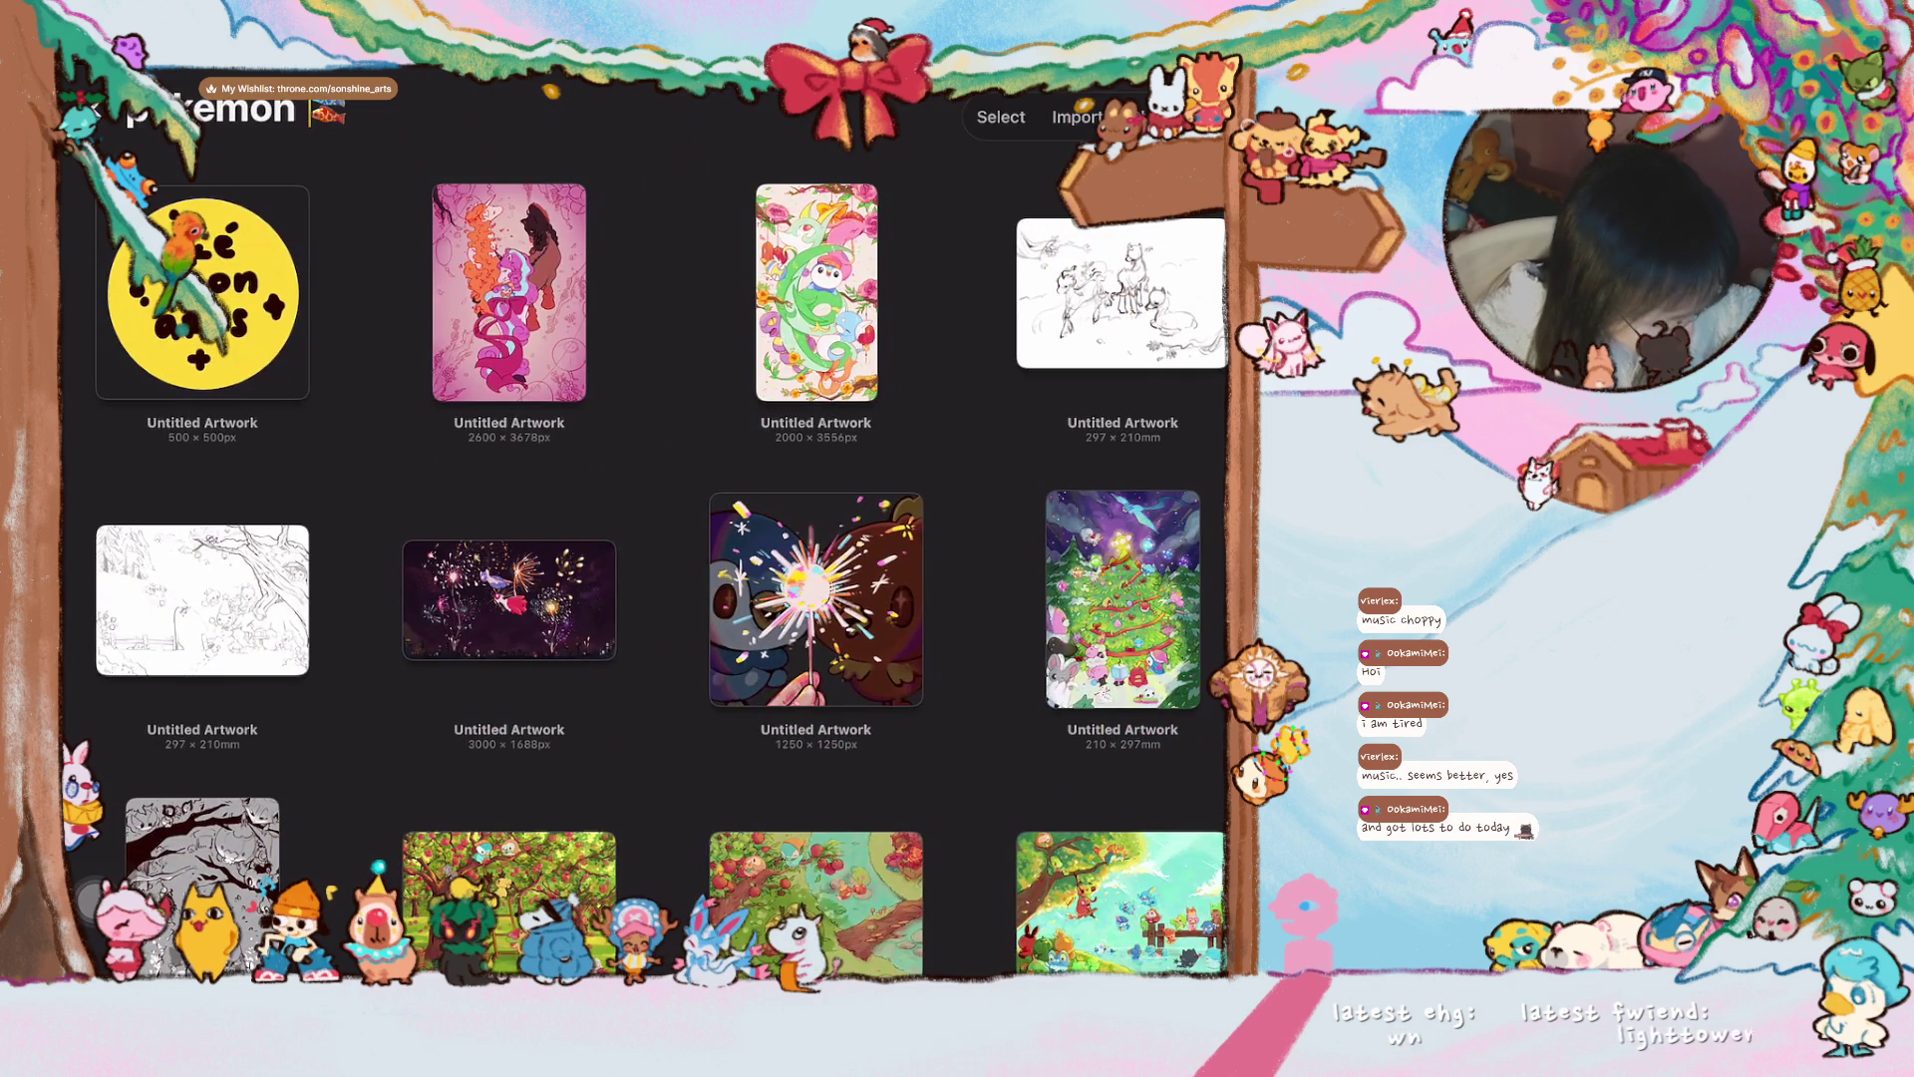
scroll(448, 249, "up", 5)
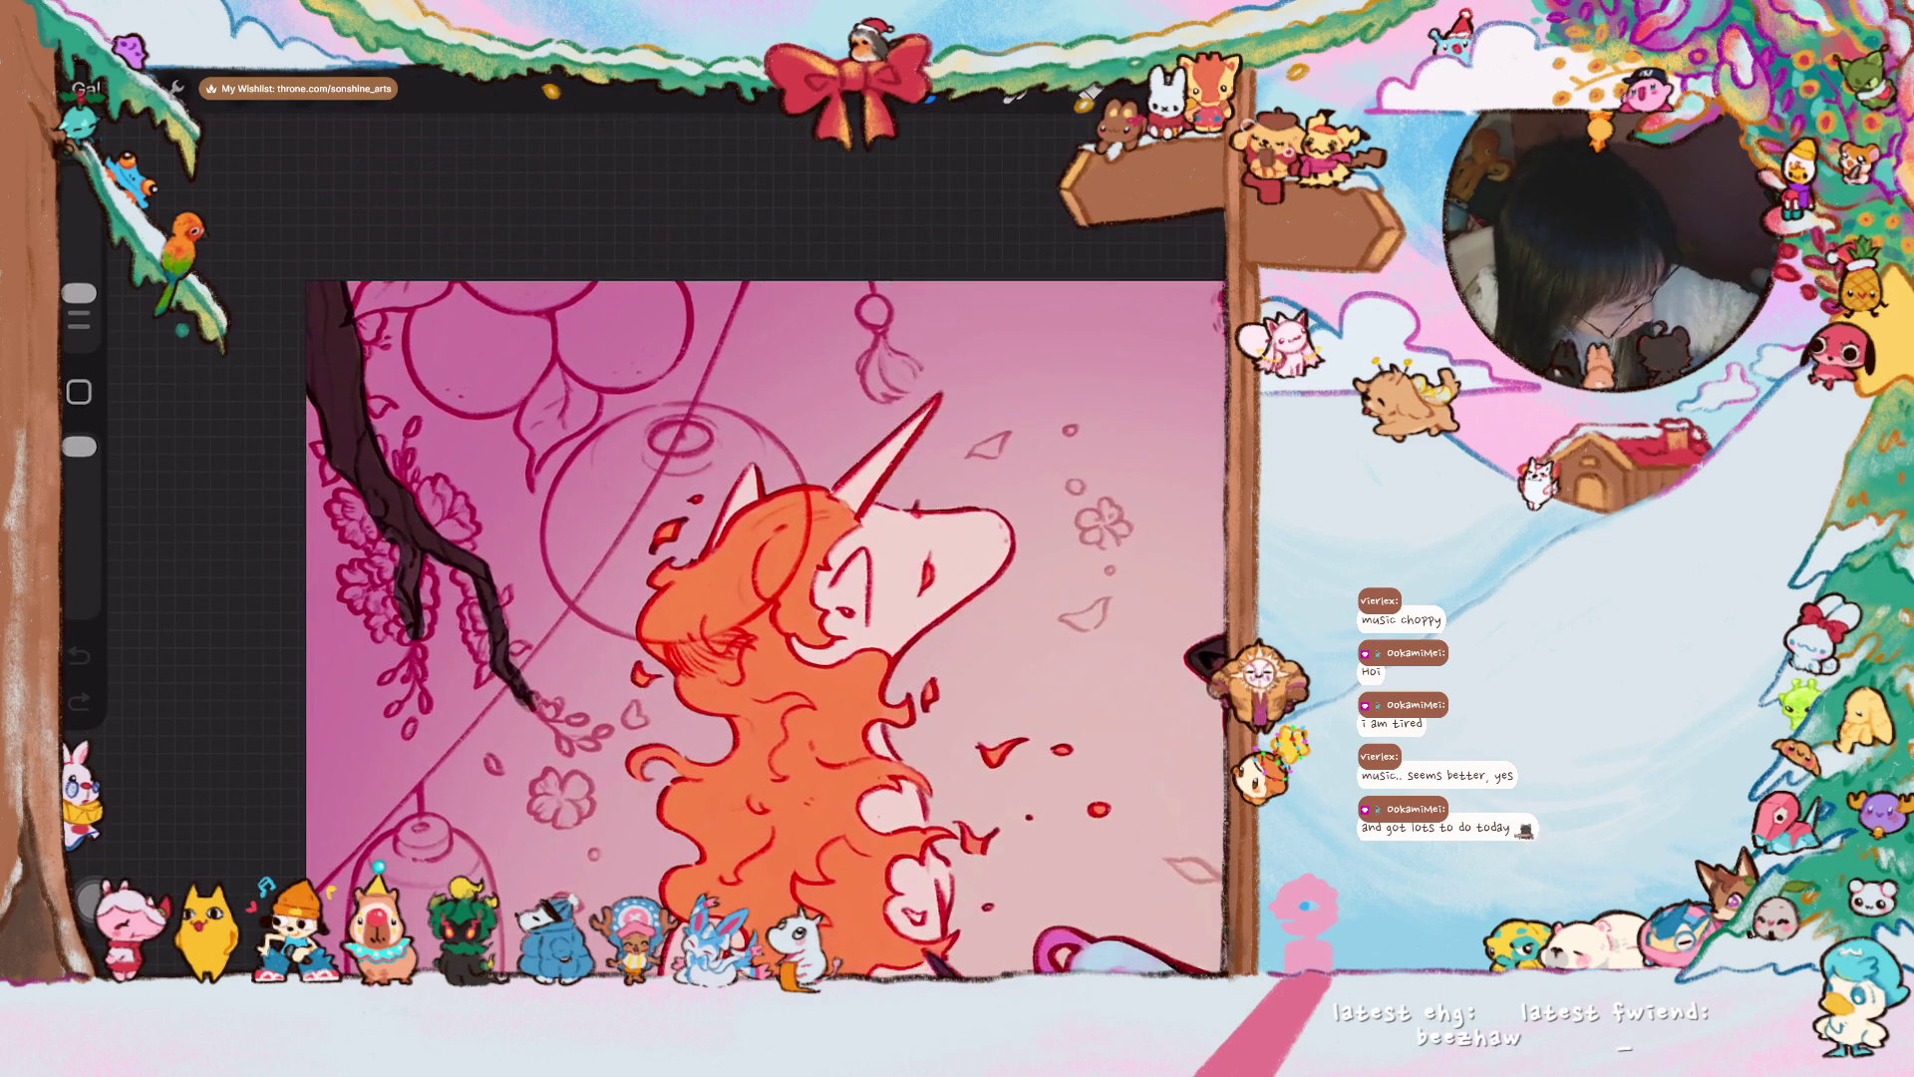
- Pick a reddish brown and ColorDrop it onto the dark top-left branch
left_click(1089, 95)
left_click_drag(1218, 537, 907, 537)
mouse_move(1023, 441)
left_mouse_down()
mouse_move(1021, 398)
mouse_move(1059, 372)
left_mouse_up()
left_click_drag(1089, 95, 408, 578)
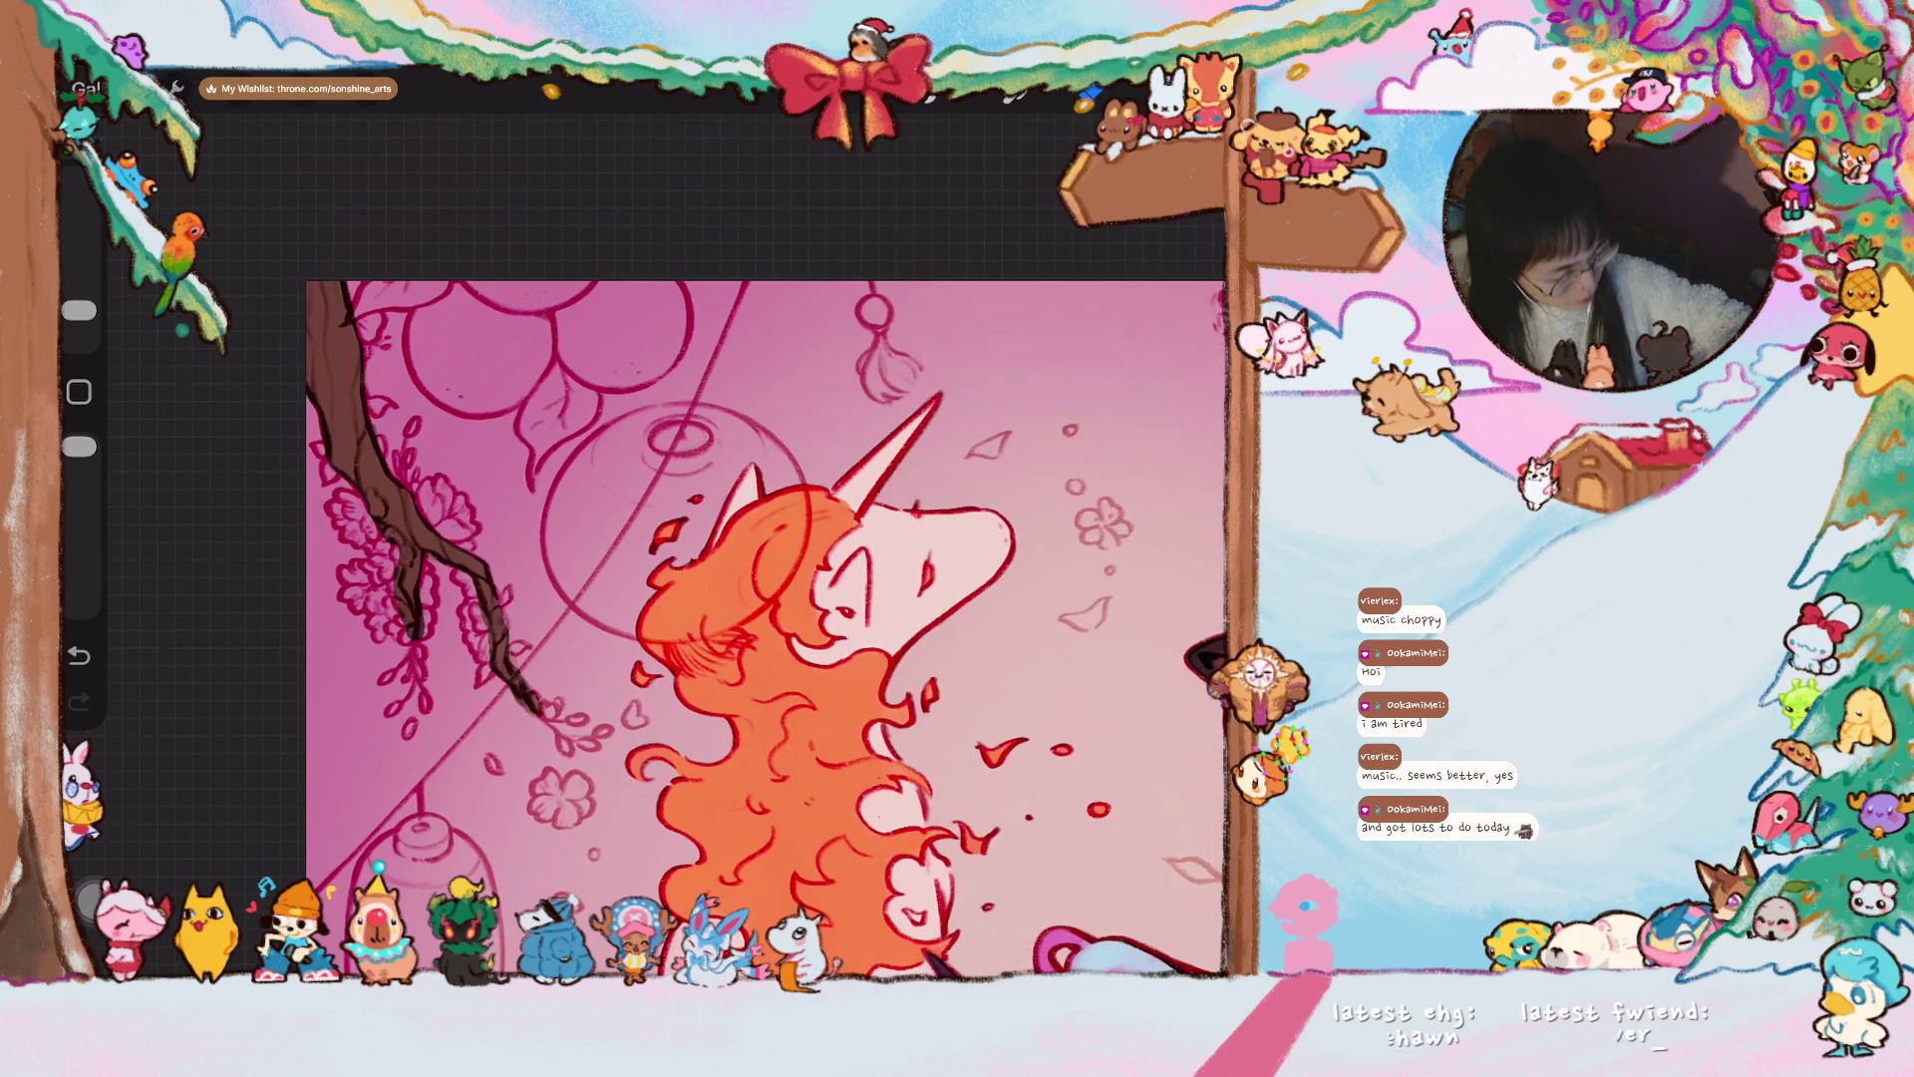
scroll(698, 548, "up", 3)
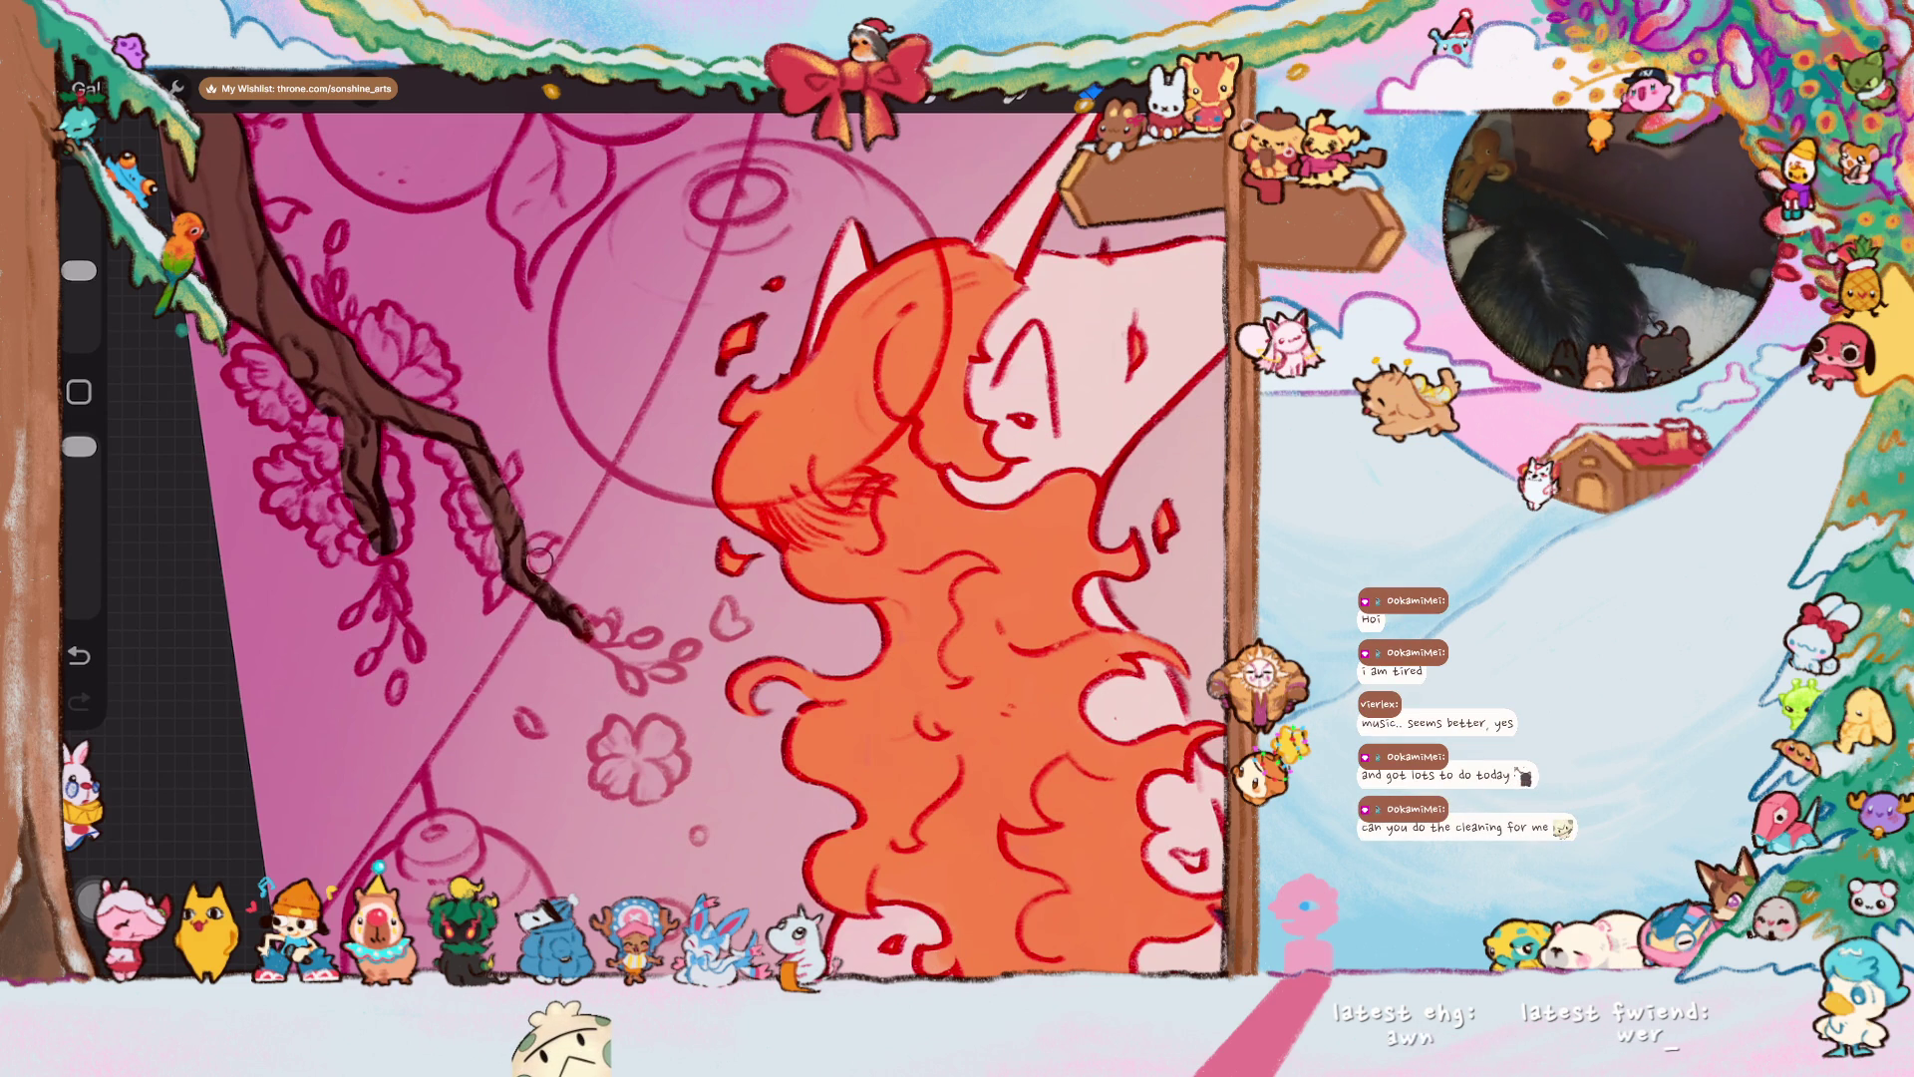
- Brush a brown branch shape at the top edge above the horse and fine-tune the brown
scroll(698, 548, "down", 3)
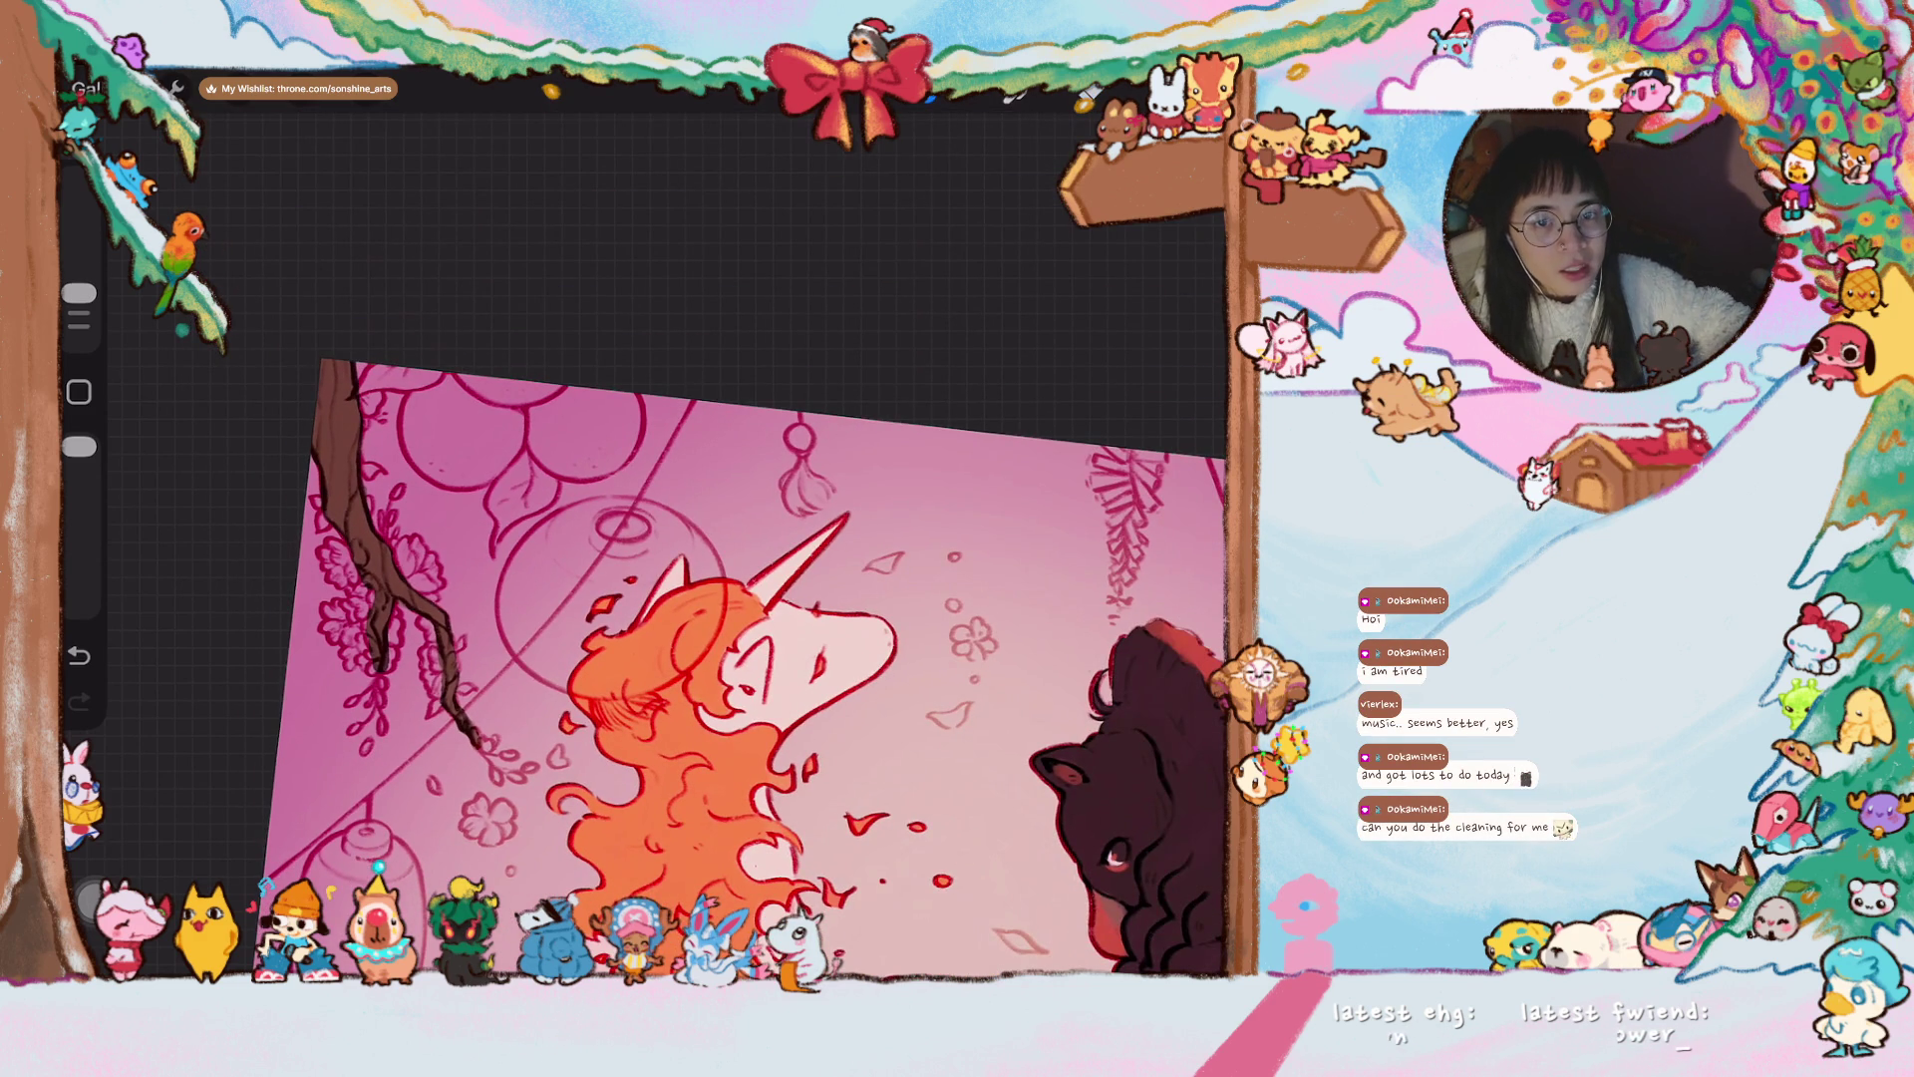
scroll(698, 638, "up", 2)
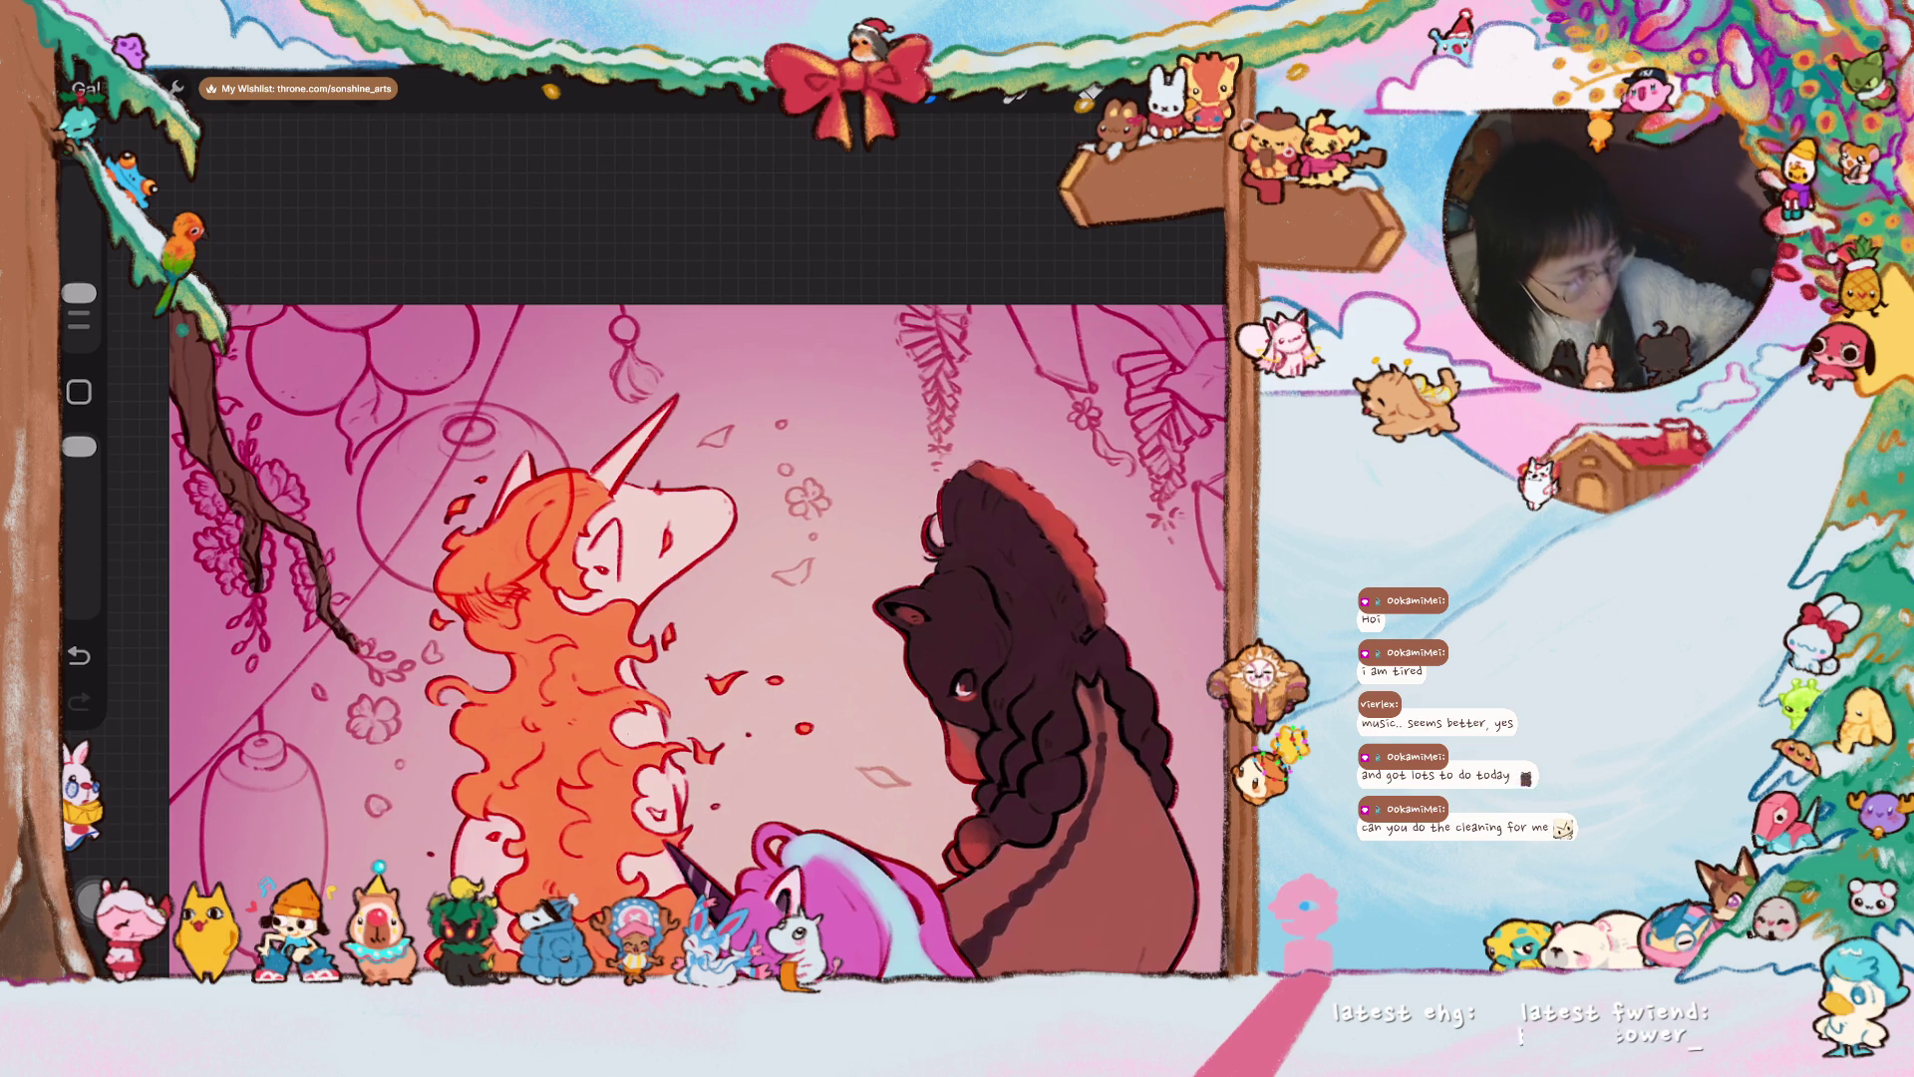
scroll(688, 638, "down", 2)
scroll(548, 628, "up", 2)
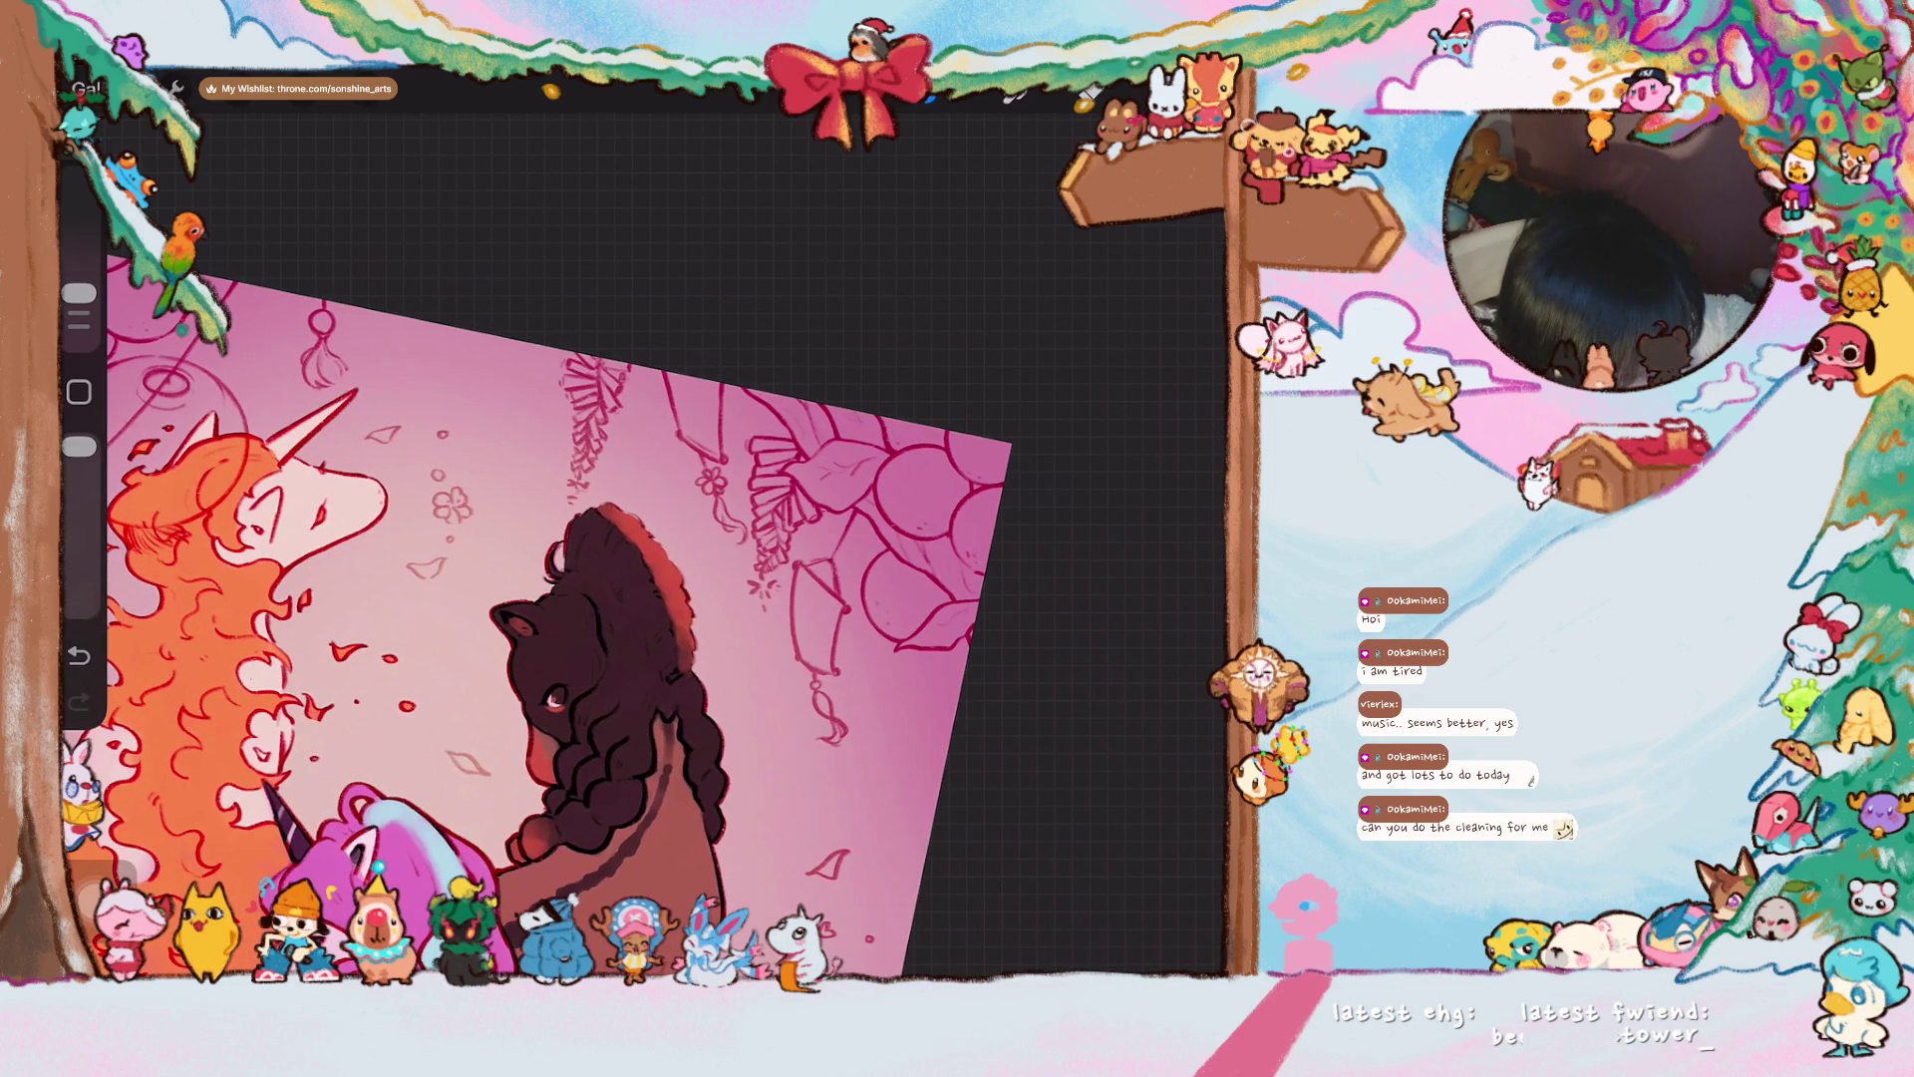
mouse_move(798, 398)
left_mouse_down()
mouse_move(827, 447)
mouse_move(838, 404)
mouse_move(826, 451)
left_mouse_up()
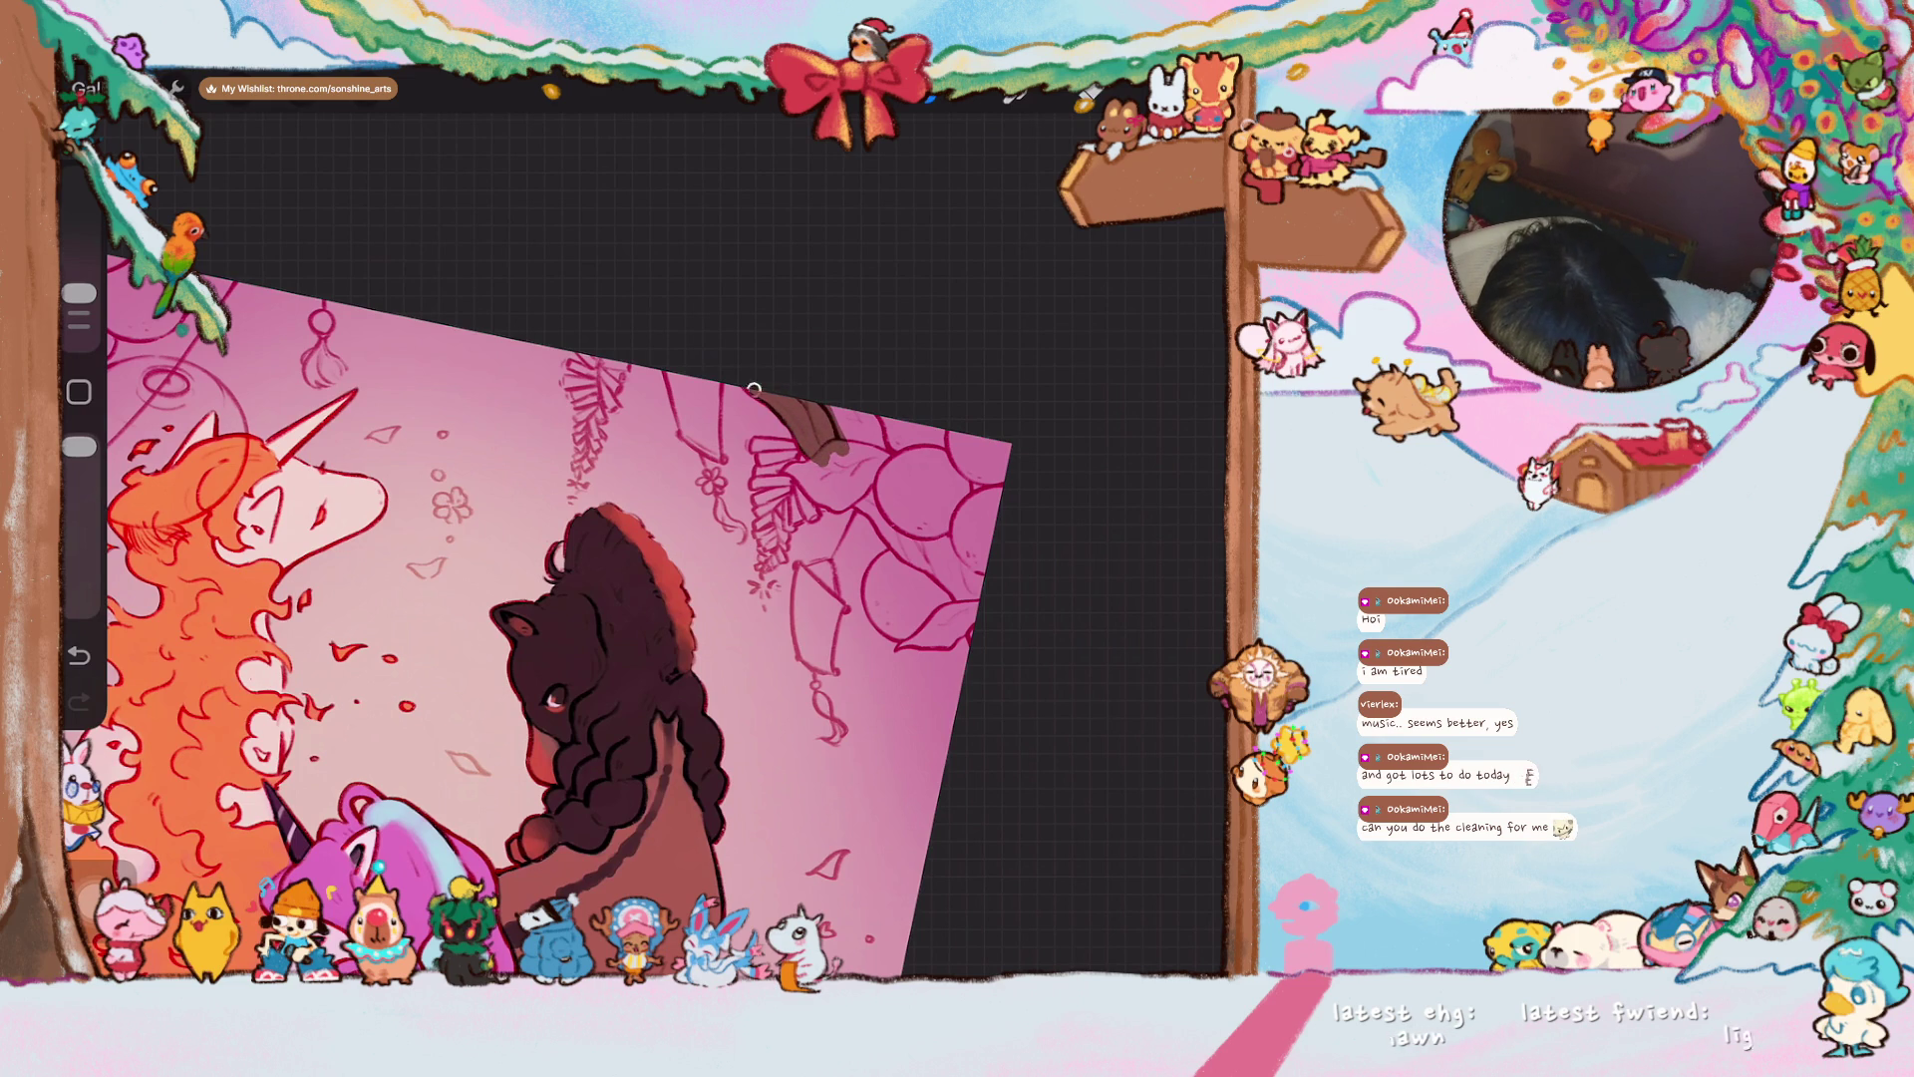
mouse_move(811, 450)
left_mouse_down()
mouse_move(805, 431)
mouse_move(859, 481)
mouse_move(820, 421)
left_mouse_up()
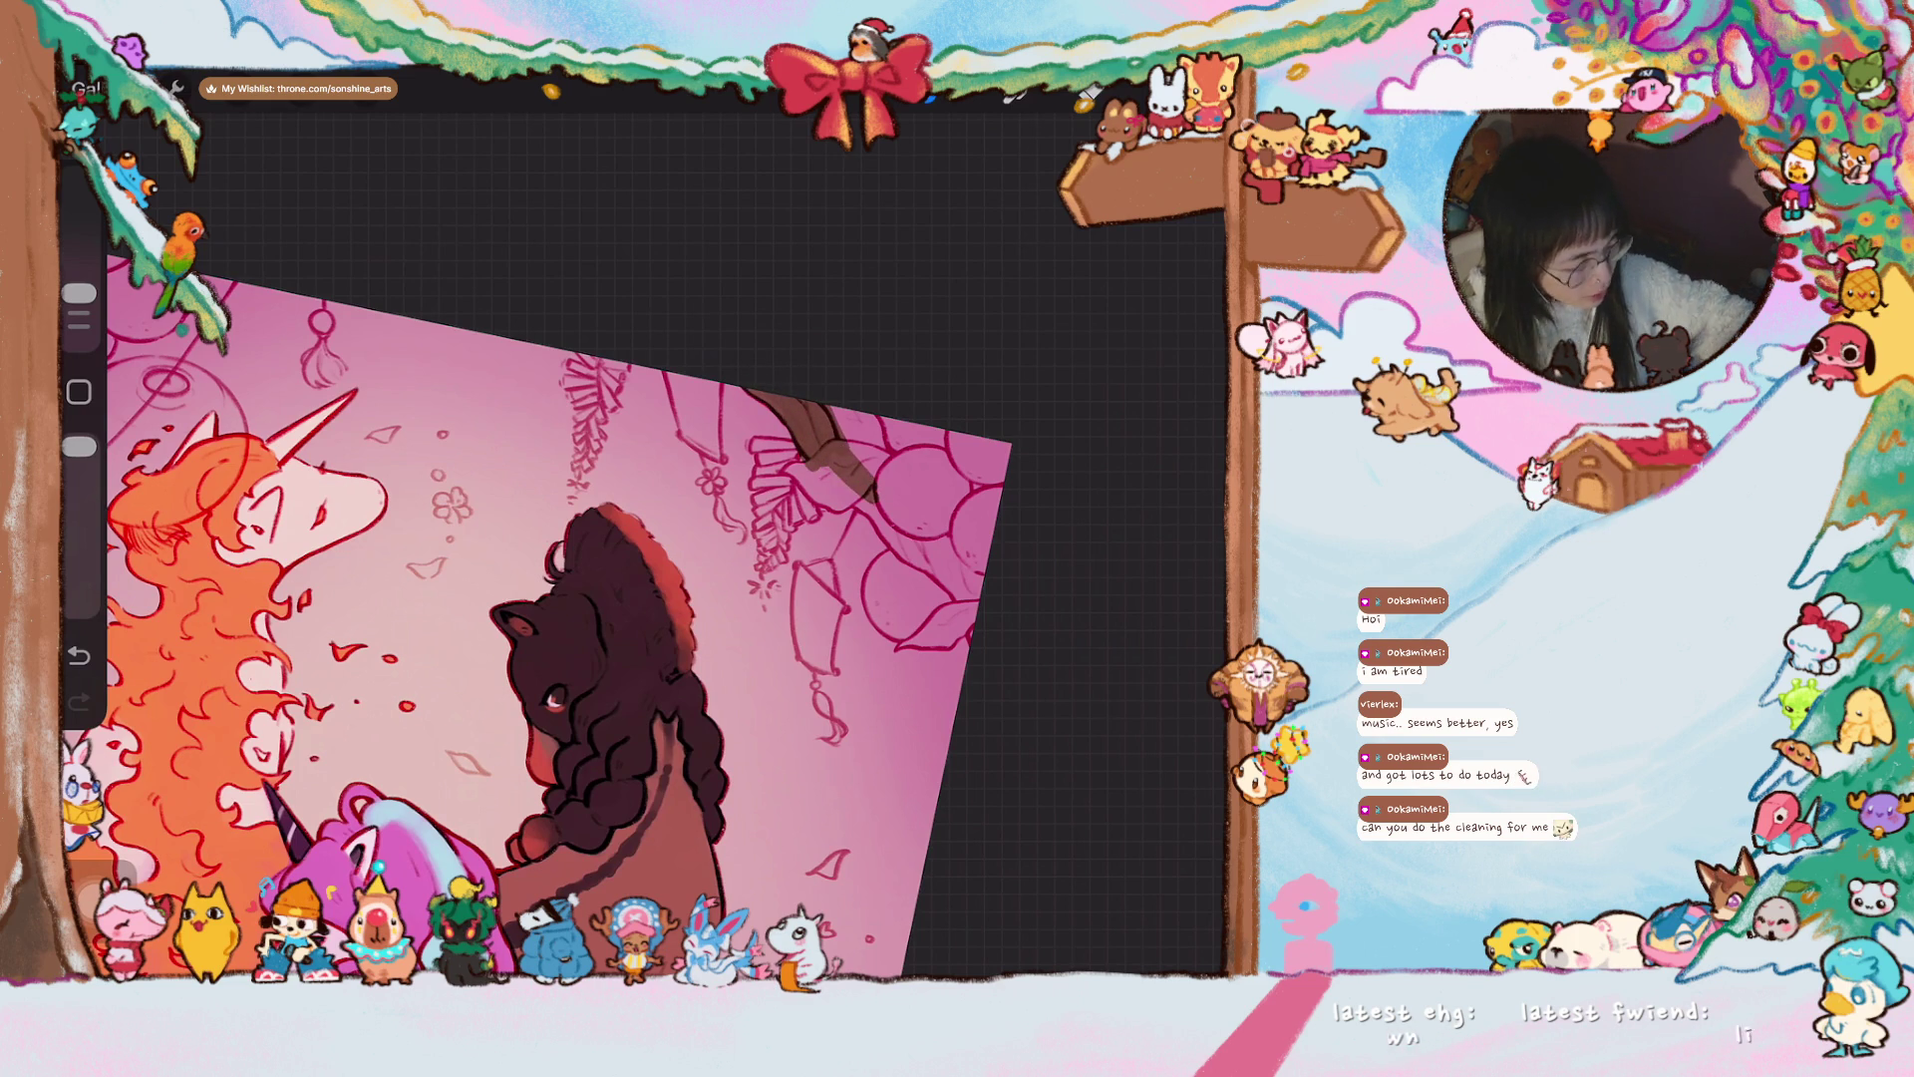
left_click(1090, 93)
left_click_drag(1059, 375, 1090, 367)
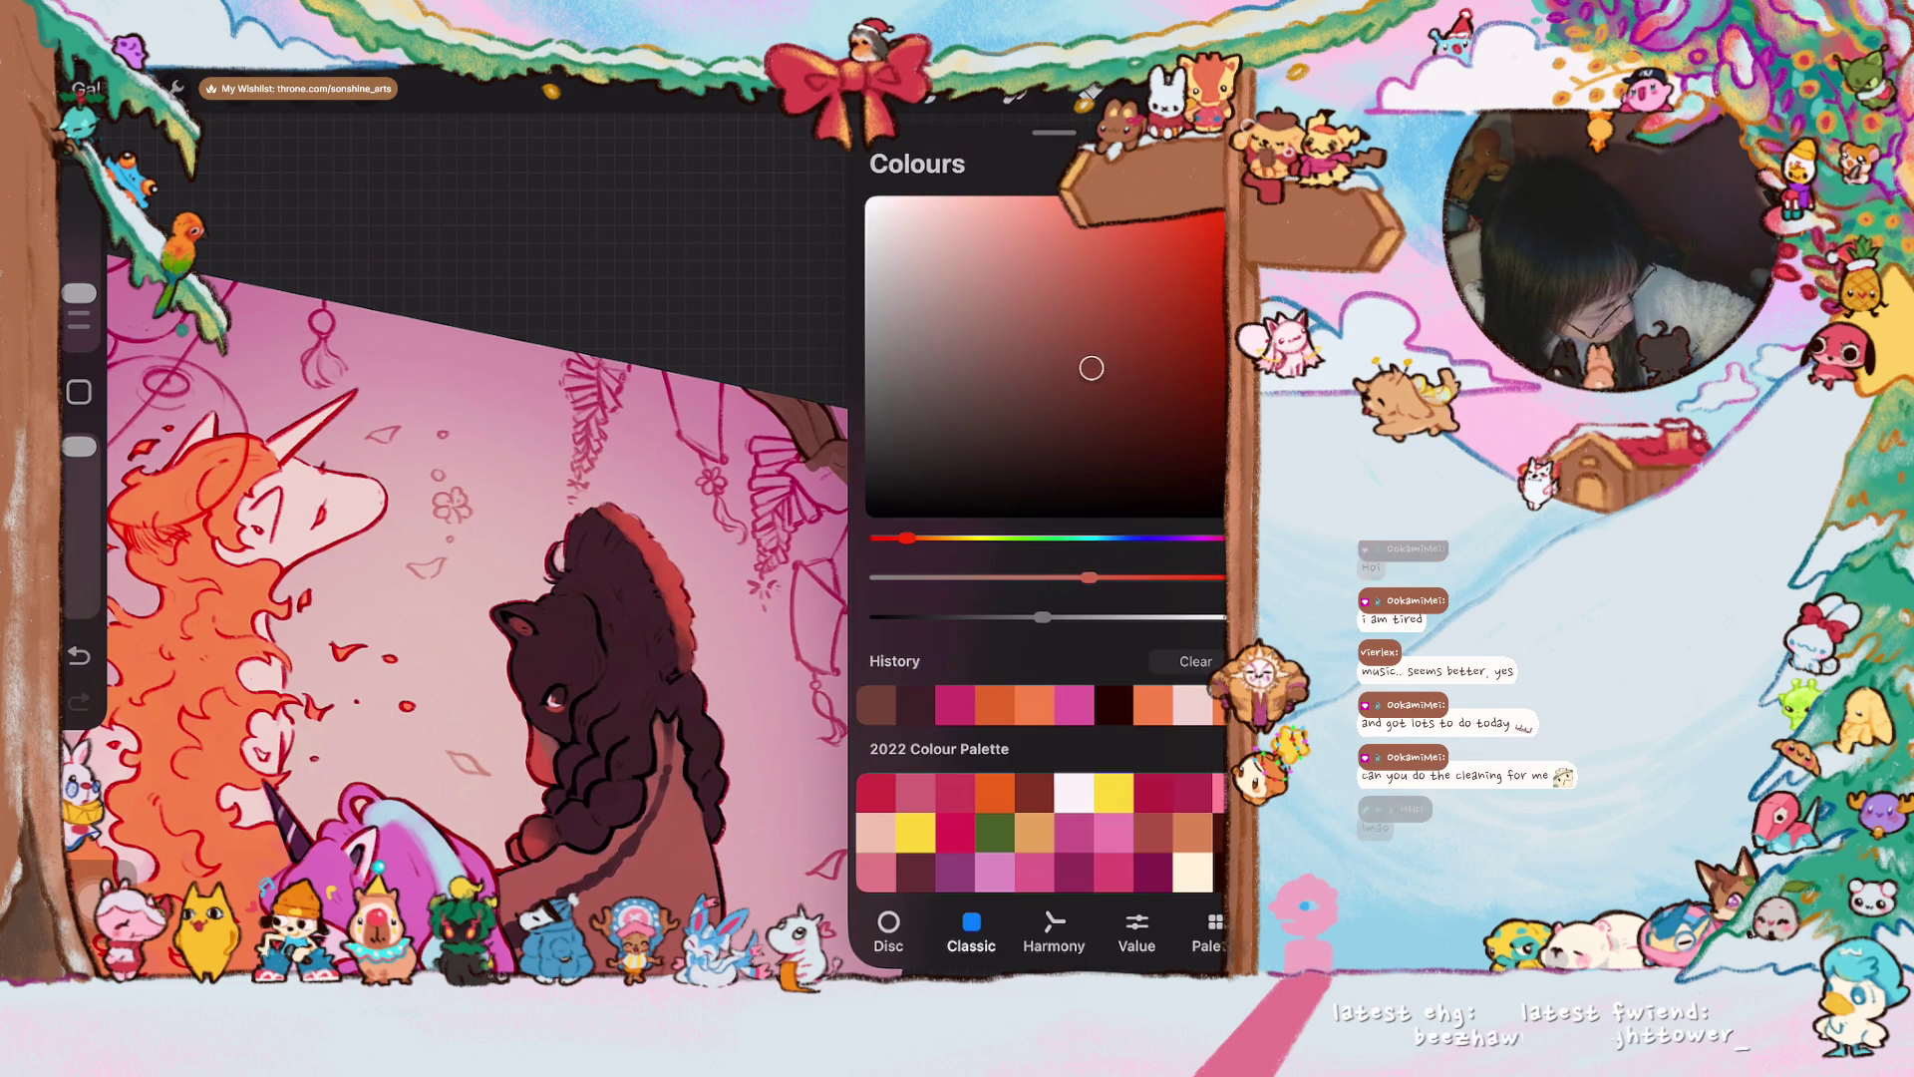
- ColorDrop the chosen brown into the new branch and zoom in on the horse
left_click_drag(1089, 92, 898, 548)
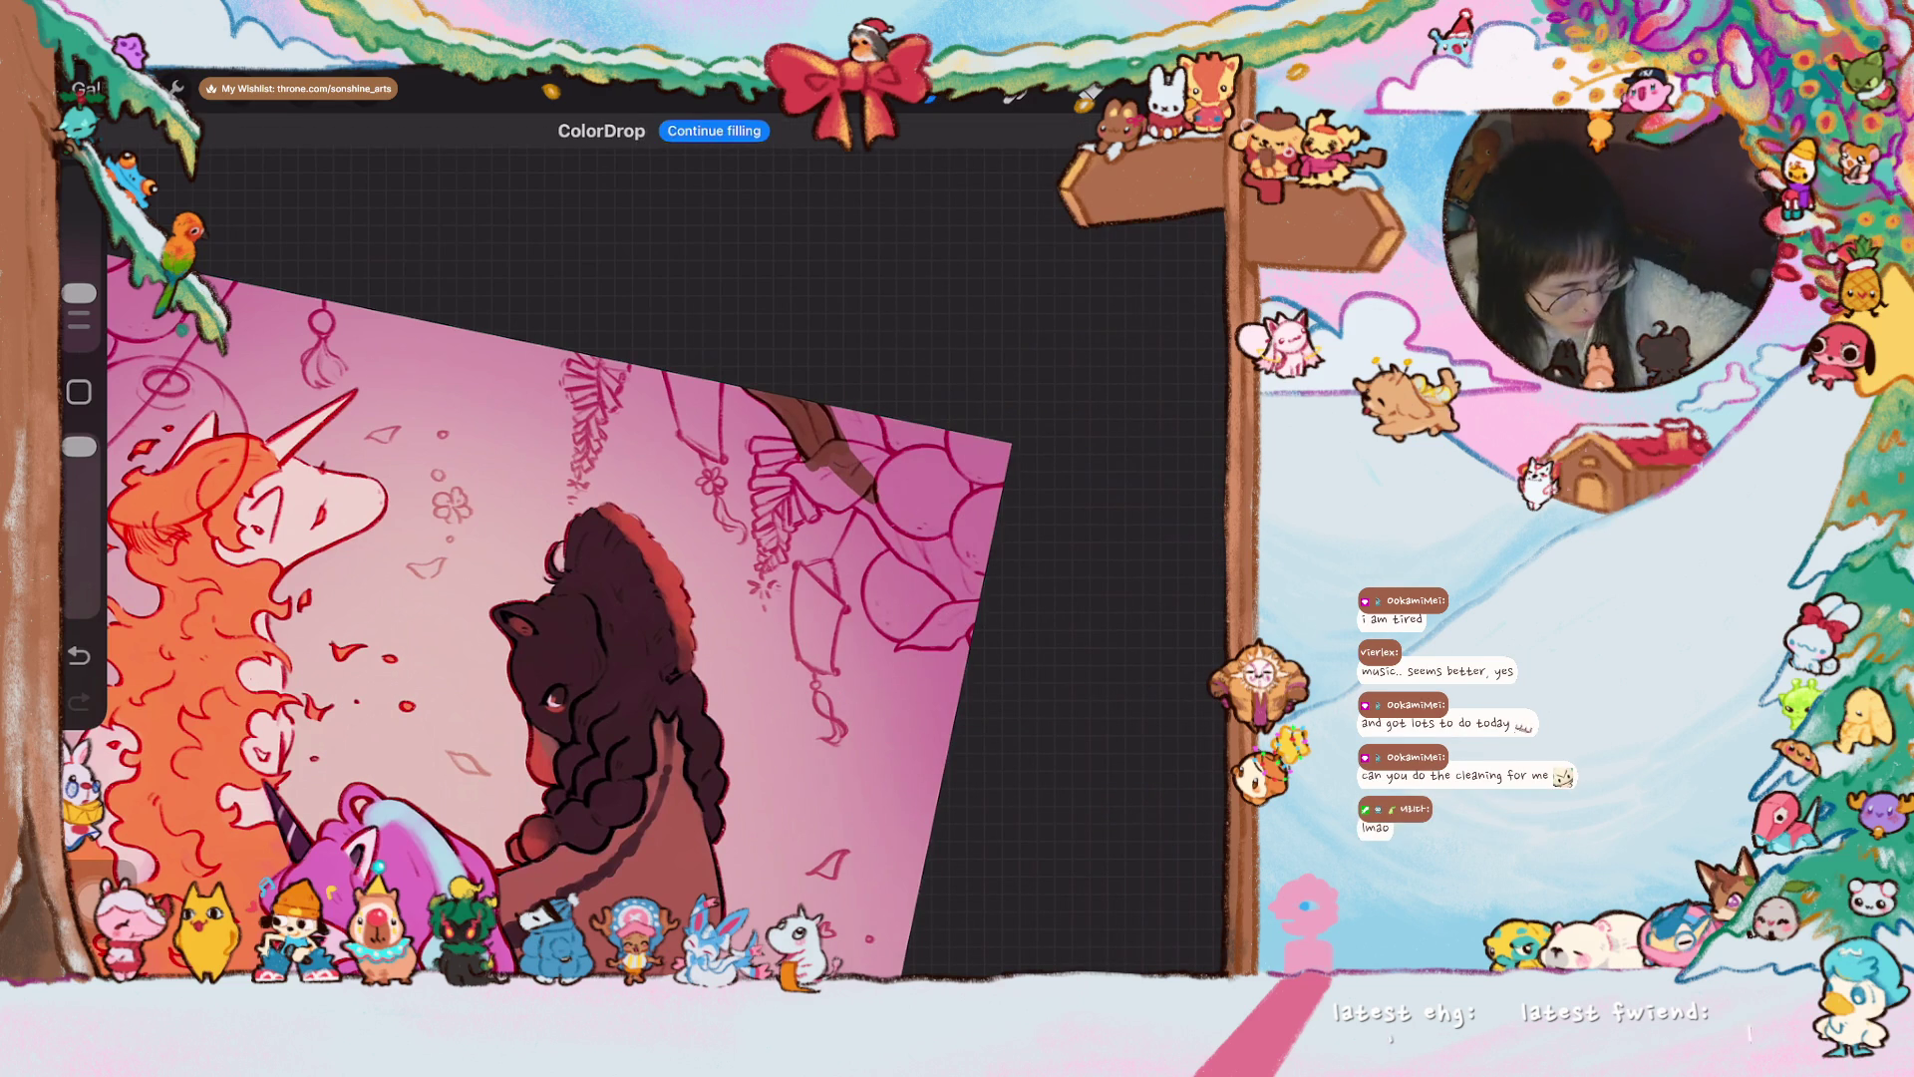
mouse_move(598, 519)
left_mouse_down()
mouse_move(733, 548)
mouse_move(937, 554)
mouse_move(1057, 498)
left_mouse_up()
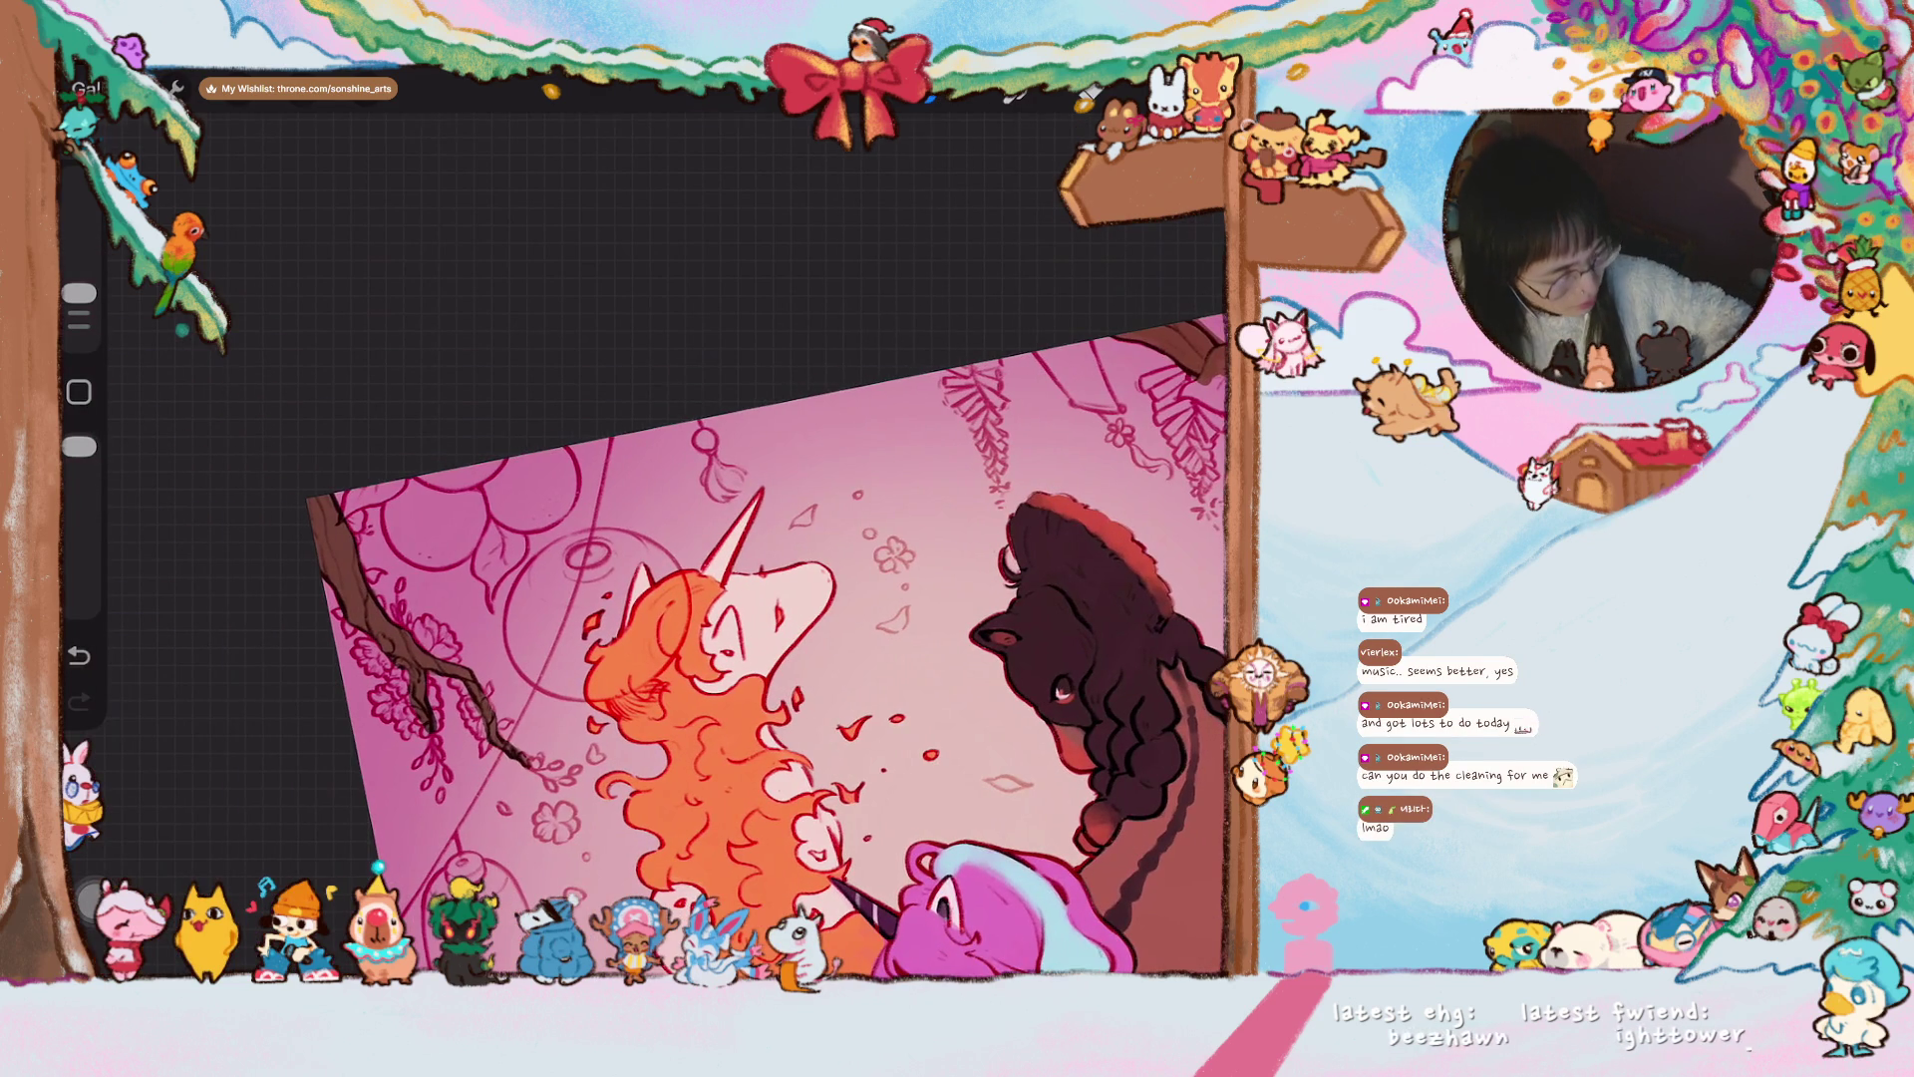
left_click_drag(1090, 93, 898, 549)
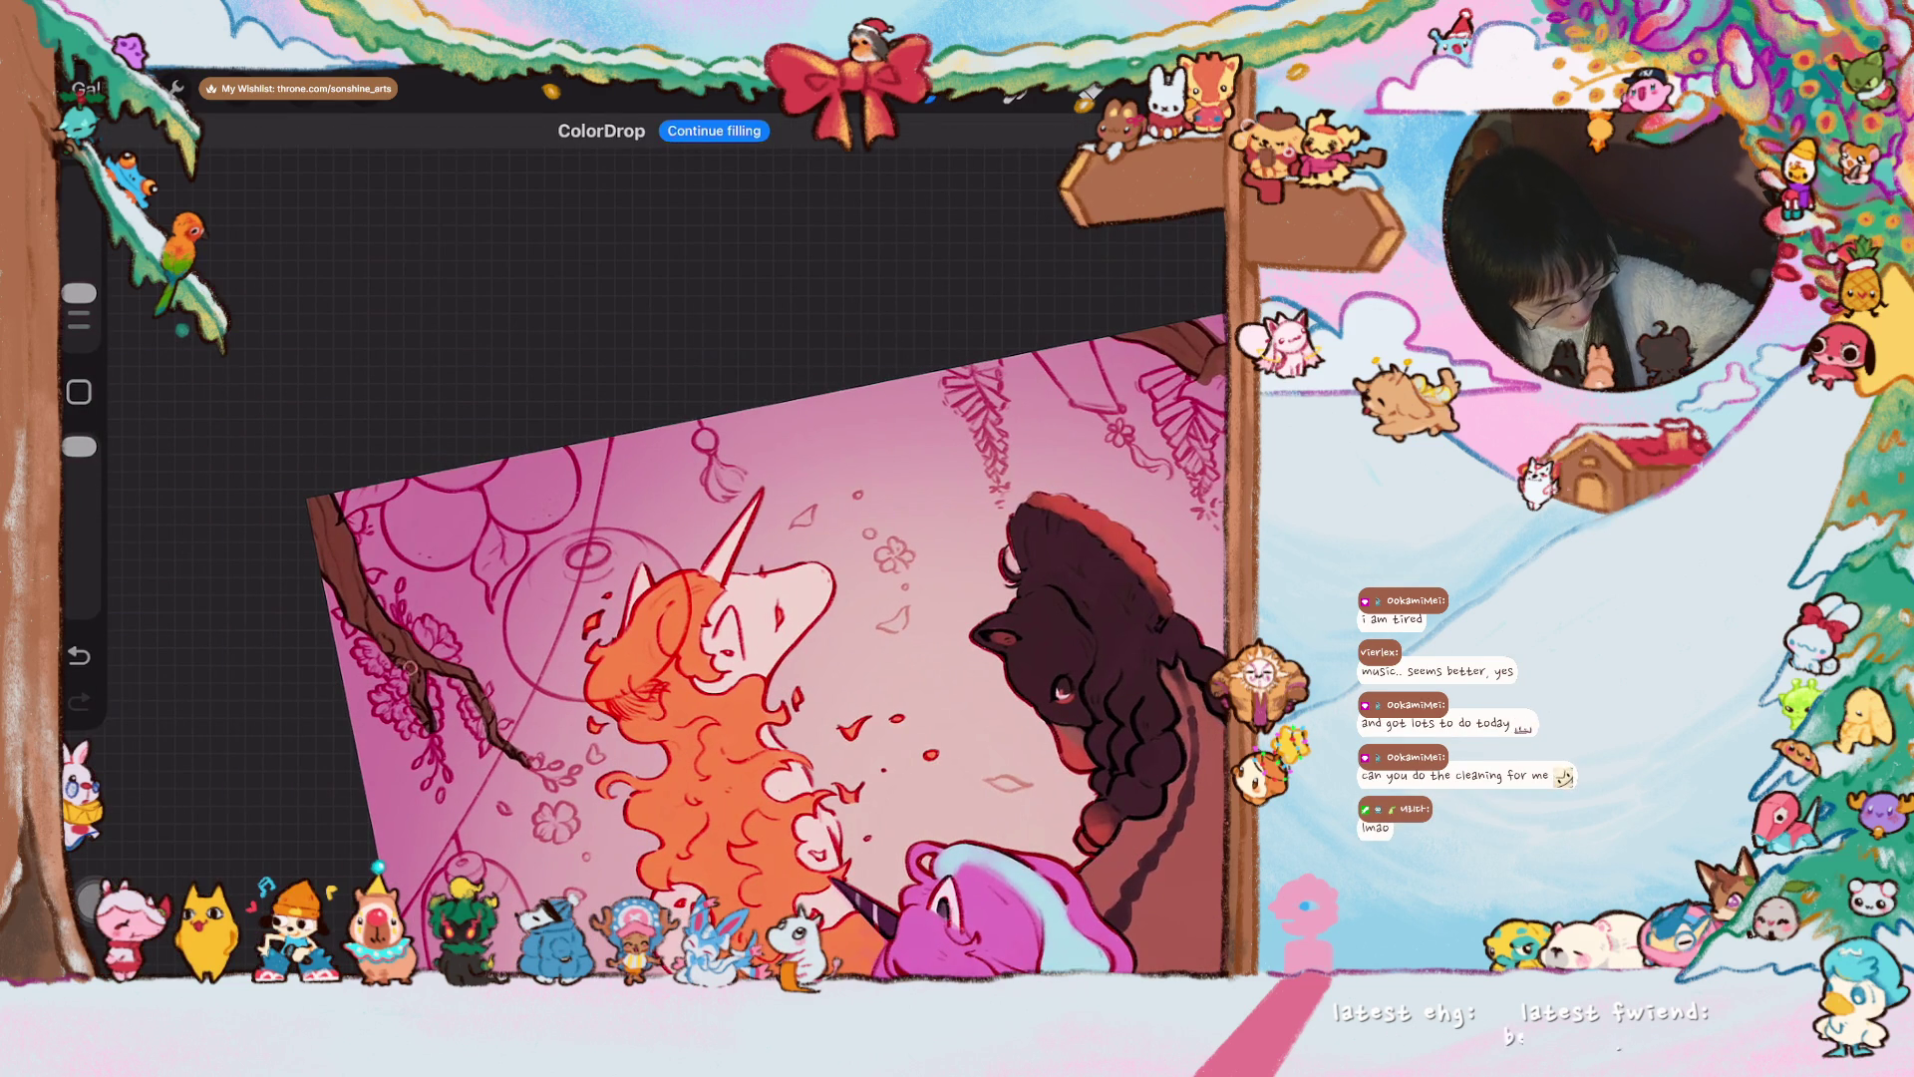
mouse_move(1077, 648)
left_mouse_down()
mouse_move(598, 728)
mouse_move(518, 698)
left_mouse_up()
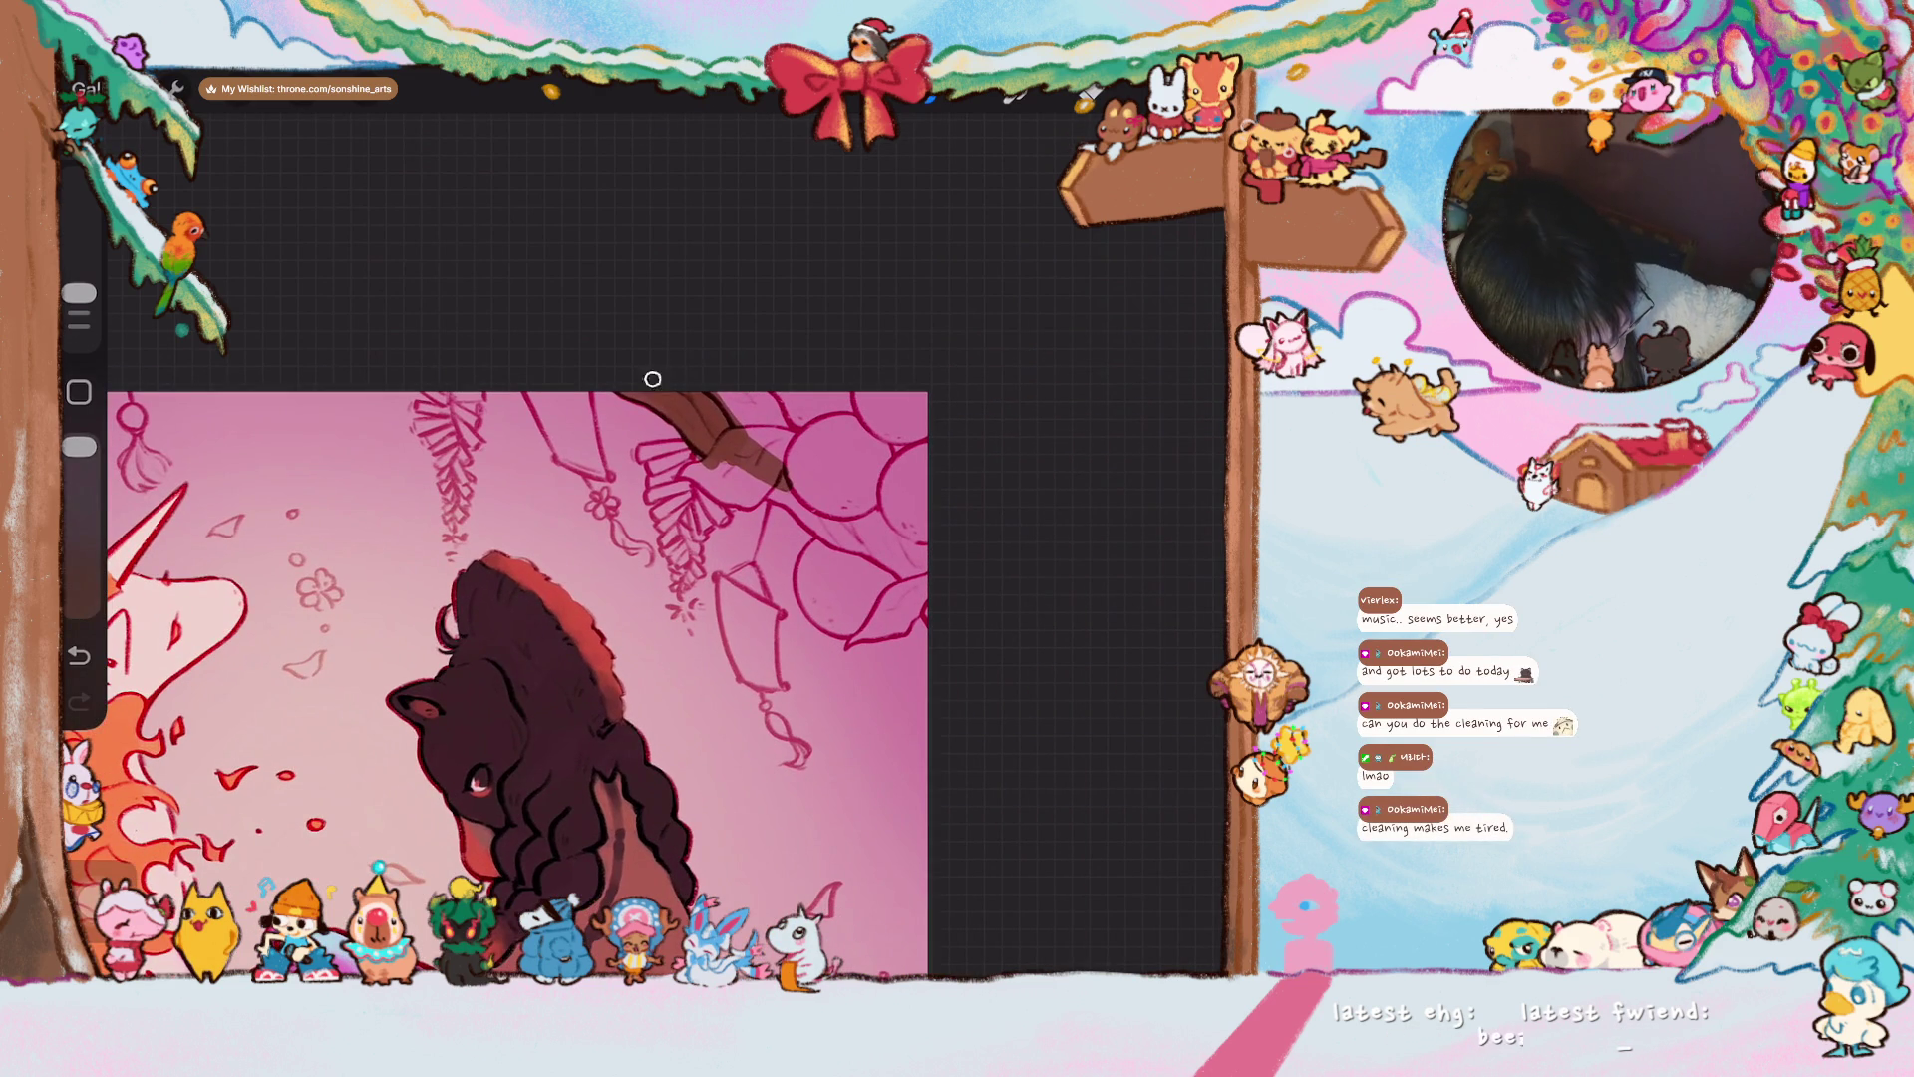
- Enlarge the brush slightly and paint the upper branch above the horse dark brown
left_click_drag(78, 292, 79, 288)
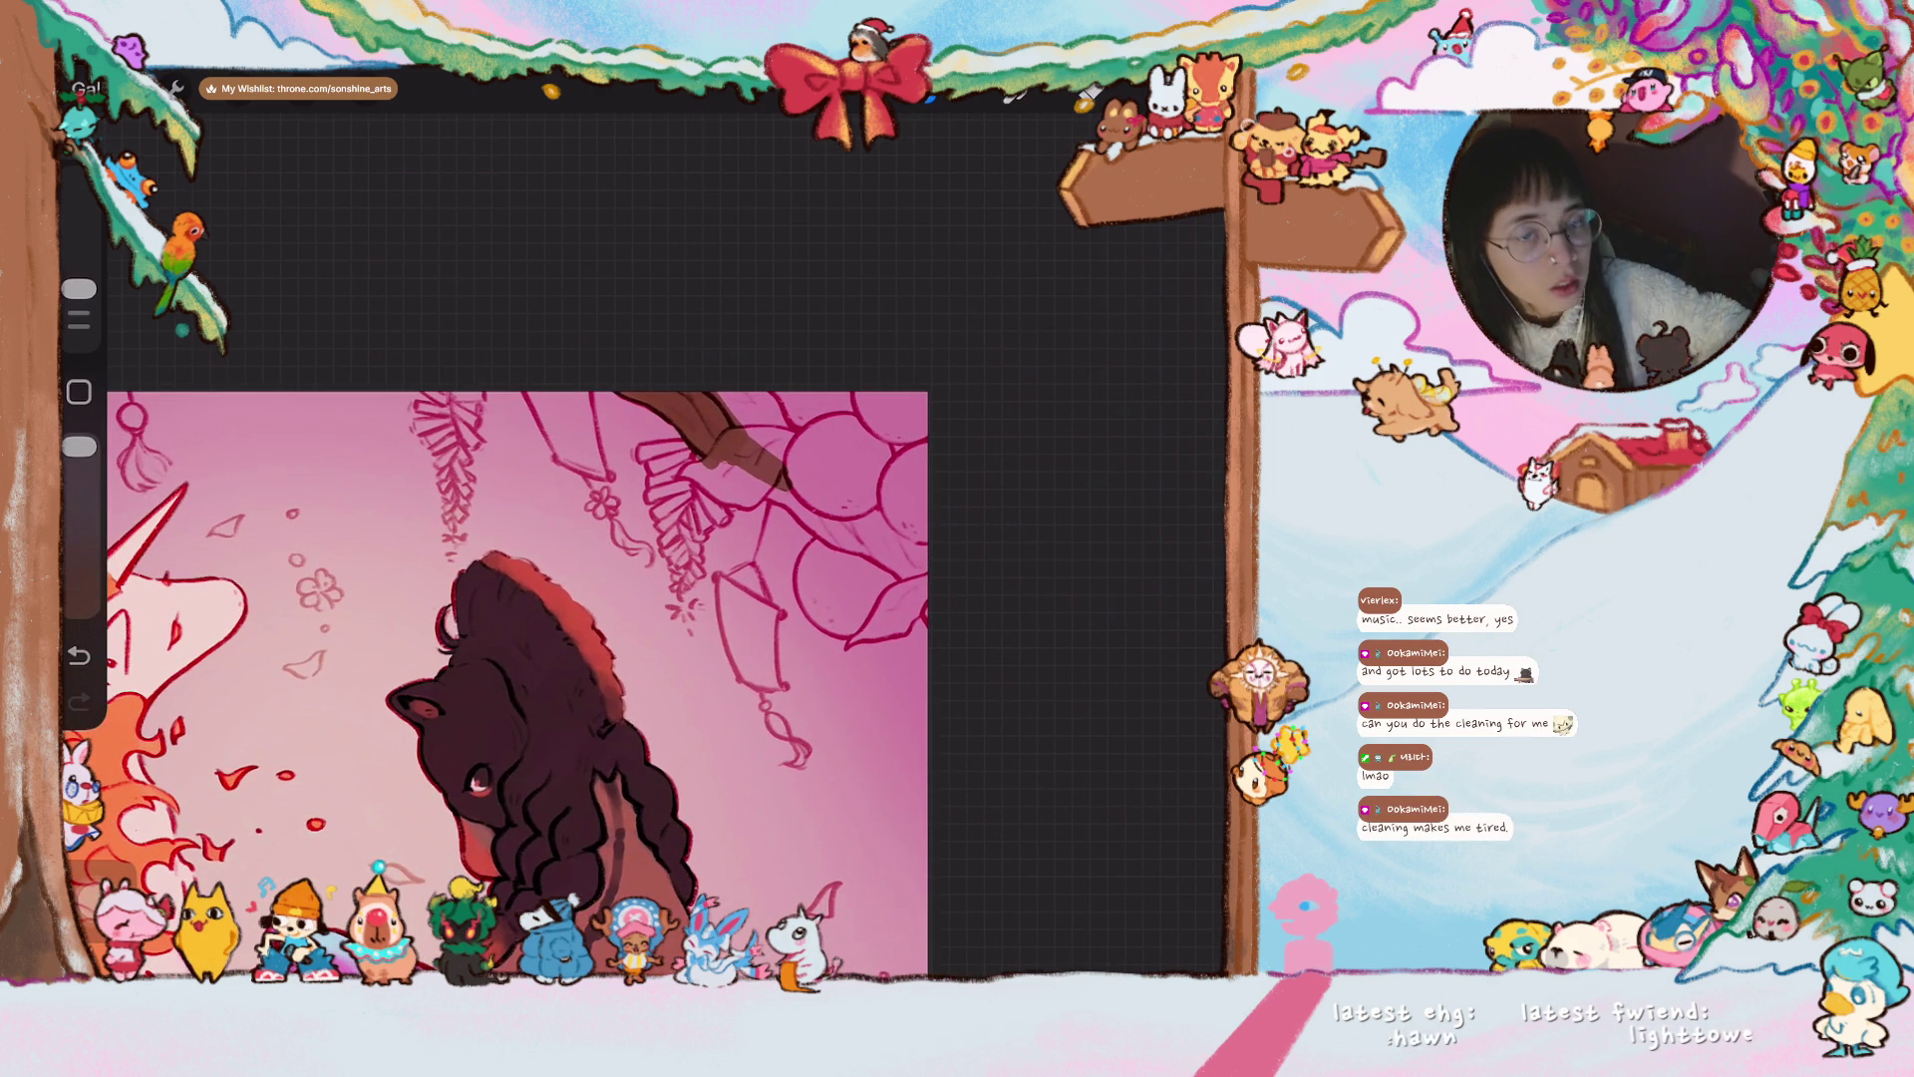
mouse_move(763, 485)
left_mouse_down()
mouse_move(786, 503)
mouse_move(760, 485)
left_mouse_up()
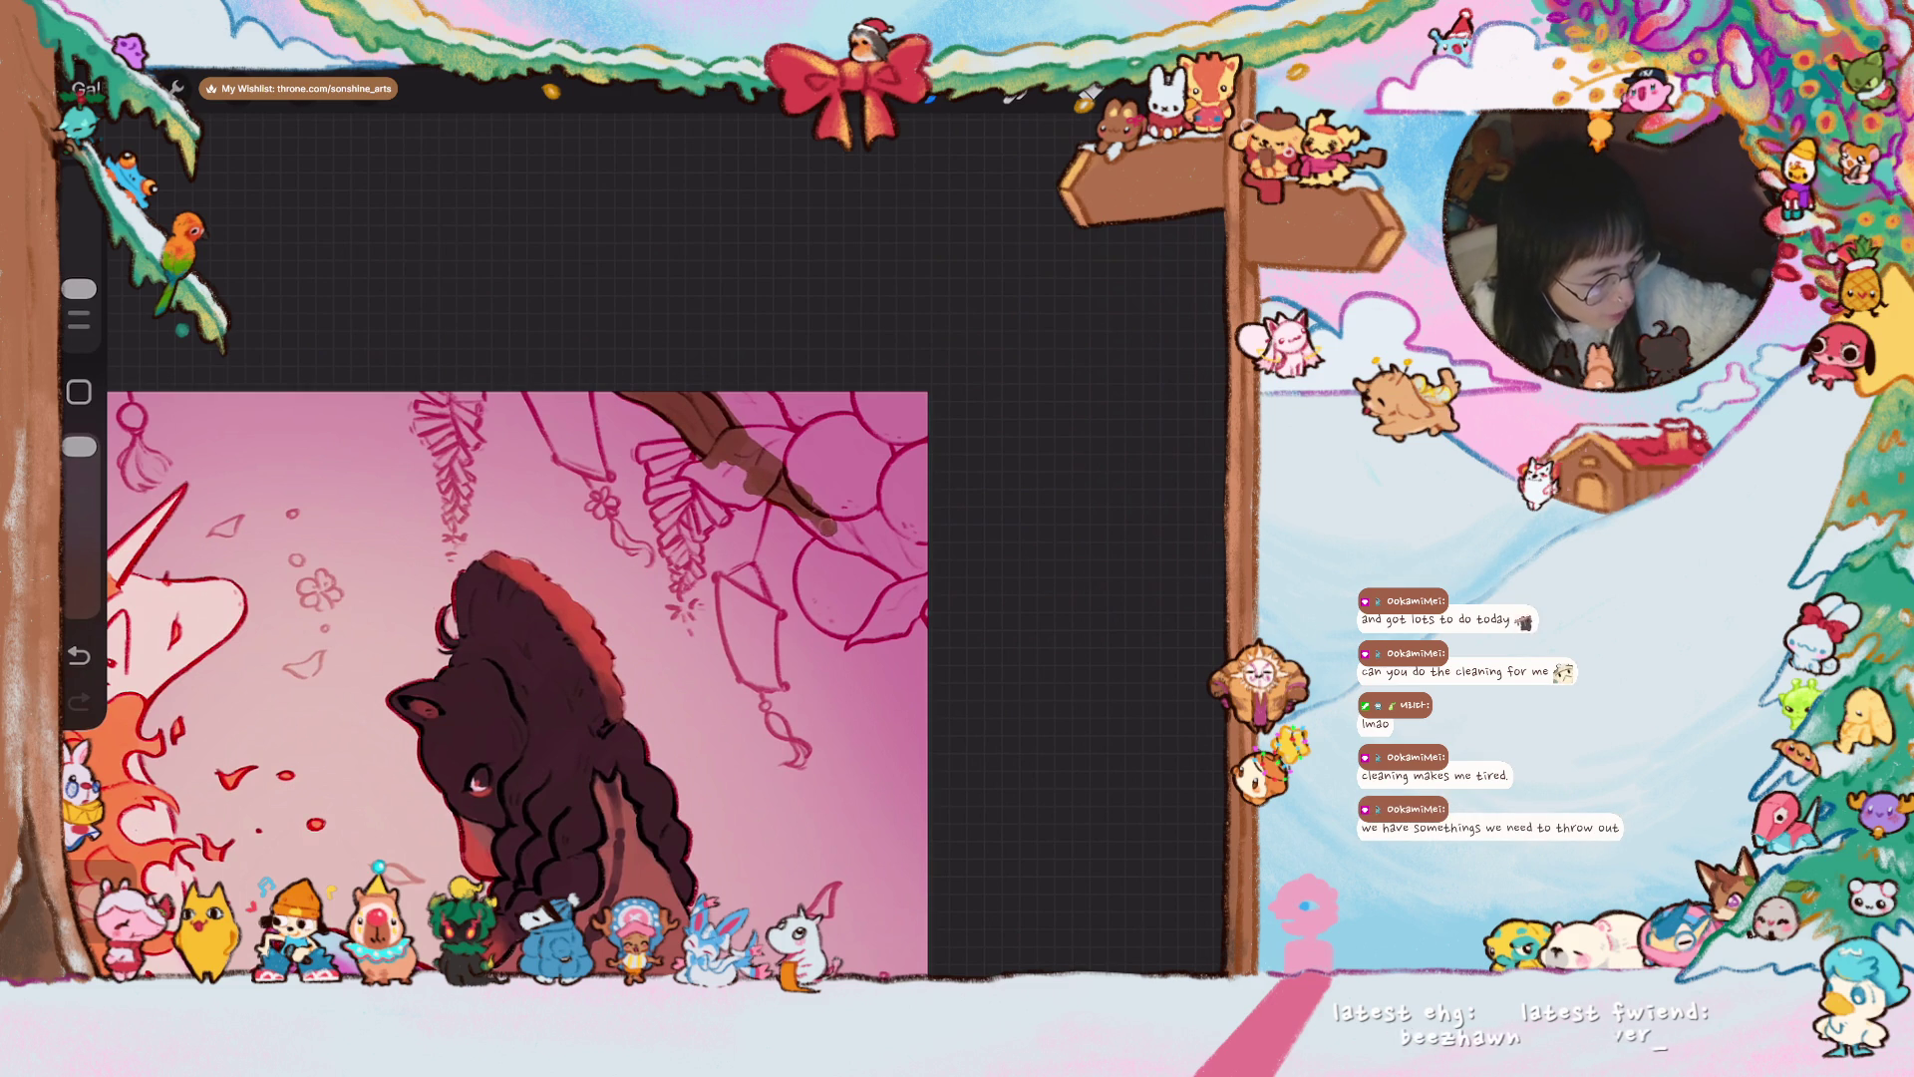
mouse_move(820, 528)
left_mouse_down()
mouse_move(931, 555)
mouse_move(936, 586)
mouse_move(916, 581)
left_mouse_up()
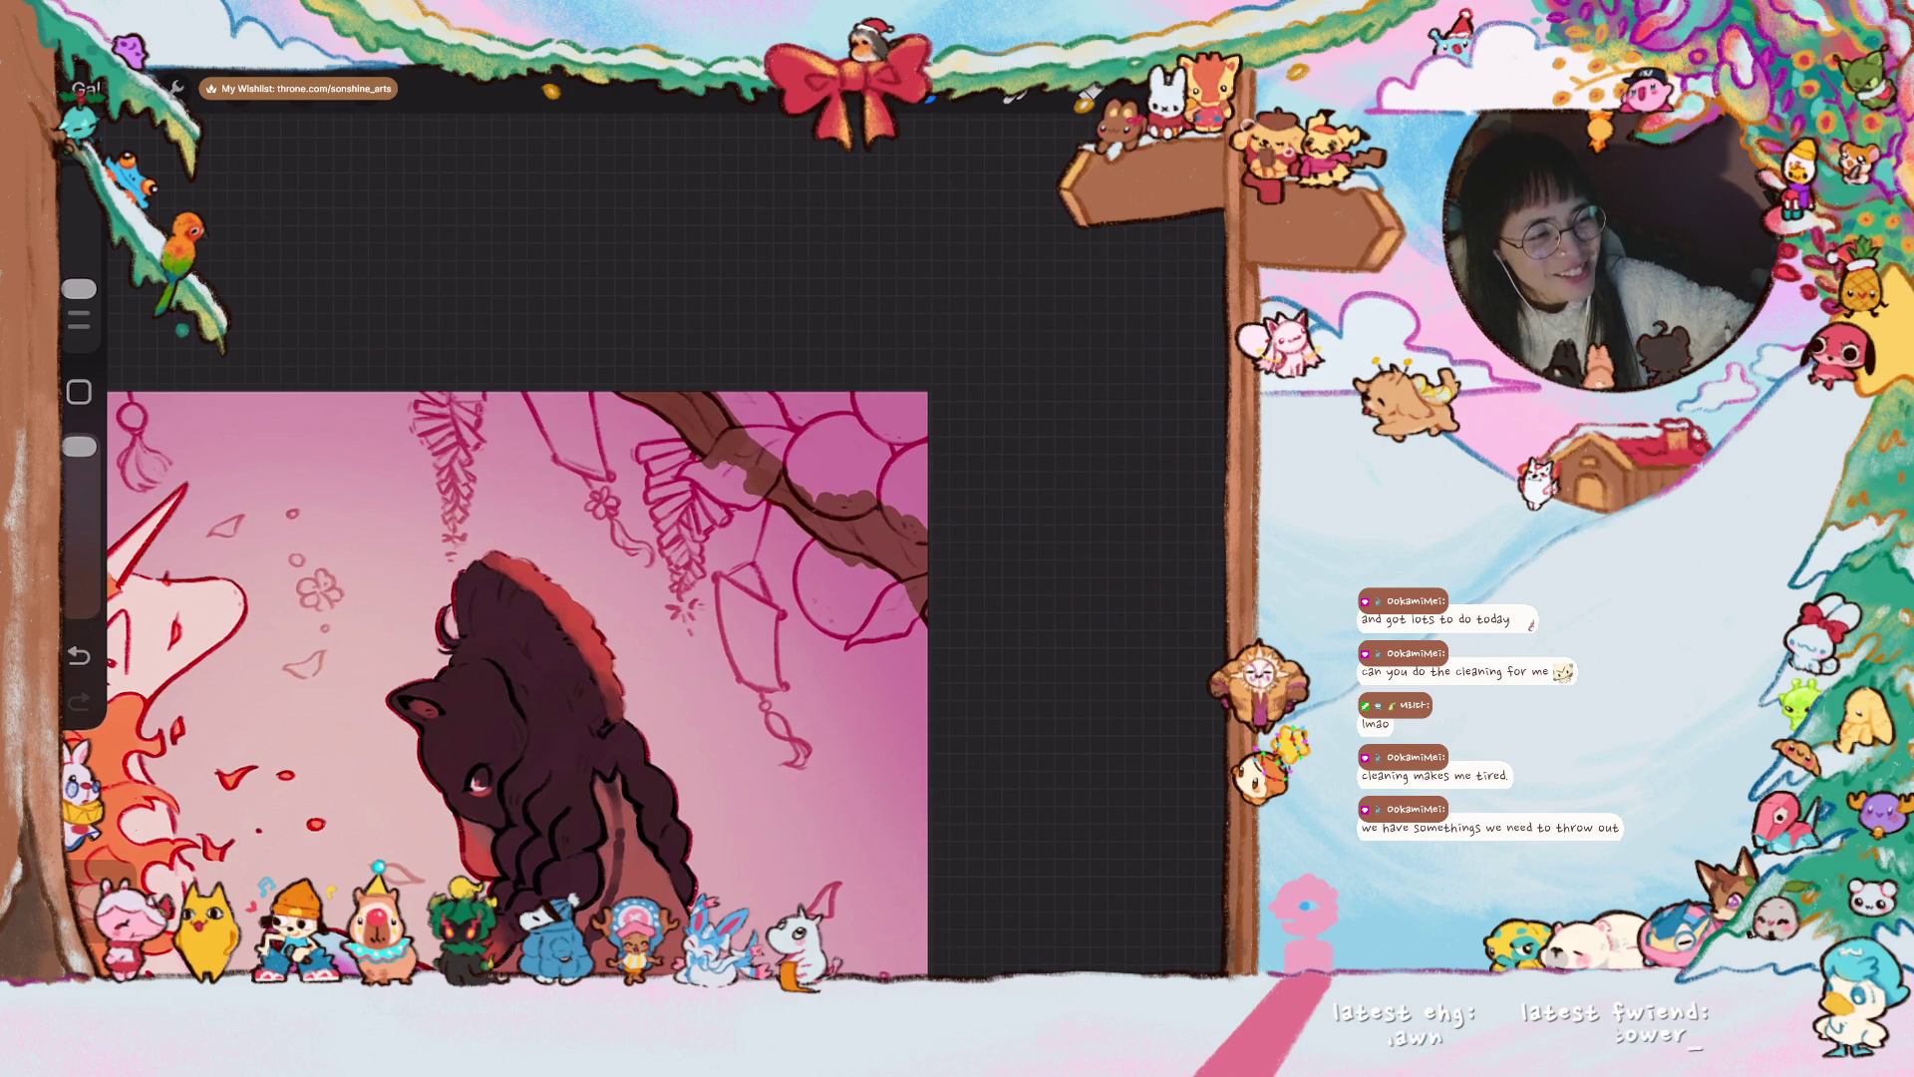
mouse_move(864, 520)
left_mouse_down()
mouse_move(855, 506)
mouse_move(891, 505)
mouse_move(906, 583)
mouse_move(758, 438)
left_mouse_up()
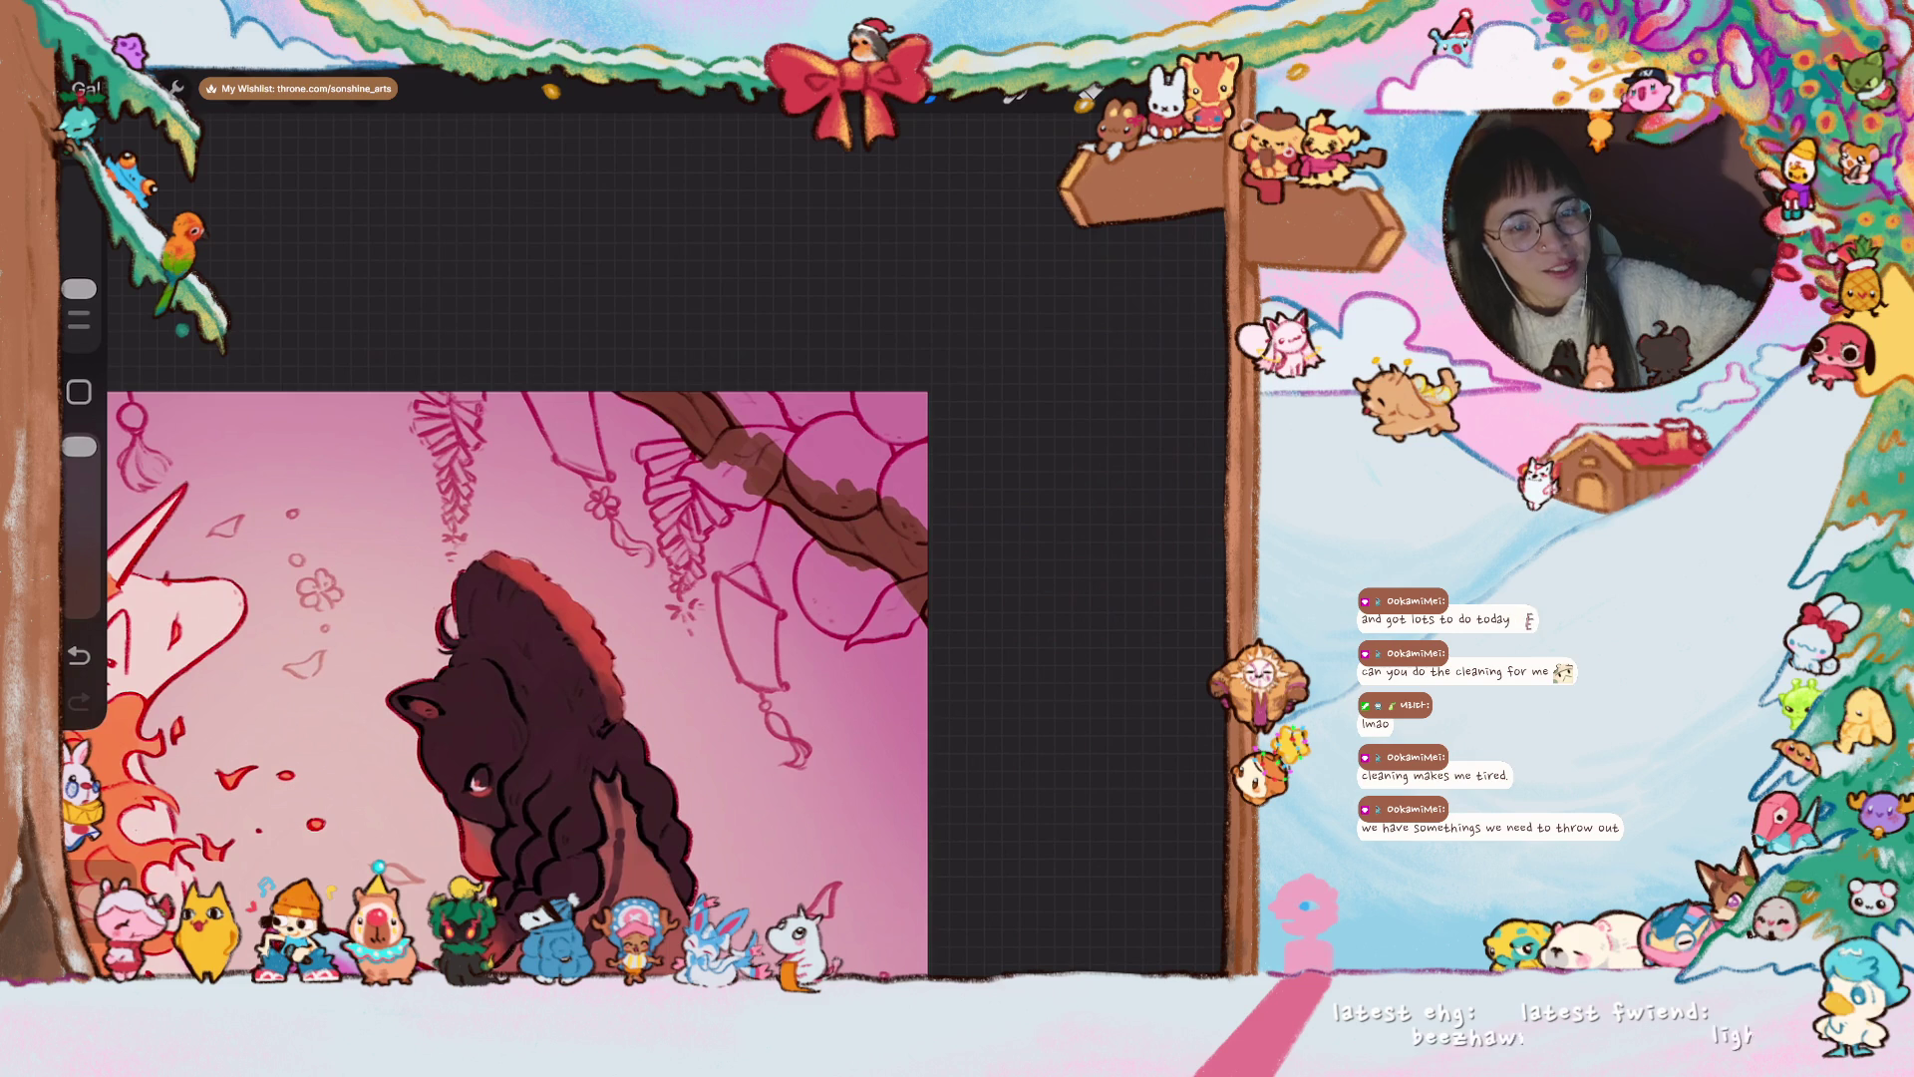
scroll(498, 678, "down", 3)
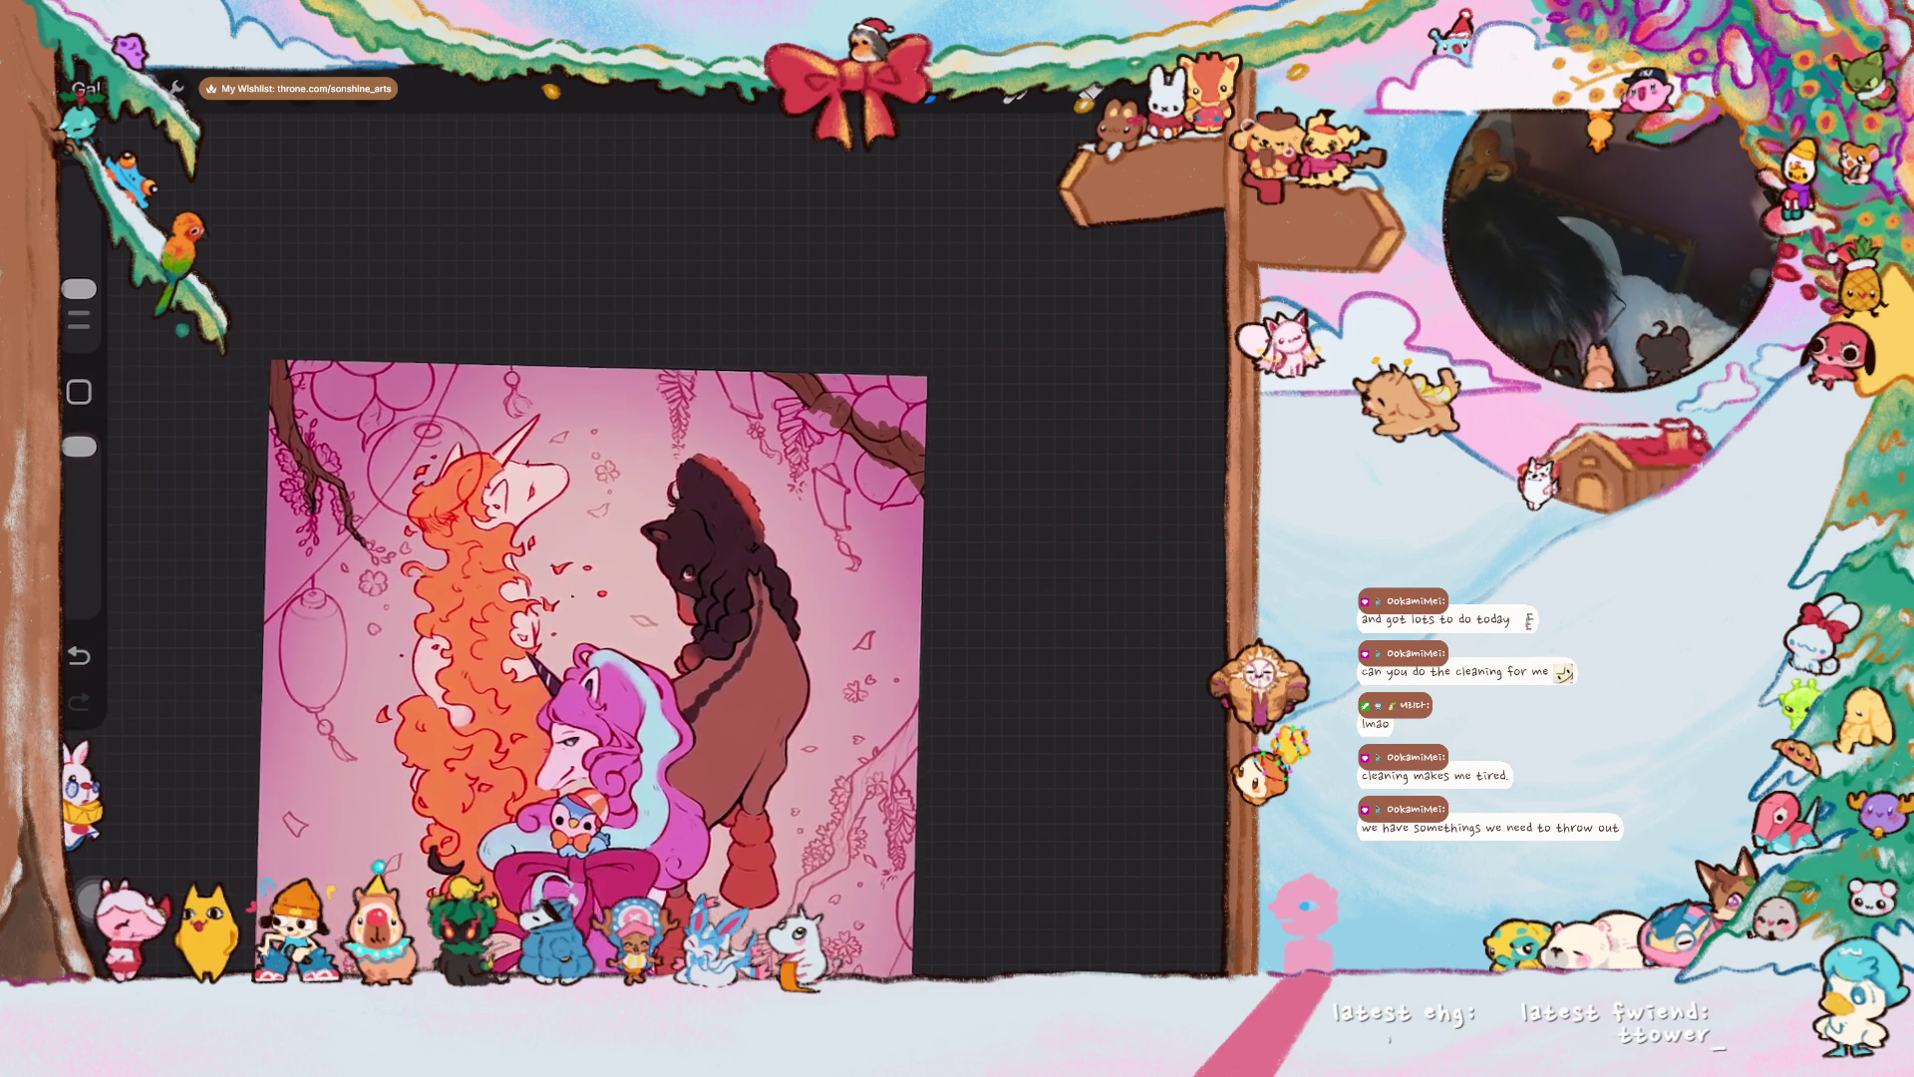
- Paint the hanging branch beside the horse's legs dark brown down its length
scroll(488, 598, "up", 5)
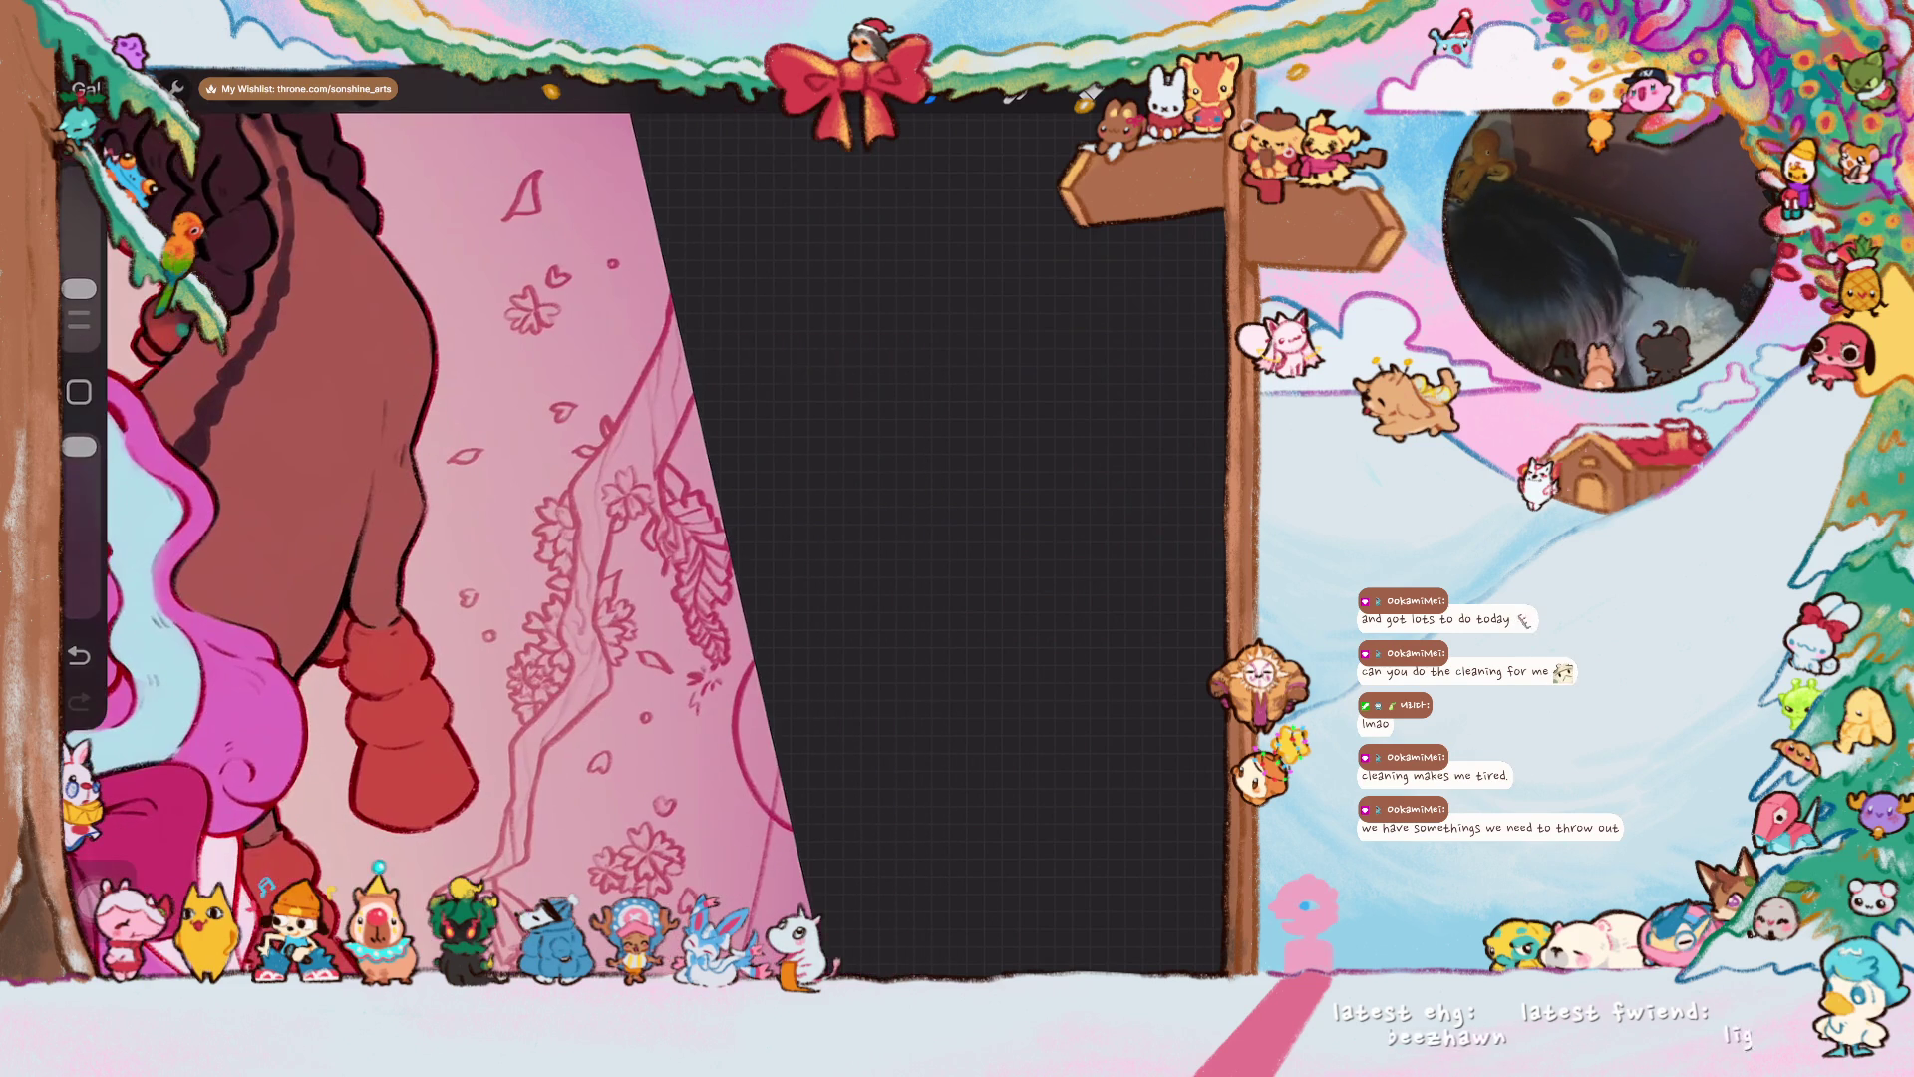
left_click_drag(683, 324, 660, 394)
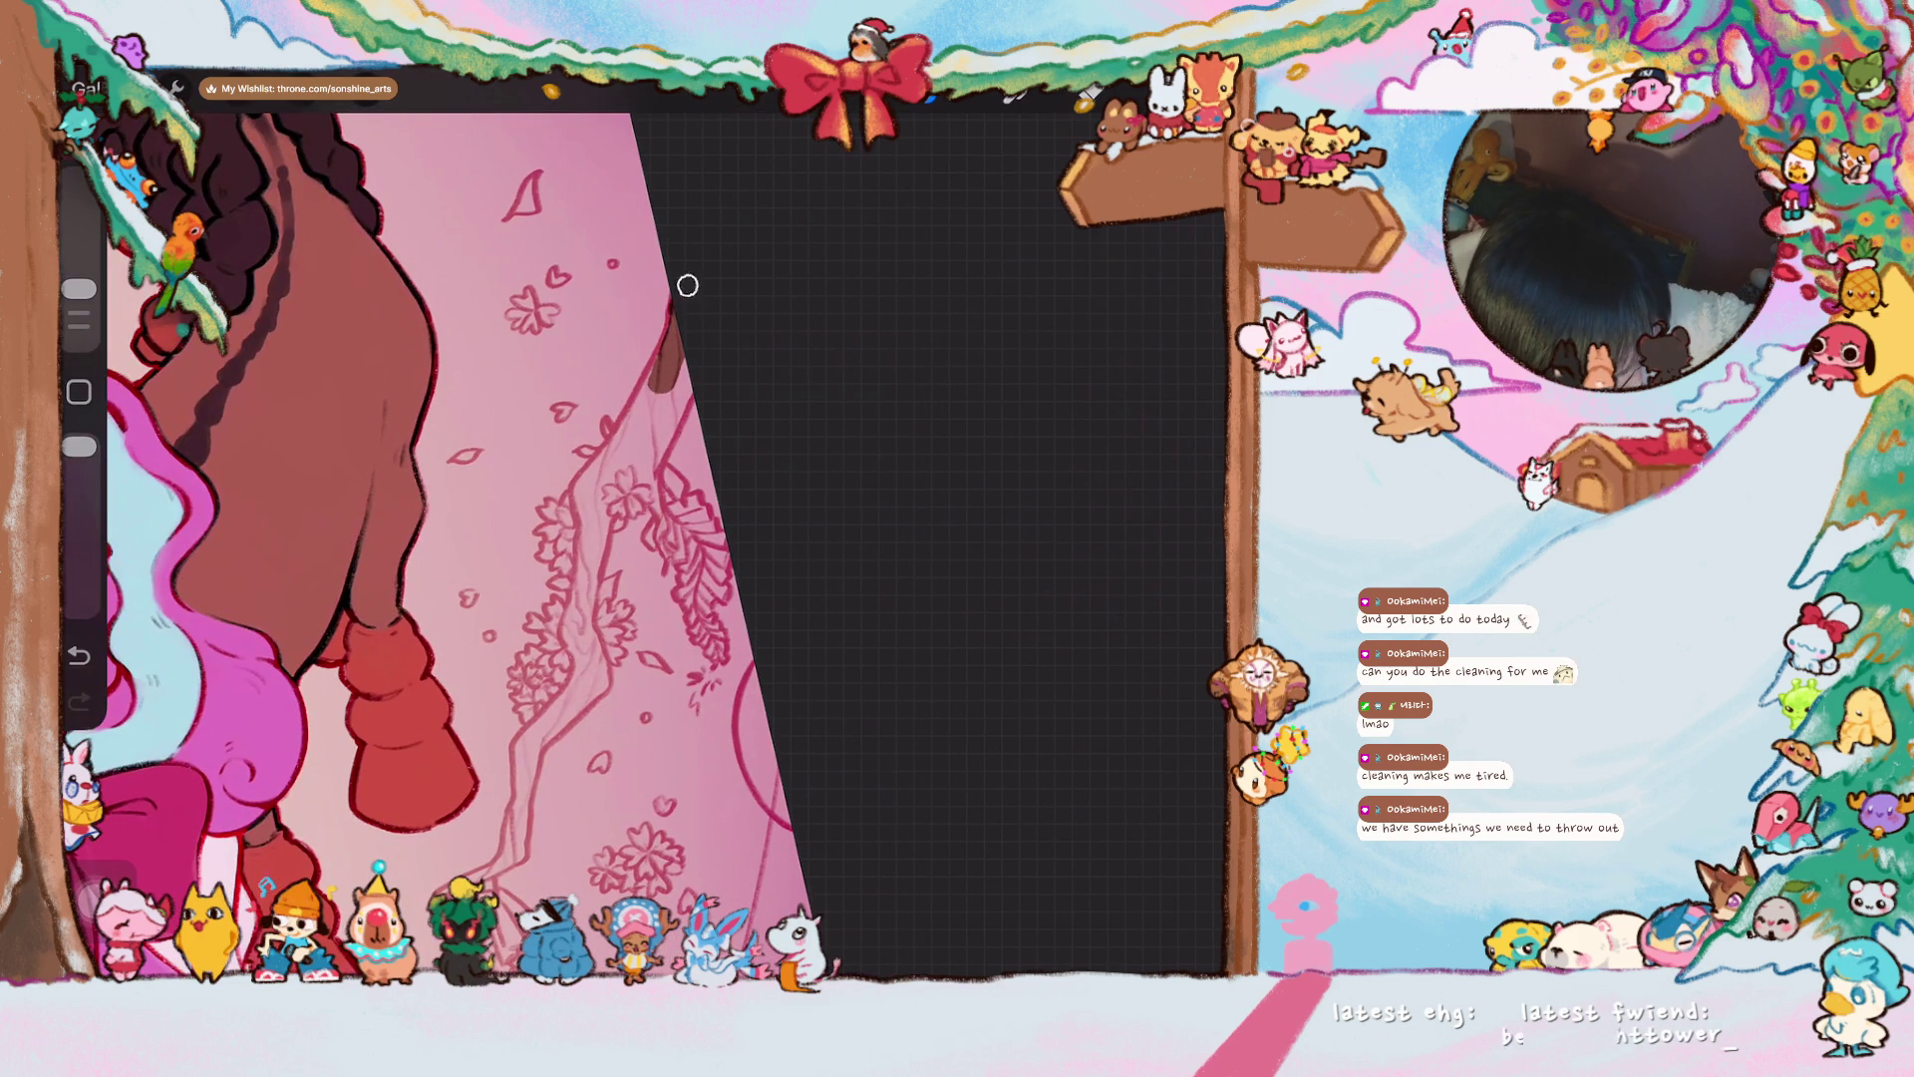
left_click_drag(674, 324, 670, 424)
mouse_move(703, 352)
left_mouse_down()
mouse_move(684, 320)
mouse_move(618, 449)
mouse_move(673, 365)
left_mouse_up()
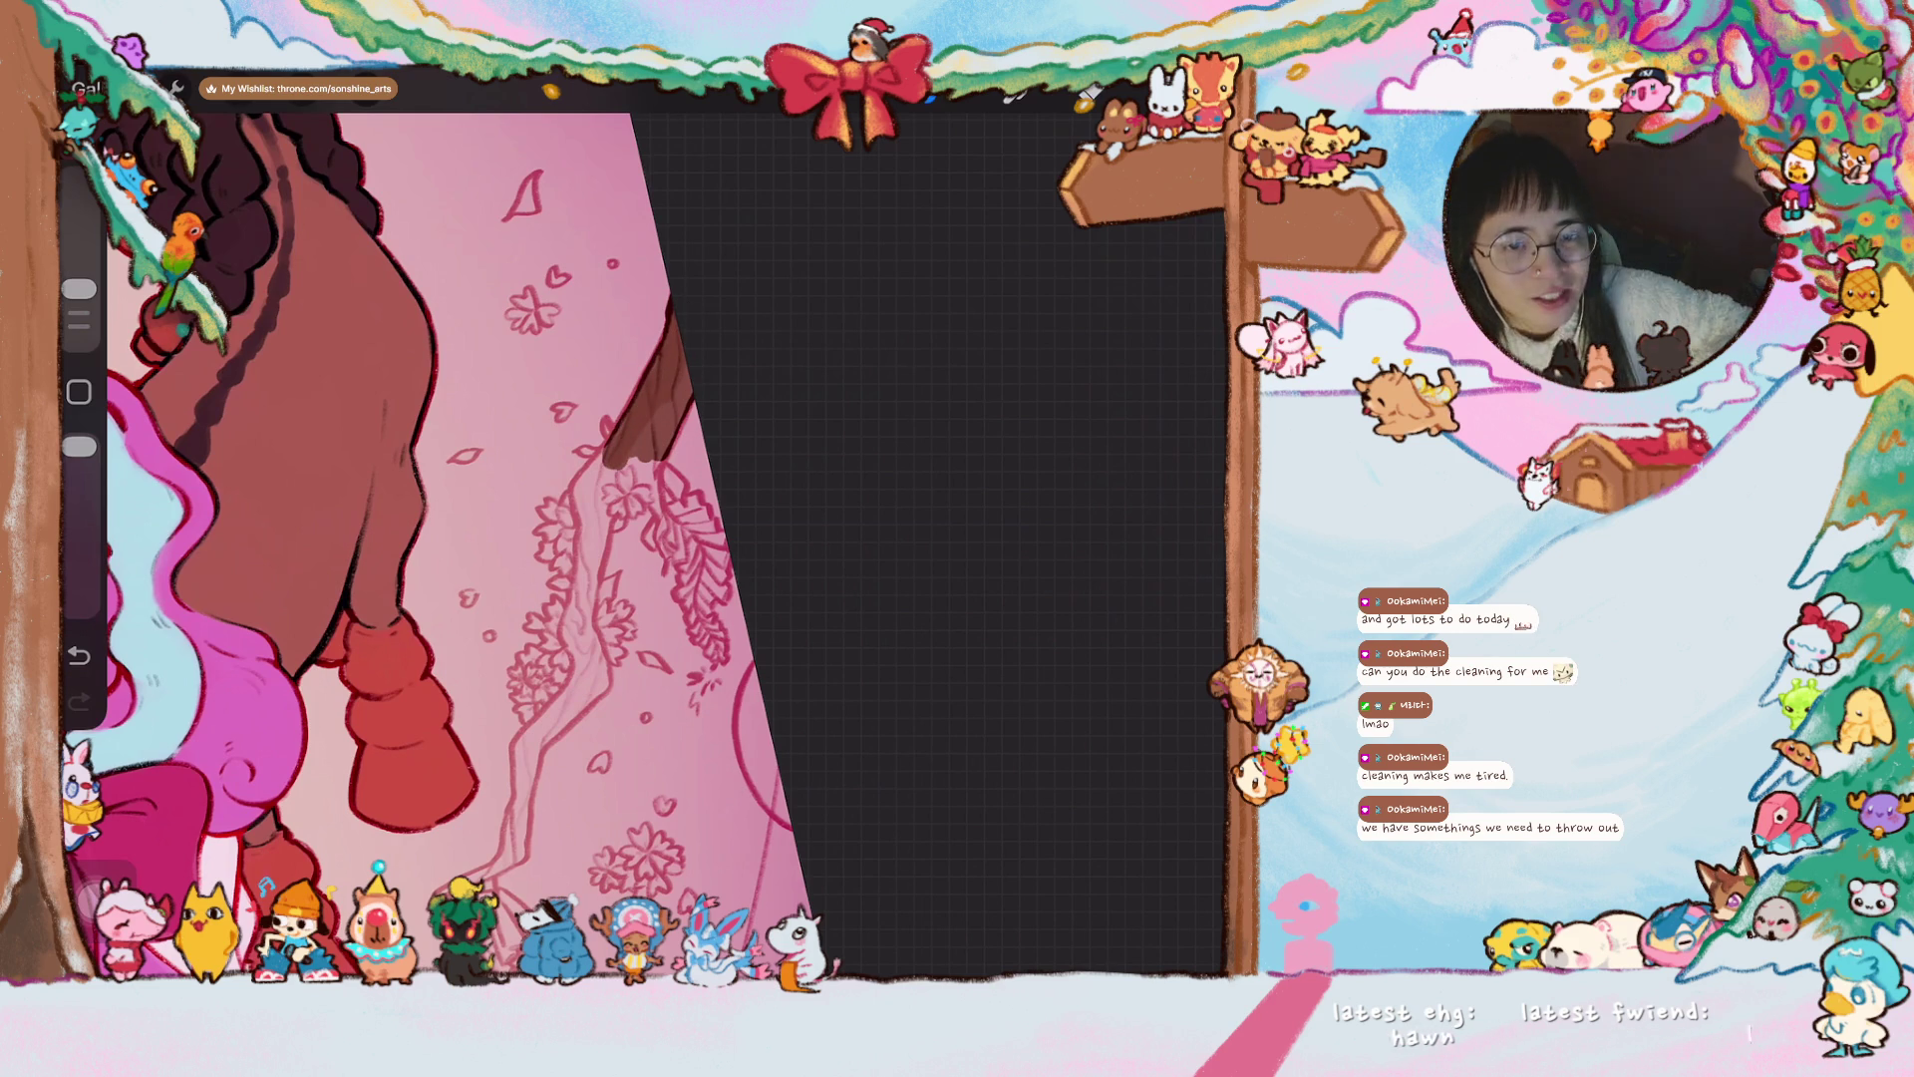
mouse_move(666, 407)
left_mouse_down()
mouse_move(623, 477)
mouse_move(685, 385)
left_mouse_up()
left_click_drag(648, 485, 669, 563)
- Paint and extend the branch's twig tips down-left in dark brown
left_click_drag(643, 437, 580, 549)
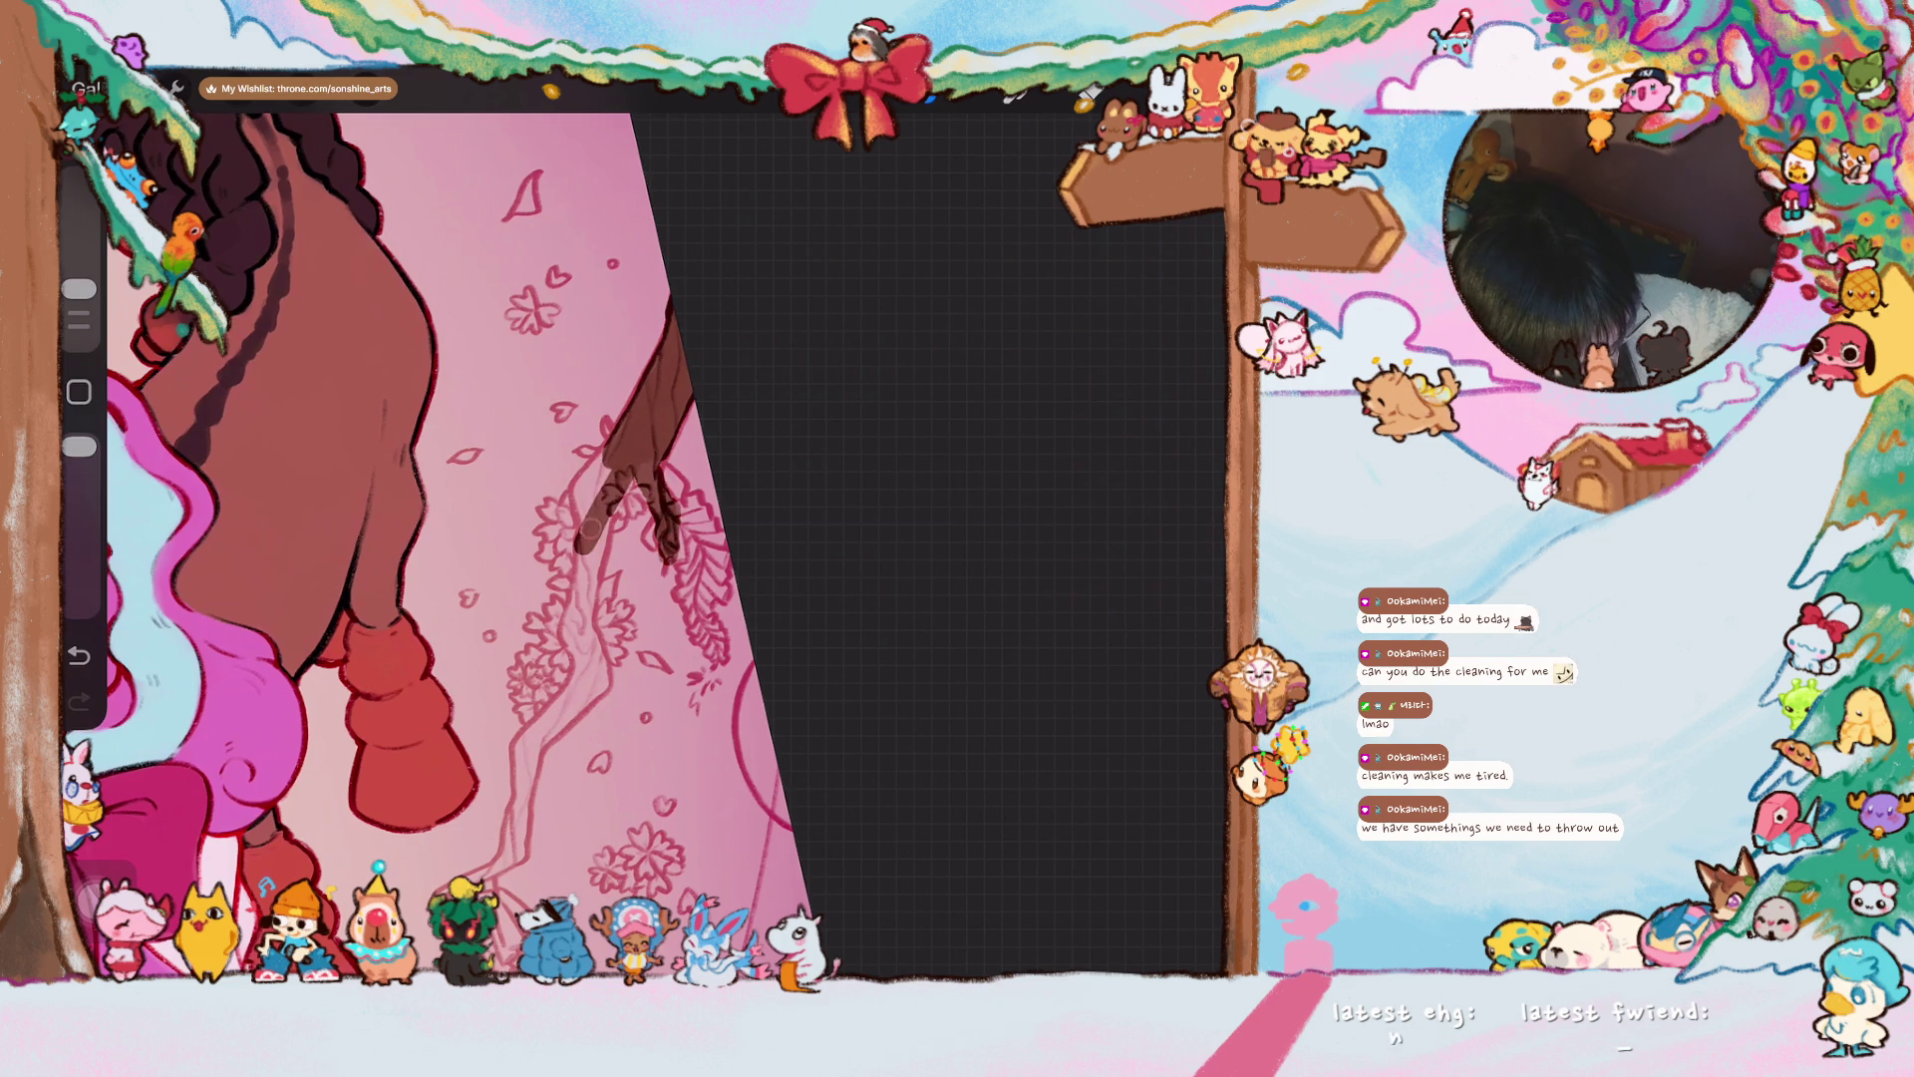
mouse_move(638, 455)
left_mouse_down()
mouse_move(660, 503)
mouse_move(595, 486)
mouse_move(576, 543)
mouse_move(660, 489)
mouse_move(584, 558)
mouse_move(591, 586)
left_mouse_up()
left_click_drag(606, 460, 623, 415)
mouse_move(596, 528)
left_mouse_down()
mouse_move(571, 630)
mouse_move(593, 563)
mouse_move(598, 626)
left_mouse_up()
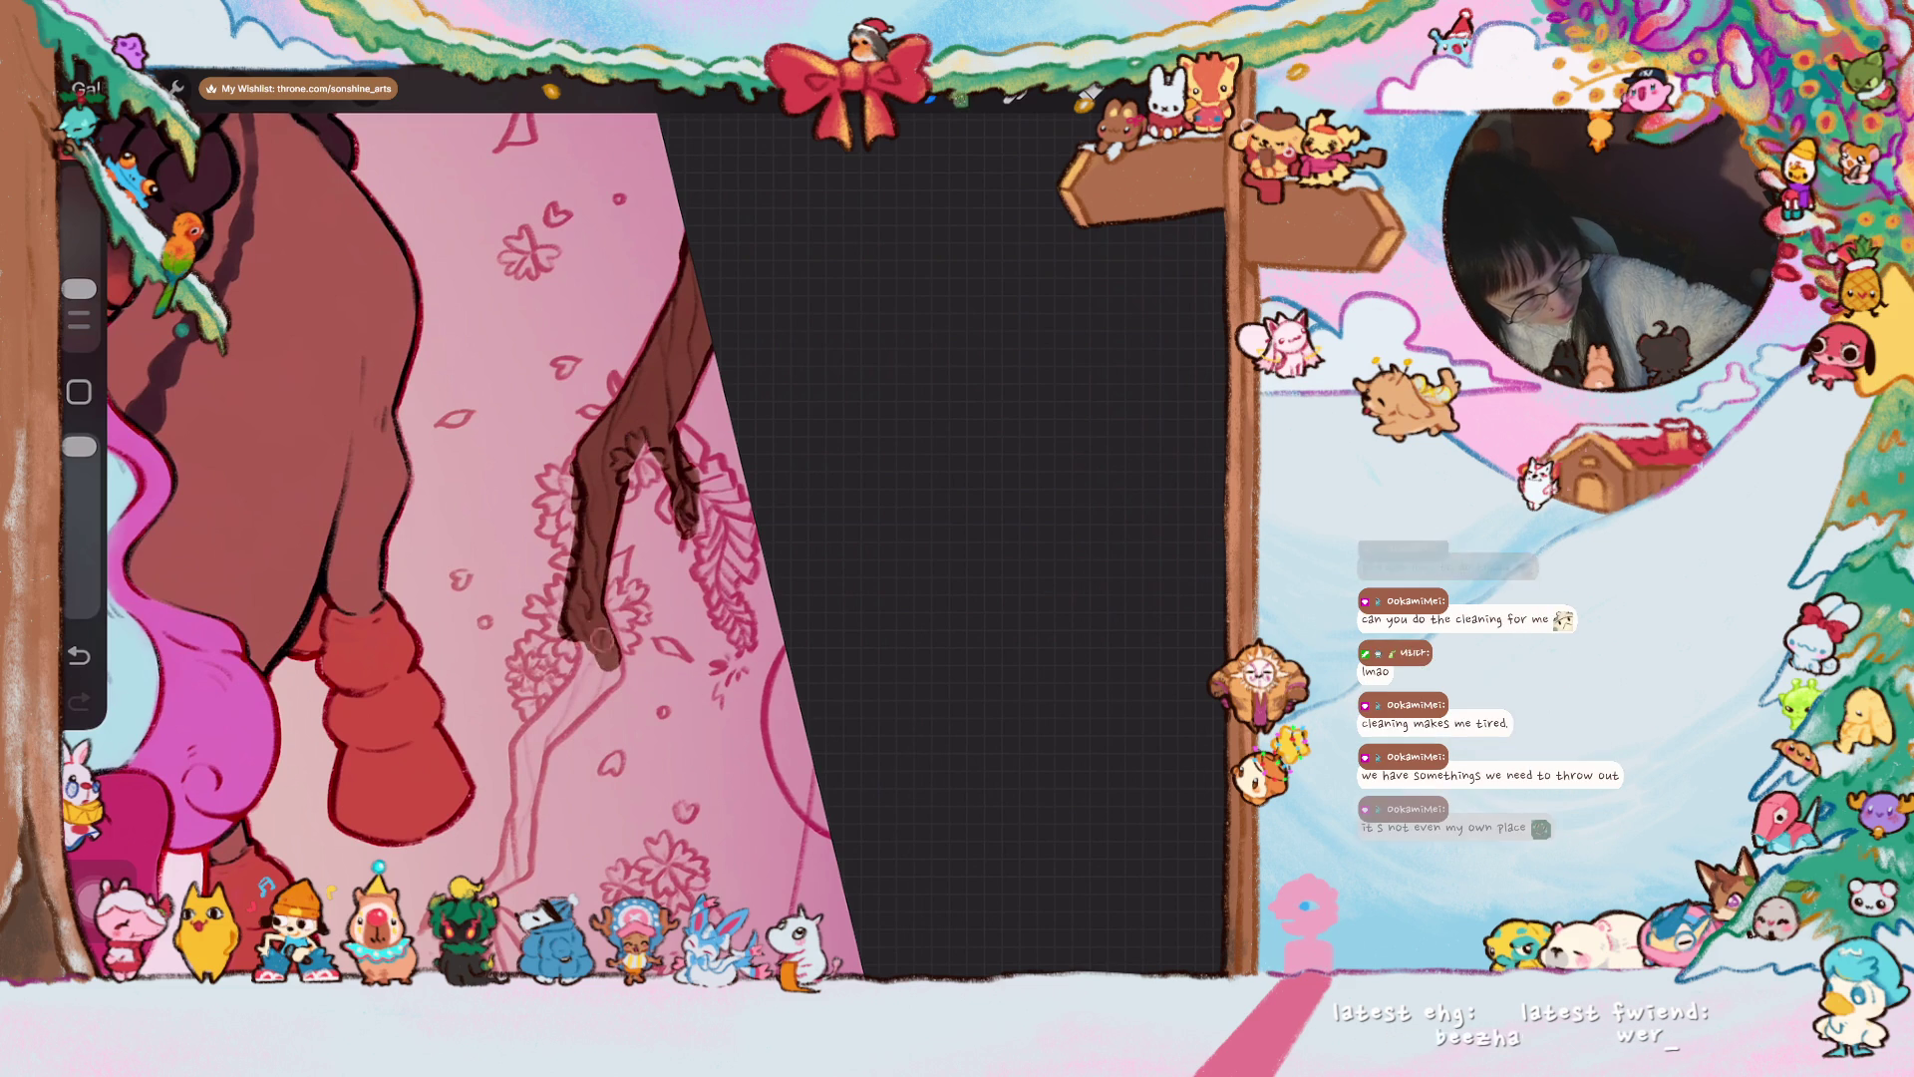
scroll(599, 626, "down", 3)
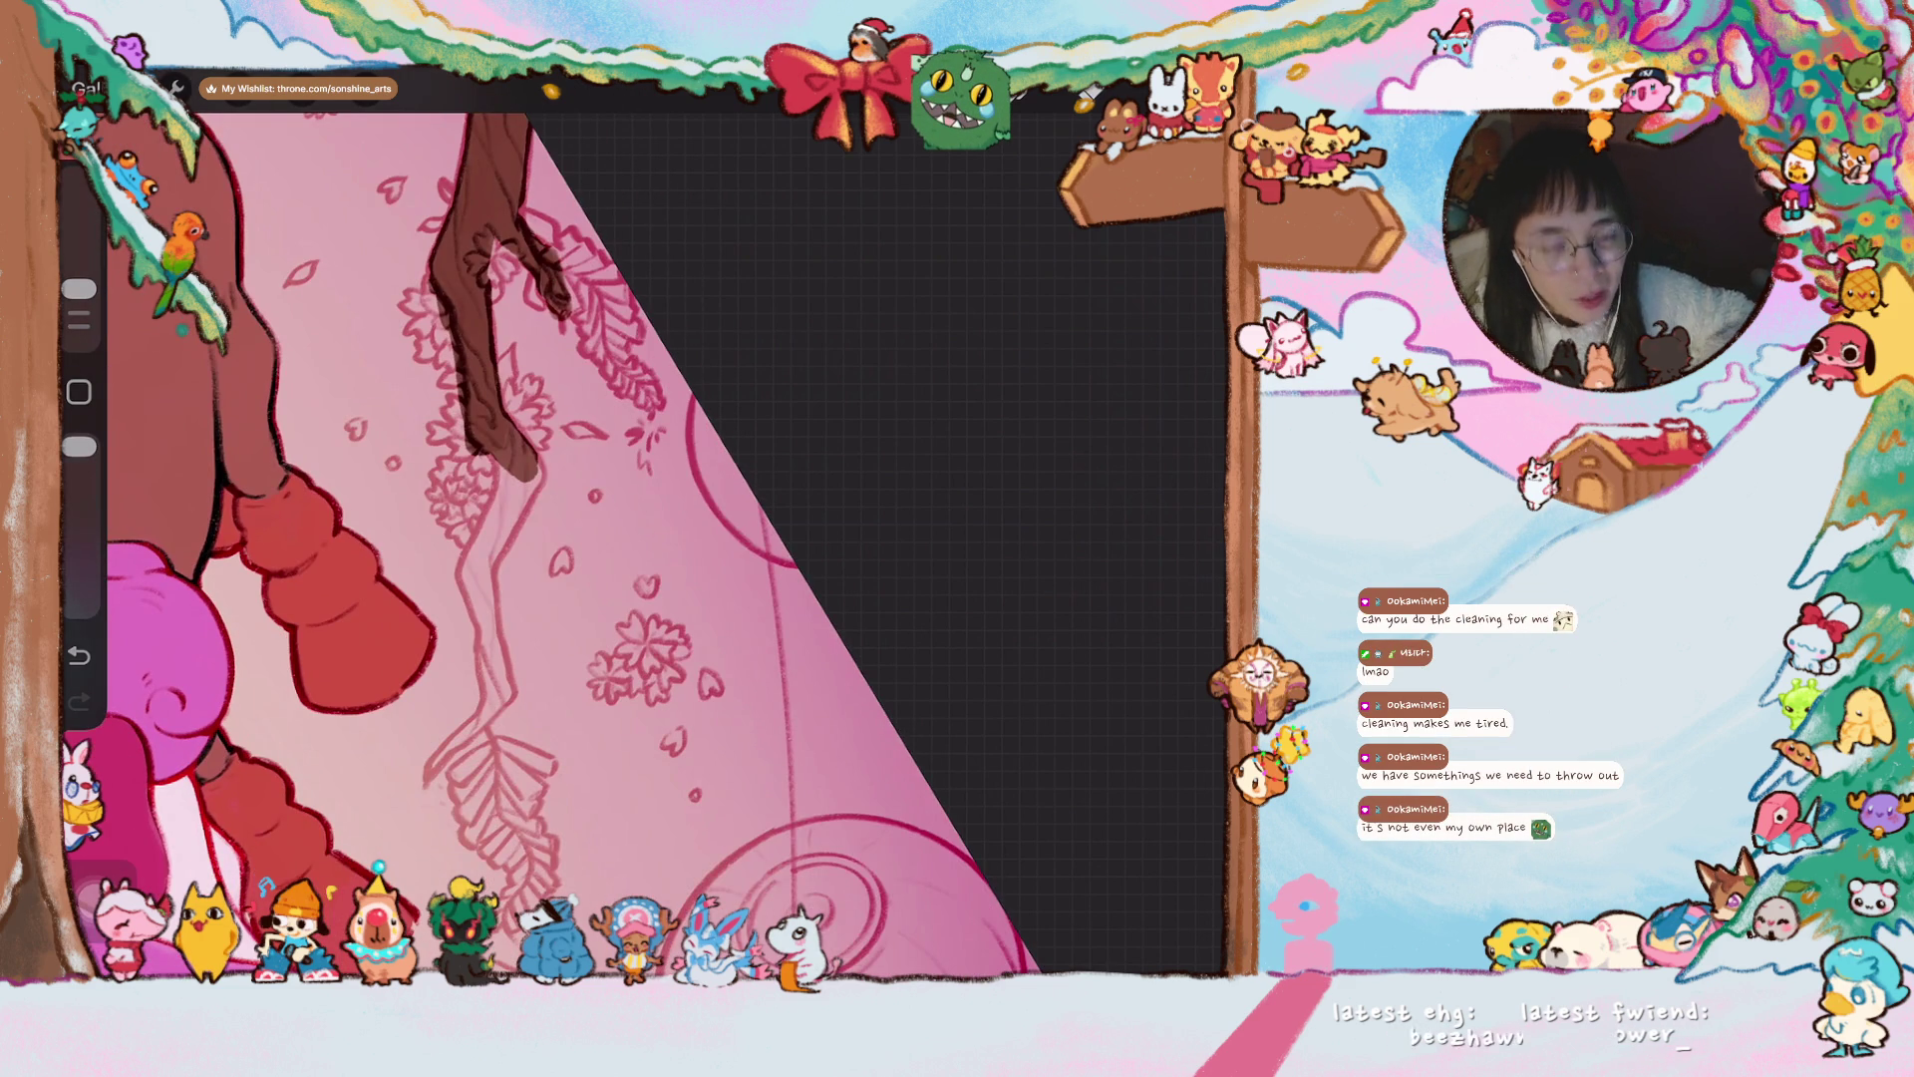
scroll(514, 349, "up", 2)
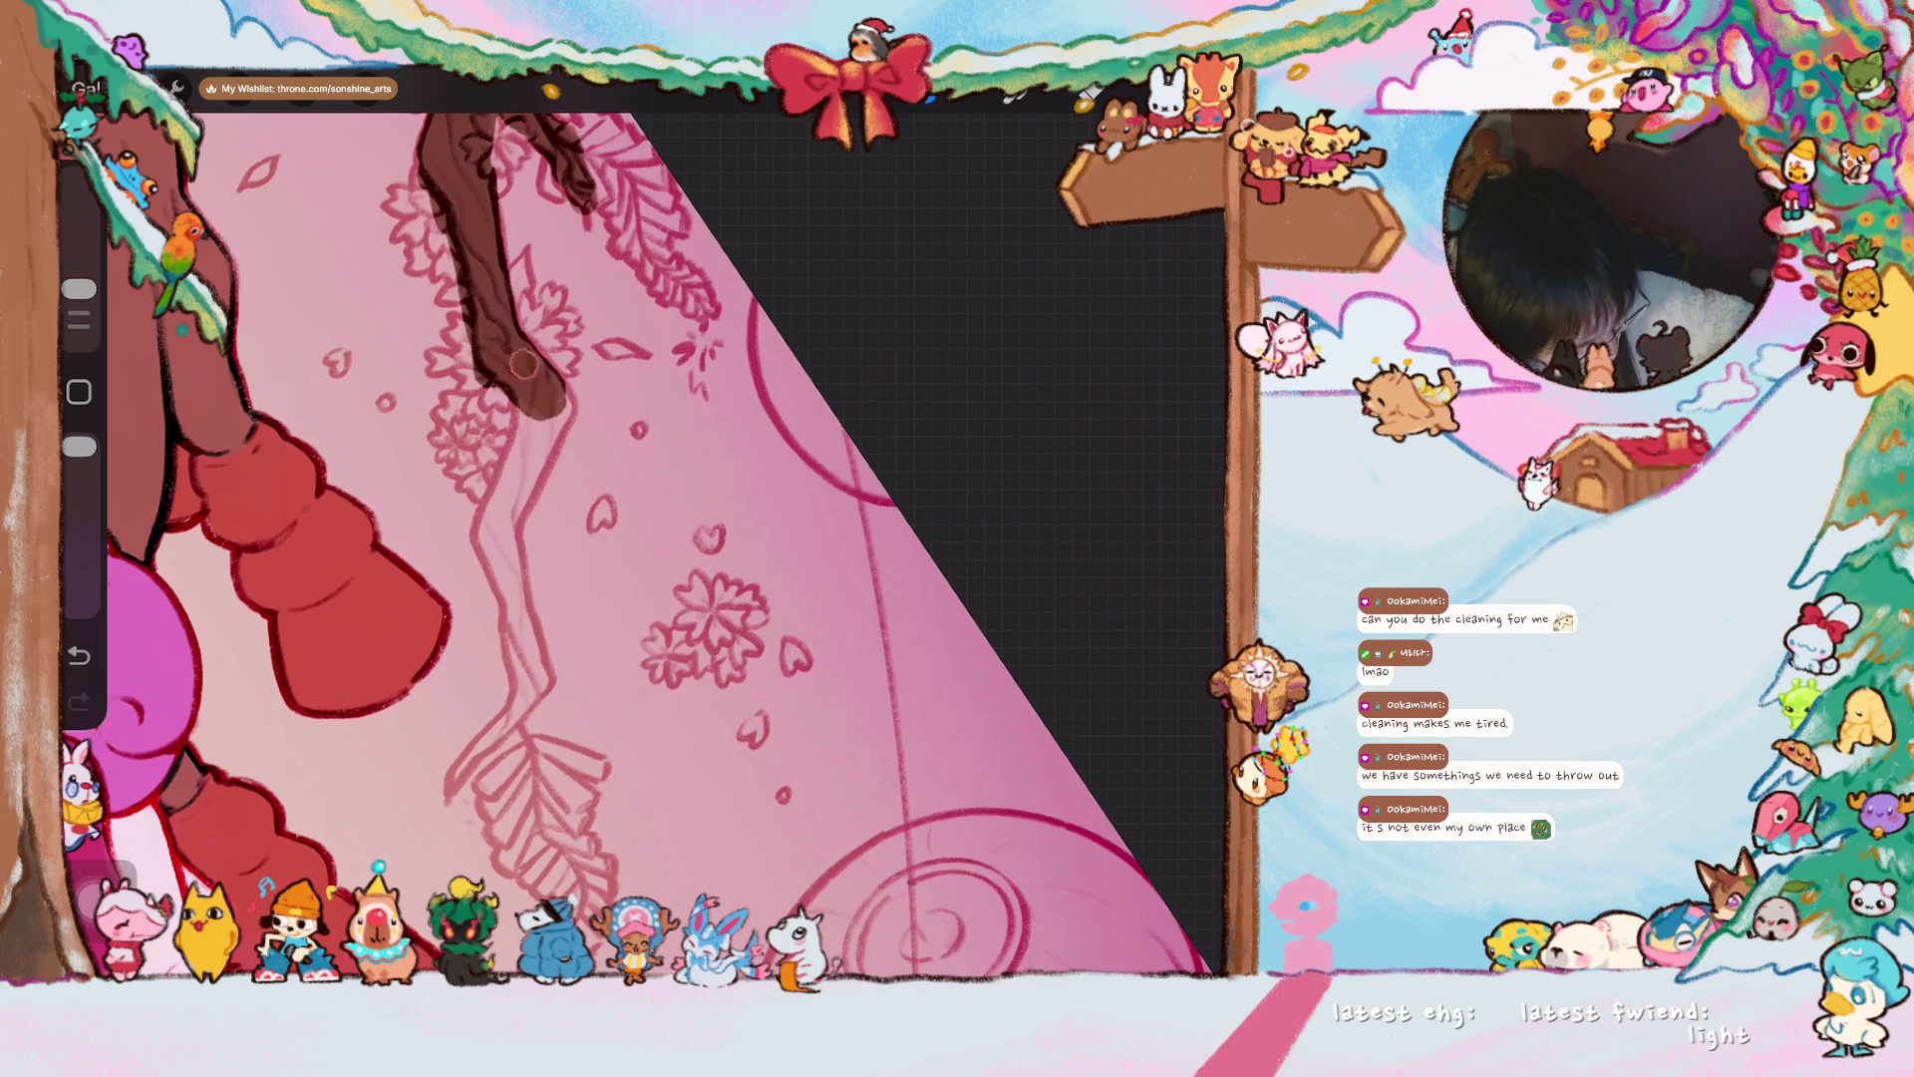
mouse_move(529, 366)
left_mouse_down()
mouse_move(543, 384)
mouse_move(524, 478)
mouse_move(498, 529)
mouse_move(520, 392)
mouse_move(535, 398)
mouse_move(493, 520)
mouse_move(513, 598)
mouse_move(499, 488)
left_mouse_up()
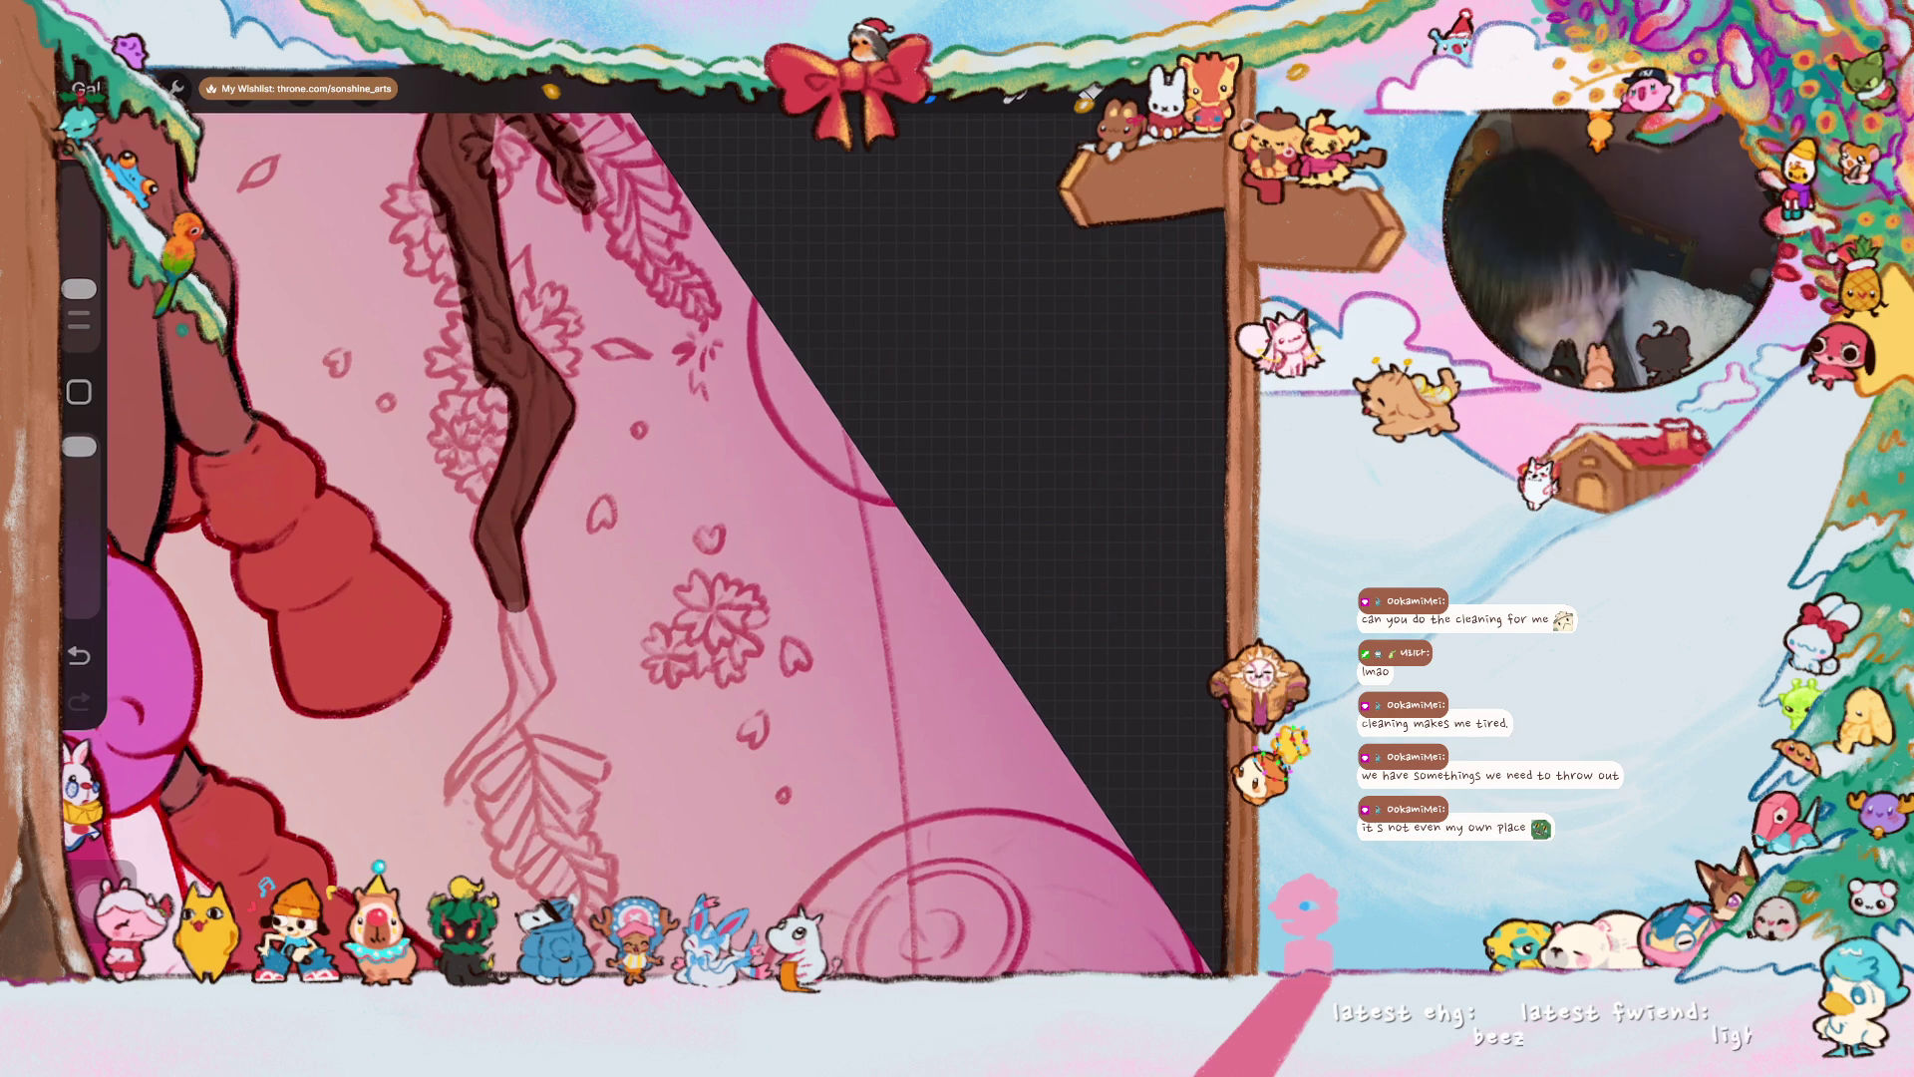
scroll(498, 538, "down", 5)
scroll(838, 858, "up", 5)
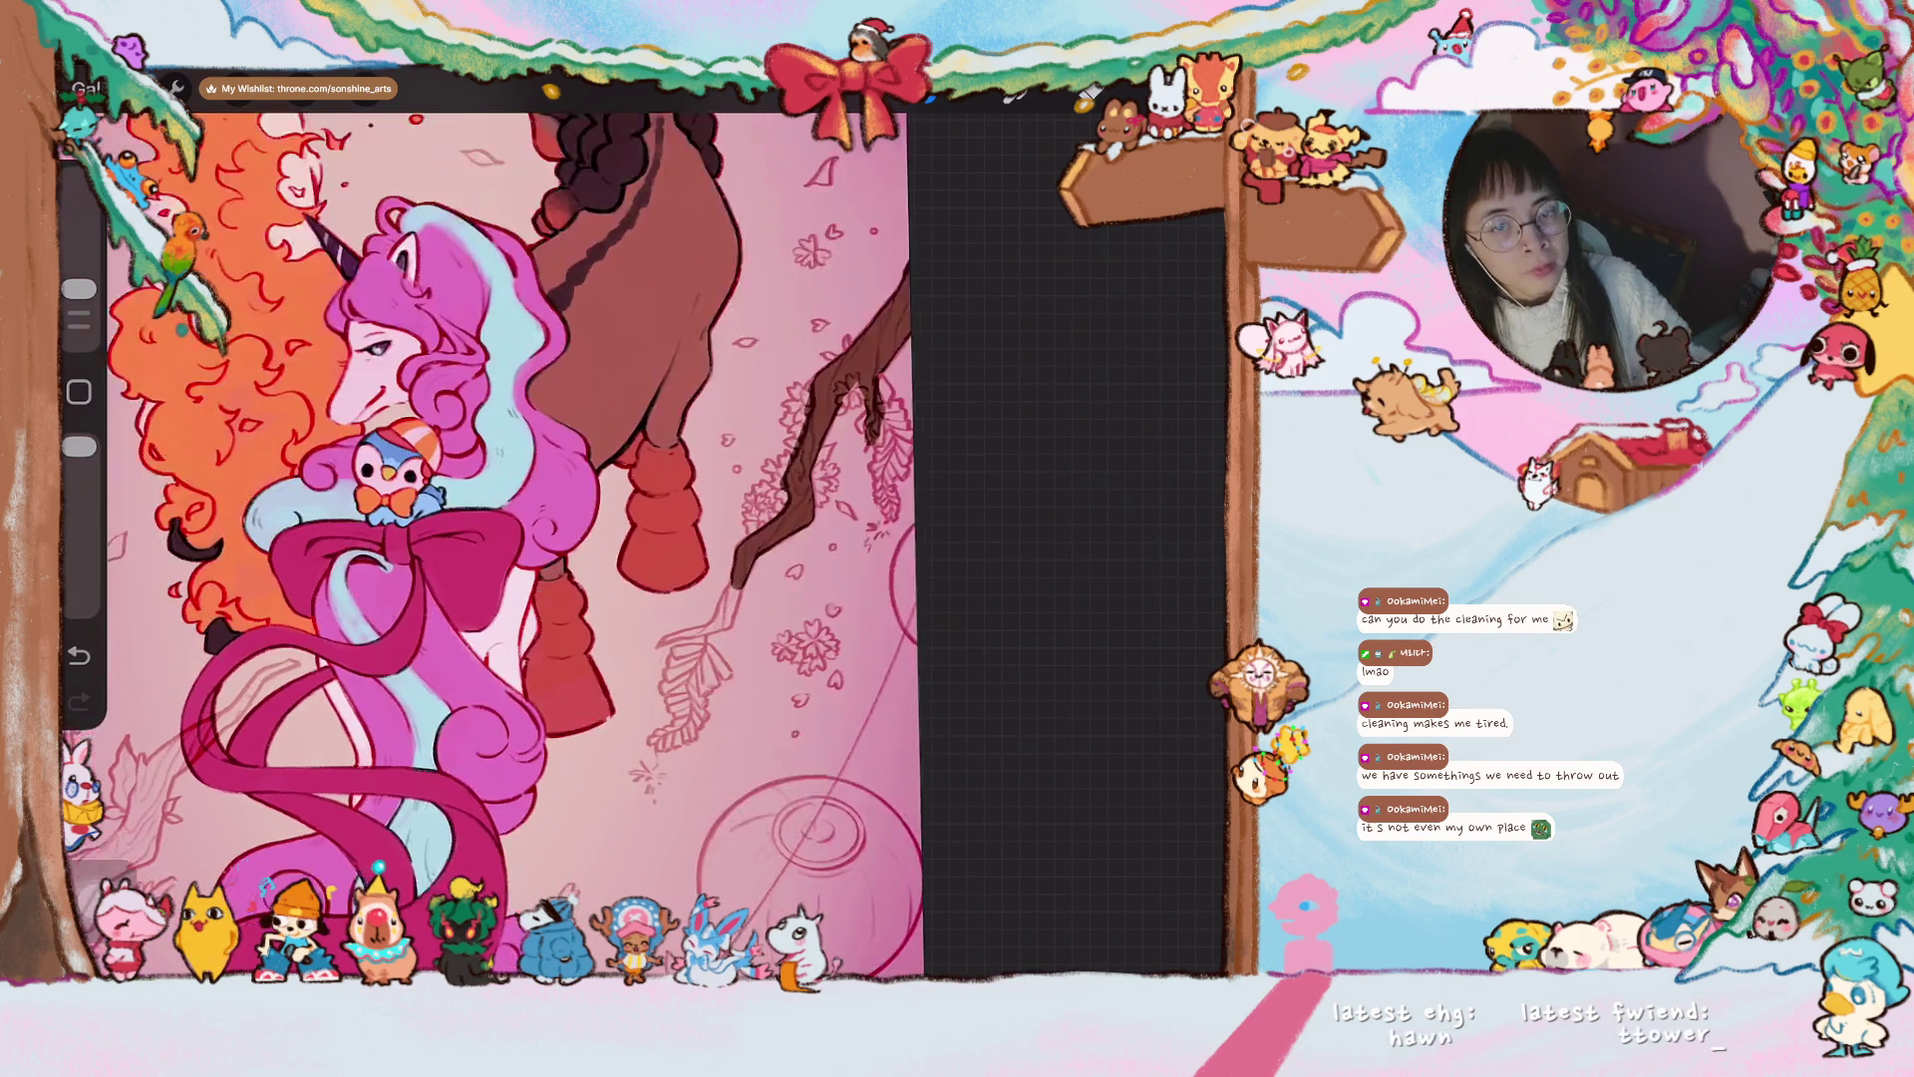
- Shrink the brush slightly and extend the dark brown branch diagonally beside the leaf sketch
left_click_drag(79, 290, 79, 302)
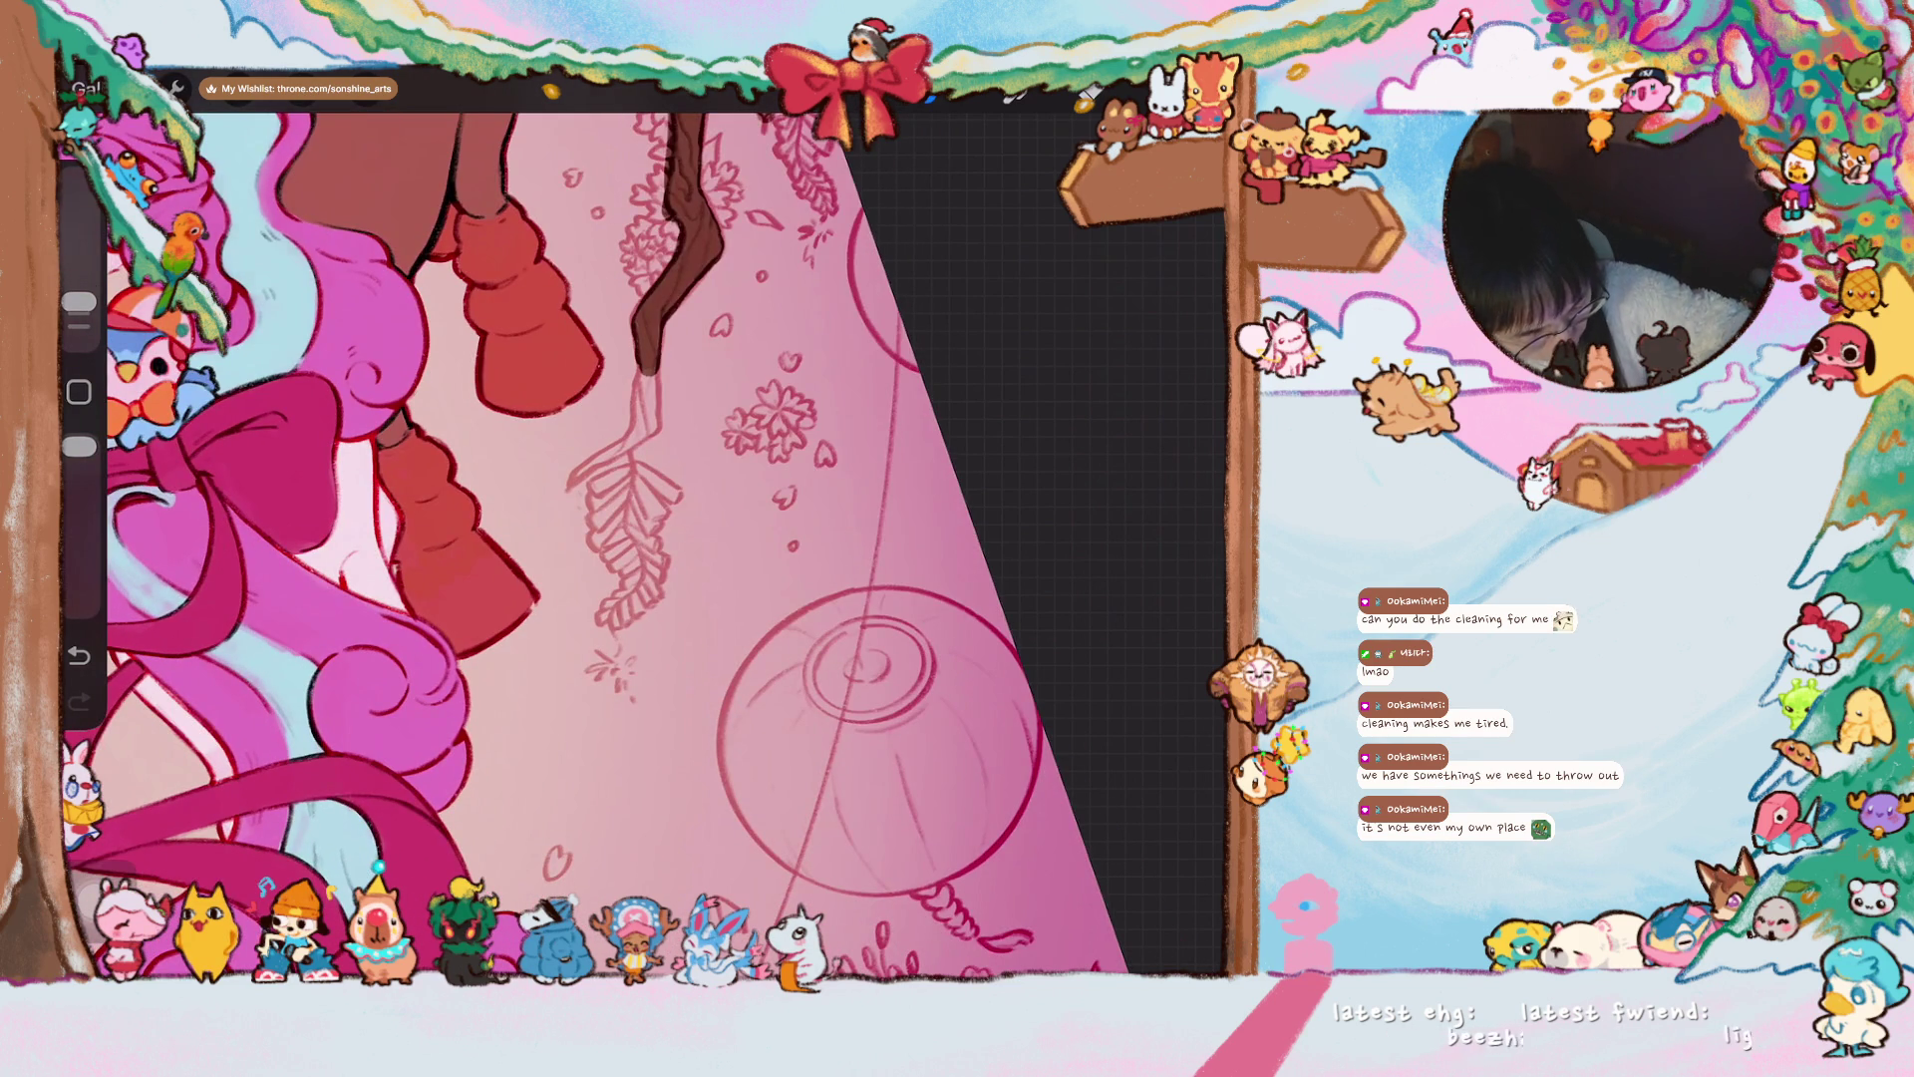
scroll(777, 449, "up", 3)
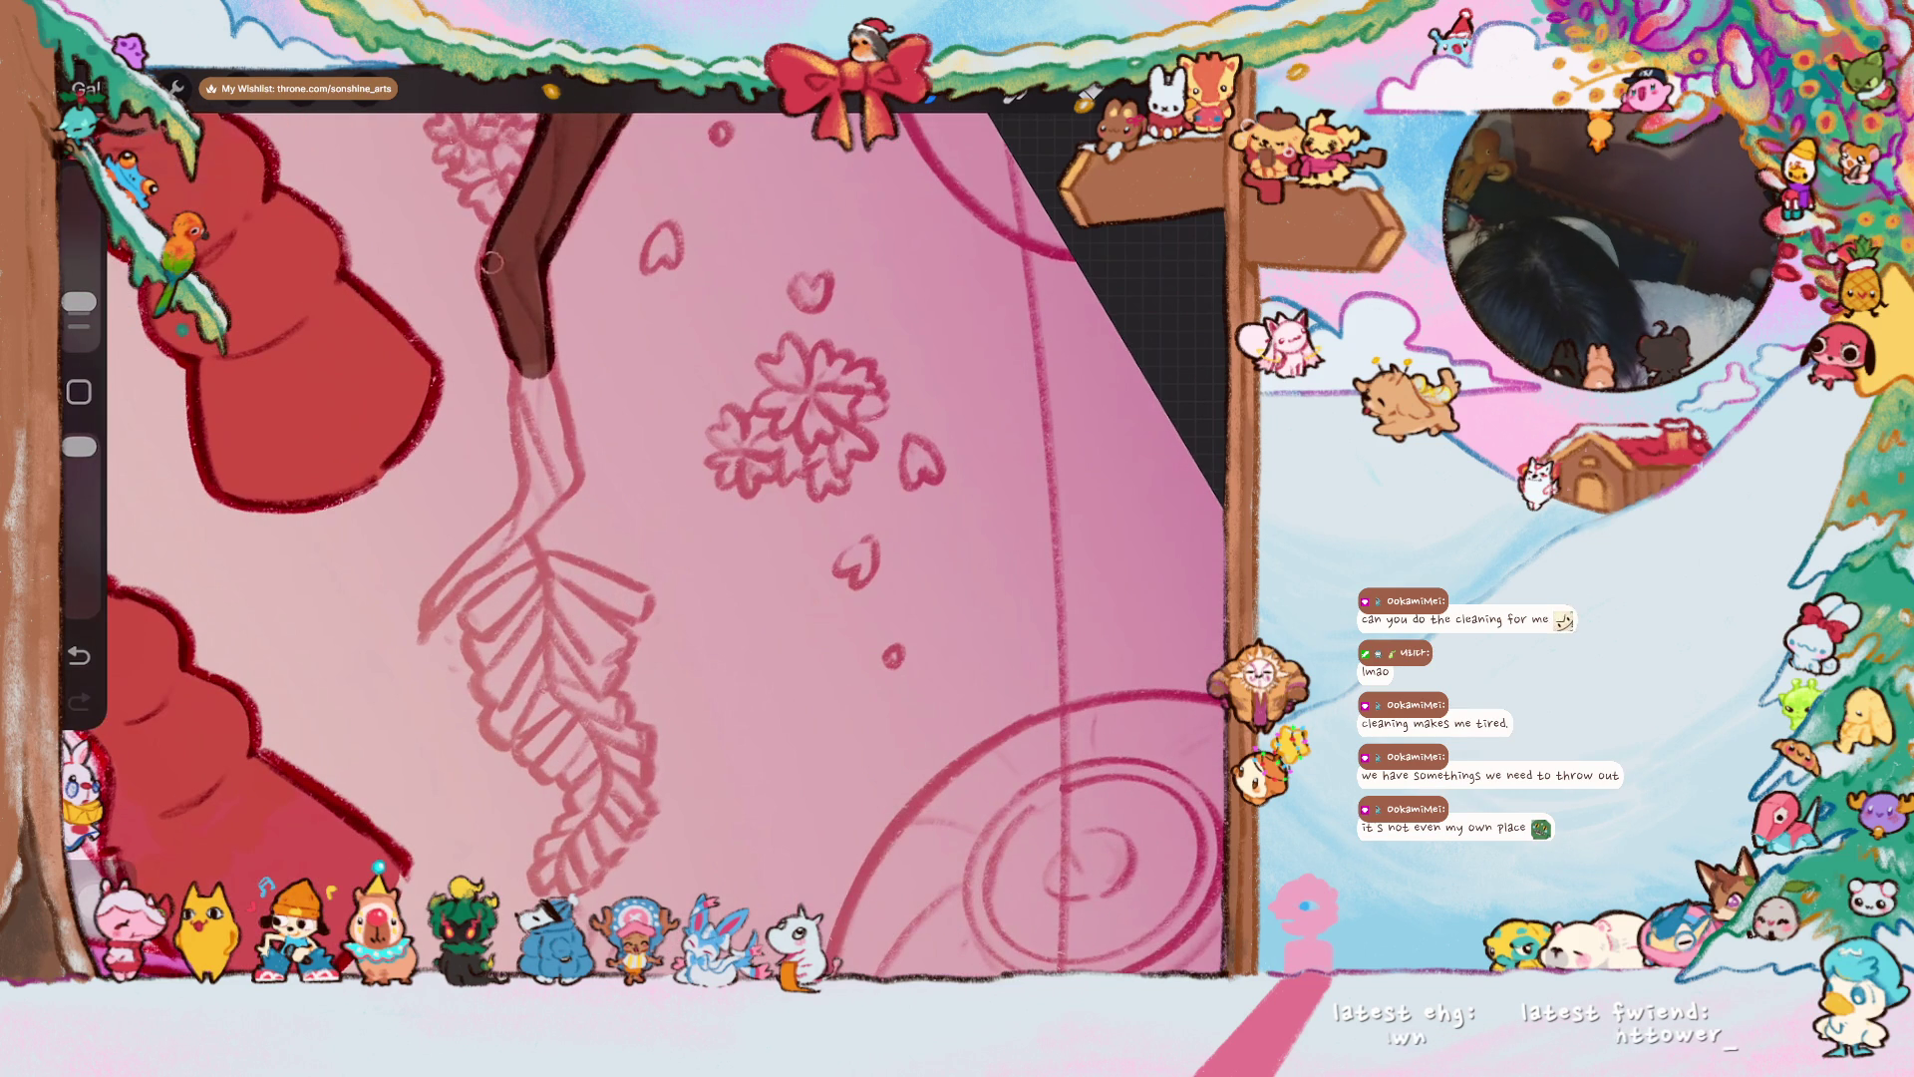
left_click_drag(527, 295, 538, 434)
mouse_move(423, 620)
left_mouse_down()
mouse_move(533, 510)
mouse_move(434, 615)
mouse_move(543, 479)
mouse_move(523, 412)
mouse_move(527, 458)
mouse_move(536, 379)
mouse_move(574, 477)
mouse_move(526, 533)
left_mouse_up()
mouse_move(562, 448)
left_mouse_down()
mouse_move(535, 412)
mouse_move(568, 477)
left_mouse_up()
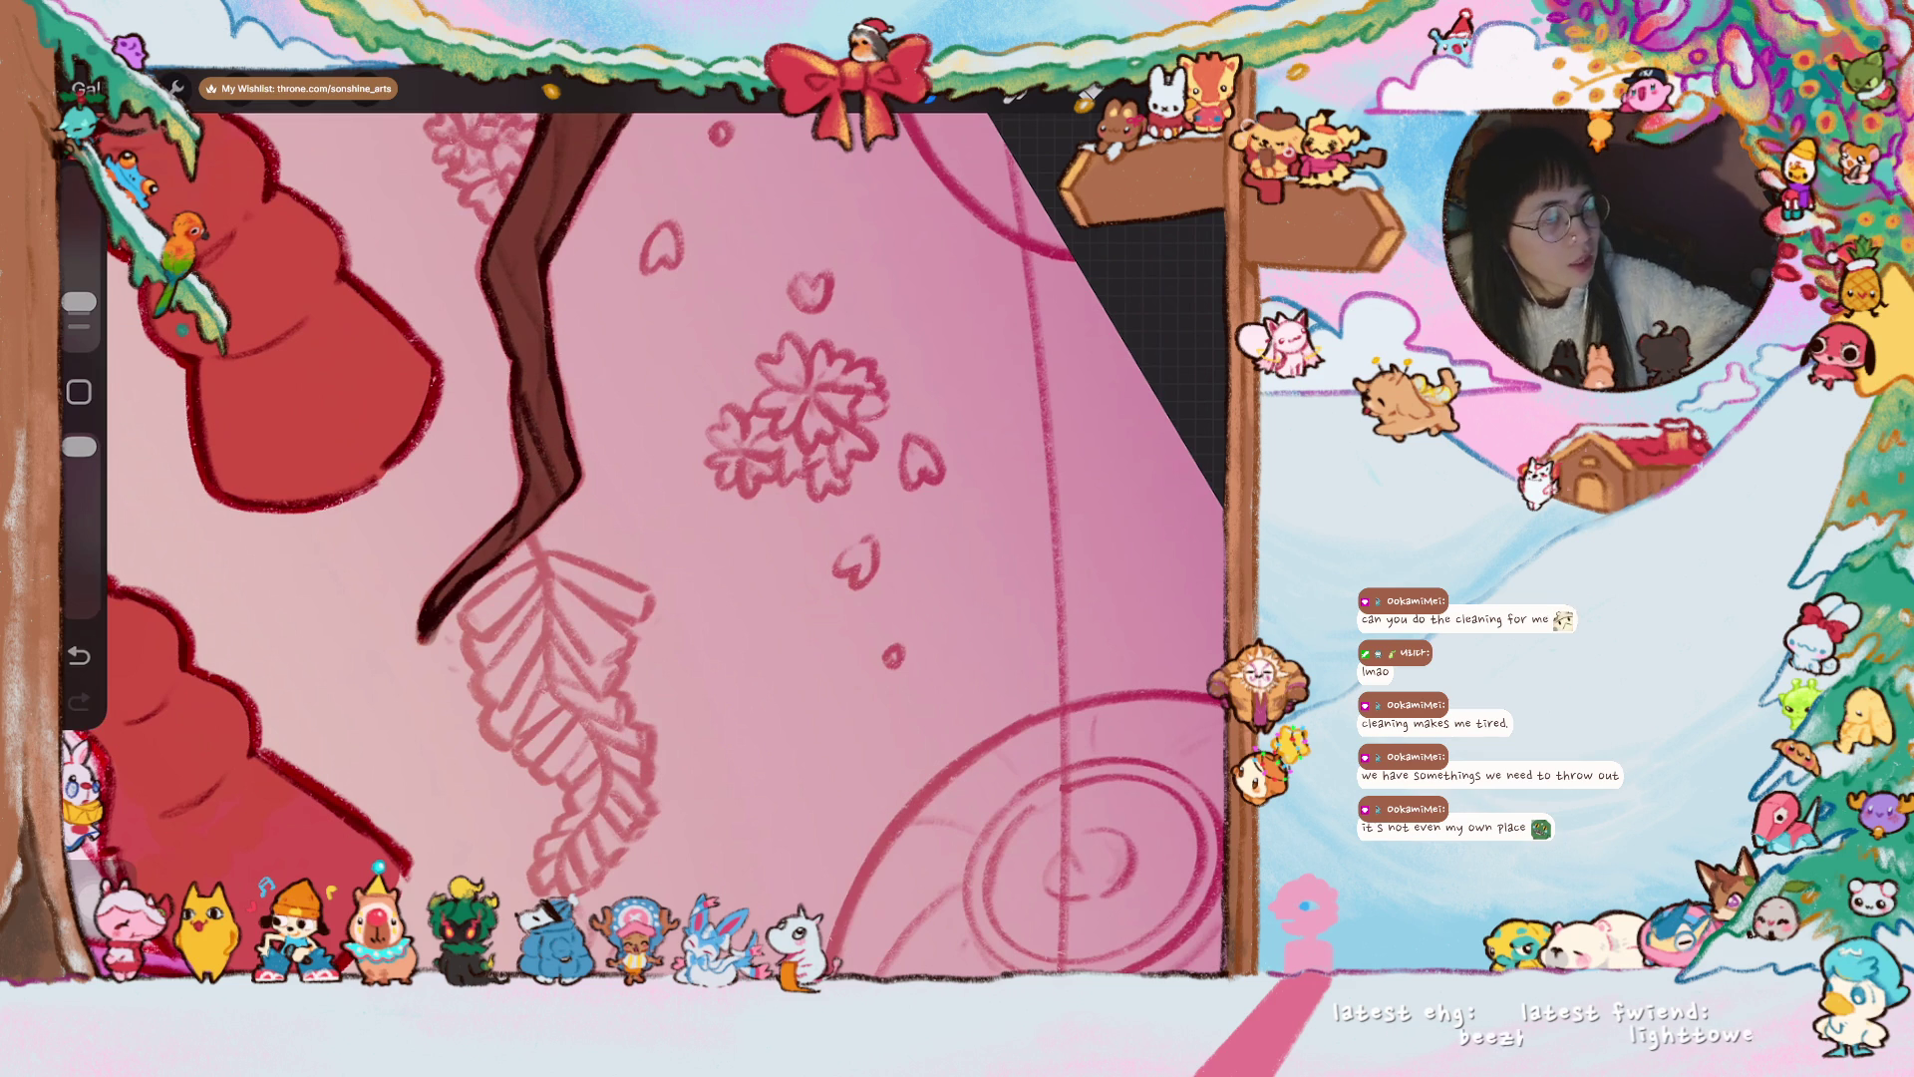
scroll(643, 529, "down", 5)
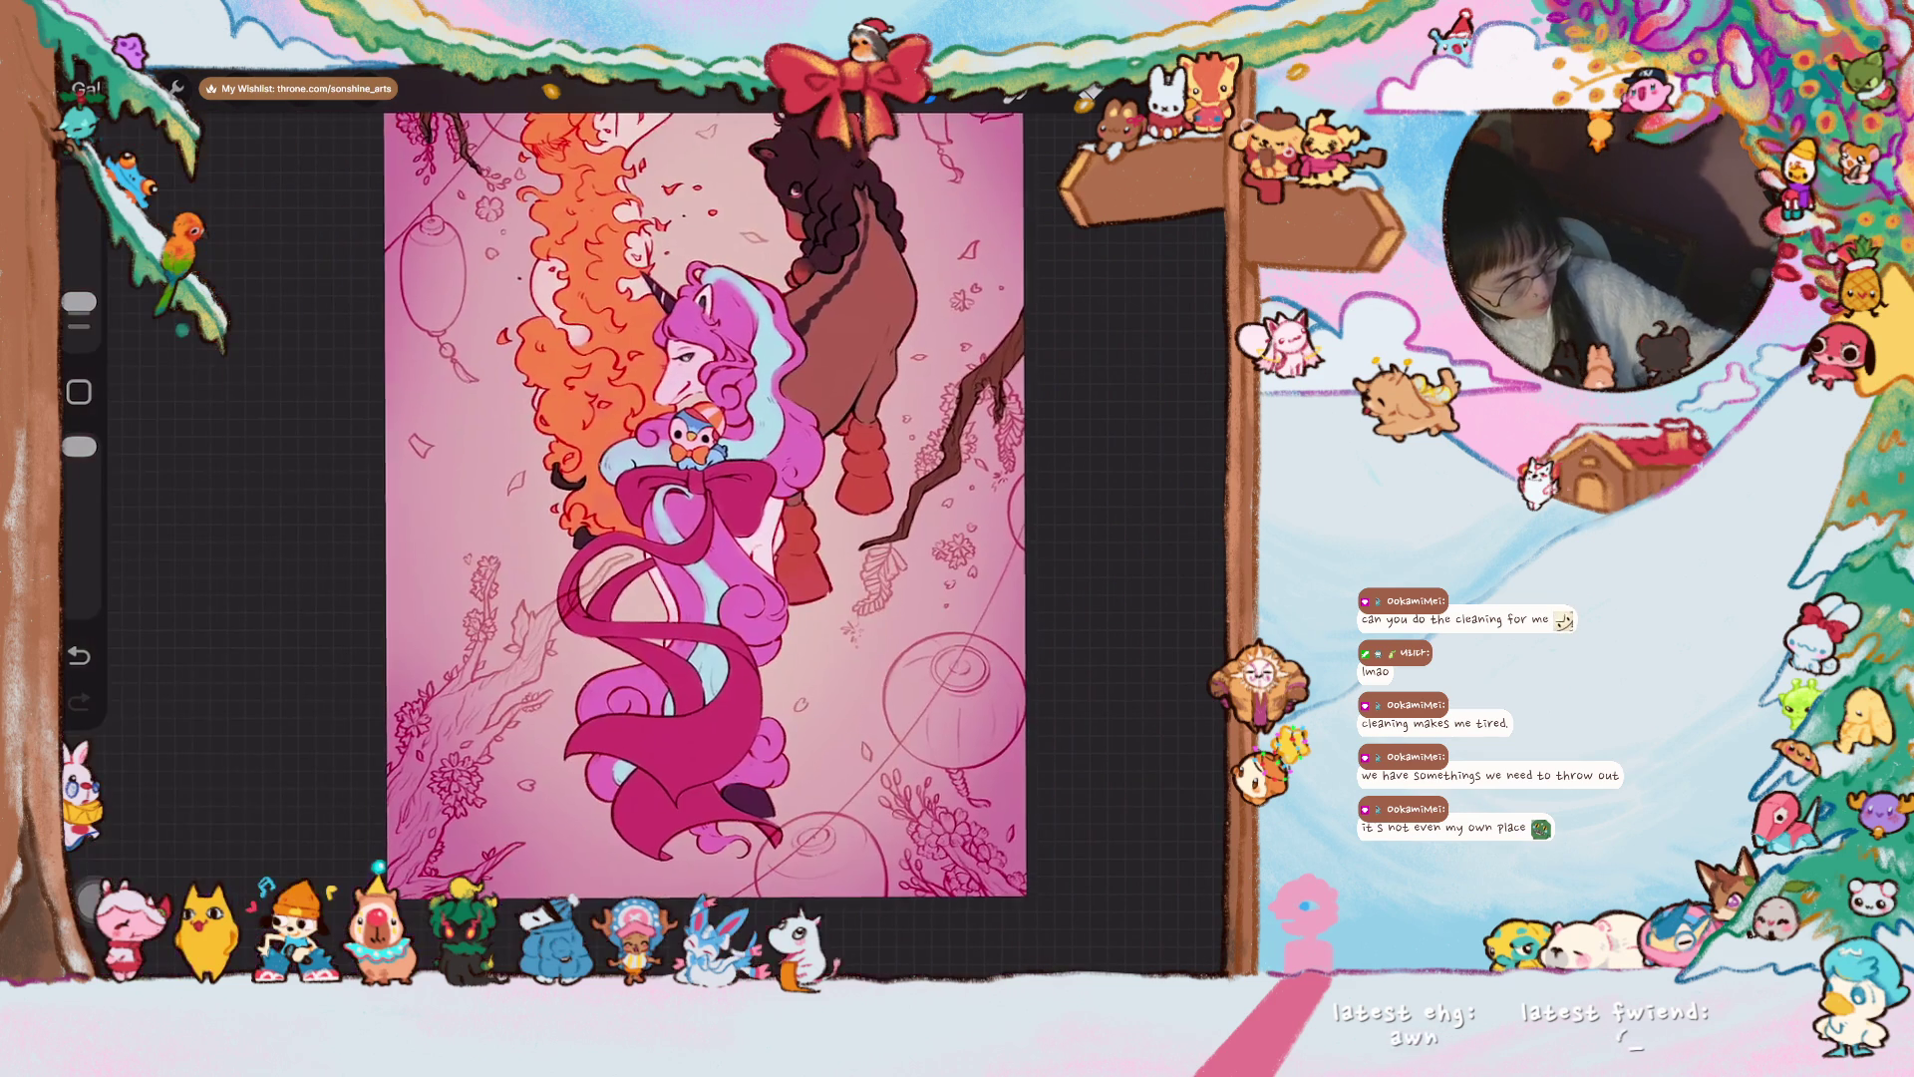
- Paint the branch behind the pink ribbon dark brown, extending it down into the trunk
scroll(707, 498, "down", 3)
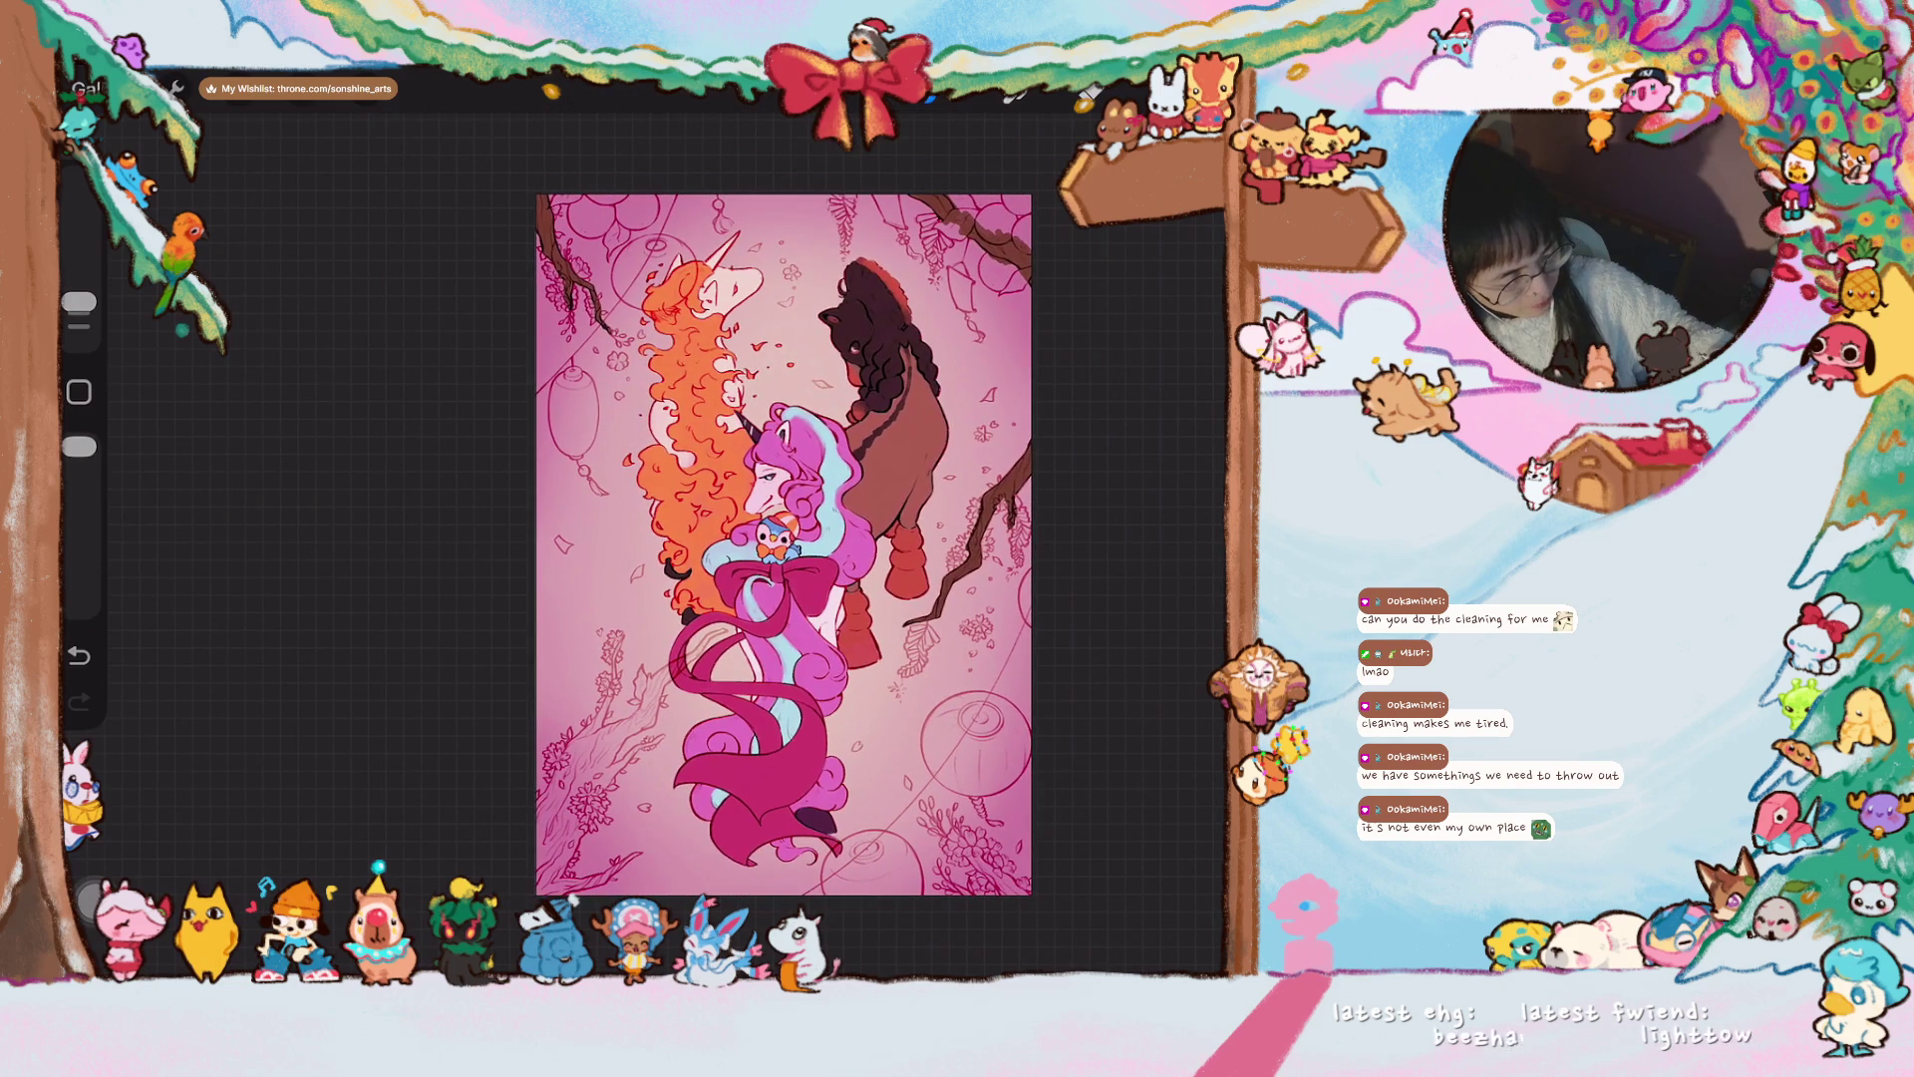
scroll(783, 543, "up", 5)
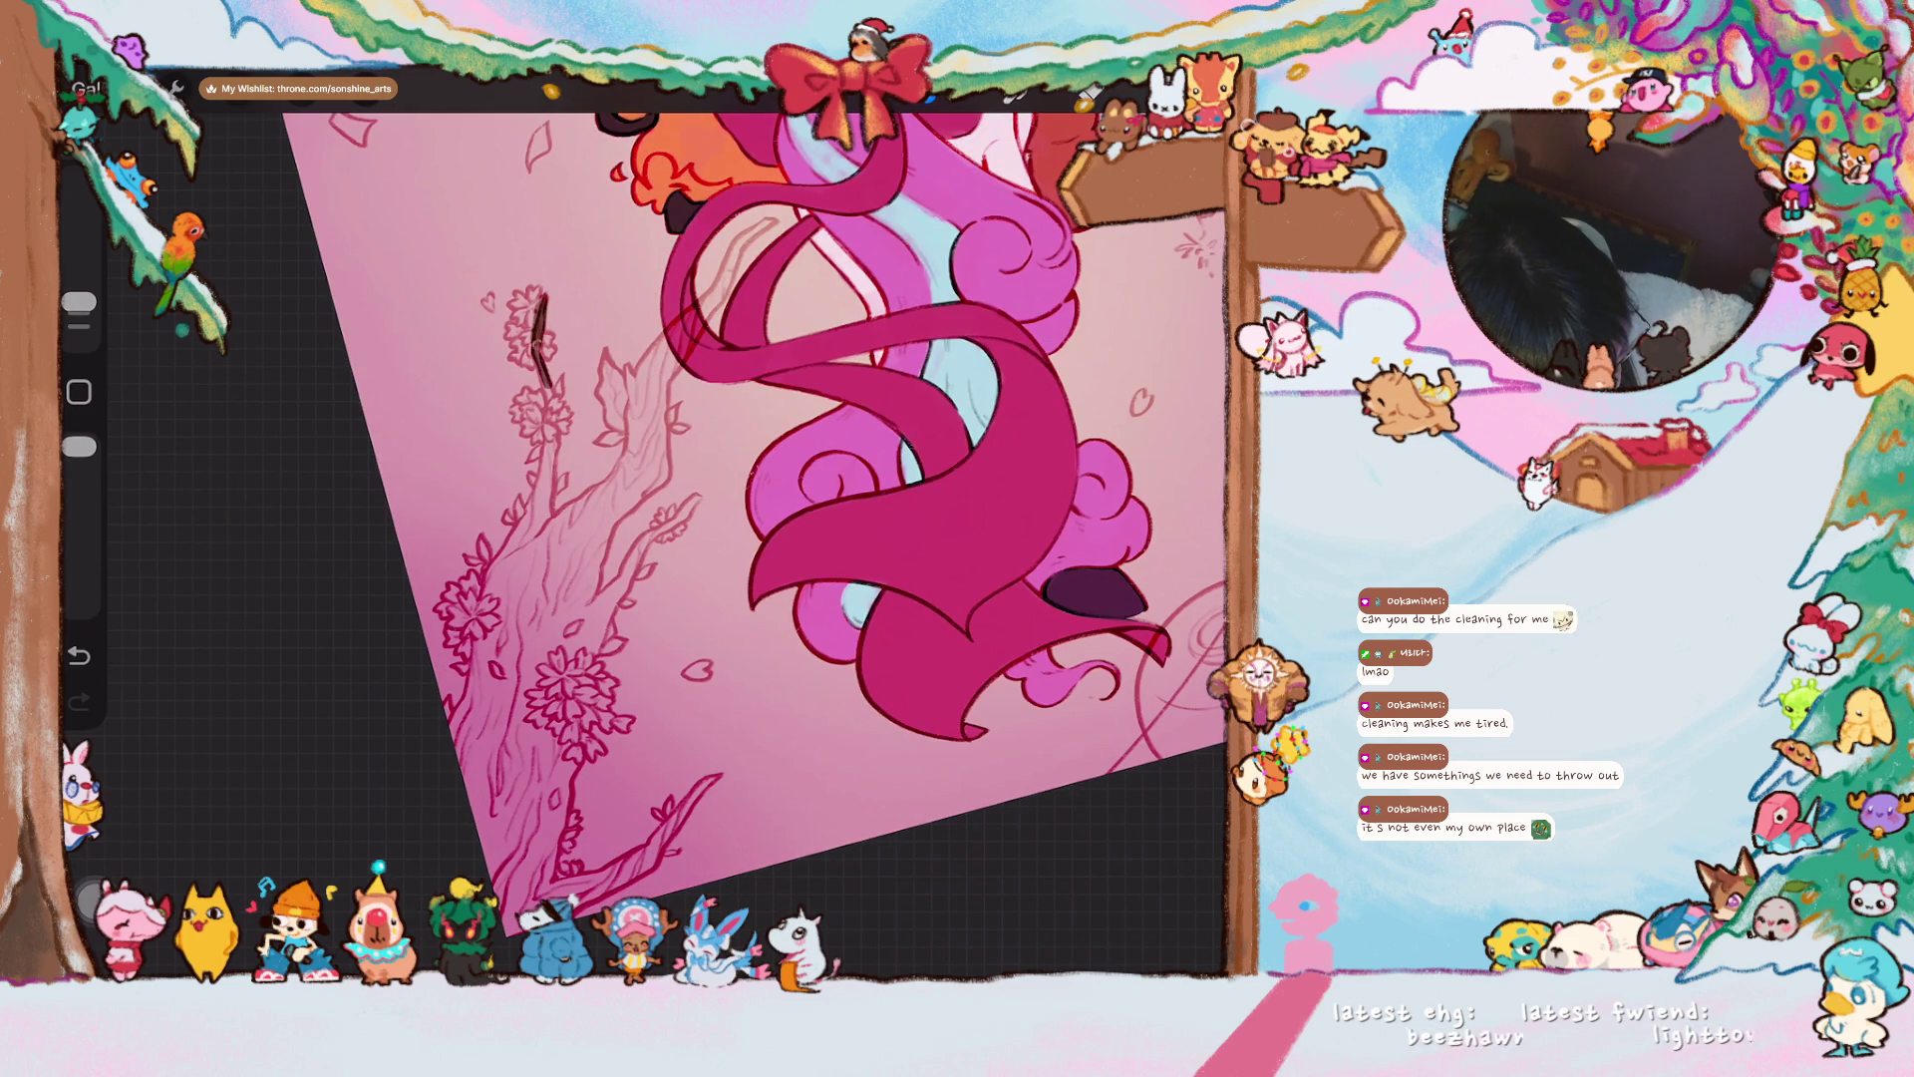
scroll(643, 498, "down", 5)
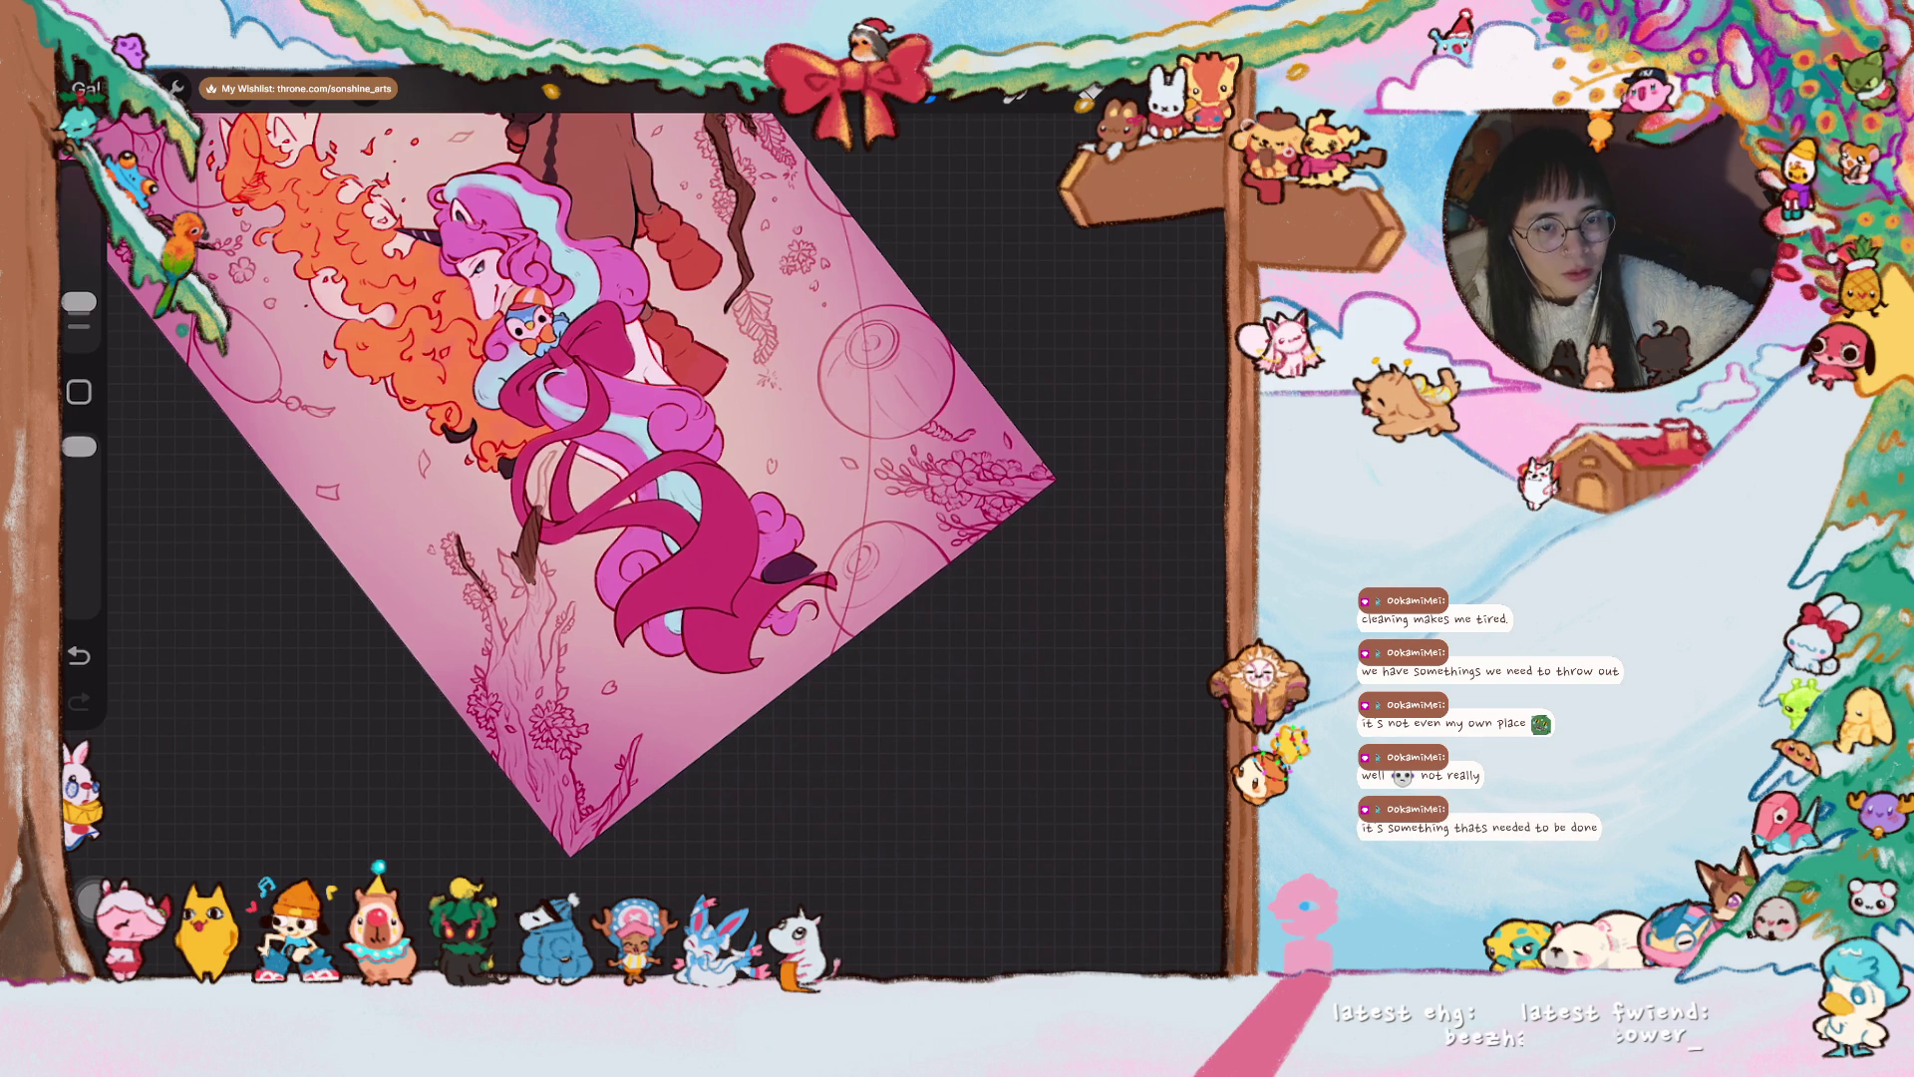
scroll(643, 523, "up", 5)
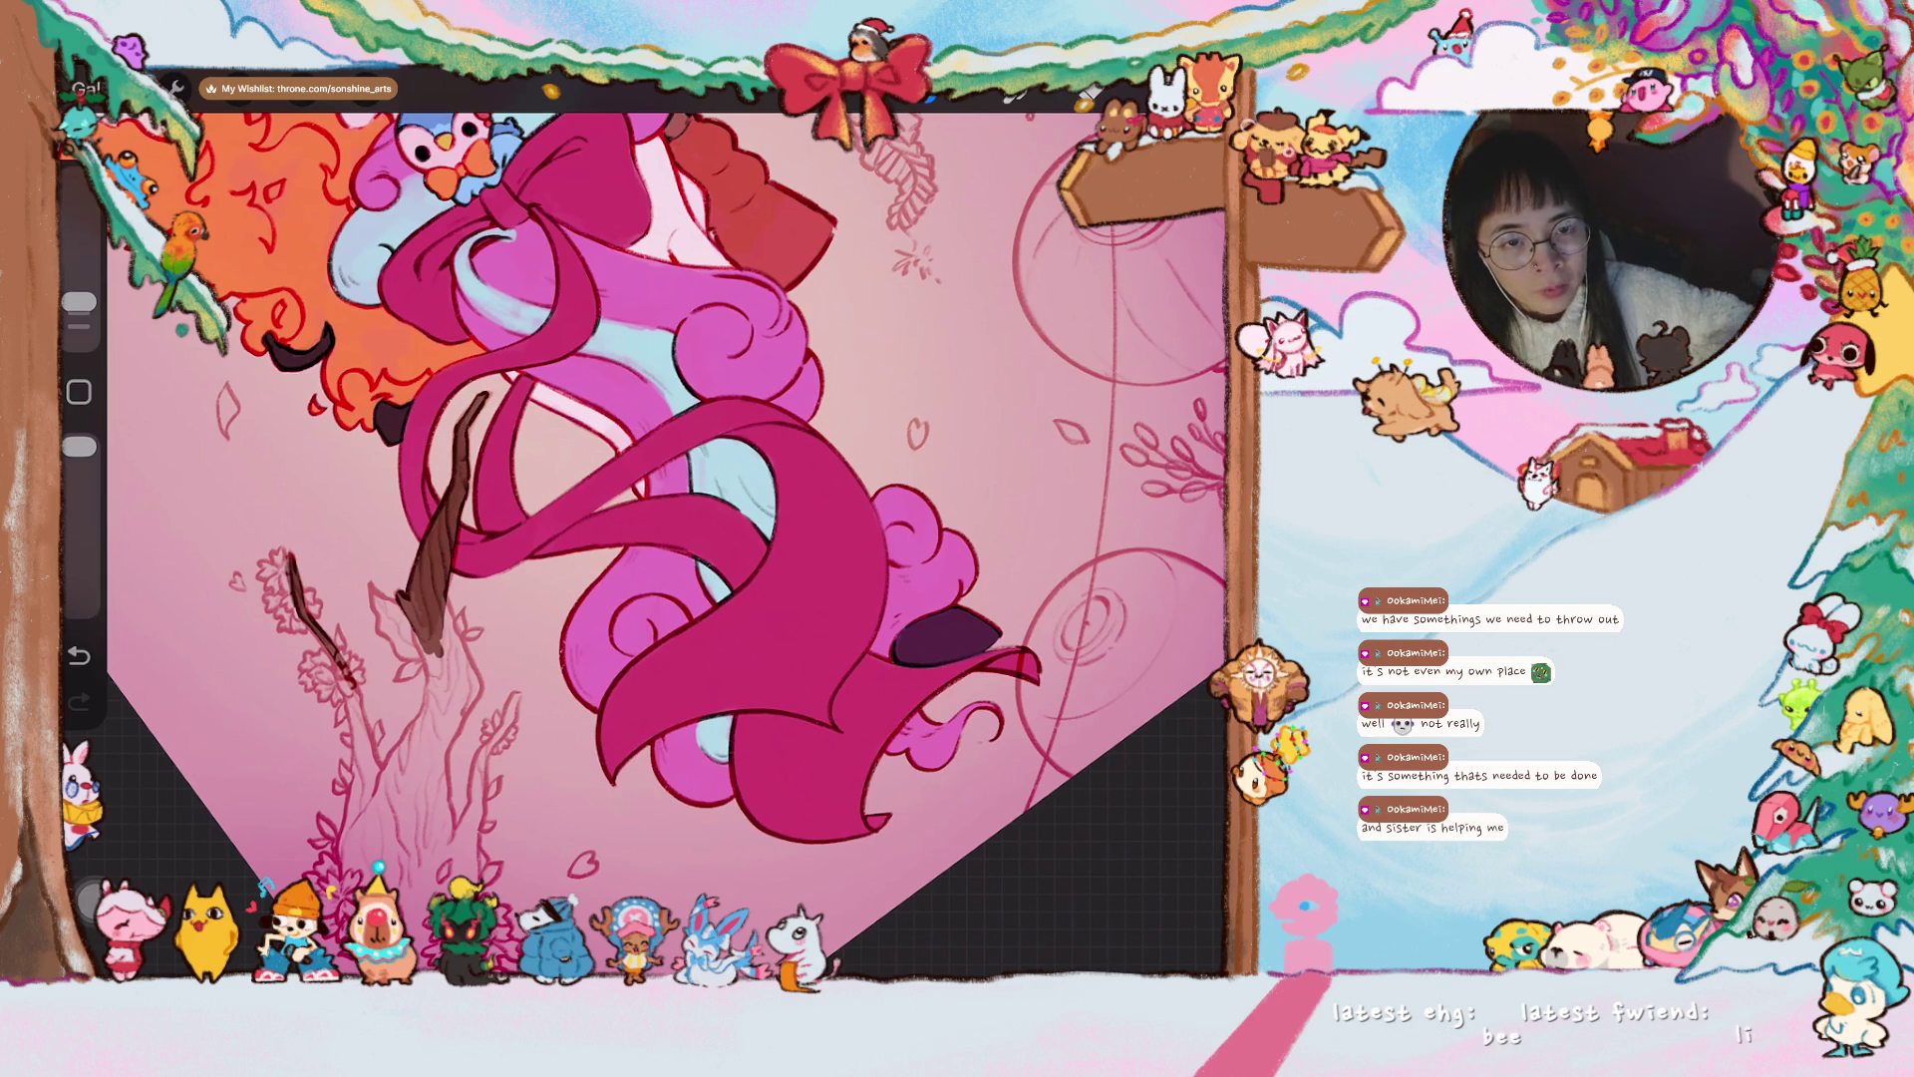
scroll(656, 524, "up", 1)
scroll(666, 538, "up", 2)
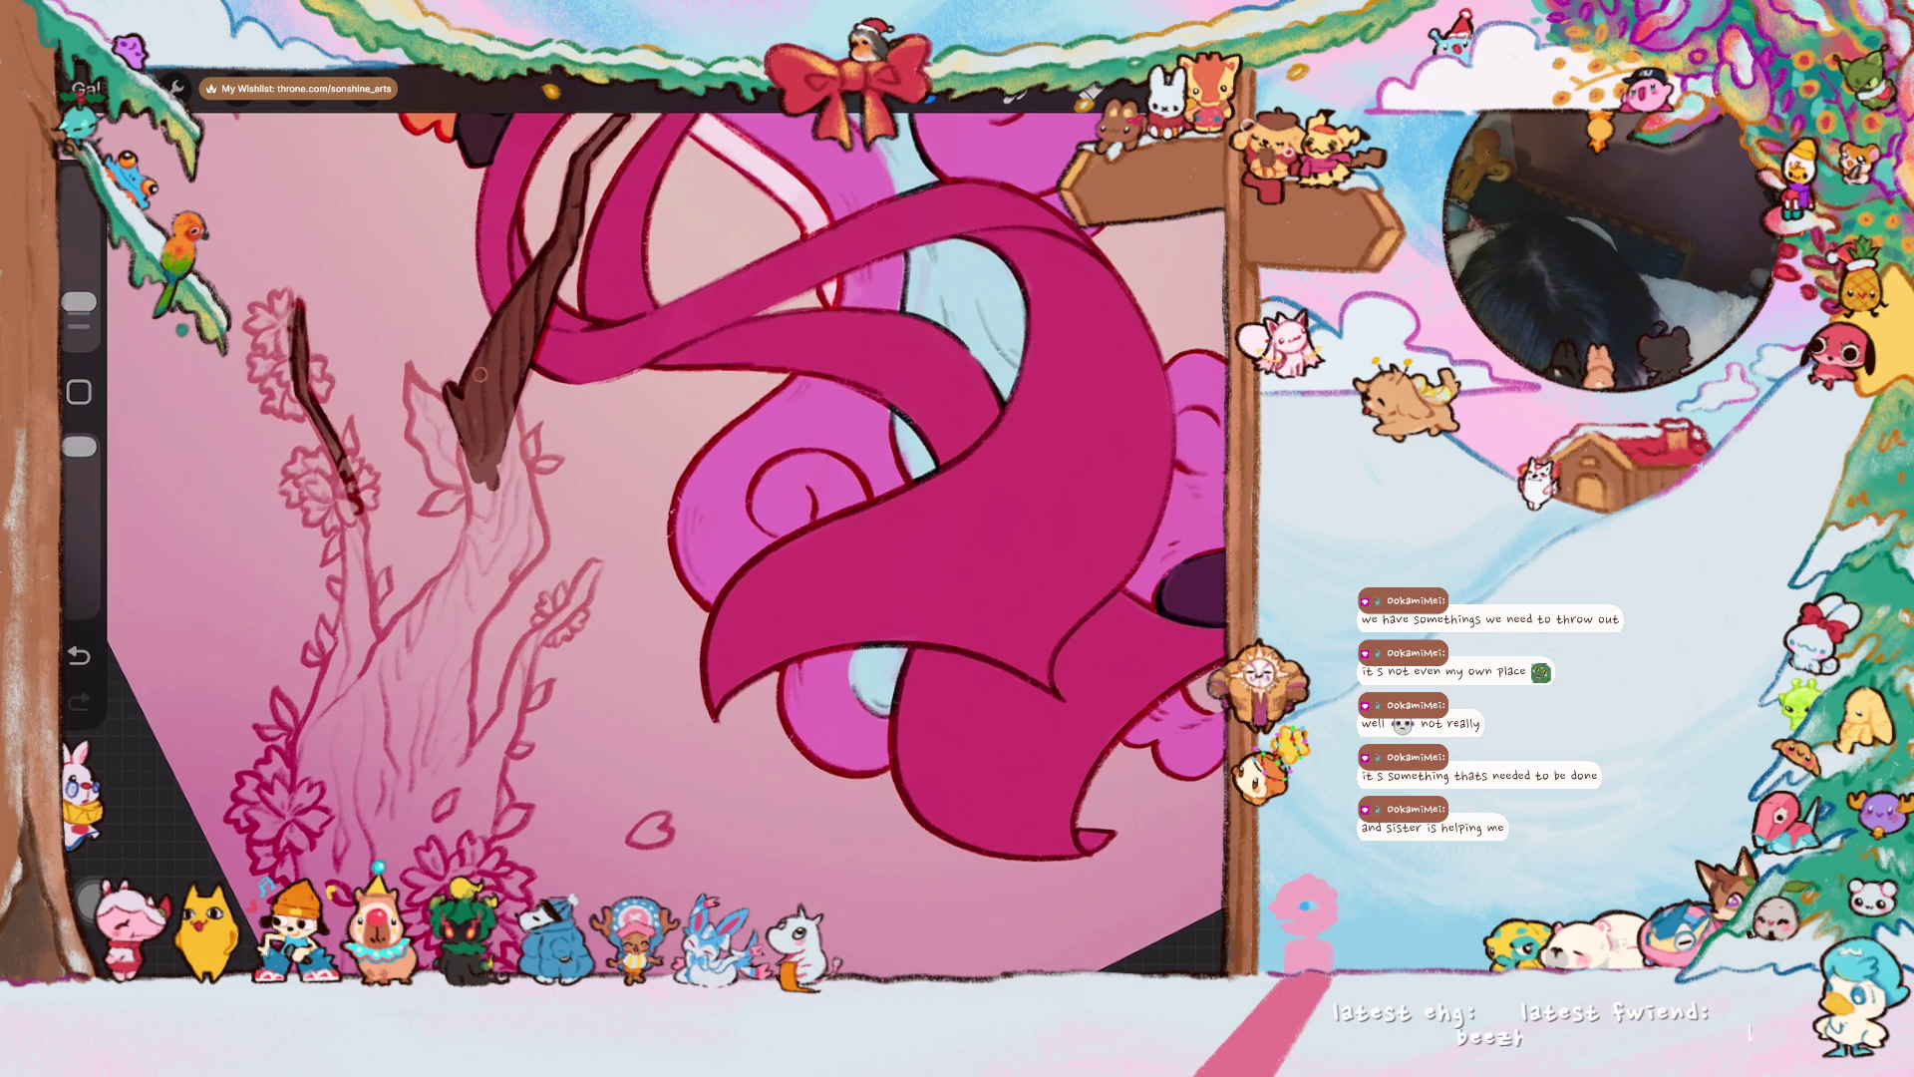
mouse_move(462, 456)
left_mouse_down()
mouse_move(486, 511)
mouse_move(504, 423)
mouse_move(535, 526)
mouse_move(498, 587)
left_mouse_up()
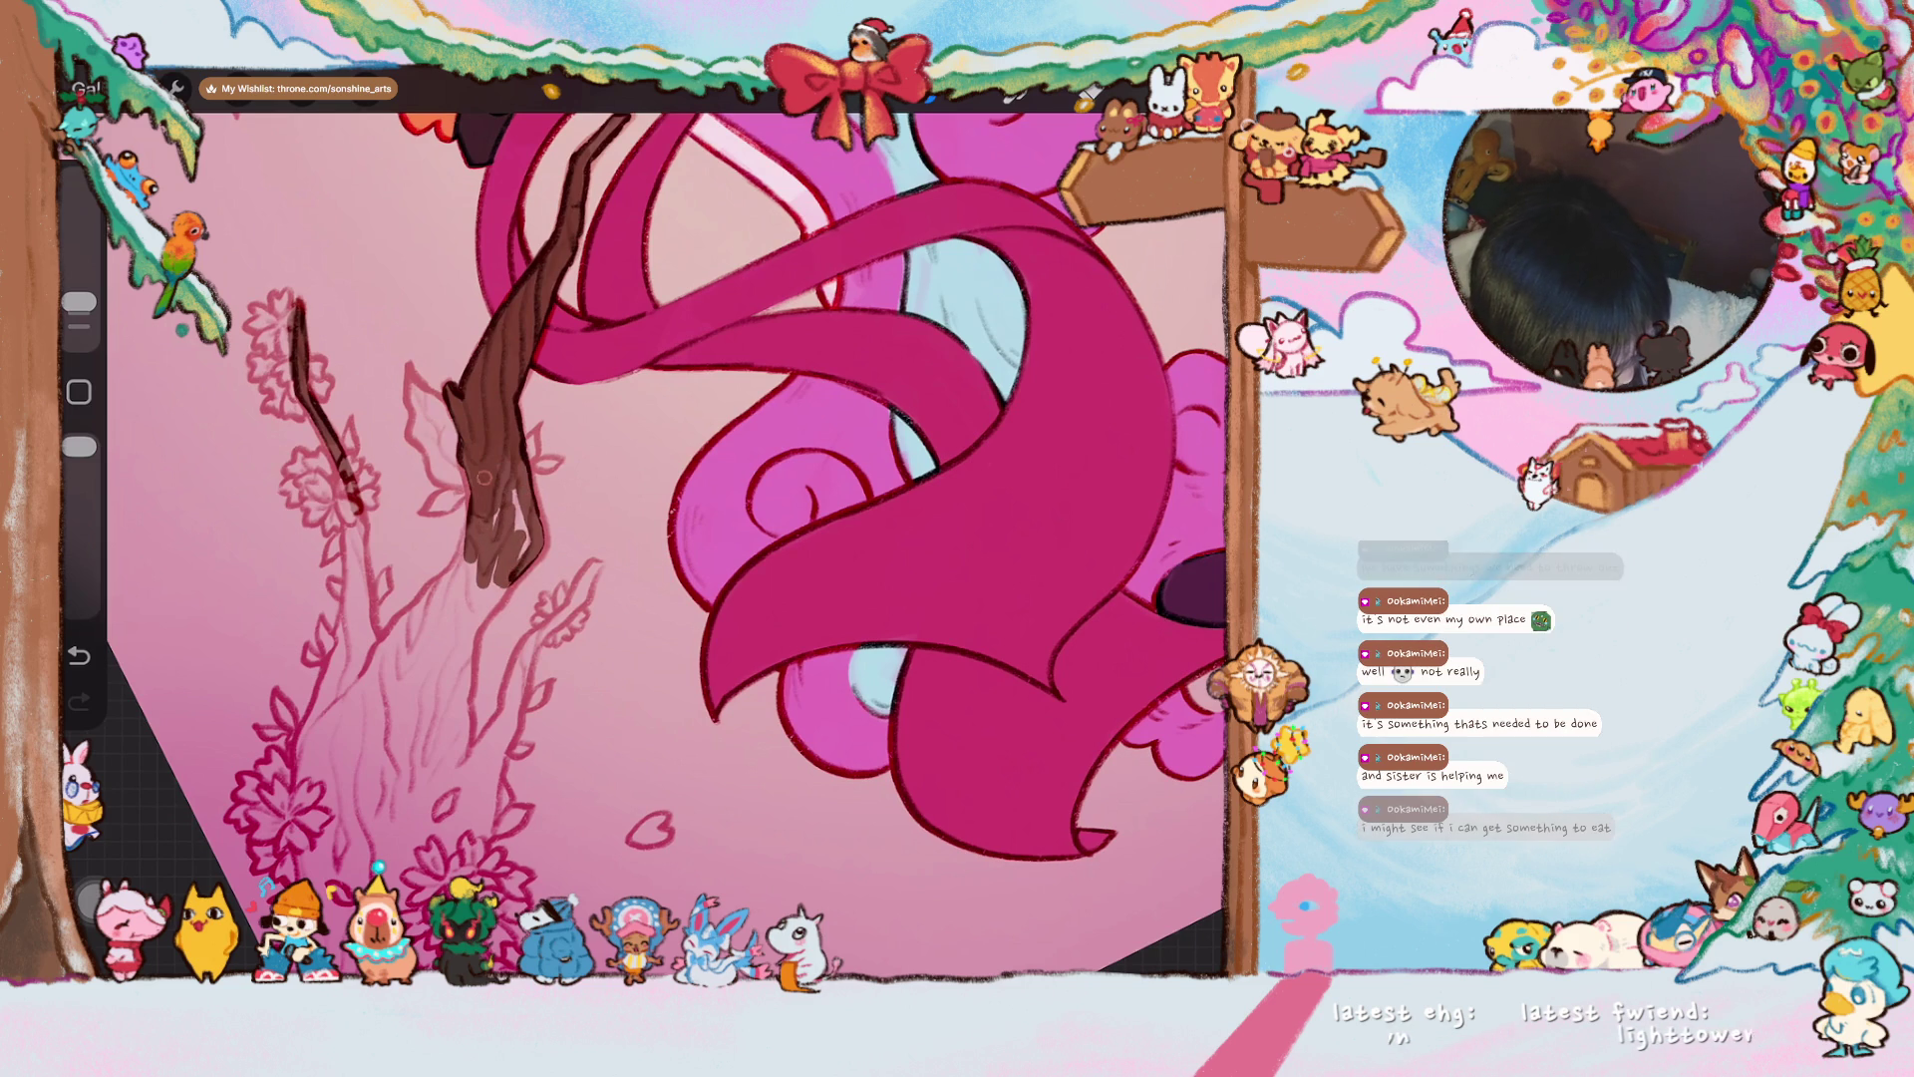
mouse_move(502, 467)
left_mouse_down()
mouse_move(503, 558)
mouse_move(519, 486)
left_mouse_up()
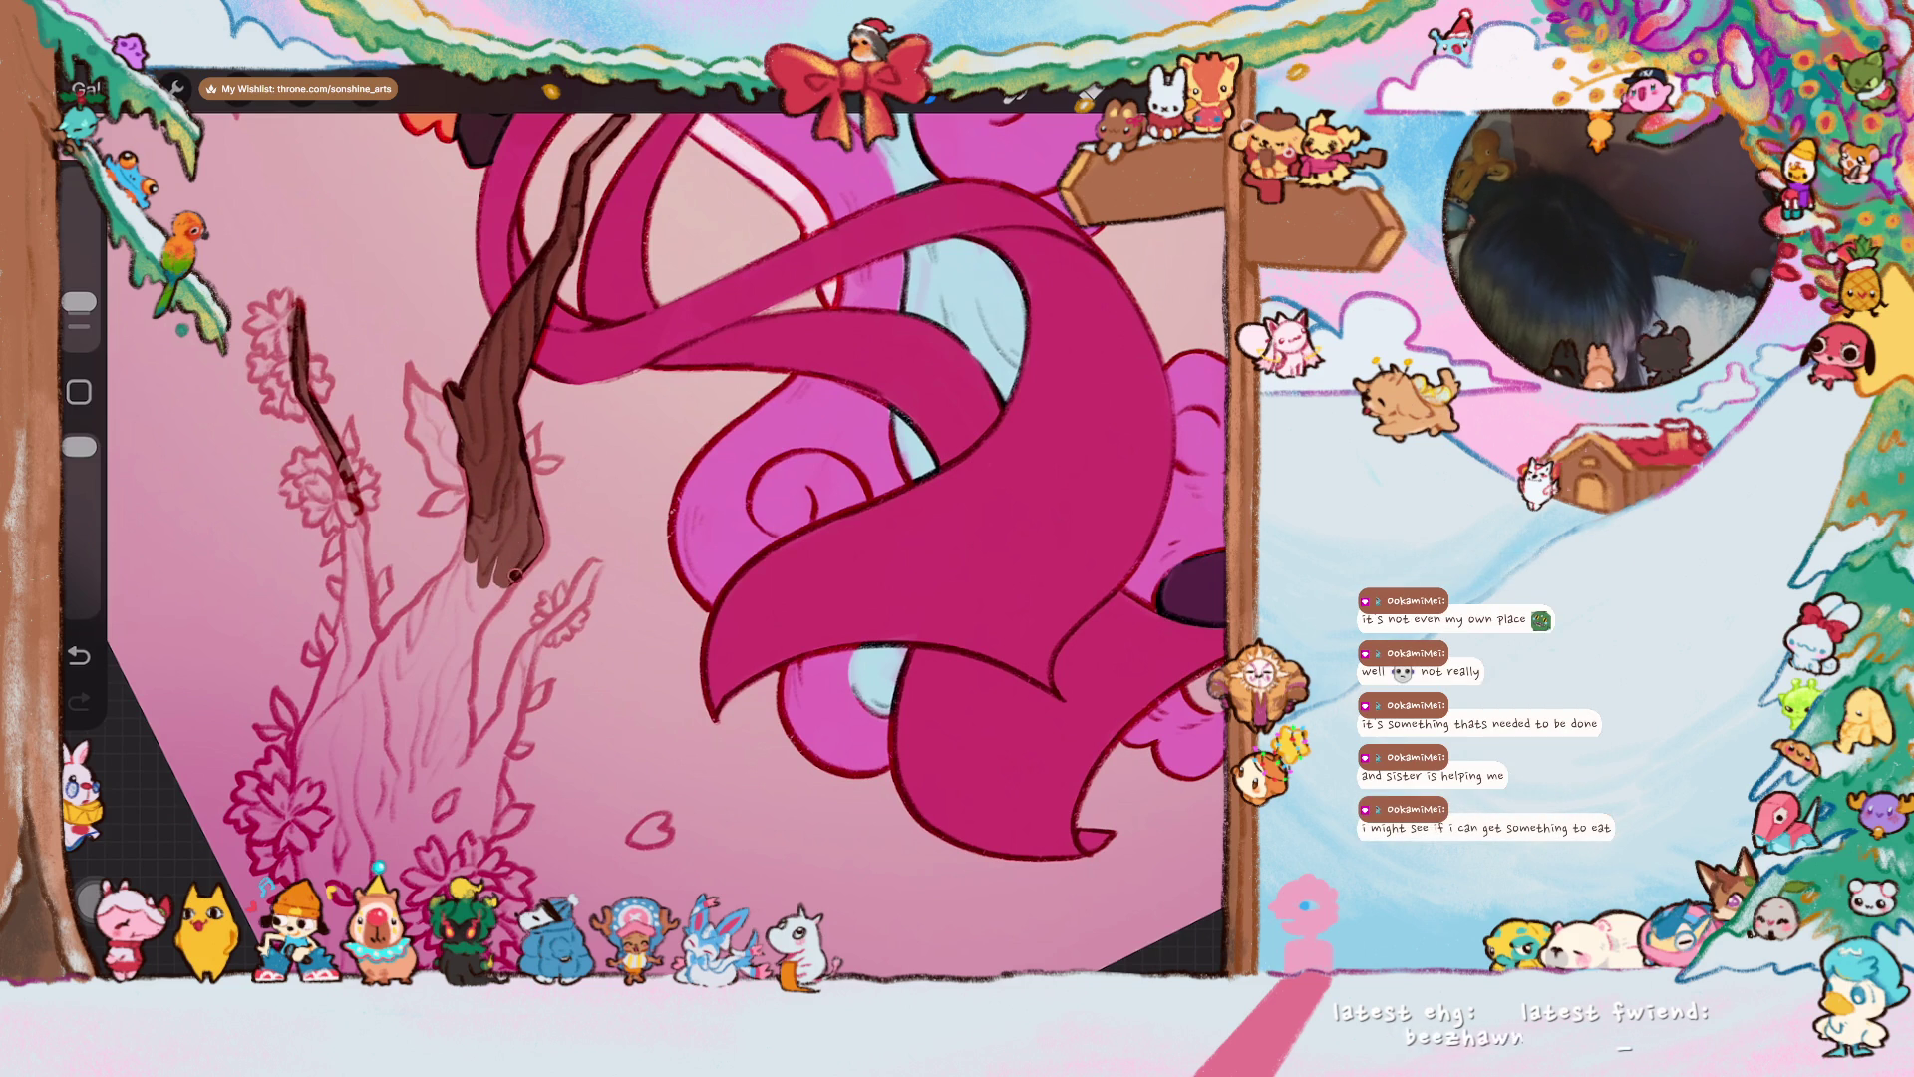
scroll(524, 536, "down", 2)
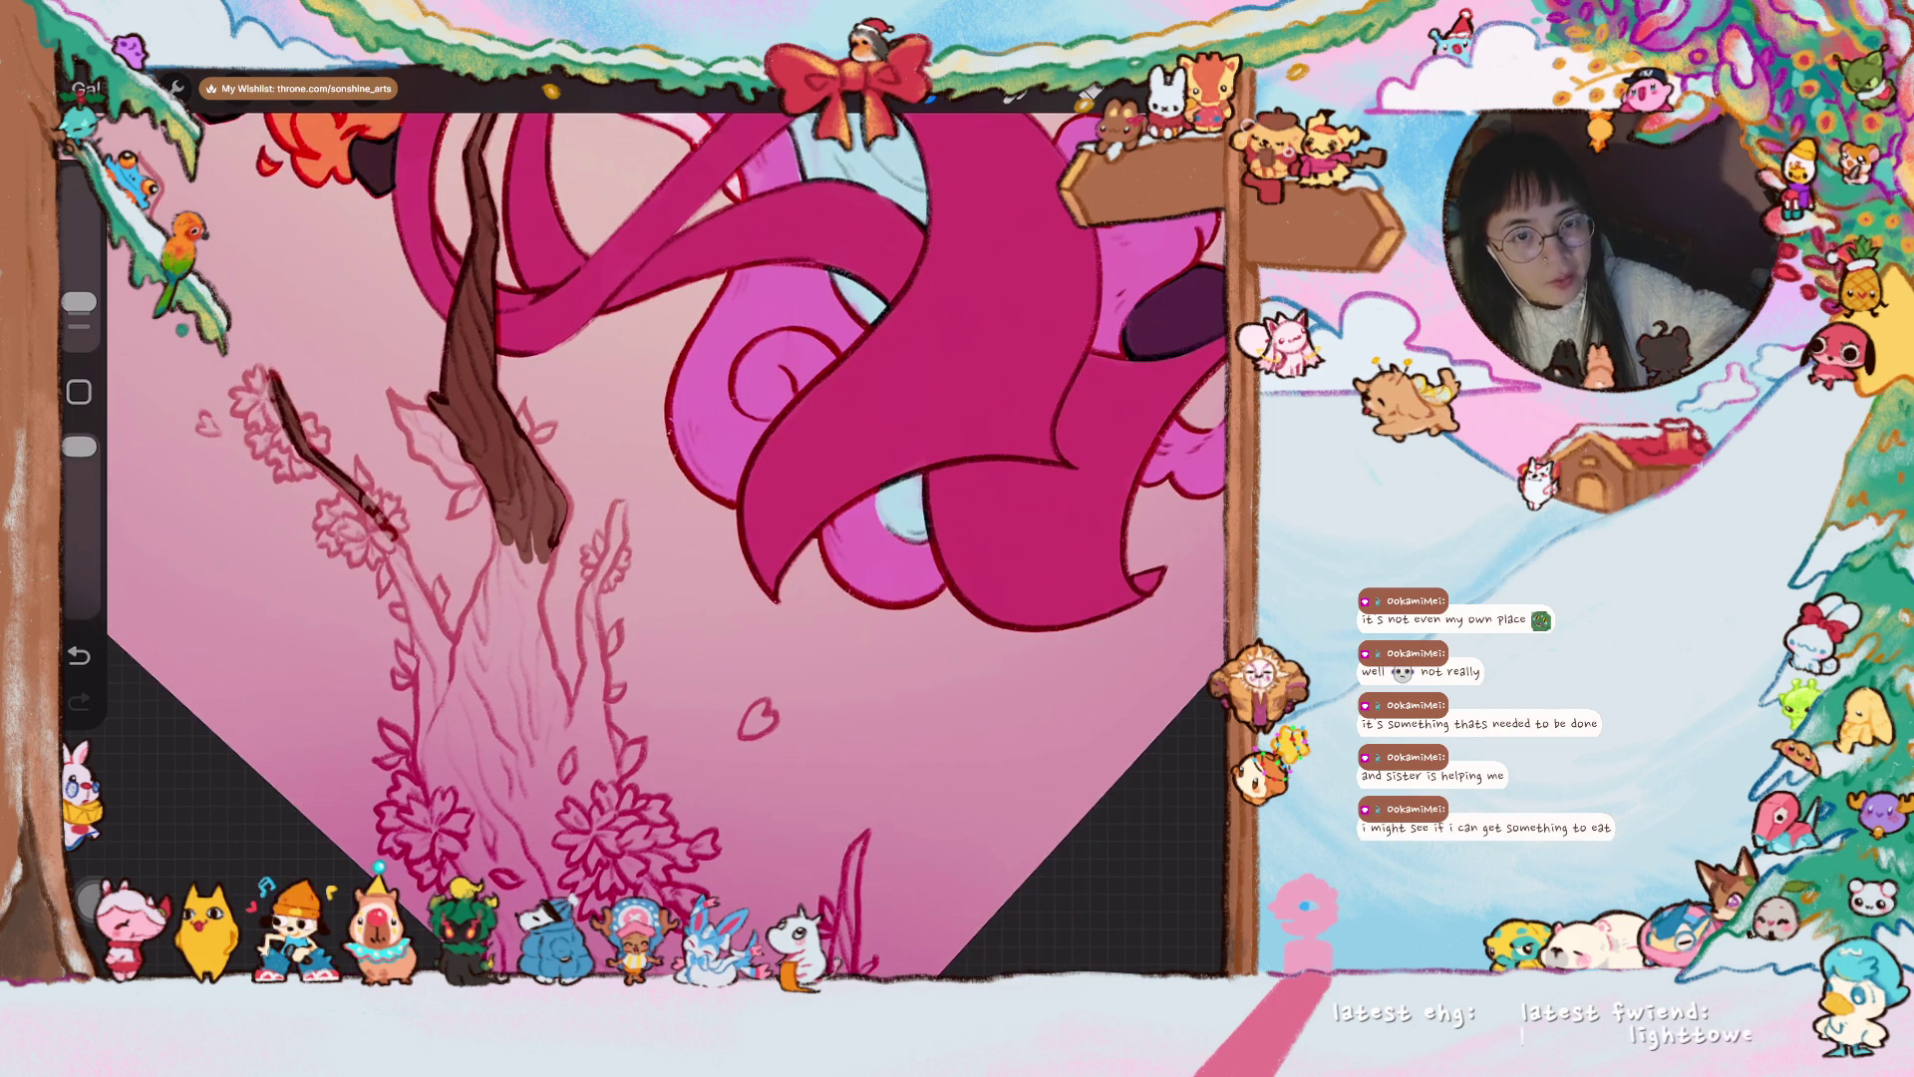
- Enlarge the brush slightly and shade the thin branch in dark brown
scroll(646, 544, "up", 2)
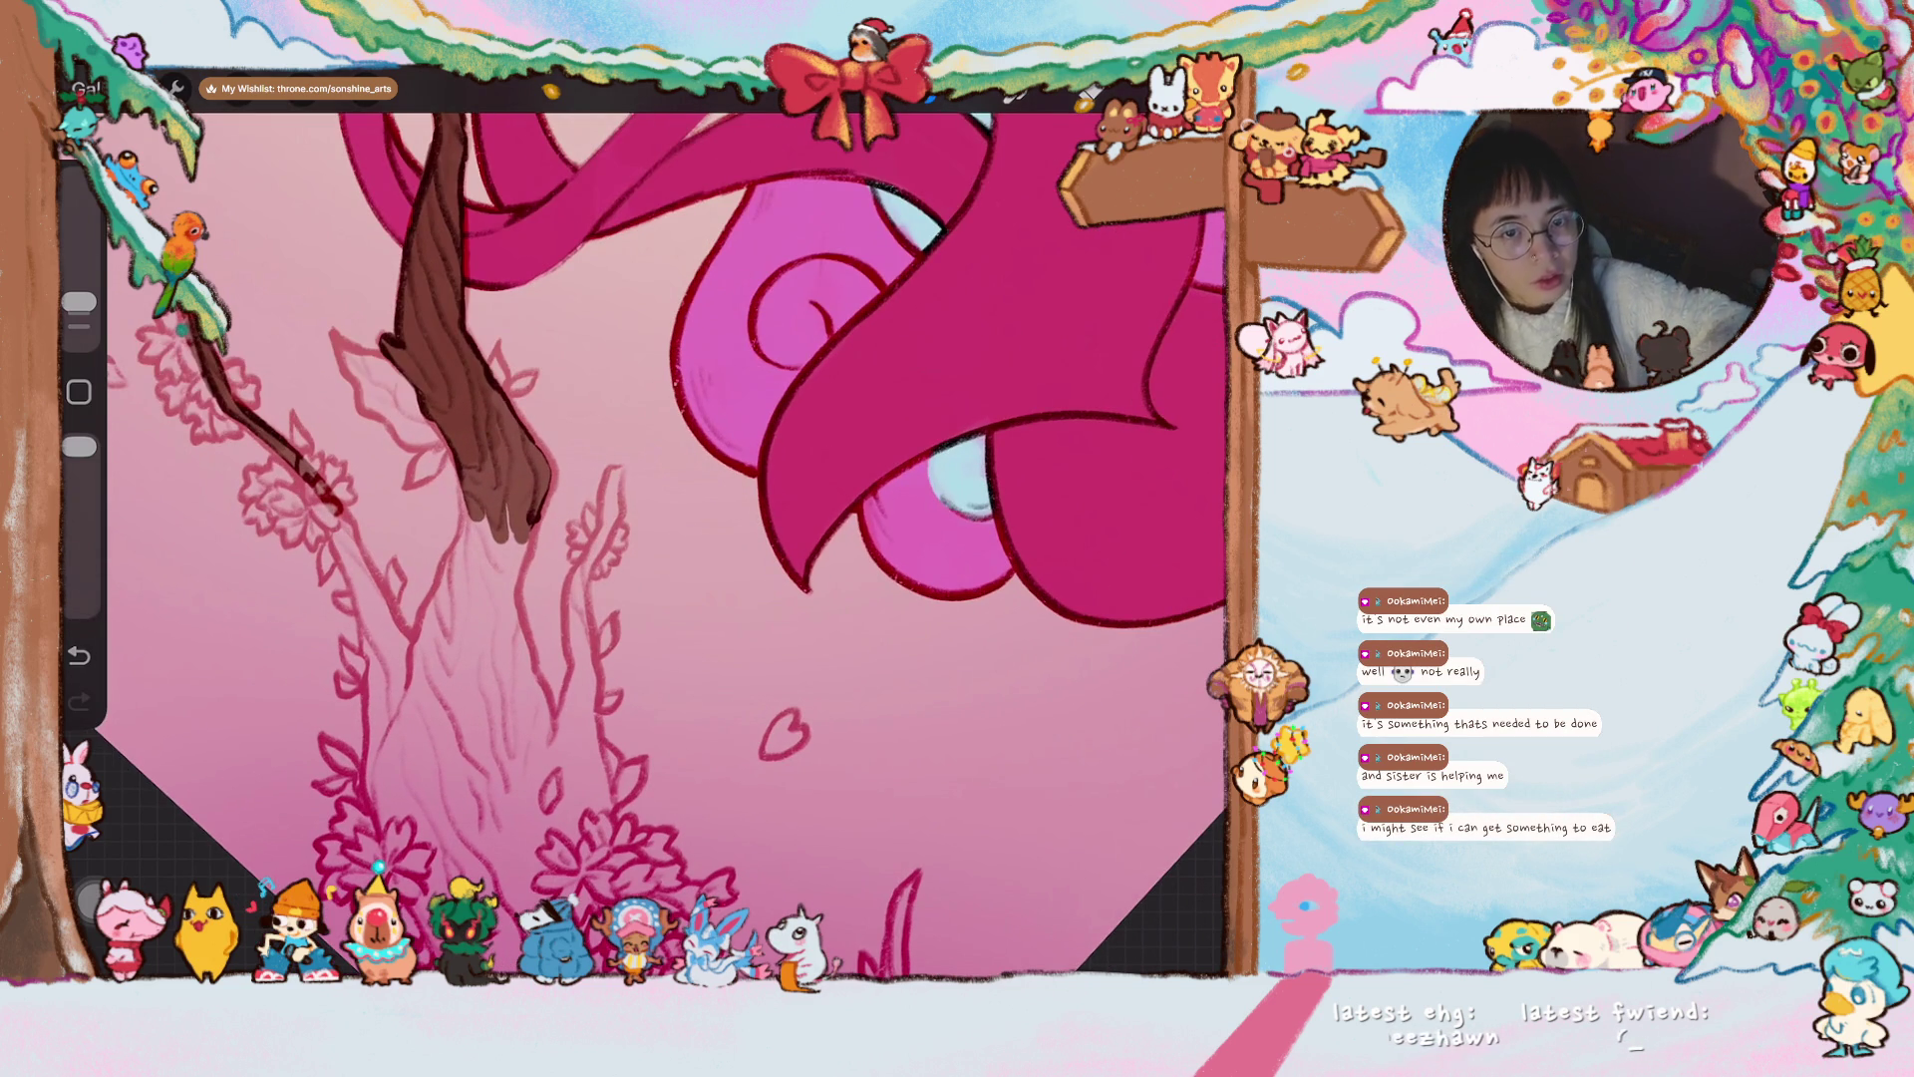
left_click_drag(79, 302, 79, 292)
mouse_move(288, 457)
left_mouse_down()
mouse_move(423, 673)
mouse_move(361, 586)
mouse_move(419, 728)
left_mouse_up()
left_click_drag(387, 660, 443, 753)
mouse_move(399, 678)
left_mouse_down()
mouse_move(424, 711)
mouse_move(393, 758)
mouse_move(384, 668)
mouse_move(377, 803)
mouse_move(379, 692)
mouse_move(443, 682)
mouse_move(464, 573)
mouse_move(424, 638)
mouse_move(481, 503)
mouse_move(473, 468)
mouse_move(503, 623)
mouse_move(529, 439)
mouse_move(550, 459)
mouse_move(543, 364)
left_mouse_up()
- Extend and widen the dark brown shading down the lower branch and trunk
scroll(648, 538, "down", 2)
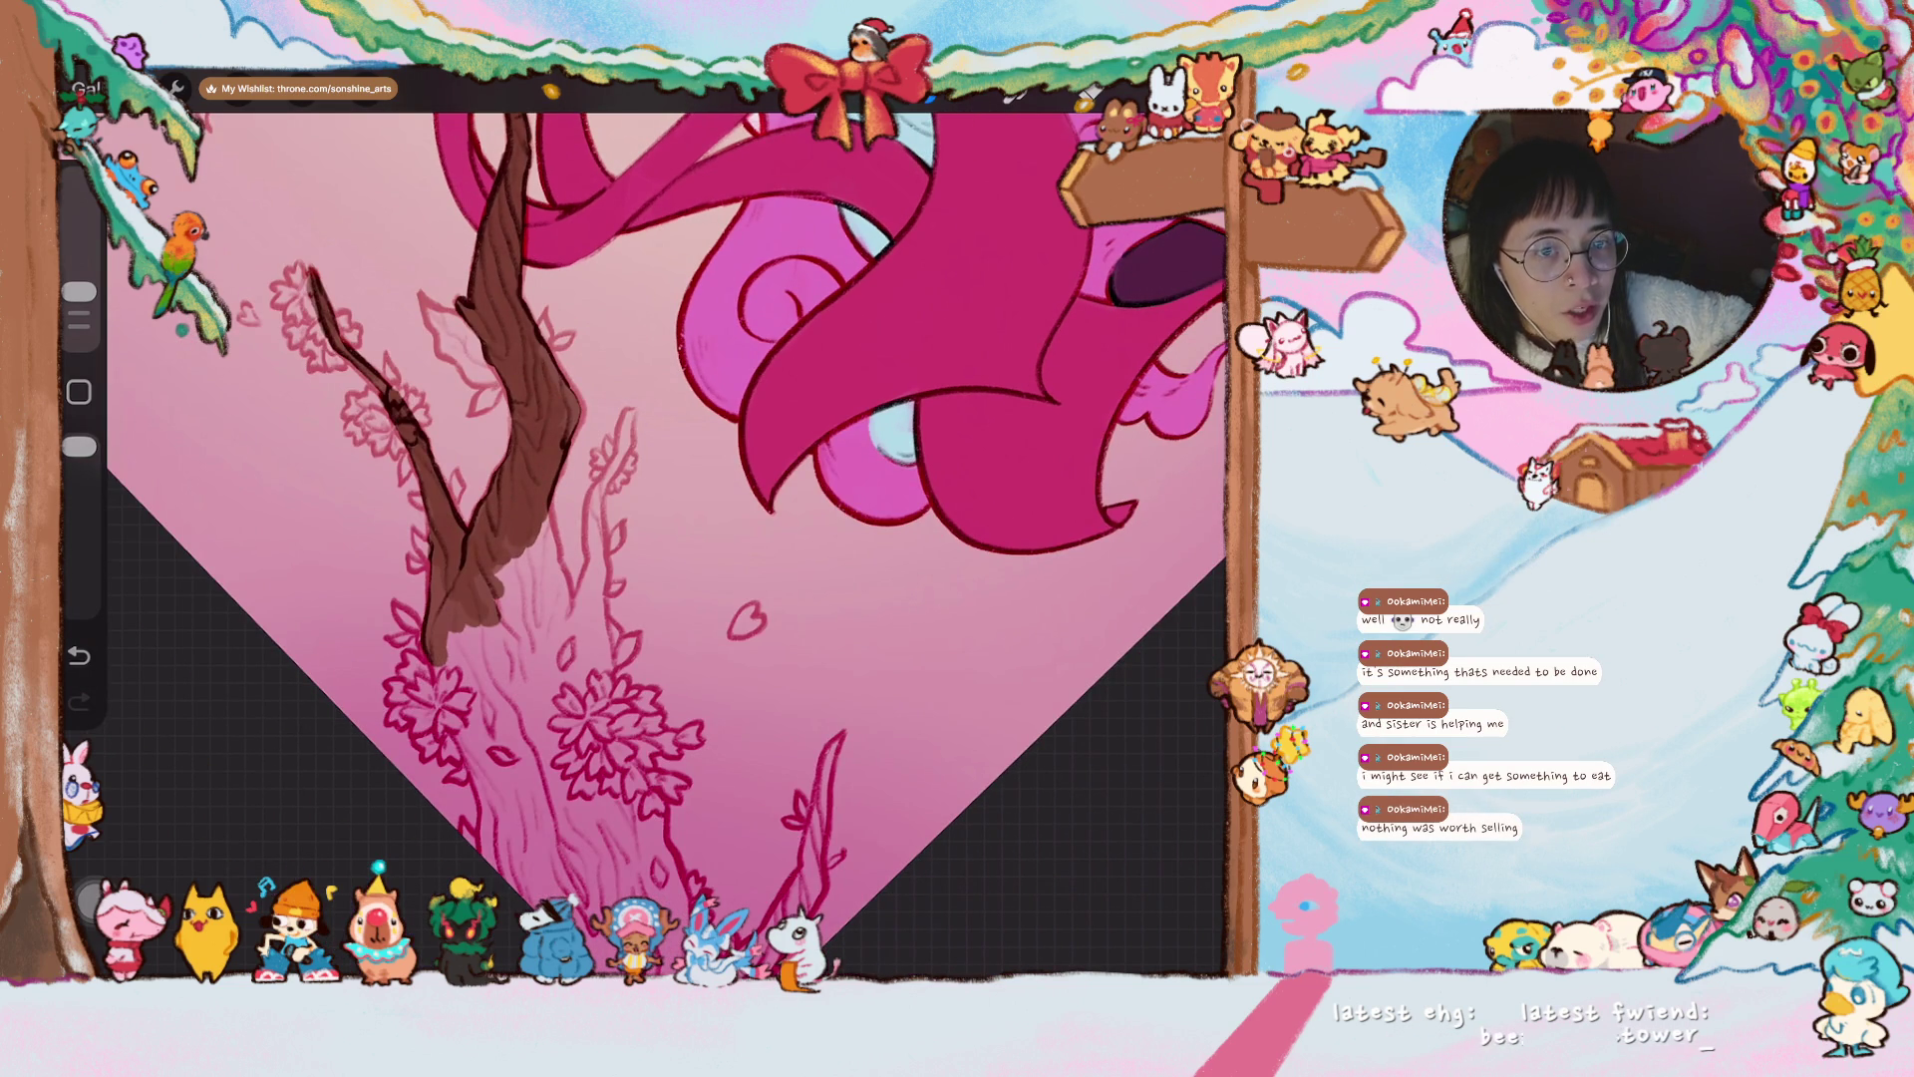
mouse_move(499, 583)
left_mouse_down()
mouse_move(469, 648)
mouse_move(450, 613)
left_mouse_up()
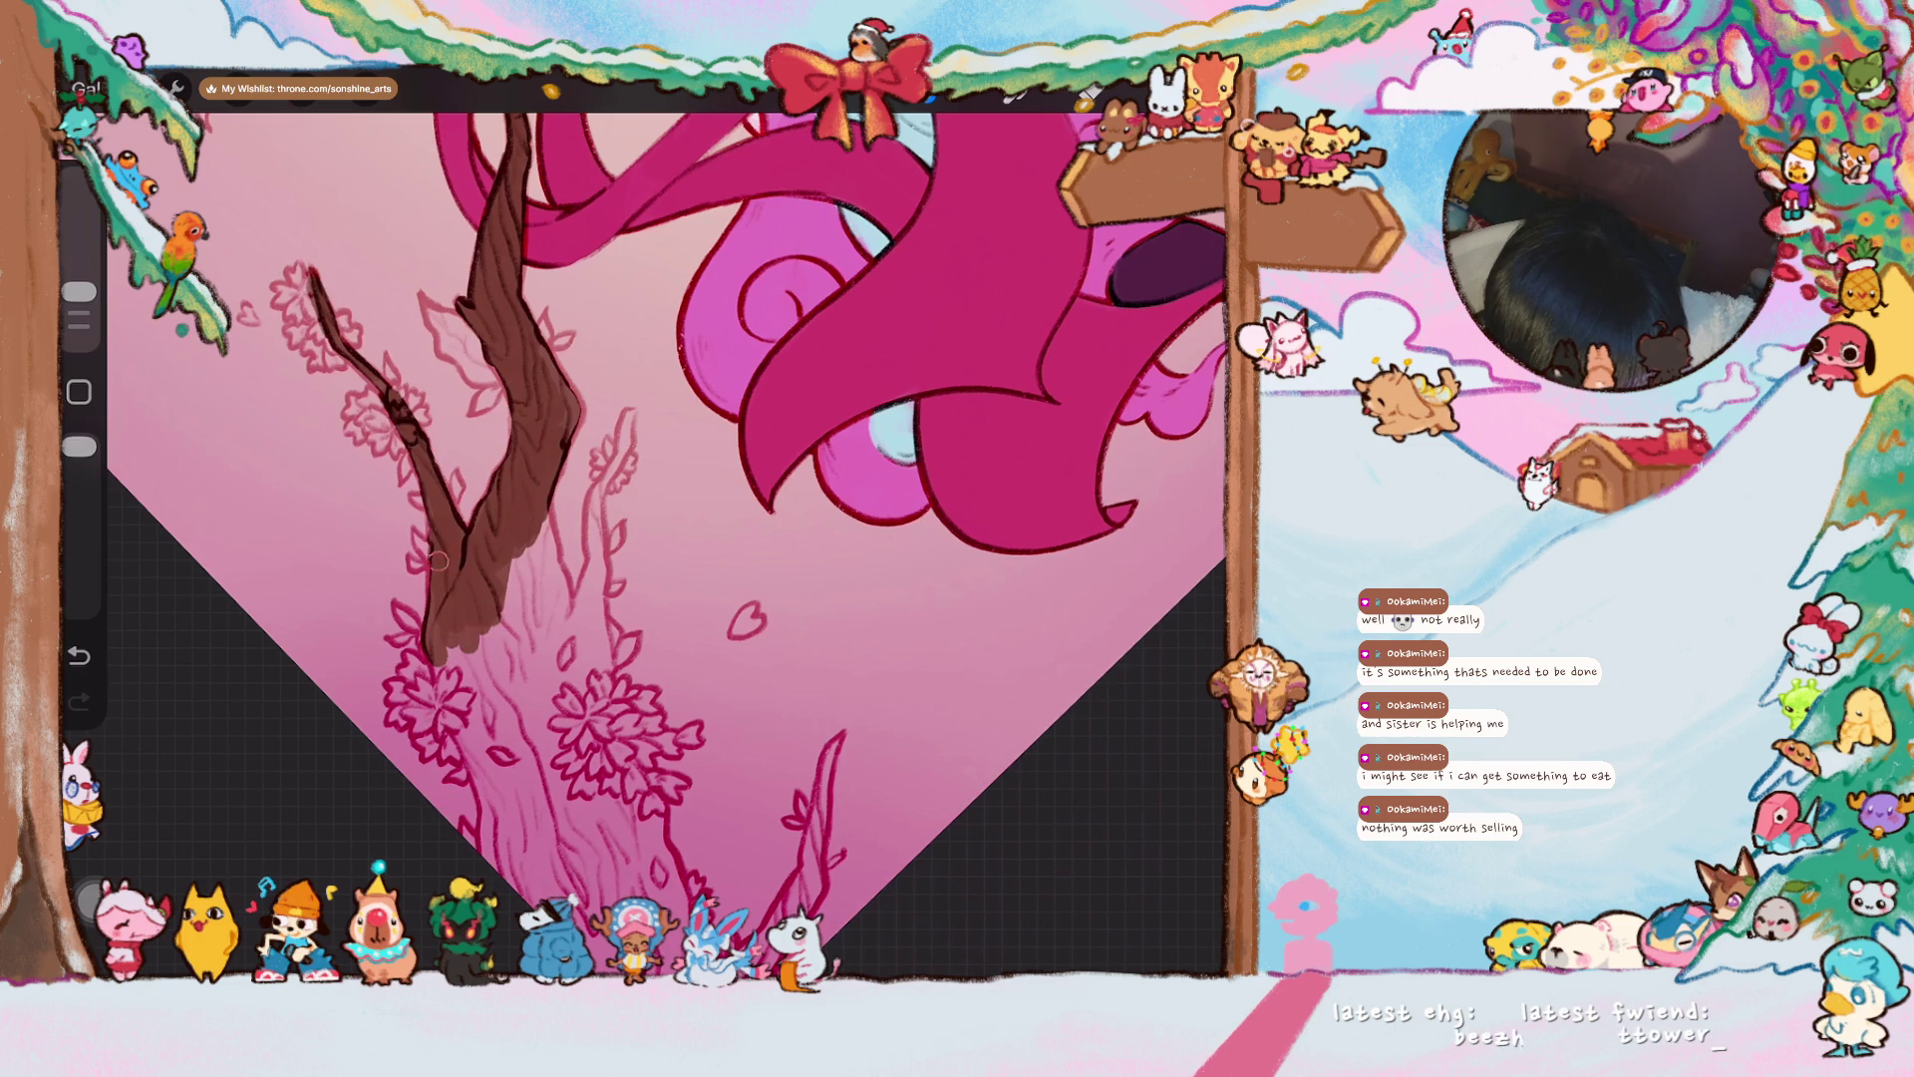
mouse_move(451, 633)
left_mouse_down()
mouse_move(443, 697)
mouse_move(503, 833)
left_mouse_up()
mouse_move(499, 758)
left_mouse_down()
mouse_move(471, 618)
mouse_move(498, 657)
mouse_move(463, 683)
mouse_move(503, 802)
left_mouse_up()
mouse_move(479, 658)
left_mouse_down()
mouse_move(539, 797)
mouse_move(510, 848)
left_mouse_up()
left_click_drag(499, 760, 496, 848)
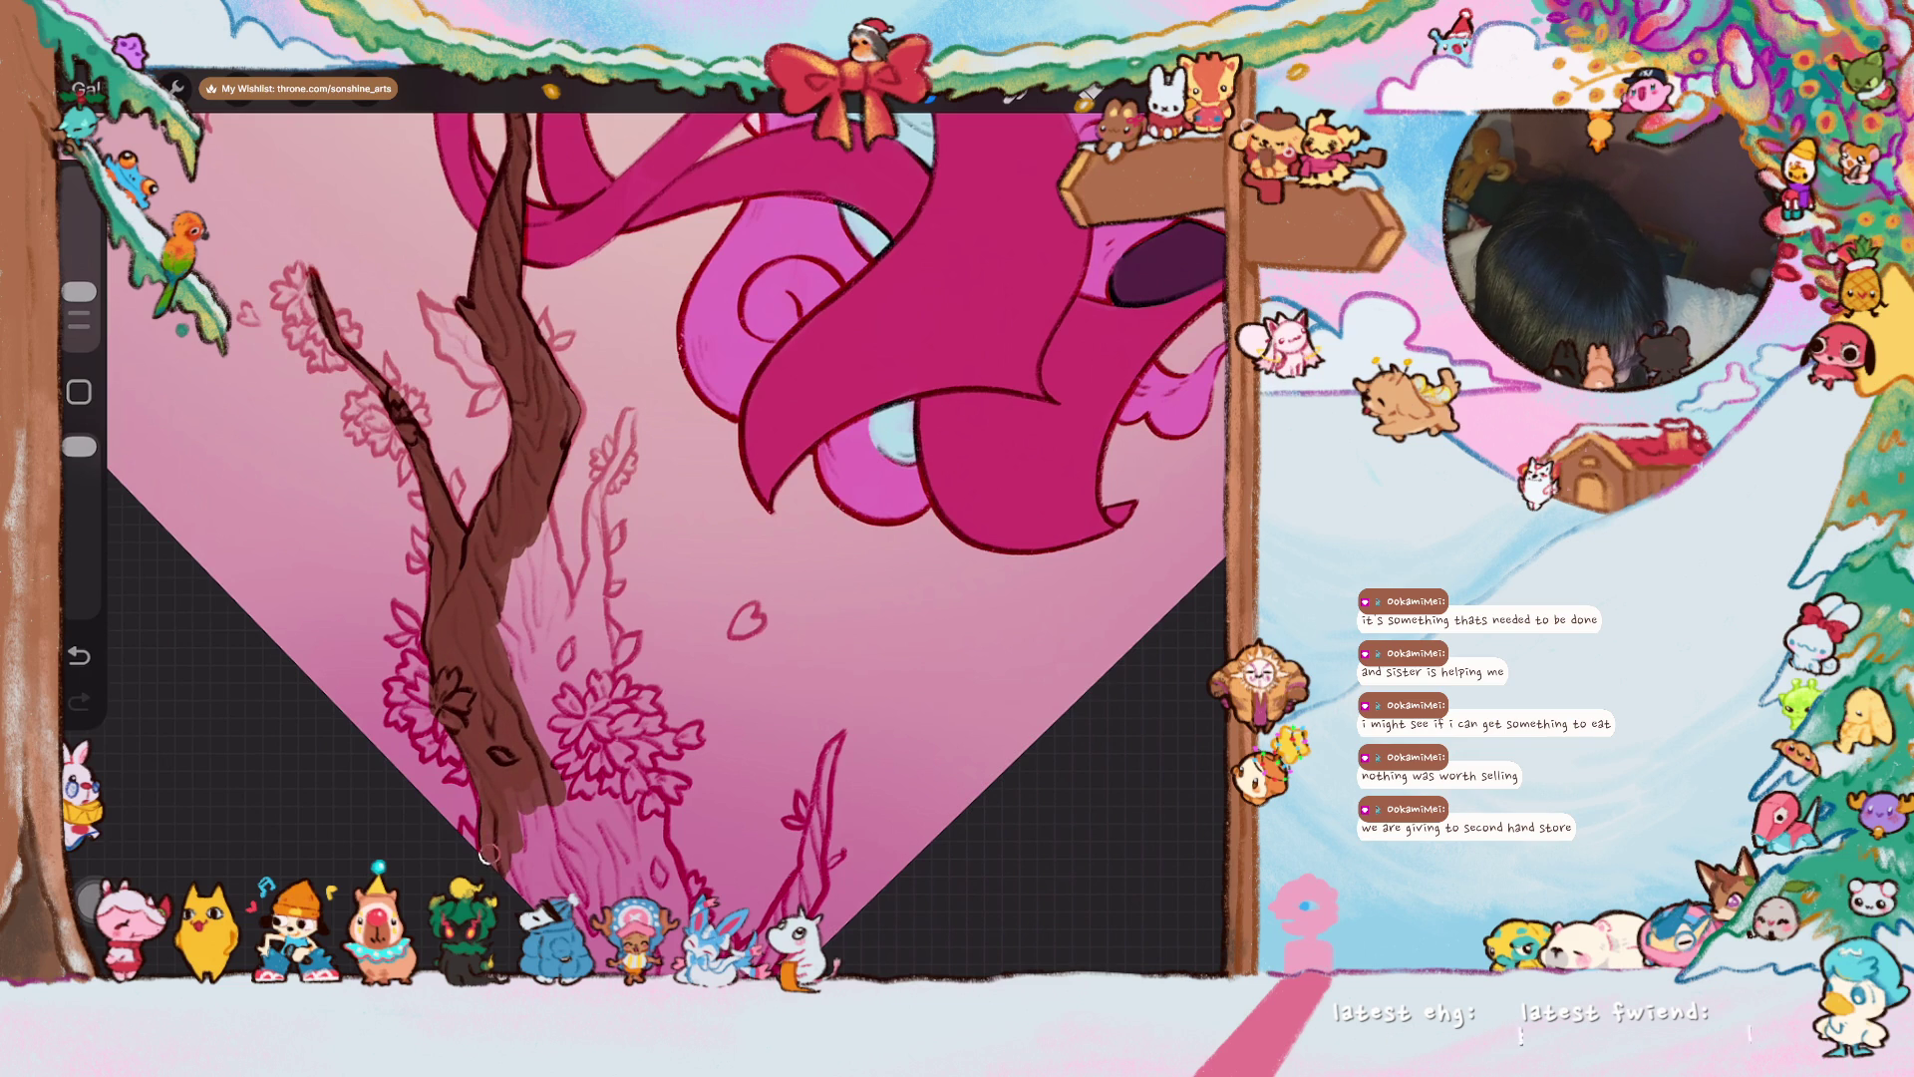
mouse_move(479, 753)
left_mouse_down()
mouse_move(514, 865)
mouse_move(496, 869)
mouse_move(516, 788)
left_mouse_up()
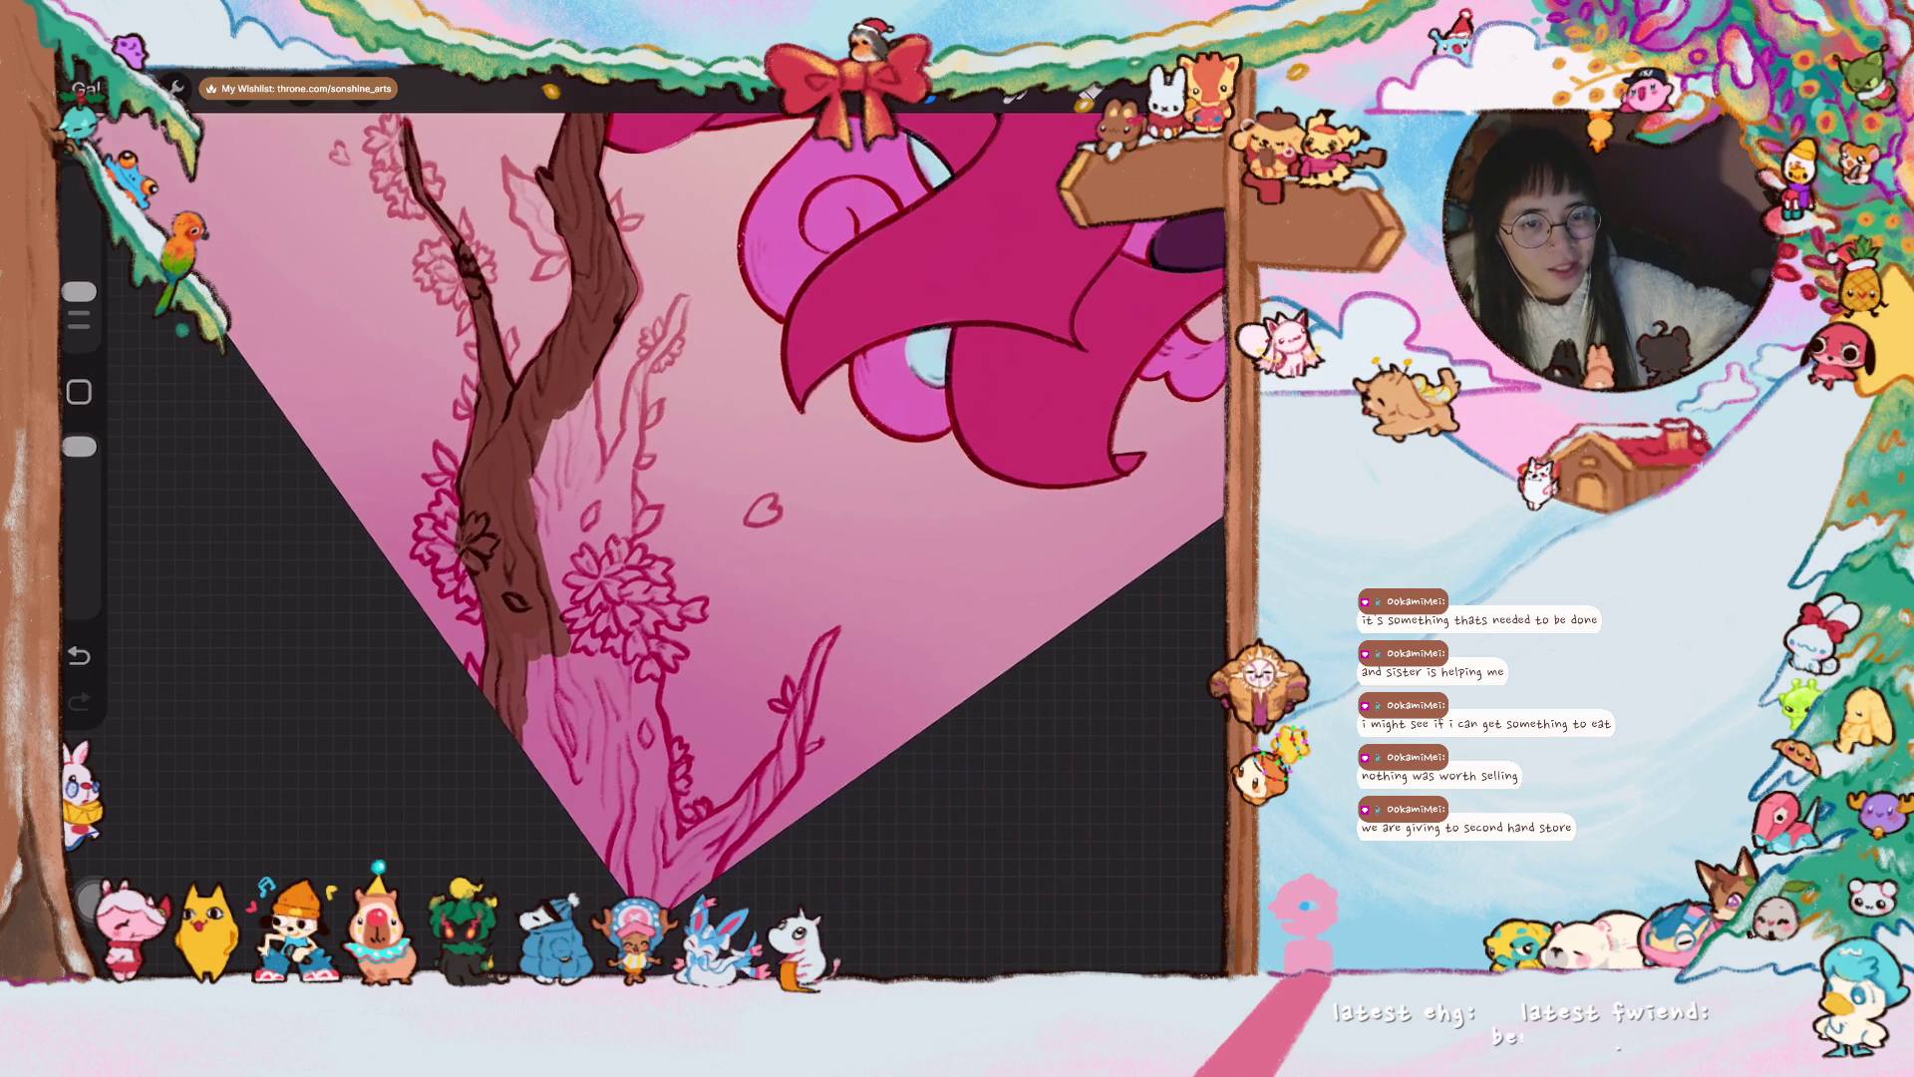
- Darken the lower trunk's shading at its base and draw a dark flower shape on it
left_click_drag(698, 499, 672, 523)
left_click_drag(507, 658, 485, 817)
mouse_move(506, 628)
left_mouse_down()
mouse_move(526, 798)
mouse_move(602, 947)
left_mouse_up()
mouse_move(613, 843)
left_mouse_down()
mouse_move(628, 897)
mouse_move(678, 917)
mouse_move(662, 870)
left_mouse_up()
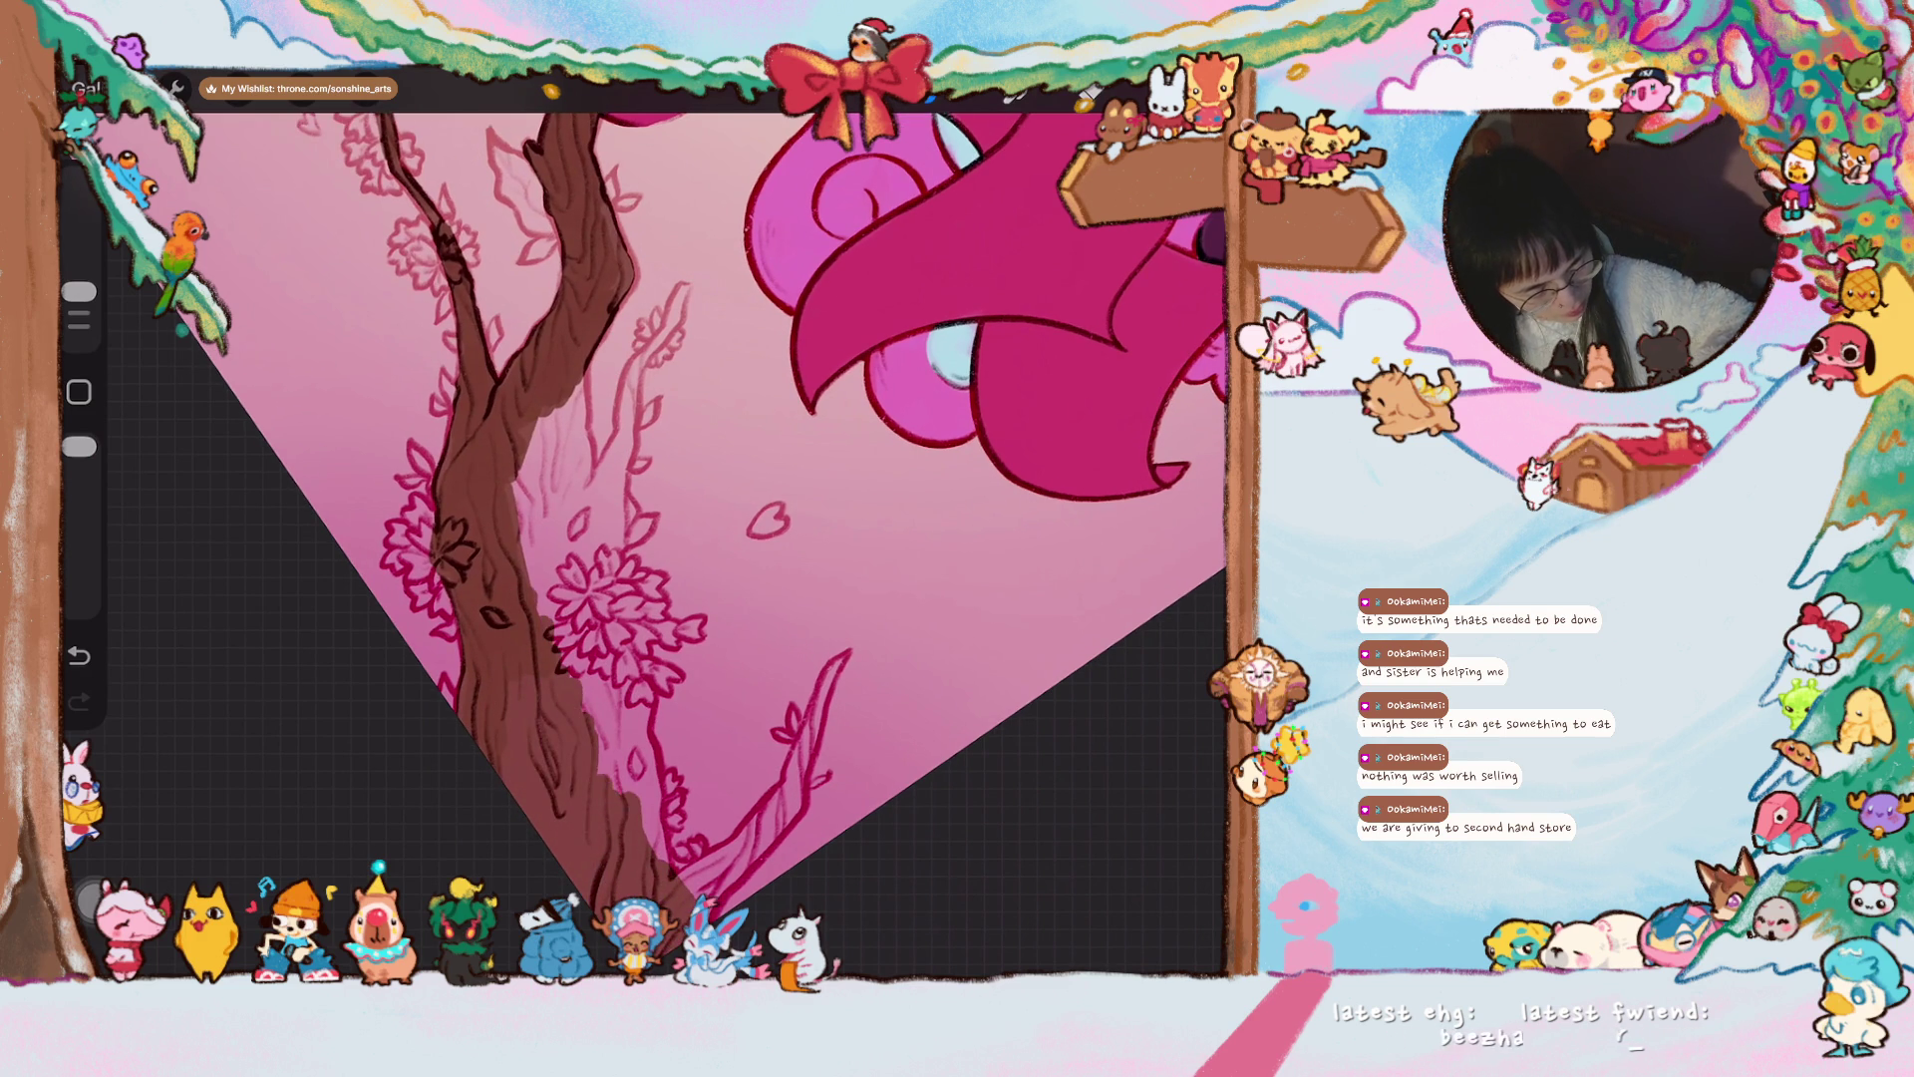
mouse_move(509, 720)
left_mouse_down()
mouse_move(563, 648)
mouse_move(598, 897)
mouse_move(613, 774)
left_mouse_up()
mouse_move(632, 839)
left_mouse_down()
mouse_move(658, 877)
mouse_move(630, 757)
mouse_move(639, 695)
mouse_move(511, 487)
mouse_move(569, 420)
mouse_move(533, 623)
left_mouse_up()
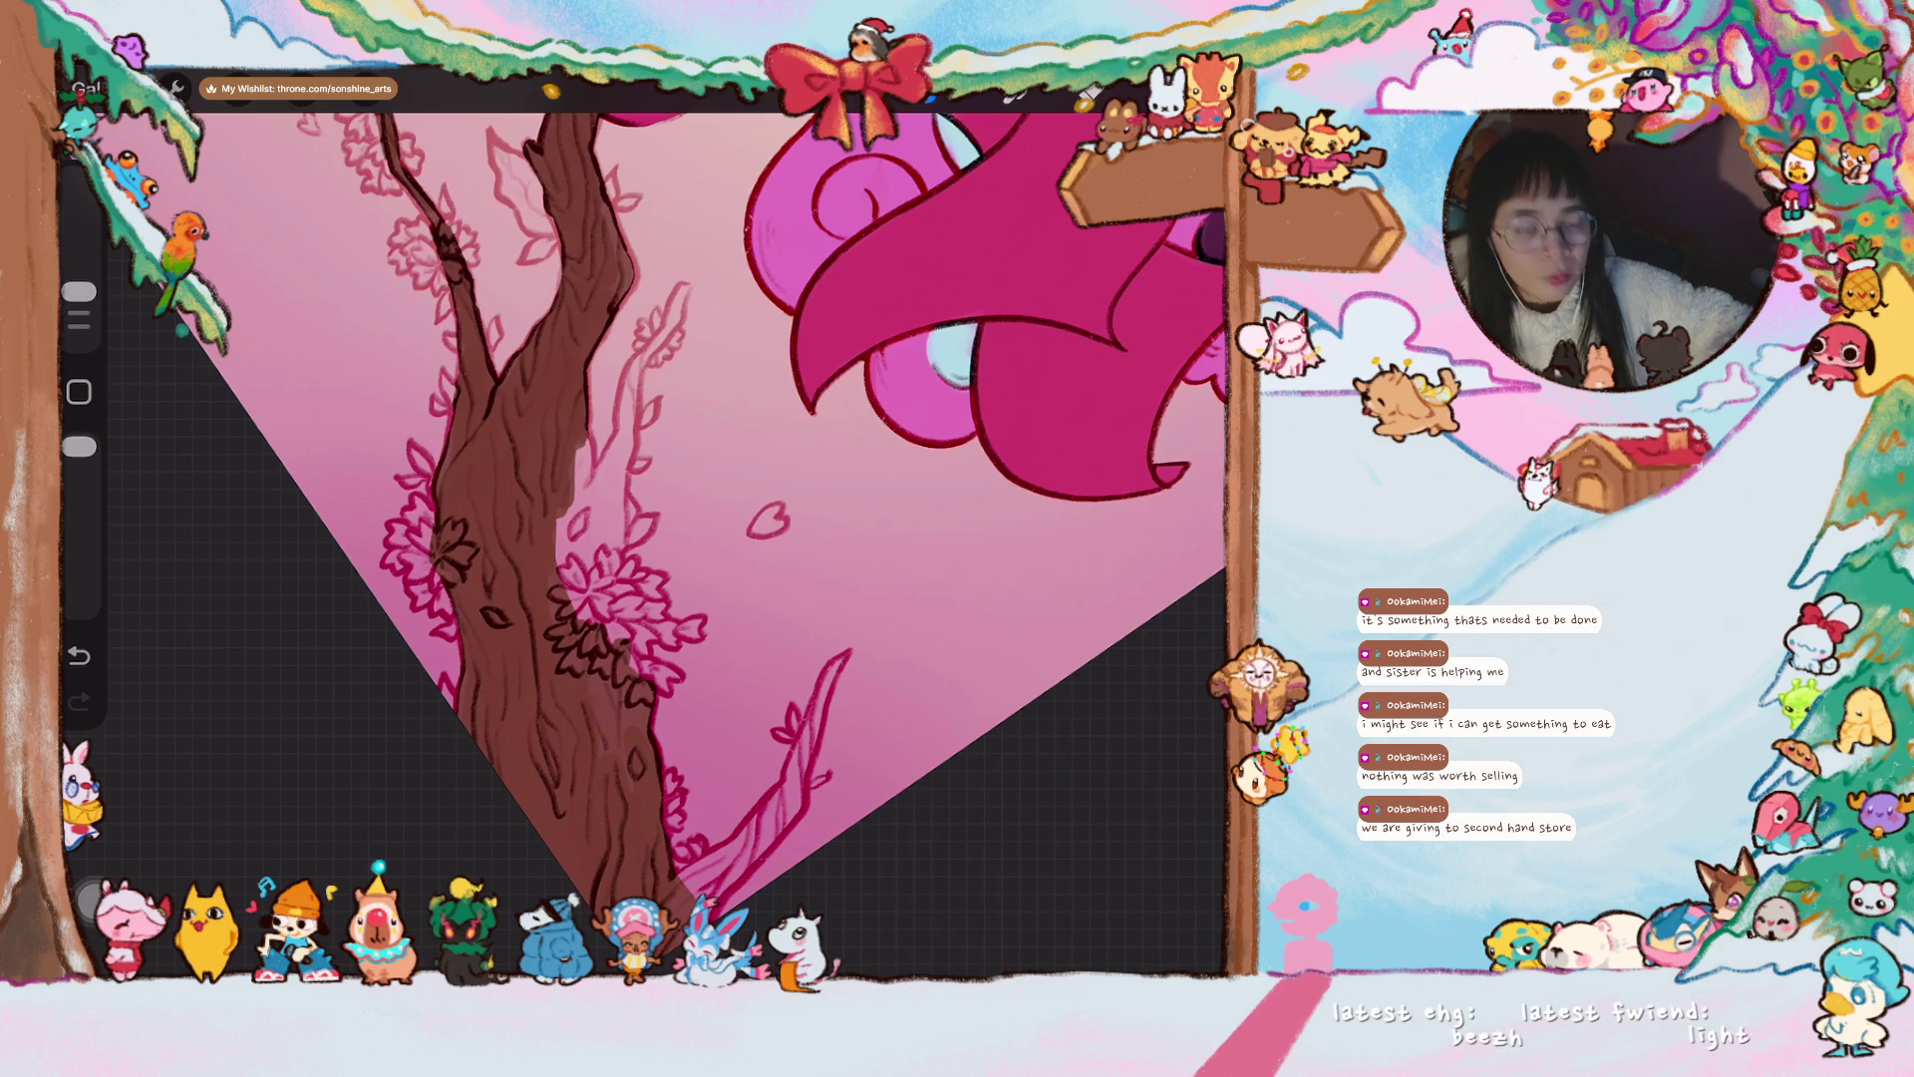
- Shade the upper trunk and fill the upper branch brown to its tip with a smaller brush
mouse_move(583, 439)
left_mouse_down()
mouse_move(565, 545)
mouse_move(586, 578)
mouse_move(603, 518)
mouse_move(609, 553)
left_mouse_up()
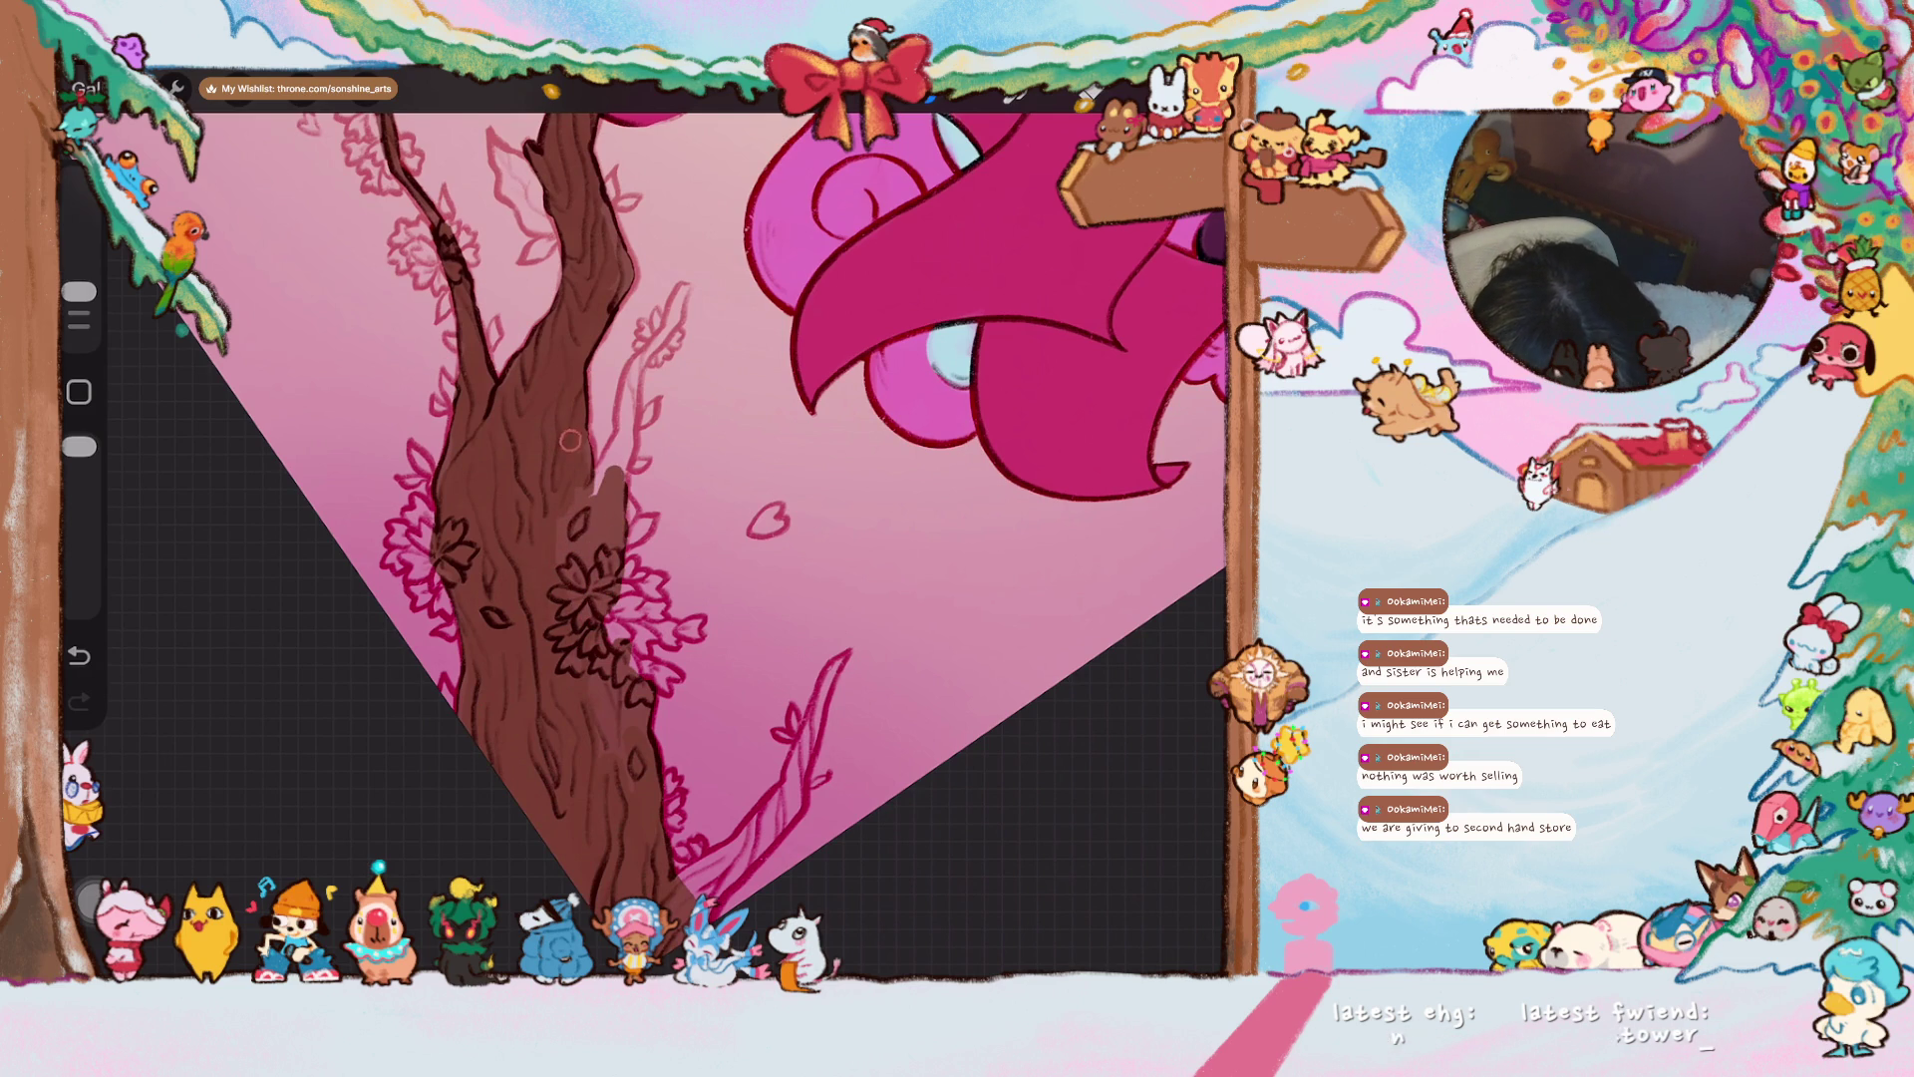
left_click_drag(581, 433, 598, 491)
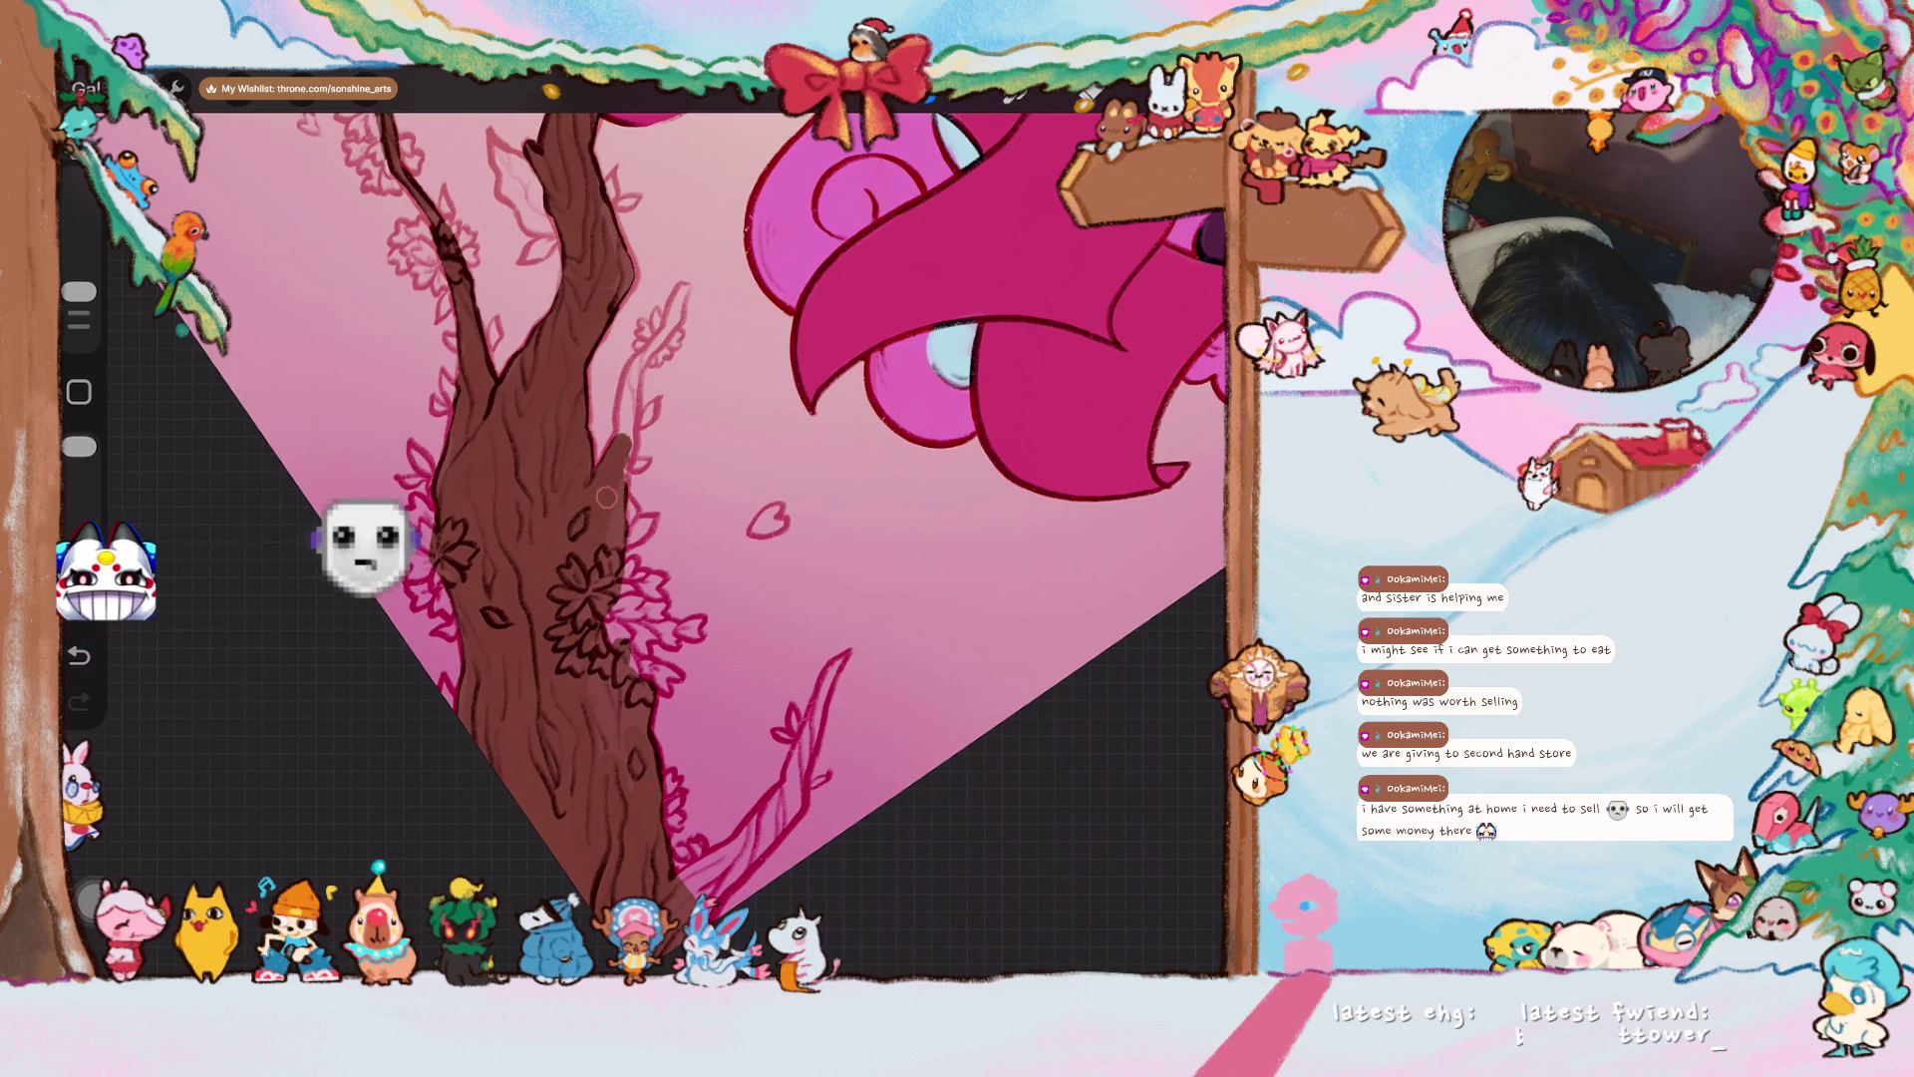
mouse_move(622, 444)
left_mouse_down()
mouse_move(628, 378)
mouse_move(686, 291)
left_mouse_up()
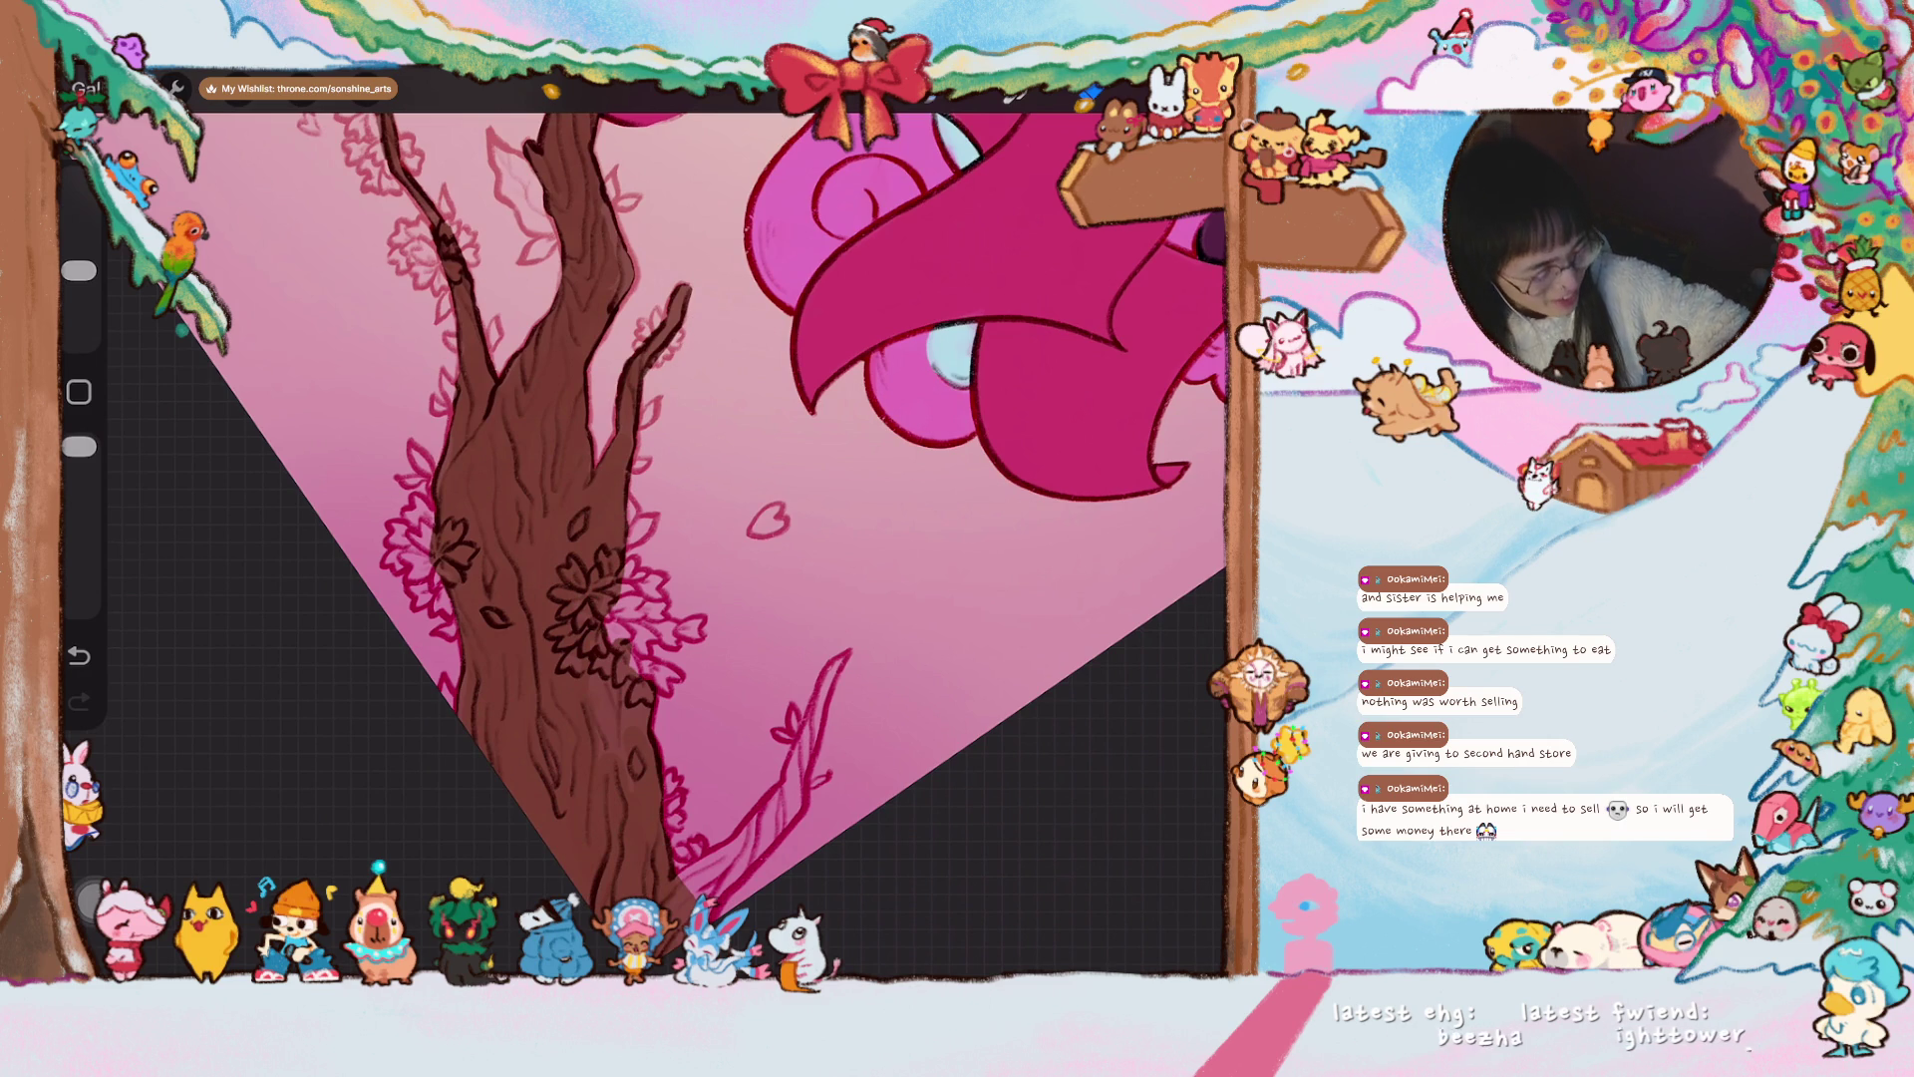
left_click_drag(78, 270, 79, 291)
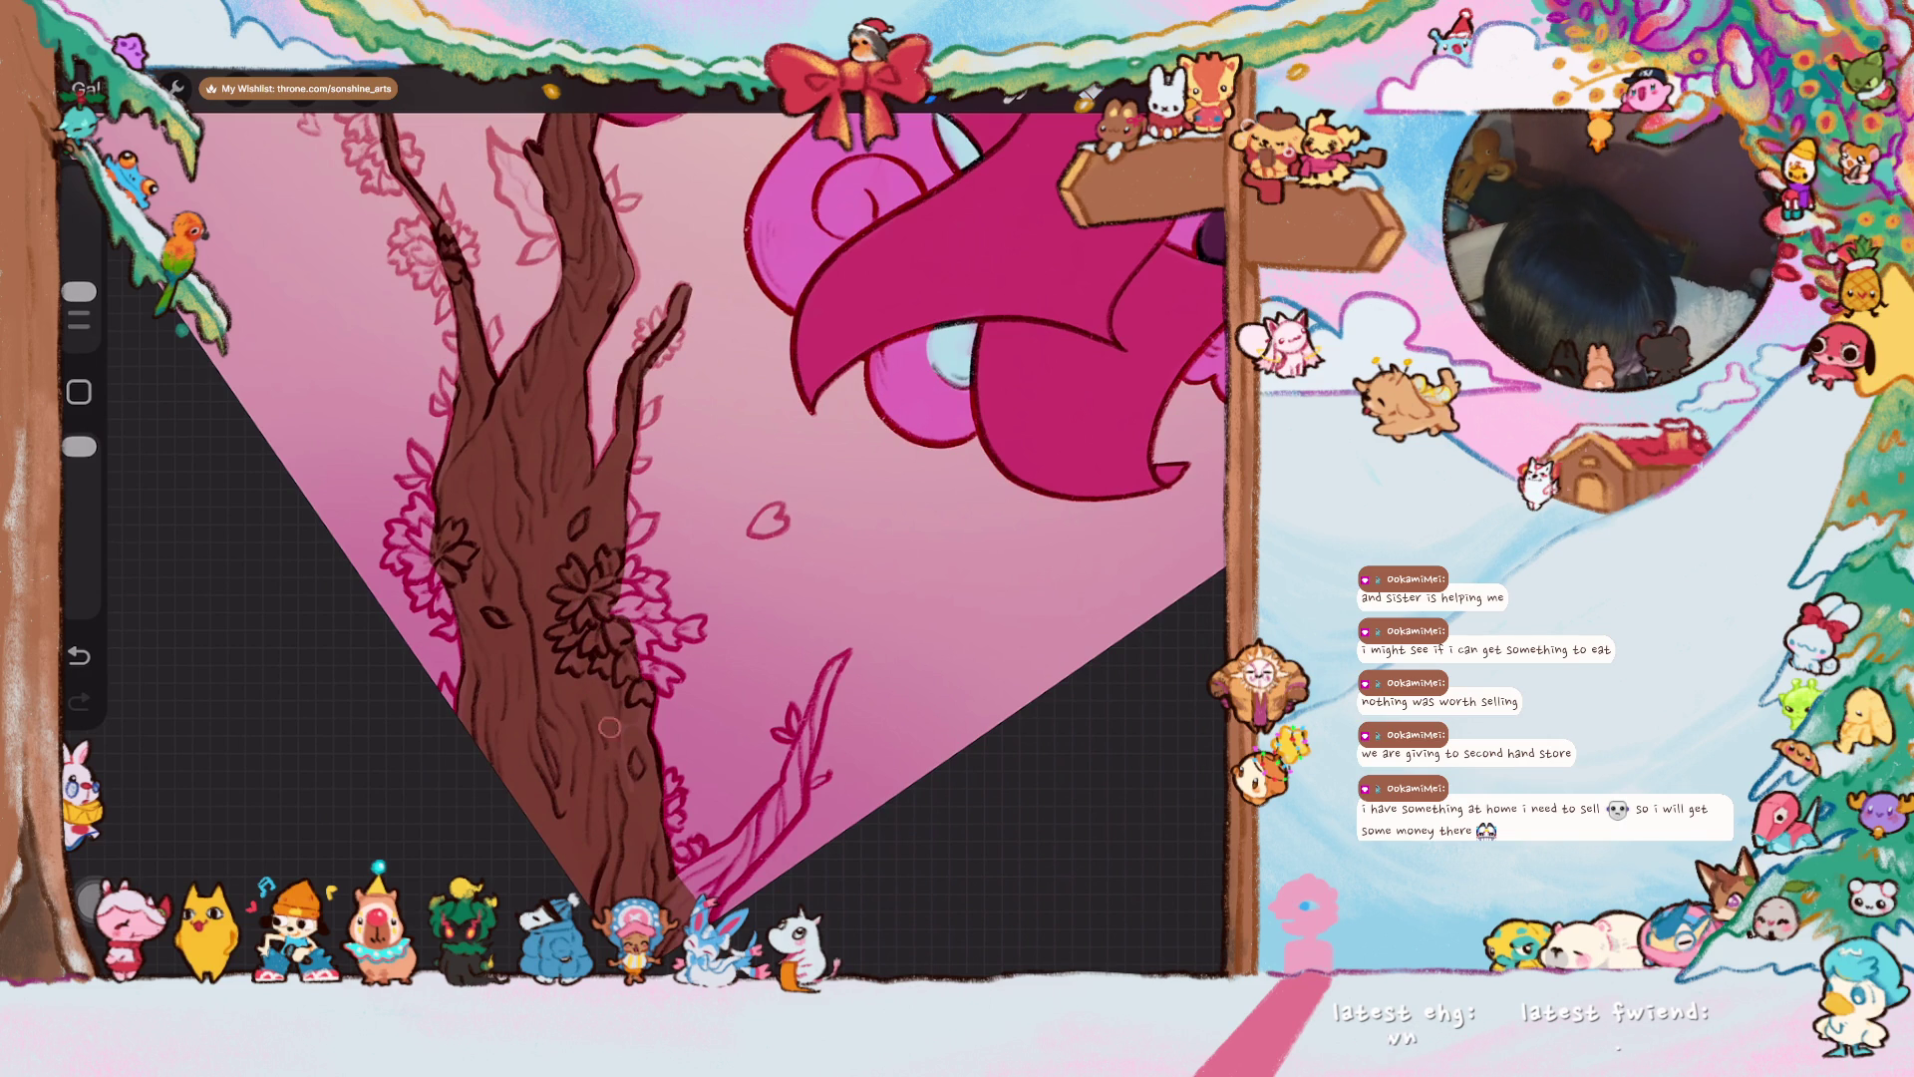
scroll(643, 518, "down", 5)
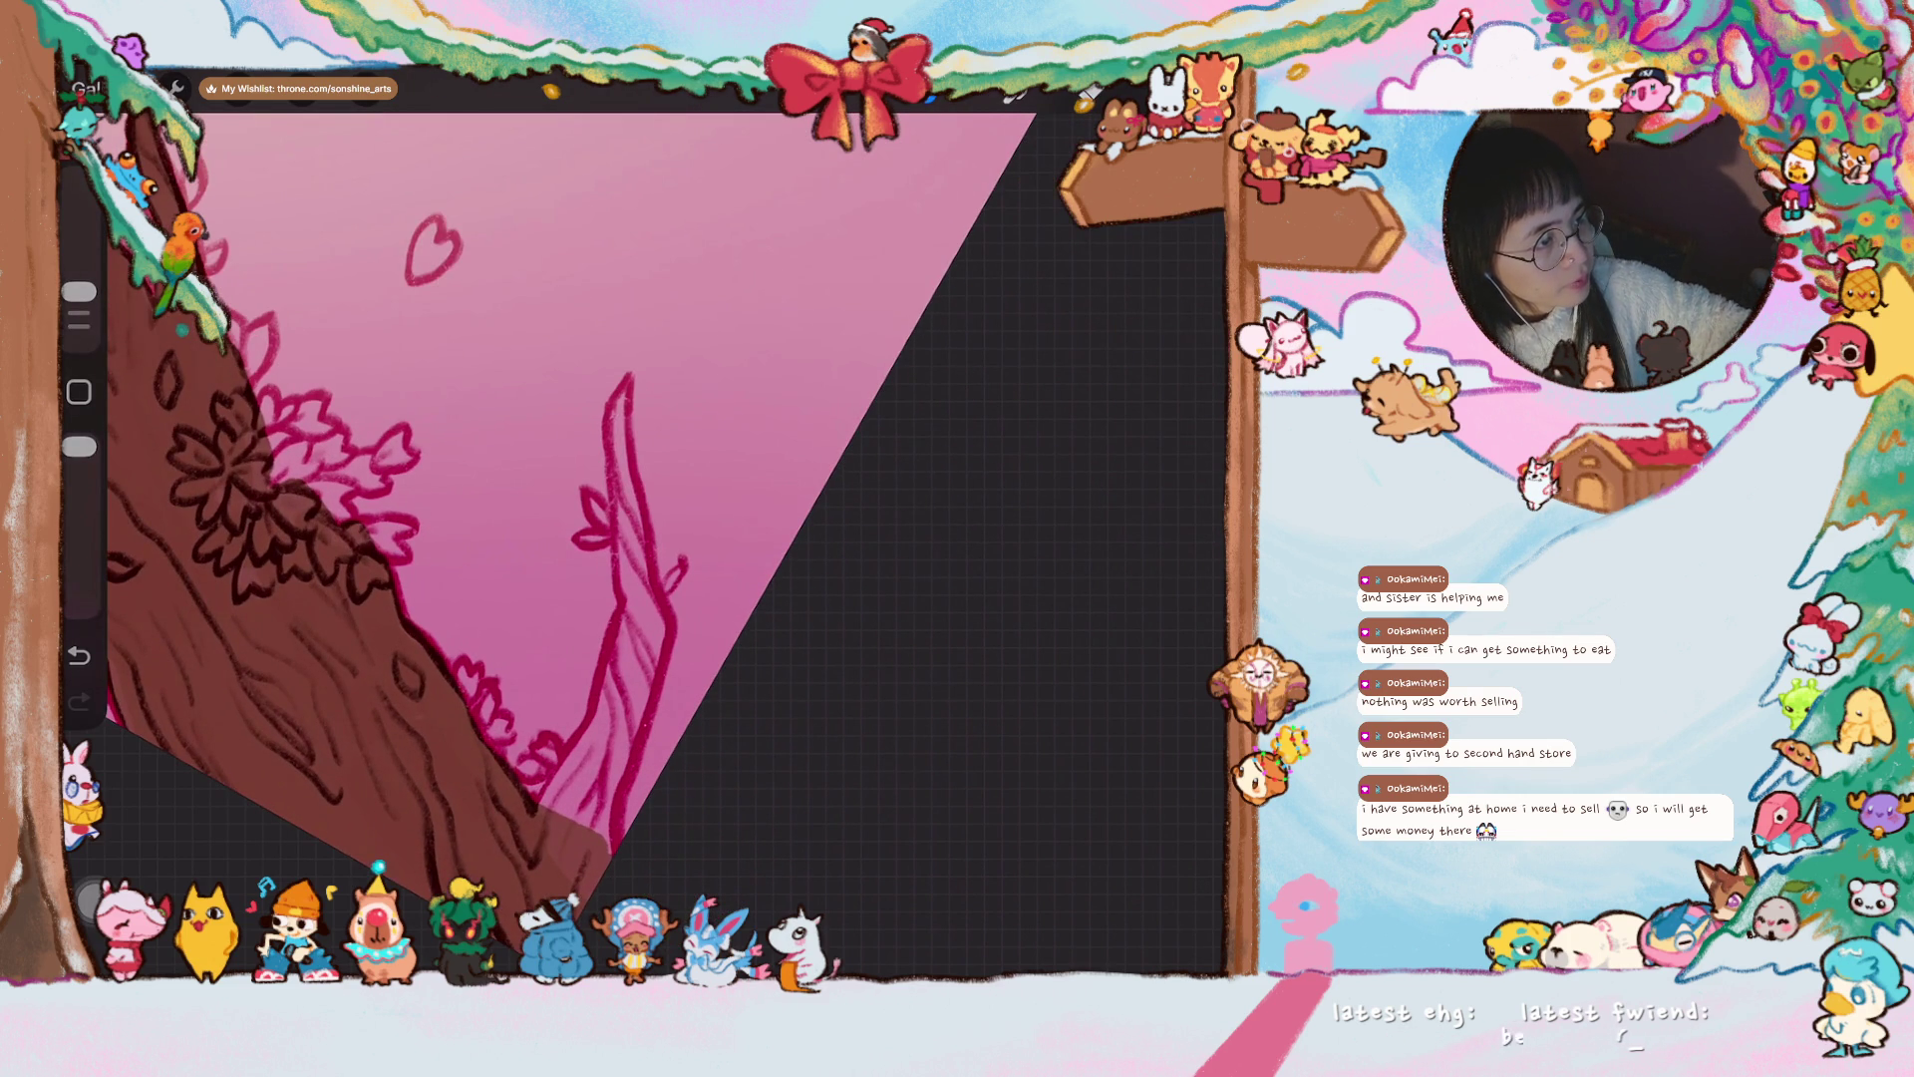
scroll(548, 509, "up", 2)
mouse_move(558, 847)
left_mouse_down()
mouse_move(518, 768)
mouse_move(572, 838)
mouse_move(570, 787)
mouse_move(539, 805)
mouse_move(568, 727)
mouse_move(551, 788)
mouse_move(558, 743)
mouse_move(589, 768)
mouse_move(570, 823)
mouse_move(588, 598)
mouse_move(583, 766)
mouse_move(578, 628)
mouse_move(596, 646)
left_mouse_up()
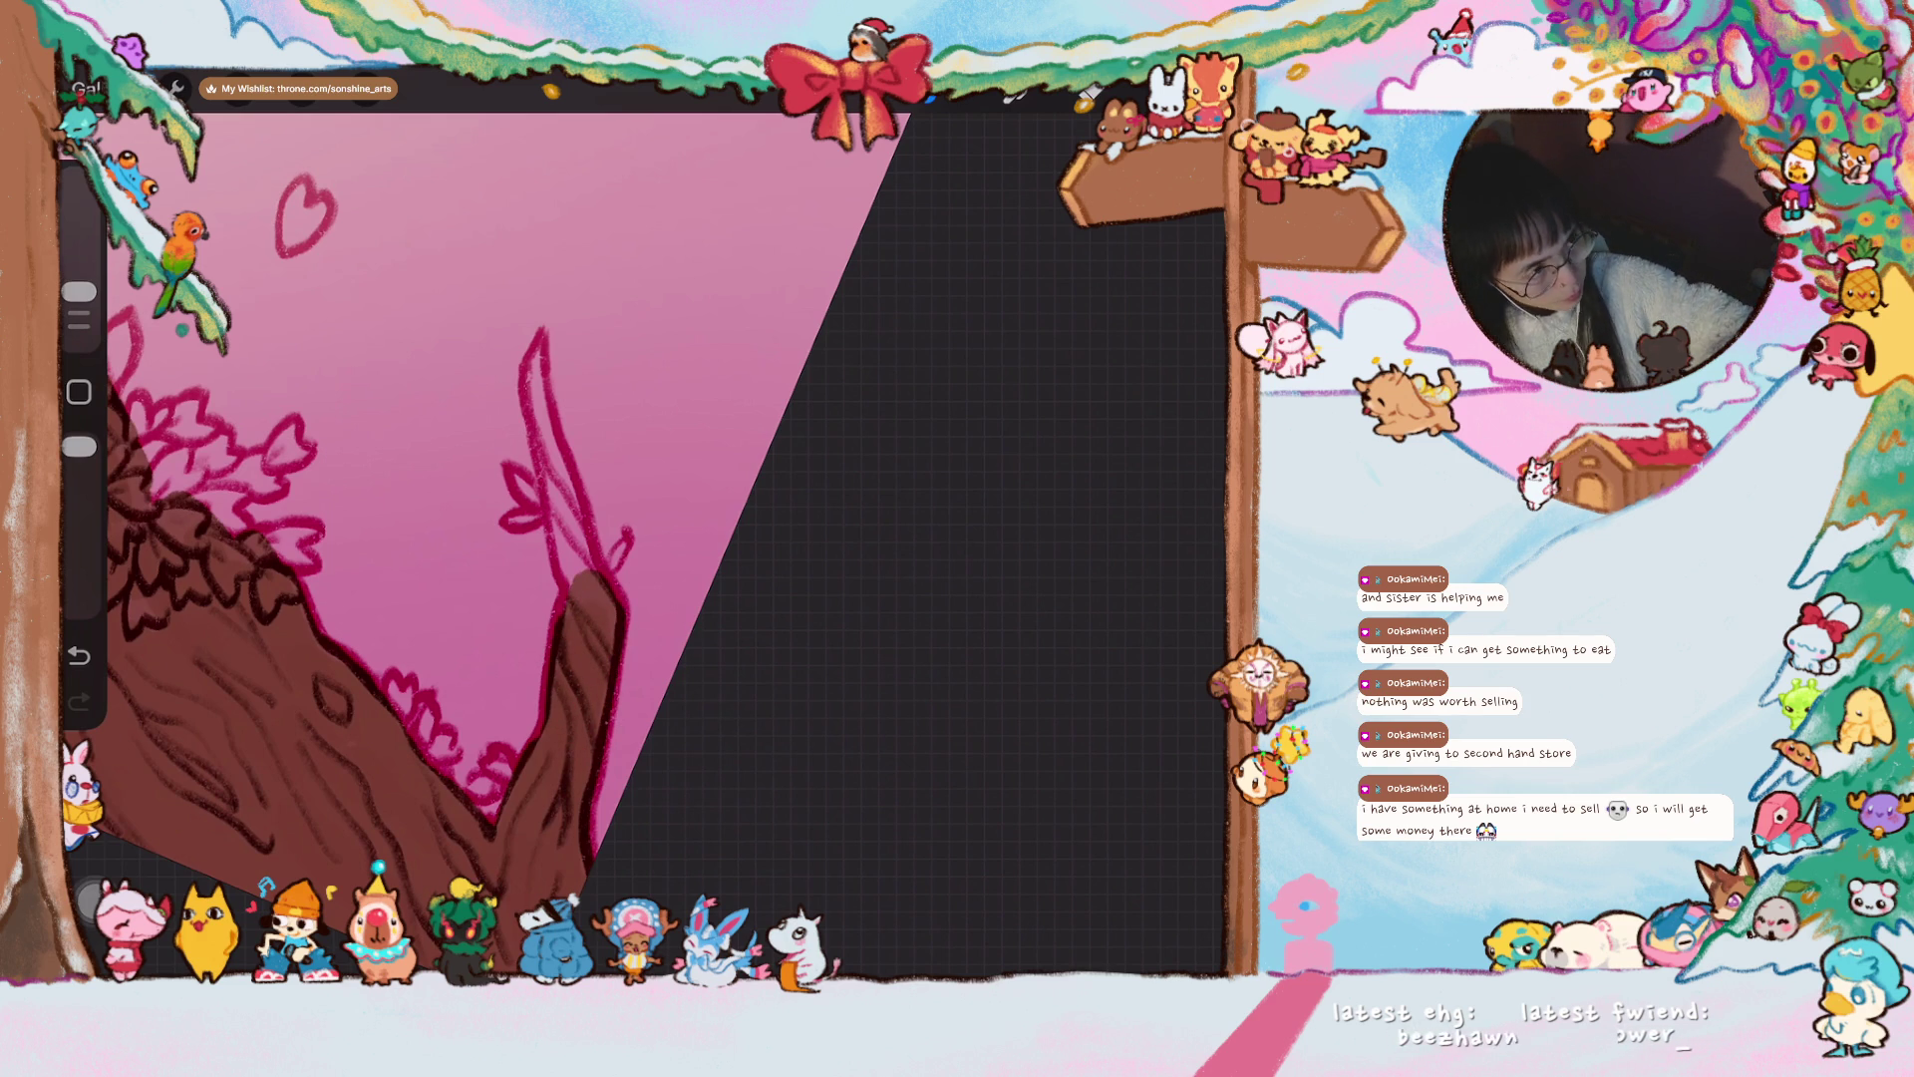
mouse_move(583, 599)
left_mouse_down()
mouse_move(539, 359)
mouse_move(573, 588)
mouse_move(608, 608)
left_mouse_up()
- Adjust the brush size and rotate and zoom the view around the tree
left_click_drag(79, 291, 79, 270)
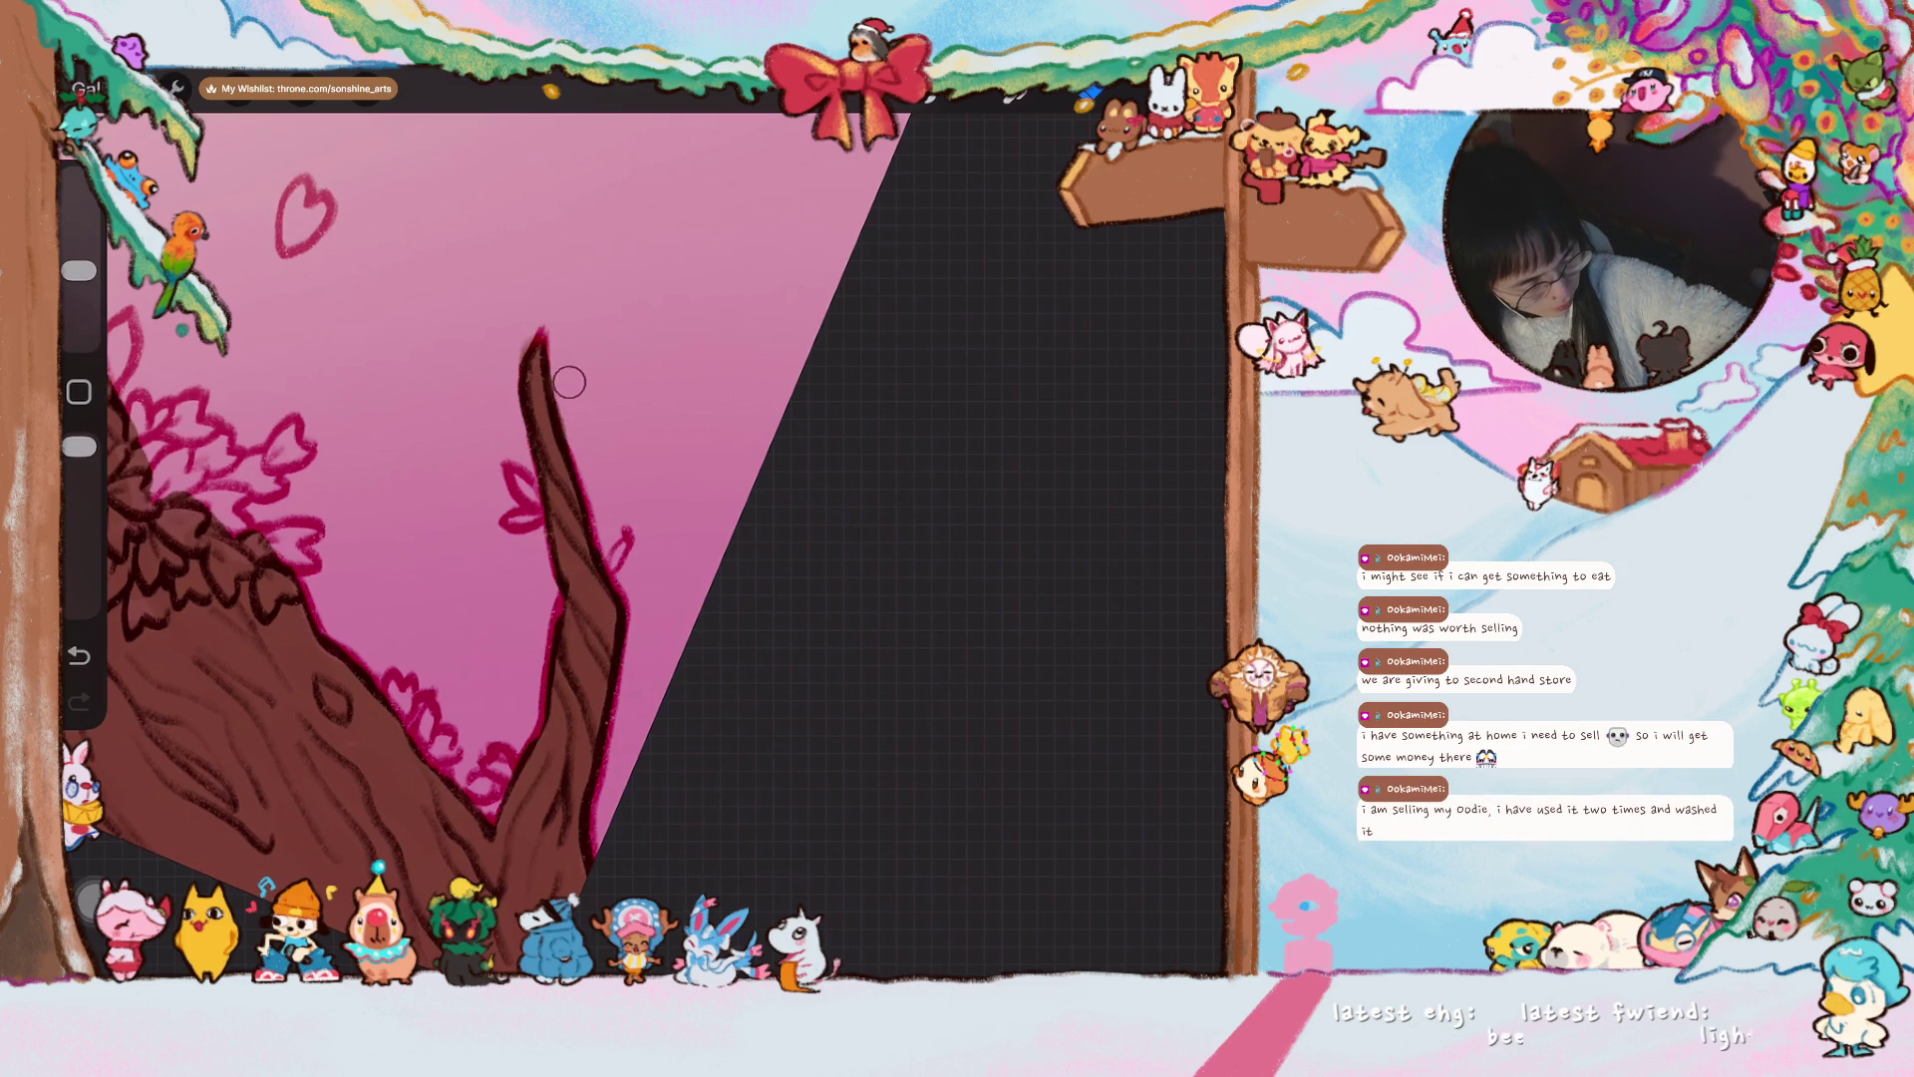
mouse_move(516, 351)
left_mouse_down()
mouse_move(763, 553)
mouse_move(762, 578)
left_mouse_up()
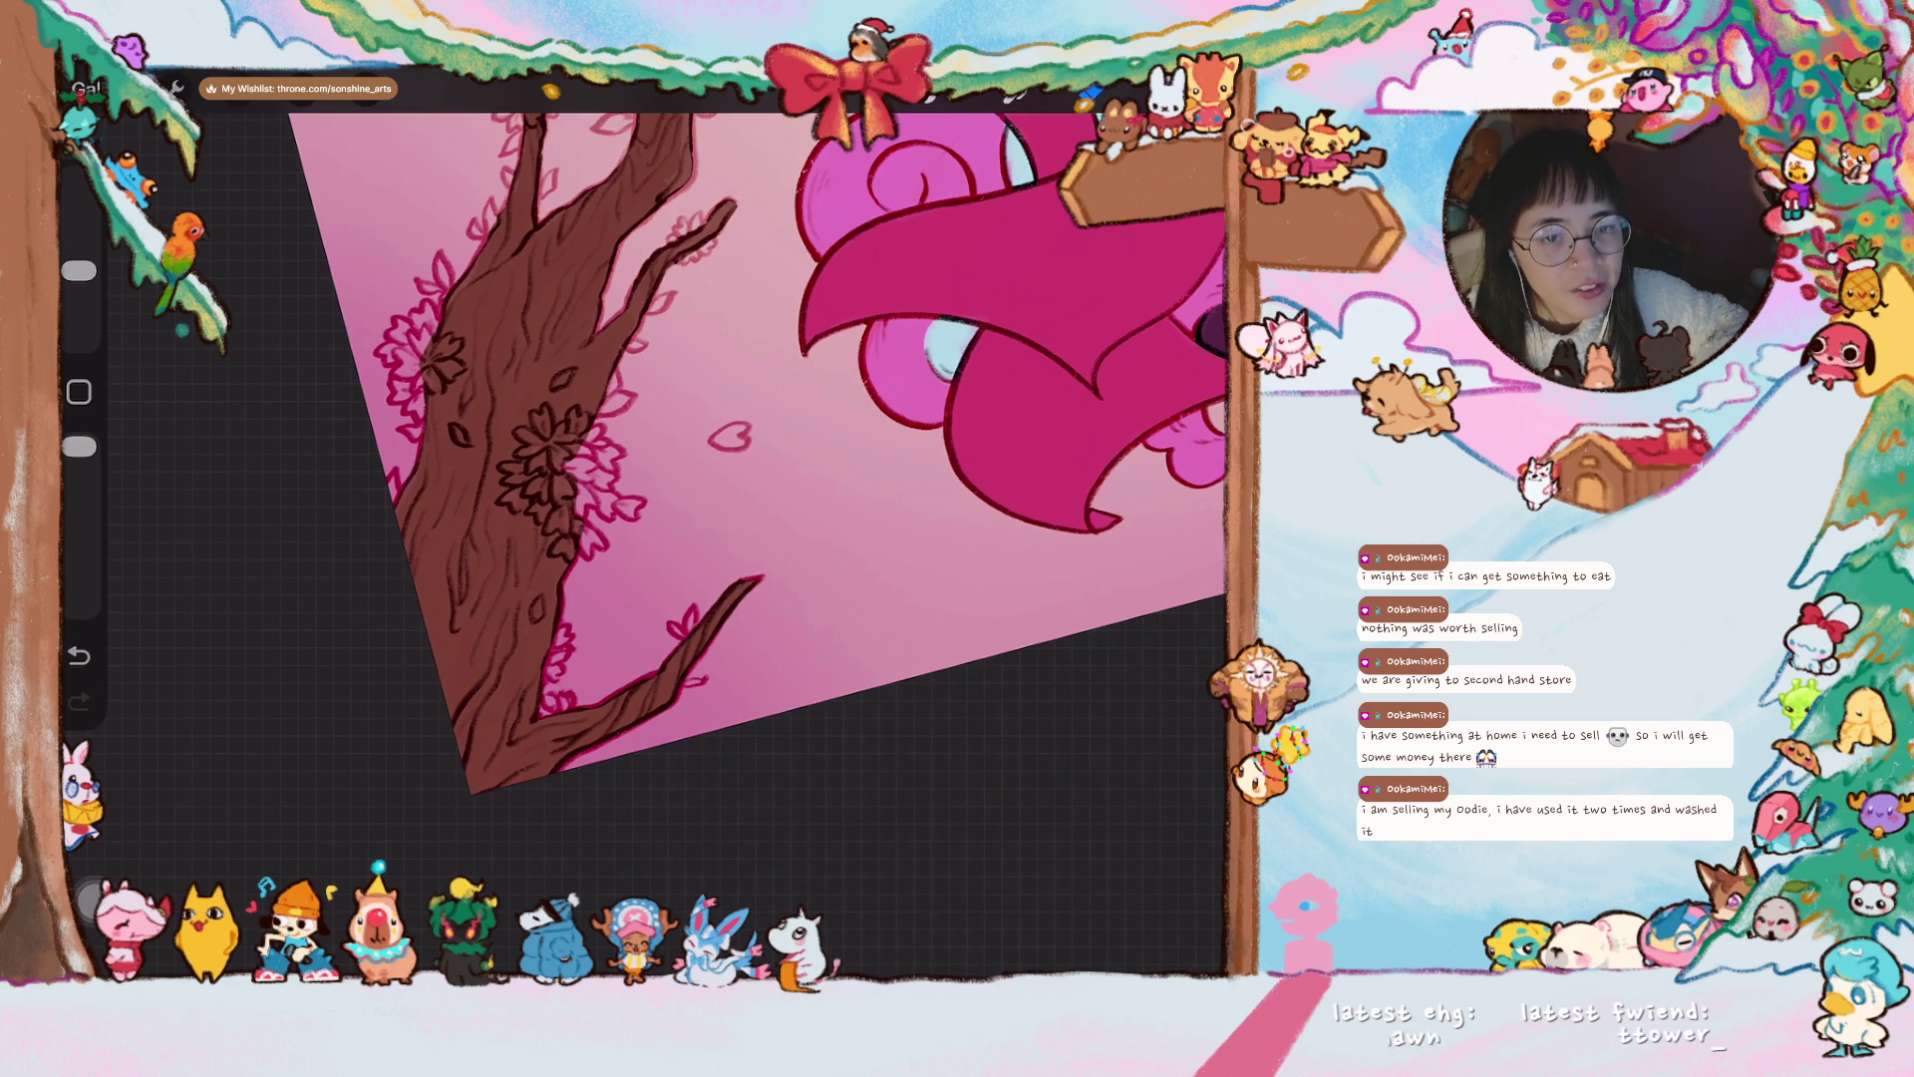
mouse_move(762, 578)
left_mouse_down()
mouse_move(783, 676)
mouse_move(826, 684)
left_mouse_up()
left_click_drag(79, 270, 79, 291)
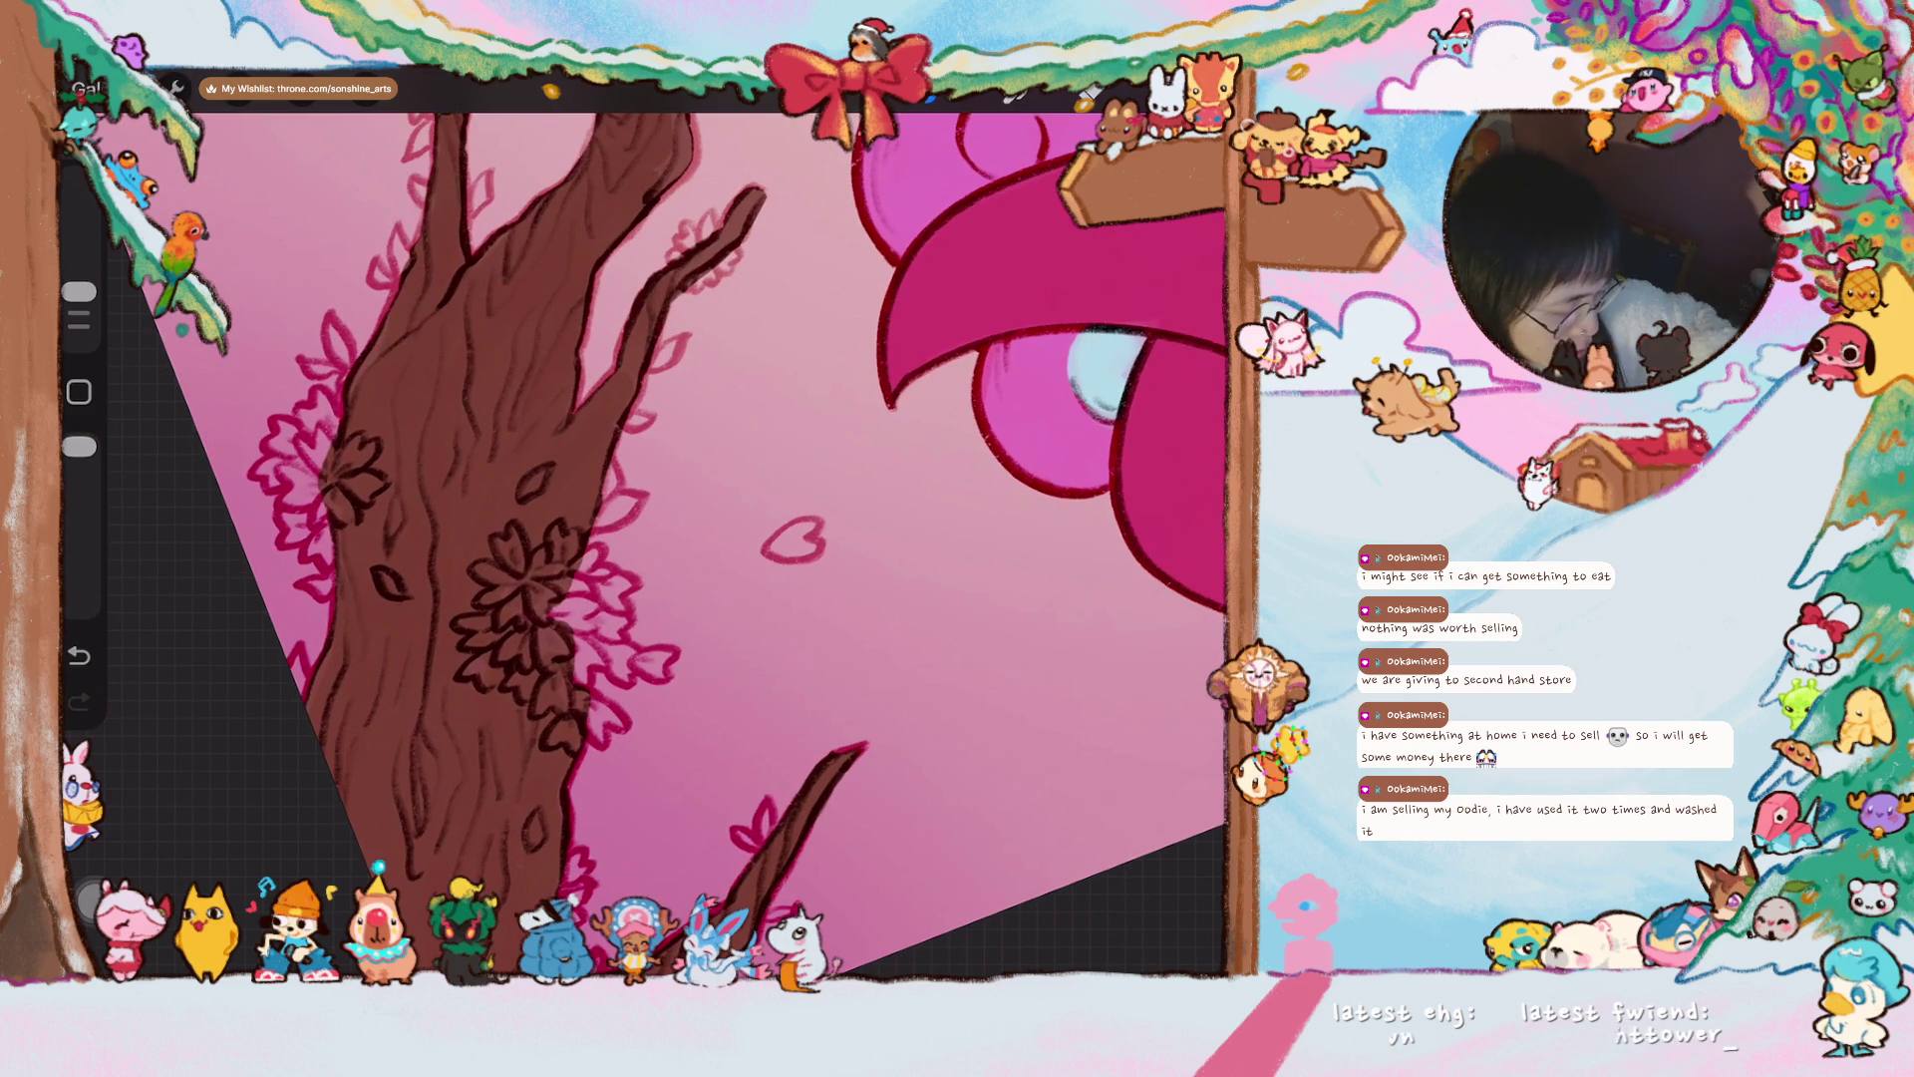
left_click_drag(826, 684, 823, 798)
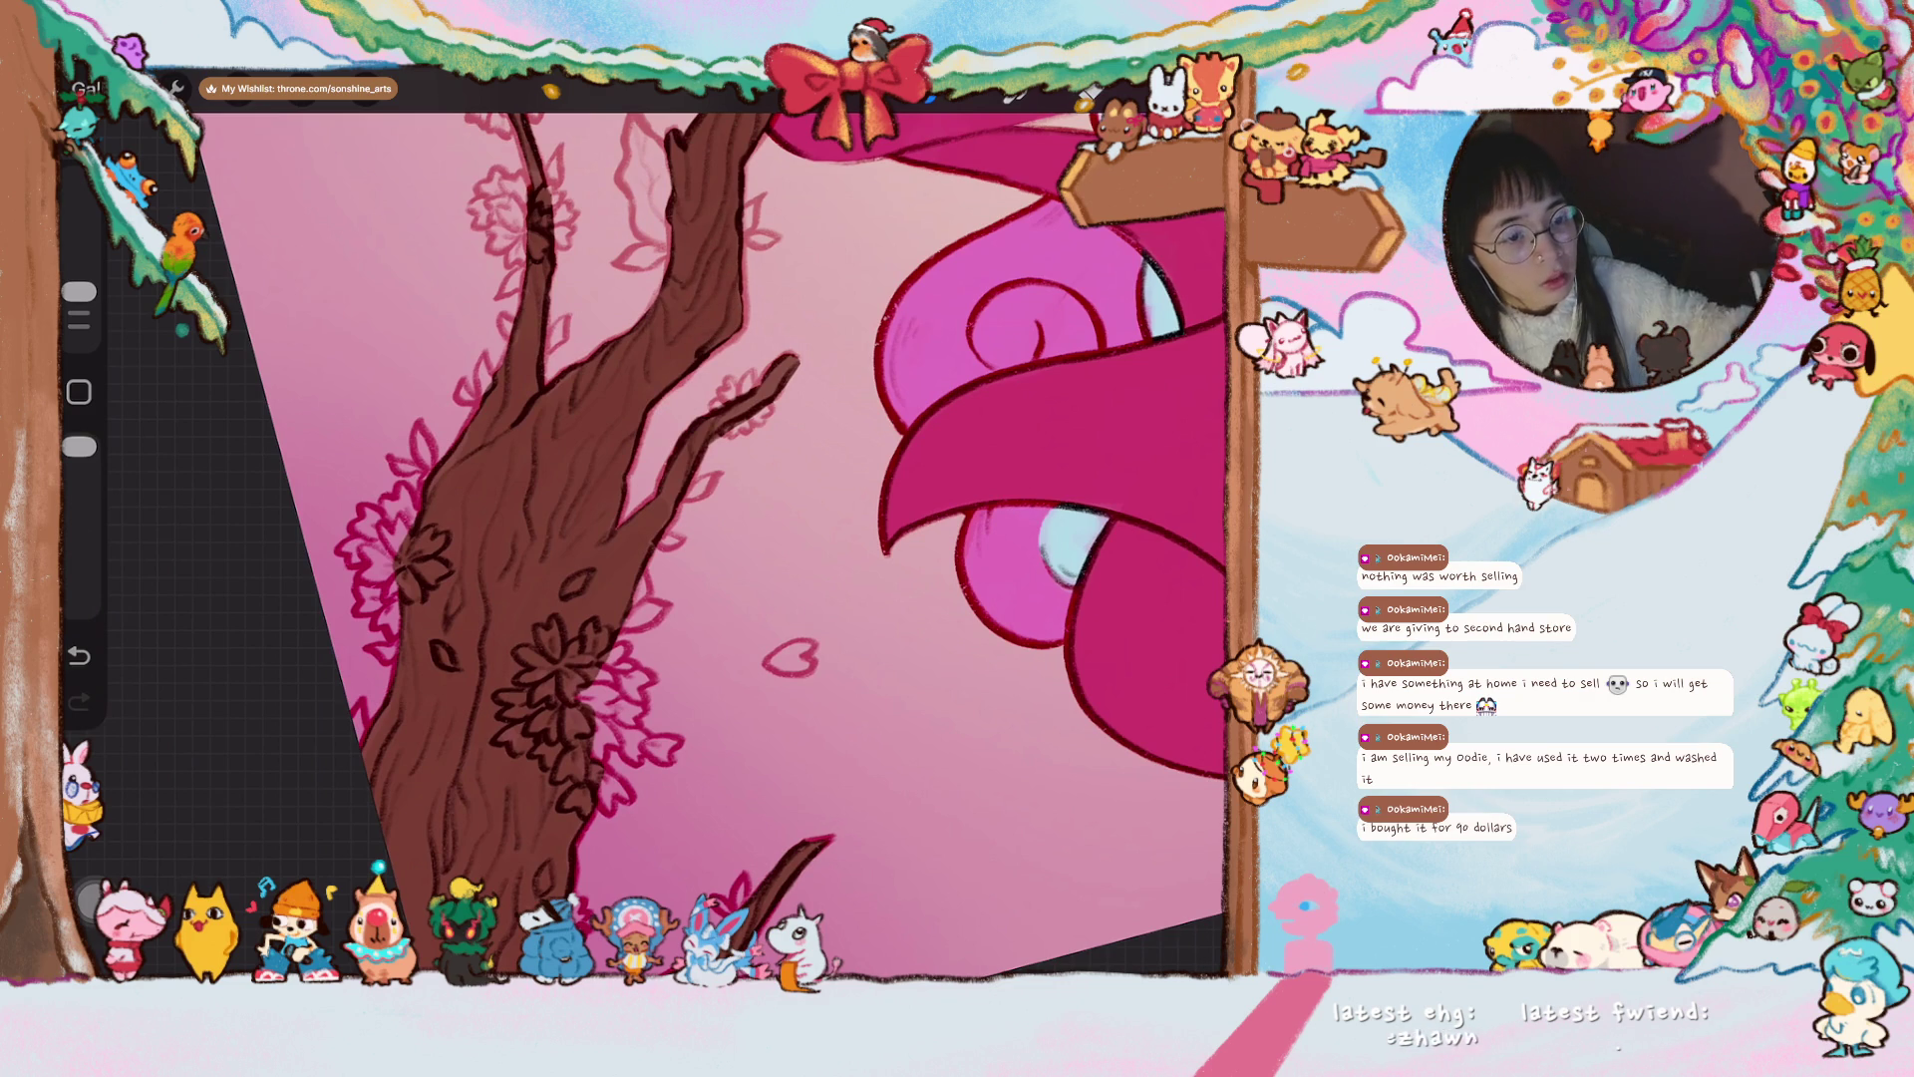
scroll(710, 528, "down", 2)
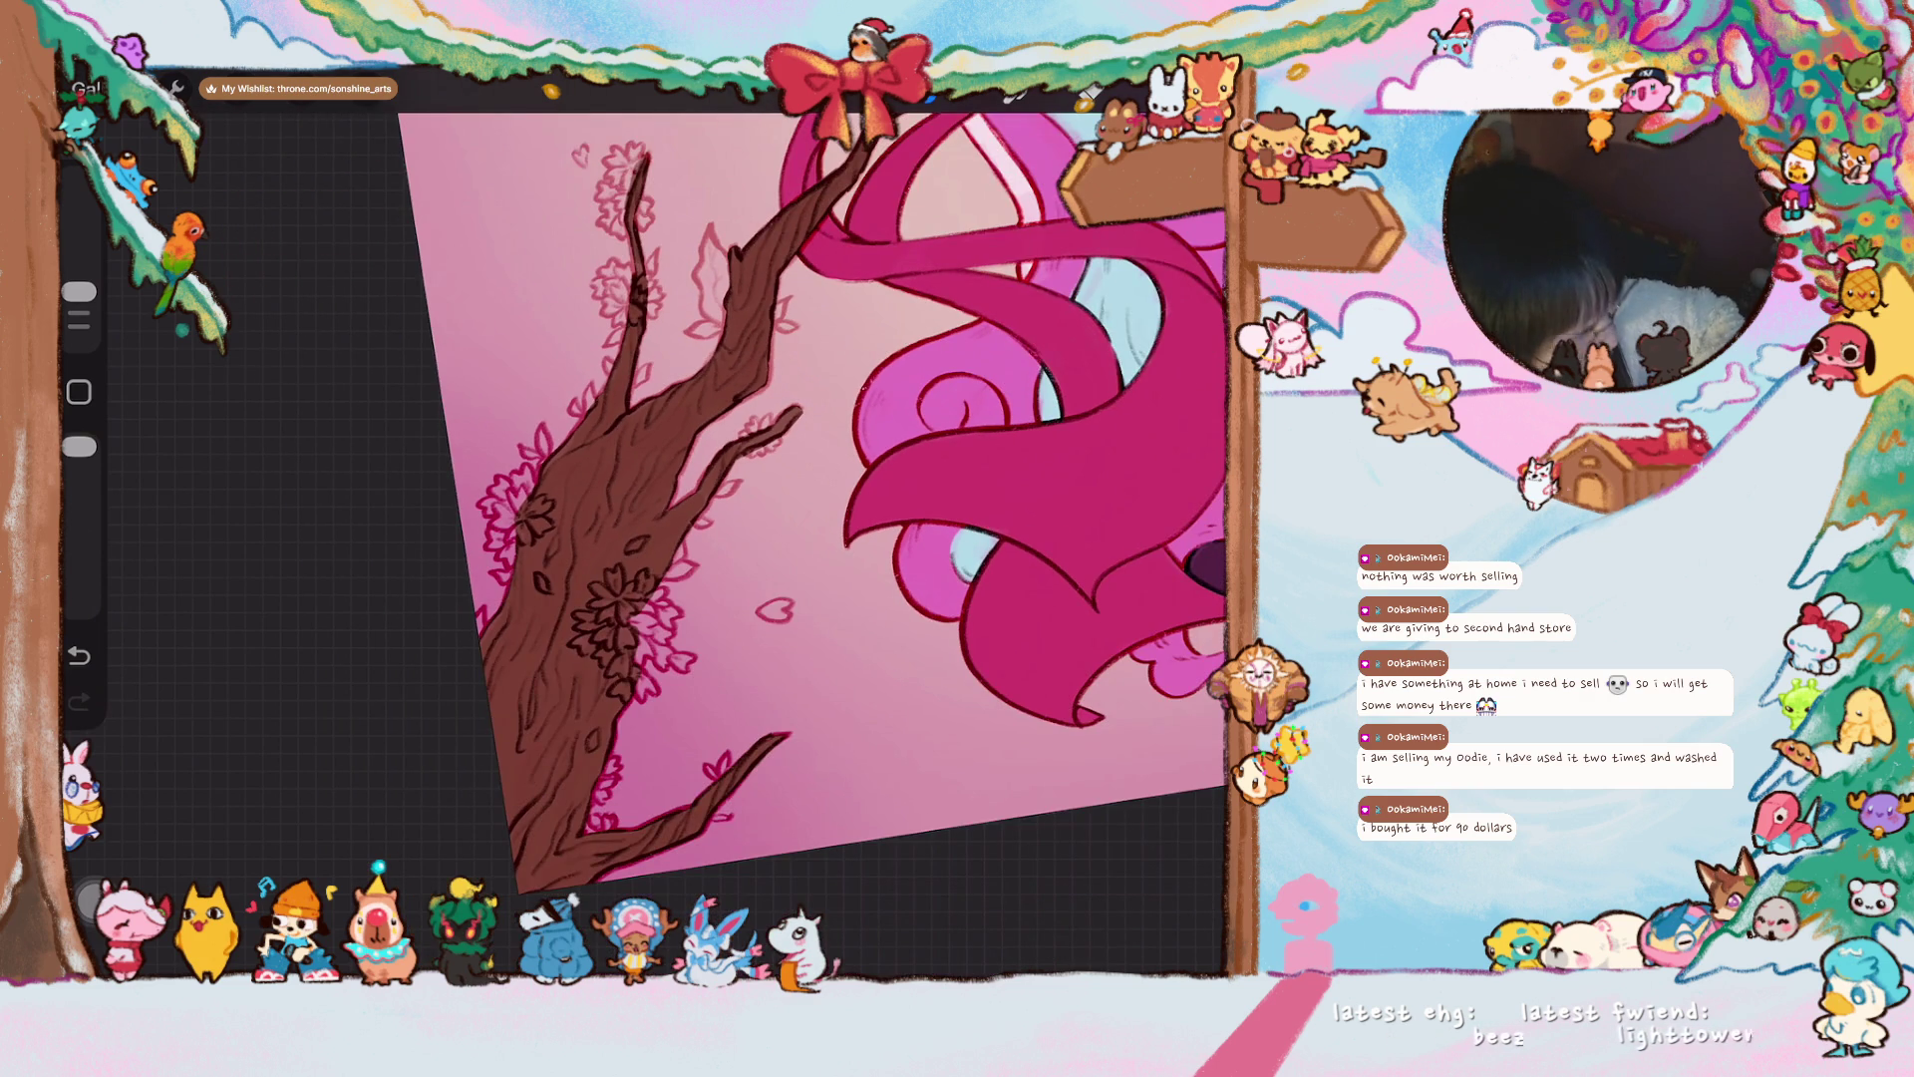
scroll(713, 479, "up", 3)
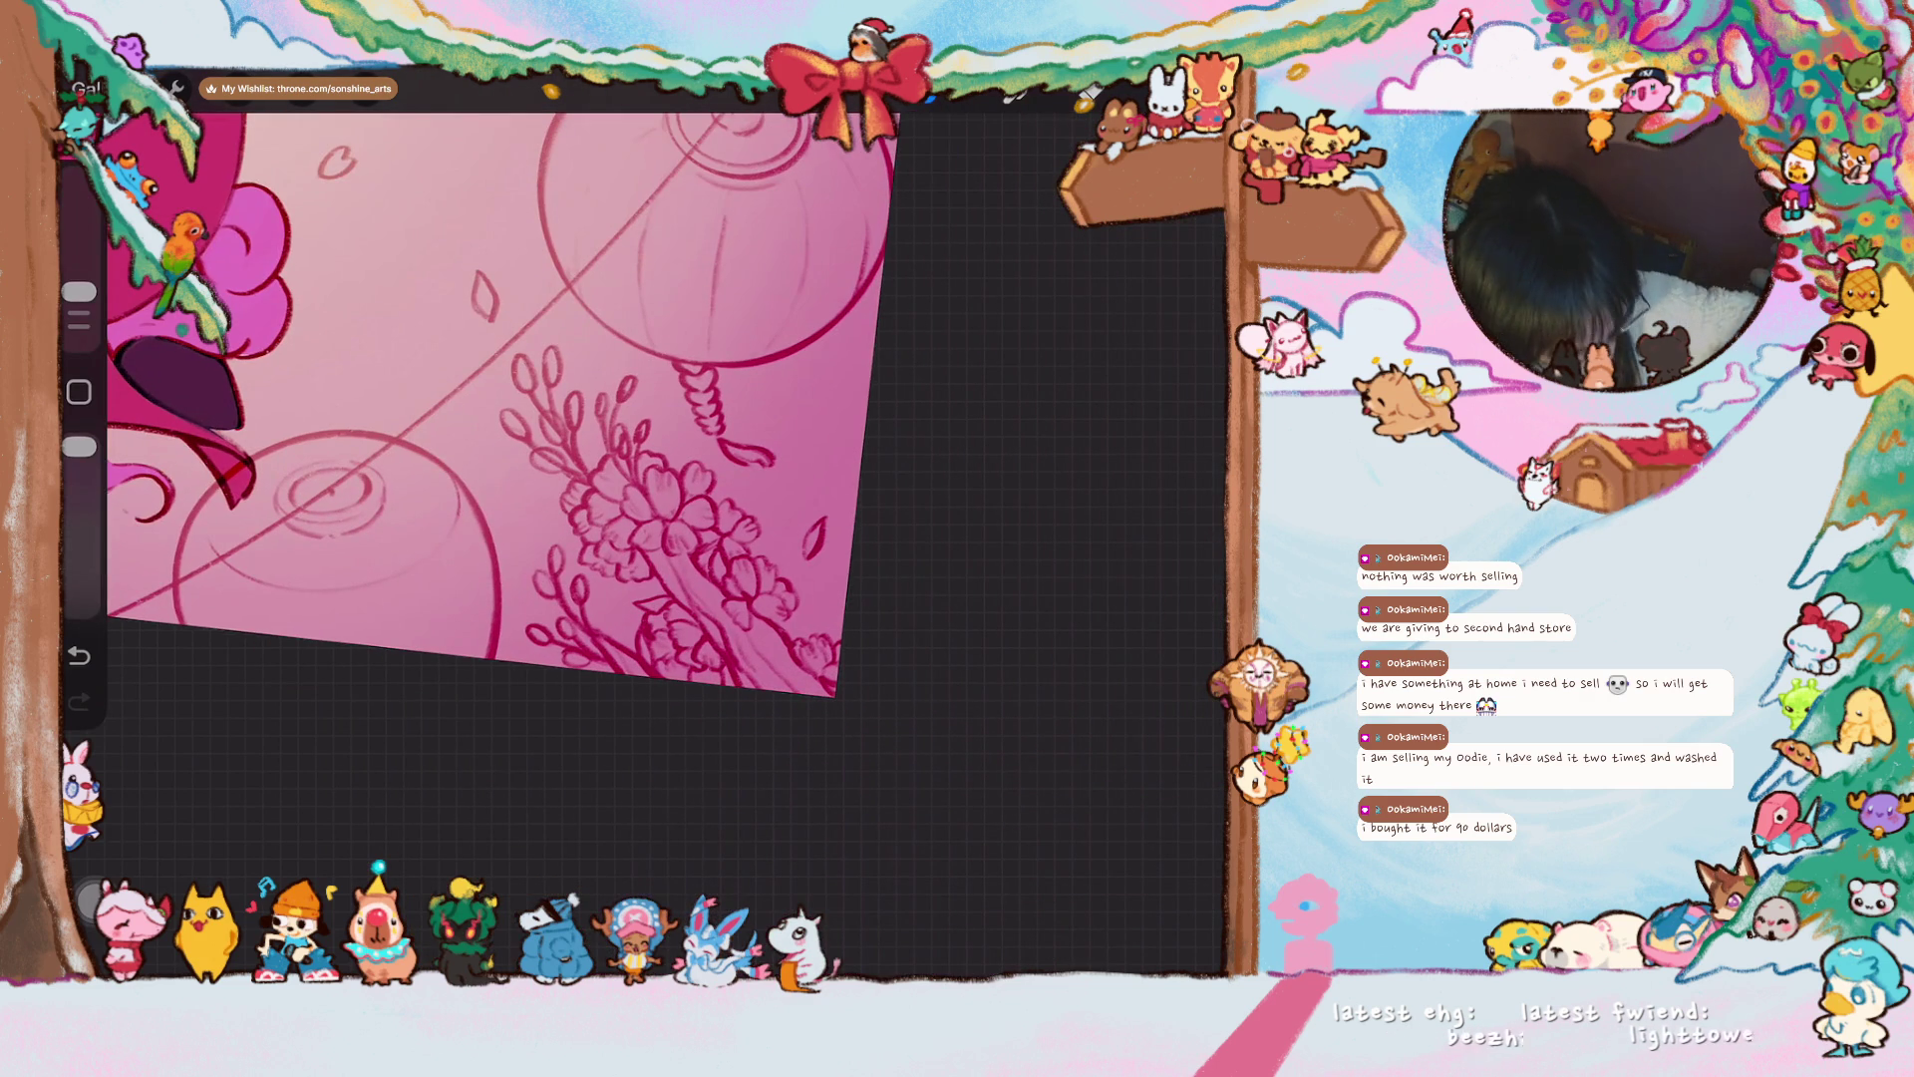
- Resize the brush and paint dark brown up the blossom branch below the lanterns
left_click_drag(79, 291, 78, 297)
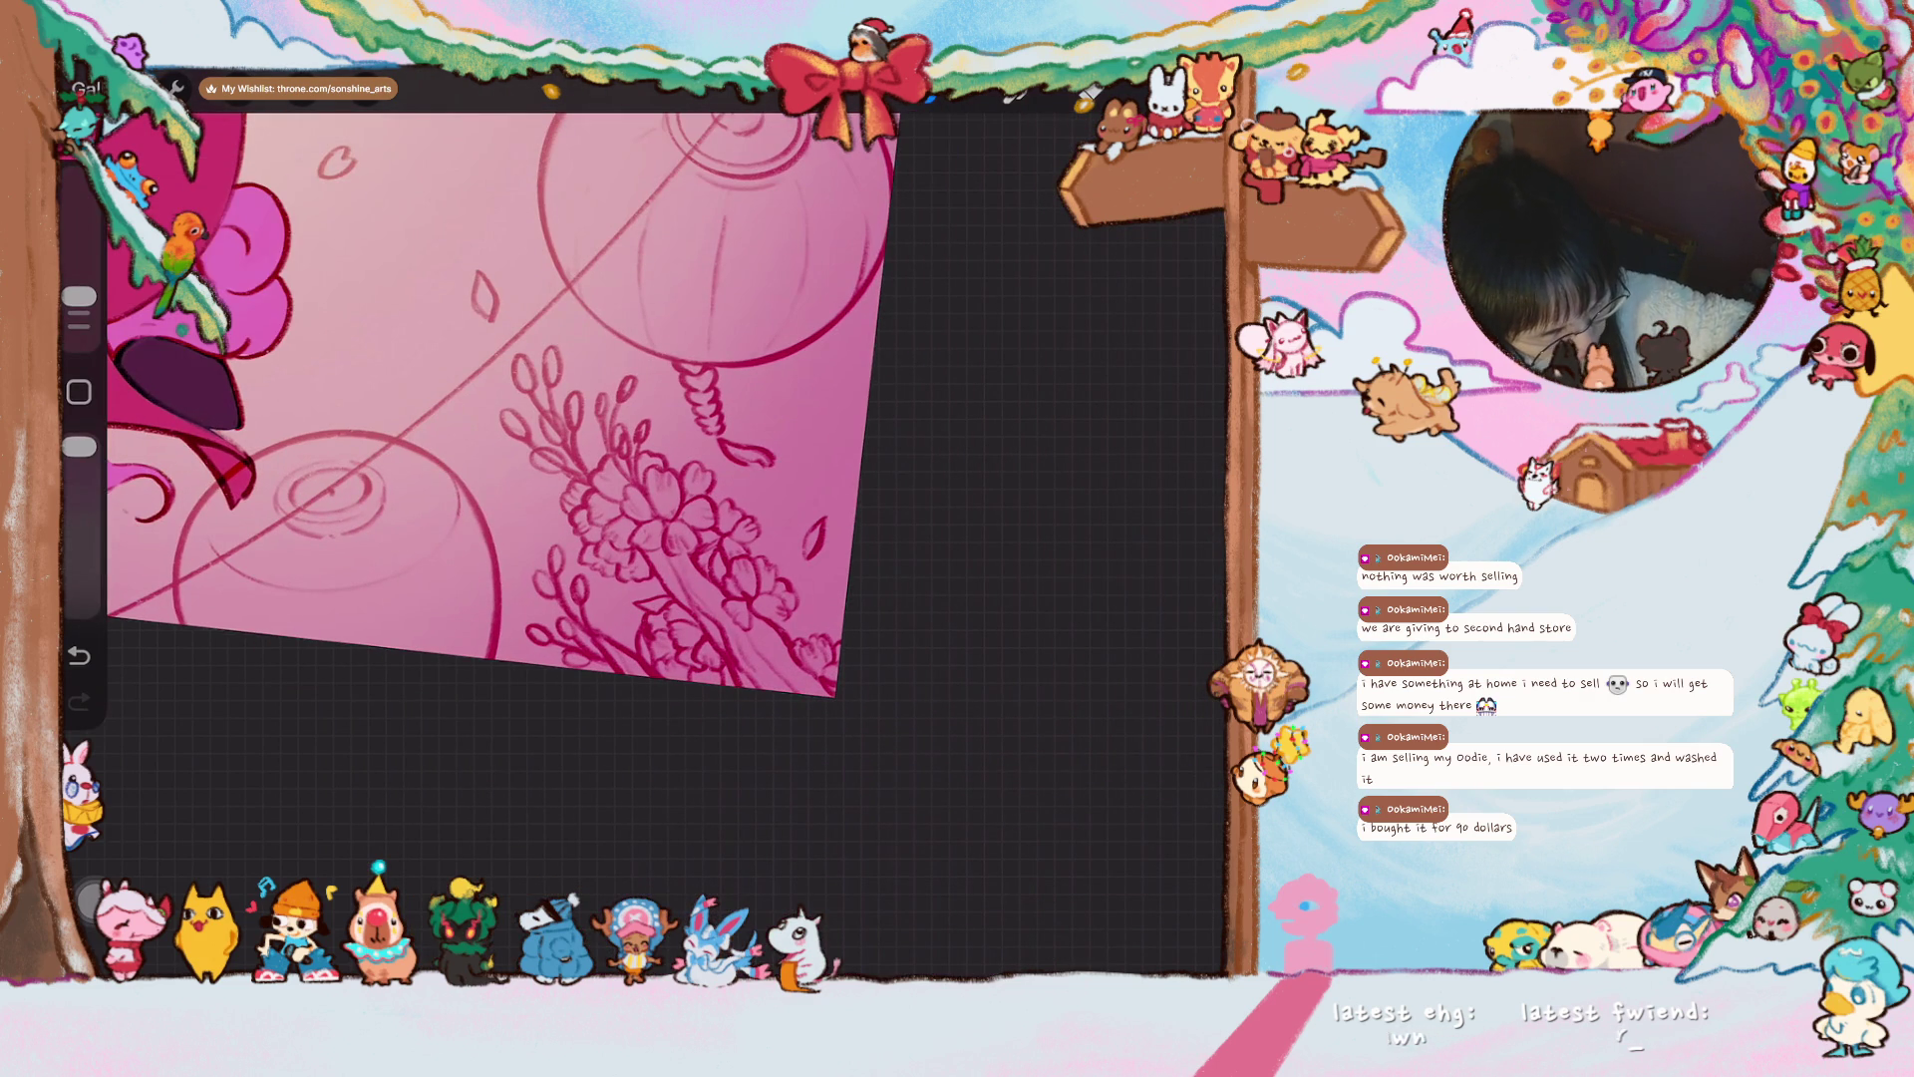
left_click(78, 296)
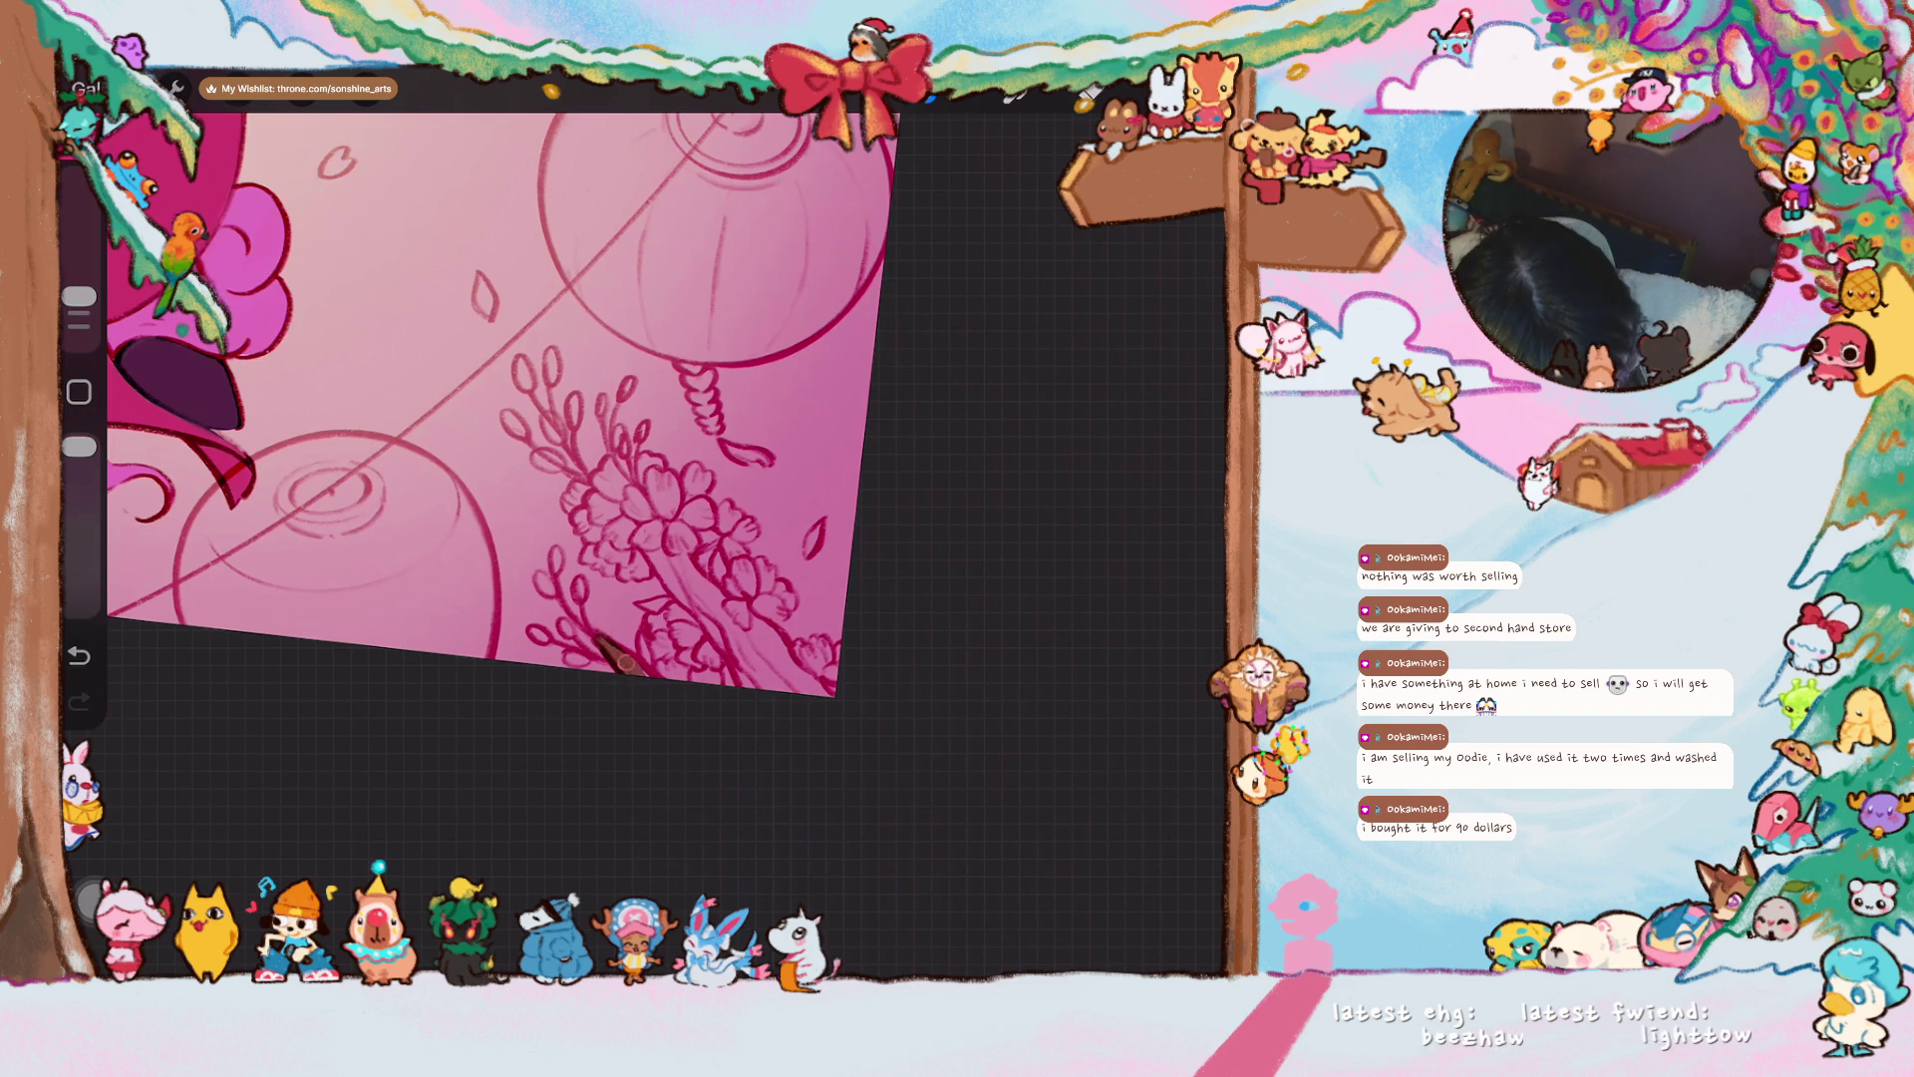
left_click_drag(733, 628, 758, 697)
mouse_move(698, 593)
left_mouse_down()
mouse_move(763, 688)
mouse_move(782, 656)
left_mouse_up()
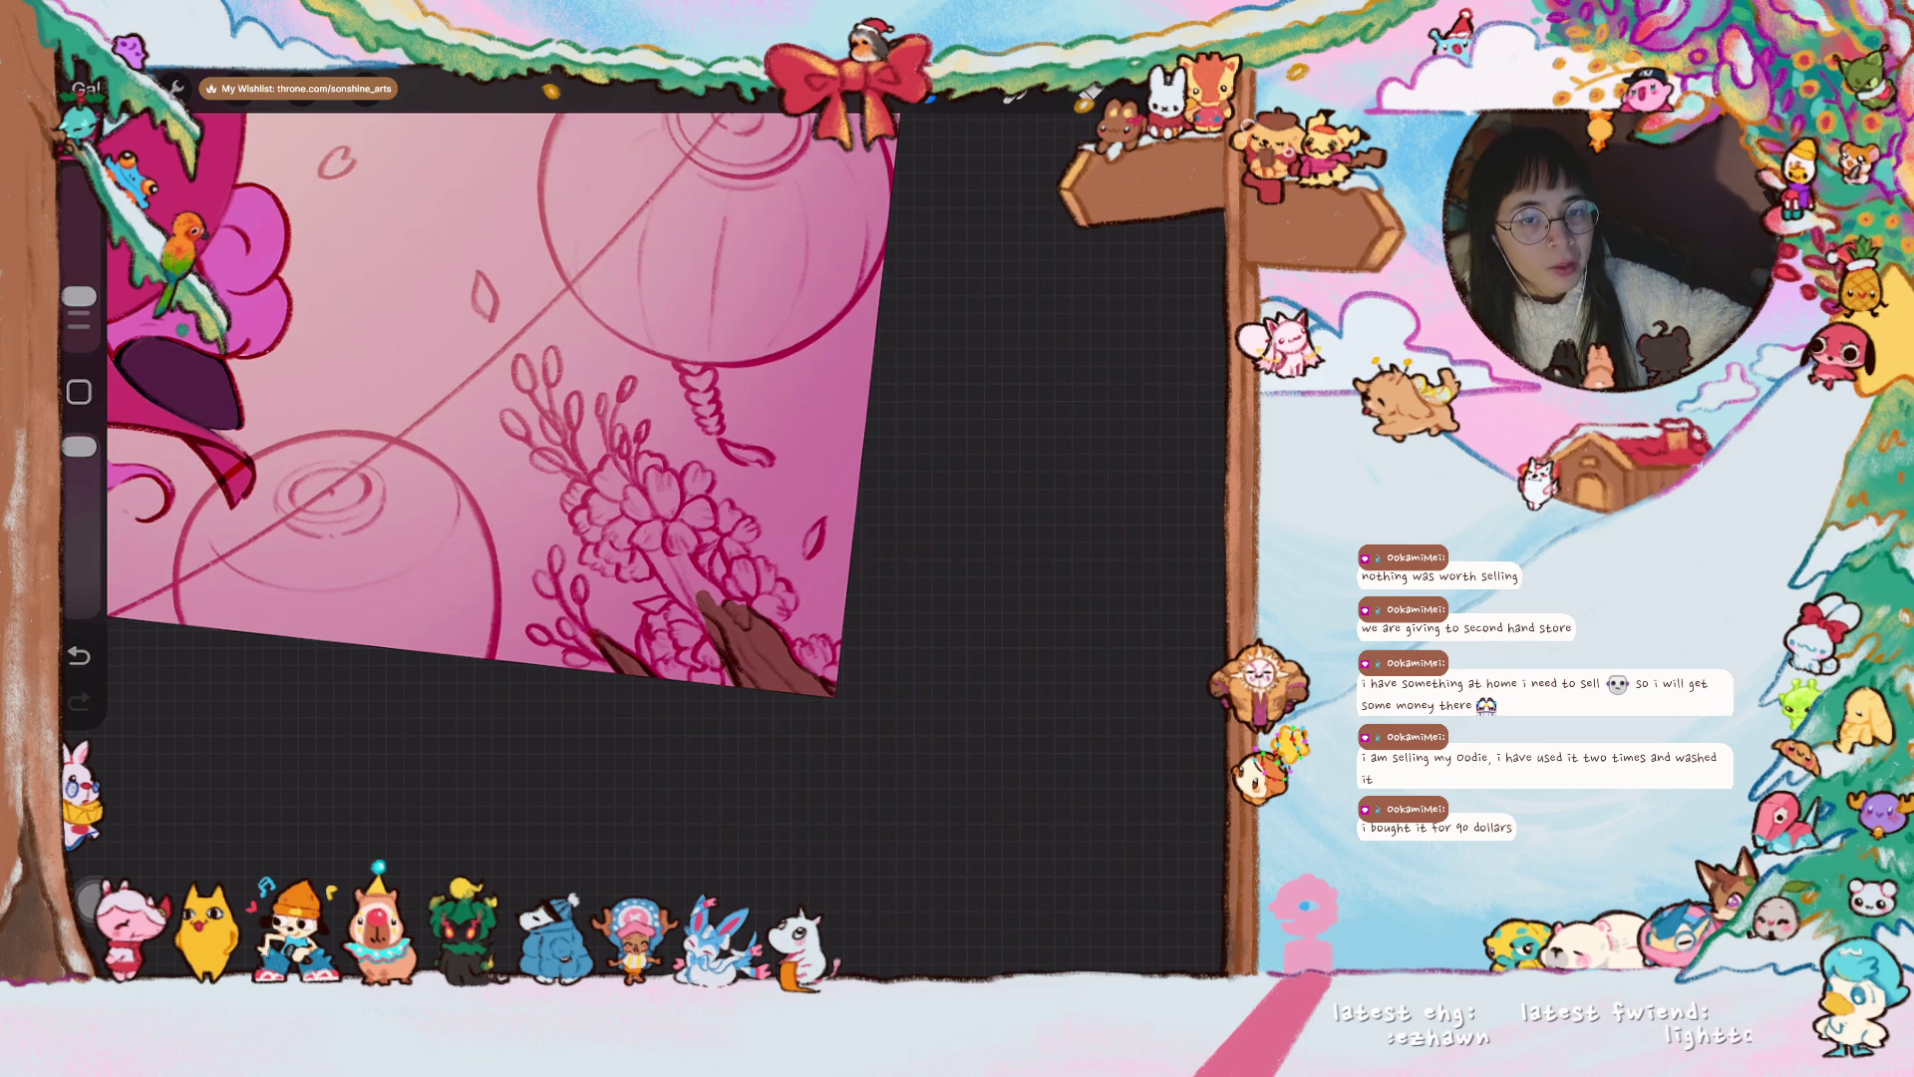
left_click_drag(79, 296, 79, 287)
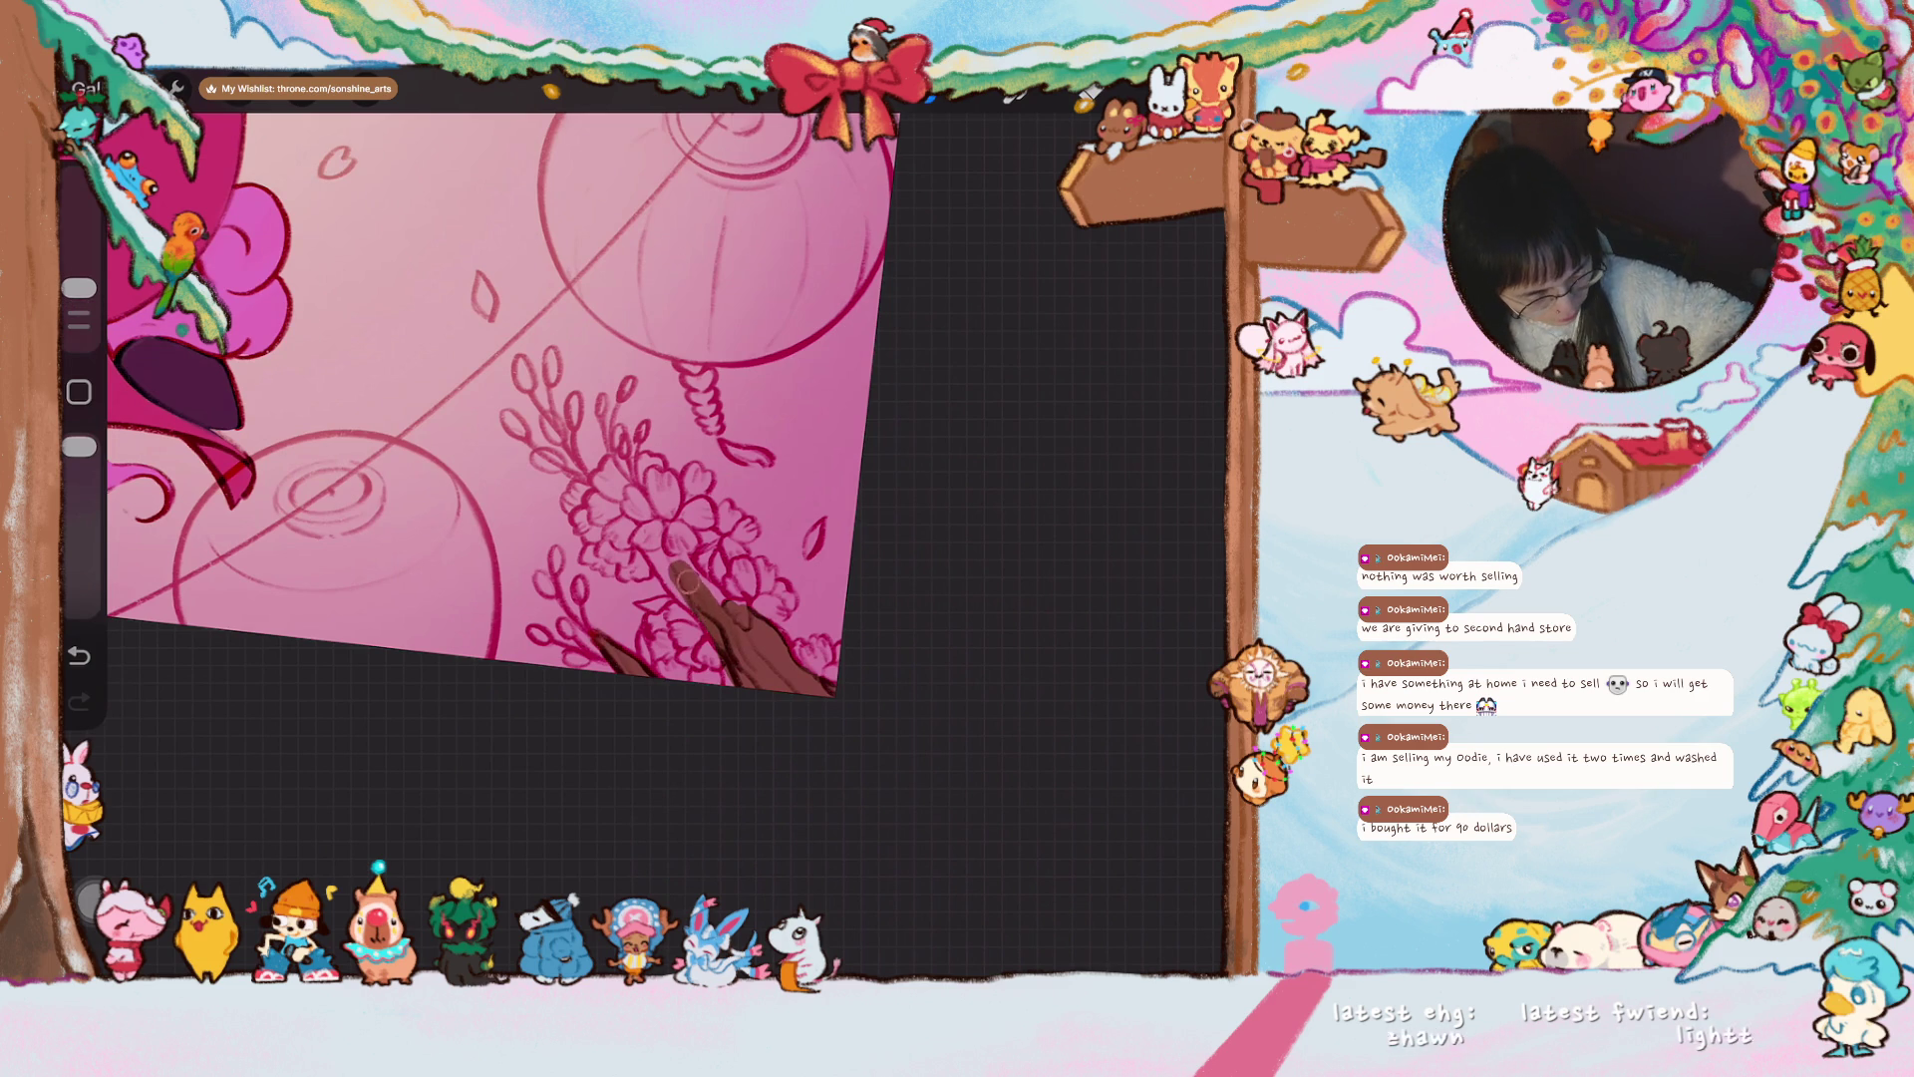
mouse_move(703, 596)
left_mouse_down()
mouse_move(636, 533)
mouse_move(725, 629)
left_mouse_up()
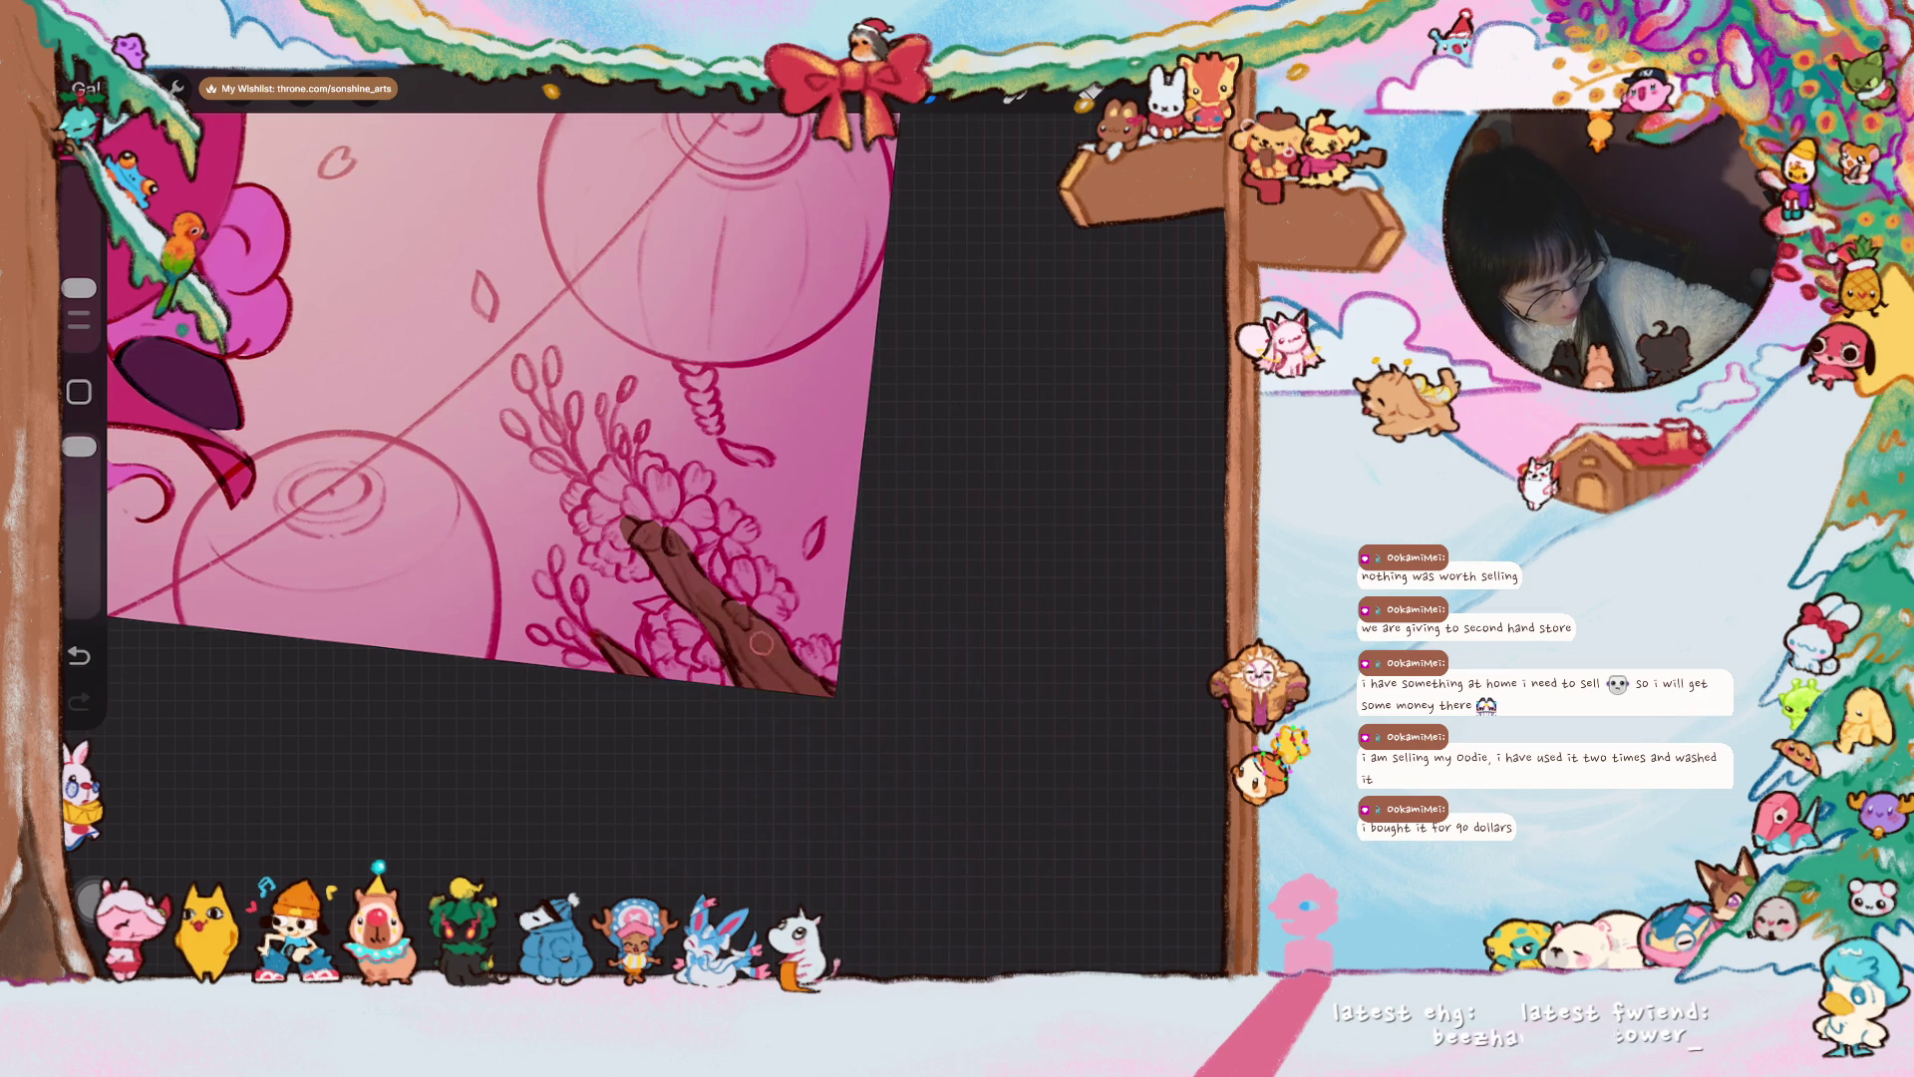
left_click_drag(666, 540, 716, 592)
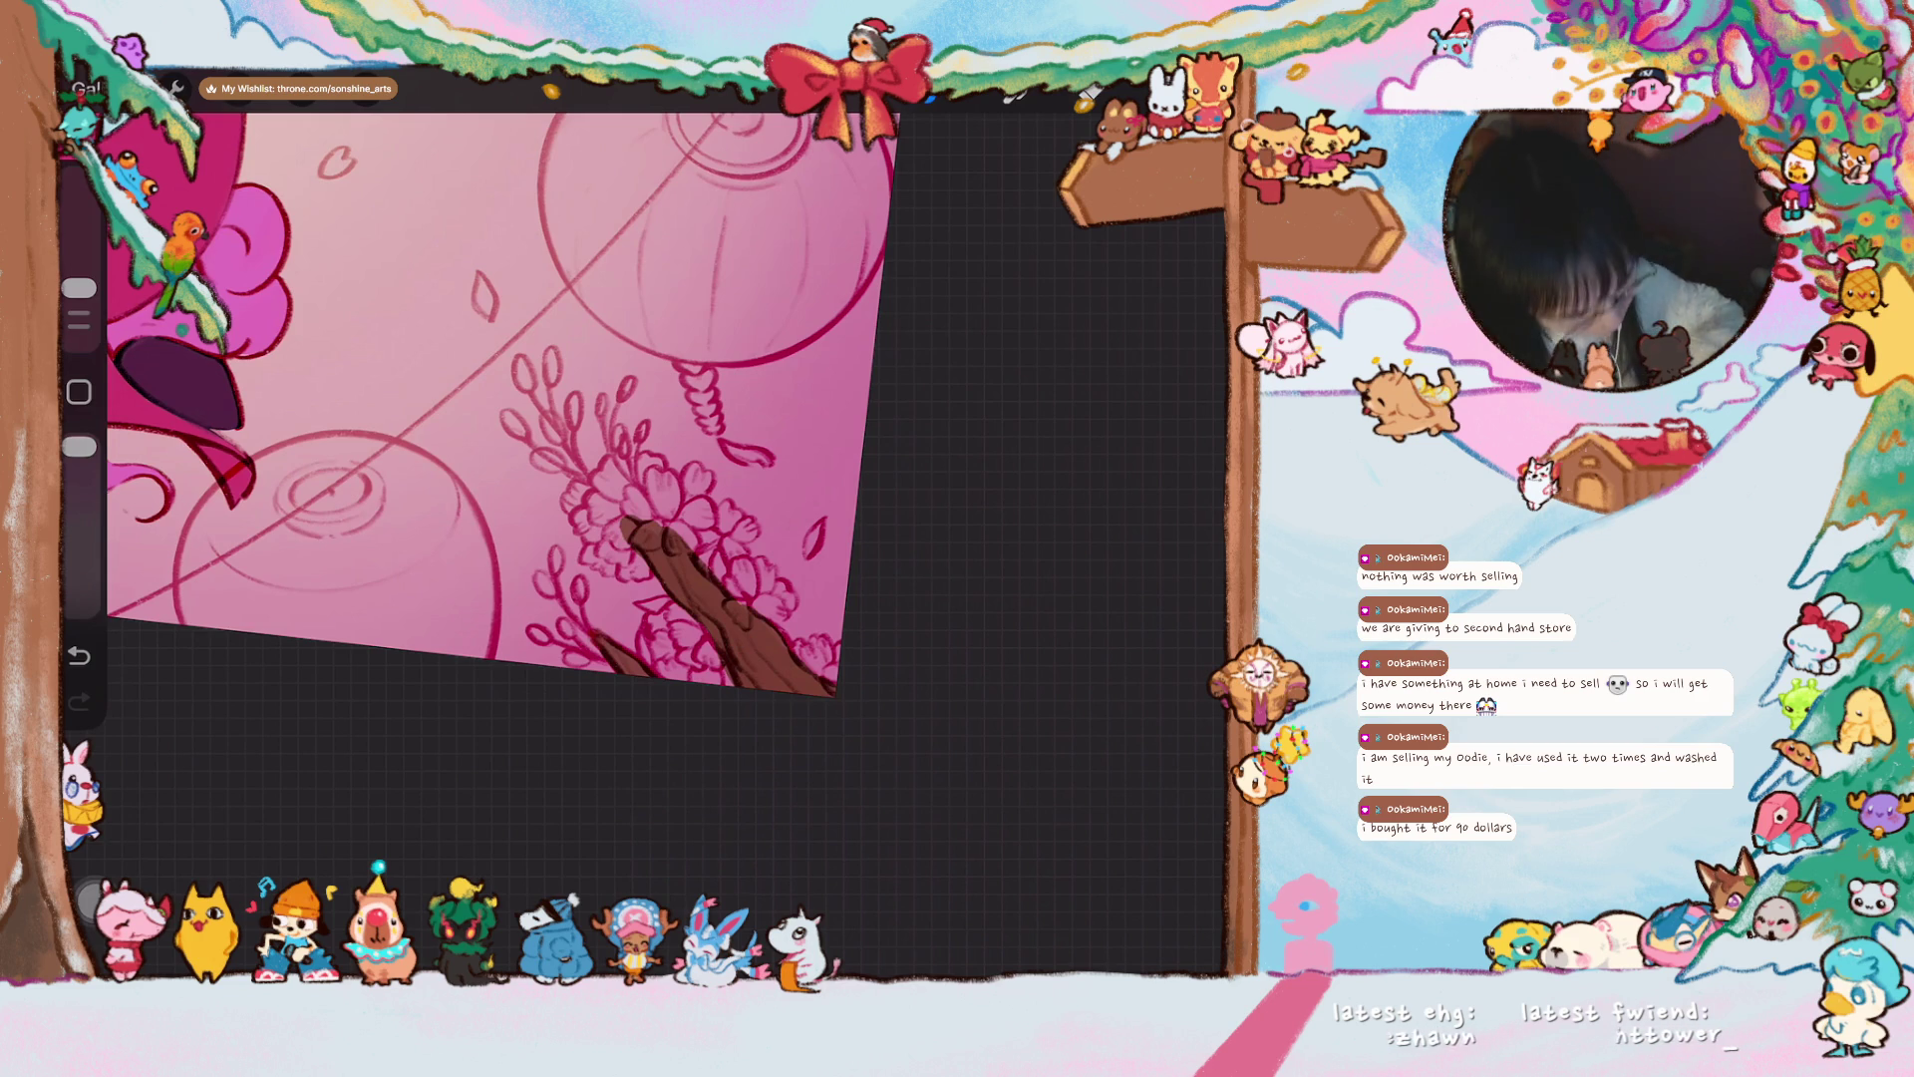
scroll(558, 399, "down", 5)
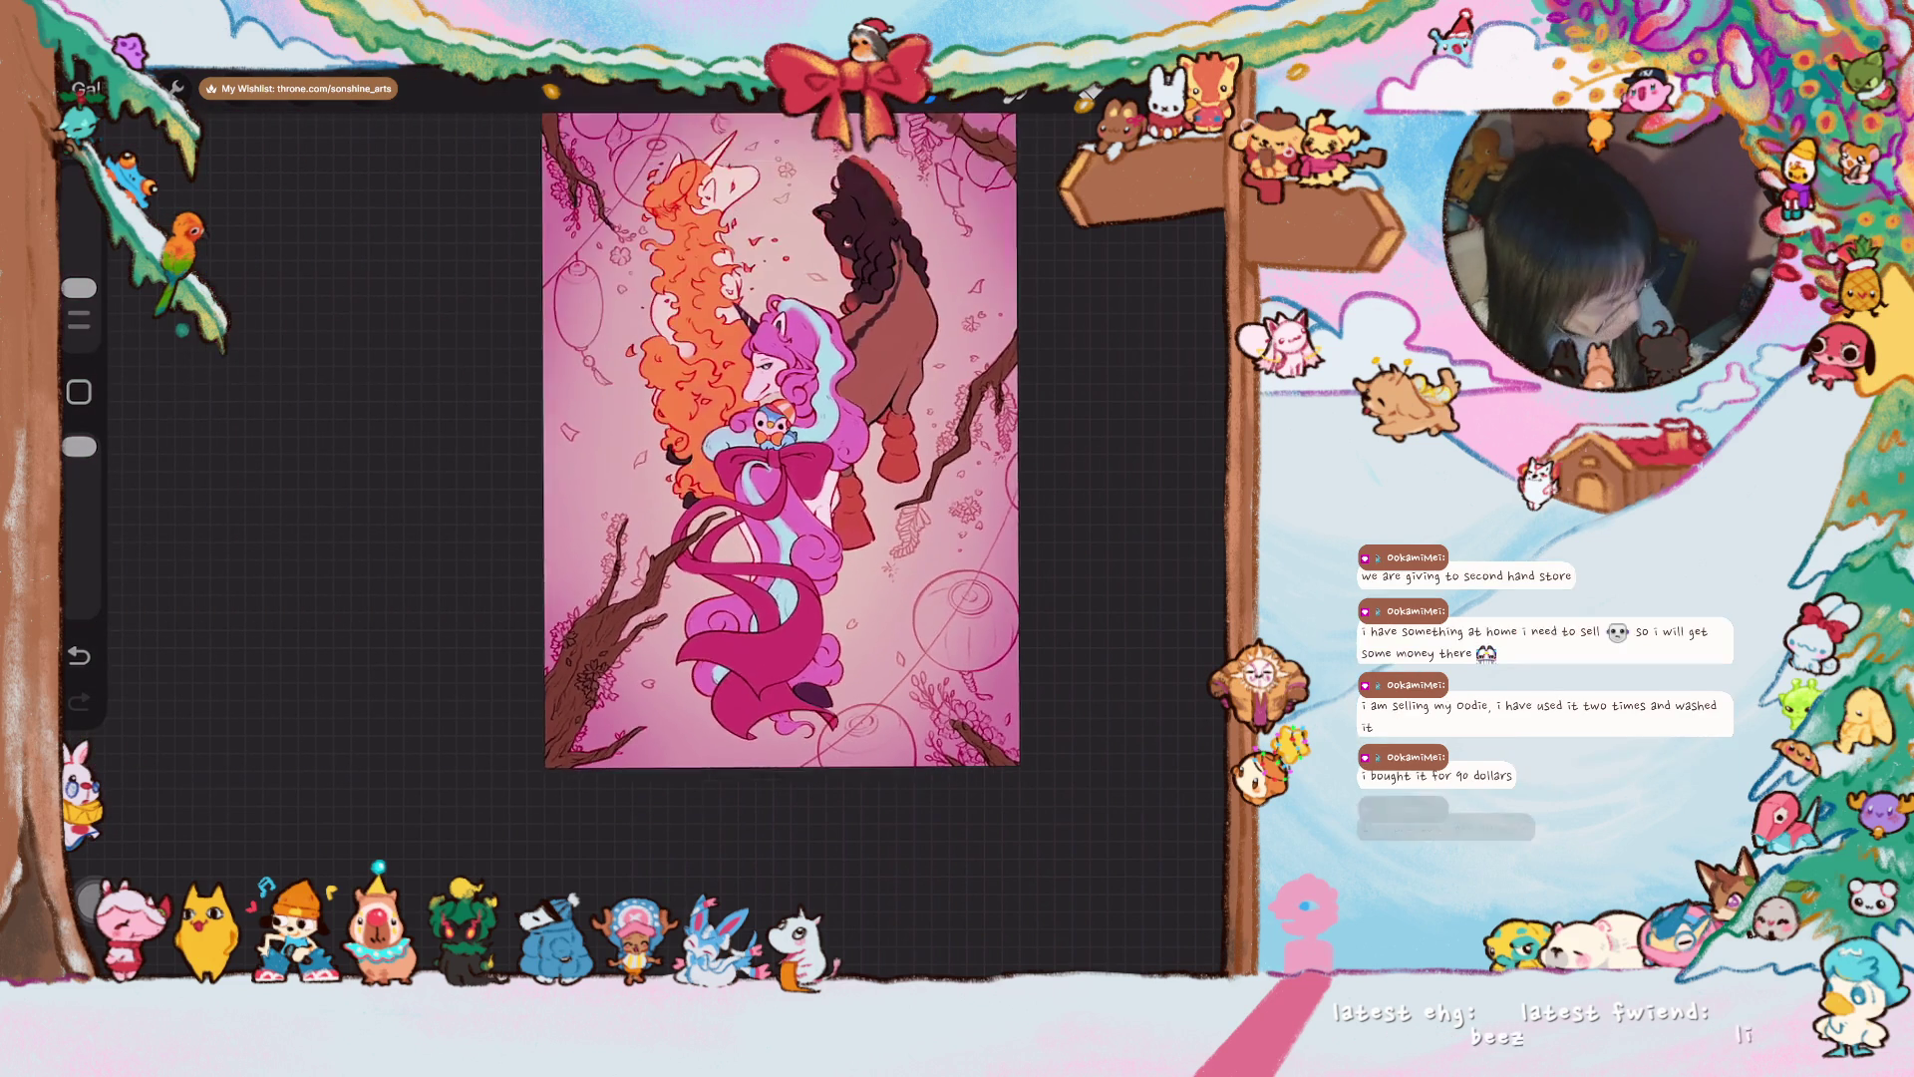
- Pick orange from the colour picker and zoom in on the sketched round lanterns
scroll(775, 439, "down", 2)
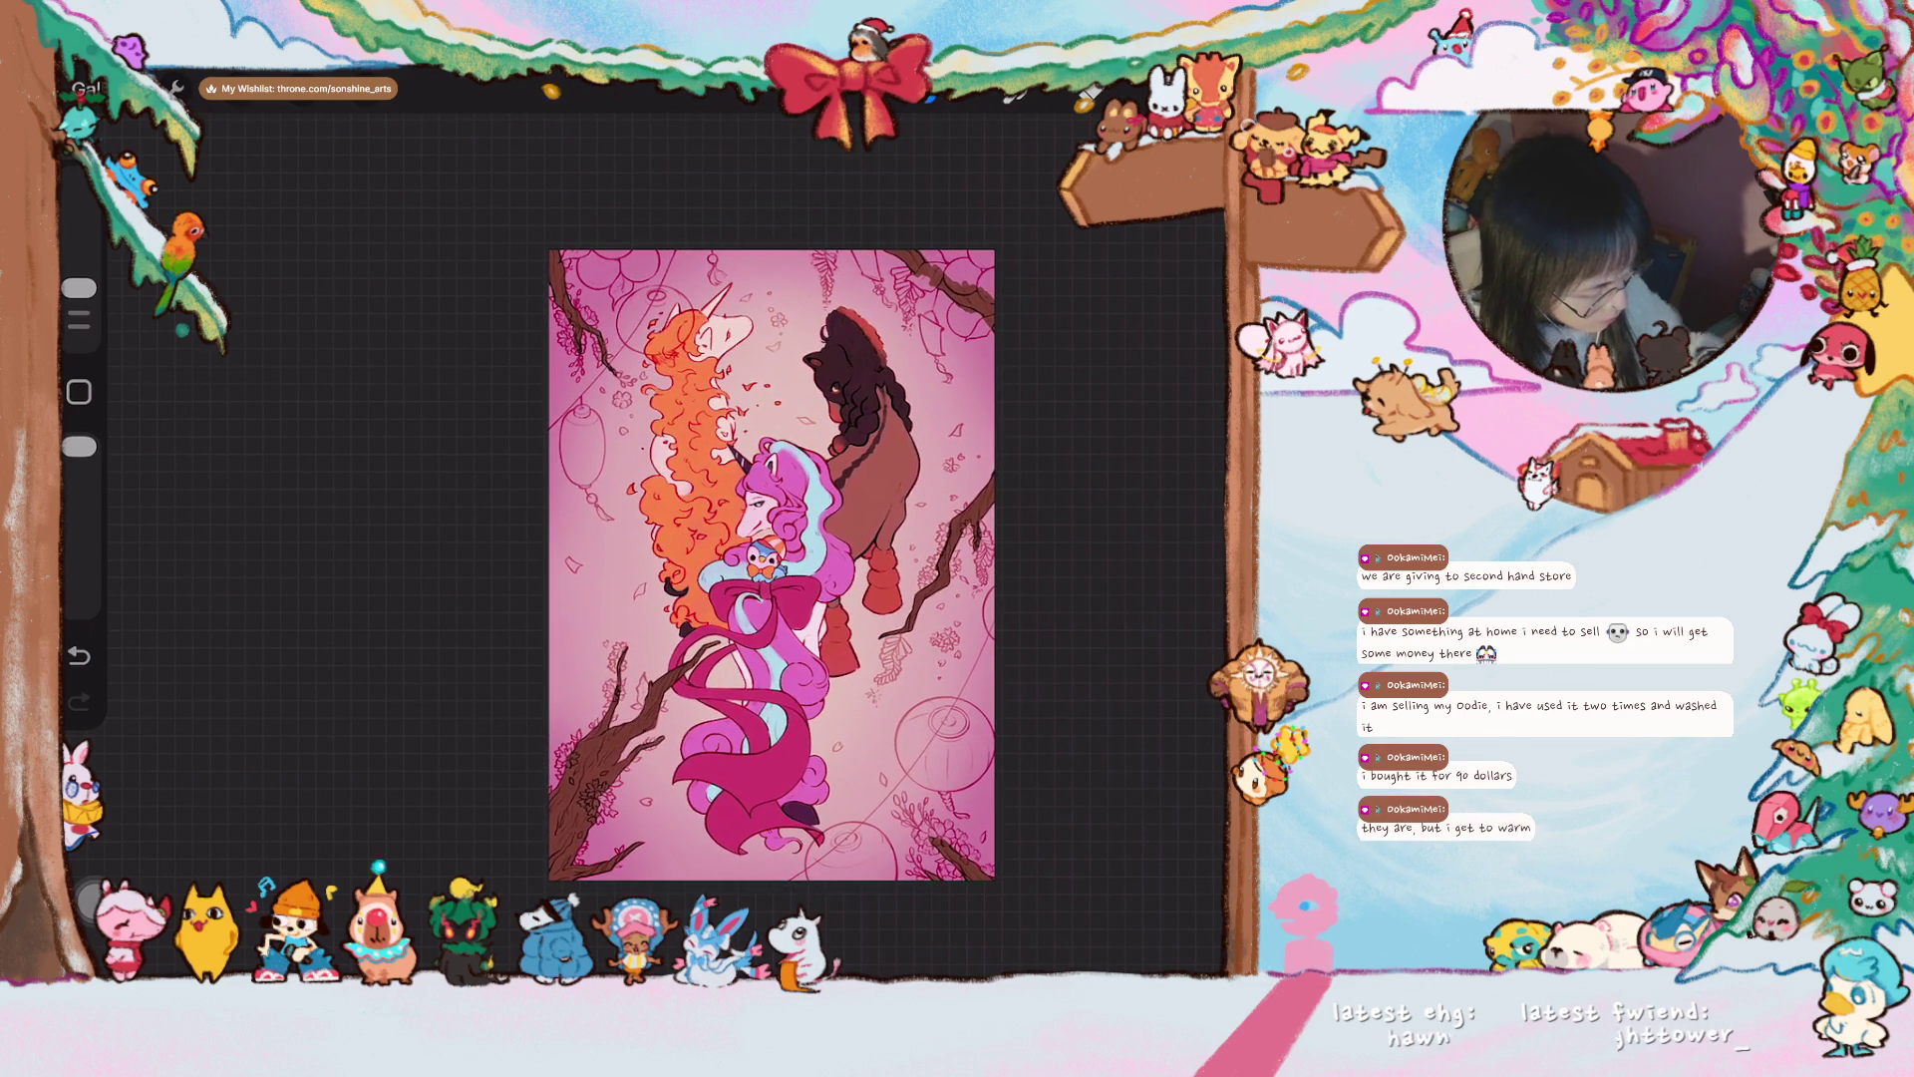
scroll(773, 558, "up", 3)
left_click(1087, 95)
left_click(1087, 95)
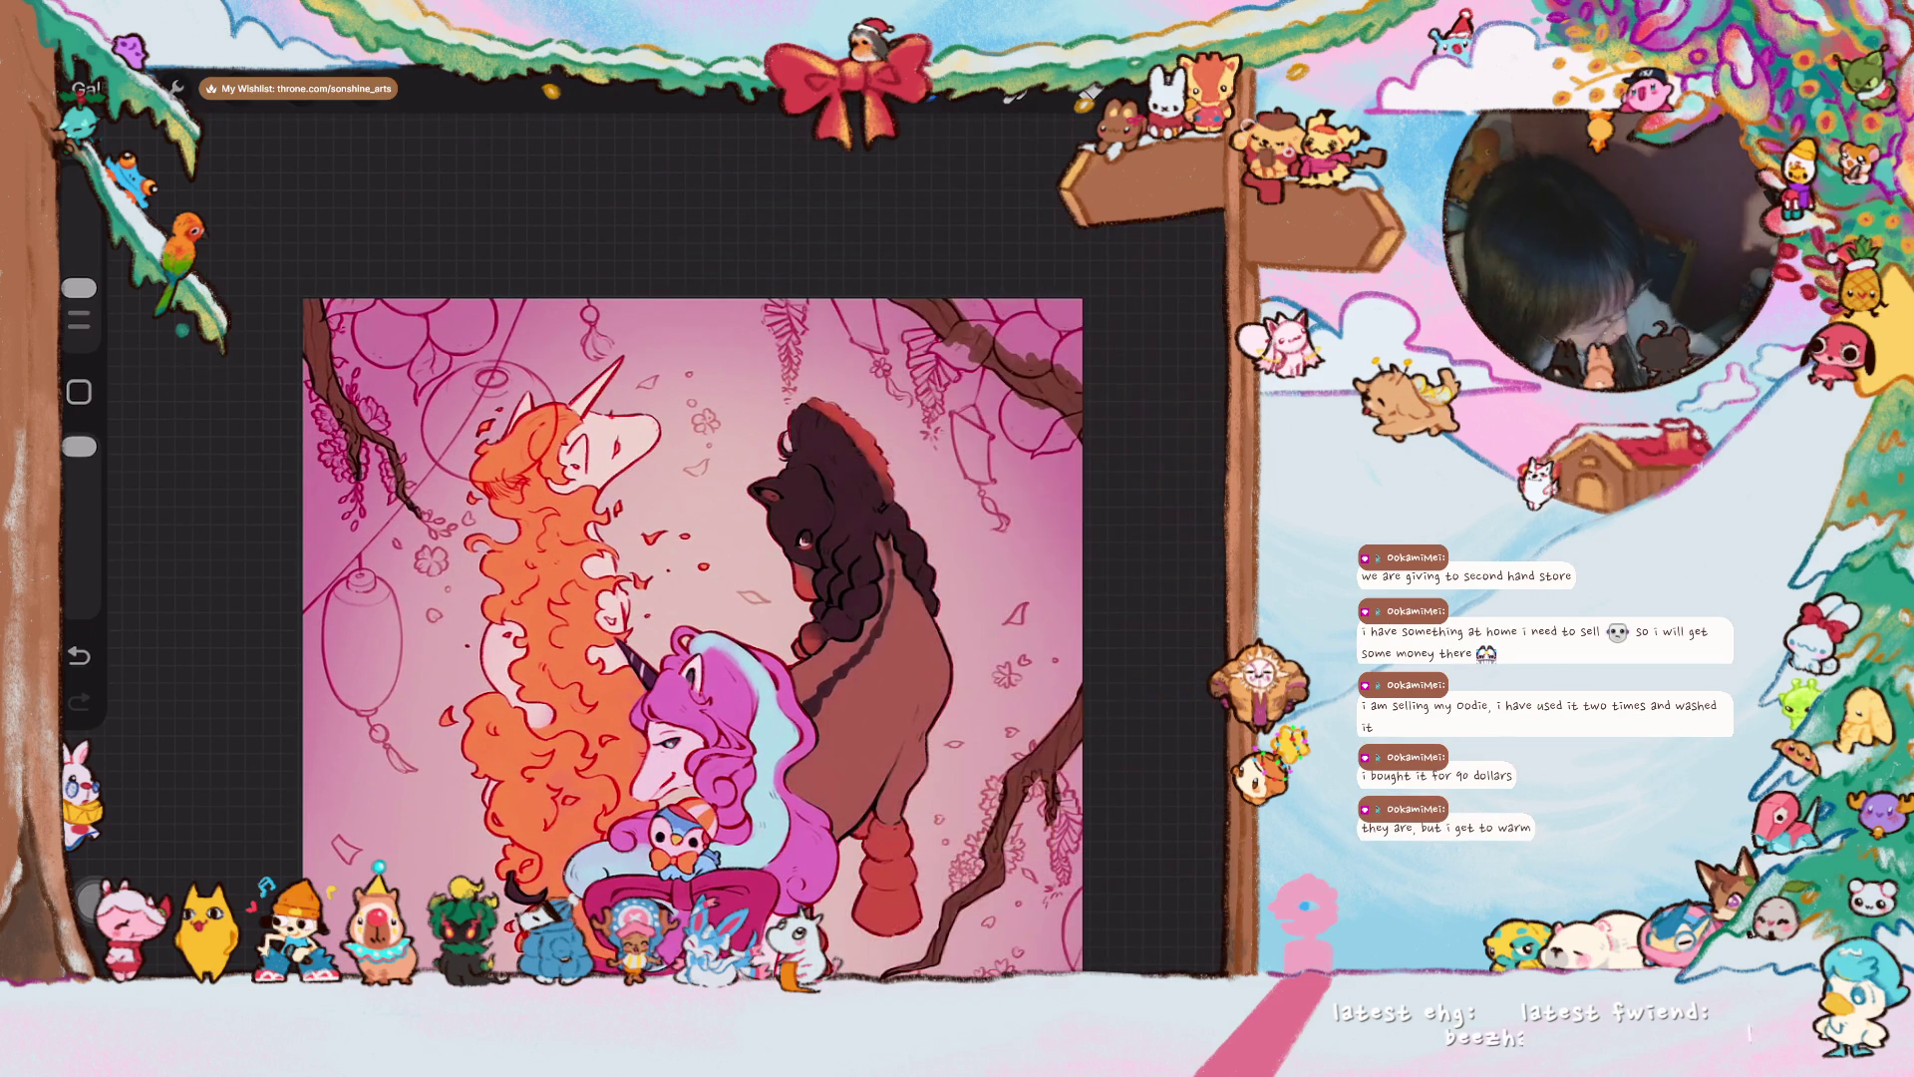
scroll(698, 599, "up", 3)
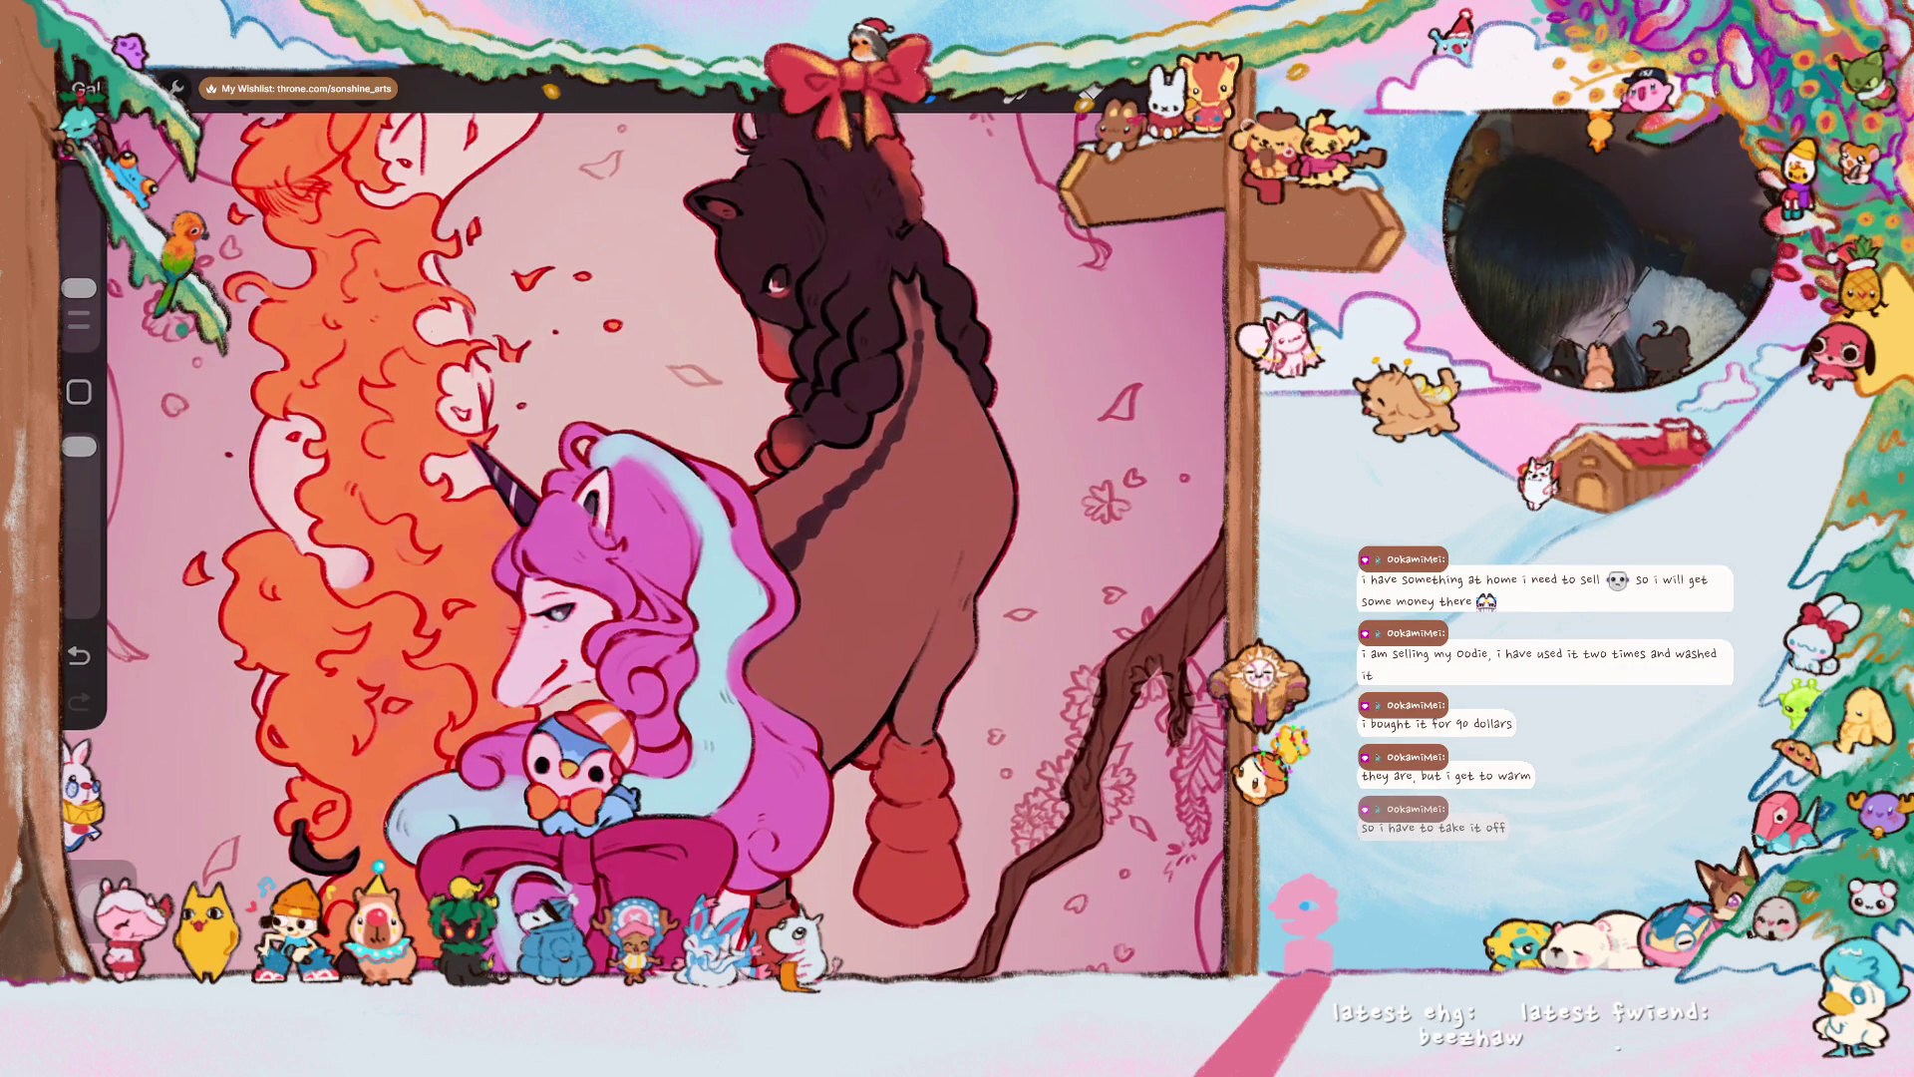
left_click(1086, 94)
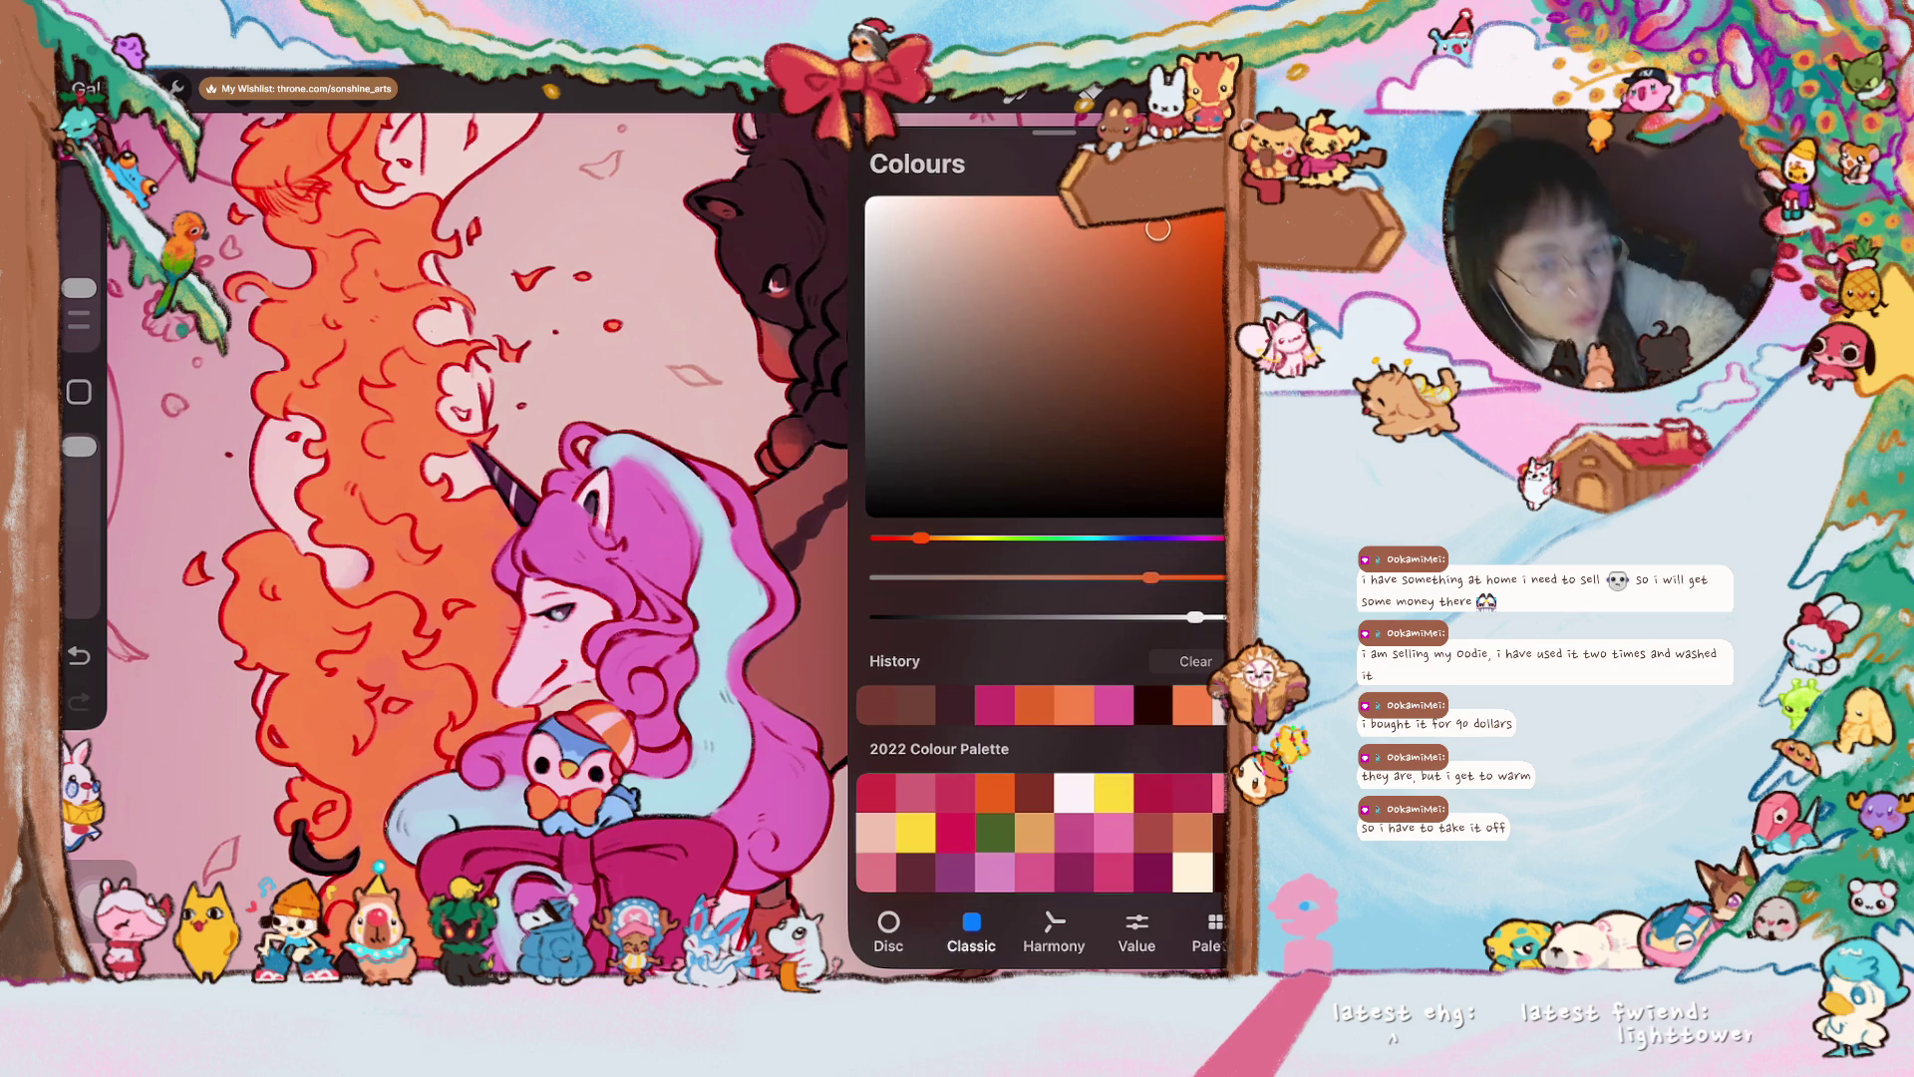
left_click(1087, 95)
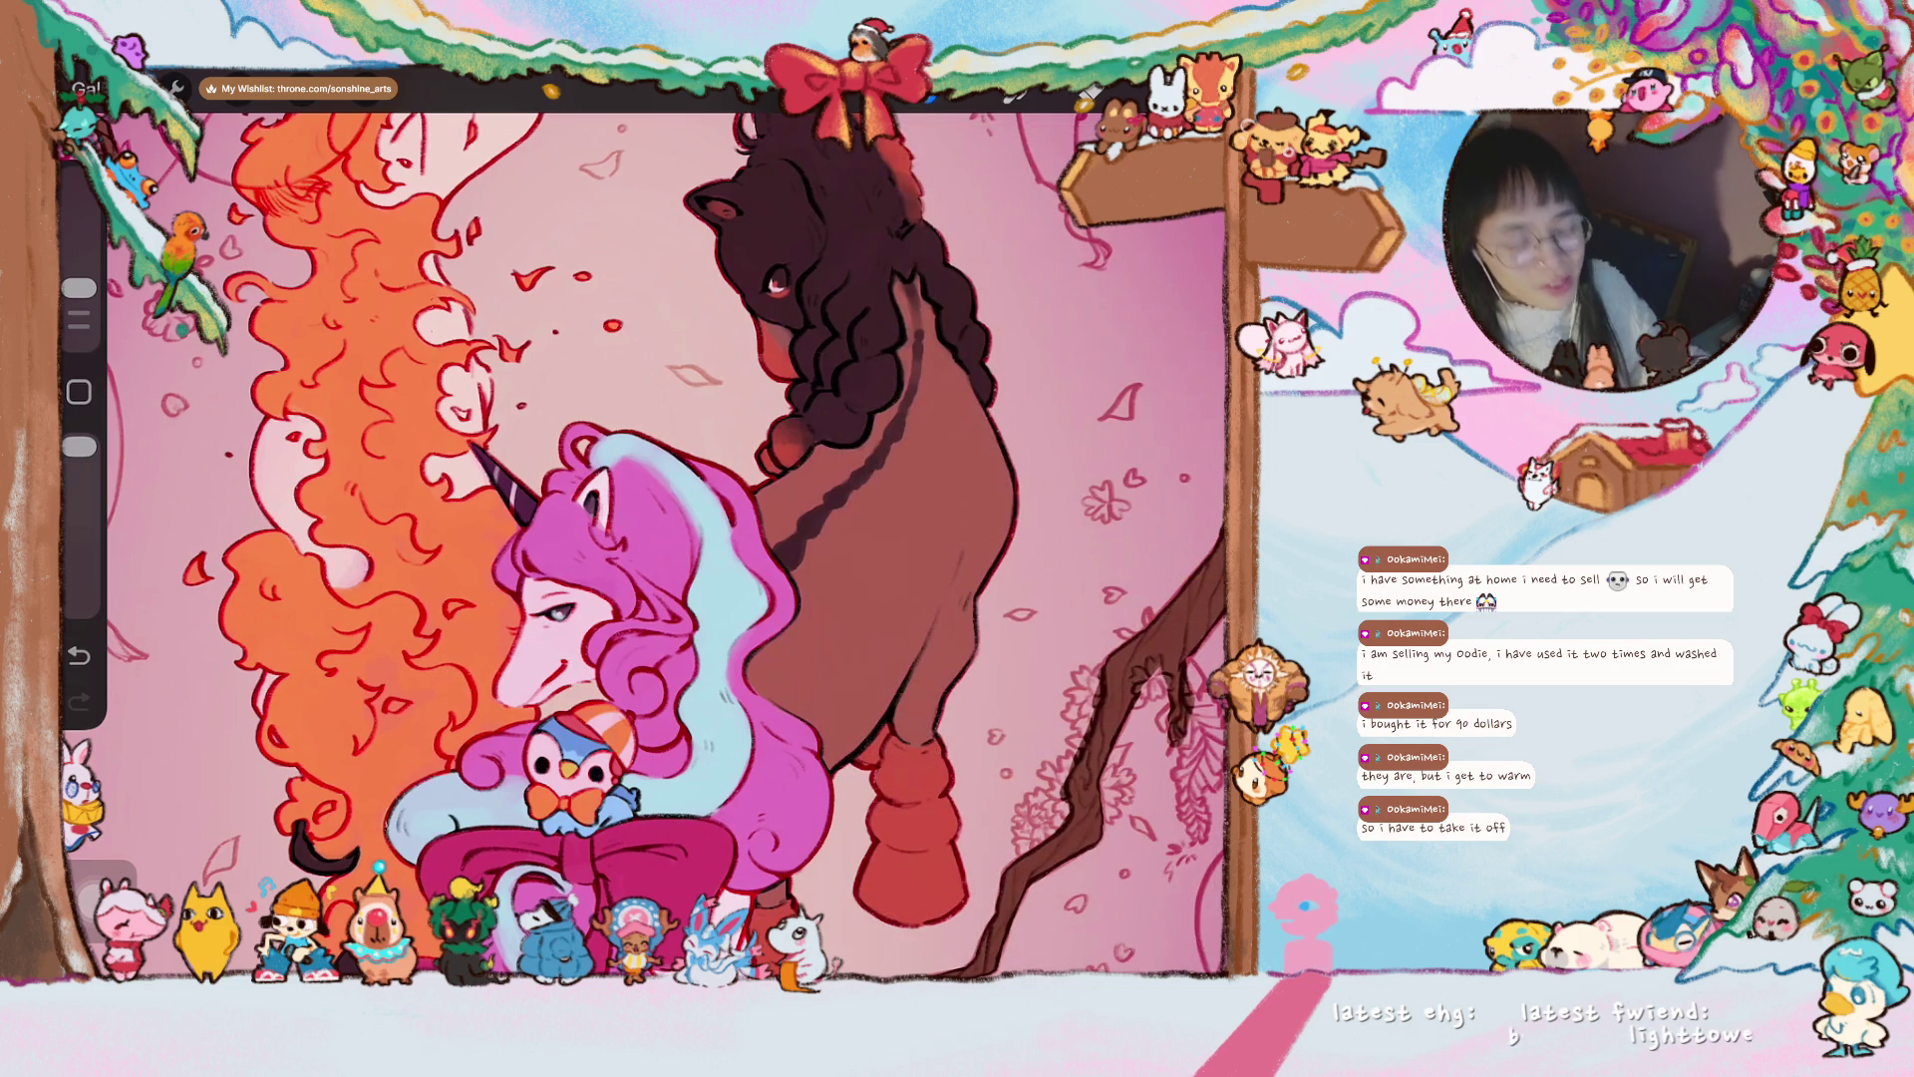
scroll(644, 523, "up", 5)
scroll(598, 588, "up", 2)
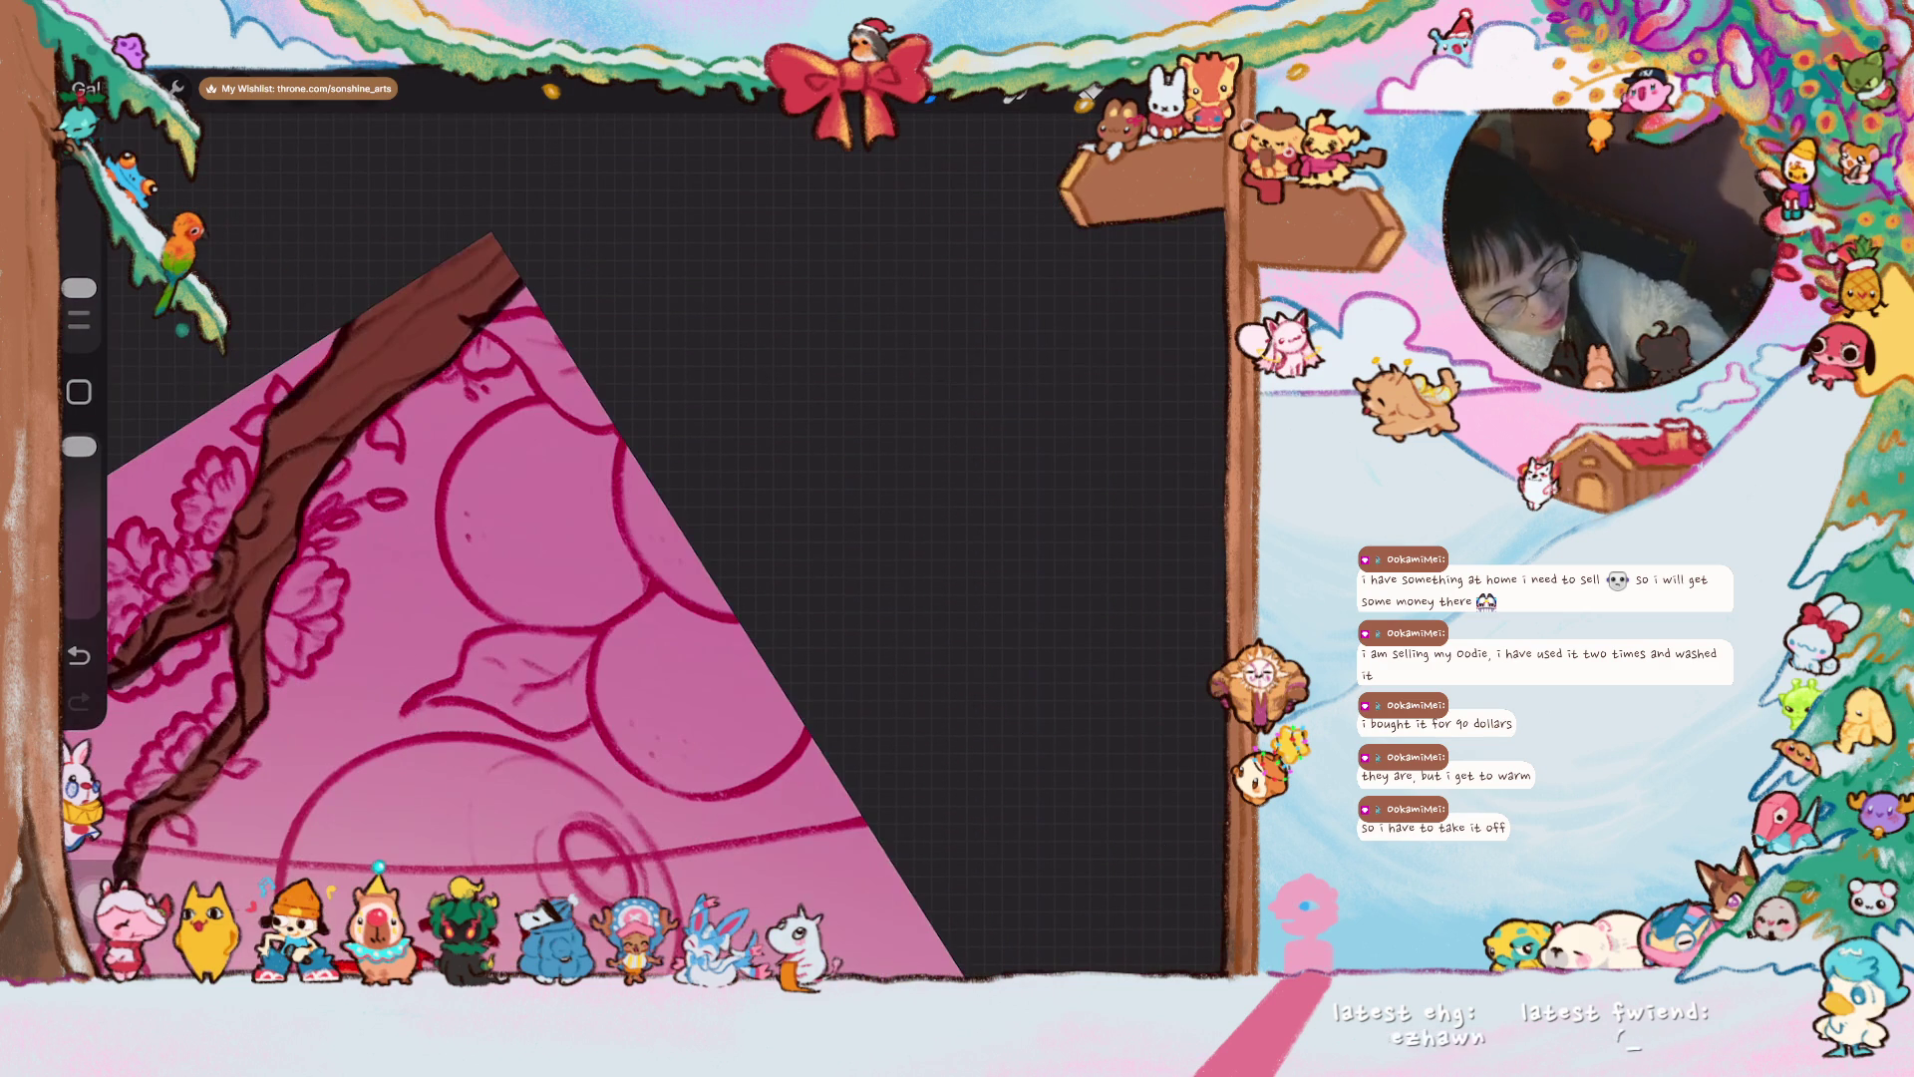
- Fill the first lantern circle with orange, starting along its edge
mouse_move(649, 464)
left_mouse_down()
mouse_move(671, 491)
mouse_move(619, 529)
mouse_move(578, 424)
mouse_move(564, 429)
left_mouse_up()
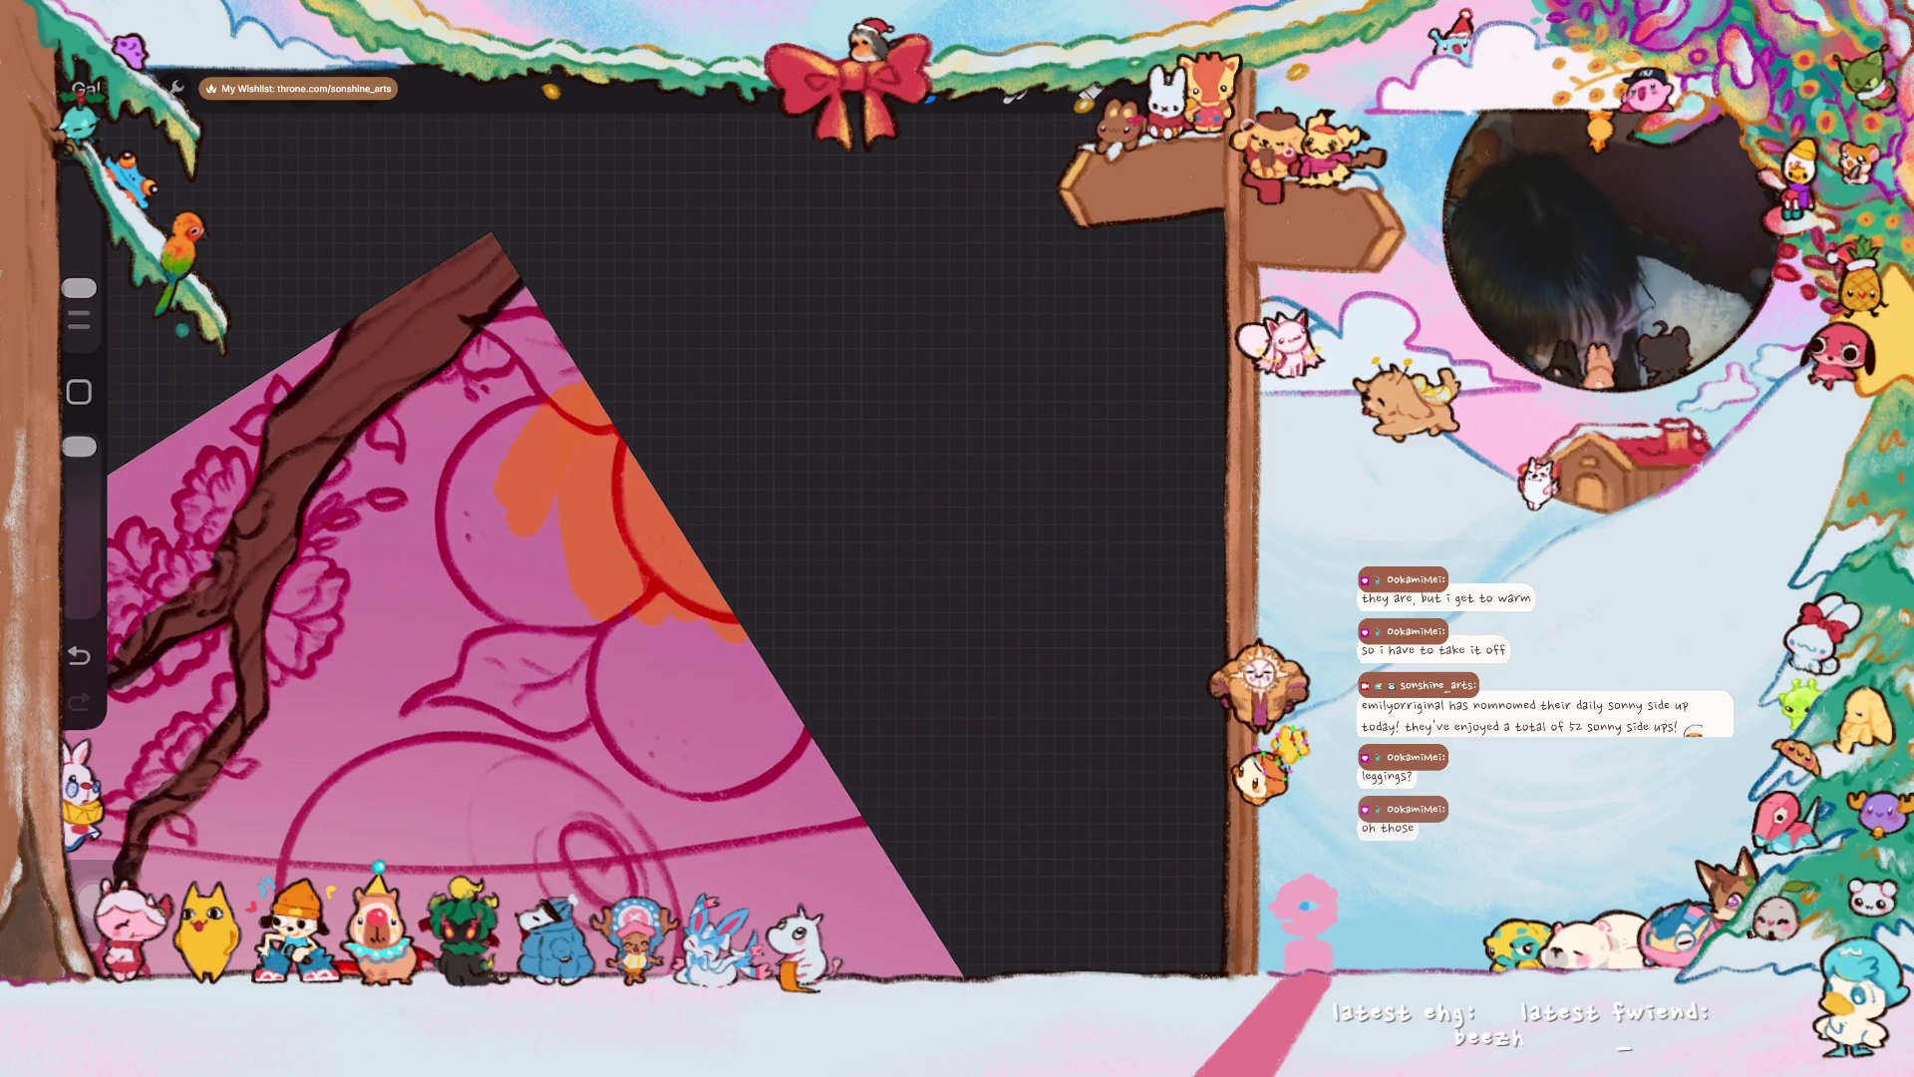
left_click_drag(538, 434, 479, 469)
mouse_move(589, 397)
left_mouse_down()
mouse_move(450, 529)
mouse_move(493, 598)
mouse_move(613, 623)
mouse_move(658, 524)
mouse_move(698, 588)
mouse_move(678, 559)
mouse_move(662, 649)
mouse_move(720, 665)
mouse_move(706, 690)
mouse_move(643, 706)
mouse_move(596, 695)
mouse_move(538, 608)
mouse_move(601, 471)
mouse_move(579, 623)
mouse_move(671, 484)
left_mouse_up()
scroll(498, 548, "up", 3)
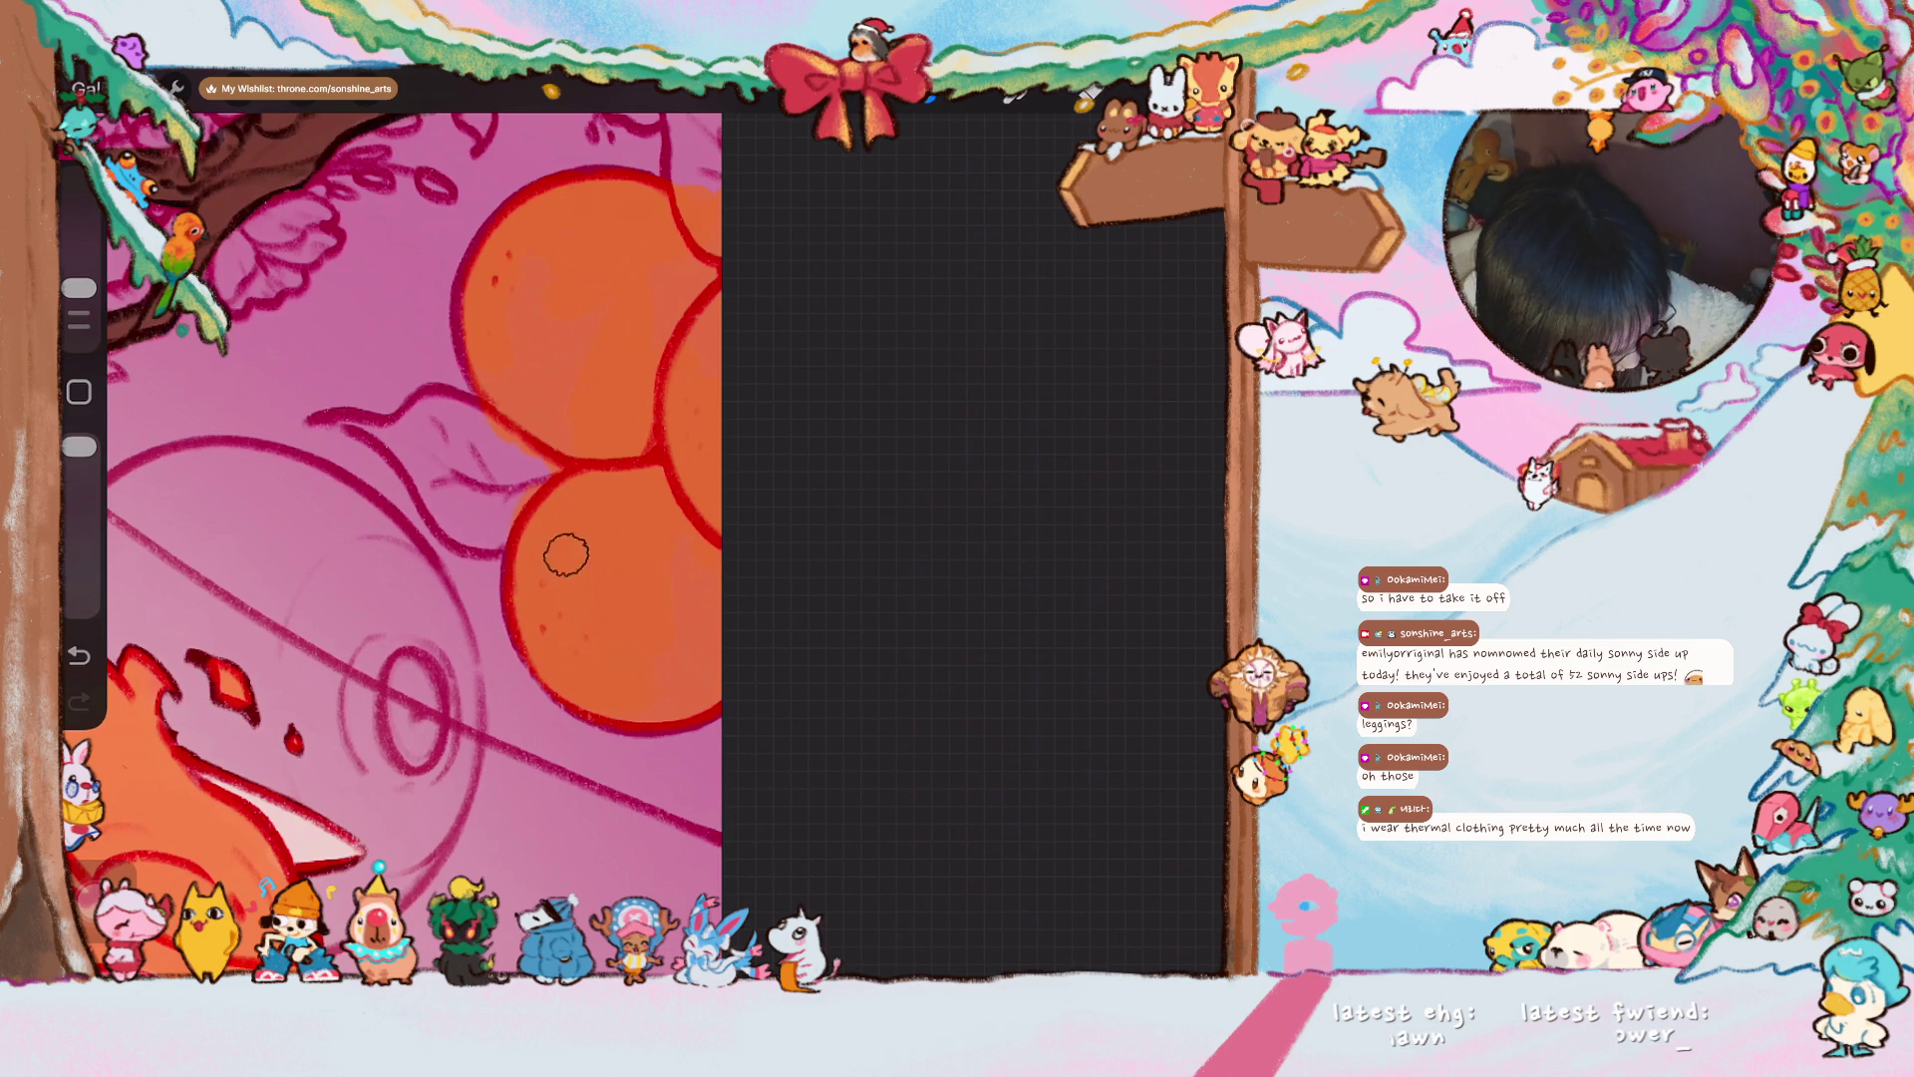
- Zoom out to check the whole painting, then paint orange over the branch lanterns
mouse_move(598, 448)
left_mouse_down()
mouse_move(684, 427)
mouse_move(641, 491)
mouse_move(555, 470)
mouse_move(697, 438)
left_mouse_up()
mouse_move(1007, 486)
left_mouse_down()
mouse_move(598, 385)
mouse_move(555, 342)
mouse_move(578, 244)
left_mouse_up()
mouse_move(638, 558)
left_mouse_down()
mouse_move(648, 419)
mouse_move(598, 488)
mouse_move(419, 638)
left_mouse_up()
left_click_drag(459, 518, 378, 399)
mouse_move(523, 377)
left_mouse_down()
mouse_move(498, 498)
mouse_move(488, 468)
mouse_move(503, 548)
mouse_move(559, 558)
mouse_move(552, 469)
mouse_move(589, 368)
mouse_move(684, 539)
left_mouse_up()
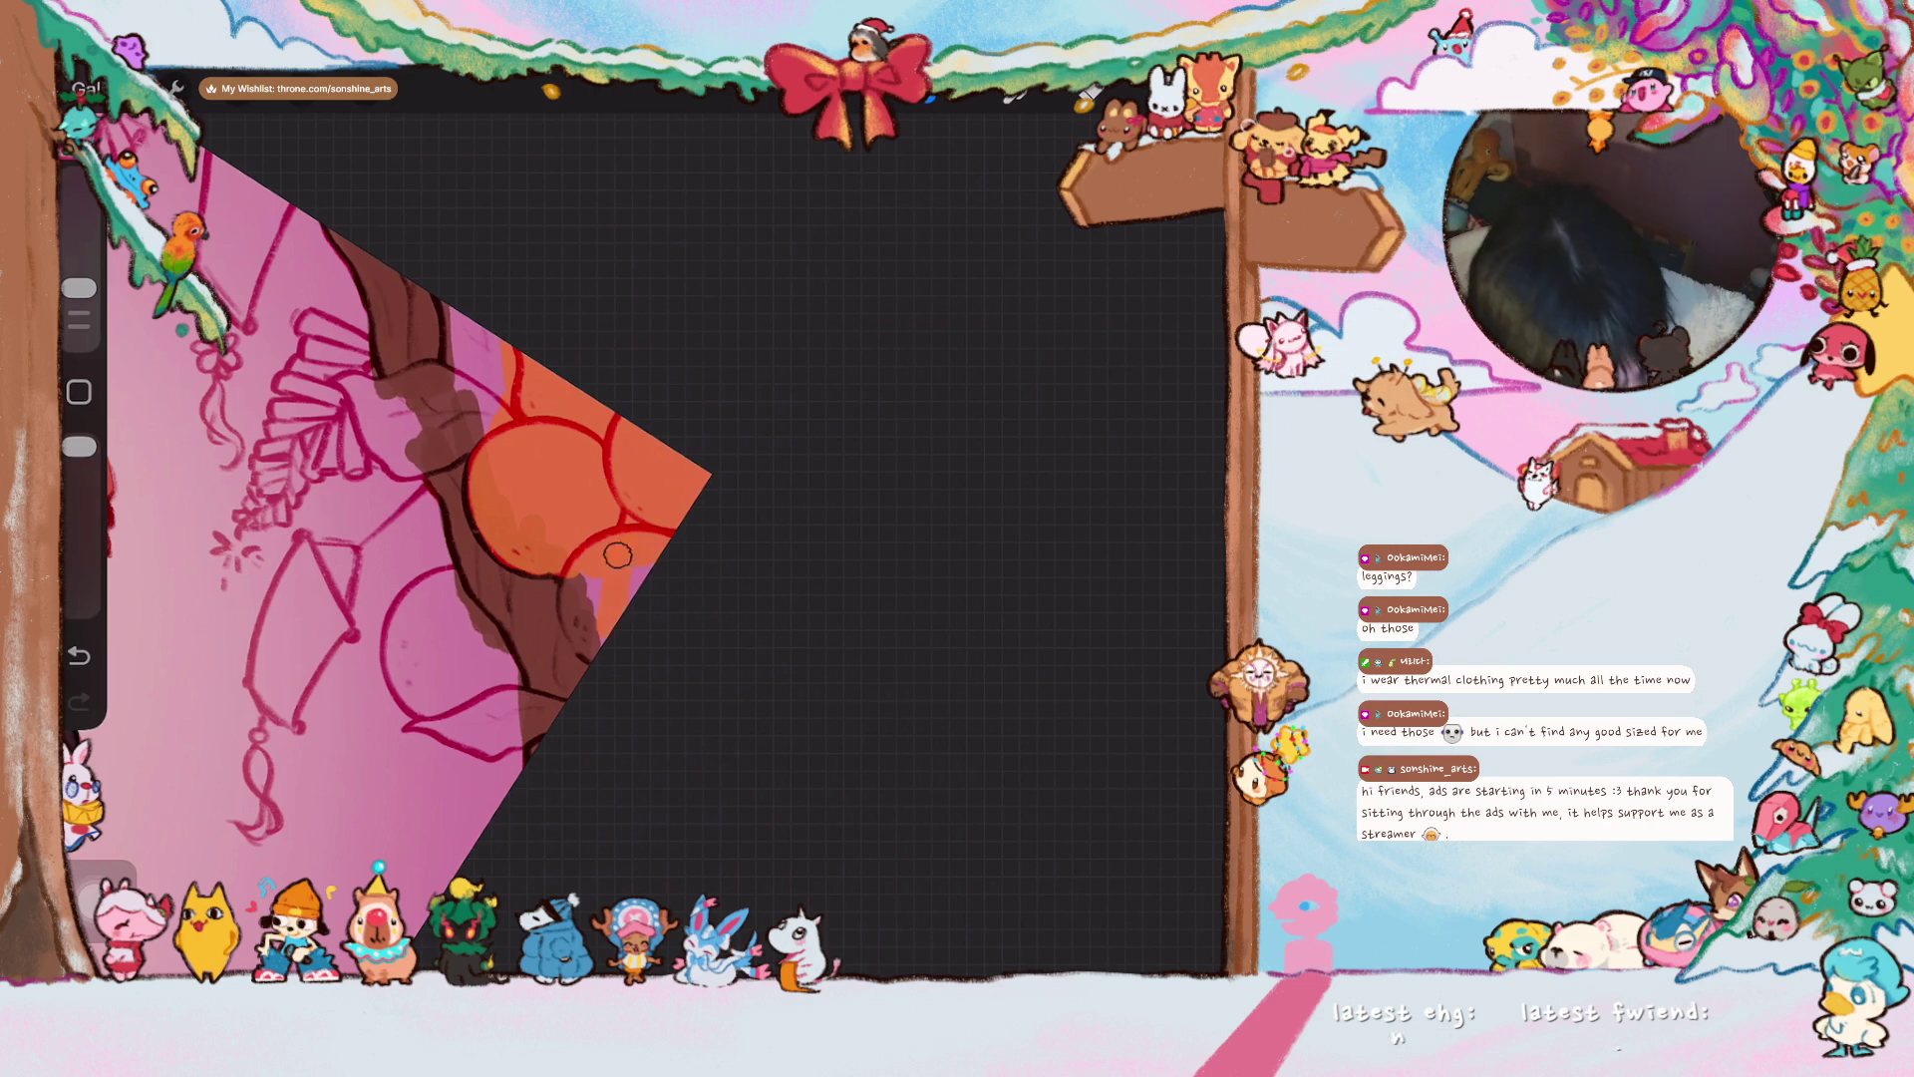
- Paint orange further down the lanterns and fill the lower lantern's pale gaps
mouse_move(586, 633)
left_mouse_down()
mouse_move(580, 564)
mouse_move(632, 578)
mouse_move(671, 525)
mouse_move(671, 547)
mouse_move(611, 526)
left_mouse_up()
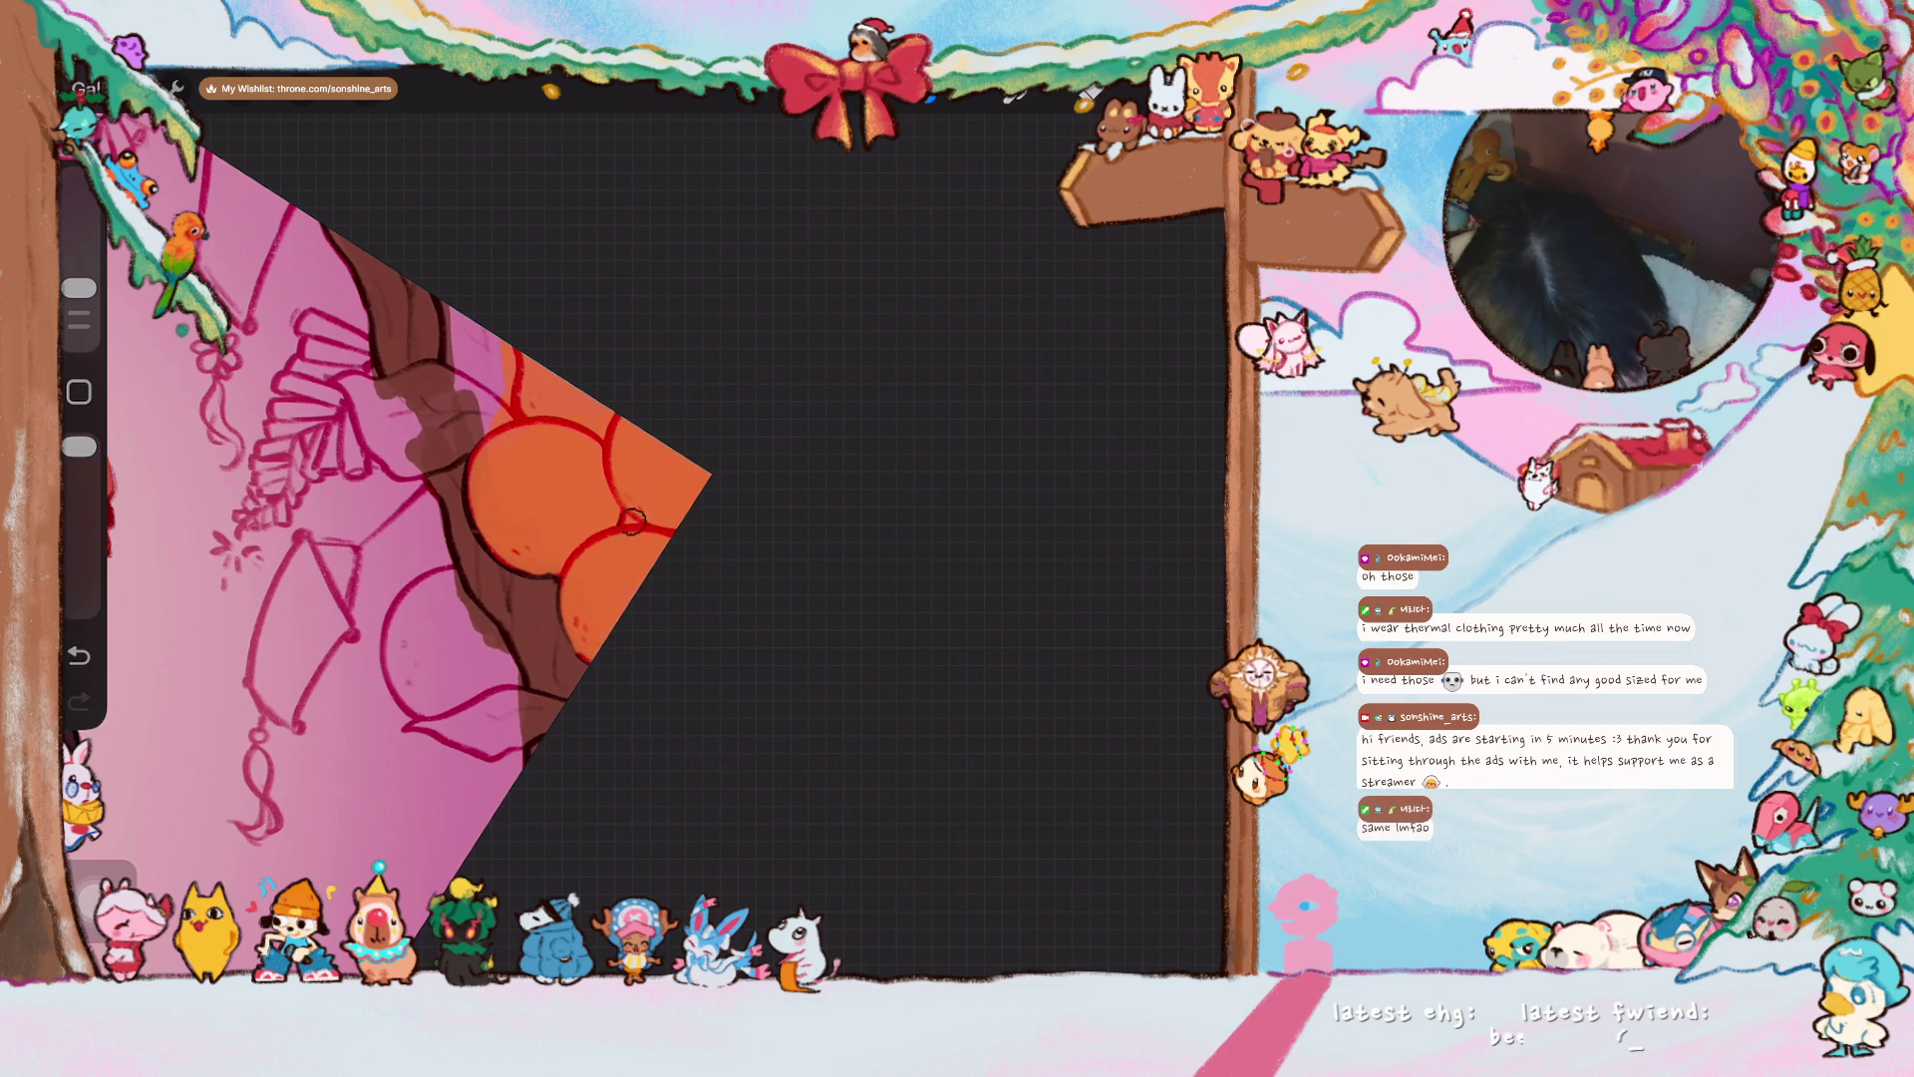
scroll(459, 498, "up", 2)
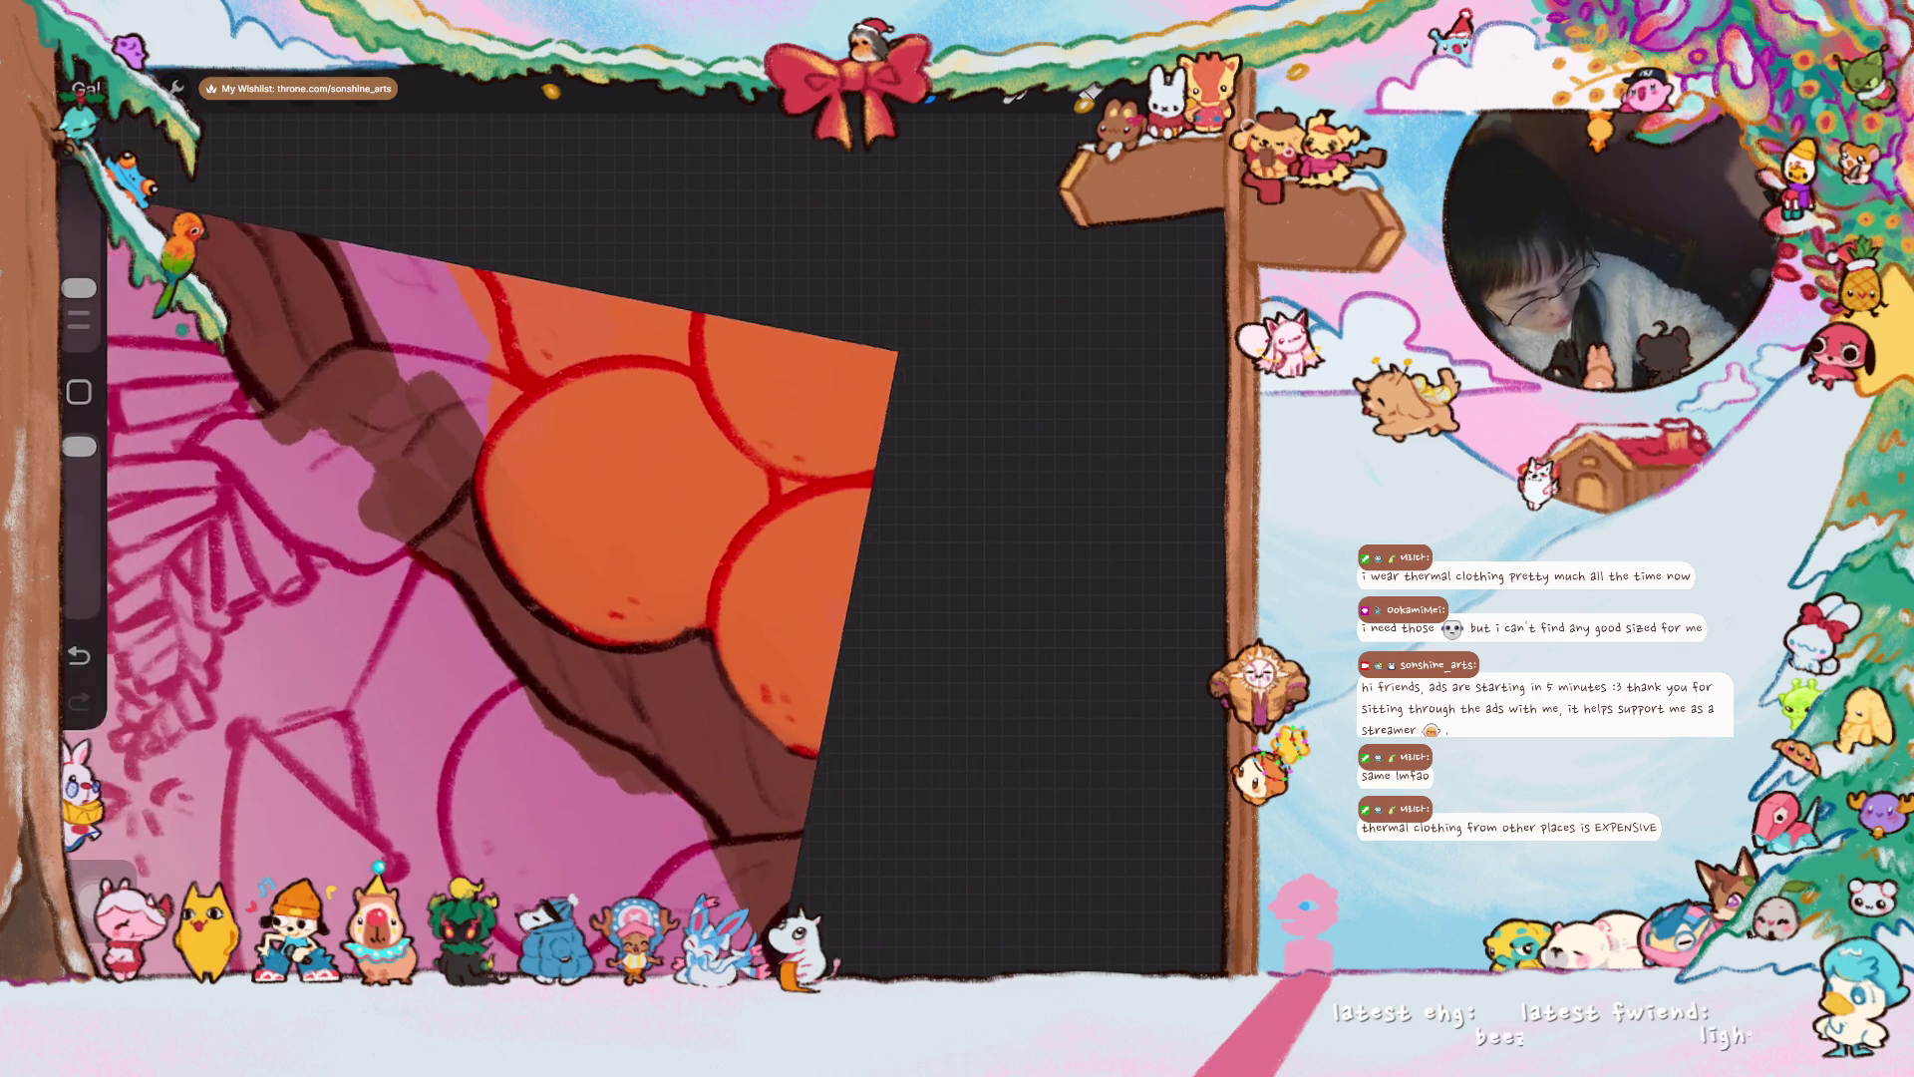
mouse_move(697, 678)
left_mouse_down()
mouse_move(697, 738)
mouse_move(725, 777)
mouse_move(658, 708)
mouse_move(720, 758)
mouse_move(750, 711)
mouse_move(822, 728)
mouse_move(866, 688)
mouse_move(752, 632)
mouse_move(684, 641)
mouse_move(671, 600)
mouse_move(695, 613)
left_mouse_up()
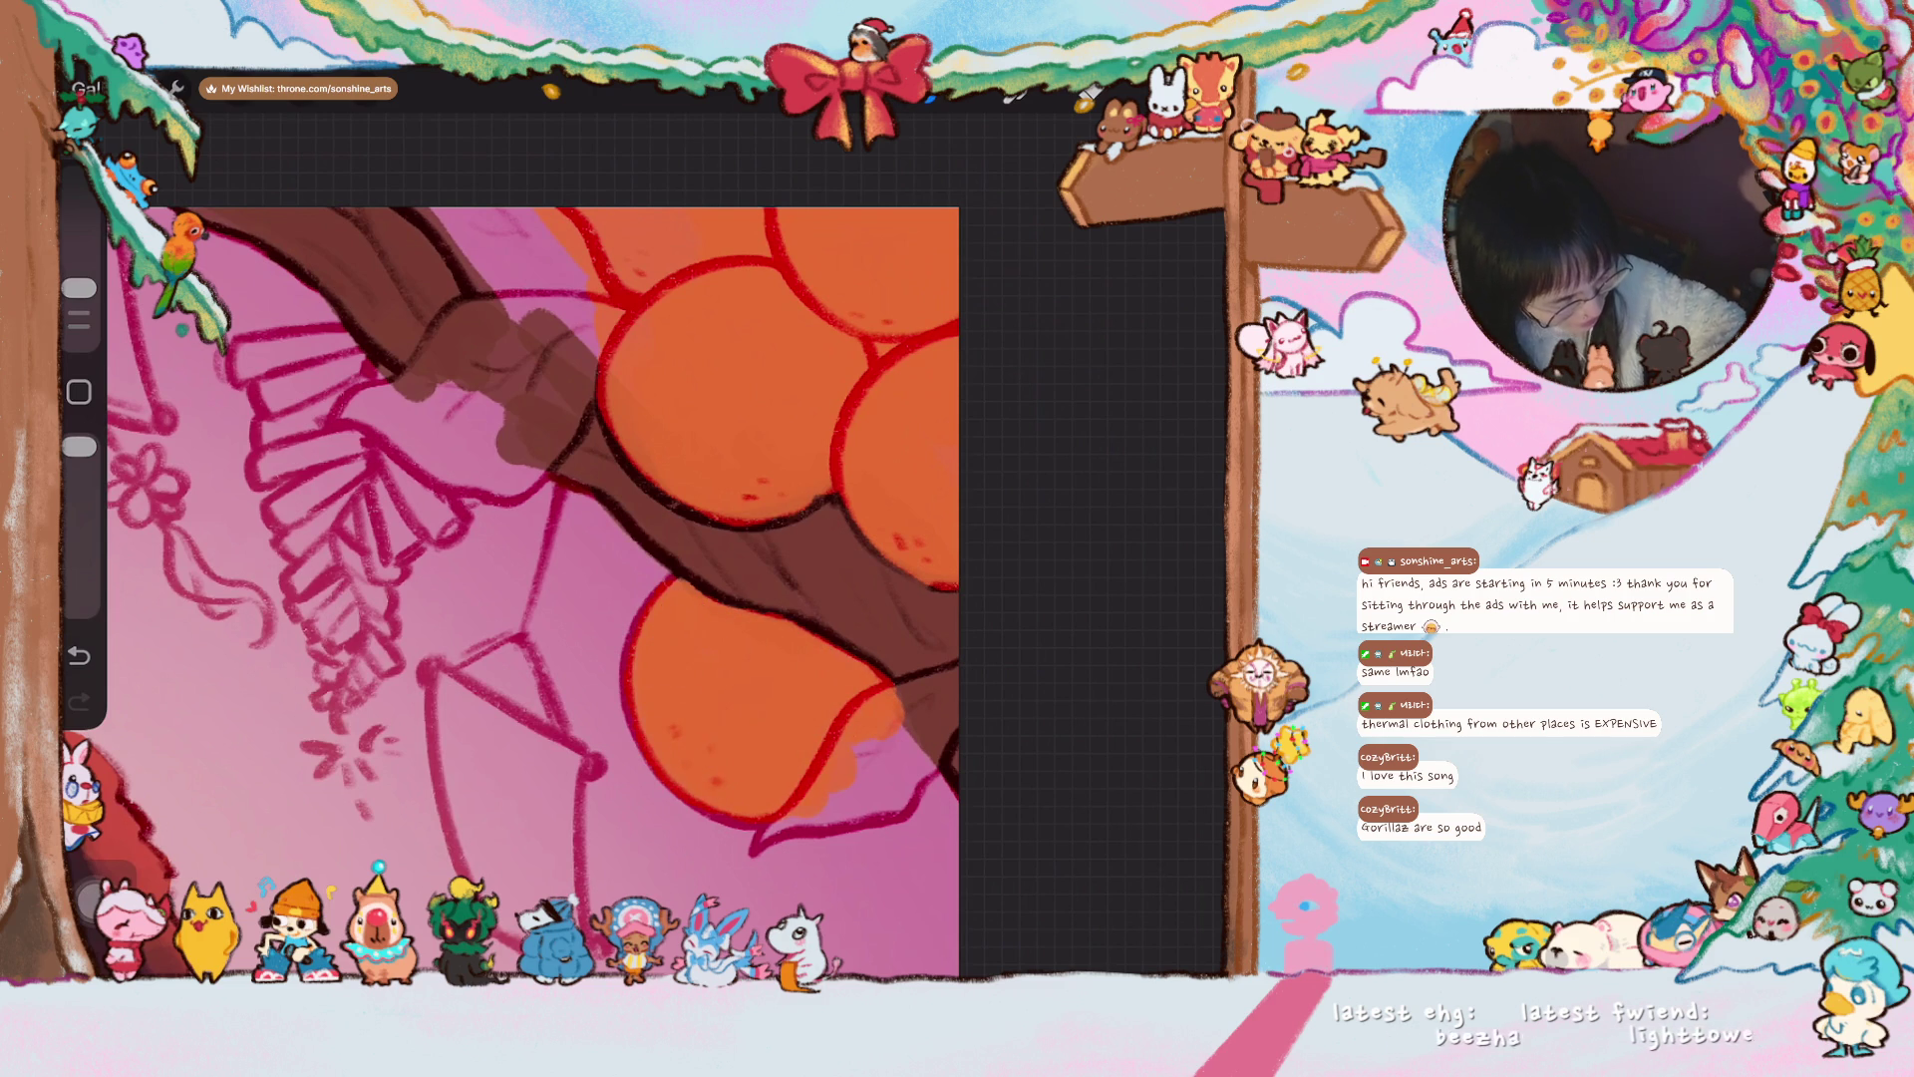
scroll(698, 598, "down", 5)
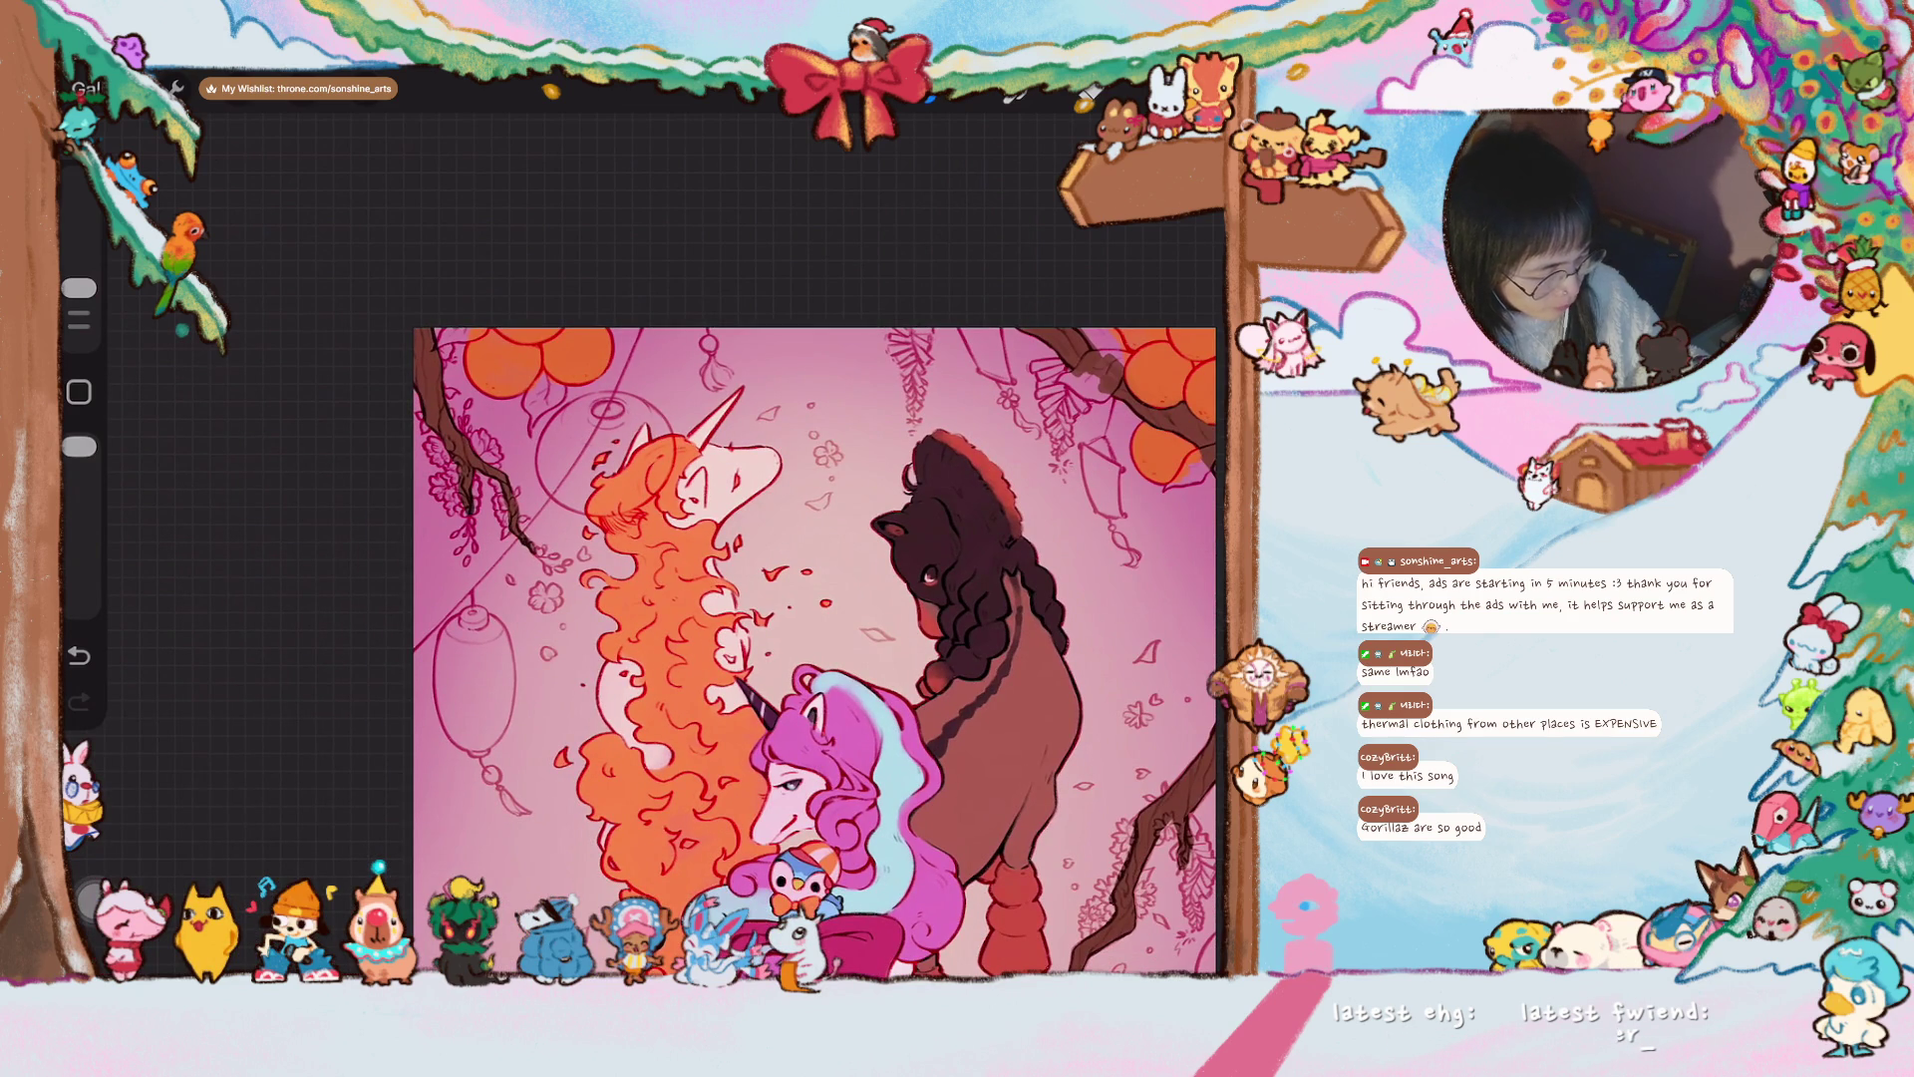
- Switch the paint colour from orange to a yellow-olive green
scroll(658, 618, "up", 3)
left_click(1197, 90)
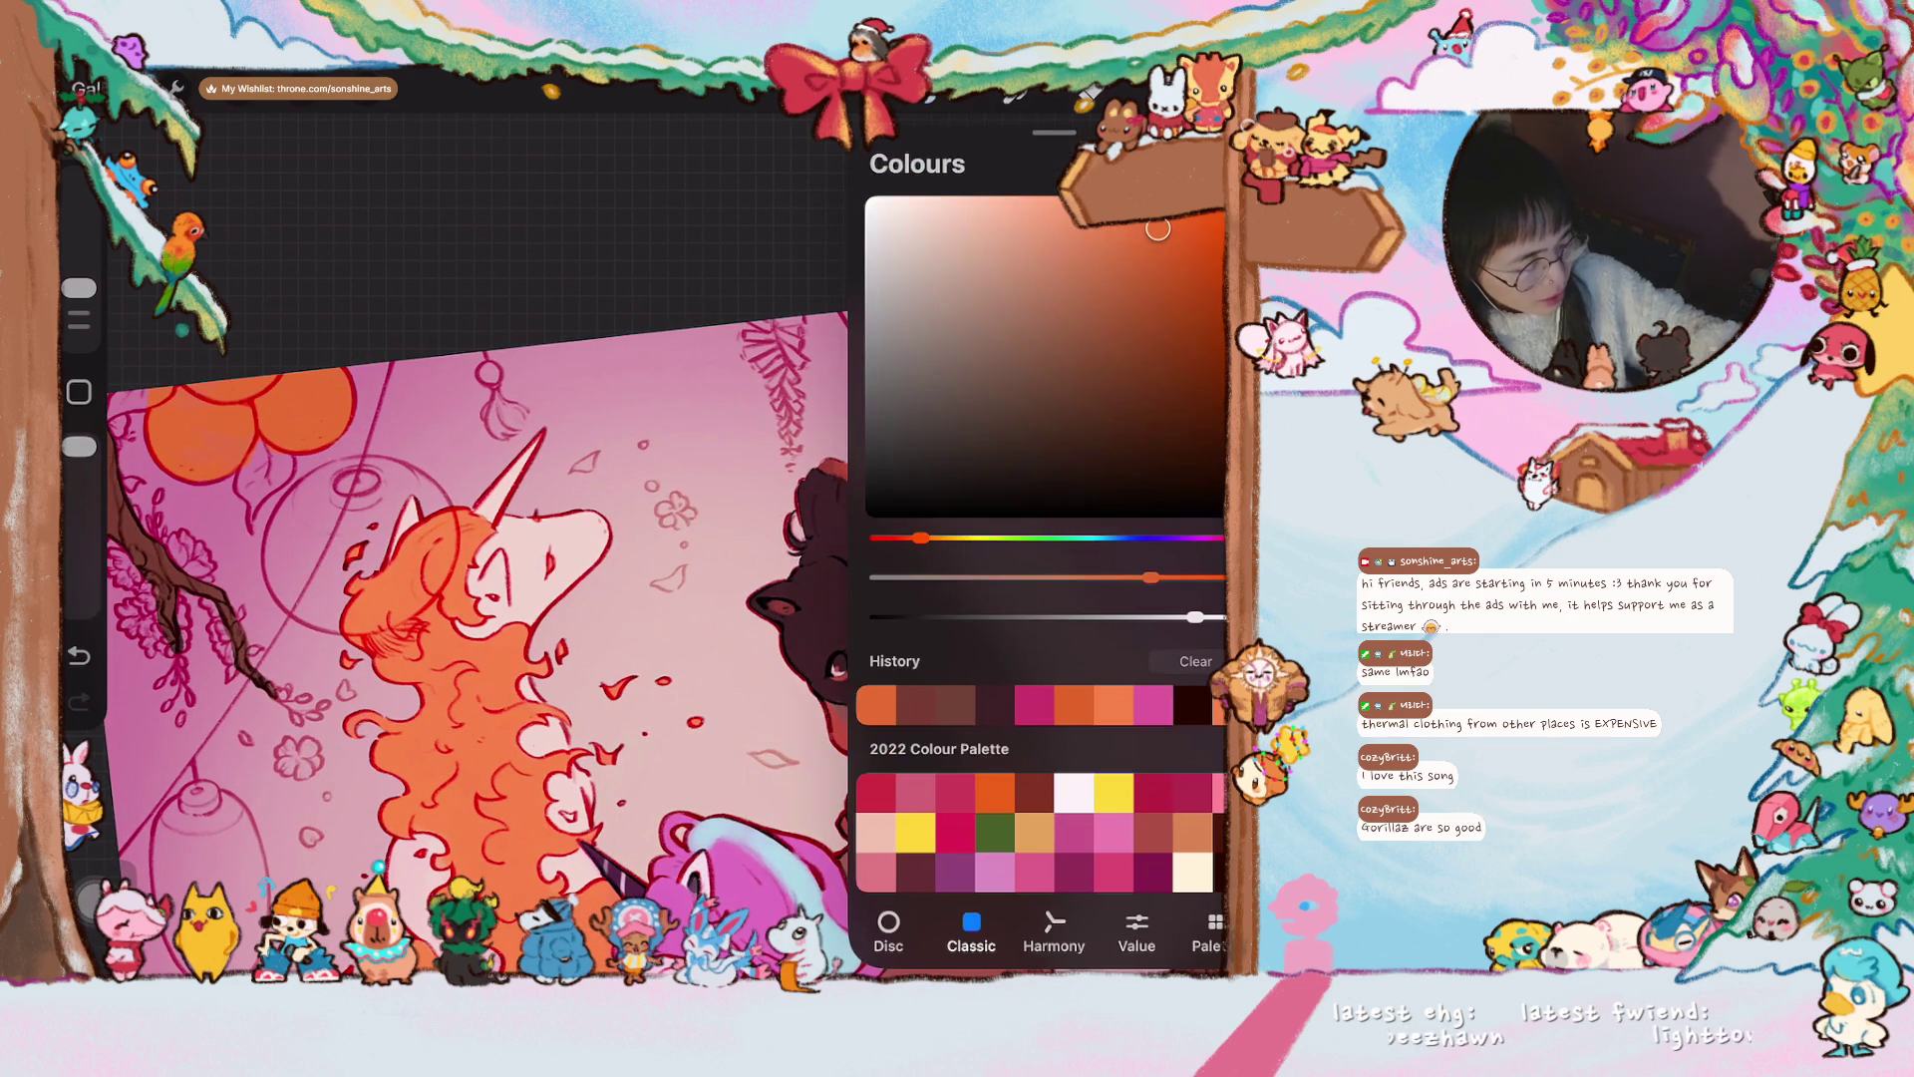
left_click_drag(920, 537, 994, 538)
left_click_drag(1109, 271, 1133, 279)
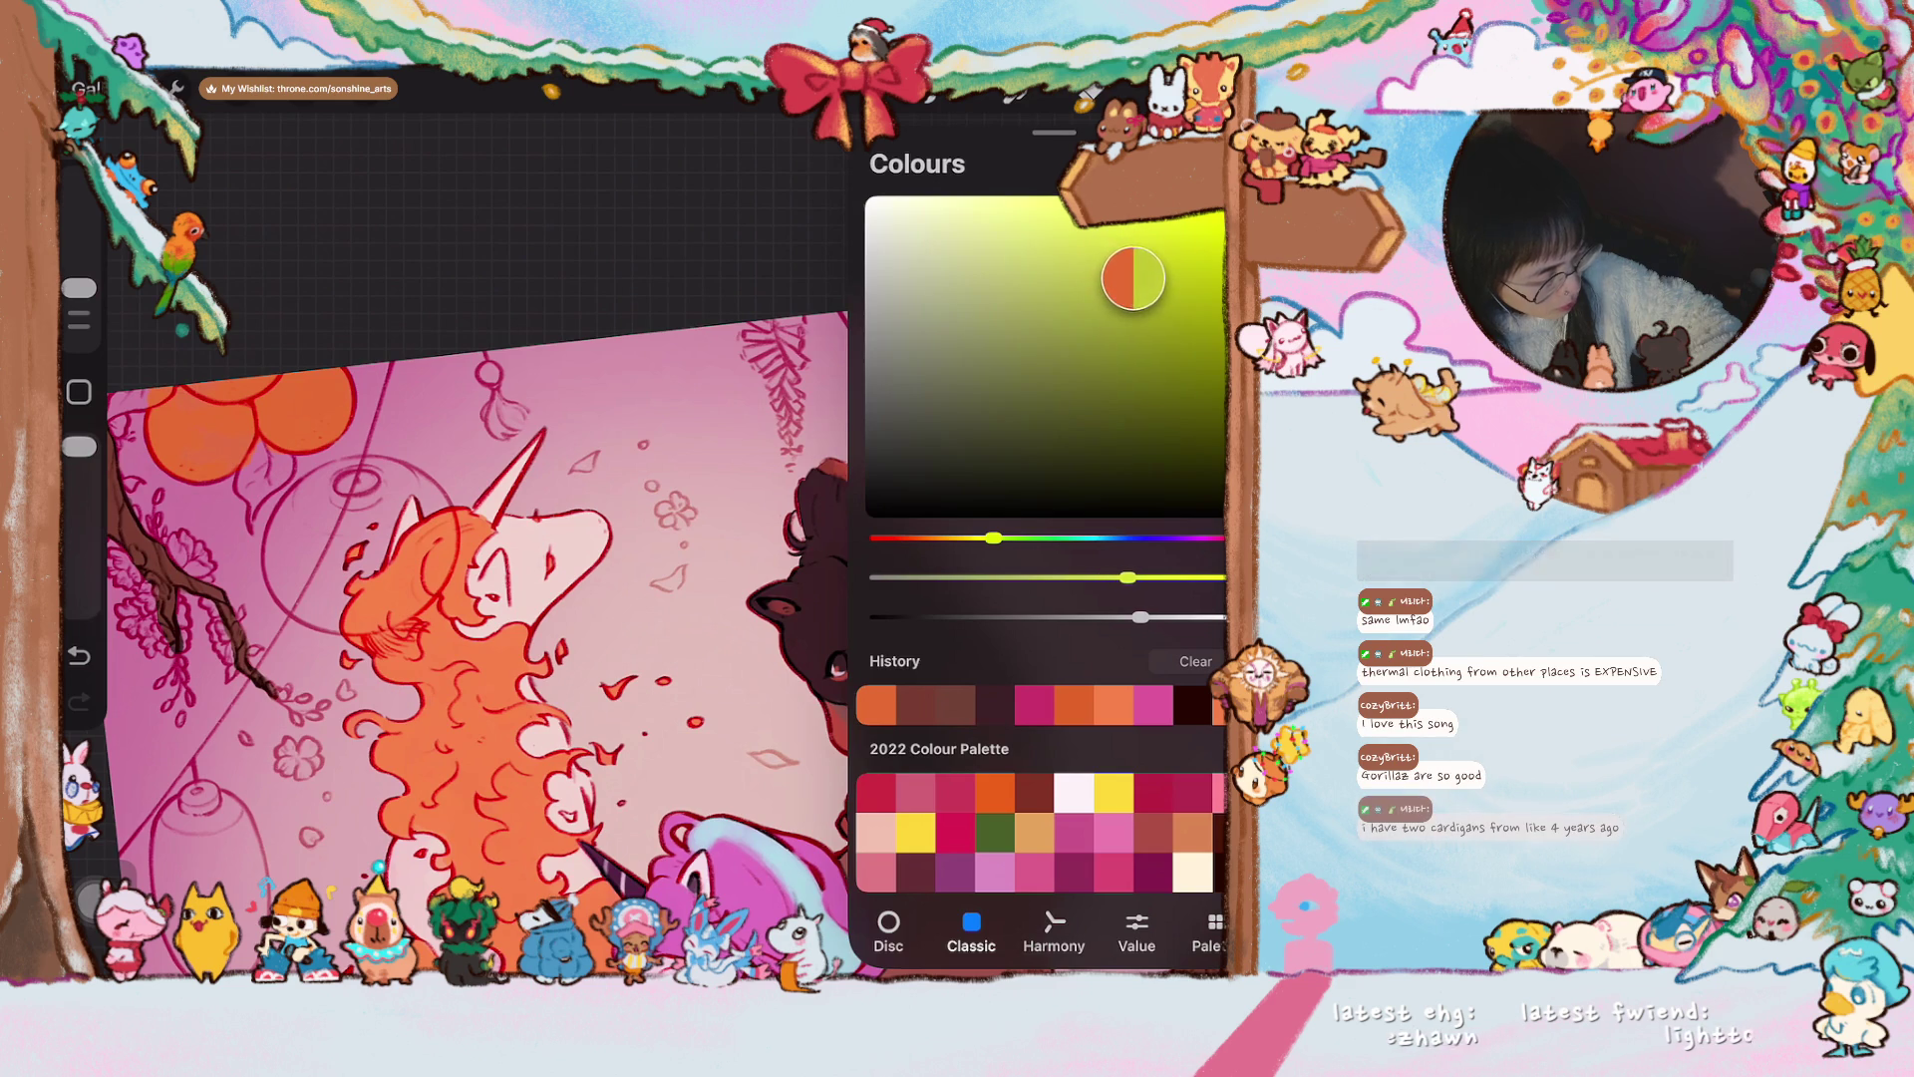
- Paint a first yellow-green leaf stroke near the lanterns with a smaller brush
mouse_move(548, 429)
left_mouse_down()
mouse_move(558, 384)
mouse_move(666, 404)
left_mouse_up()
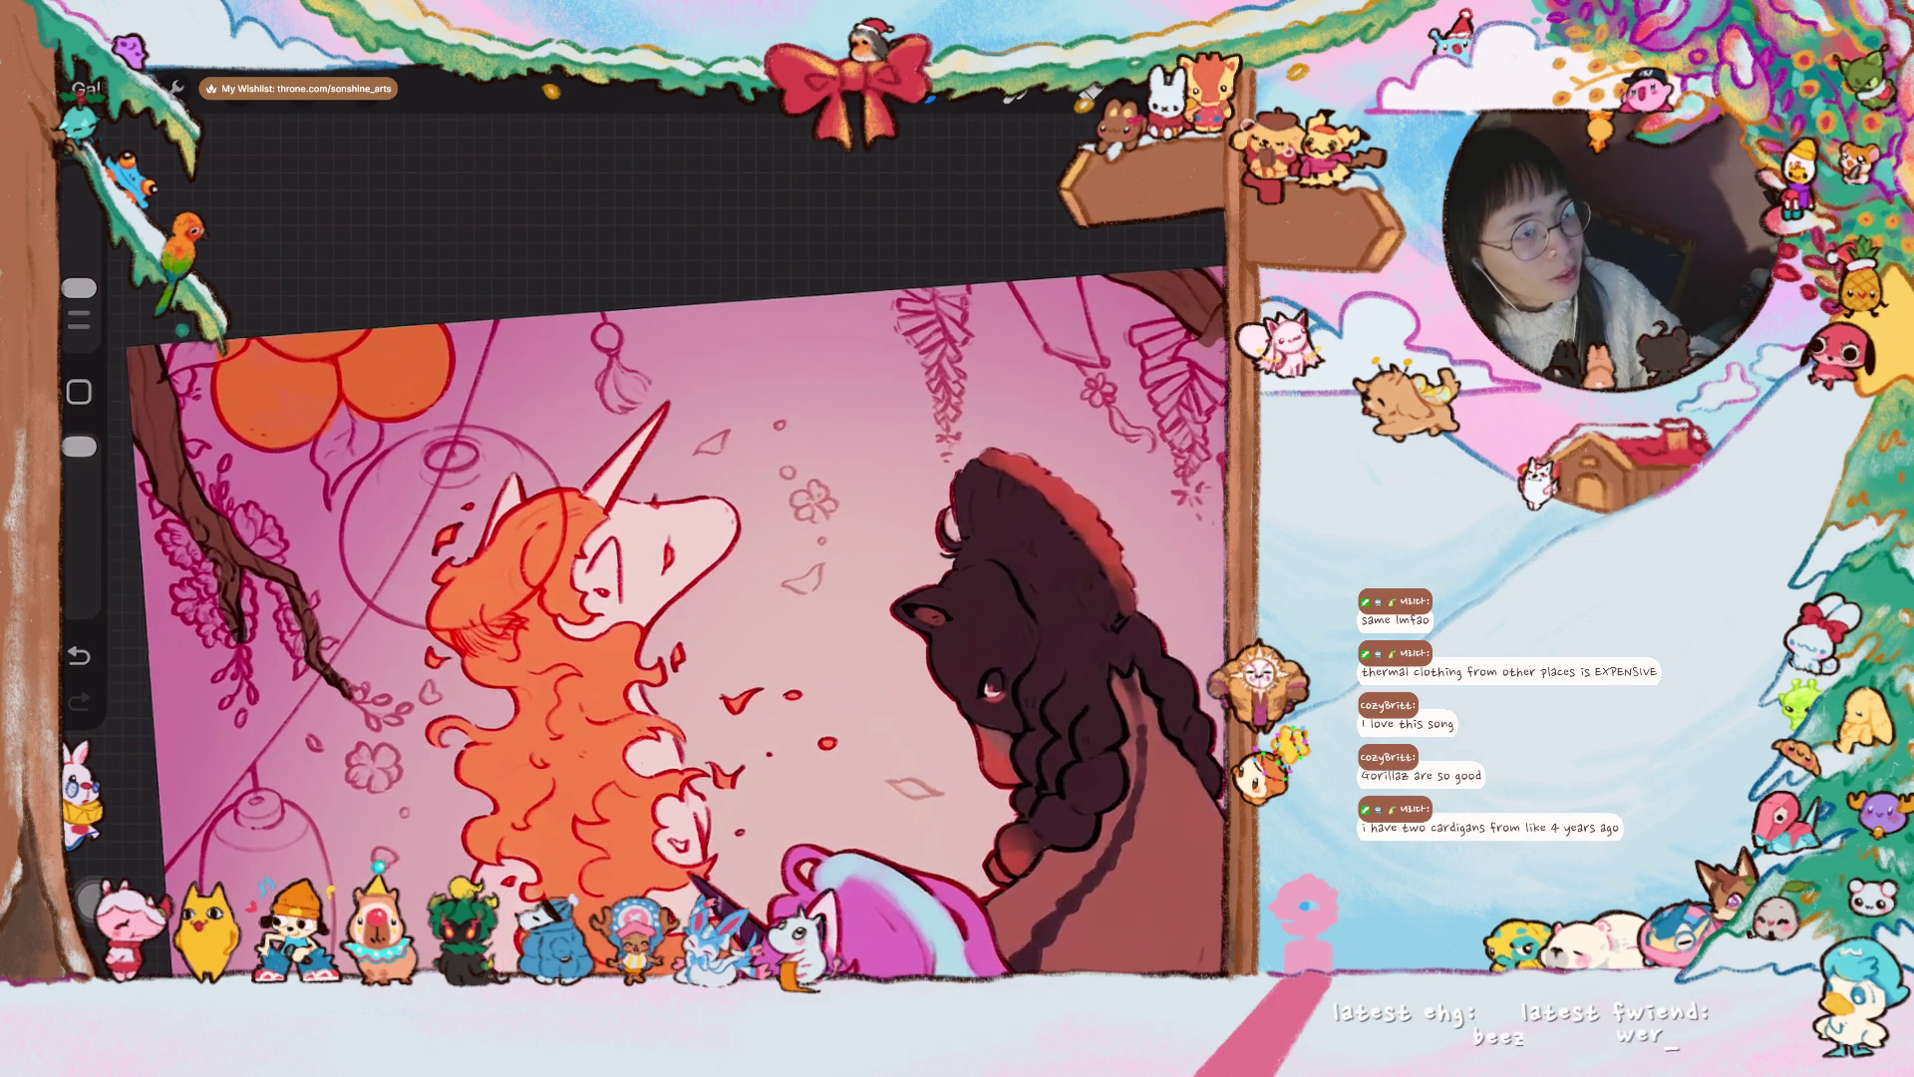
left_click_drag(678, 618, 688, 638)
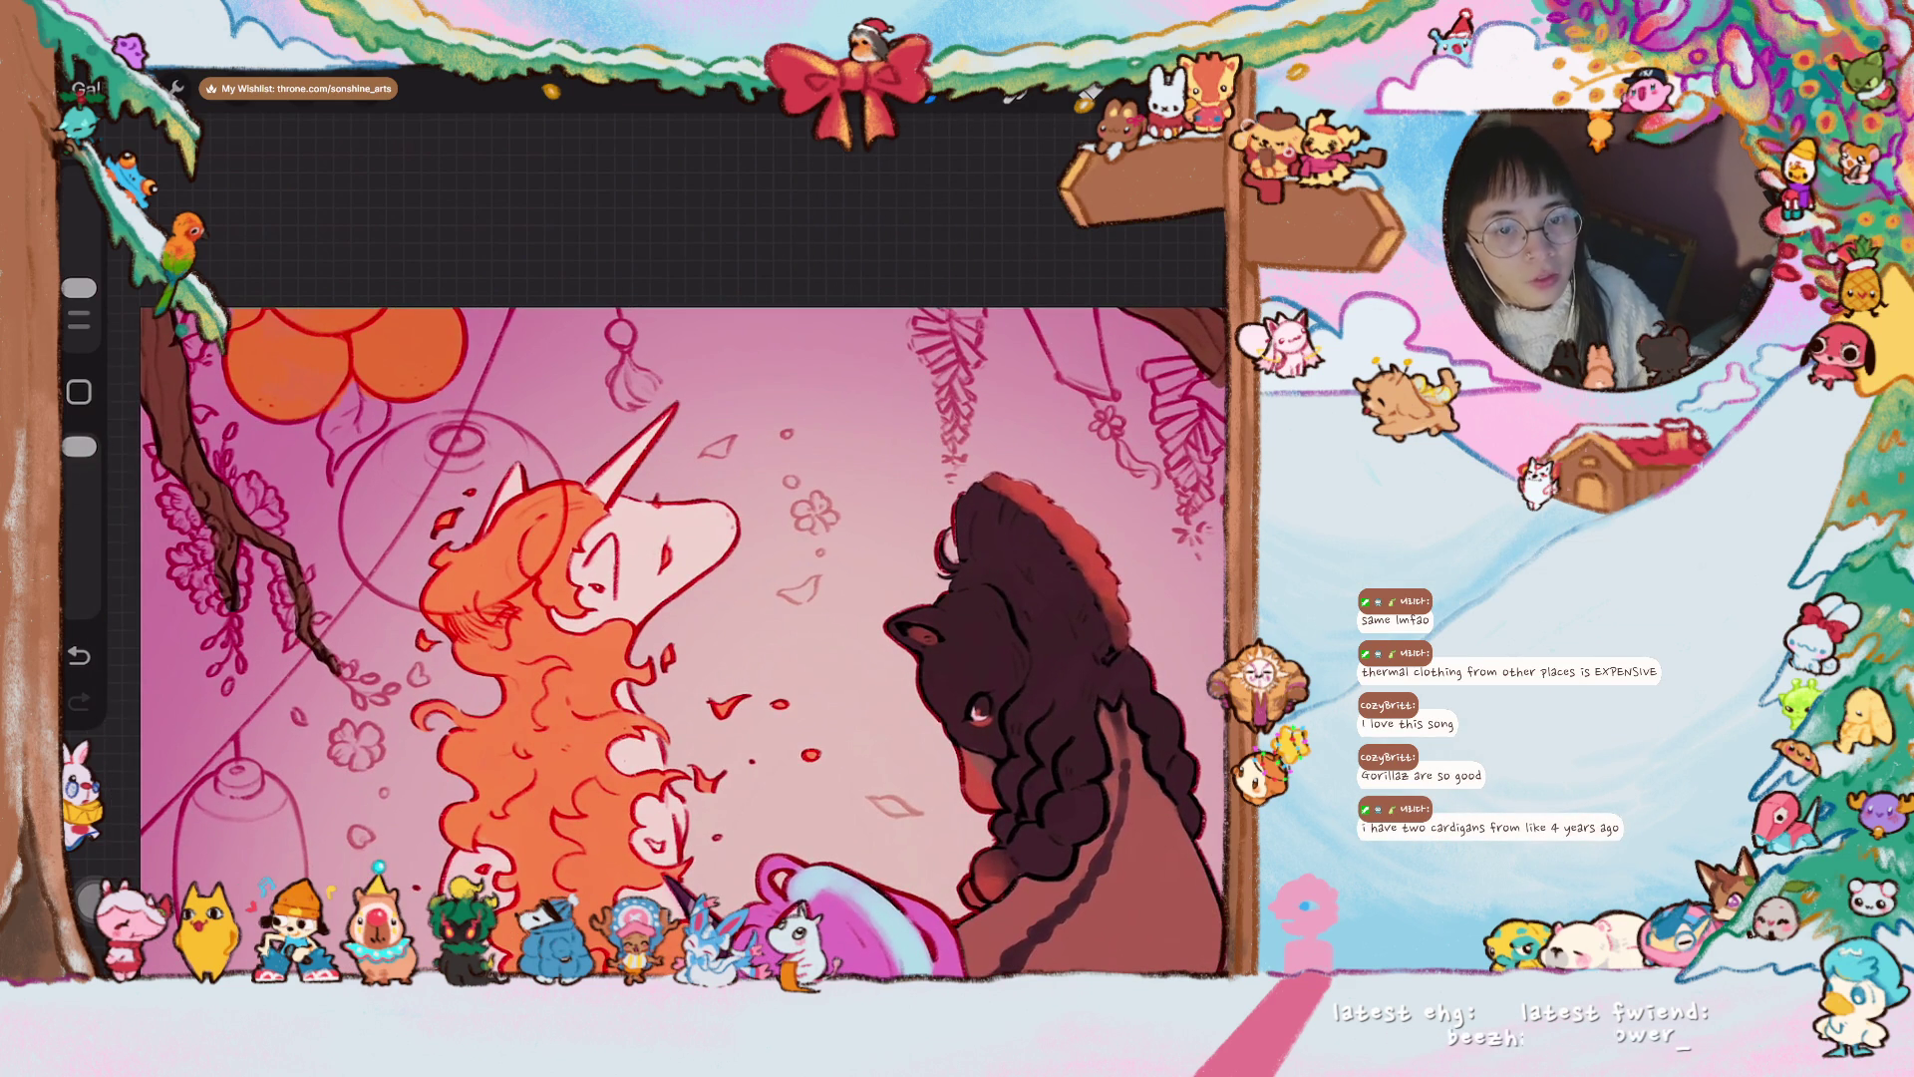
mouse_move(663, 553)
left_mouse_down()
mouse_move(812, 555)
mouse_move(984, 619)
mouse_move(1082, 738)
left_mouse_up()
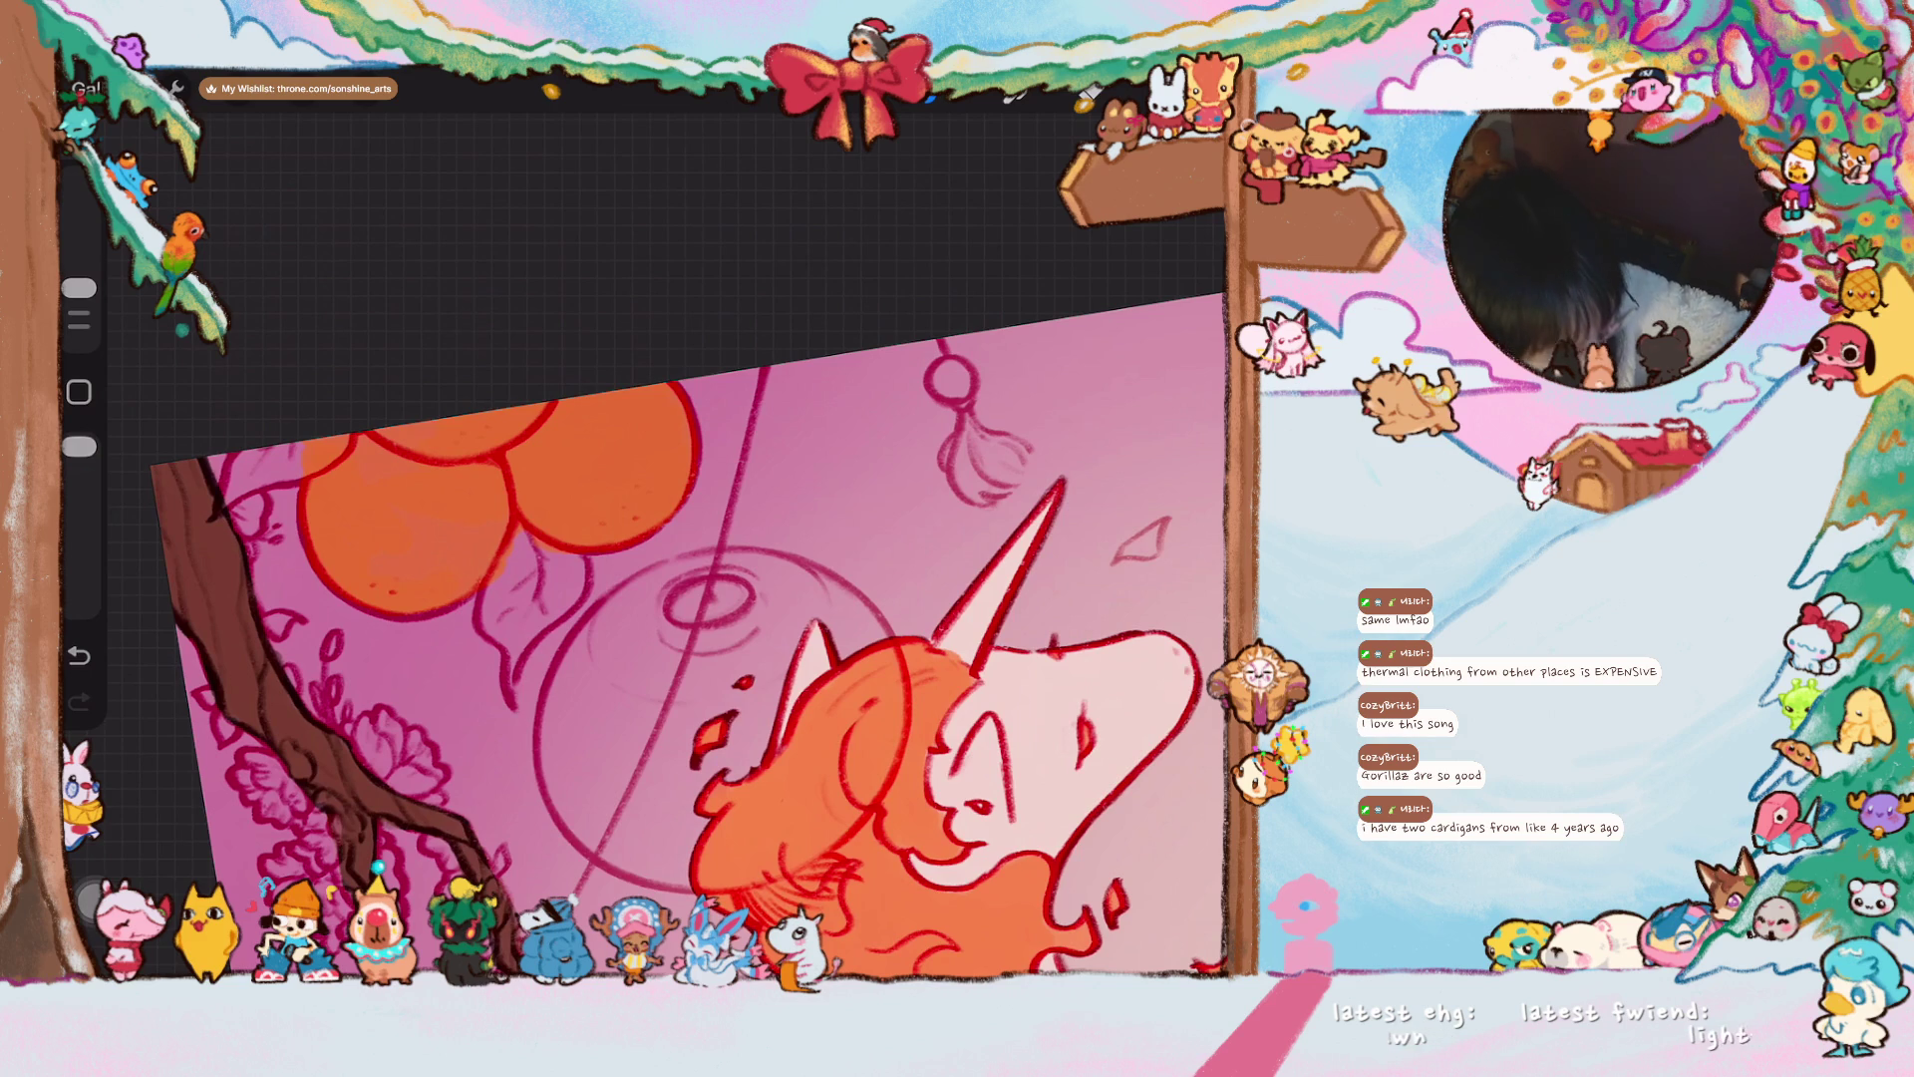
left_click_drag(79, 290, 79, 312)
left_click_drag(259, 448, 231, 485)
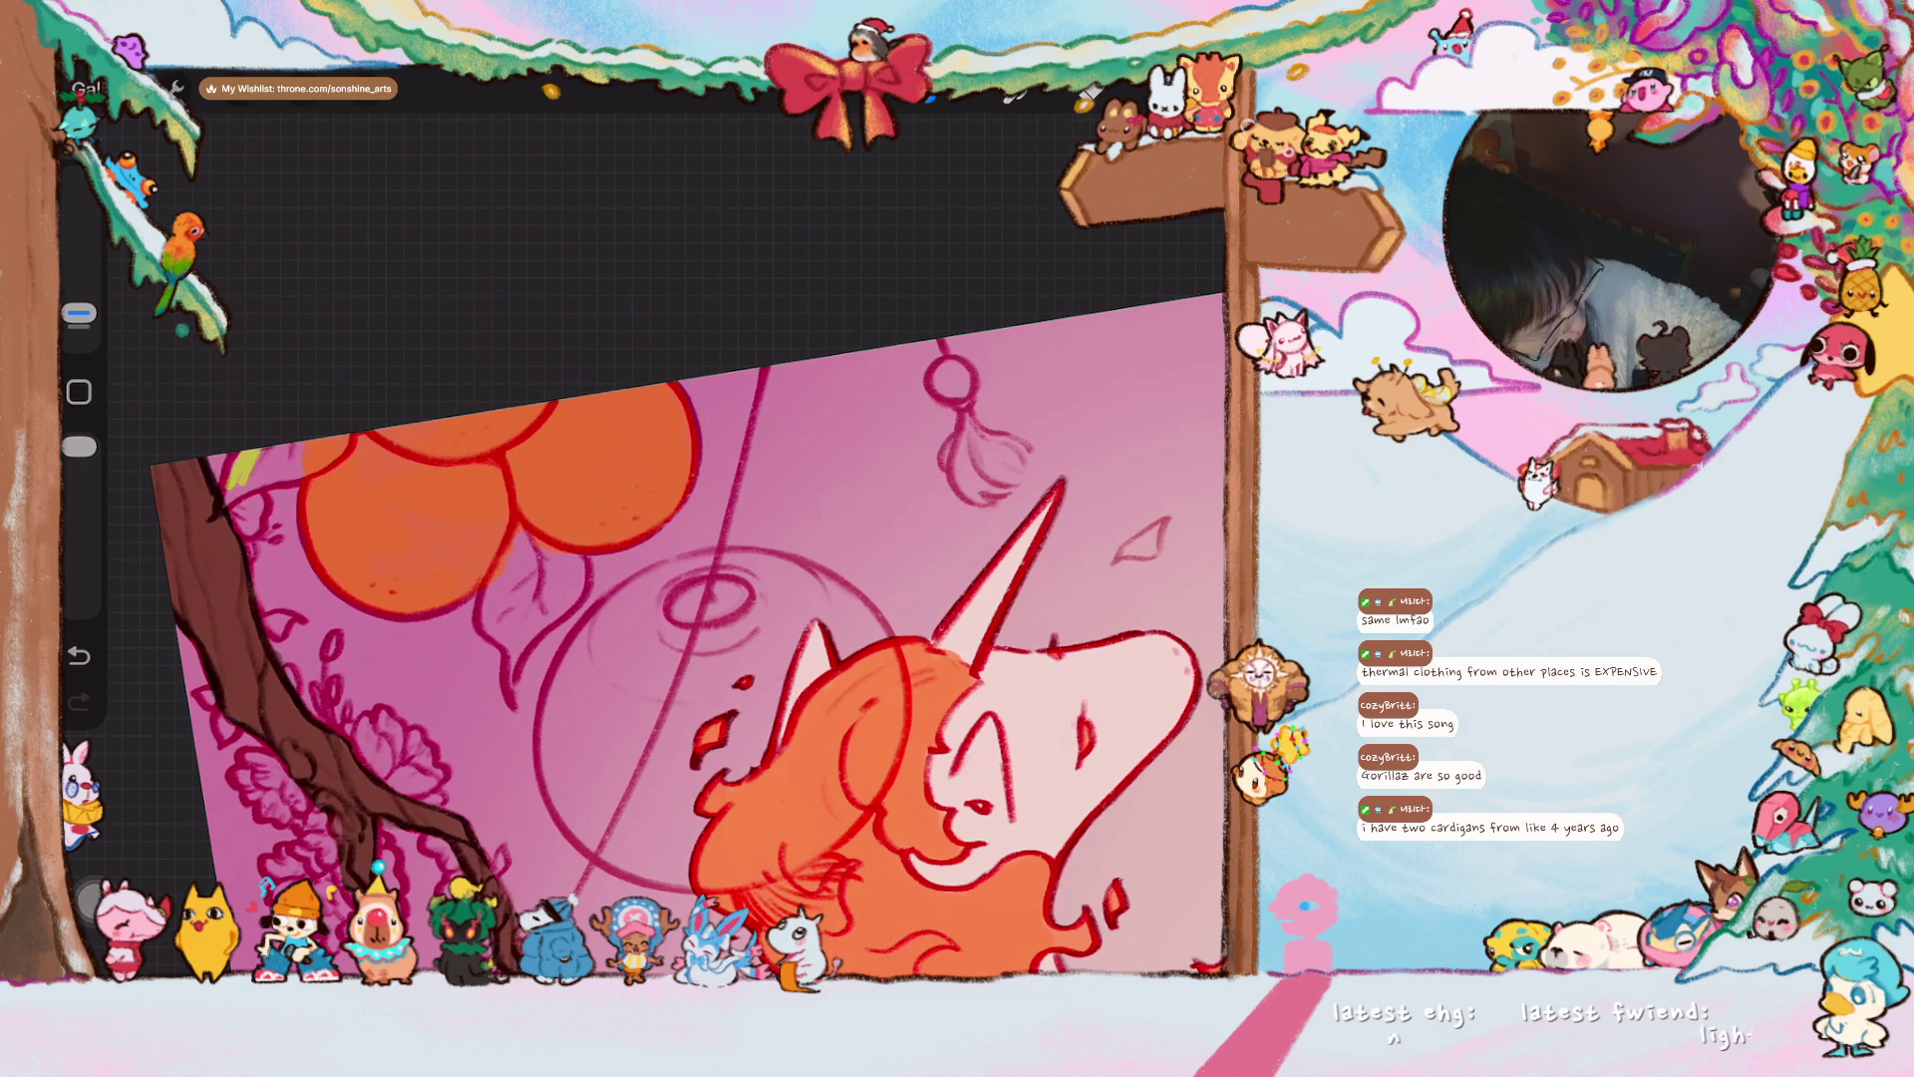
- Adjust the green to a slightly different shade
left_click(1211, 95)
left_click_drag(1125, 297, 1136, 305)
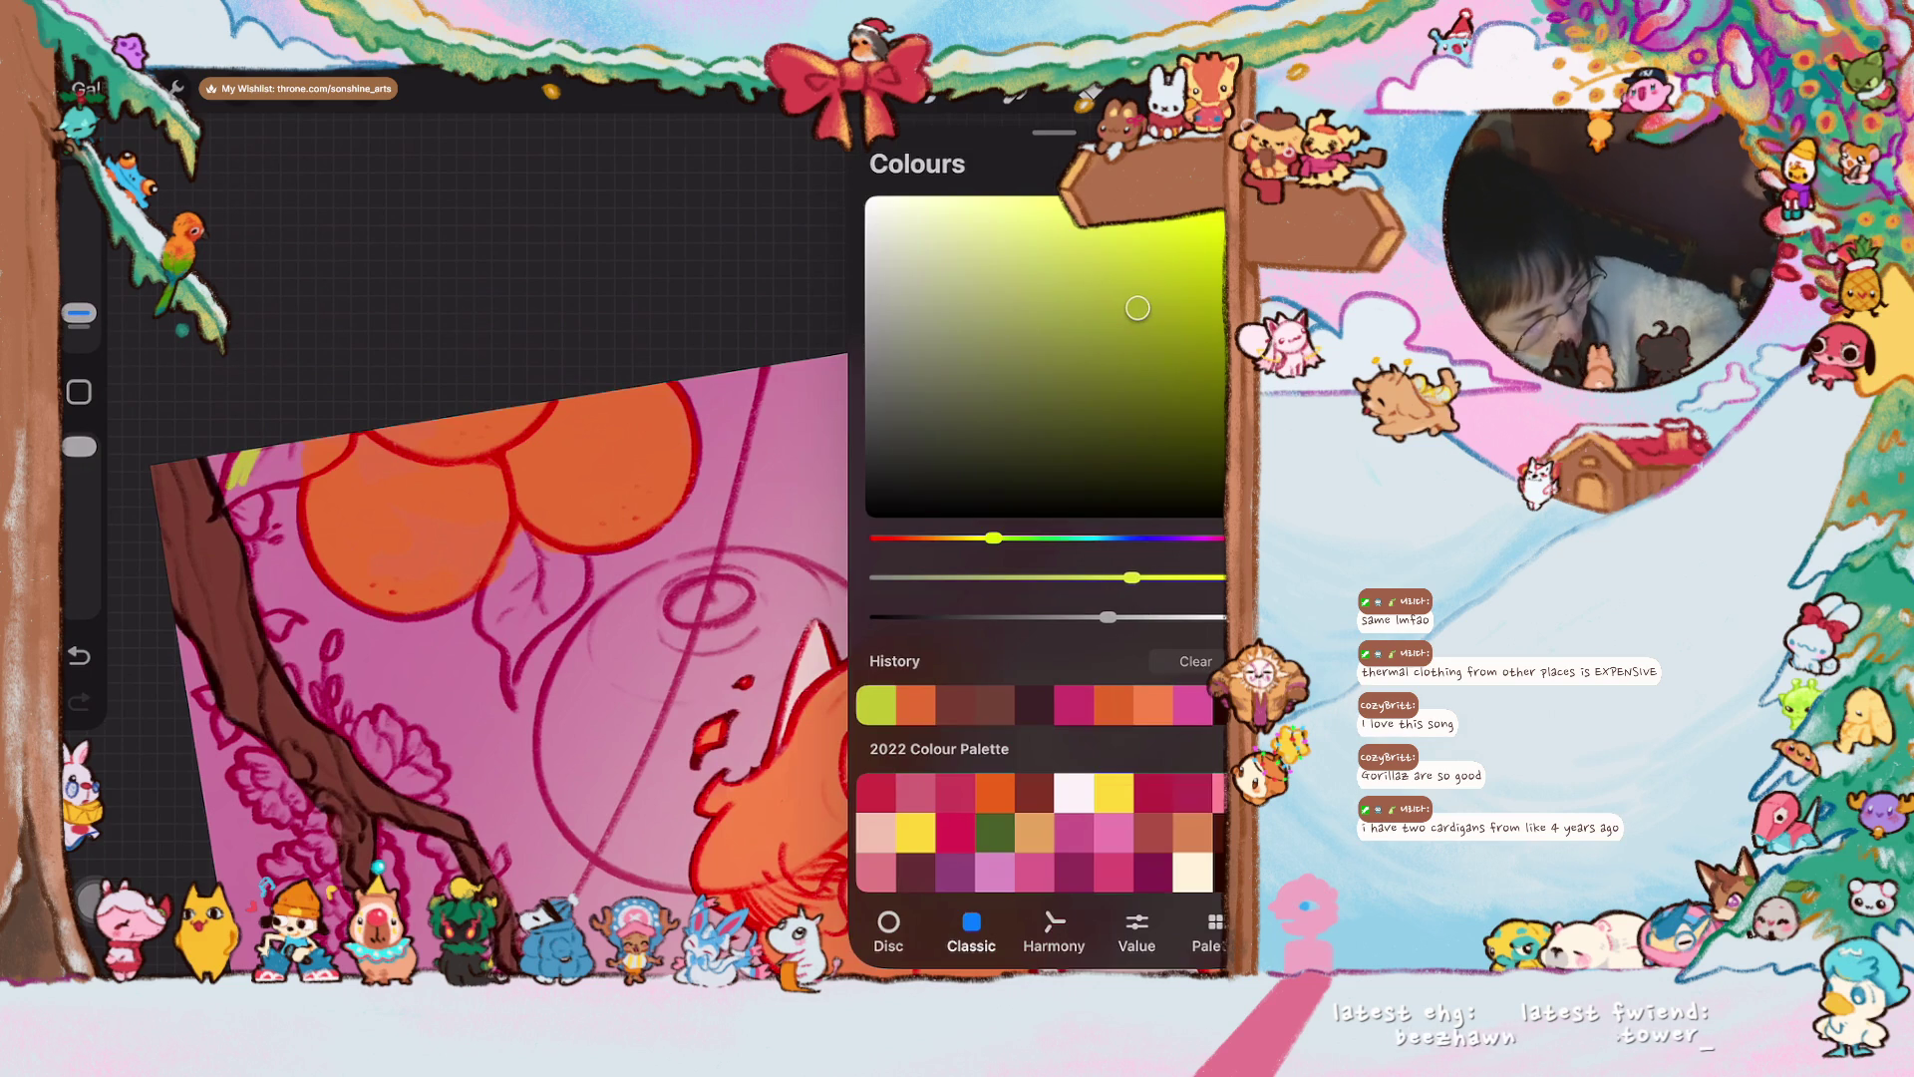
left_click(1212, 95)
- Paint yellow-green leaves beside and below the orange lanterns and along the branch
mouse_move(259, 446)
left_mouse_down()
mouse_move(227, 499)
mouse_move(299, 431)
mouse_move(334, 448)
left_mouse_up()
mouse_move(504, 613)
left_mouse_down()
mouse_move(529, 538)
mouse_move(538, 574)
mouse_move(568, 563)
mouse_move(578, 593)
mouse_move(528, 638)
mouse_move(558, 573)
mouse_move(489, 628)
left_mouse_up()
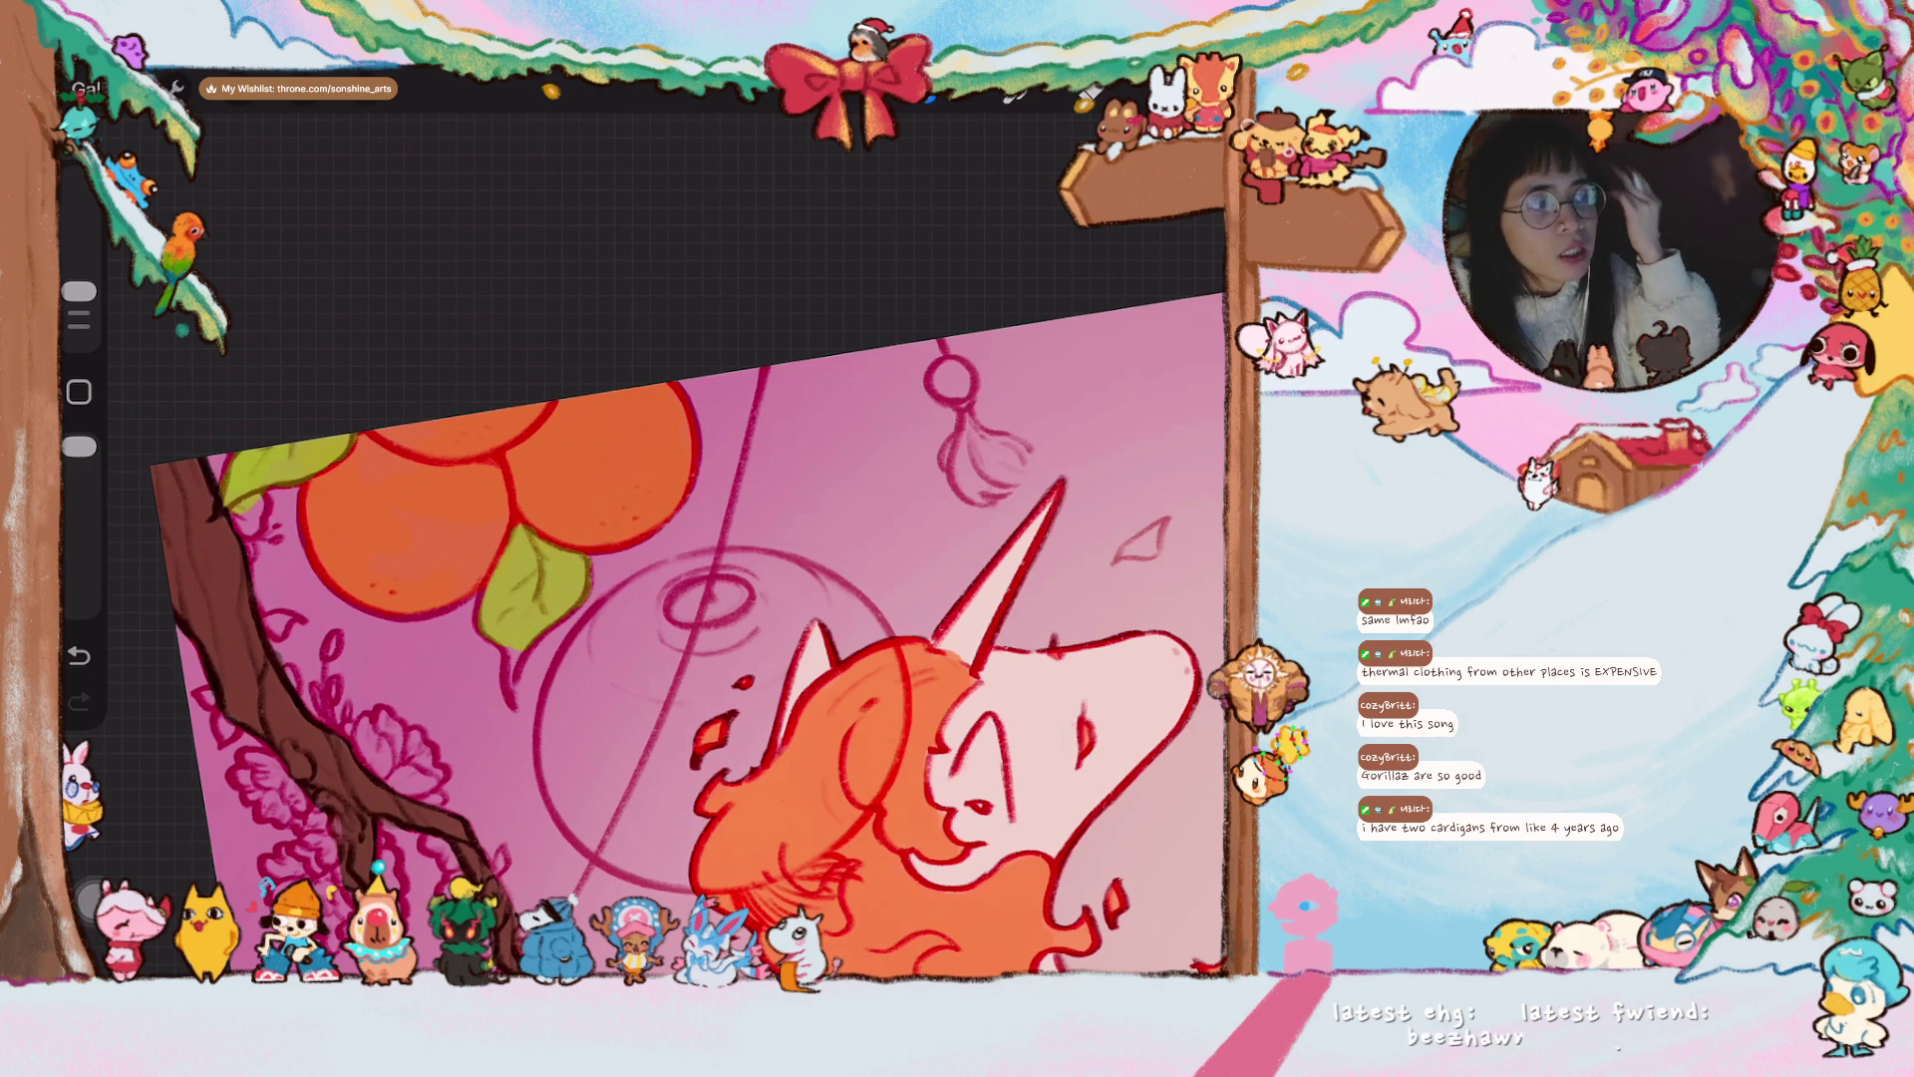
left_click_drag(78, 291, 79, 312)
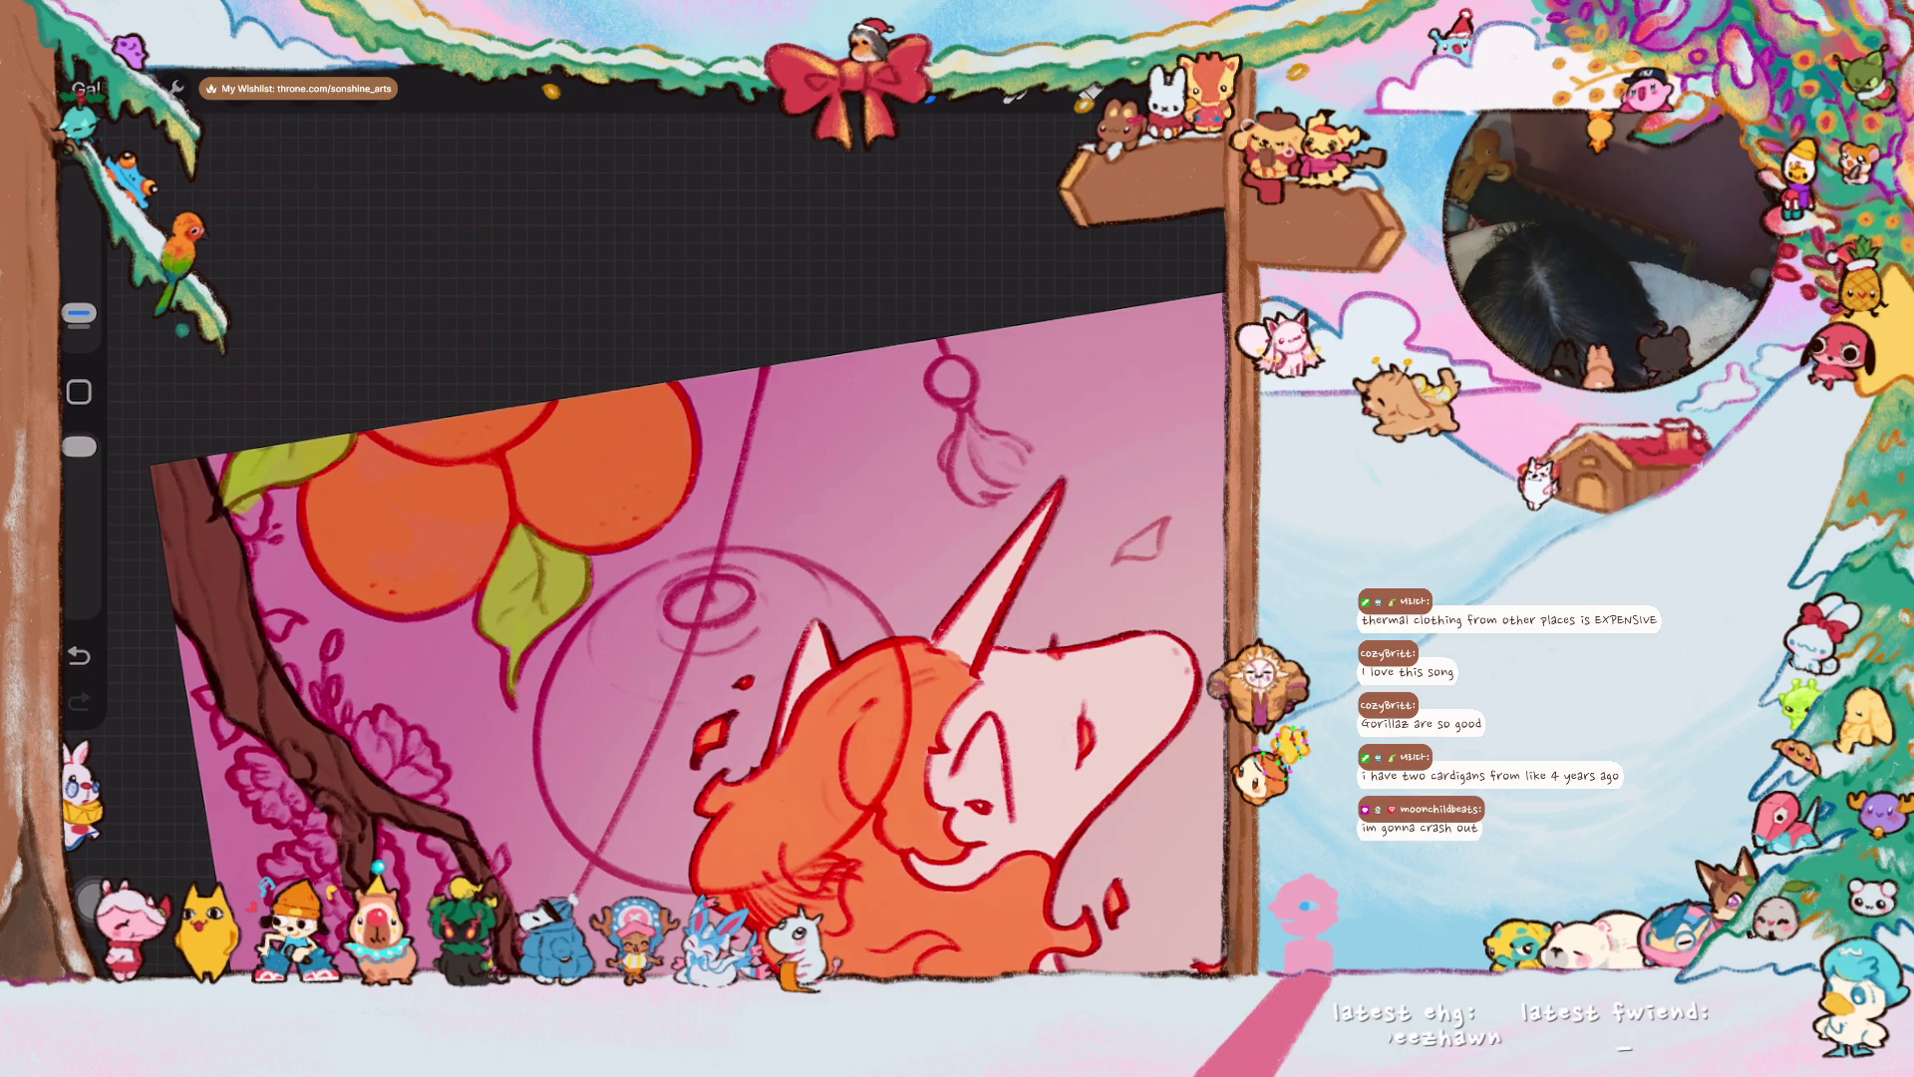
scroll(688, 628, "down", 5)
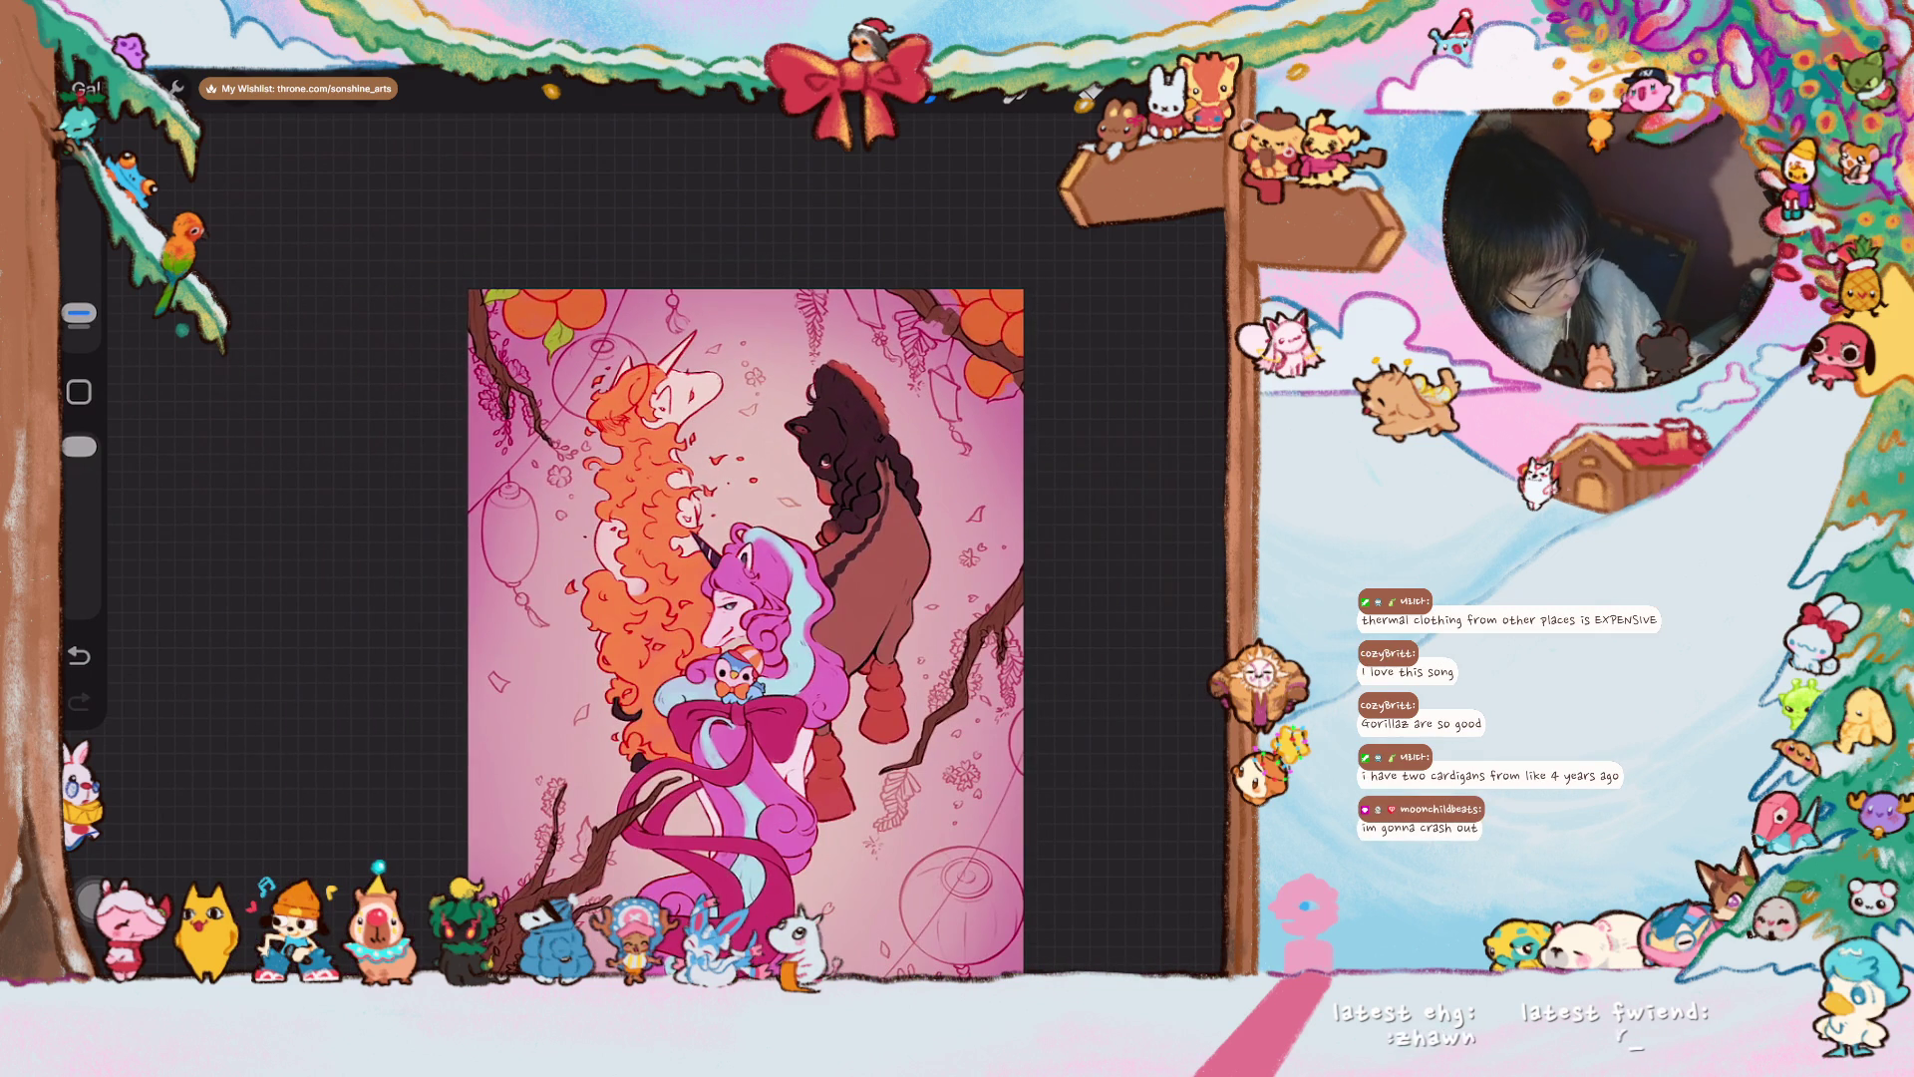
scroll(688, 599, "up", 5)
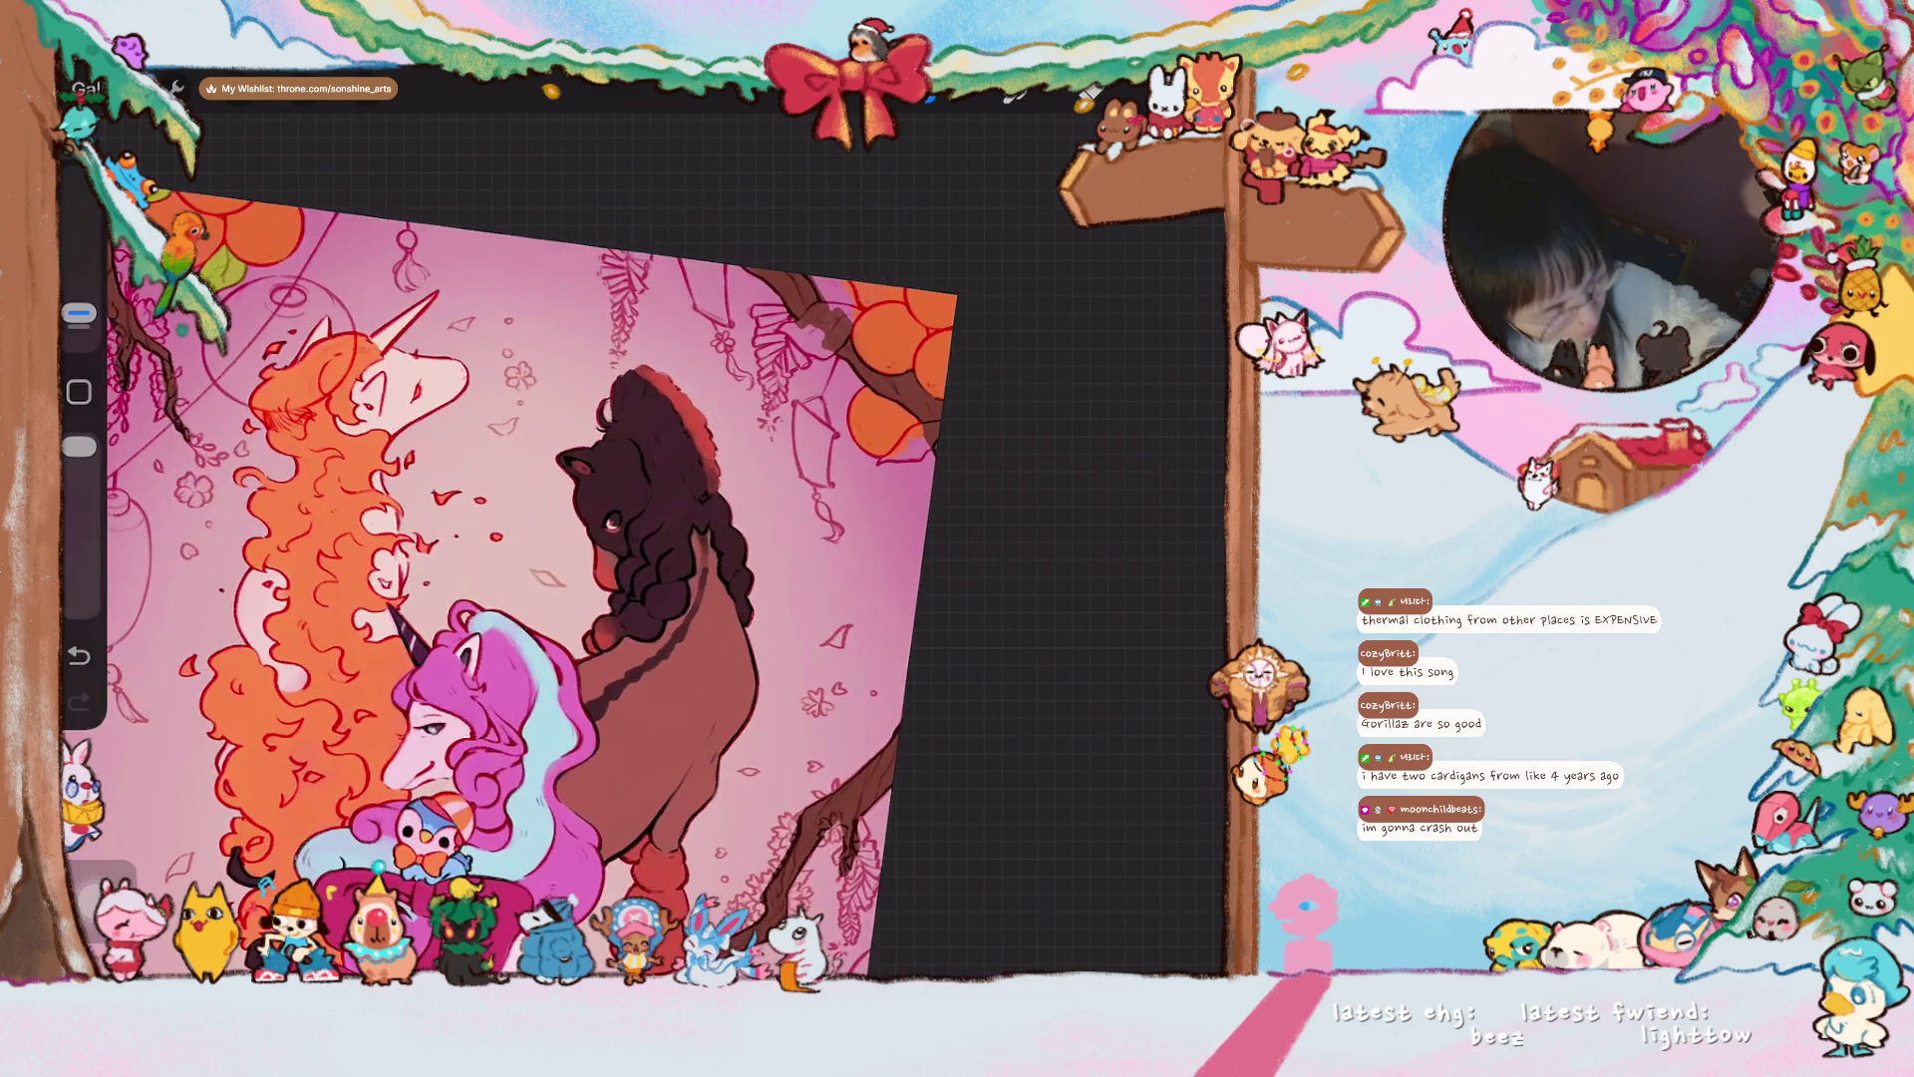
left_click_drag(78, 312, 79, 300)
left_click_drag(628, 339, 634, 427)
mouse_move(653, 359)
left_mouse_down()
mouse_move(658, 449)
mouse_move(696, 459)
mouse_move(658, 443)
left_mouse_up()
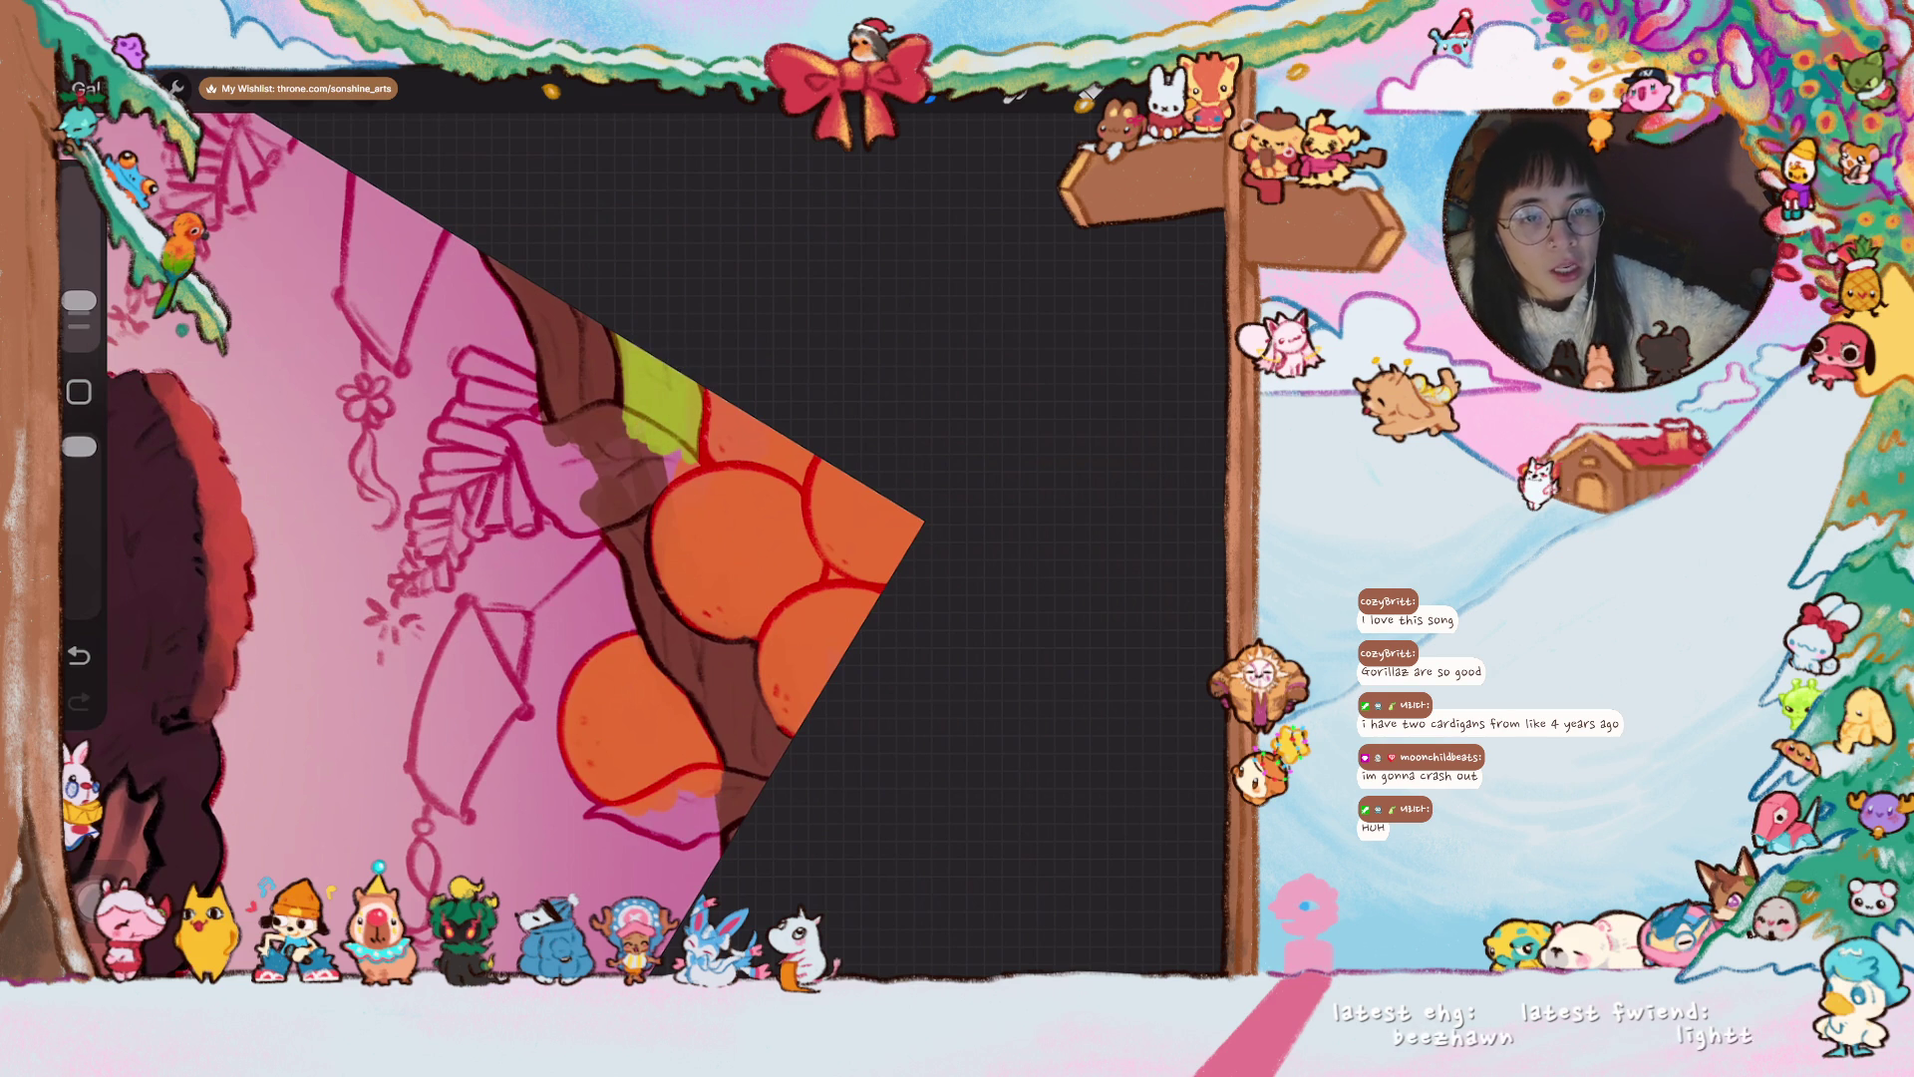
mouse_move(648, 549)
left_mouse_down()
mouse_move(599, 519)
mouse_move(718, 428)
left_mouse_up()
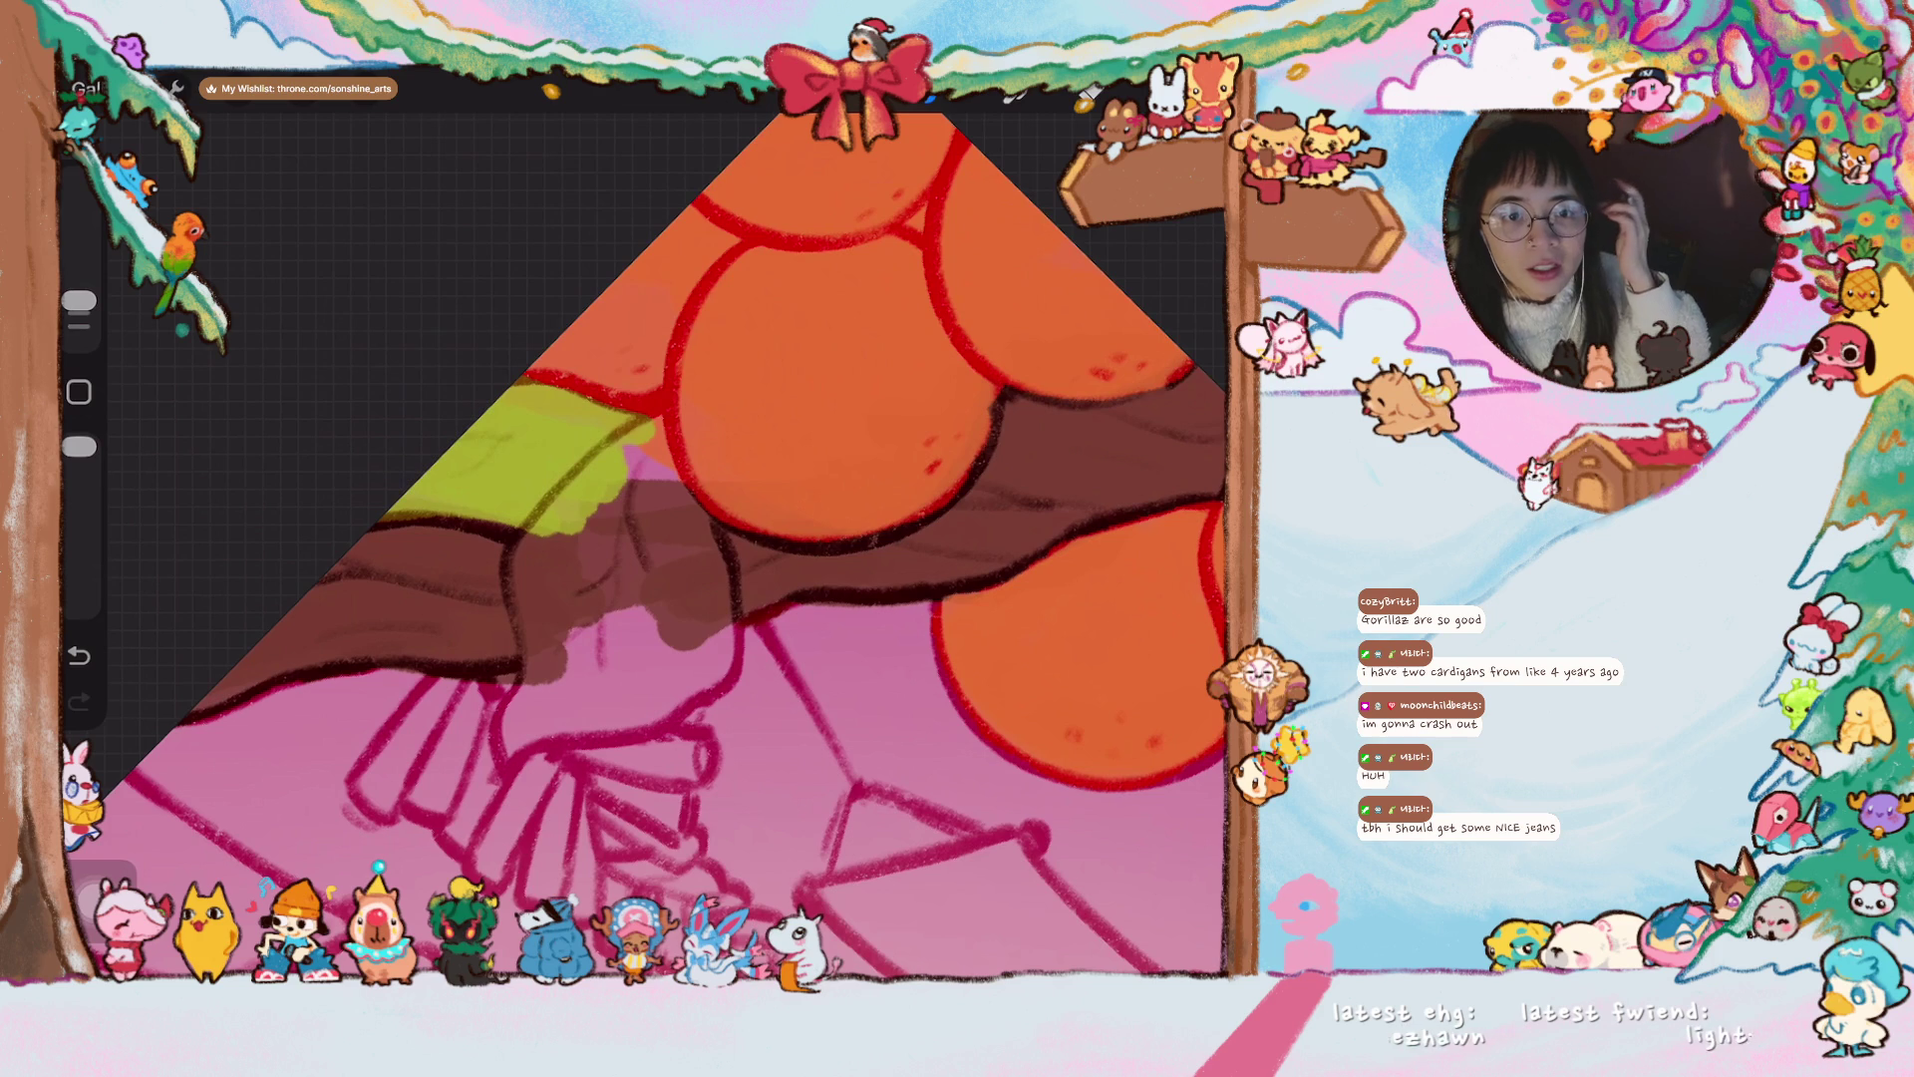
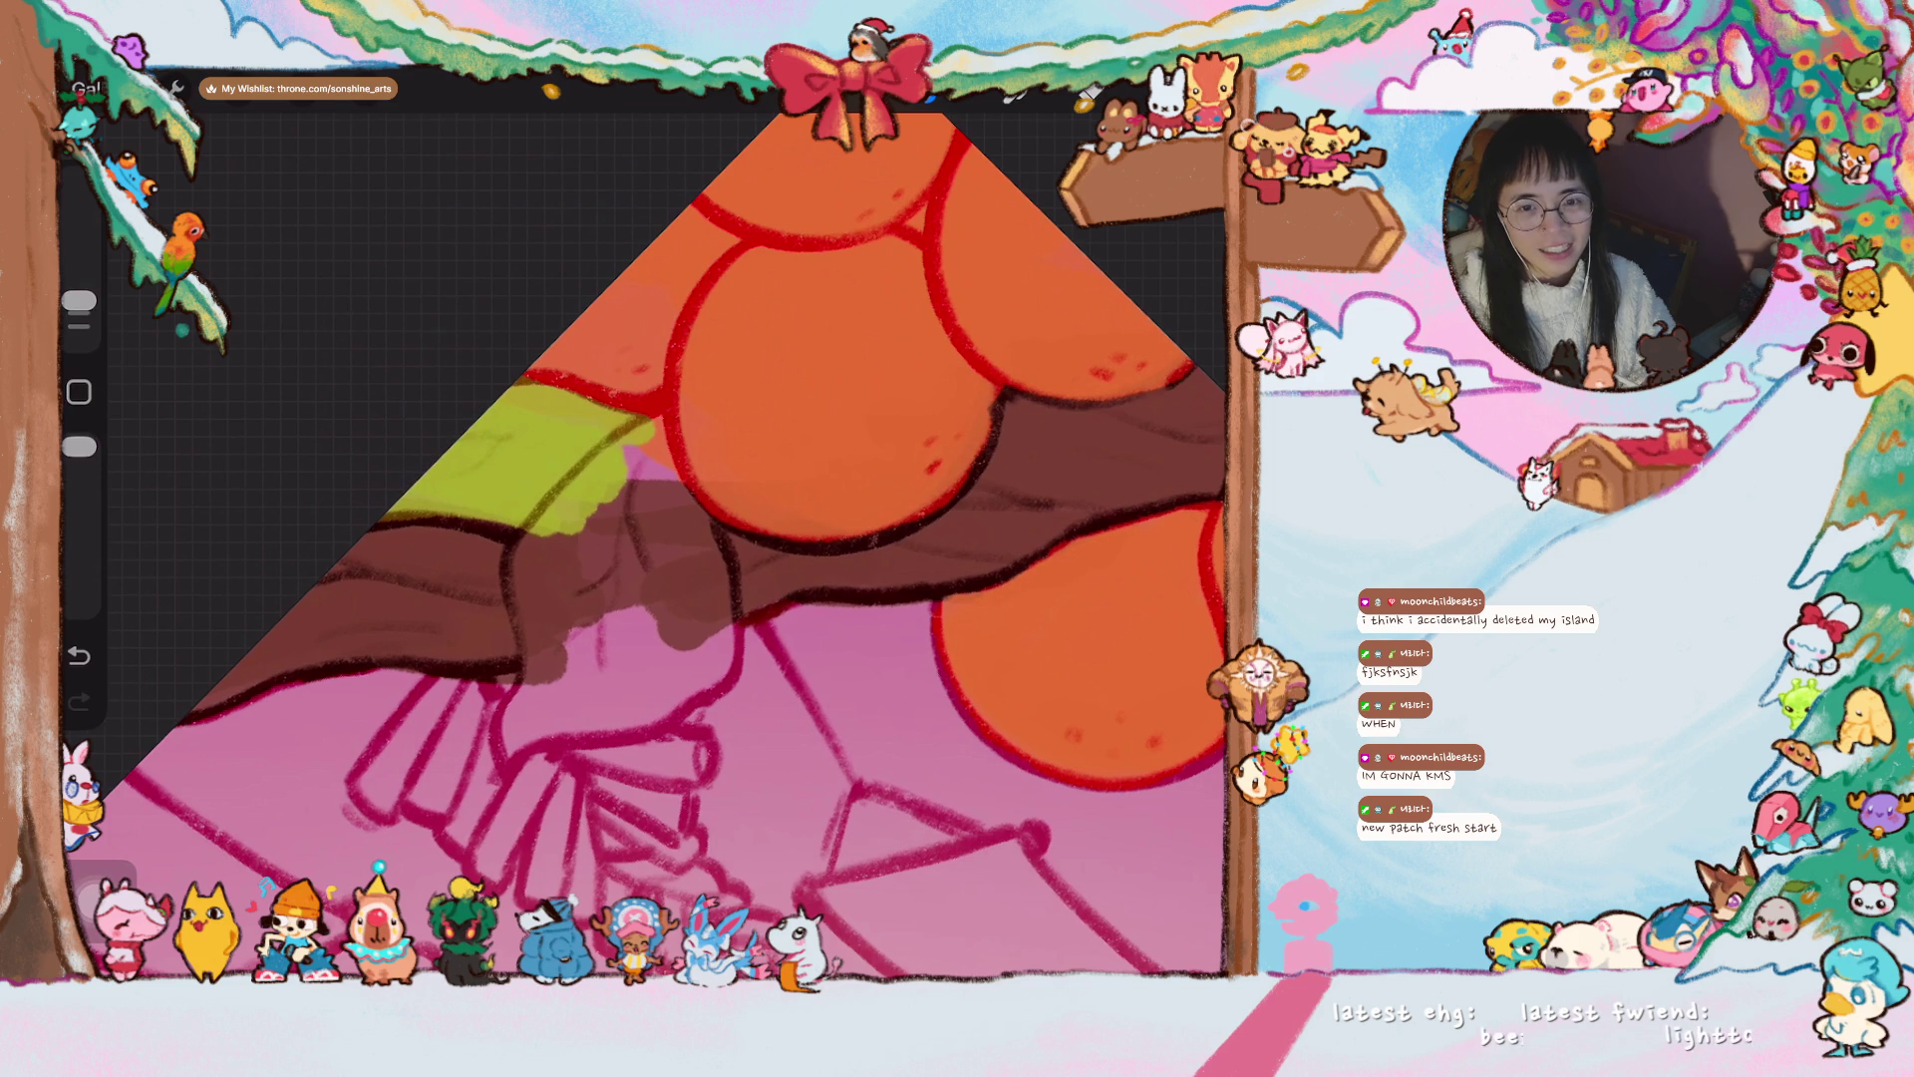
- Paint a solid green leaf shape hanging below the branch between the oranges
scroll(658, 538, "up", 2)
left_click_drag(559, 430, 529, 573)
mouse_move(499, 484)
left_mouse_down()
mouse_move(493, 553)
mouse_move(558, 603)
left_mouse_up()
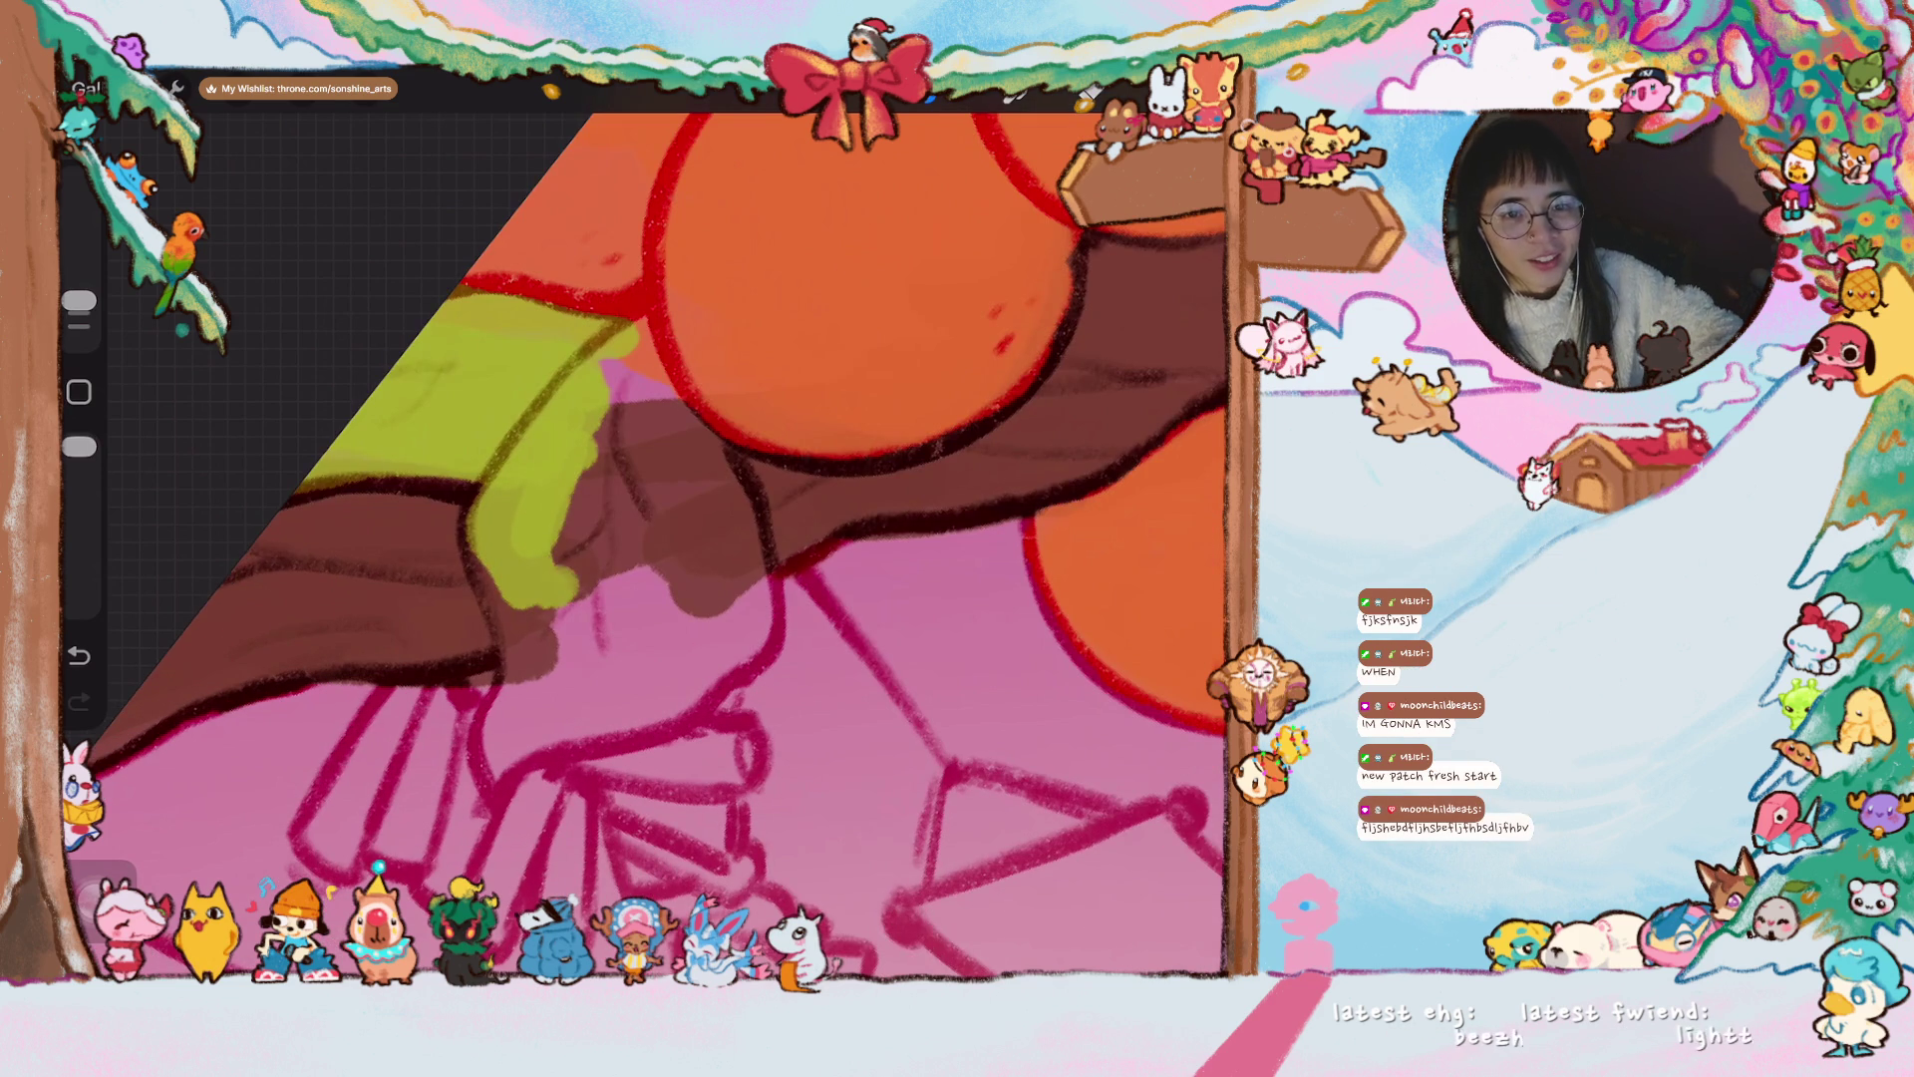
mouse_move(608, 439)
left_mouse_down()
mouse_move(638, 329)
mouse_move(698, 469)
left_mouse_up()
mouse_move(698, 369)
left_mouse_down()
mouse_move(708, 484)
mouse_move(668, 553)
left_mouse_up()
left_click_drag(628, 419, 687, 584)
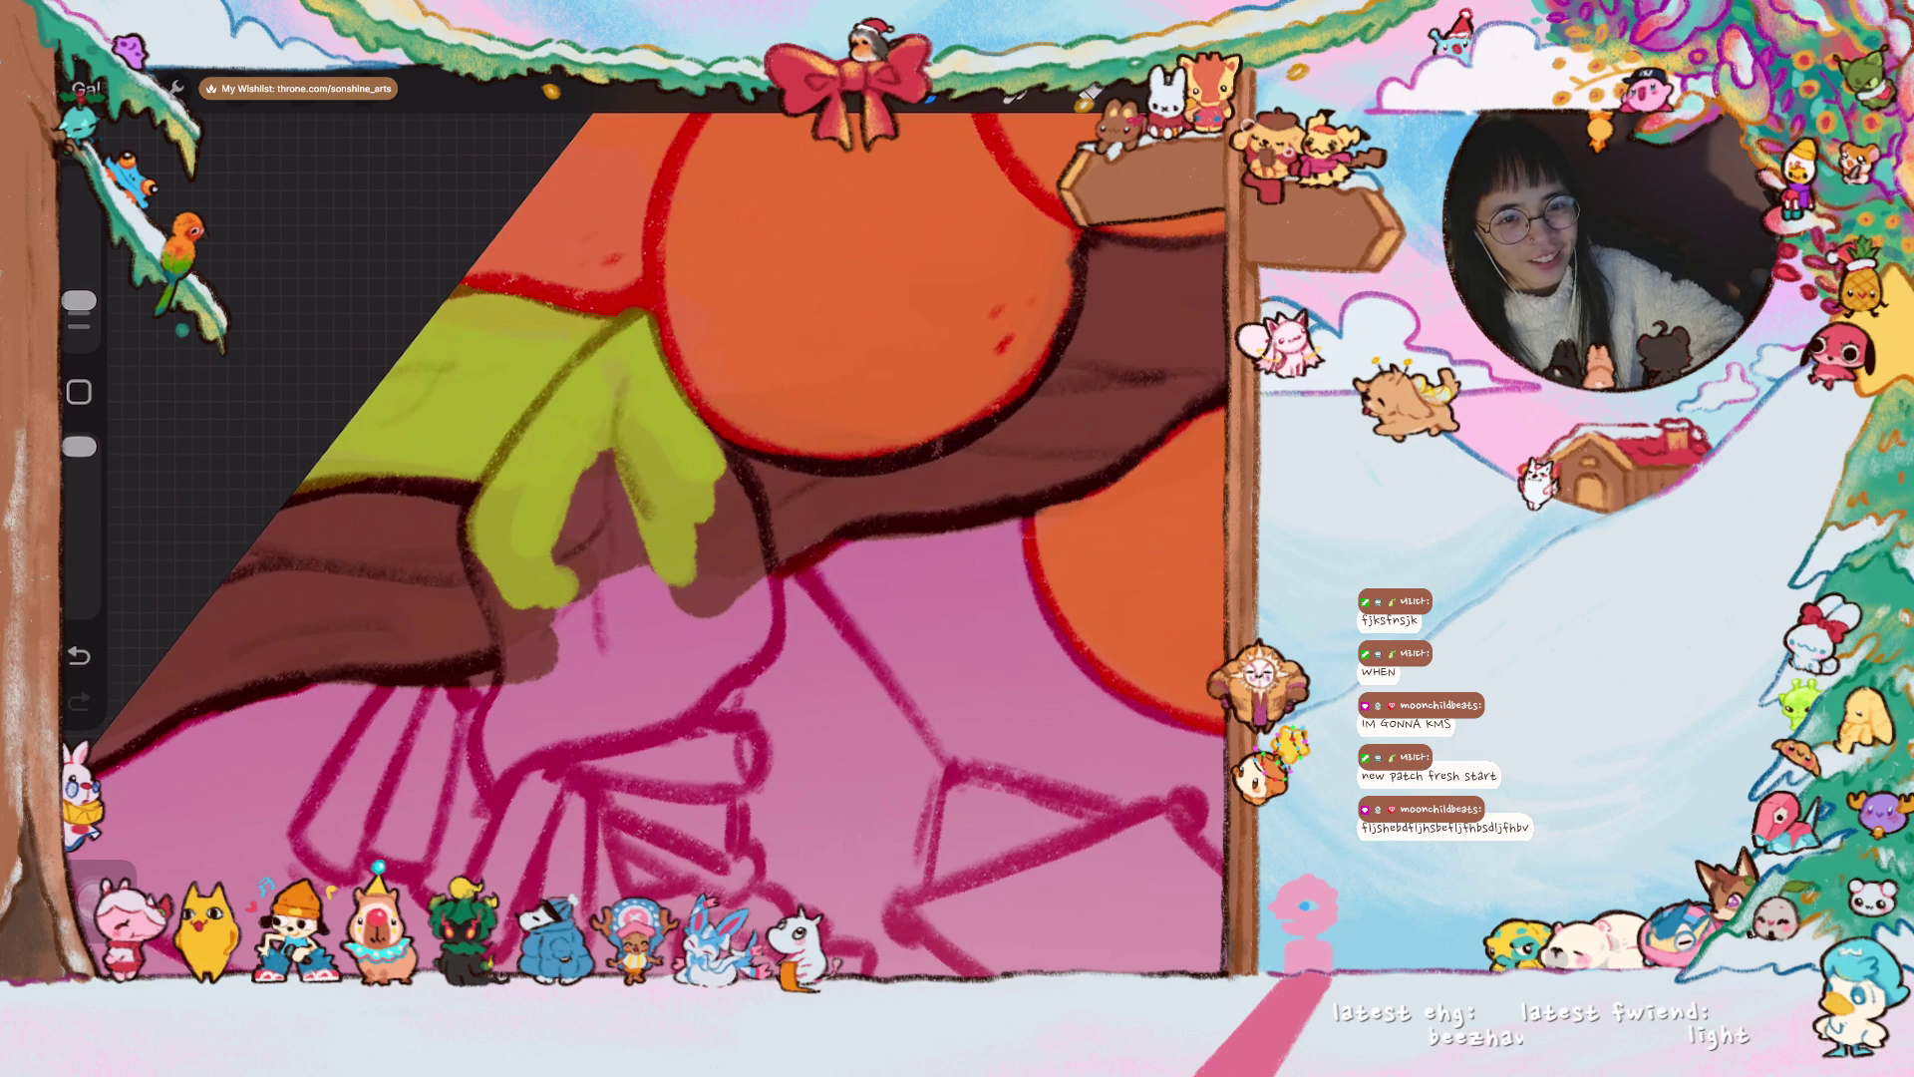
- Lengthen the leaf downward and shape its pointed tip
scroll(658, 544, "down", 2)
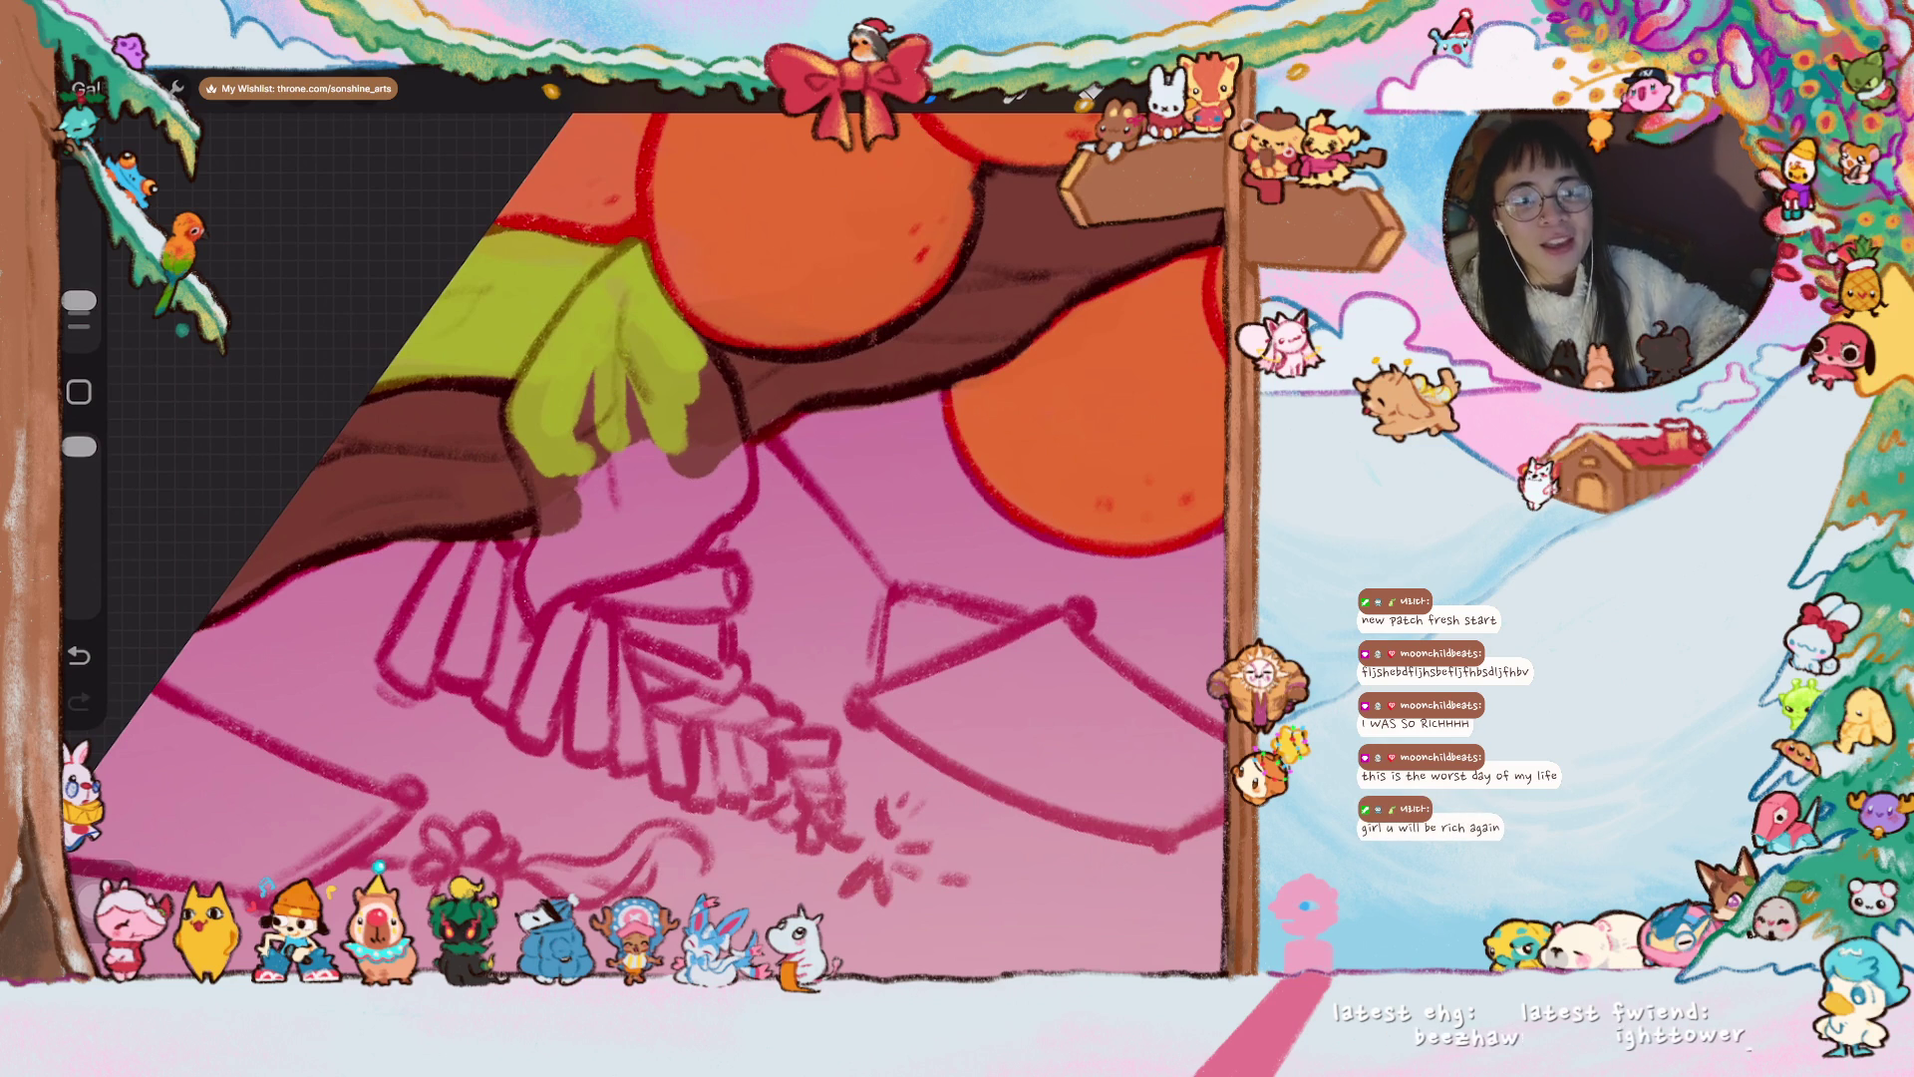
mouse_move(564, 429)
left_mouse_down()
mouse_move(583, 509)
mouse_move(568, 524)
mouse_move(528, 478)
left_mouse_up()
mouse_move(543, 383)
left_mouse_down()
mouse_move(518, 418)
mouse_move(588, 553)
left_mouse_up()
mouse_move(533, 433)
left_mouse_down()
mouse_move(559, 554)
mouse_move(539, 603)
left_mouse_up()
left_click_drag(538, 539, 543, 648)
- Shade the leaf with lighter green and fill the remaining pink gap inside it
left_click_drag(638, 439, 569, 599)
mouse_move(610, 369)
left_mouse_down()
mouse_move(580, 474)
mouse_move(610, 447)
left_mouse_up()
mouse_move(686, 337)
left_mouse_down()
mouse_move(630, 499)
mouse_move(716, 410)
mouse_move(733, 469)
mouse_move(710, 538)
mouse_move(603, 553)
mouse_move(688, 439)
mouse_move(703, 499)
left_mouse_up()
left_click_drag(638, 399, 634, 444)
left_click_drag(586, 379, 601, 510)
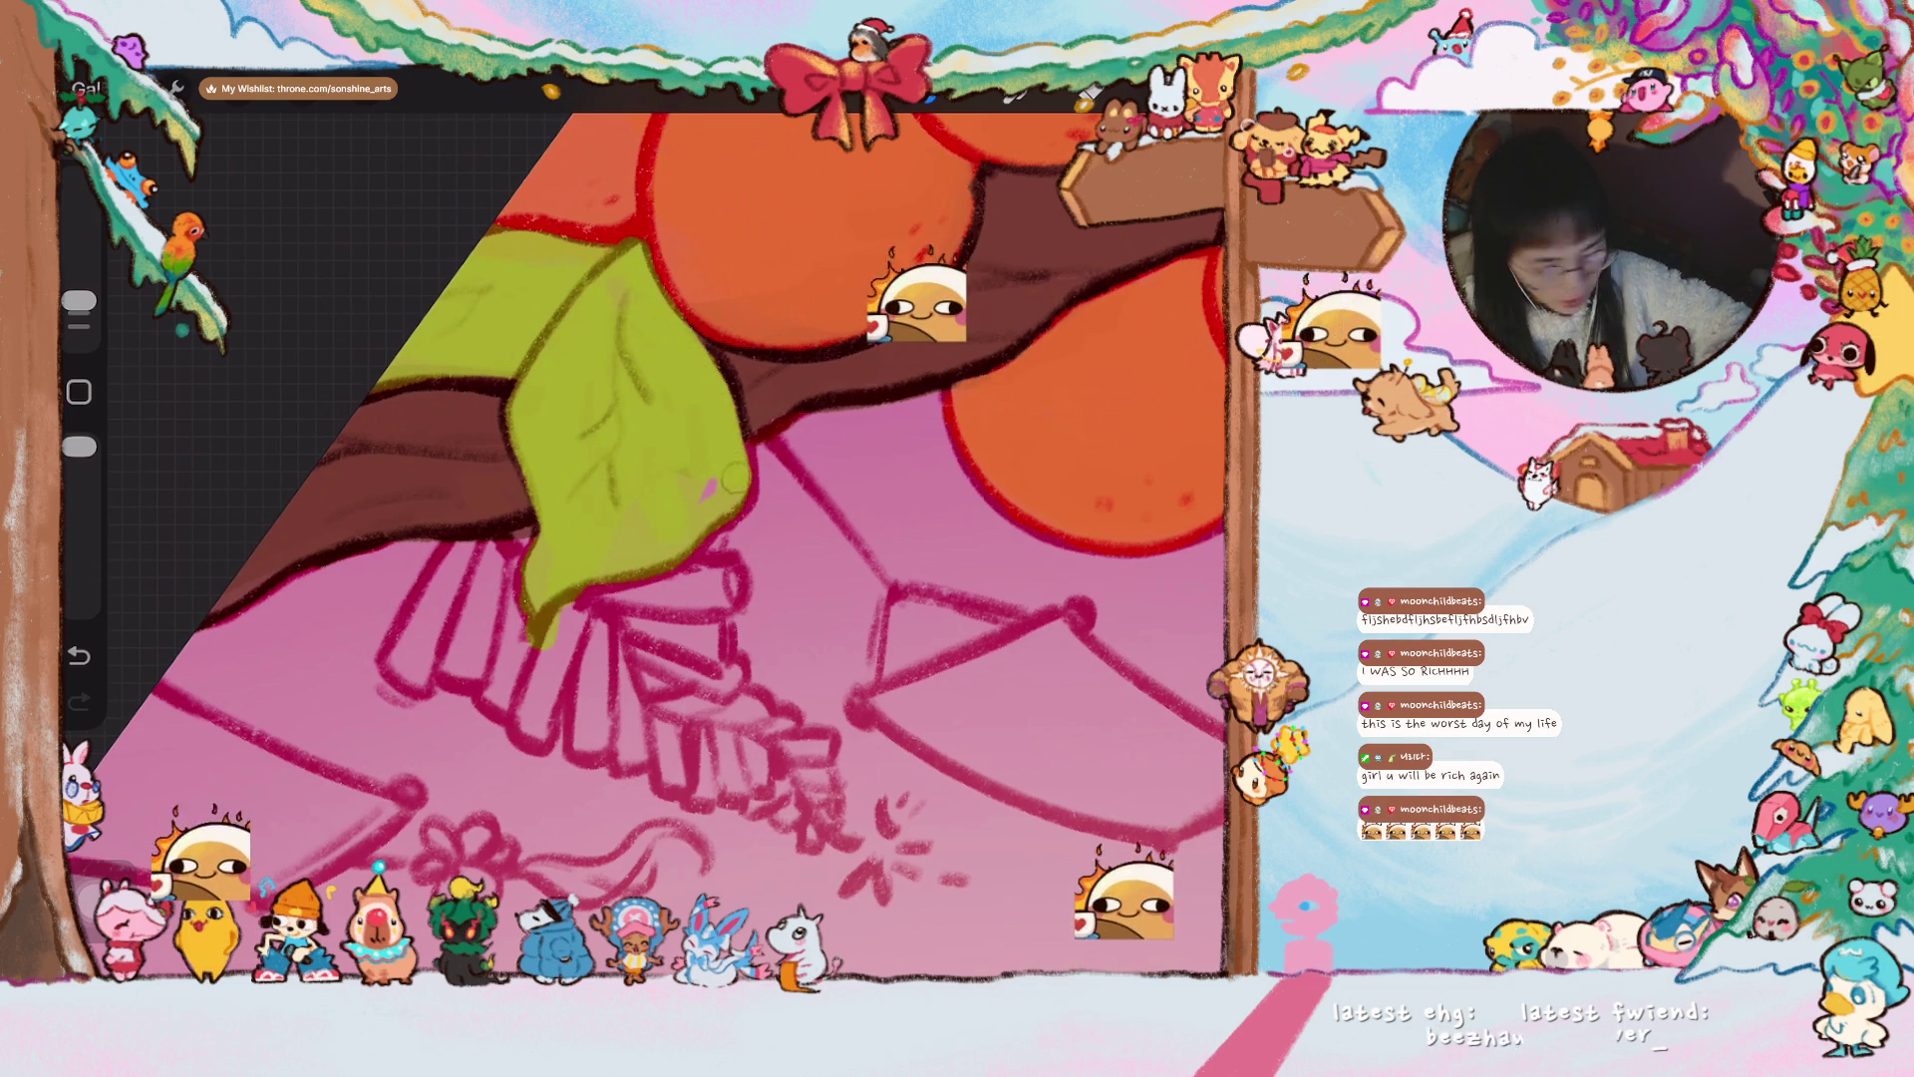
mouse_move(733, 471)
left_mouse_down()
mouse_move(398, 698)
mouse_move(599, 499)
left_mouse_up()
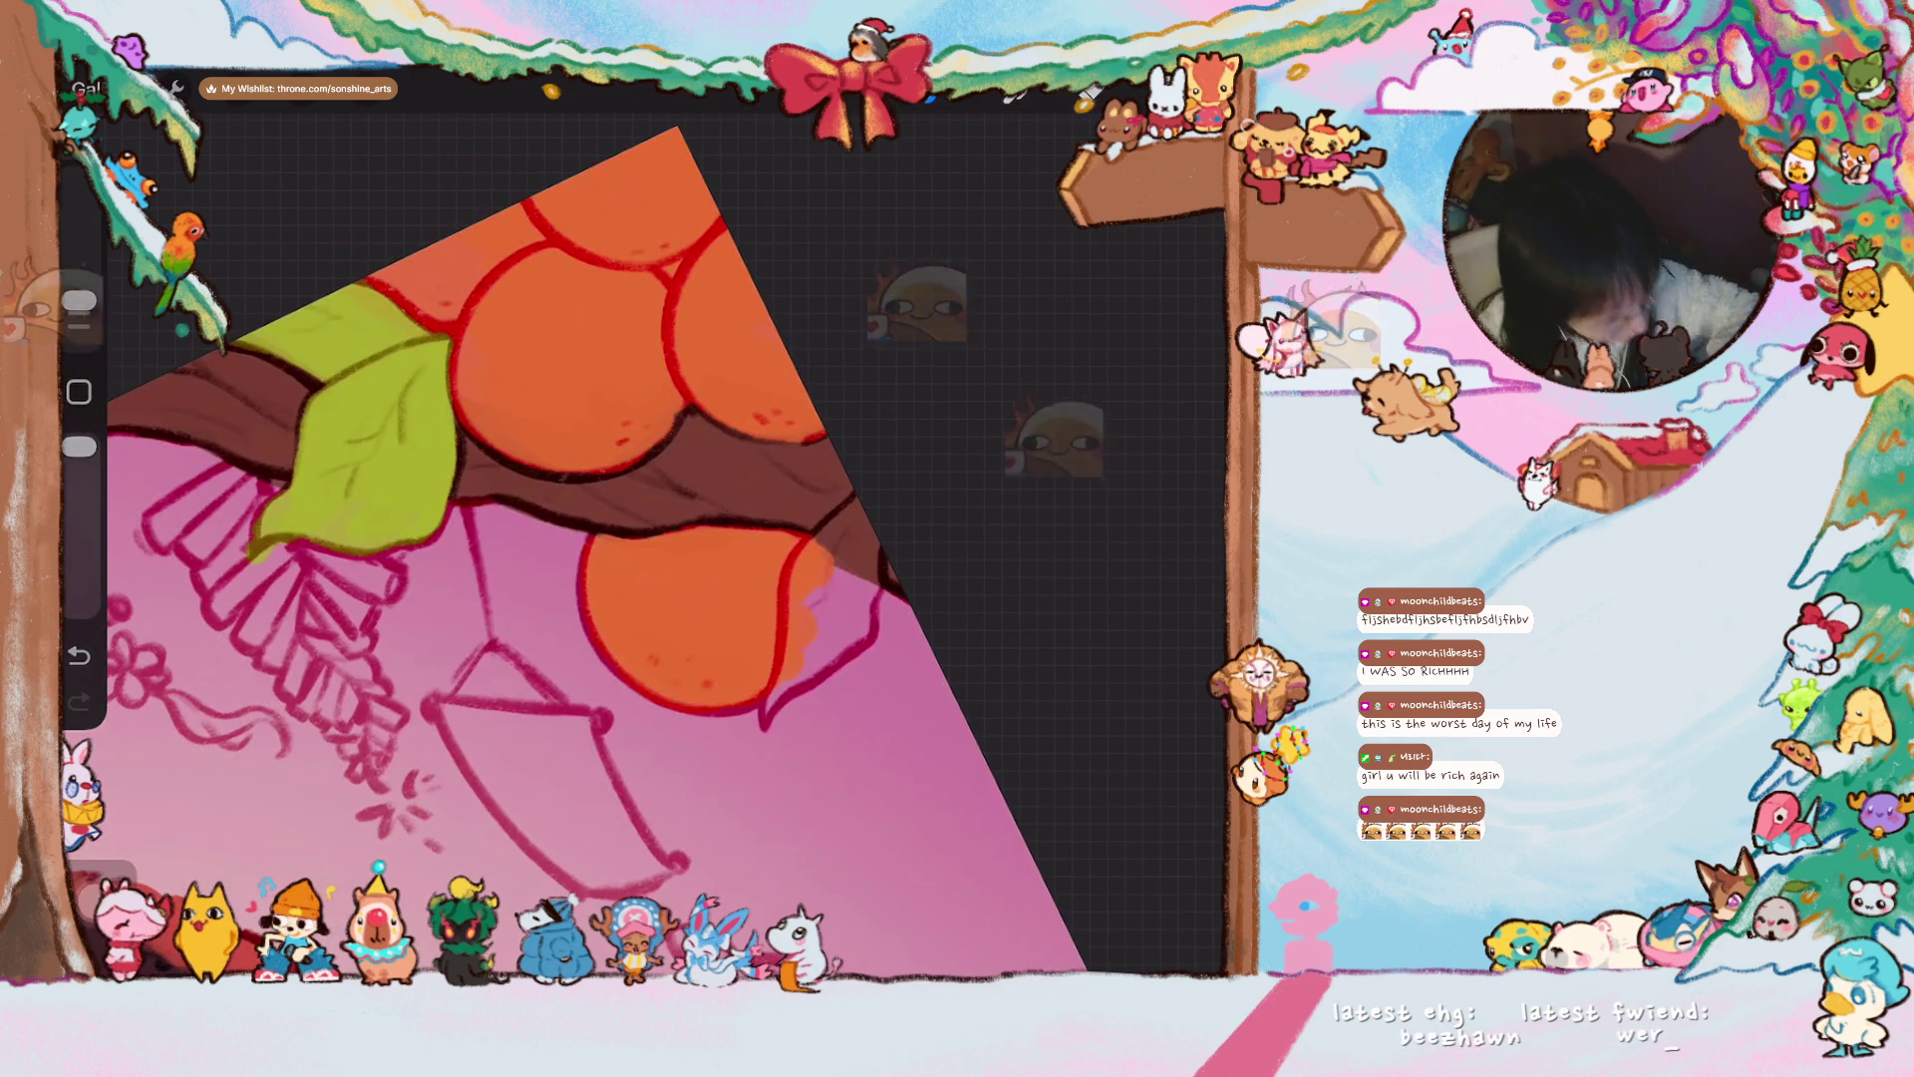
- Paint a green leaf along the right edge of the lower orange
mouse_move(803, 643)
left_mouse_down()
mouse_move(782, 698)
mouse_move(808, 563)
mouse_move(871, 513)
mouse_move(869, 578)
mouse_move(871, 499)
mouse_move(836, 529)
mouse_move(809, 658)
mouse_move(851, 578)
mouse_move(859, 638)
mouse_move(794, 625)
left_mouse_up()
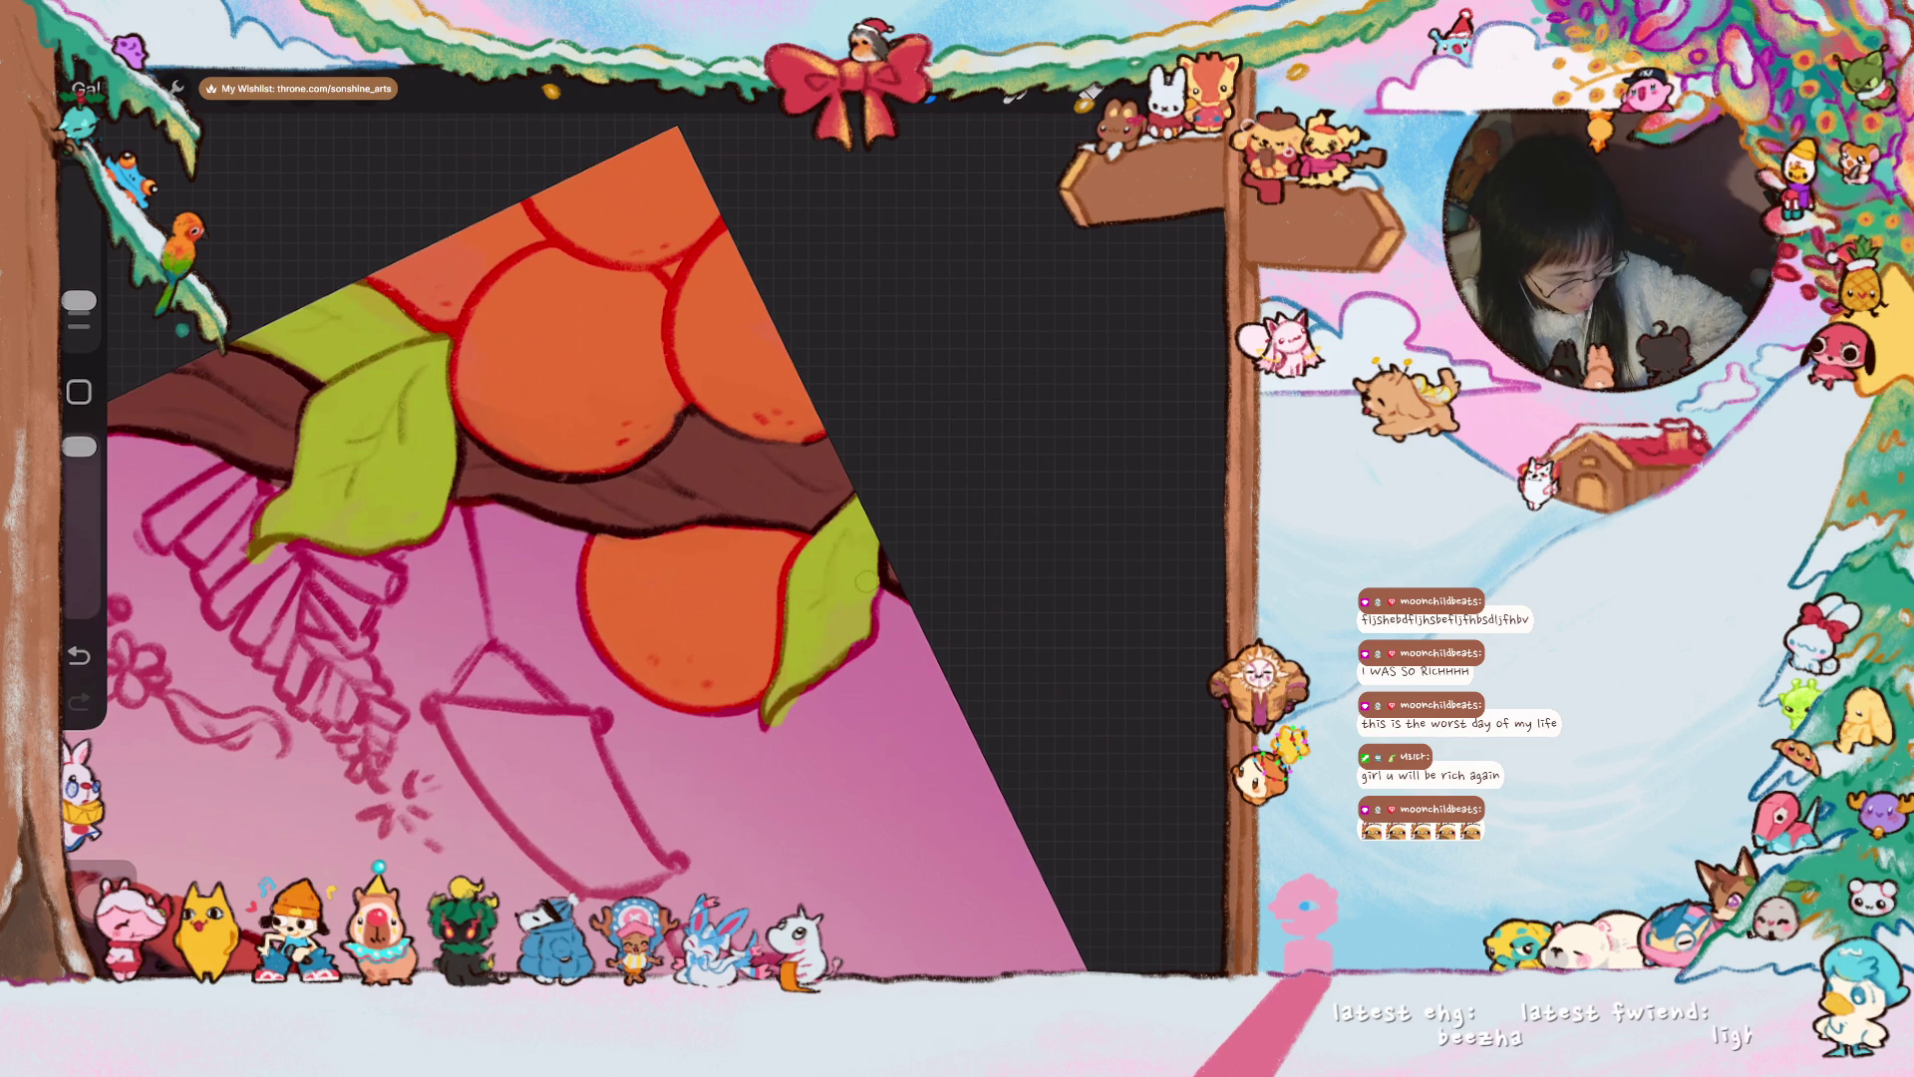
scroll(638, 518, "up", 3)
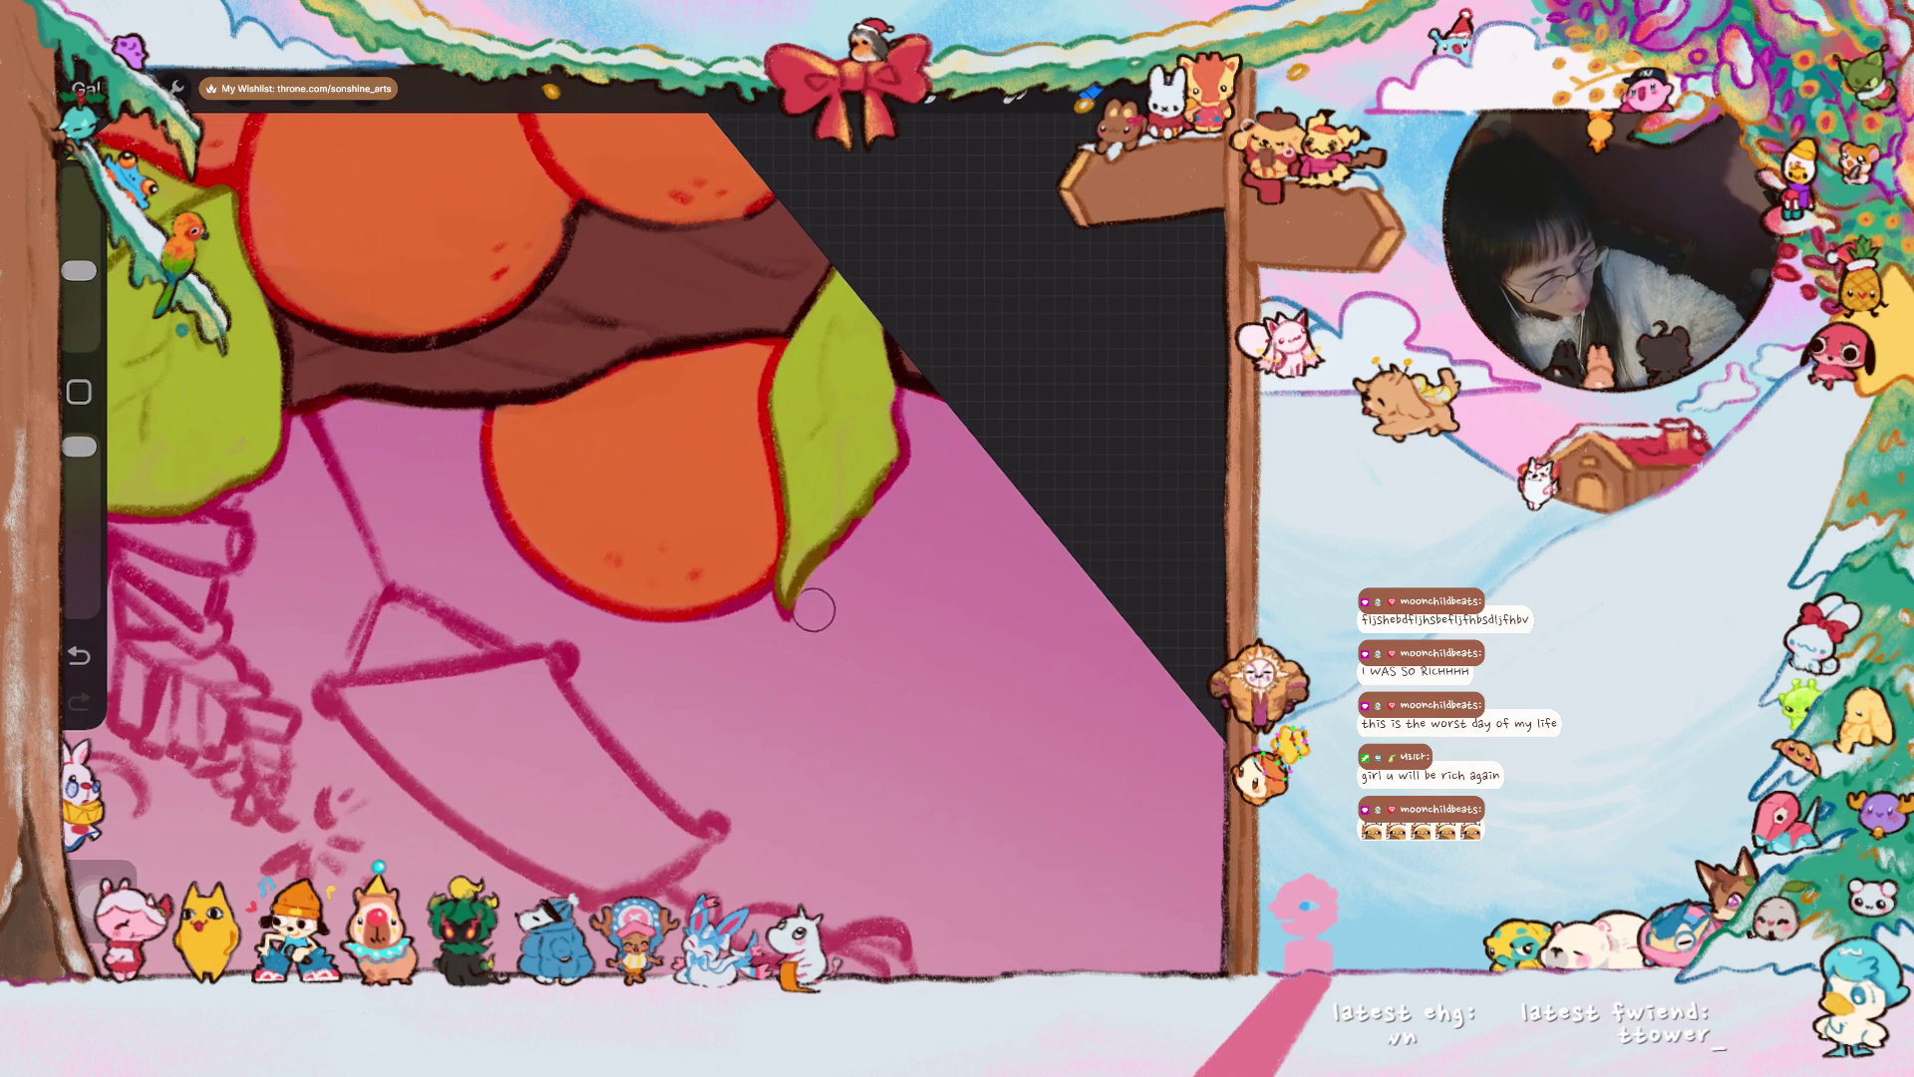
scroll(643, 523, "down", 3)
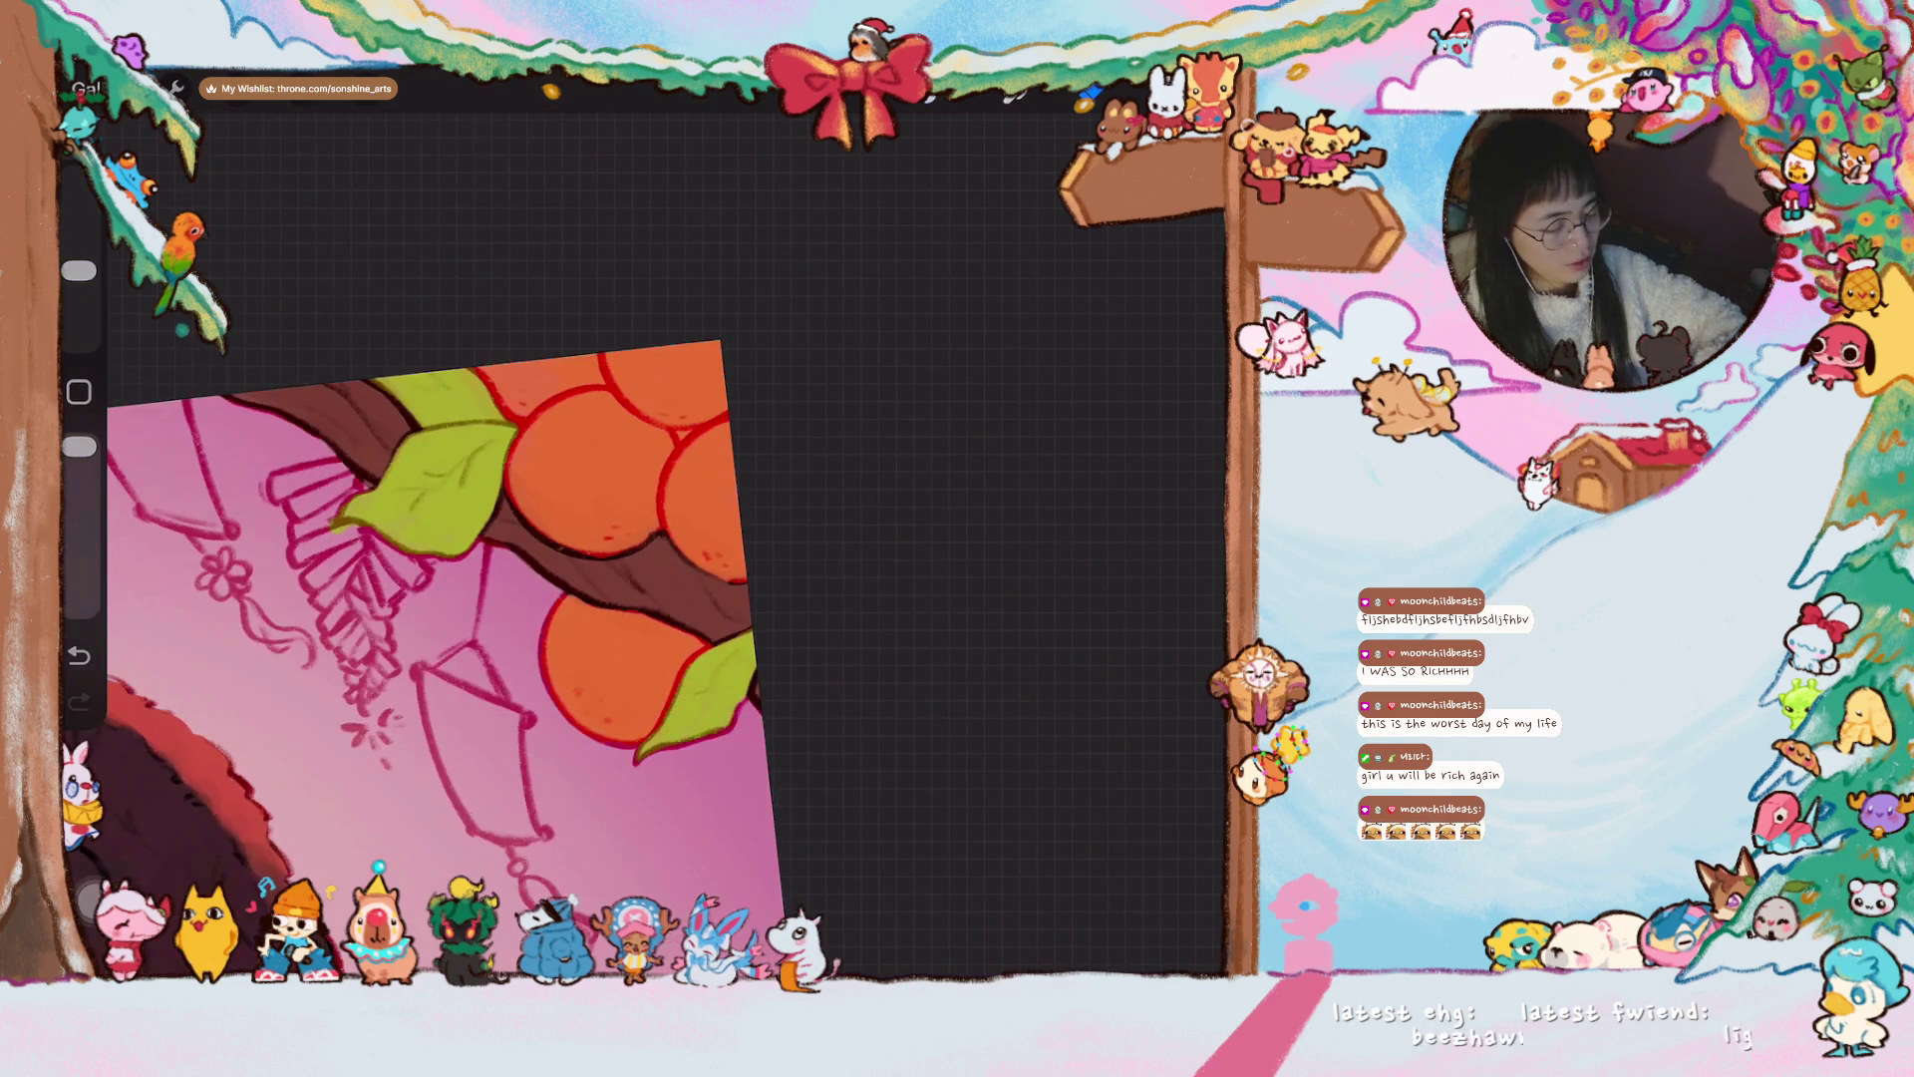
scroll(428, 638, "left", 5)
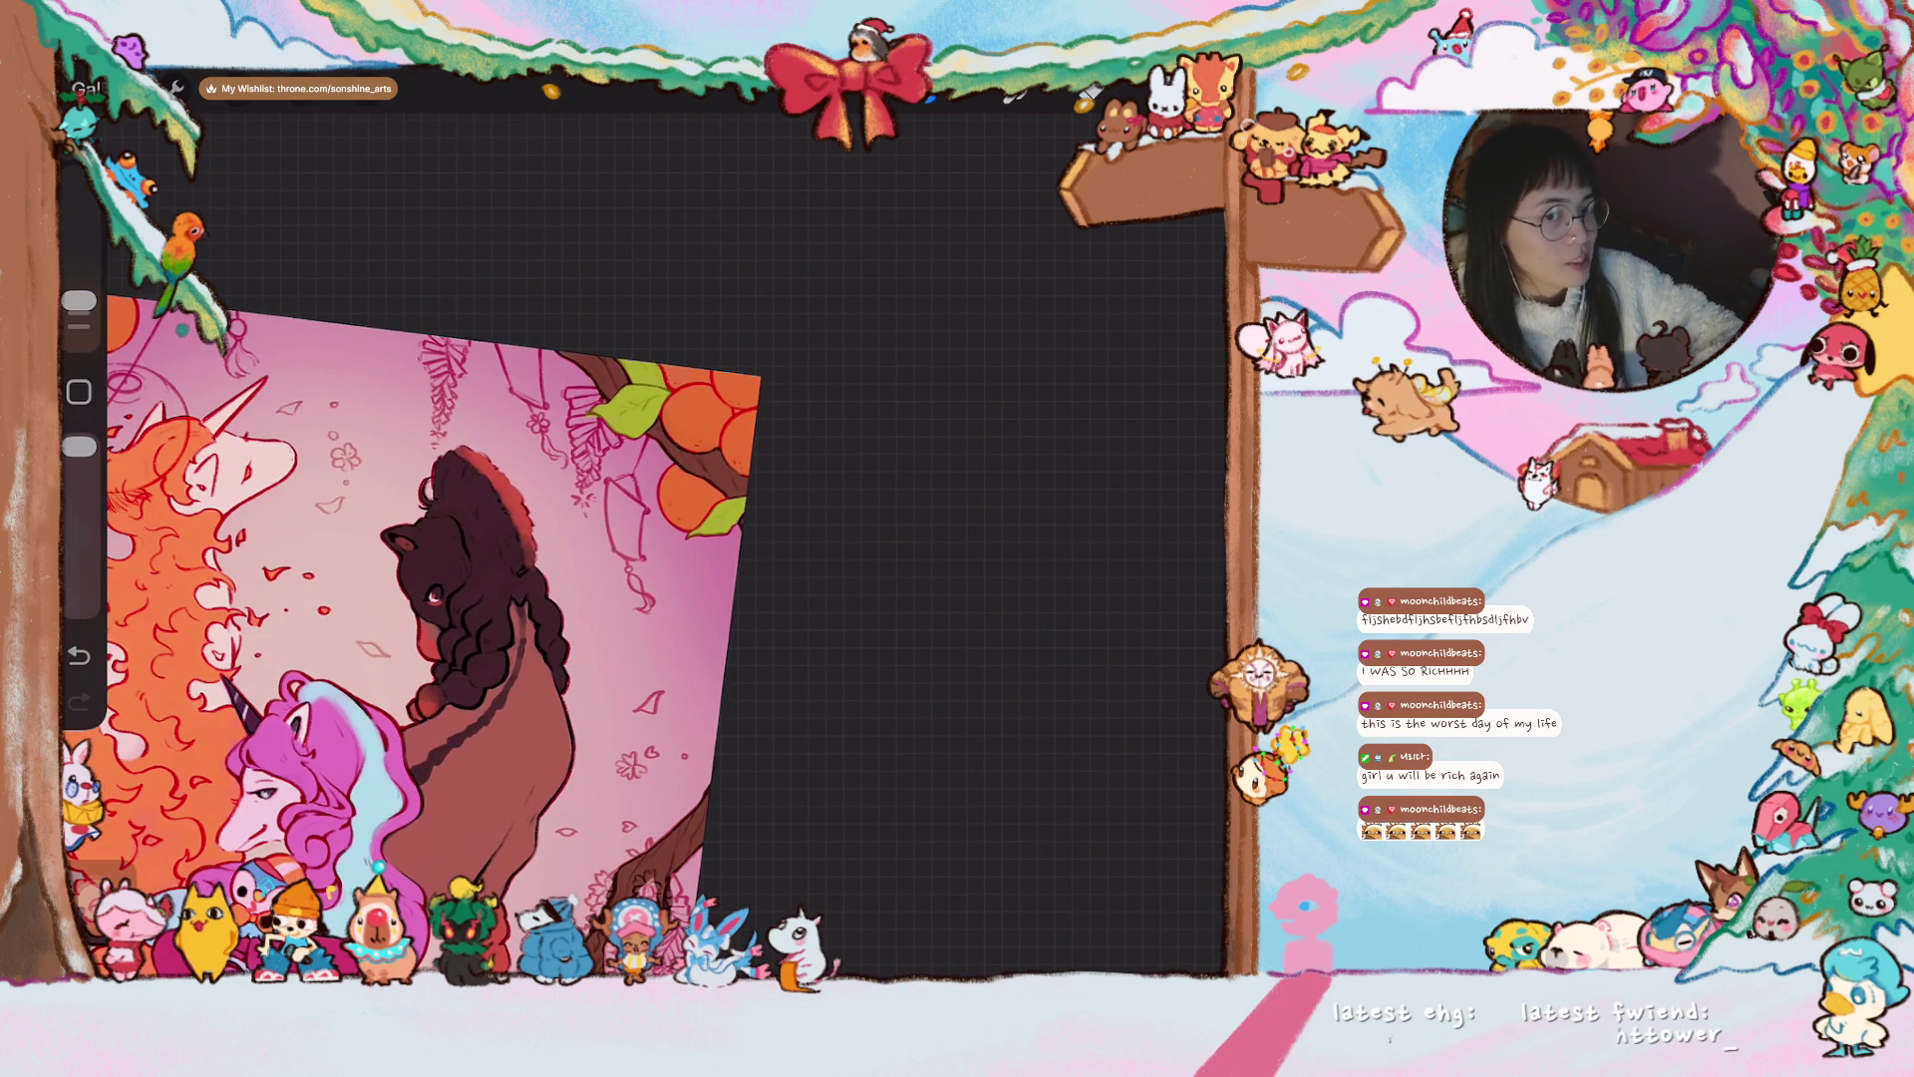
scroll(449, 588, "up", 3)
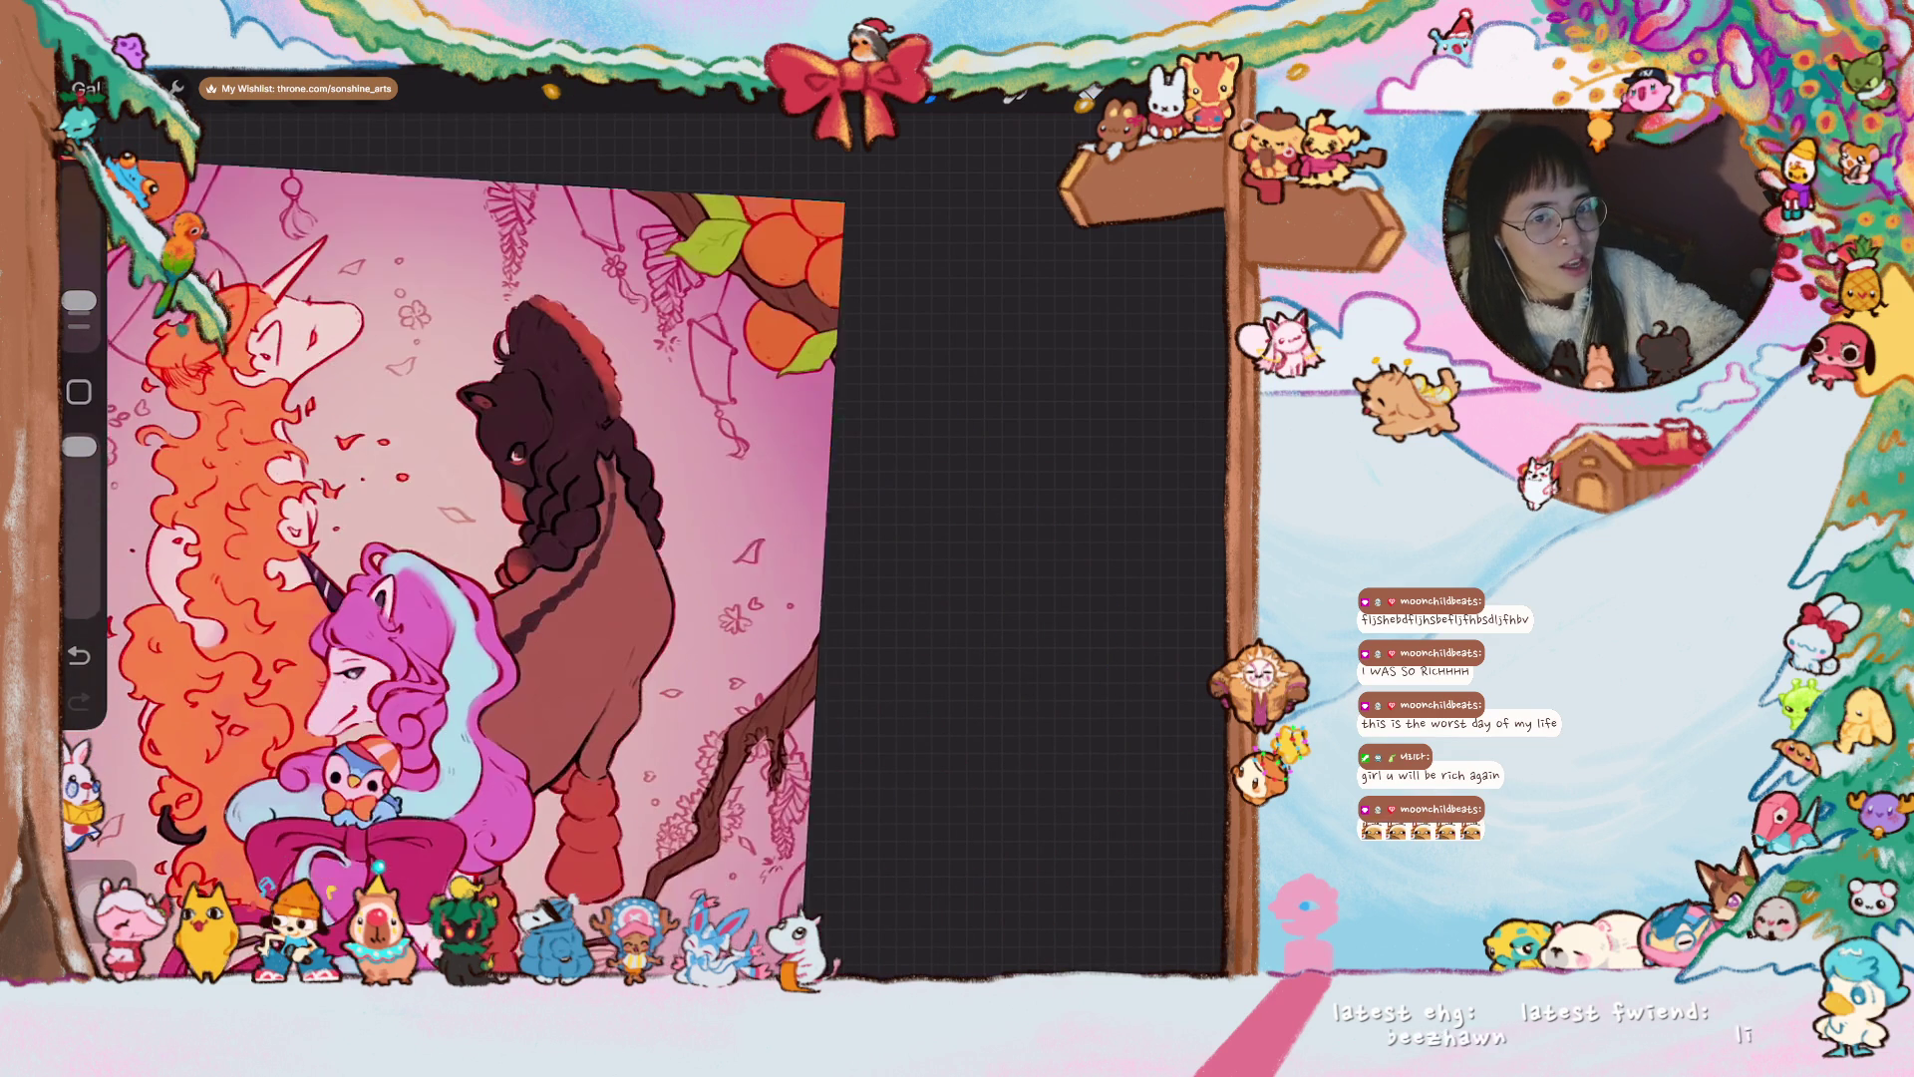
scroll(468, 529, "down", 3)
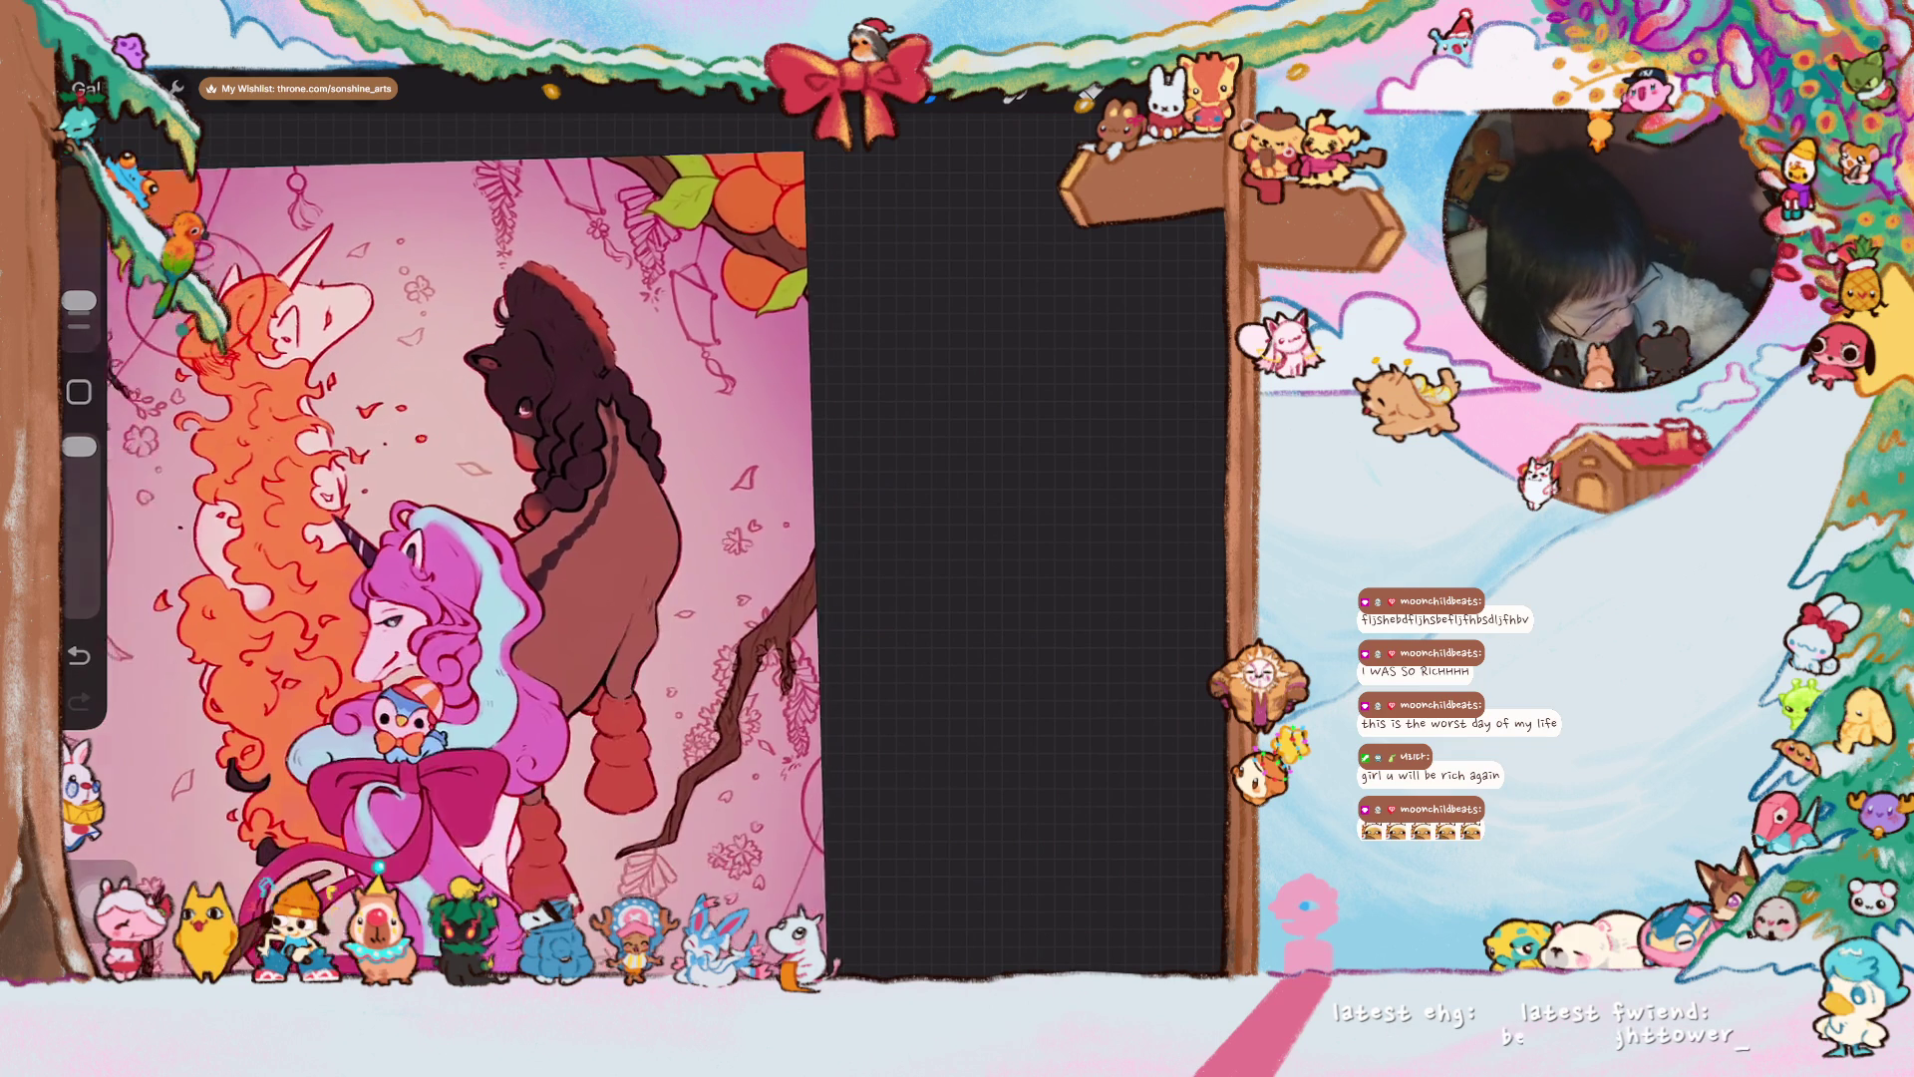
scroll(649, 539, "up", 2)
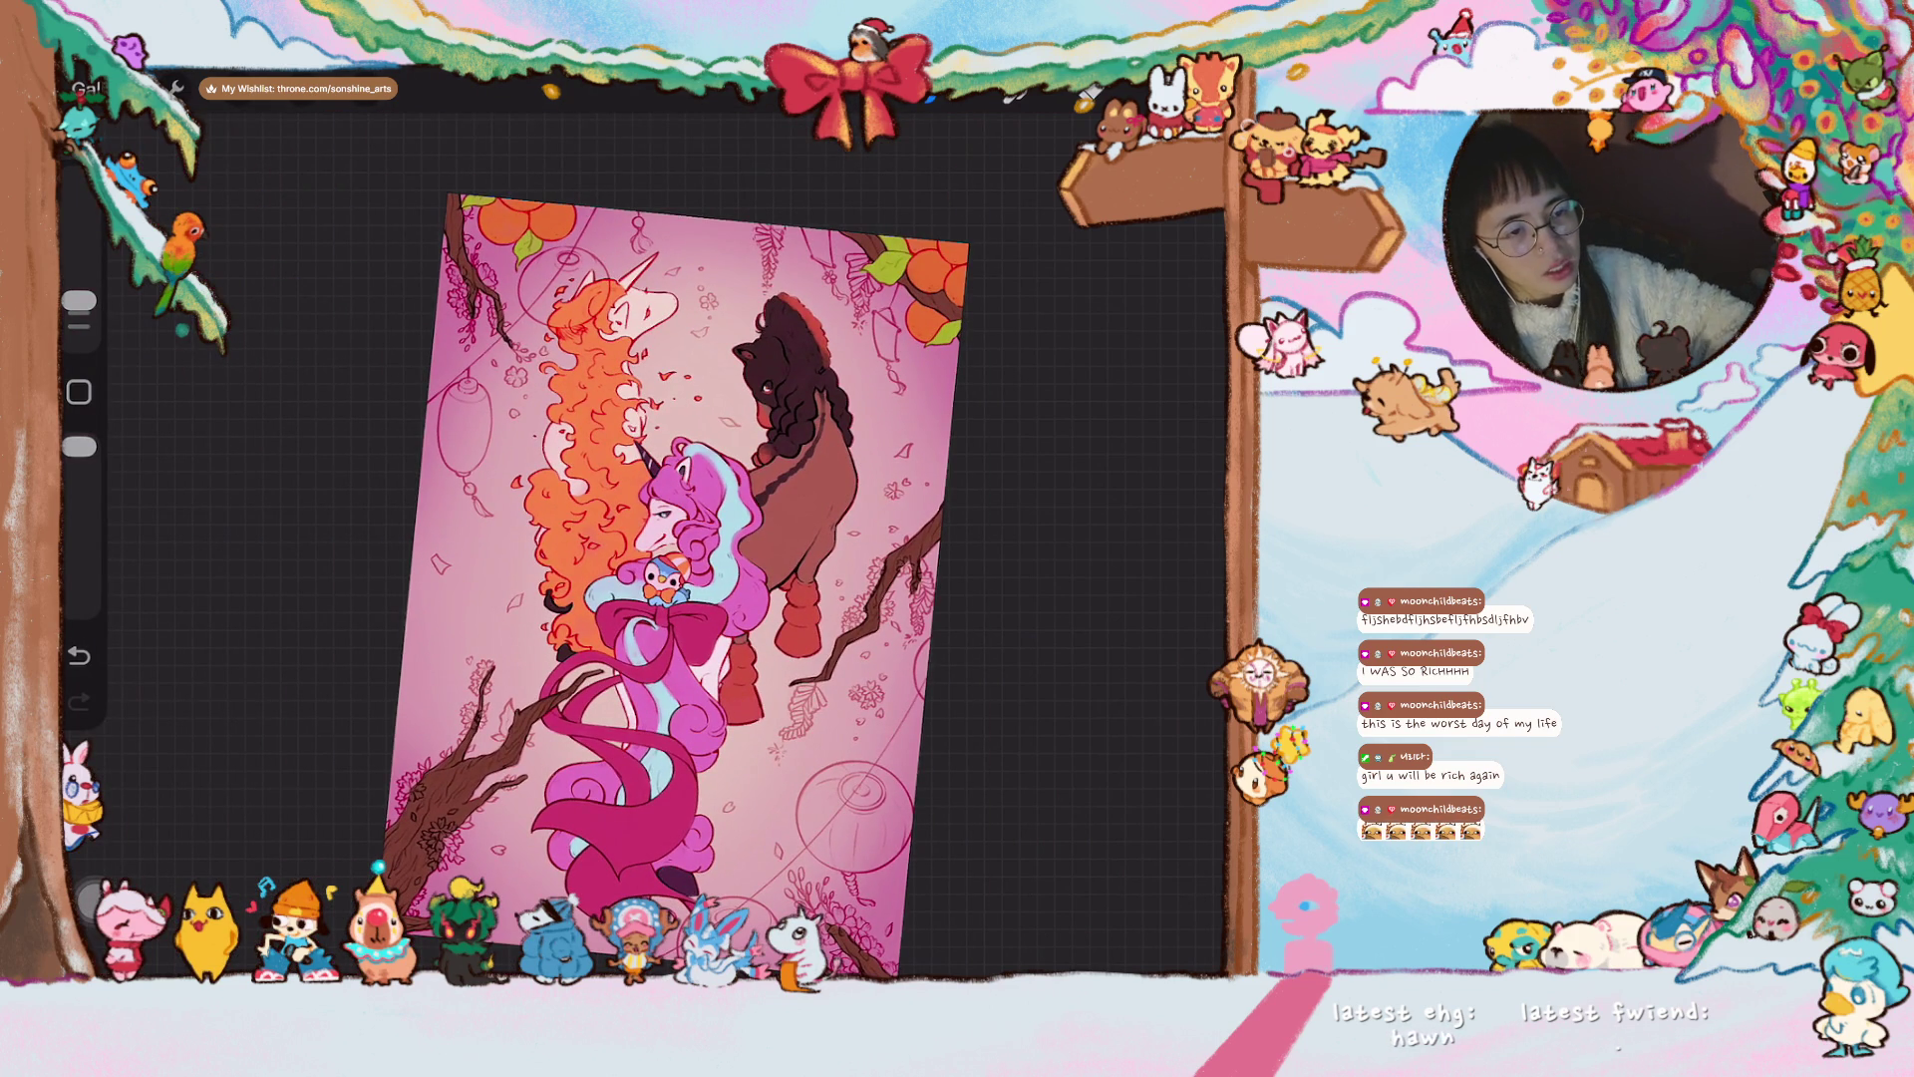
scroll(748, 419, "up", 3)
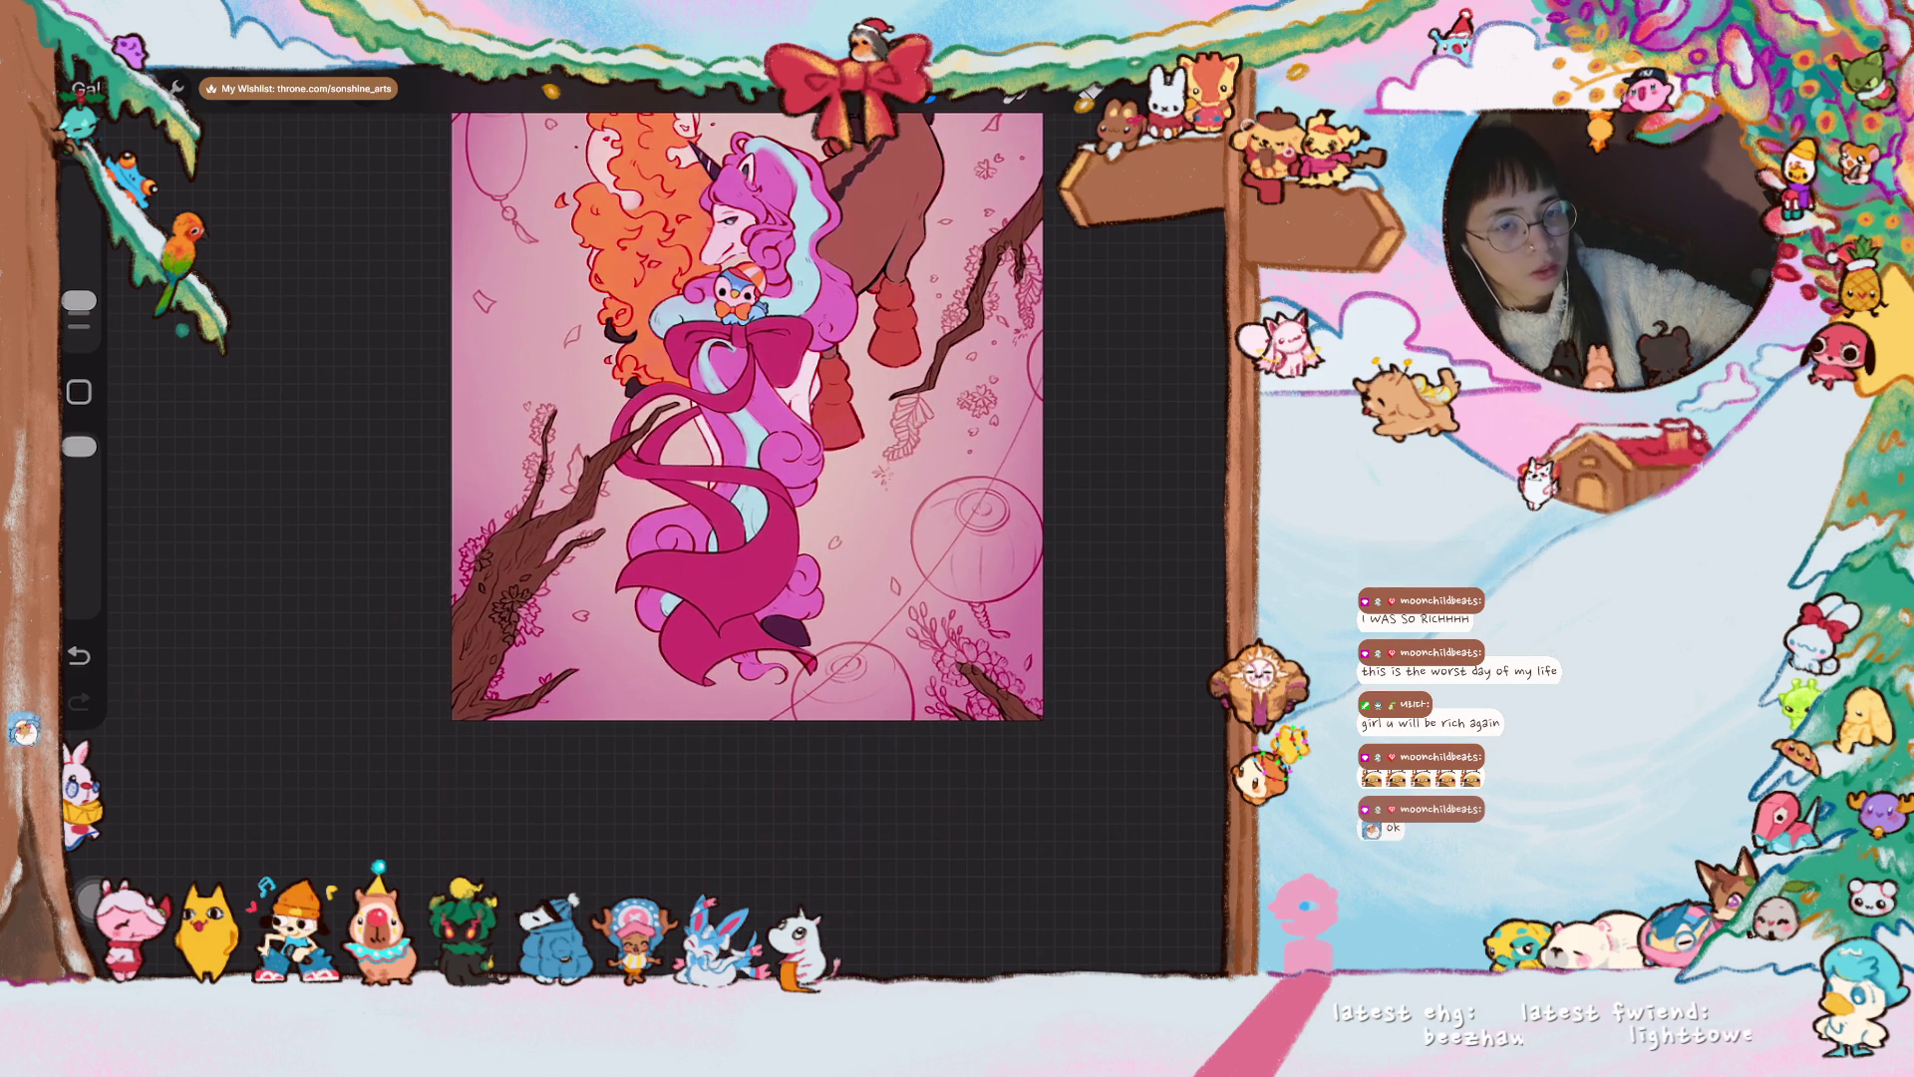
scroll(748, 419, "up", 3)
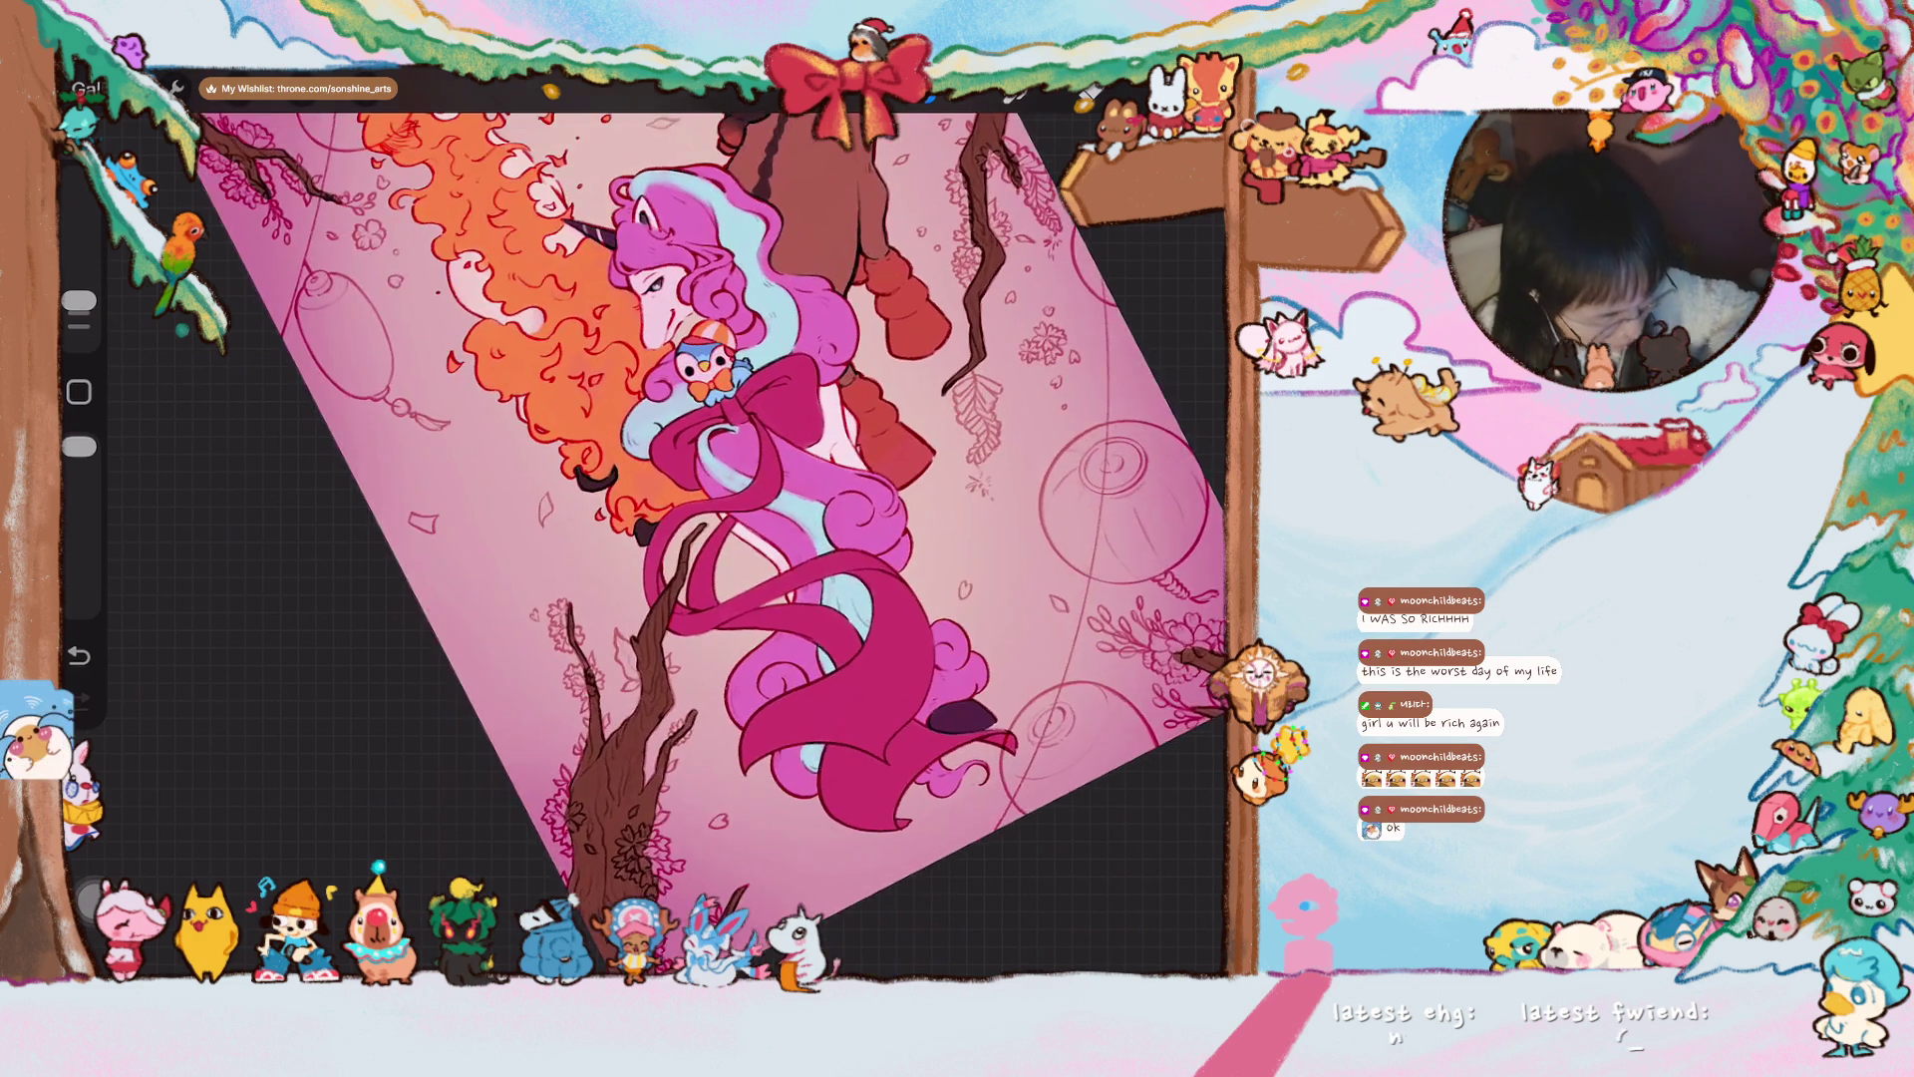
scroll(698, 529, "up", 5)
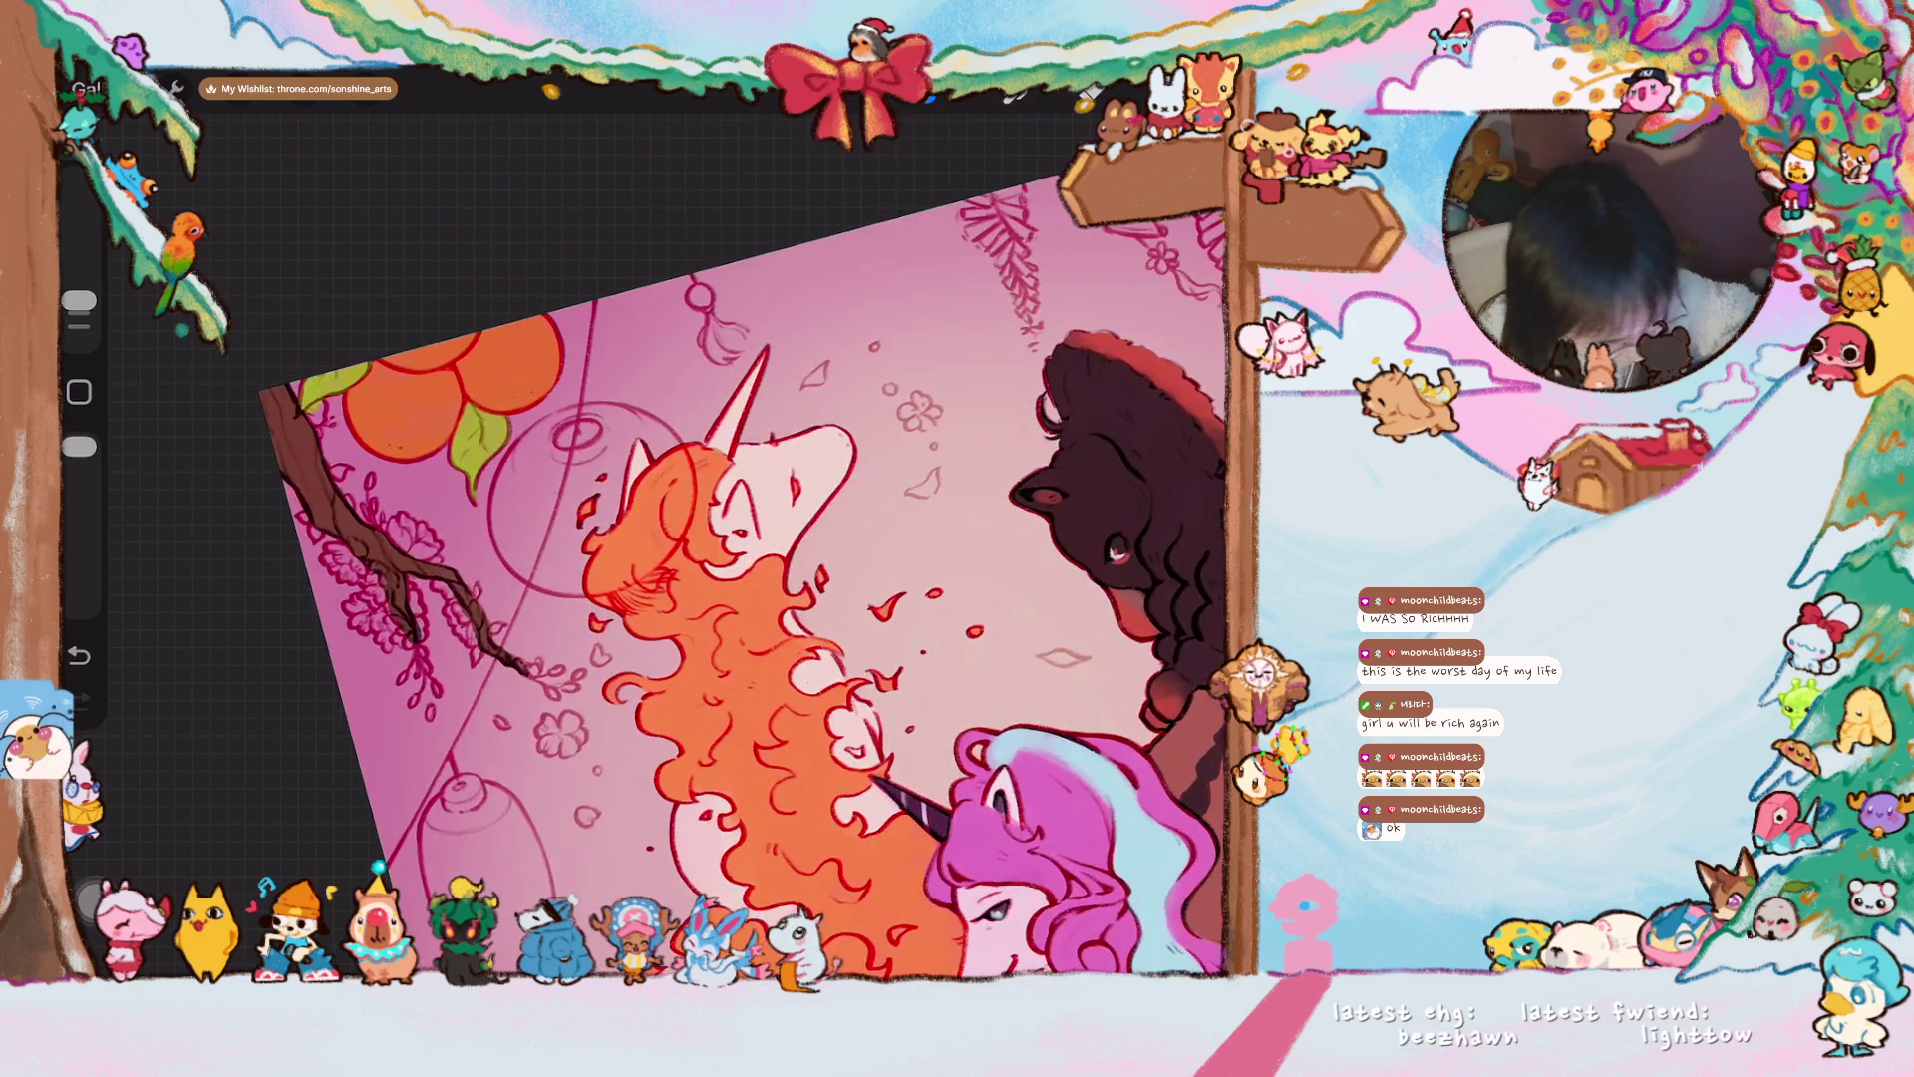
- Choose a greener yellow in the Colours panel and adjust the brush size
left_click_drag(79, 300, 79, 326)
scroll(698, 528, "up", 1)
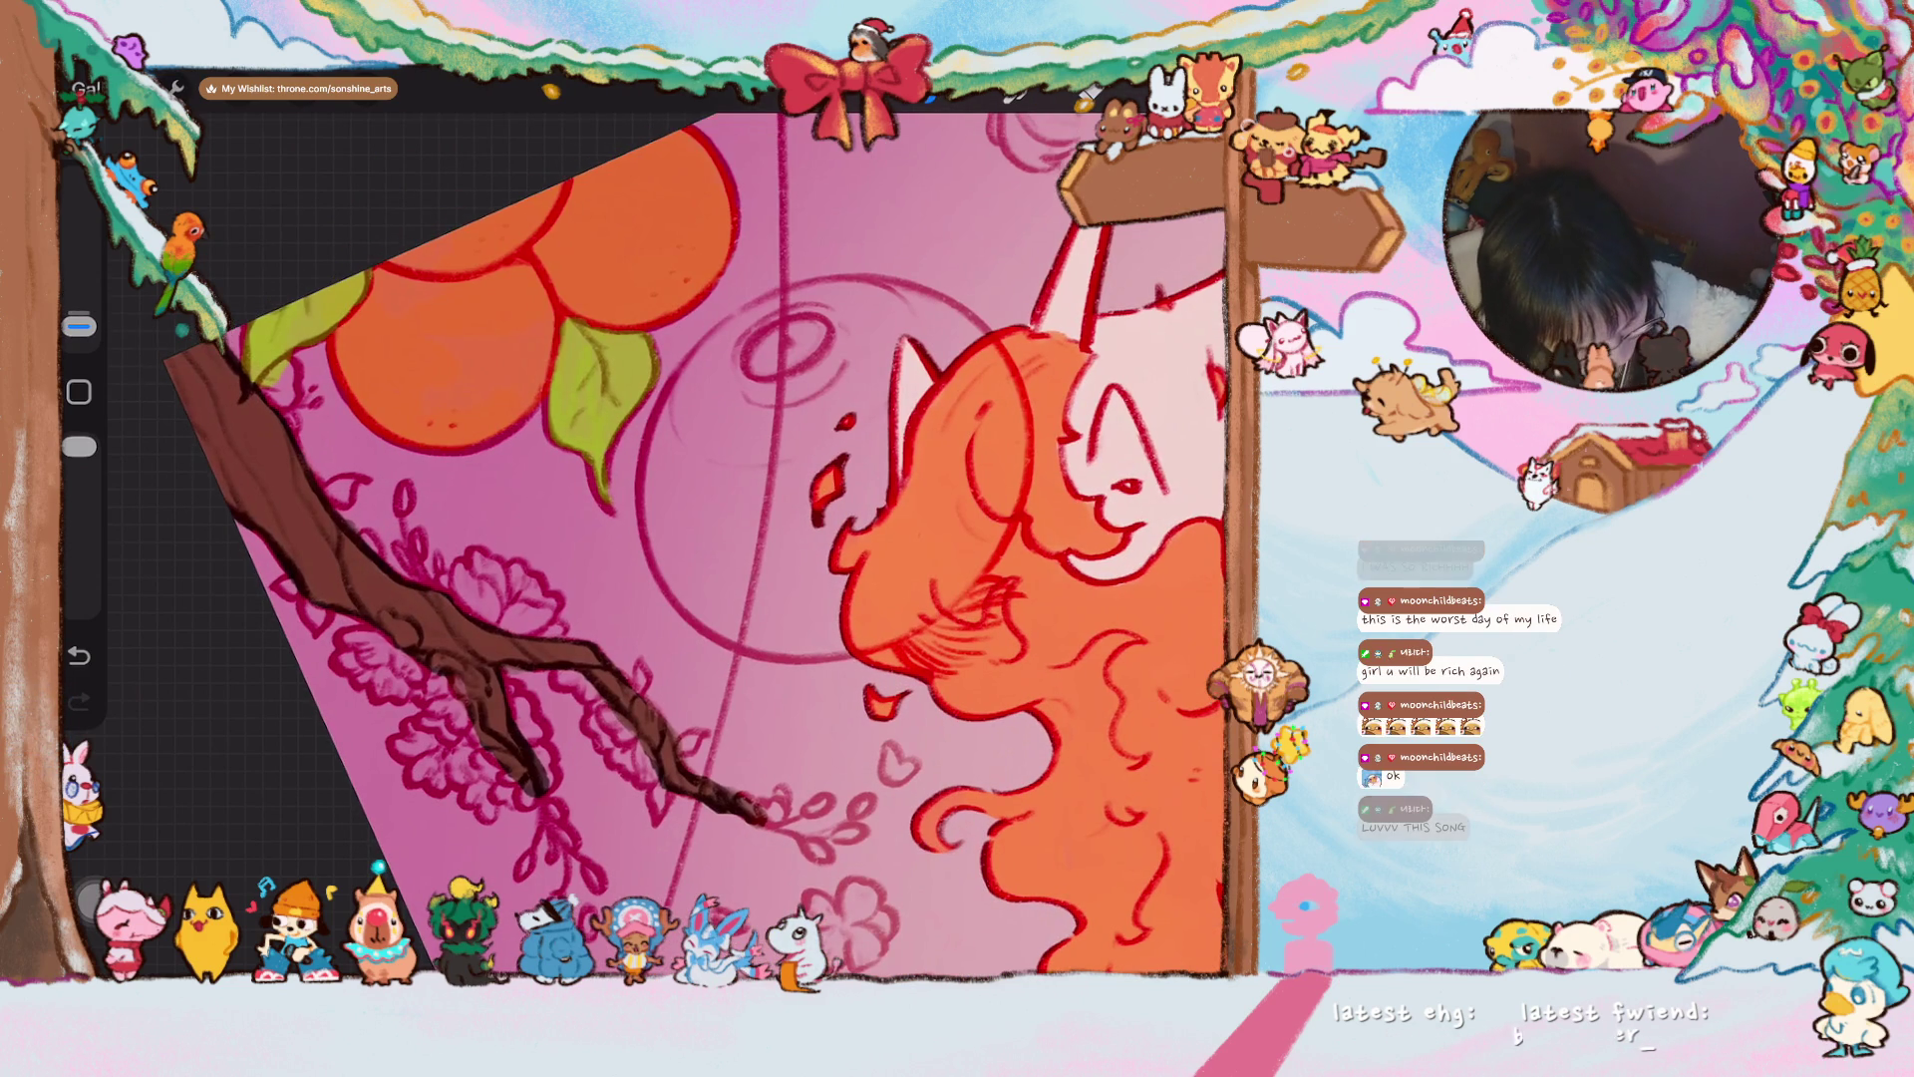
left_click(1212, 90)
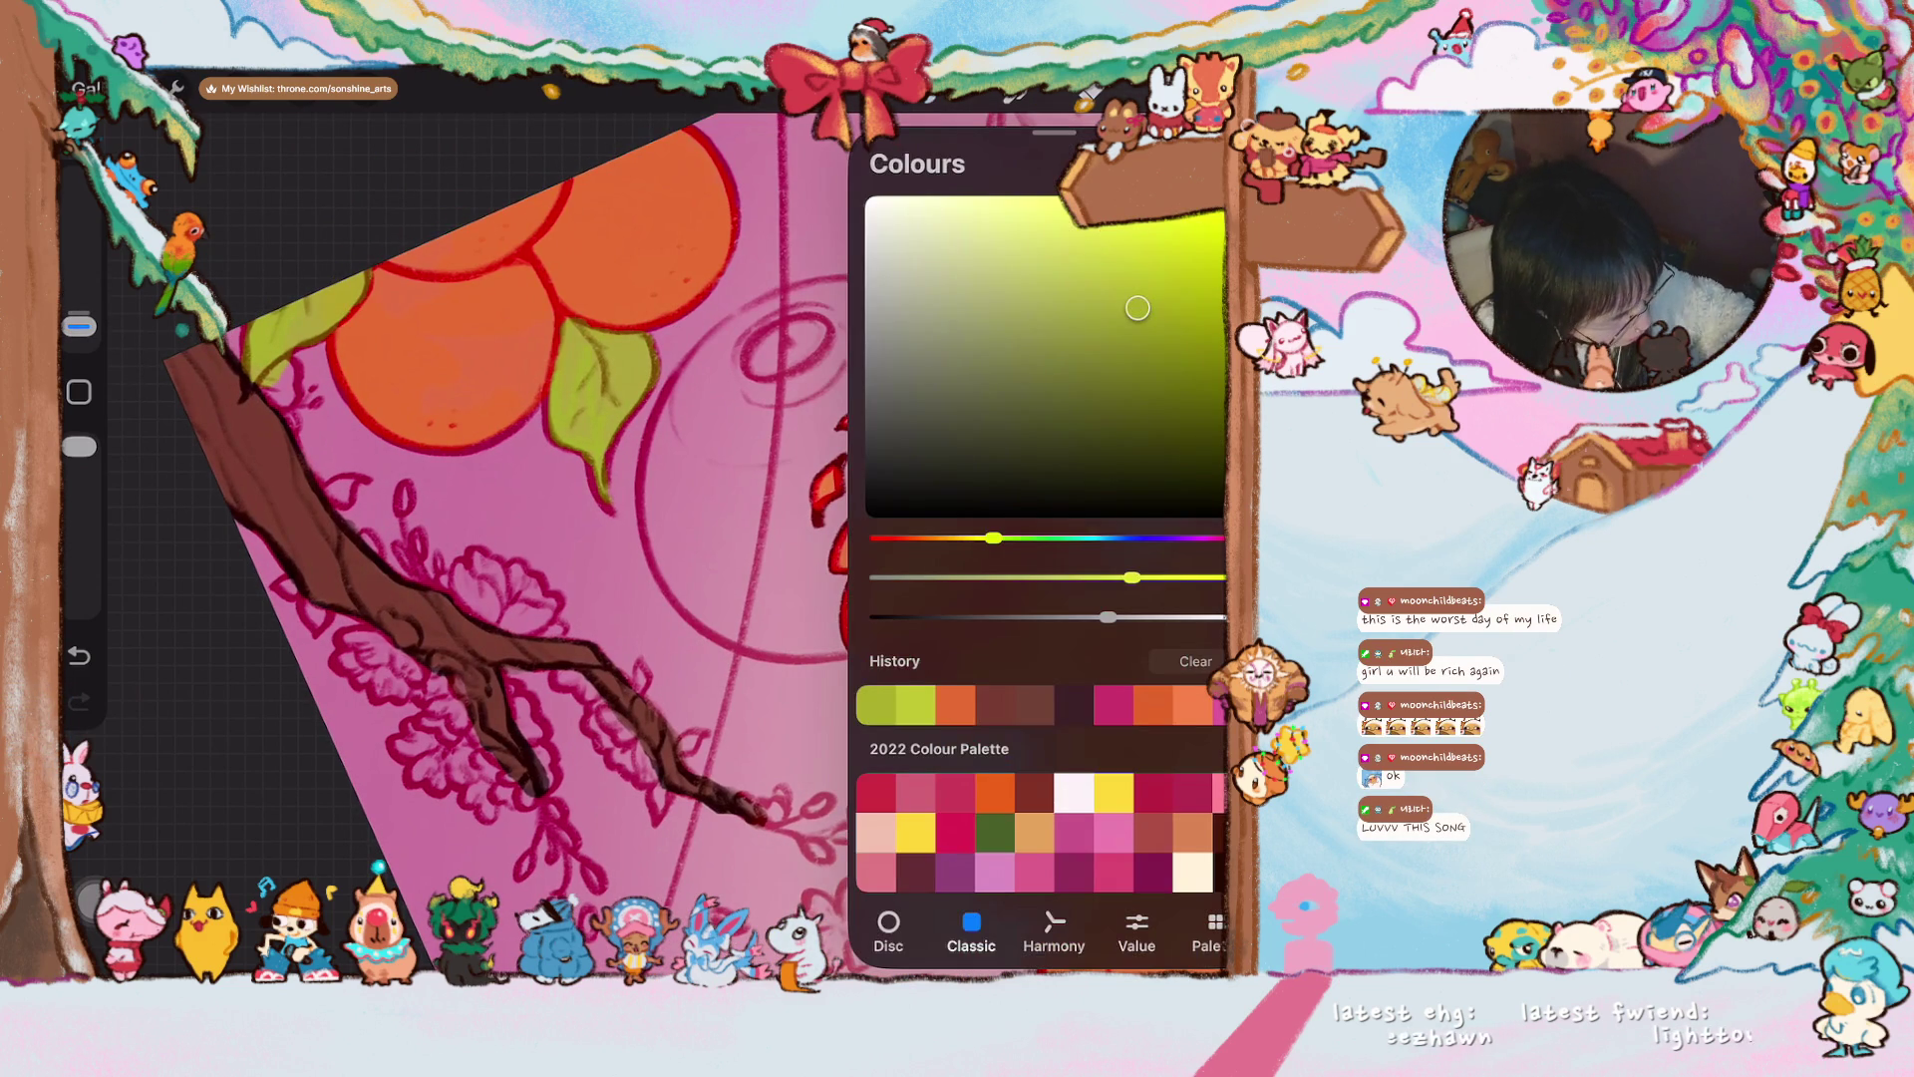
left_click_drag(993, 537, 1001, 537)
left_click_drag(1138, 308, 1127, 314)
scroll(638, 538, "up", 3)
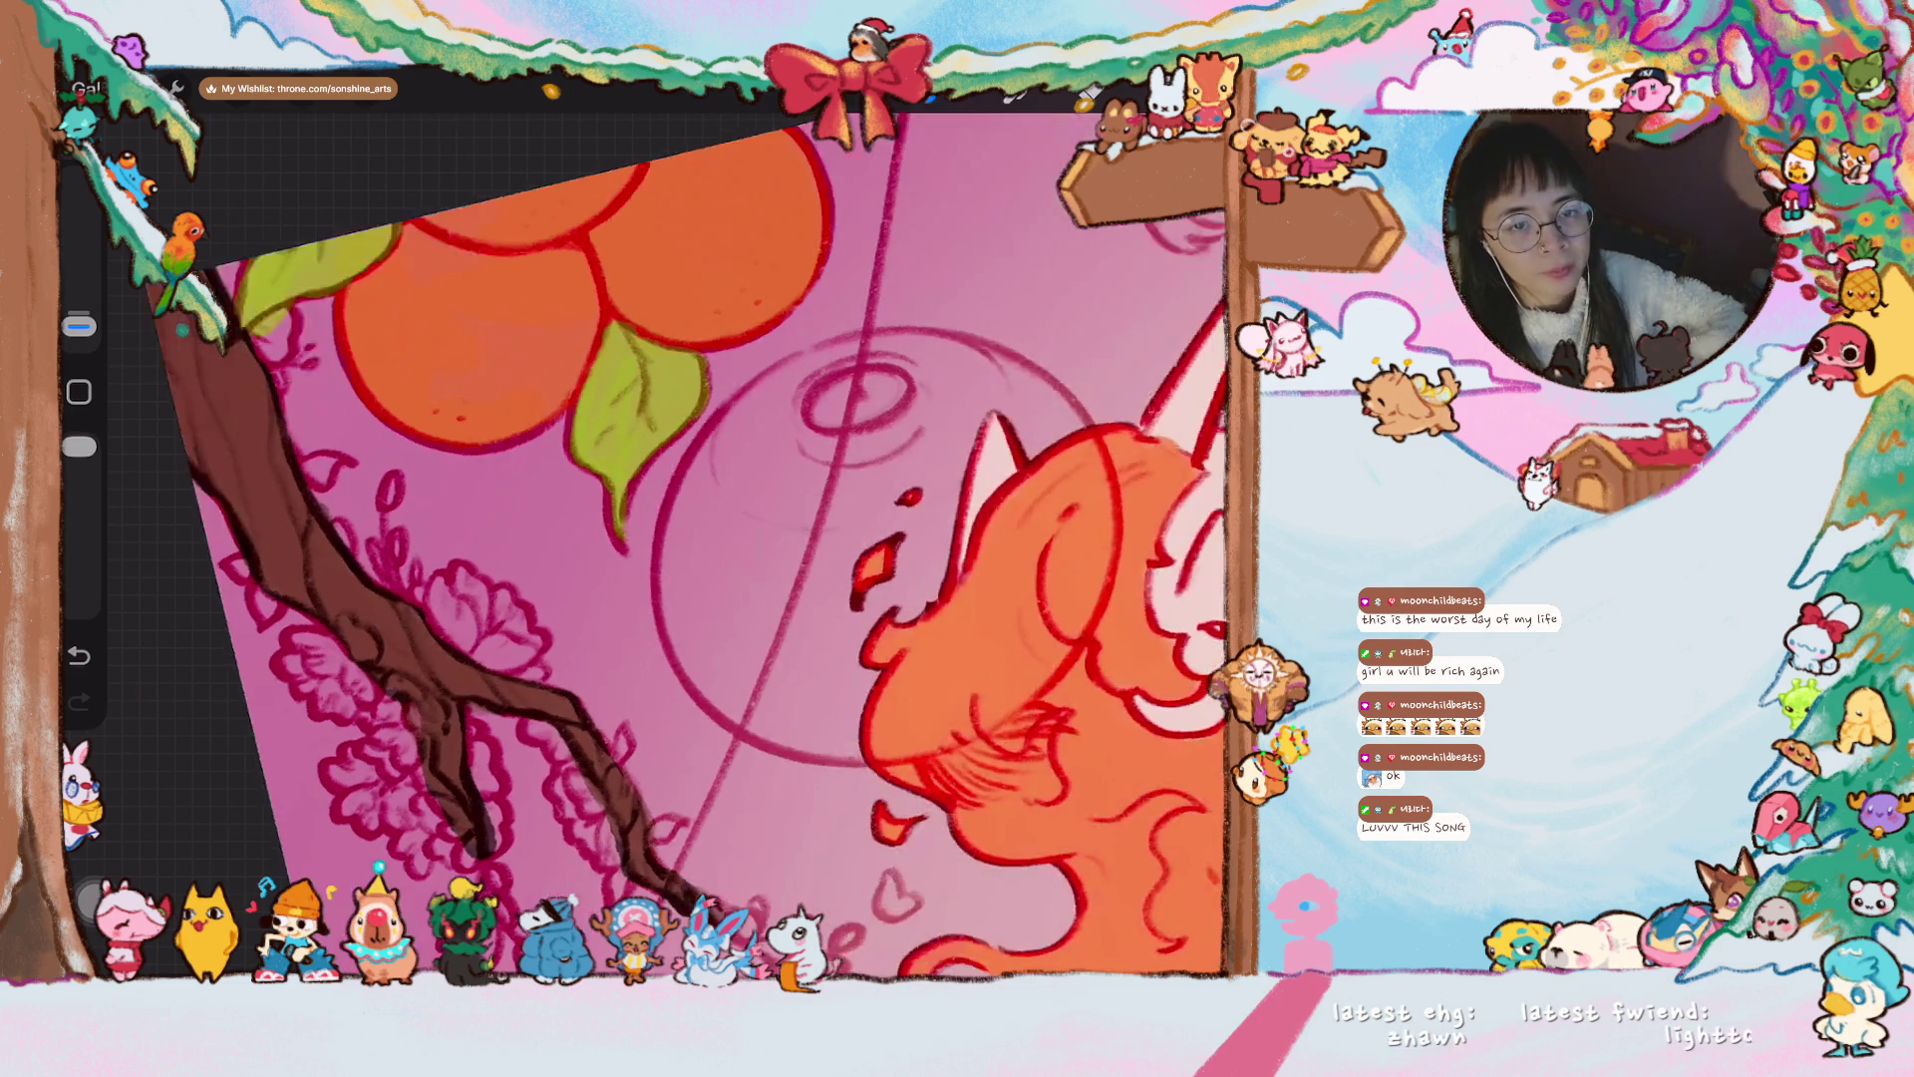
left_click_drag(80, 326, 80, 312)
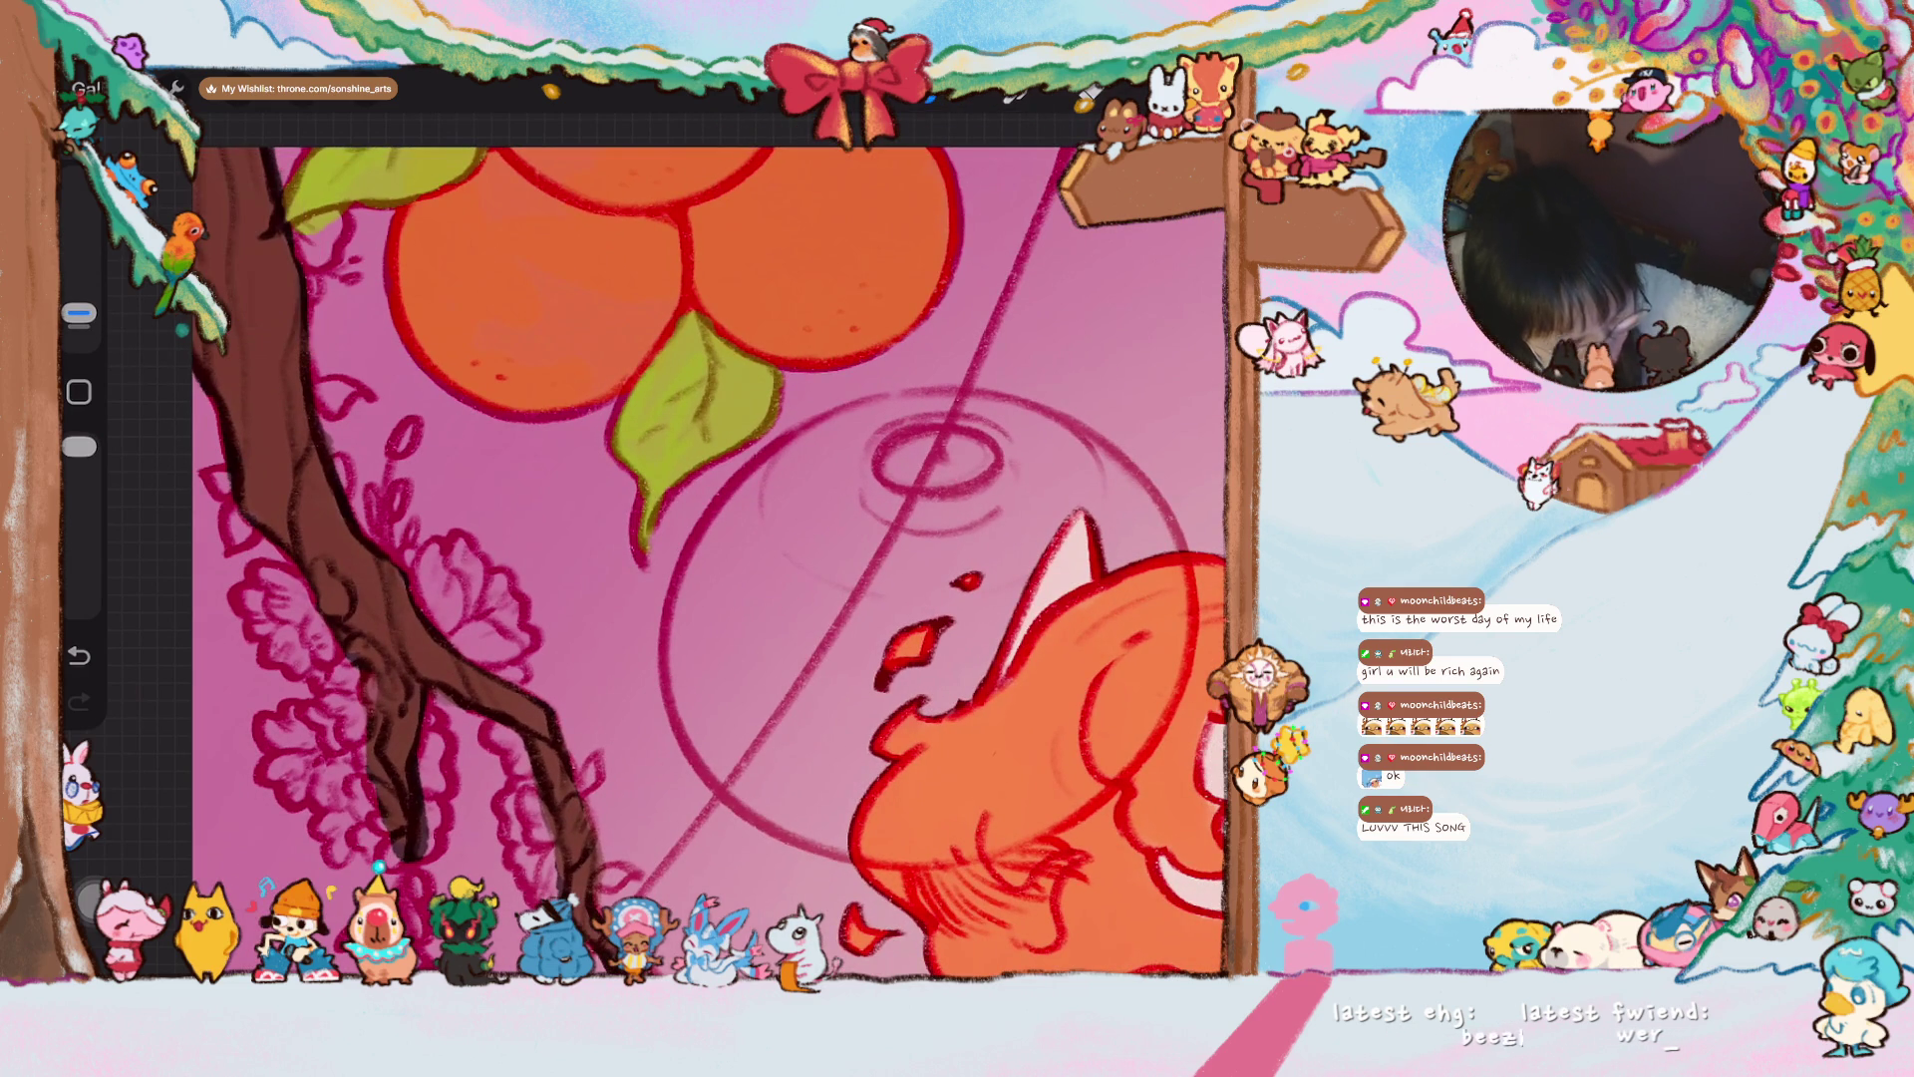
- Paint a small yellow-green leaf near the tip of the brown branch
left_click(327, 395)
scroll(658, 523, "down", 5)
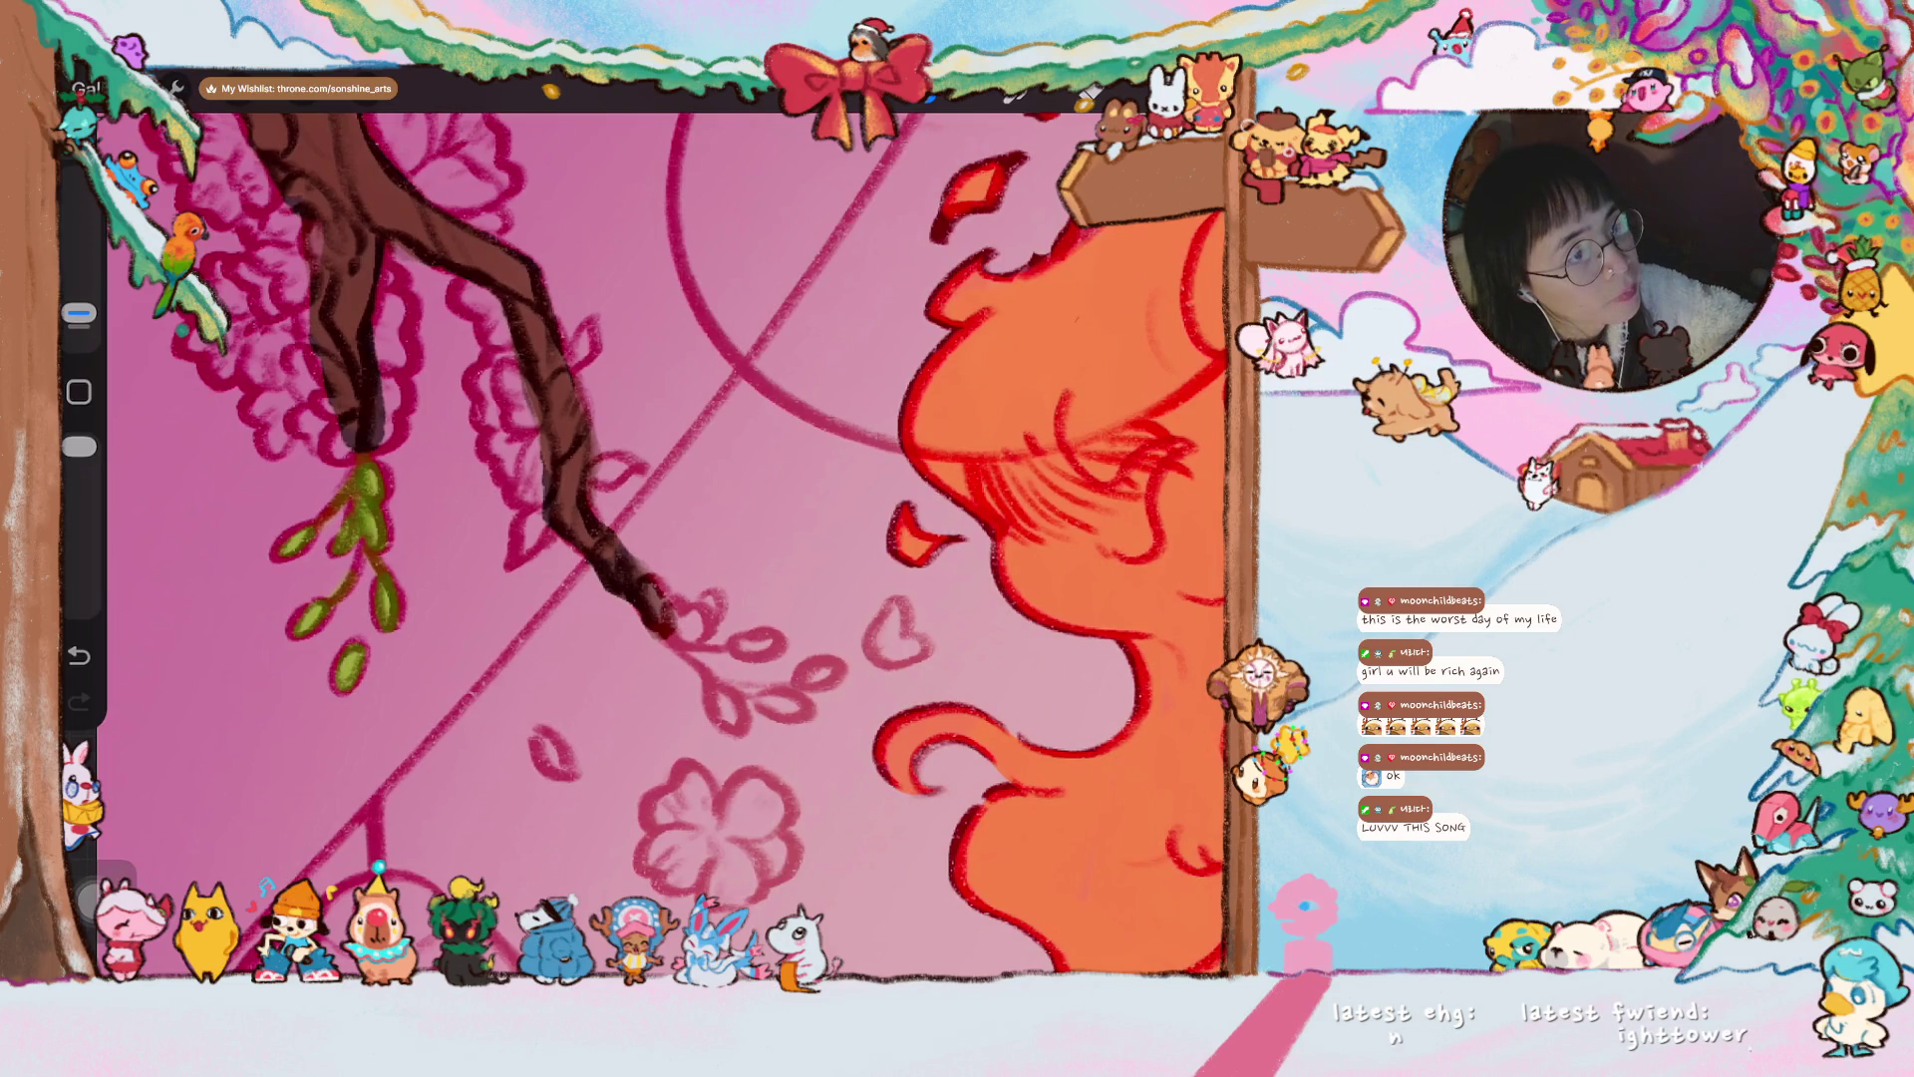
scroll(683, 545, "down", 3)
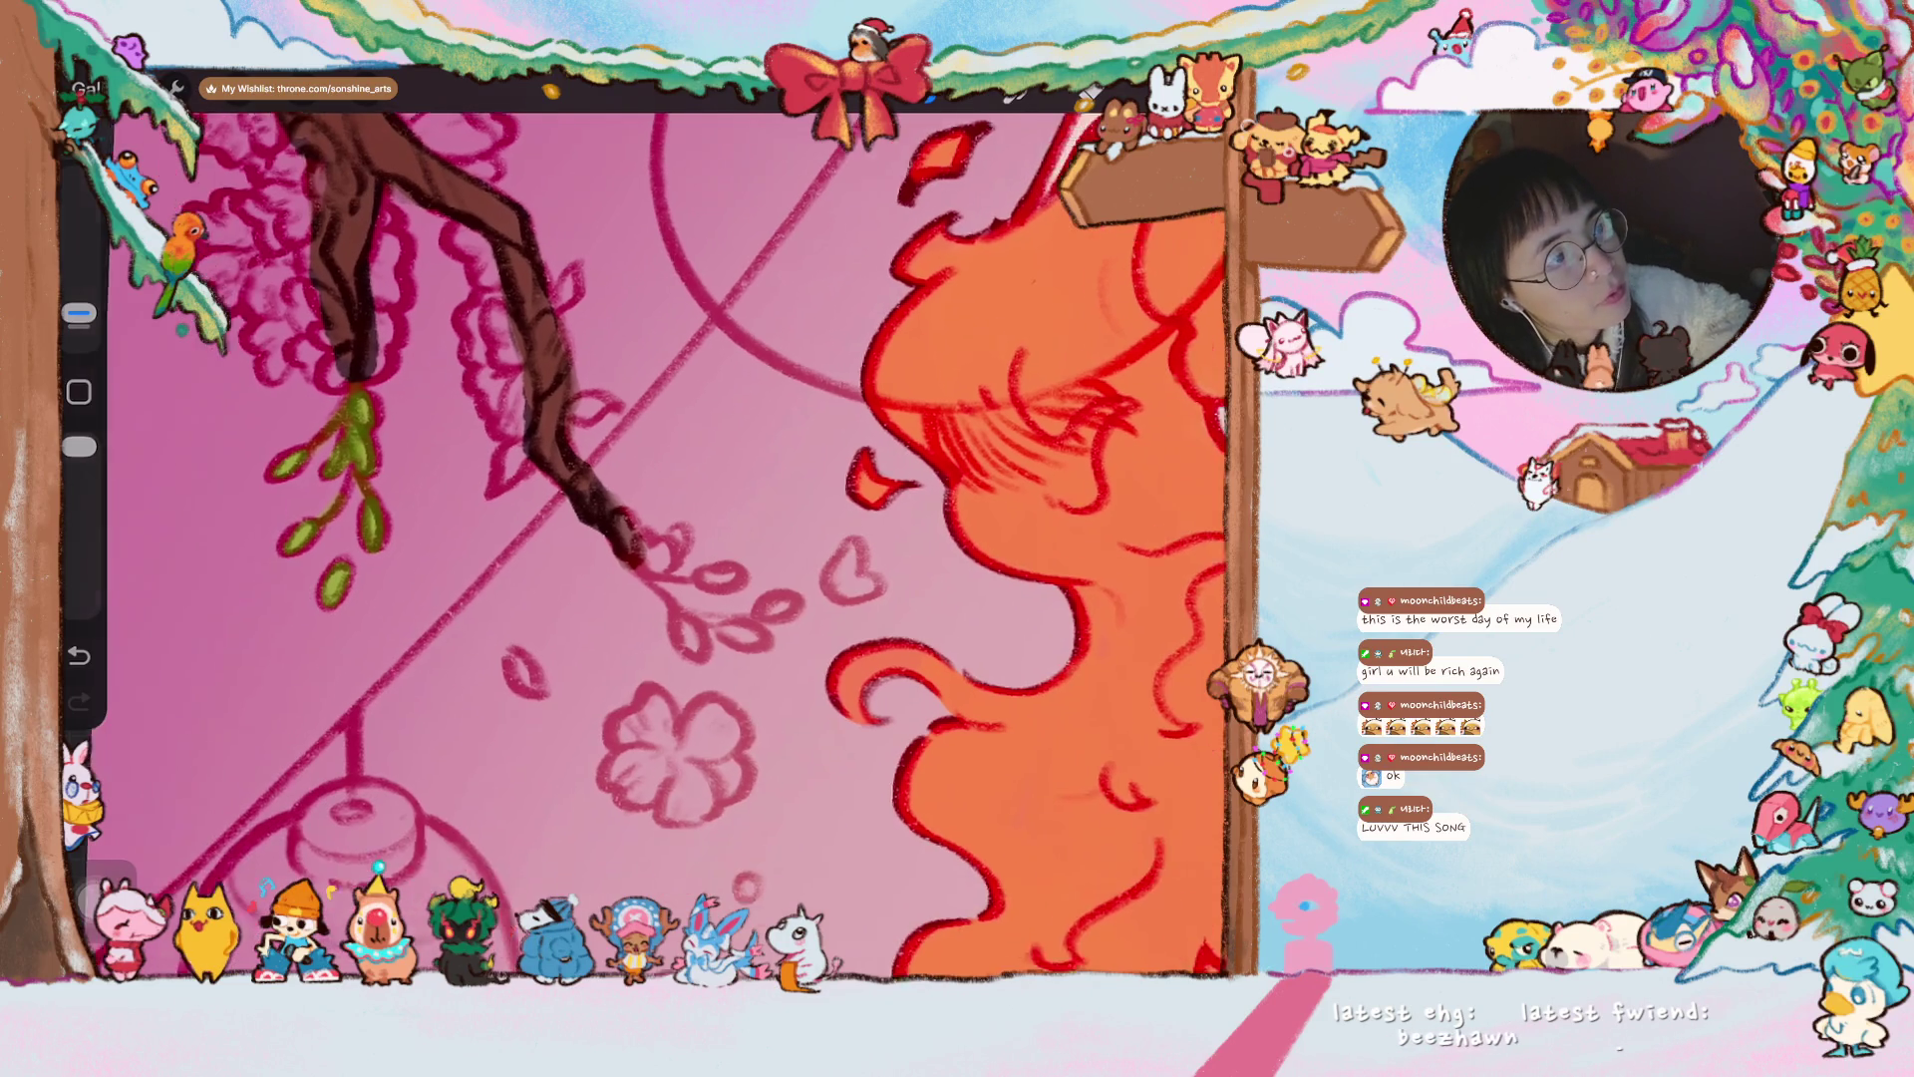
left_click_drag(650, 595, 676, 630)
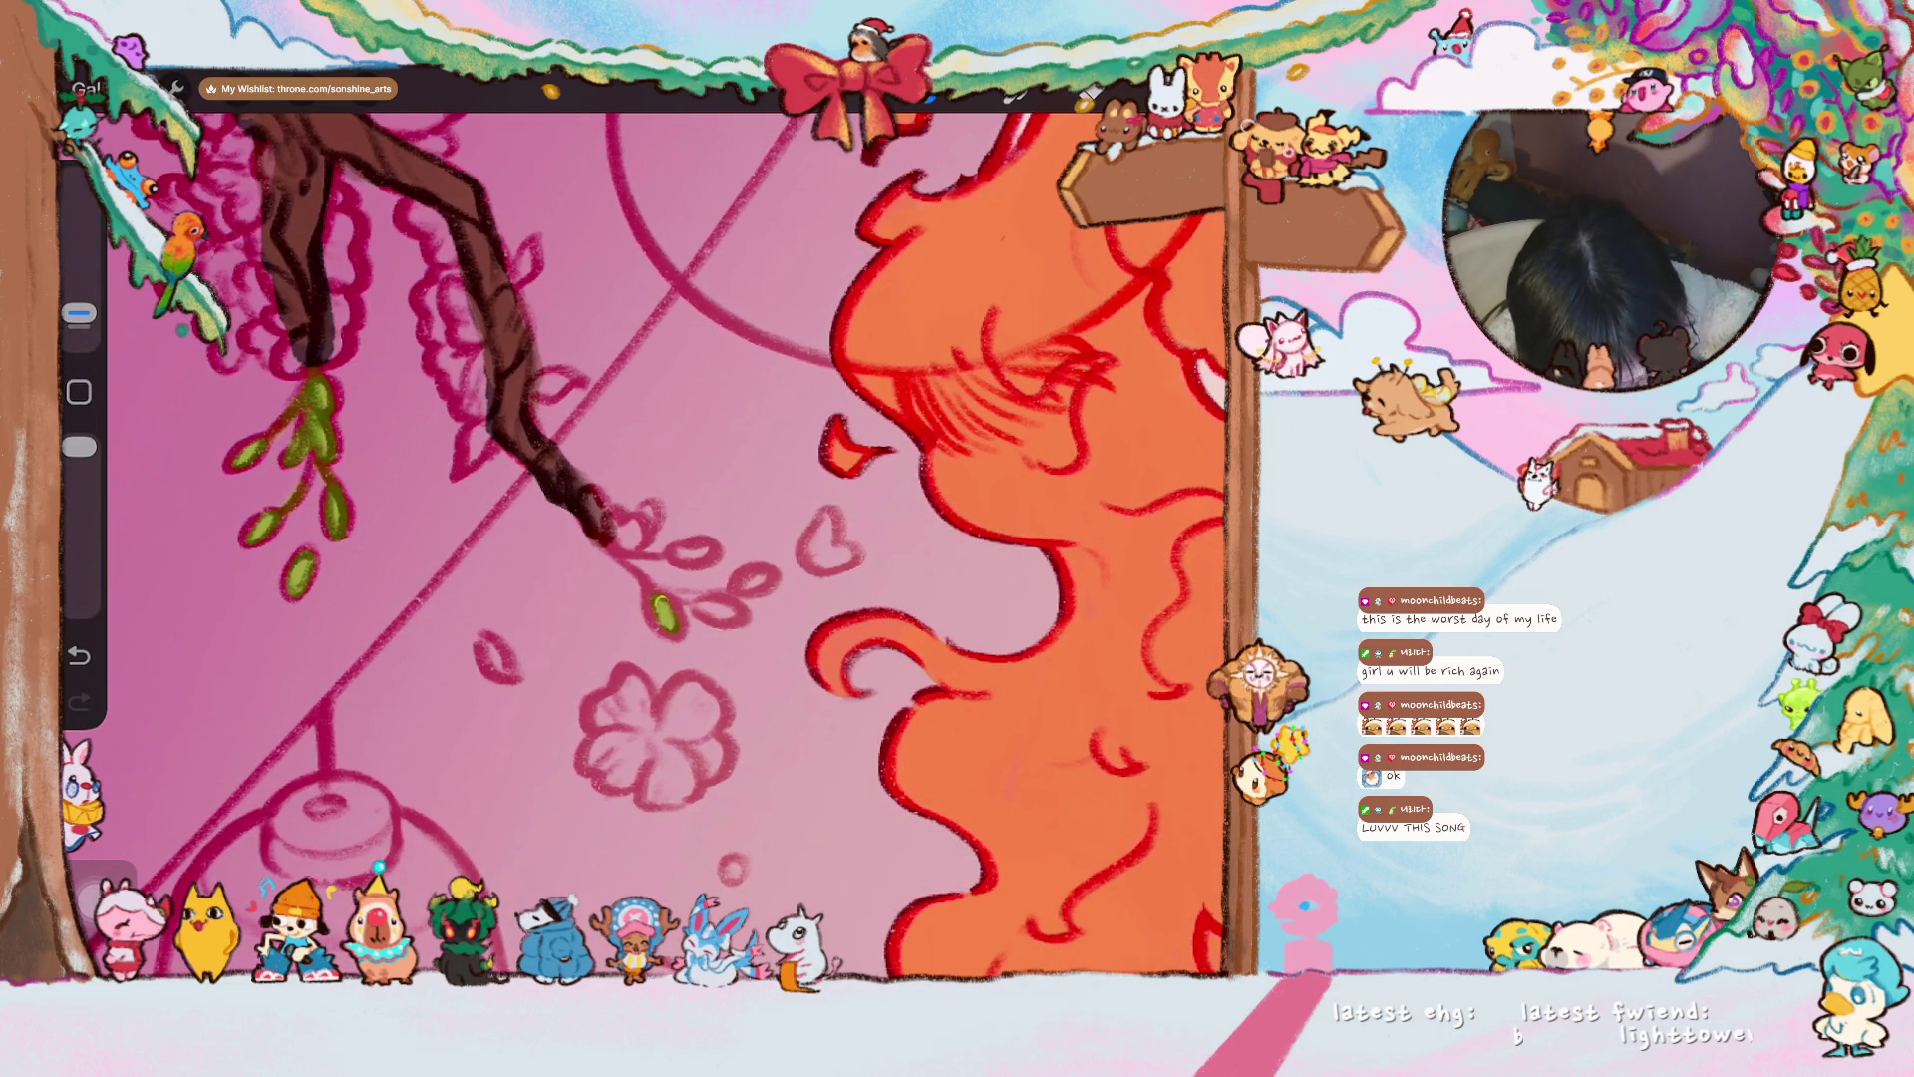
mouse_move(676, 556)
left_mouse_down()
mouse_move(716, 547)
mouse_move(732, 616)
mouse_move(768, 574)
mouse_move(743, 584)
left_mouse_up()
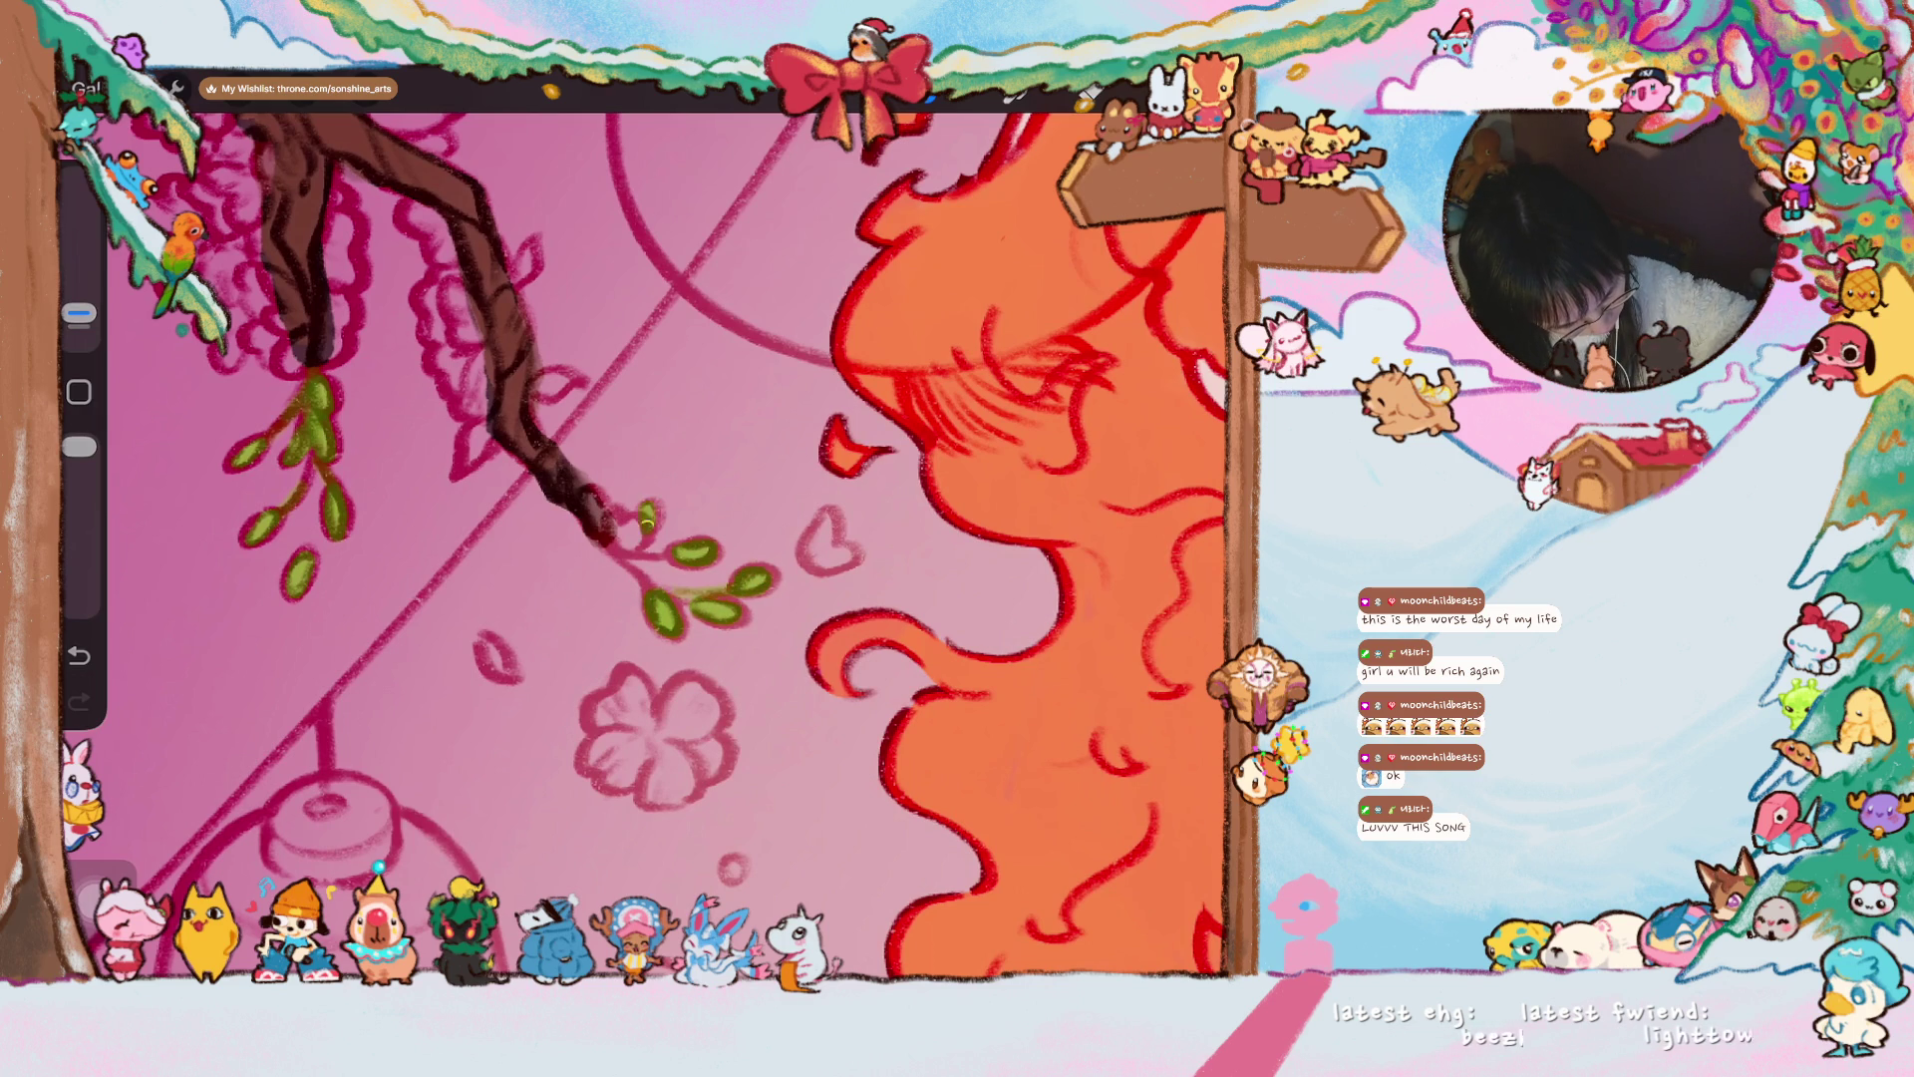
- Enlarge the branch-tip leaf and add a small green touch on the branch
mouse_move(594, 507)
left_mouse_down()
mouse_move(603, 532)
mouse_move(521, 431)
left_mouse_up()
scroll(678, 548, "up", 2)
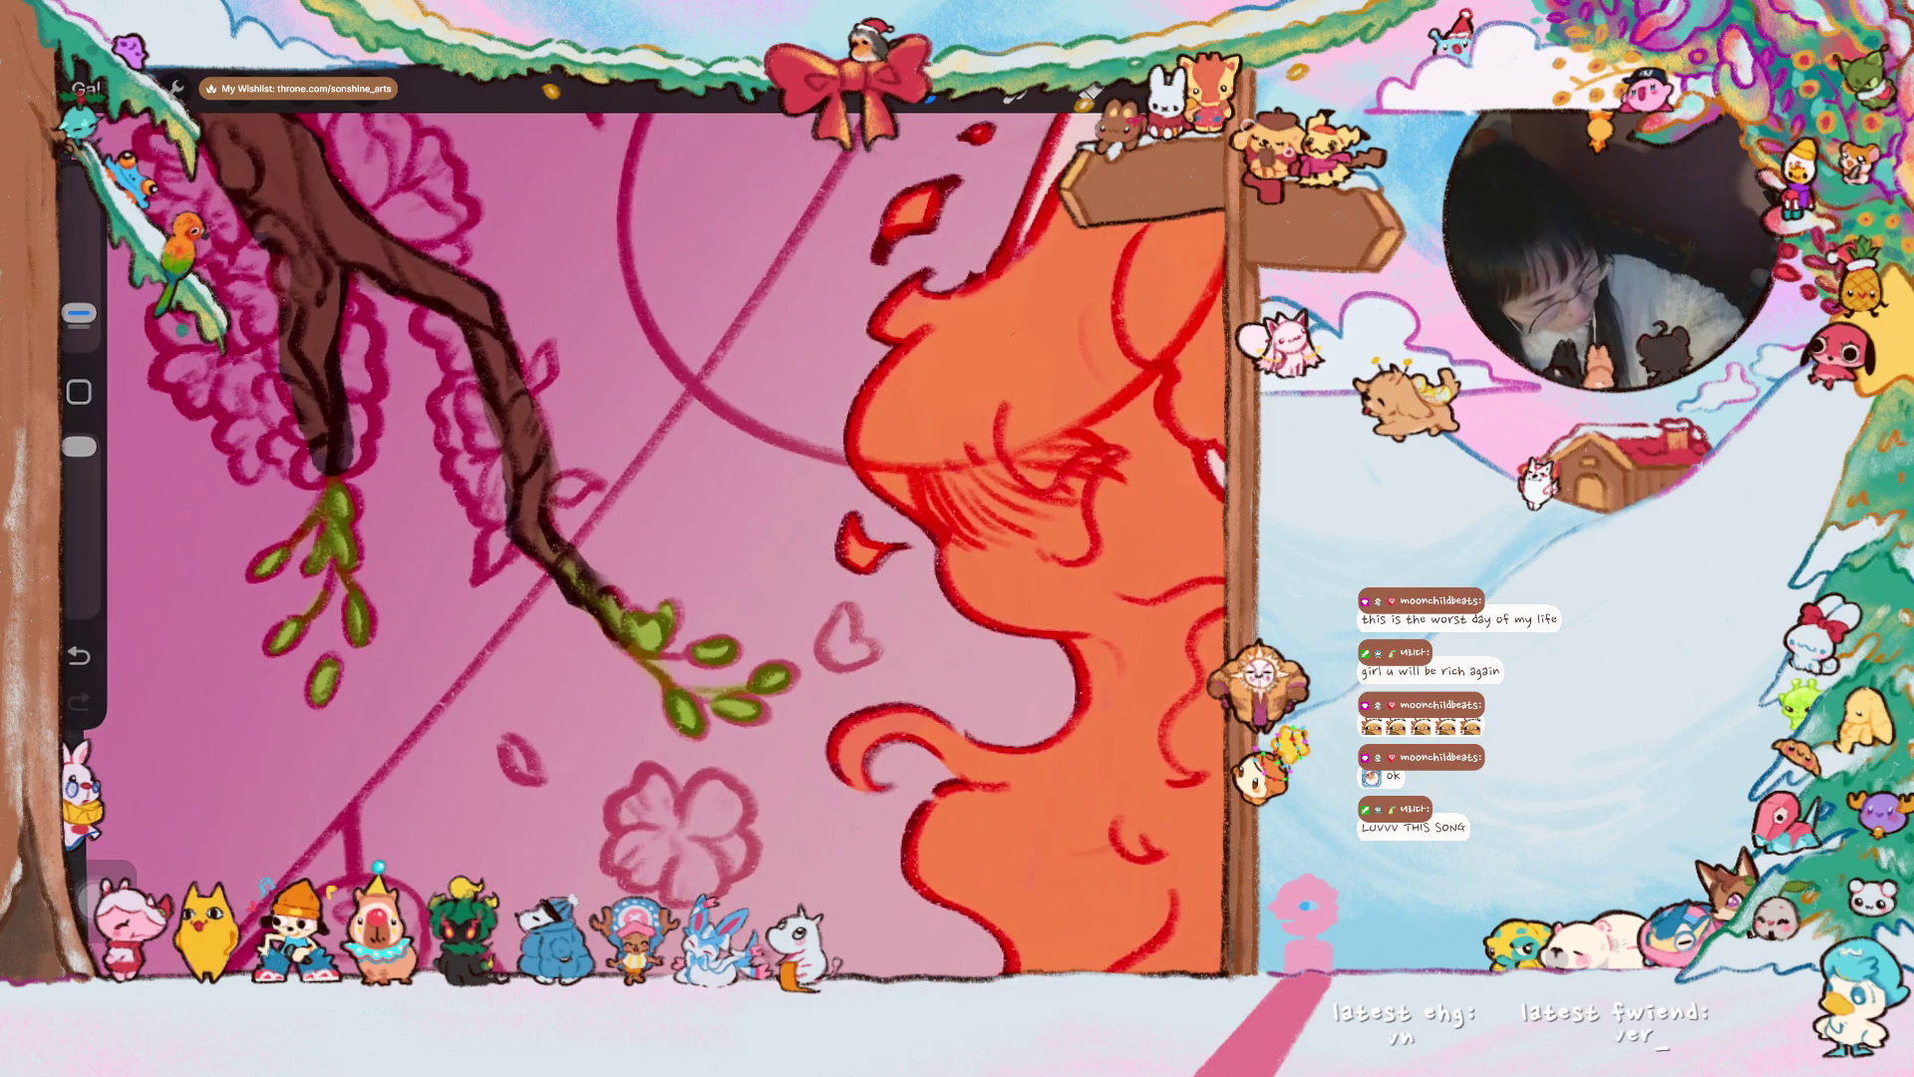
left_click_drag(321, 355, 327, 391)
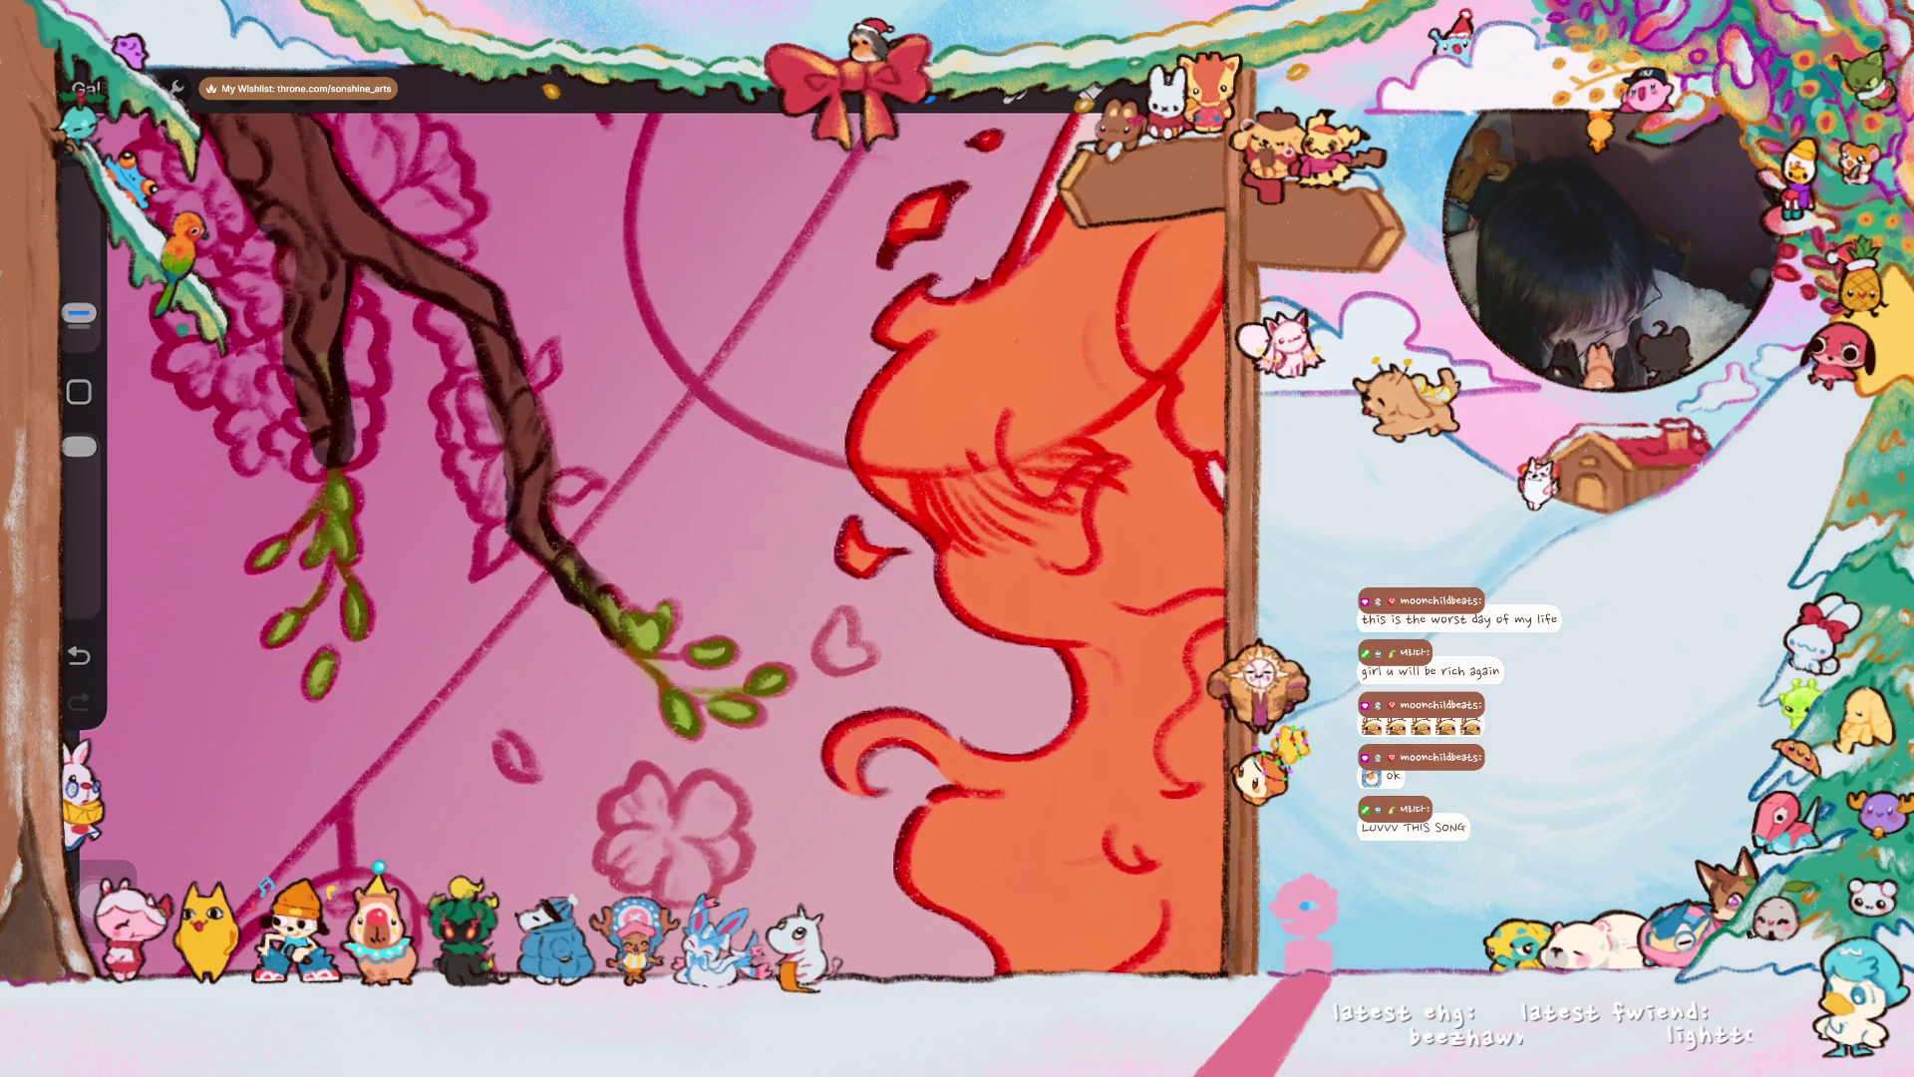
scroll(828, 546, "down", 3)
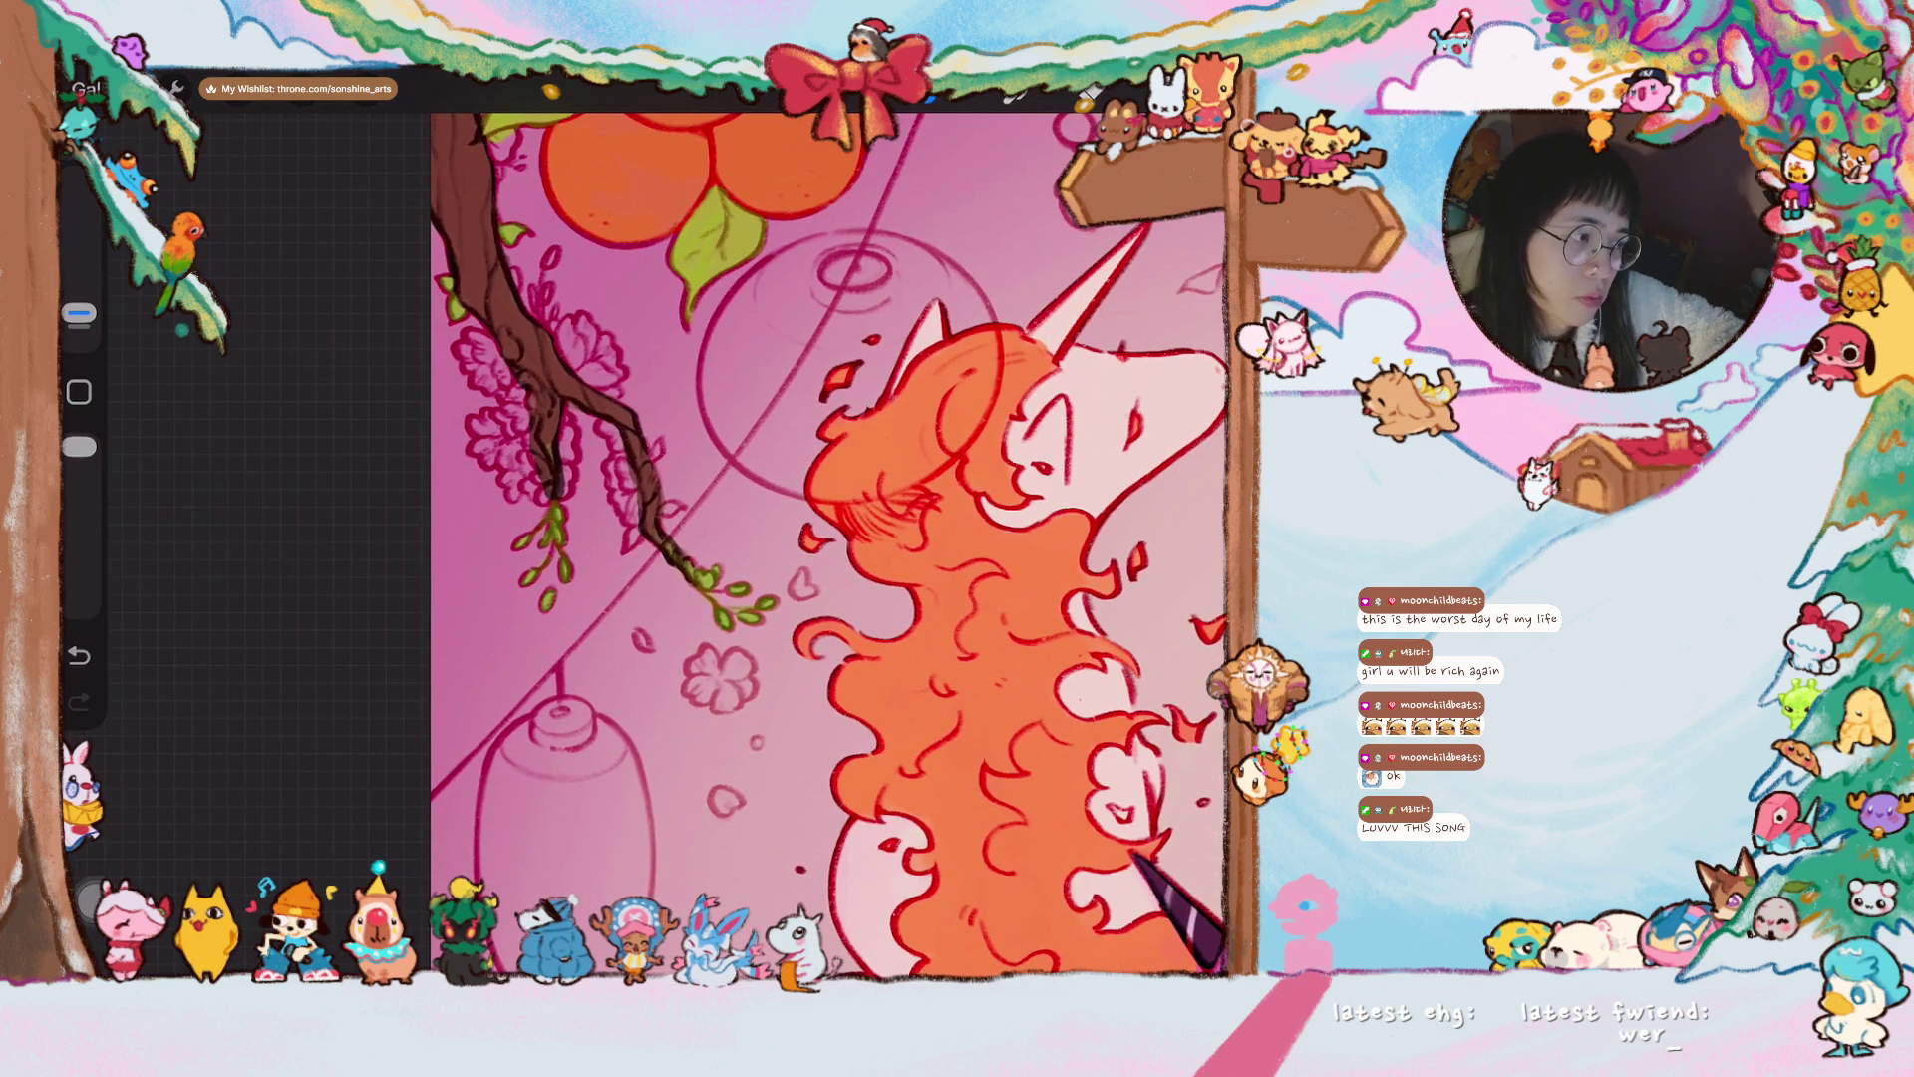
scroll(797, 548, "up", 3)
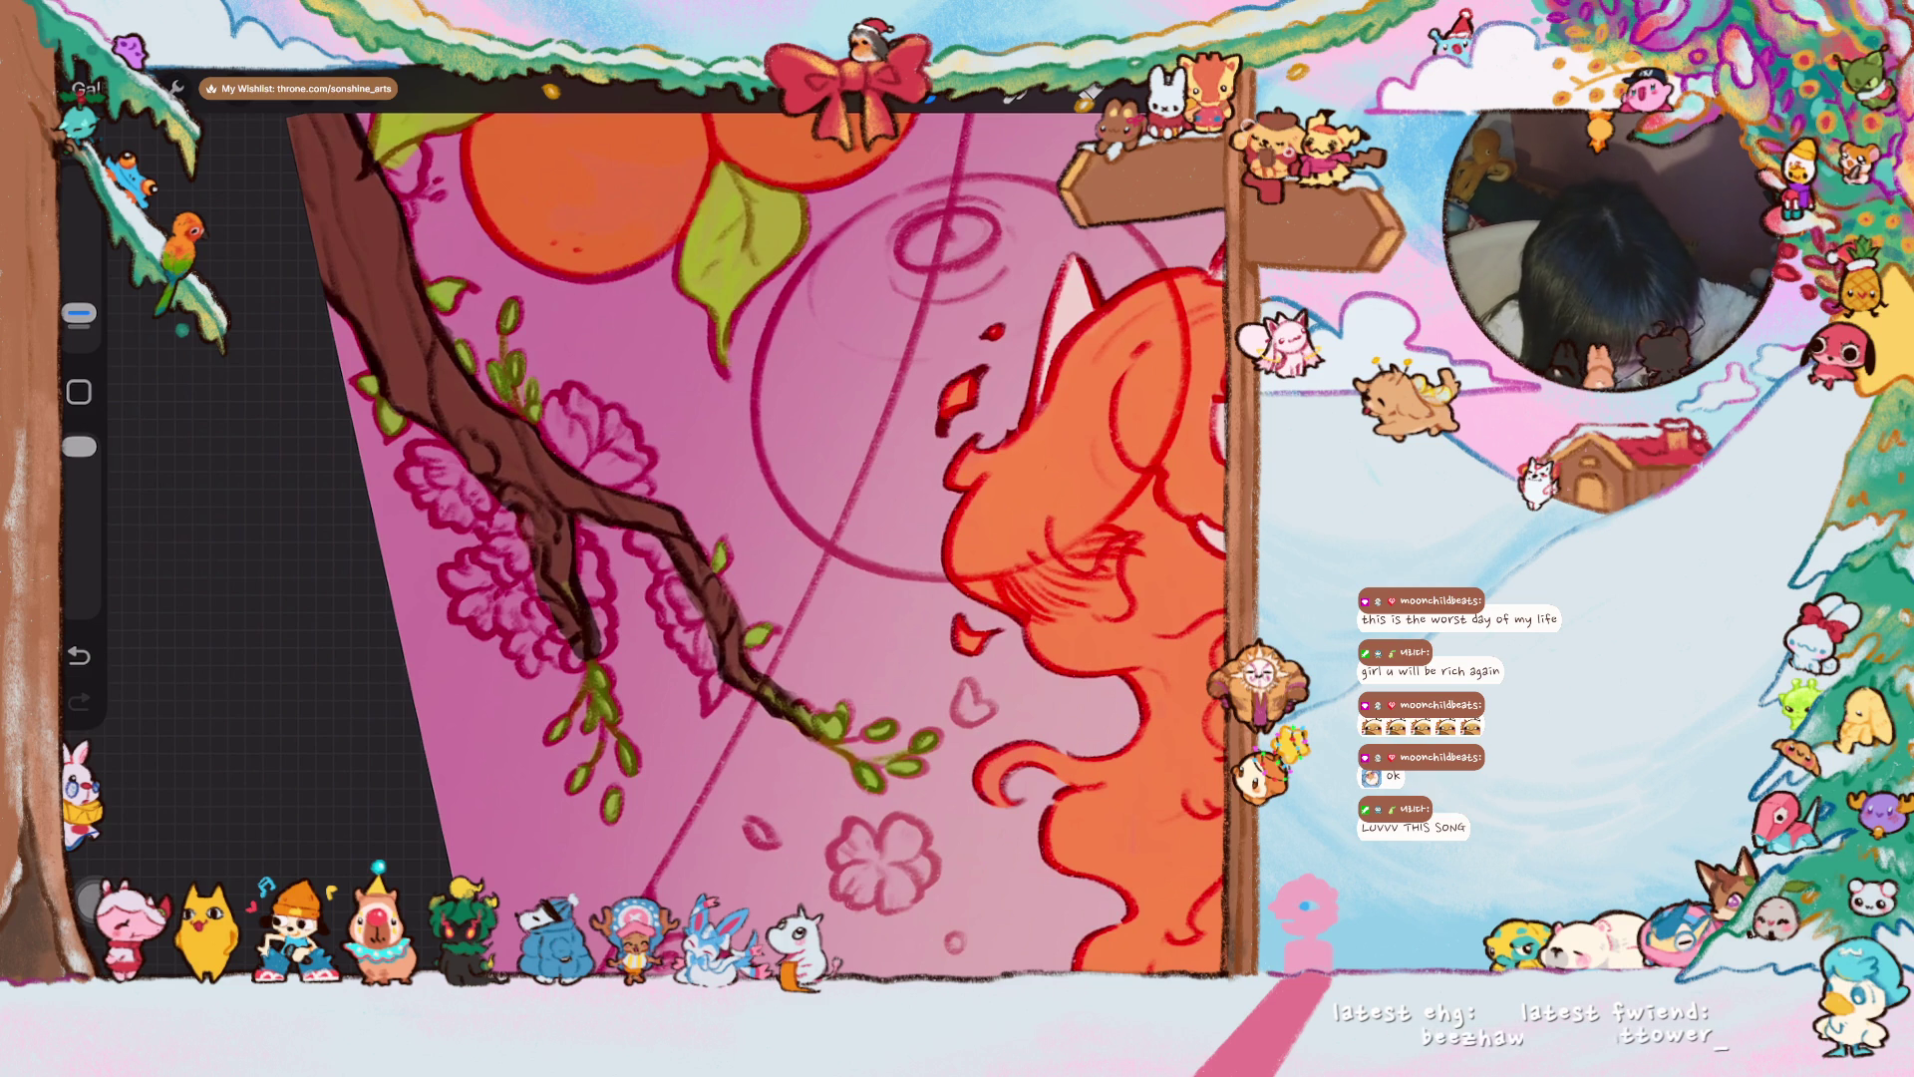
scroll(758, 529, "down", 3)
left_click_drag(842, 598, 803, 539)
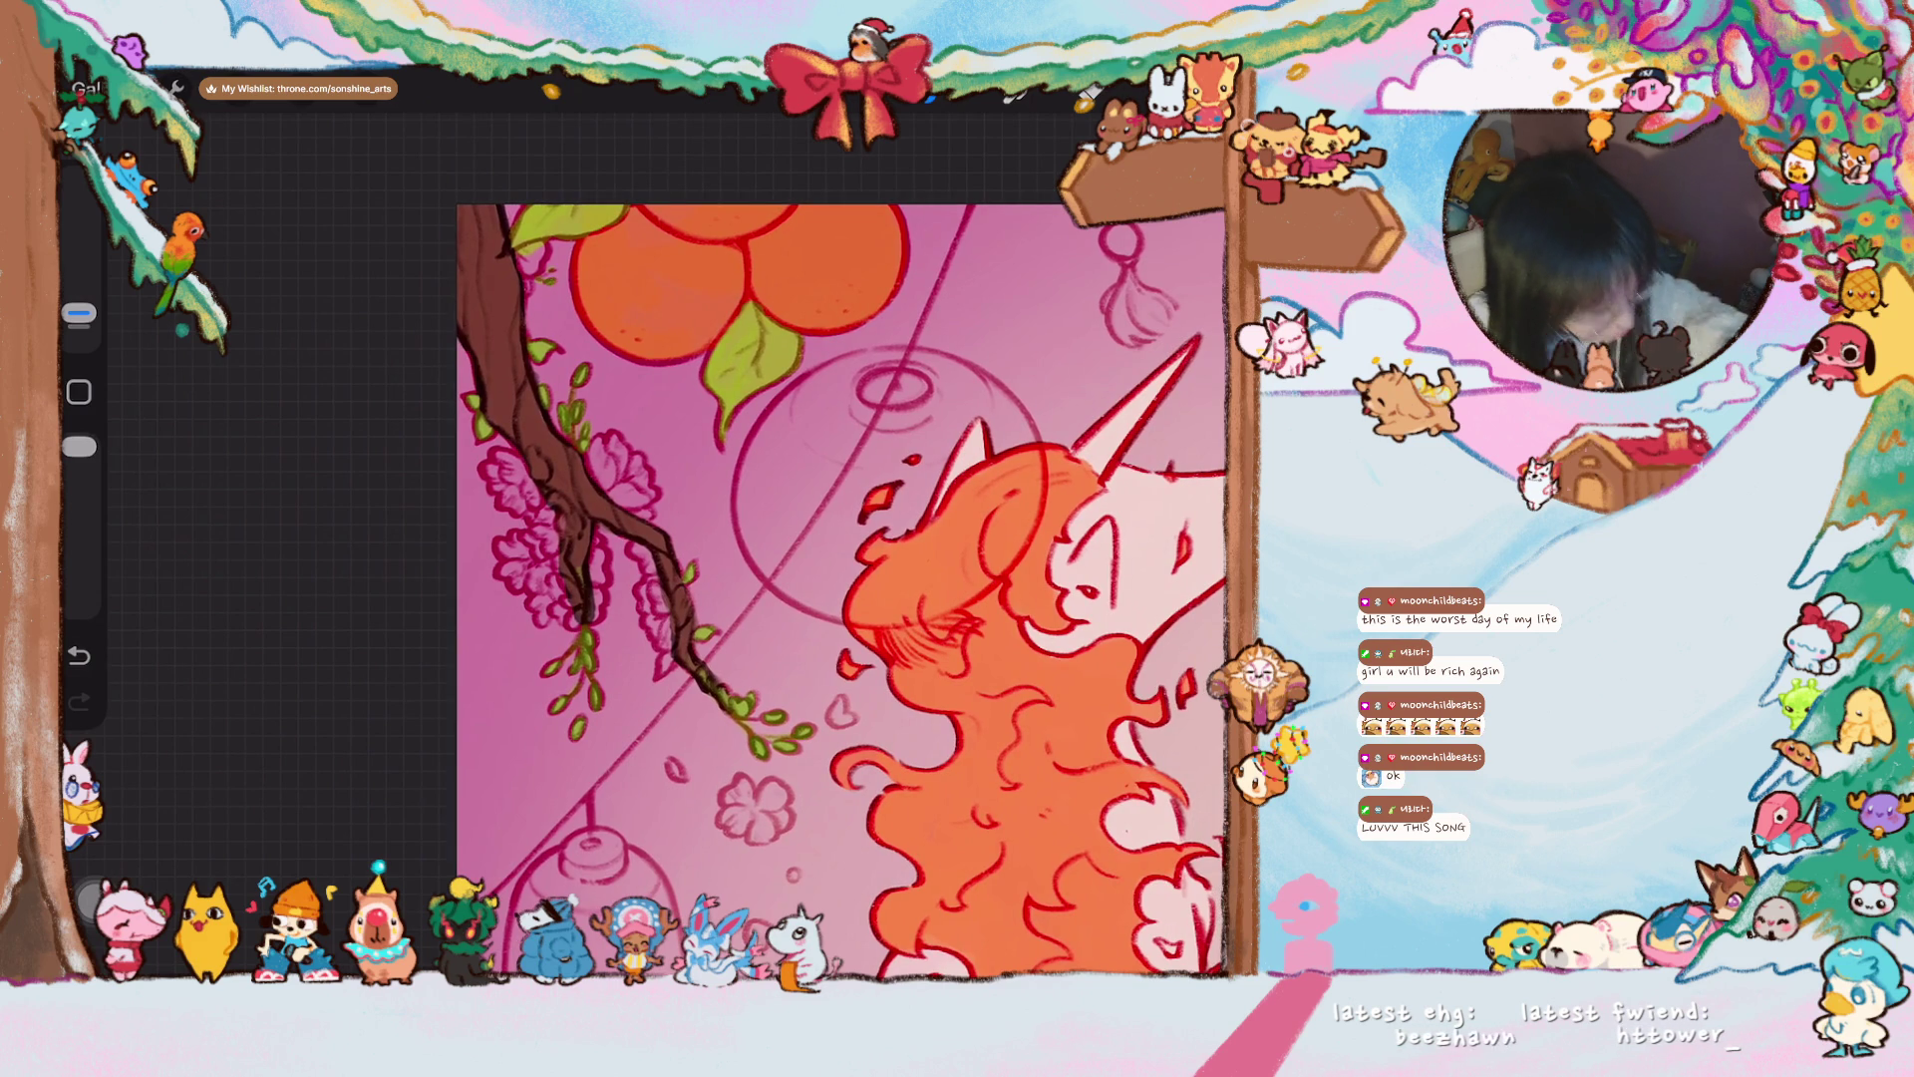
scroll(758, 539, "up", 3)
scroll(758, 539, "down", 2)
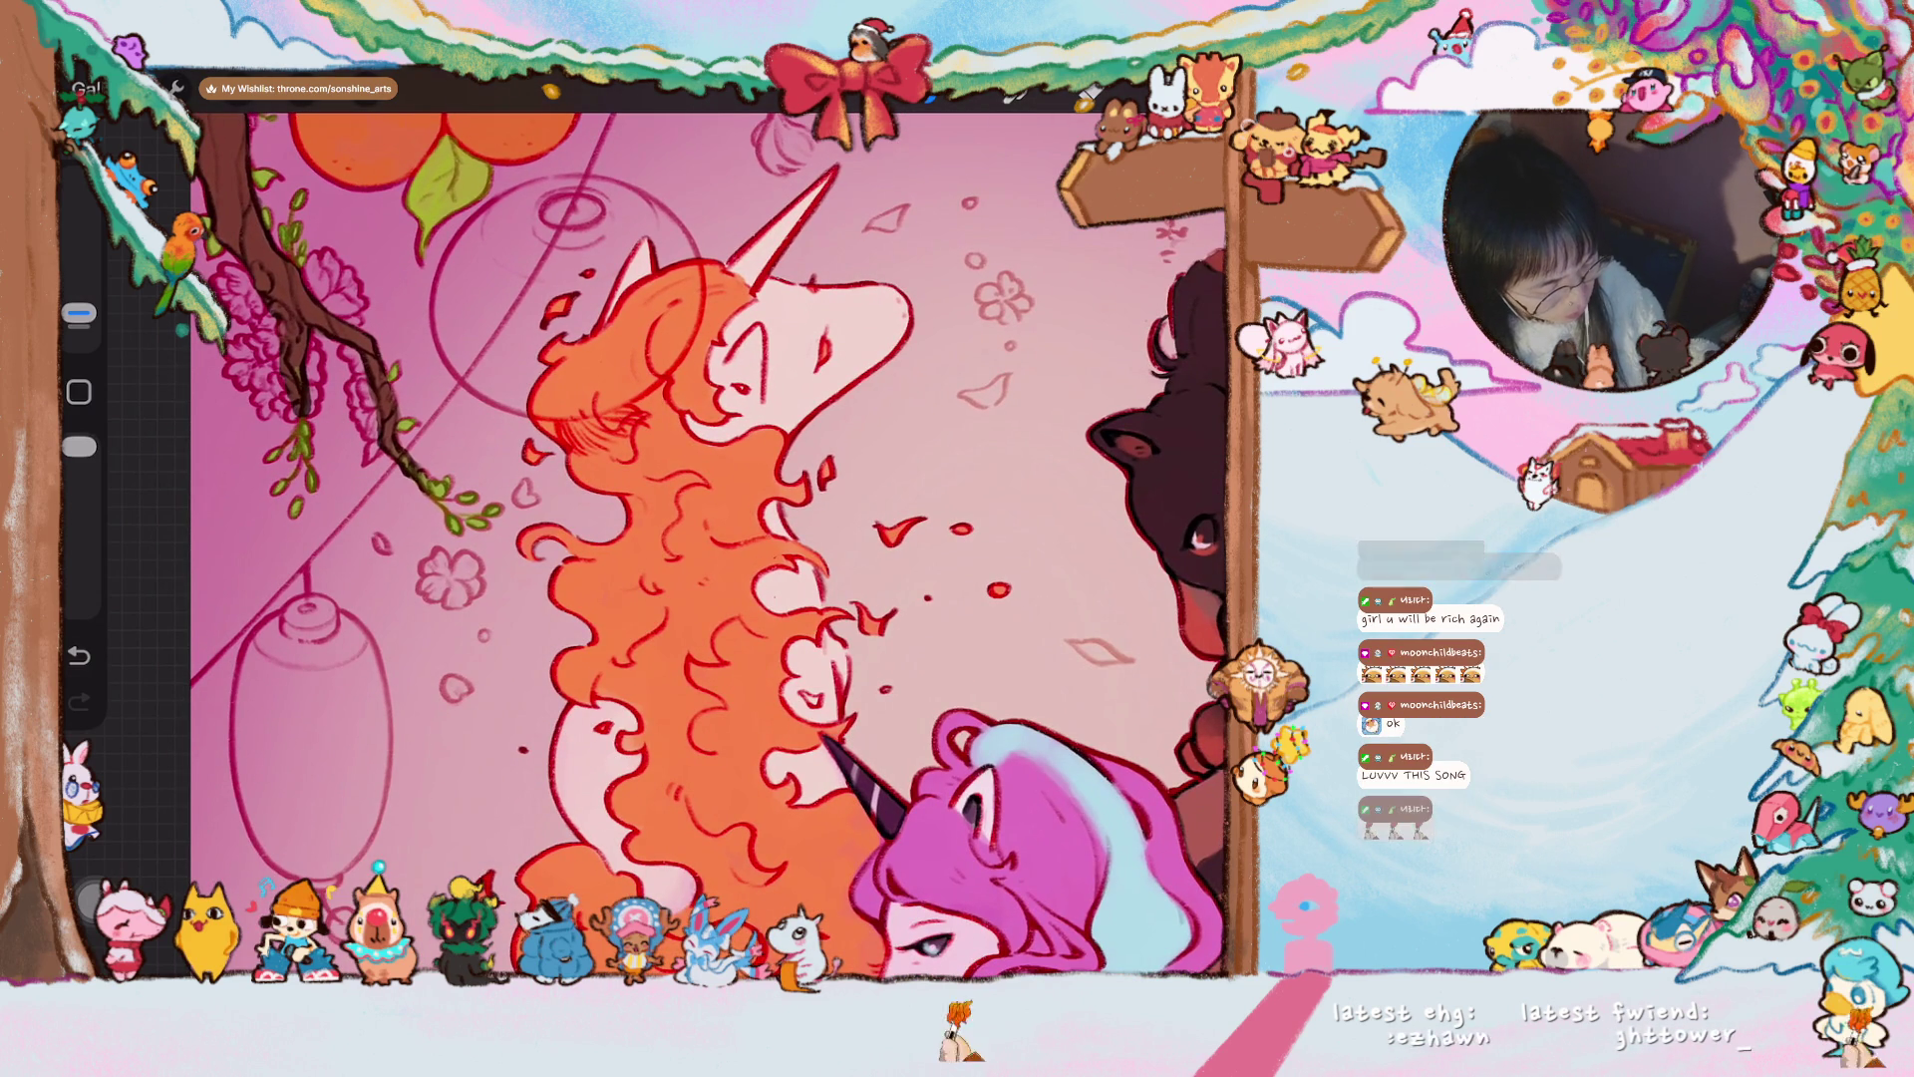
scroll(758, 539, "down", 1)
scroll(758, 538, "up", 2)
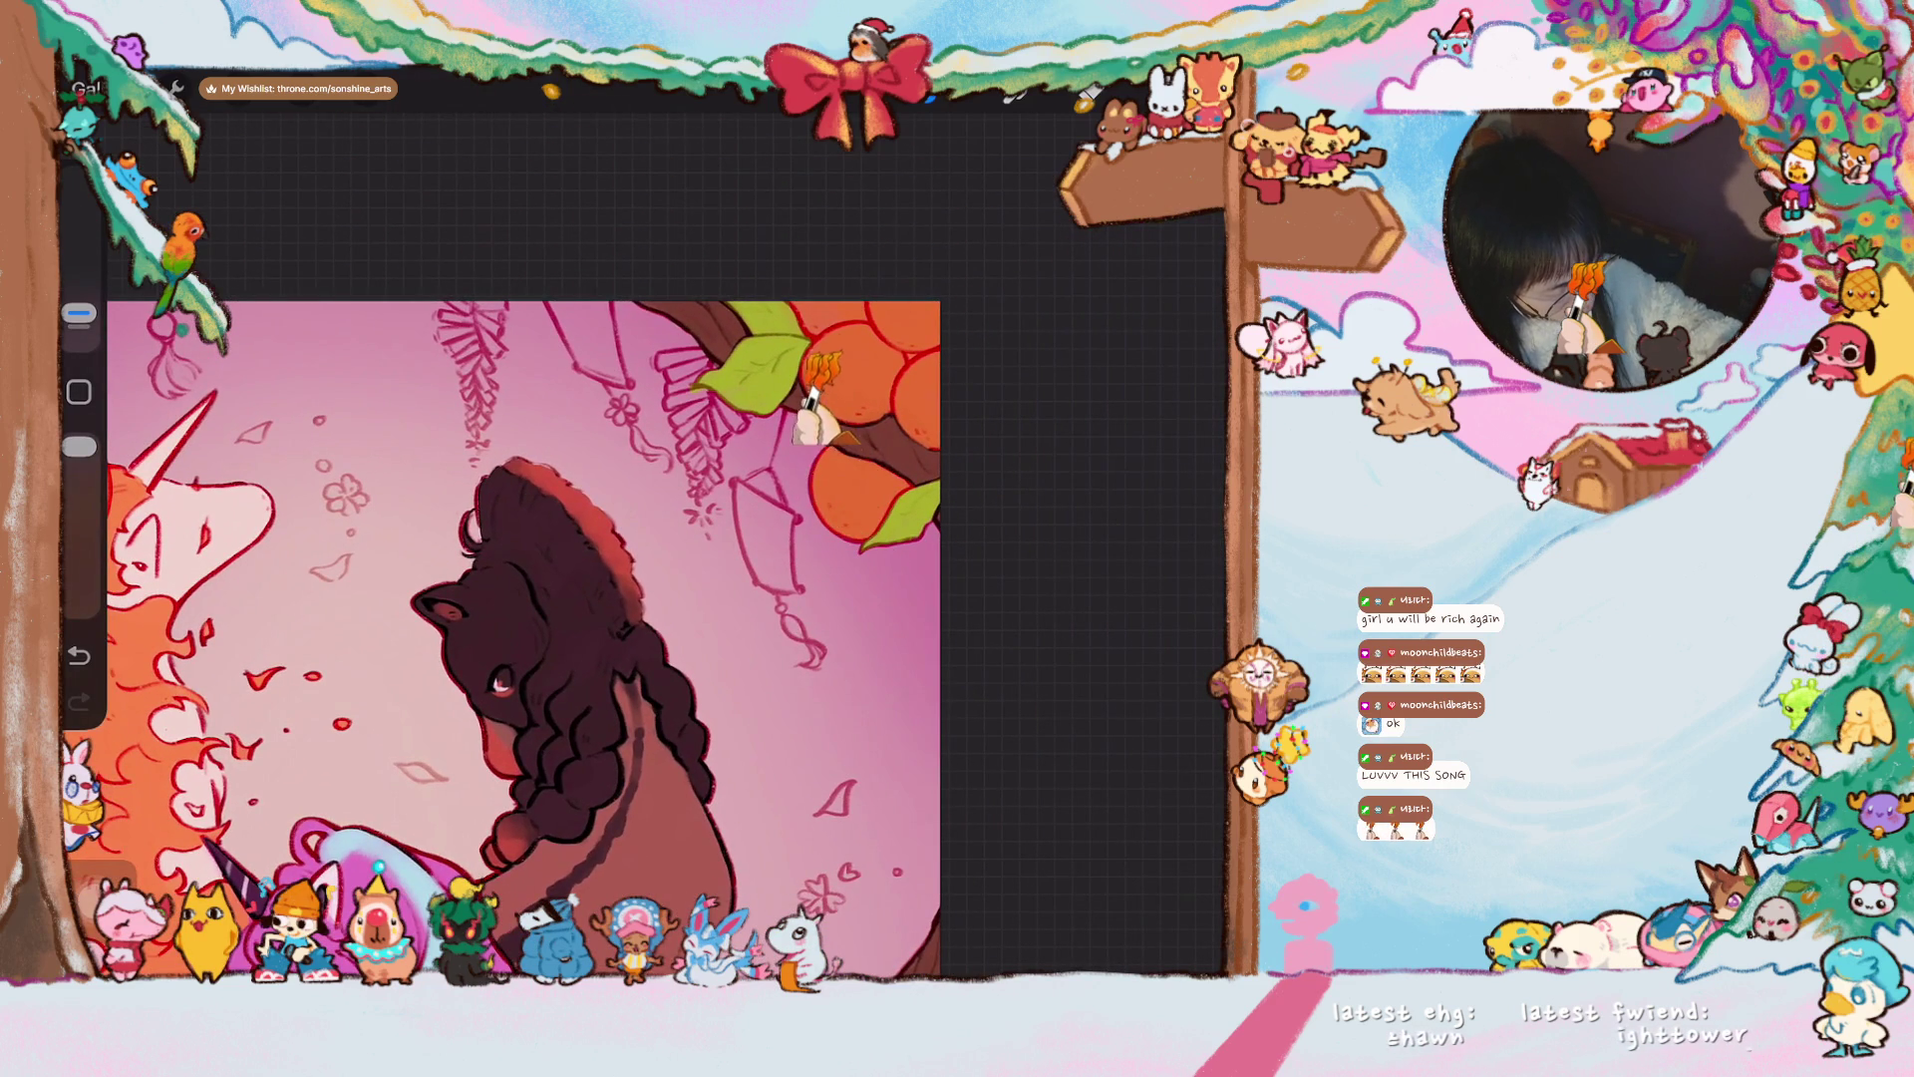
- Paint small green leaves onto the brown branch among the wisteria outlines
scroll(498, 543, "down", 5)
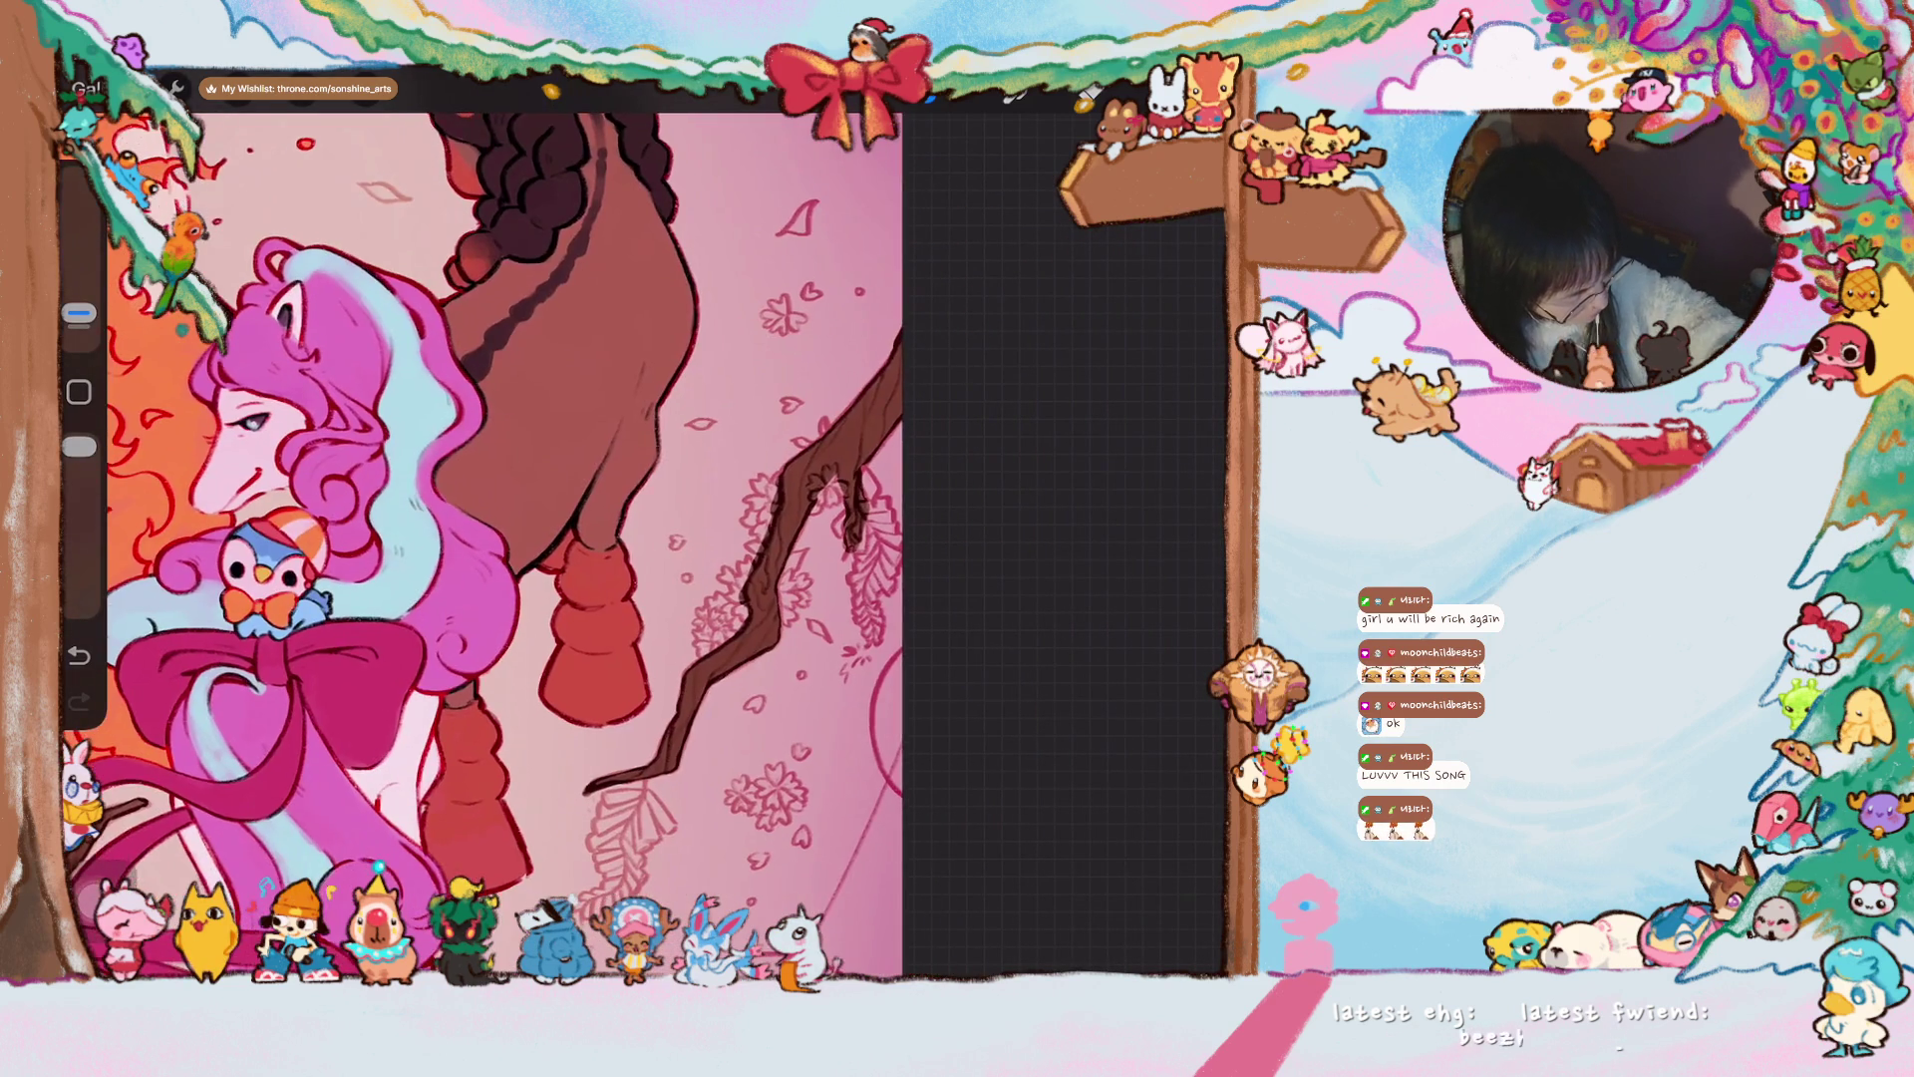
scroll(499, 544, "up", 3)
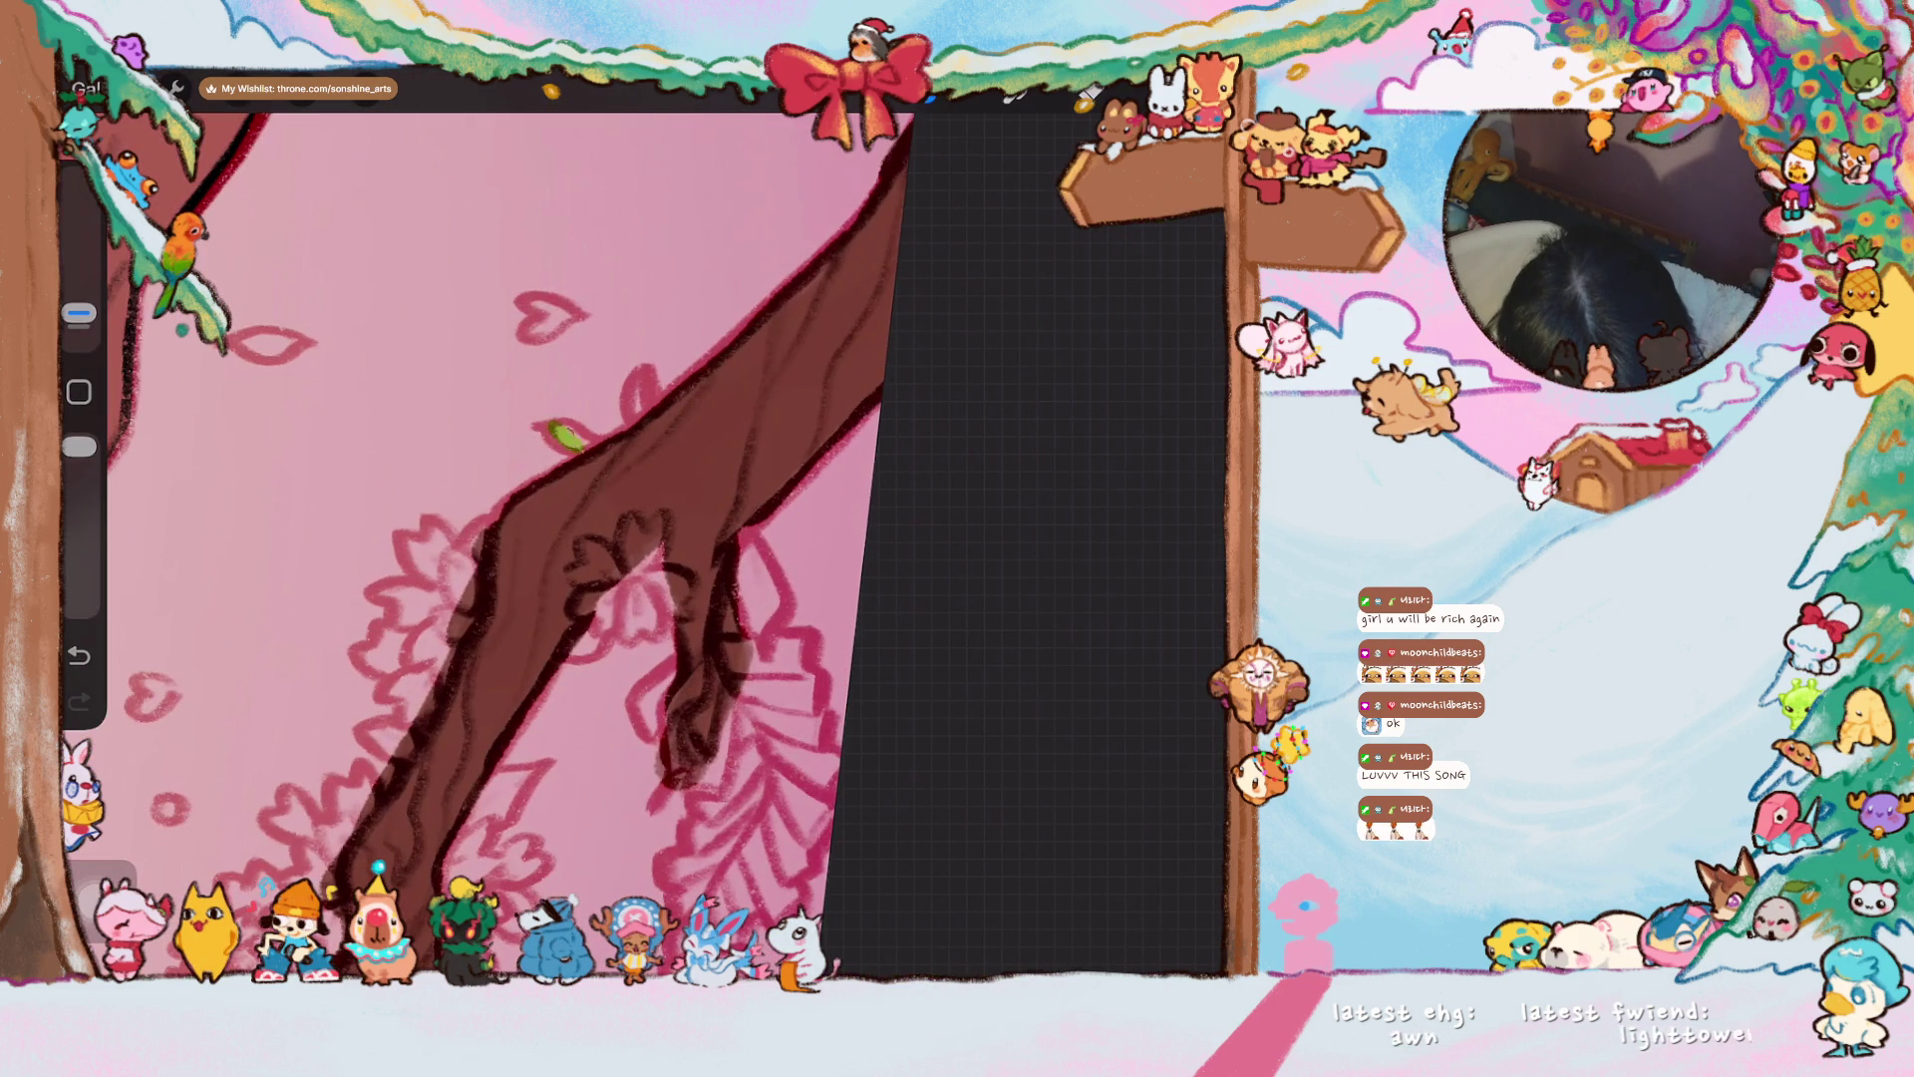
mouse_move(543, 431)
left_mouse_down()
mouse_move(593, 441)
mouse_move(643, 374)
mouse_move(650, 404)
mouse_move(643, 384)
left_mouse_up()
scroll(598, 538, "up", 2)
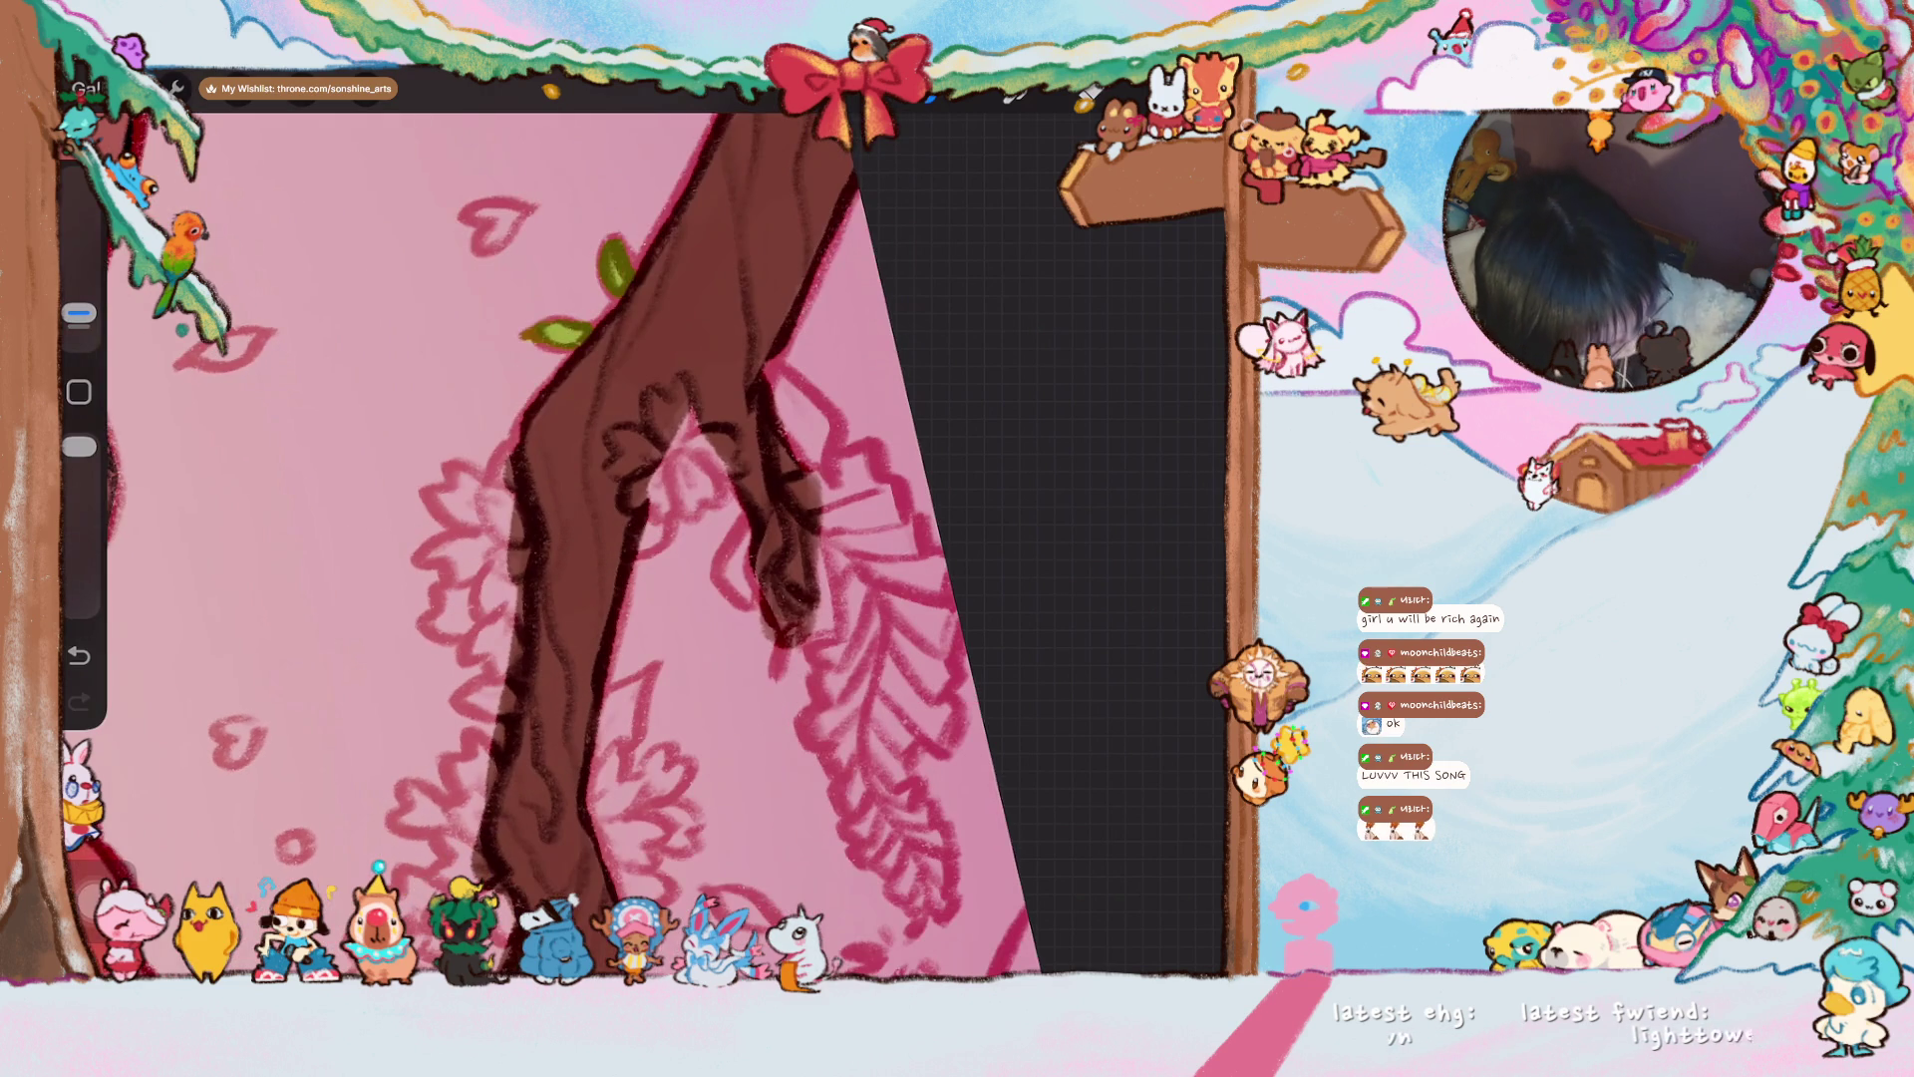
left_click_drag(638, 543, 650, 523)
scroll(598, 538, "down", 2)
- Add more small leaves higher on the branch and darken the faint ones
left_click_drag(569, 437, 595, 427)
left_click_drag(603, 342, 586, 354)
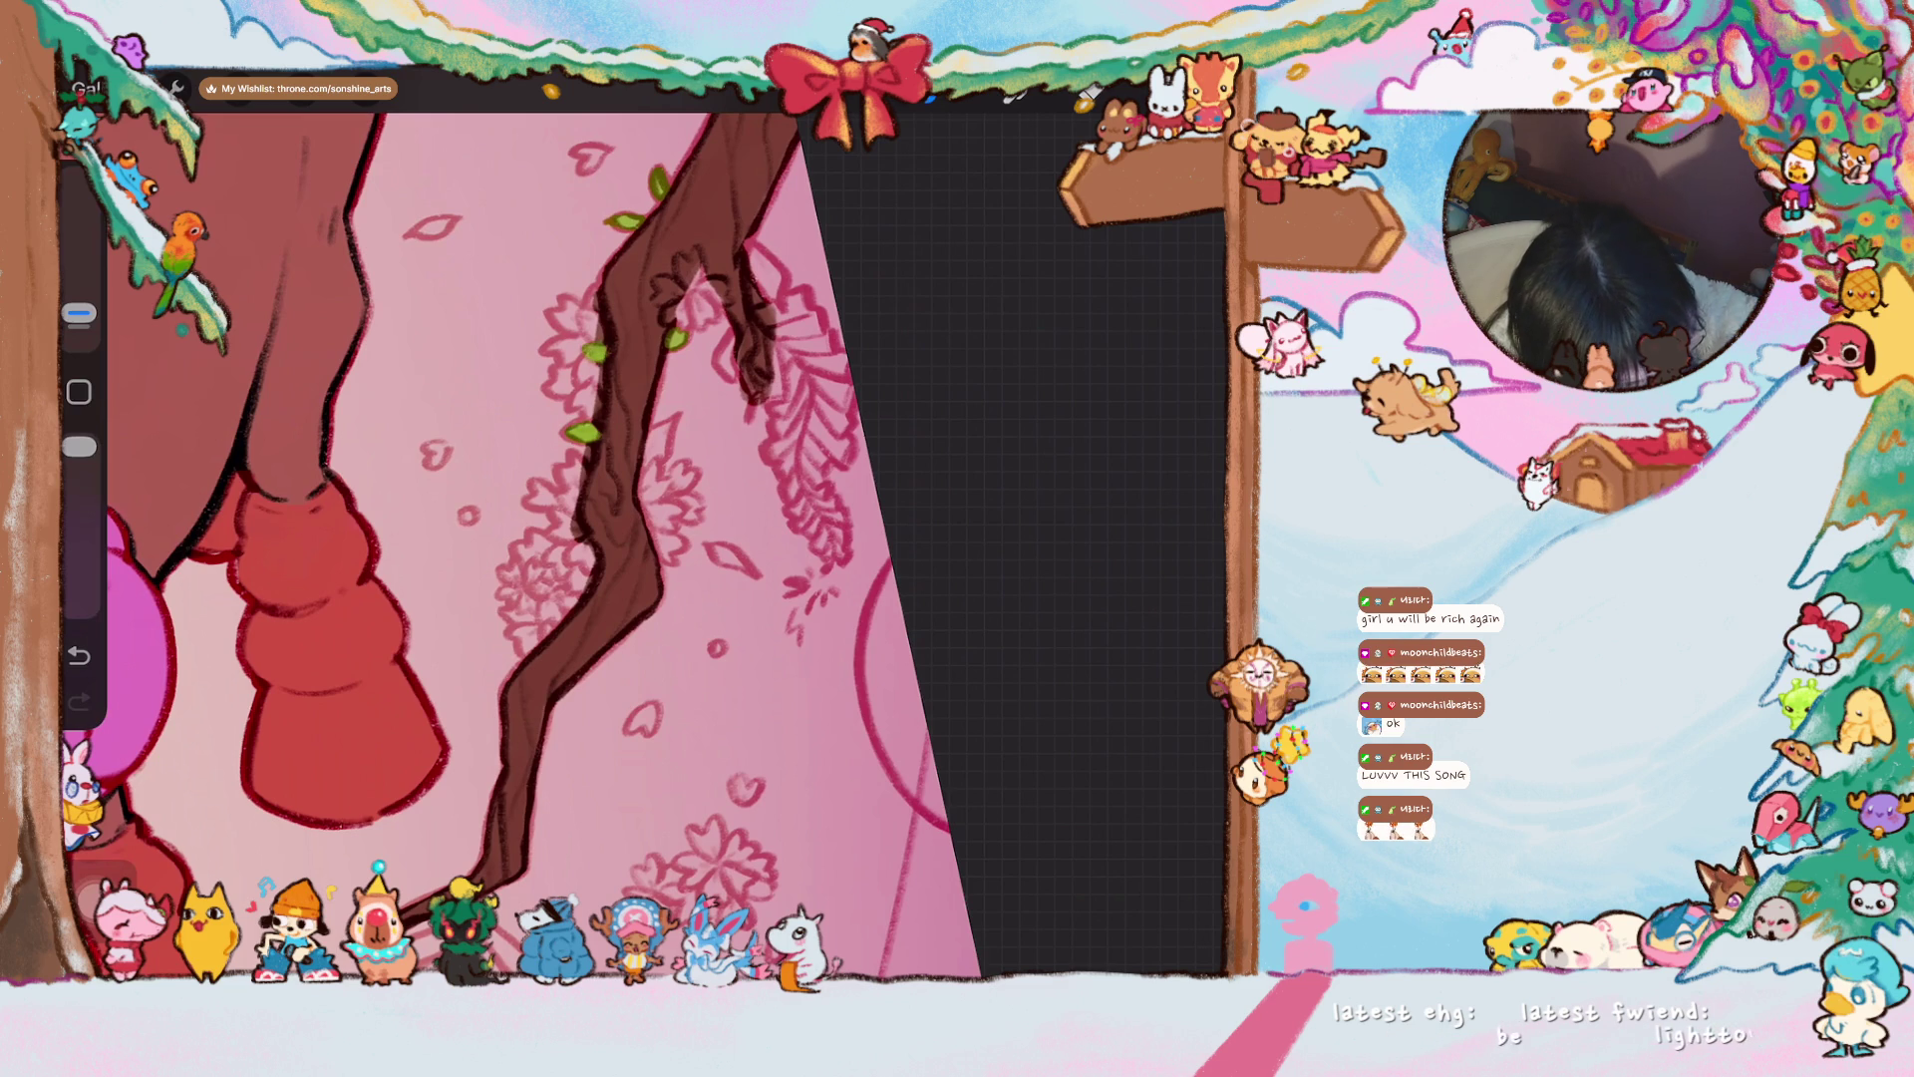
left_click_drag(650, 439, 671, 429)
left_click_drag(720, 549, 753, 574)
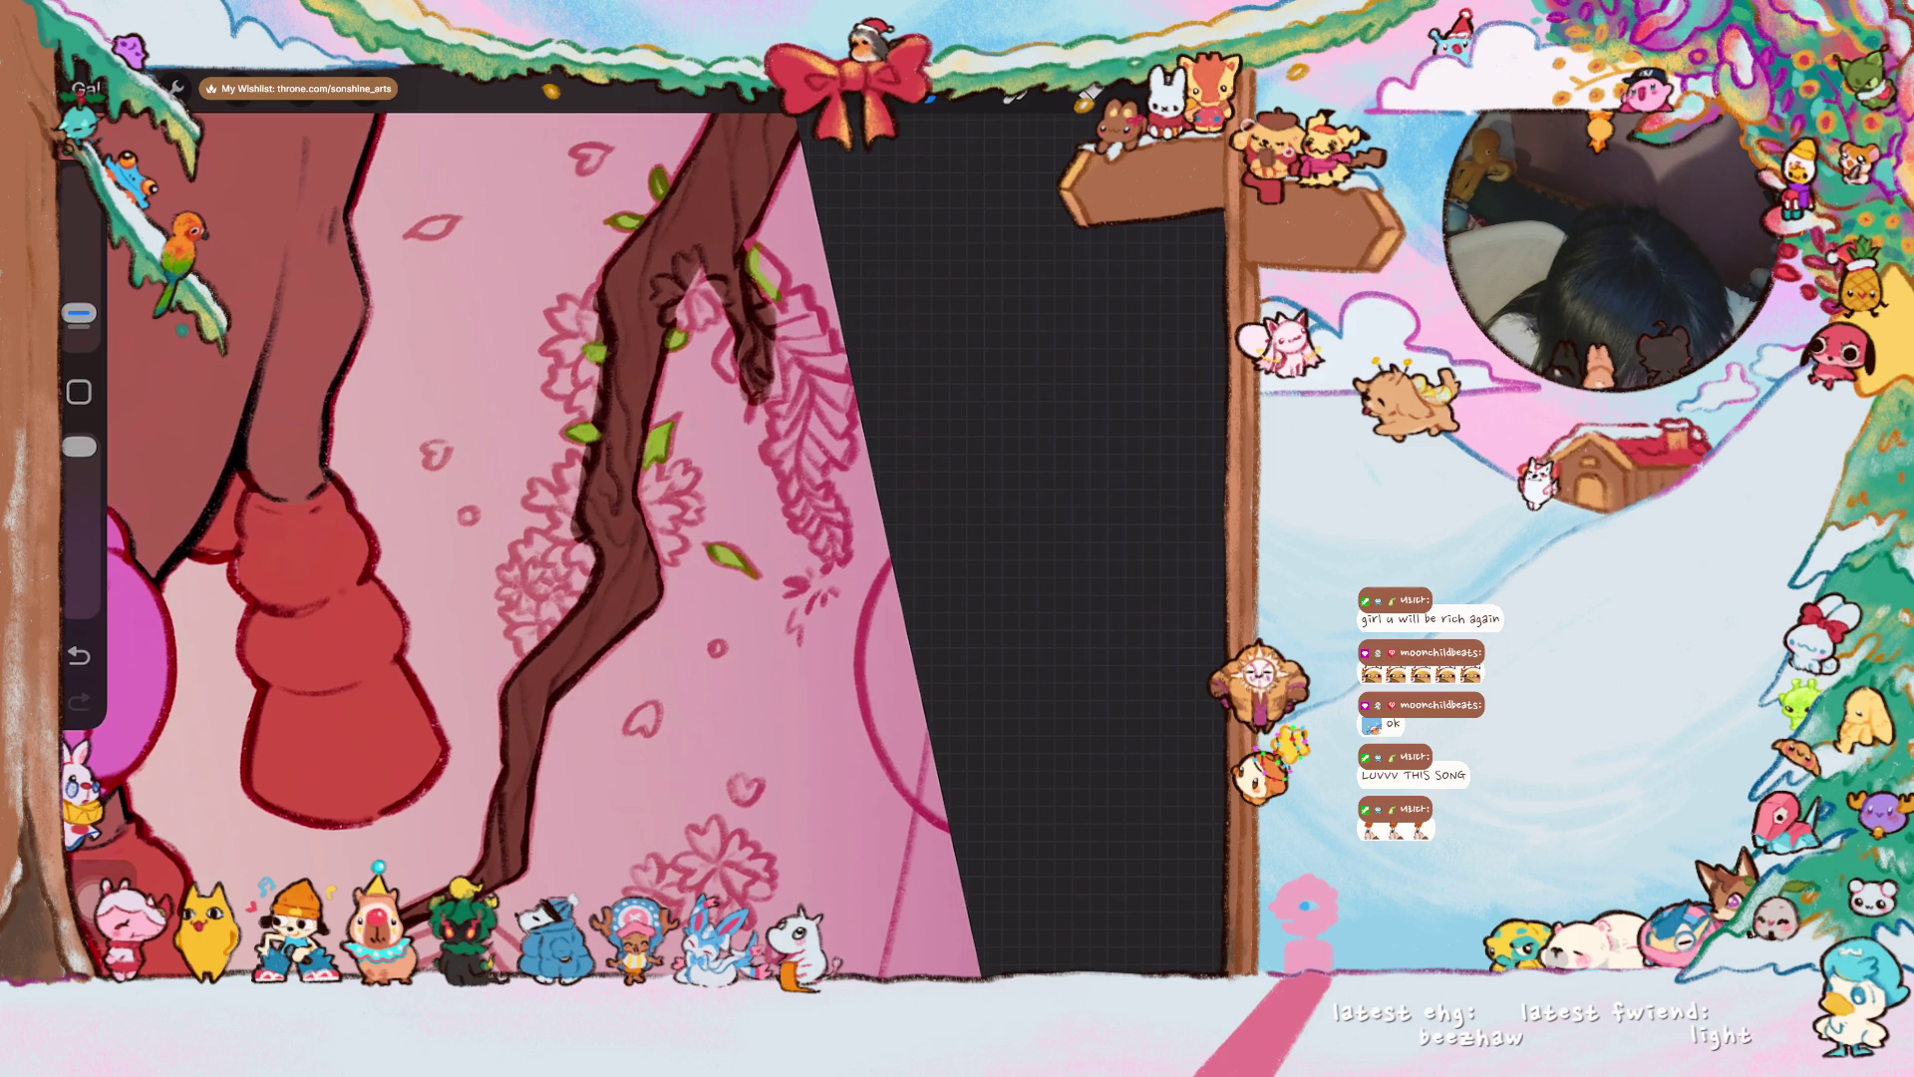
scroll(519, 538, "down", 3)
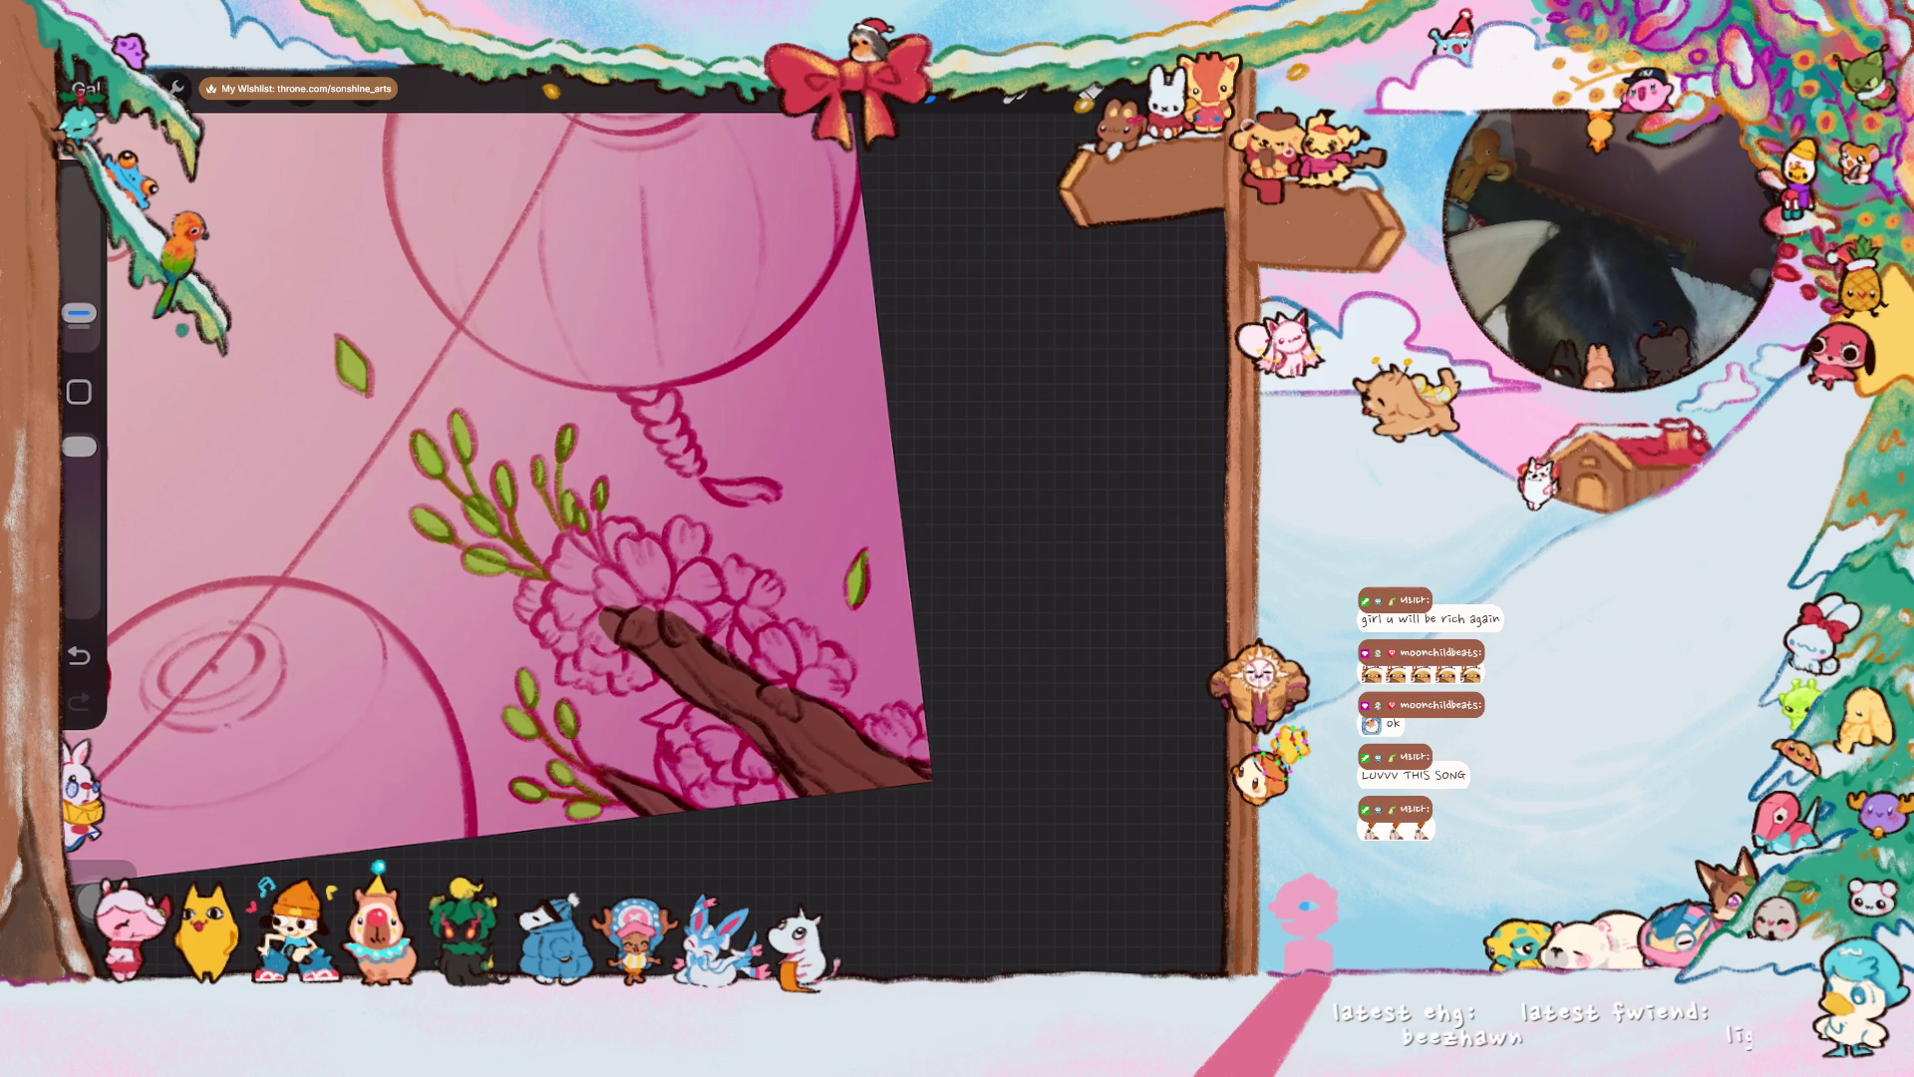
- Brush four green leaves around the pink blossom at the branch tip
scroll(489, 419, "up", 3)
left_click_drag(515, 597, 548, 603)
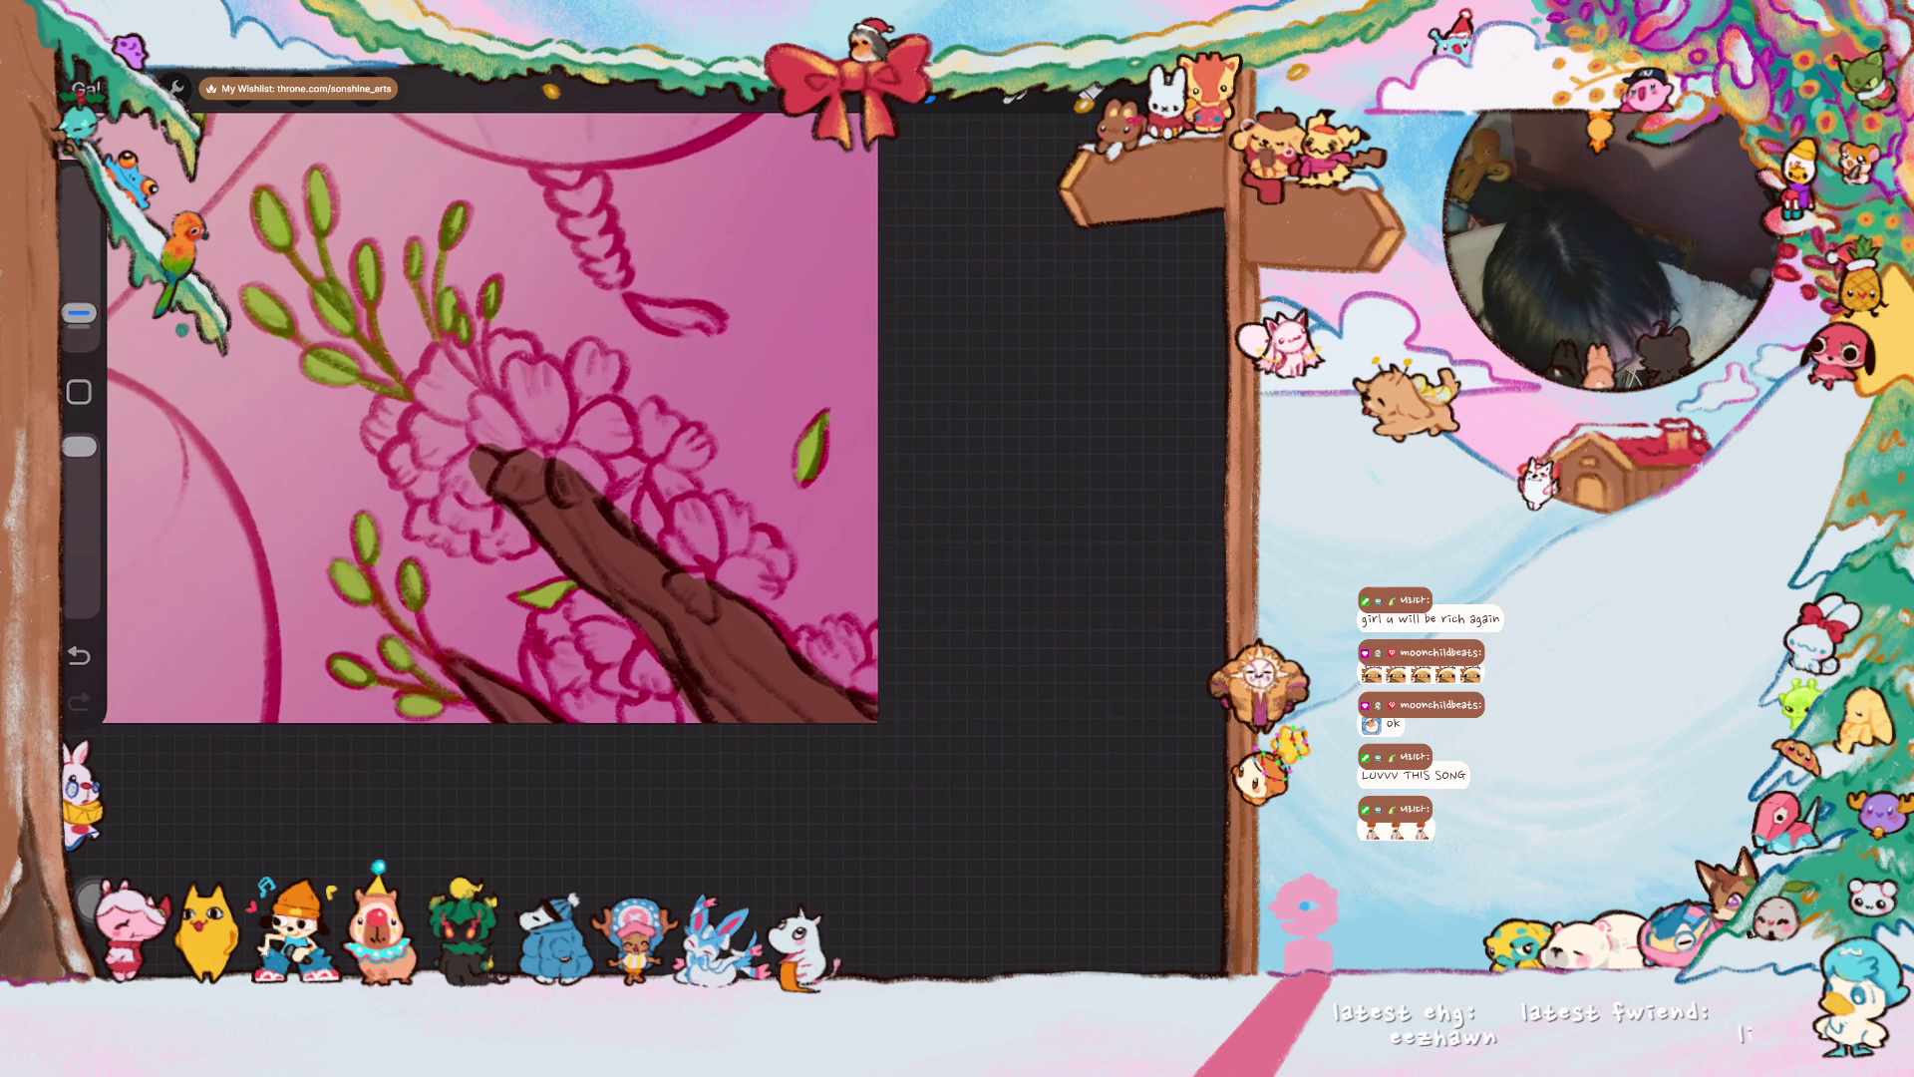
left_click_drag(526, 654, 561, 716)
left_click_drag(678, 699, 680, 722)
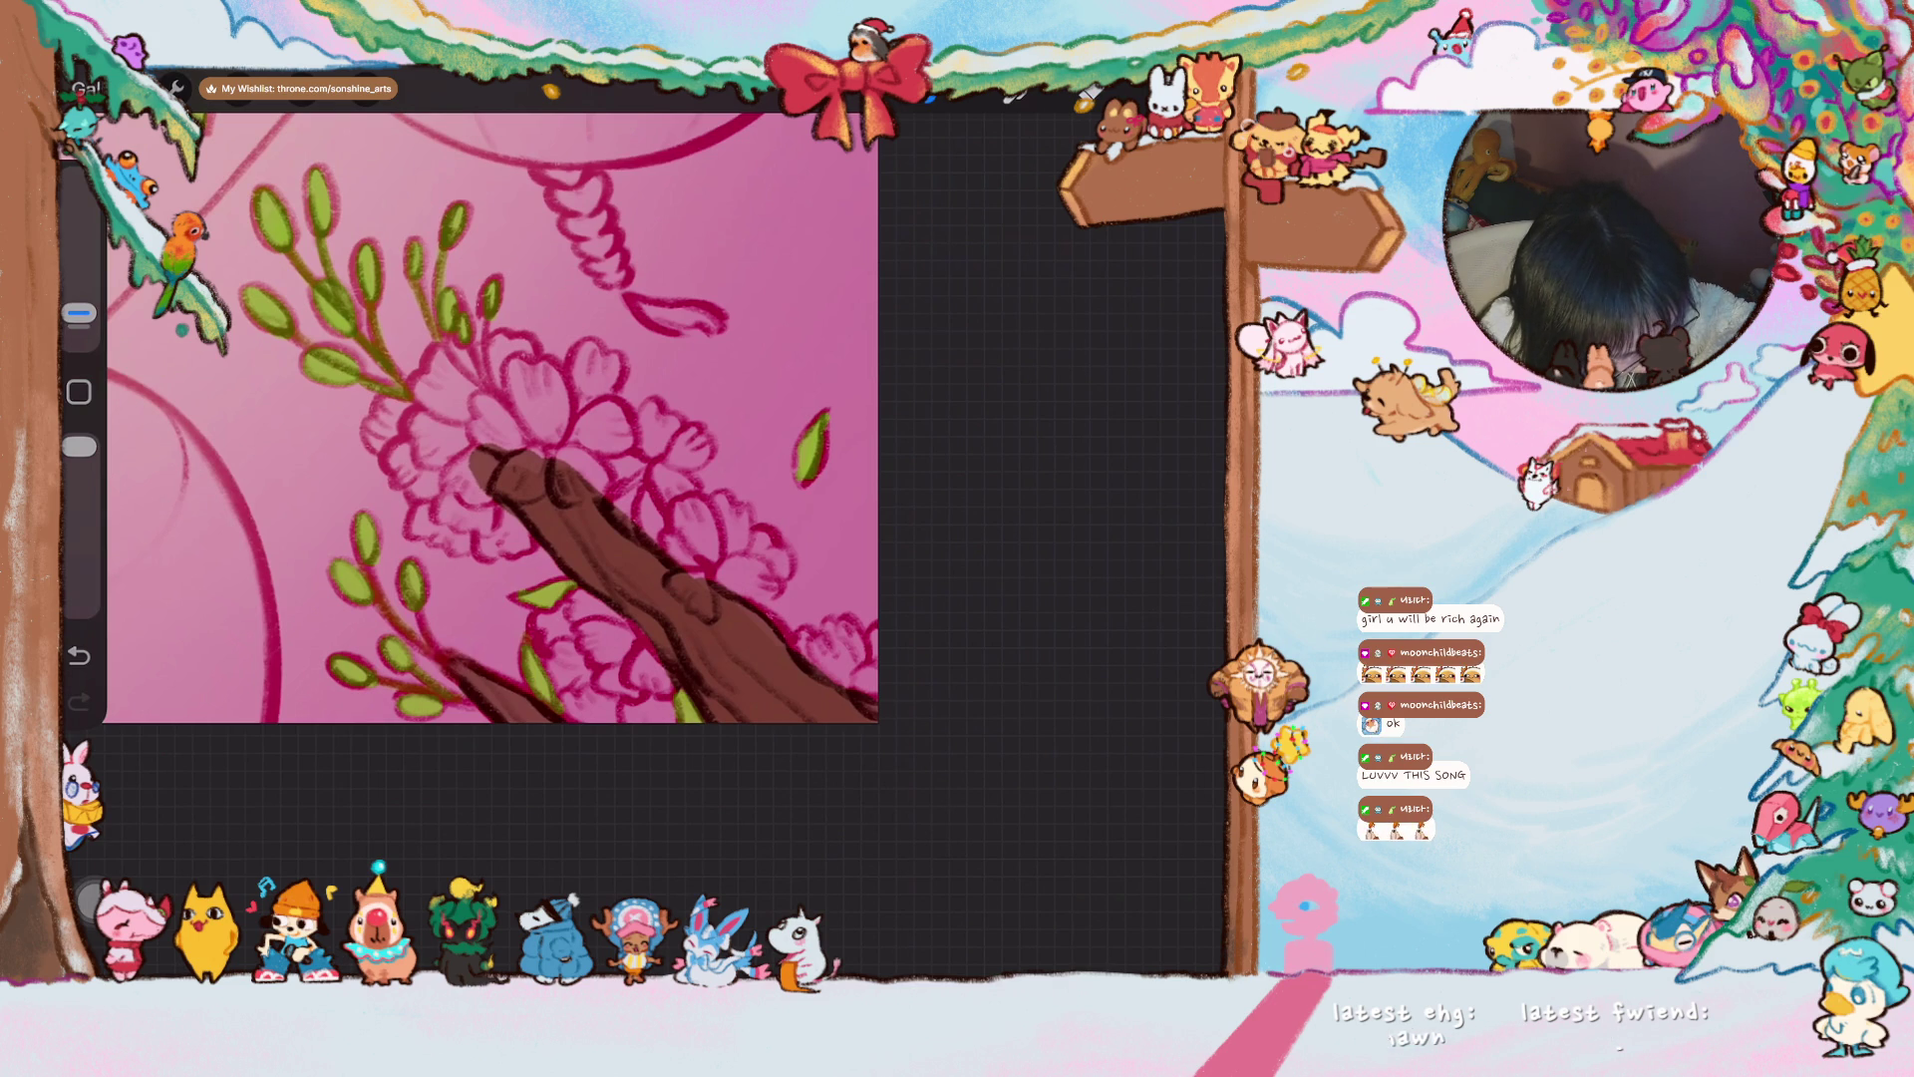
left_click_drag(640, 538, 662, 494)
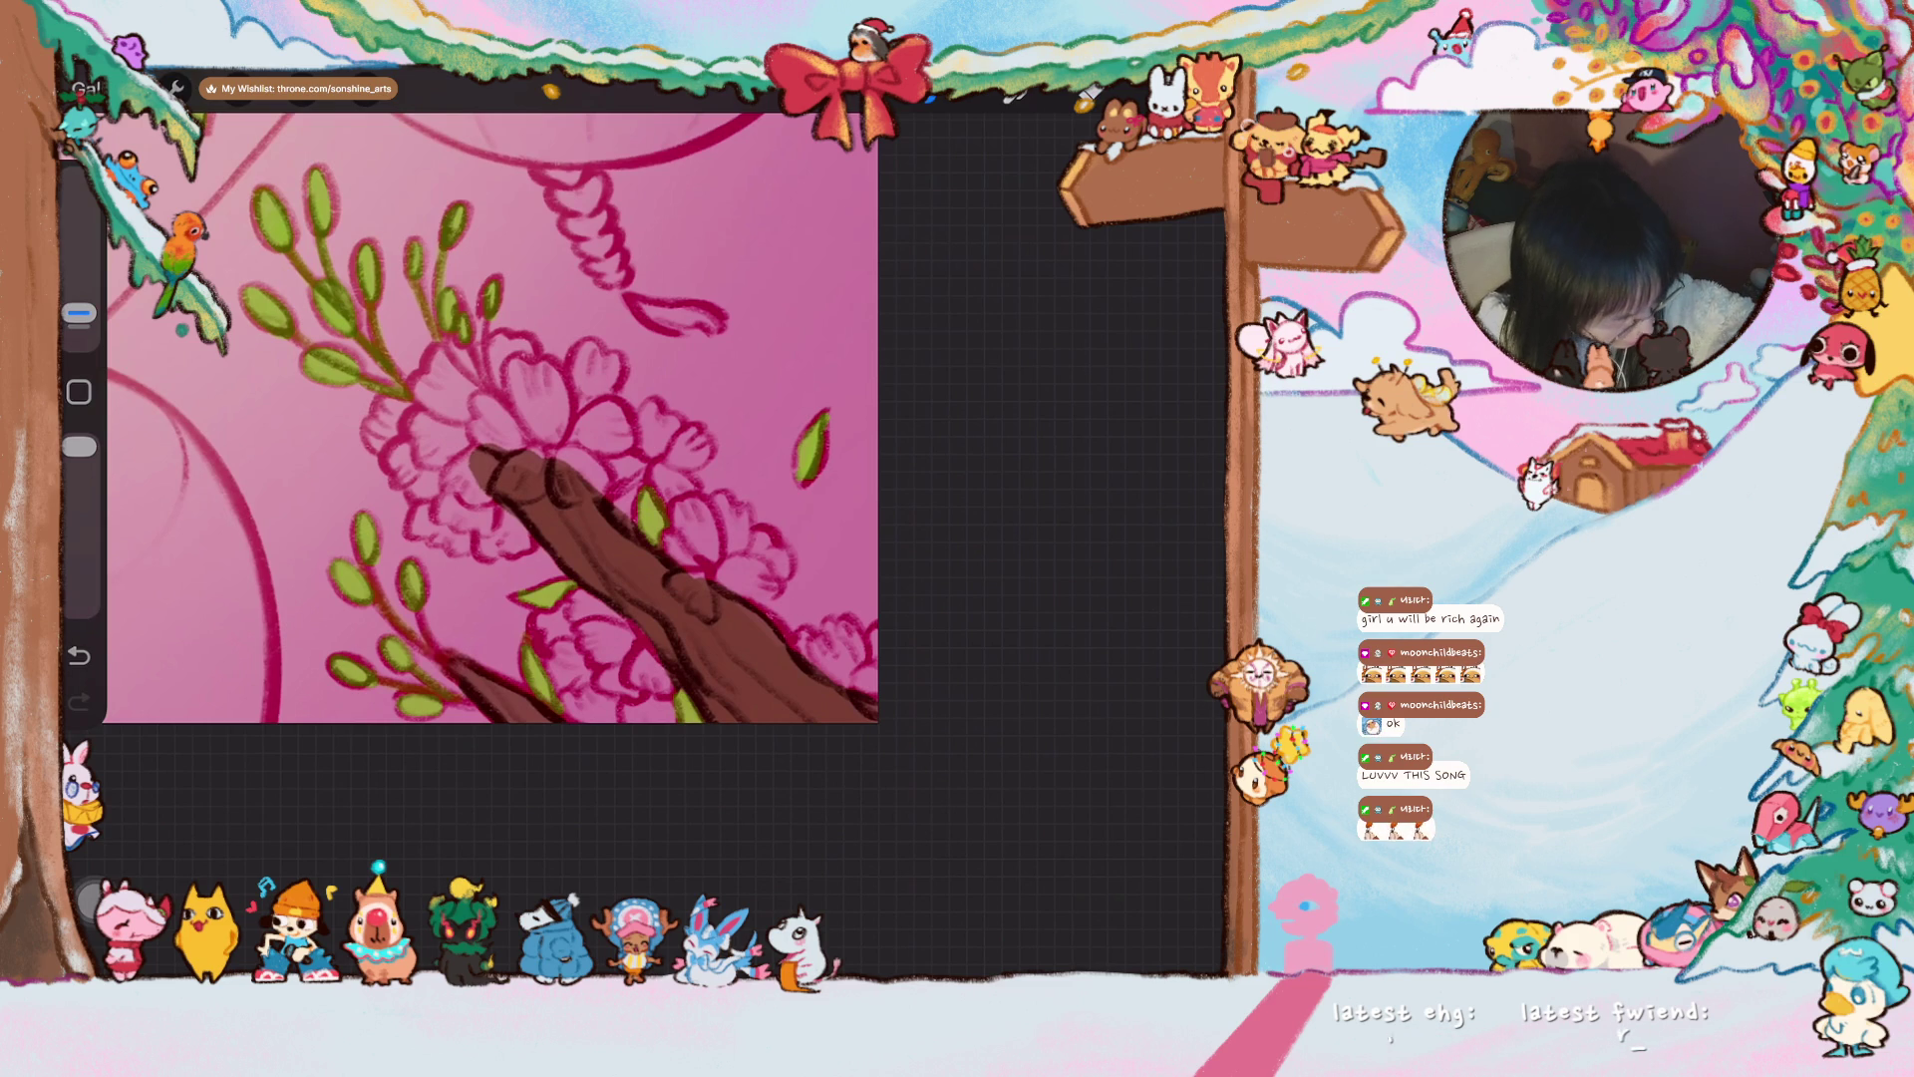
scroll(538, 414, "down", 3)
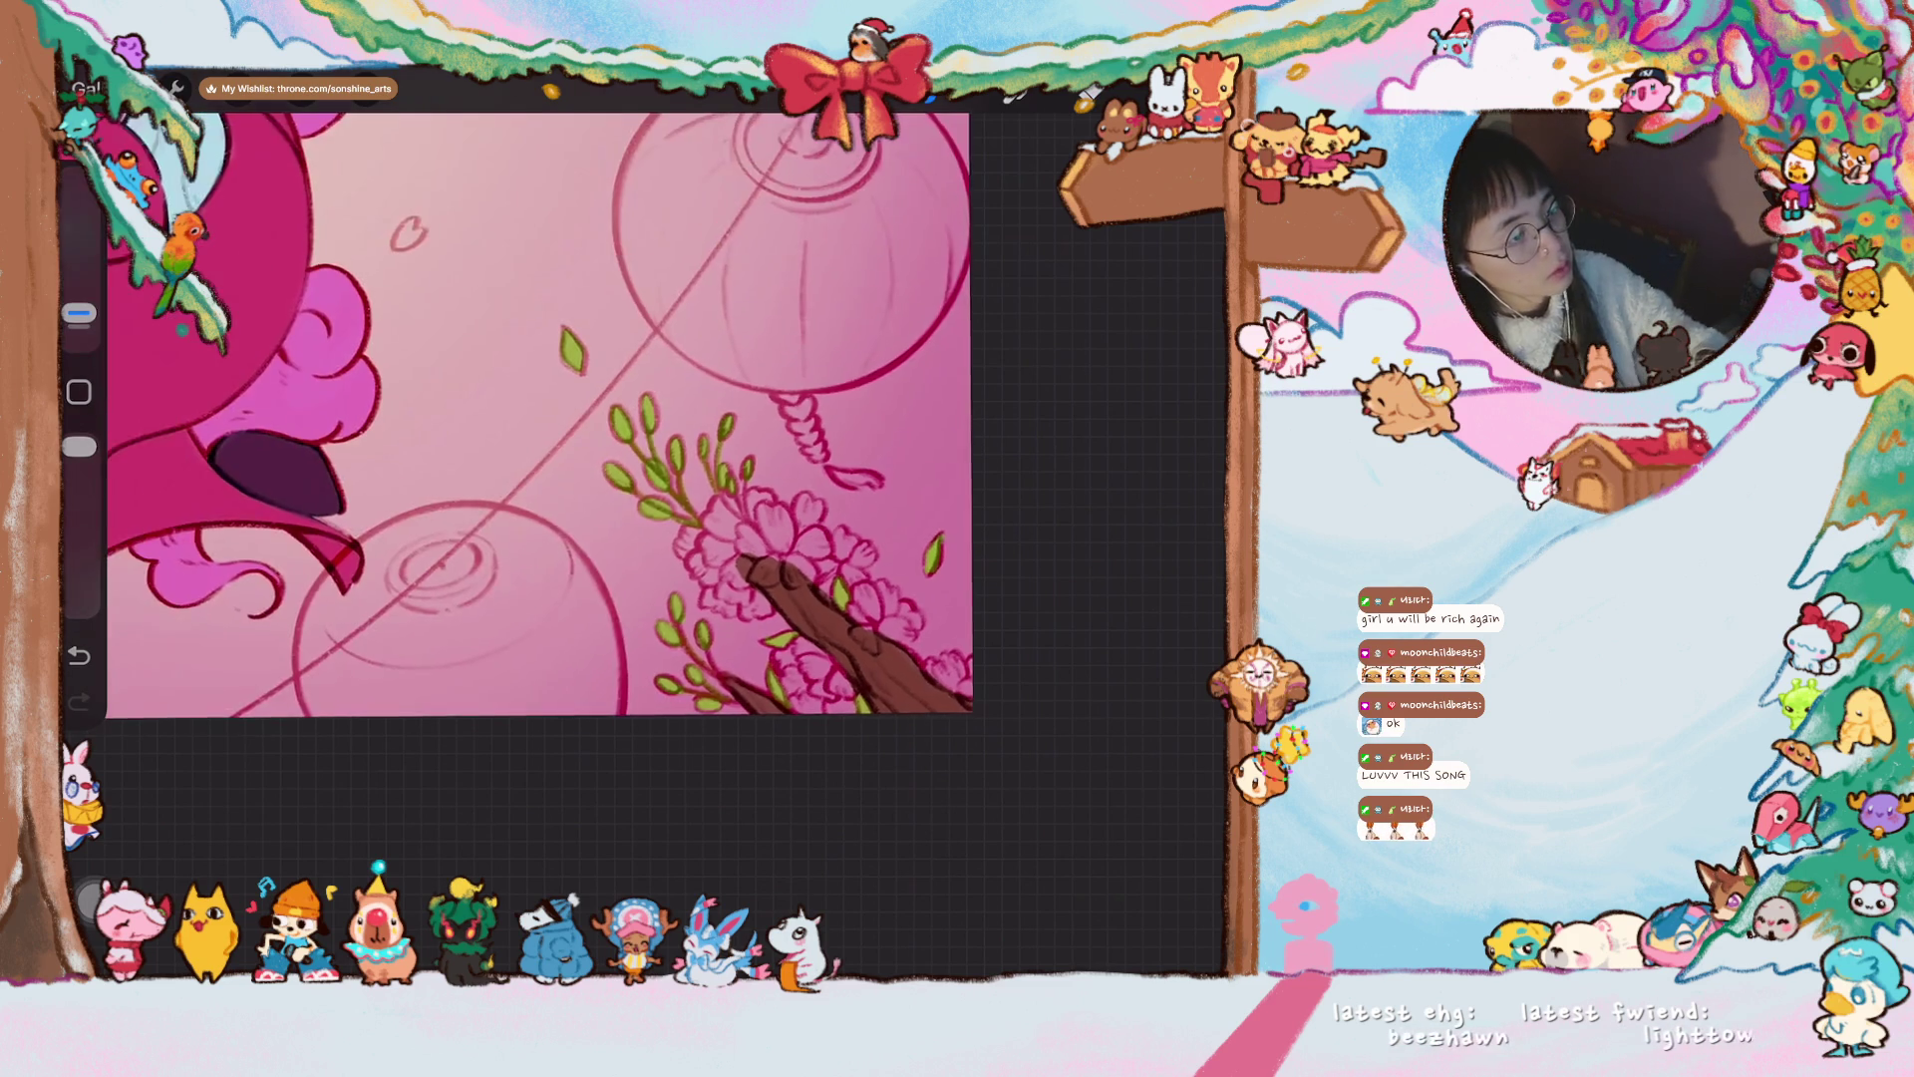
scroll(559, 414, "down", 3)
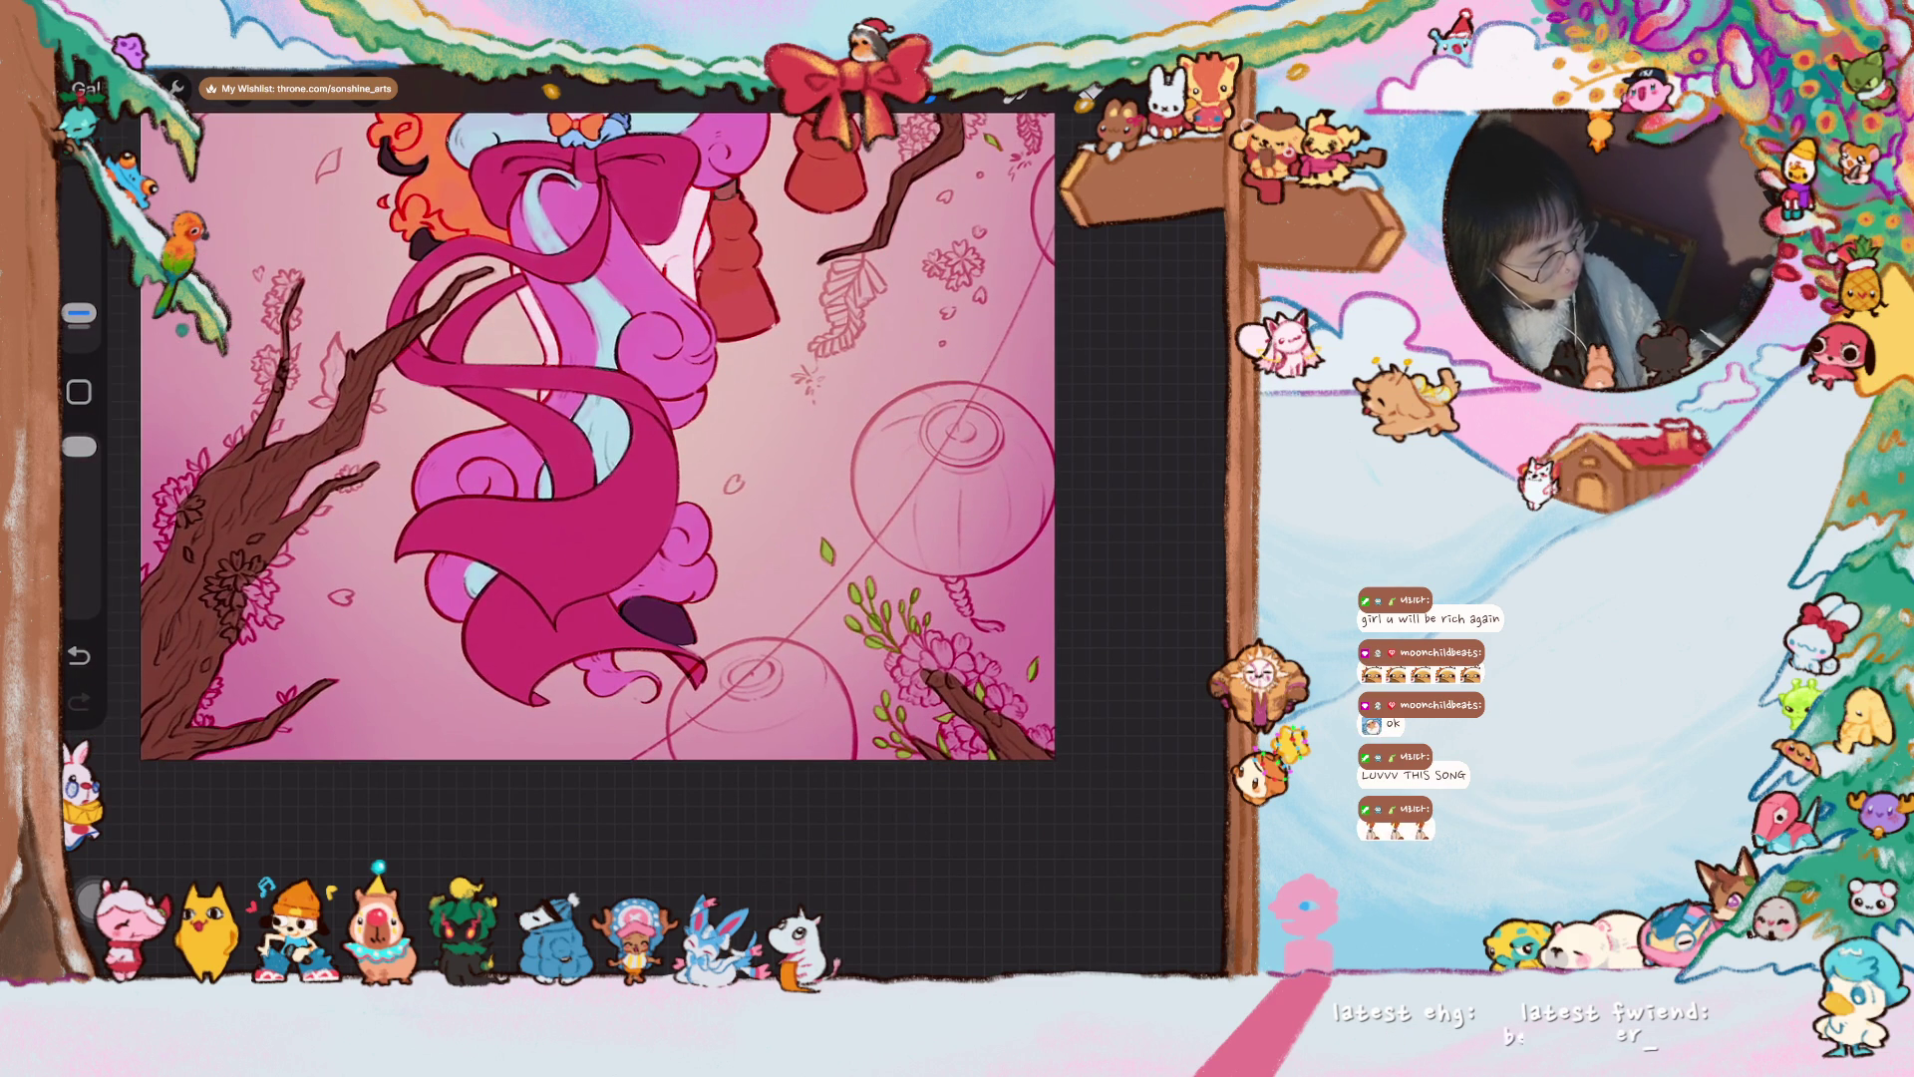
- Paint two small trunk leaves, one olive green and one bright green
scroll(598, 439, "up", 5)
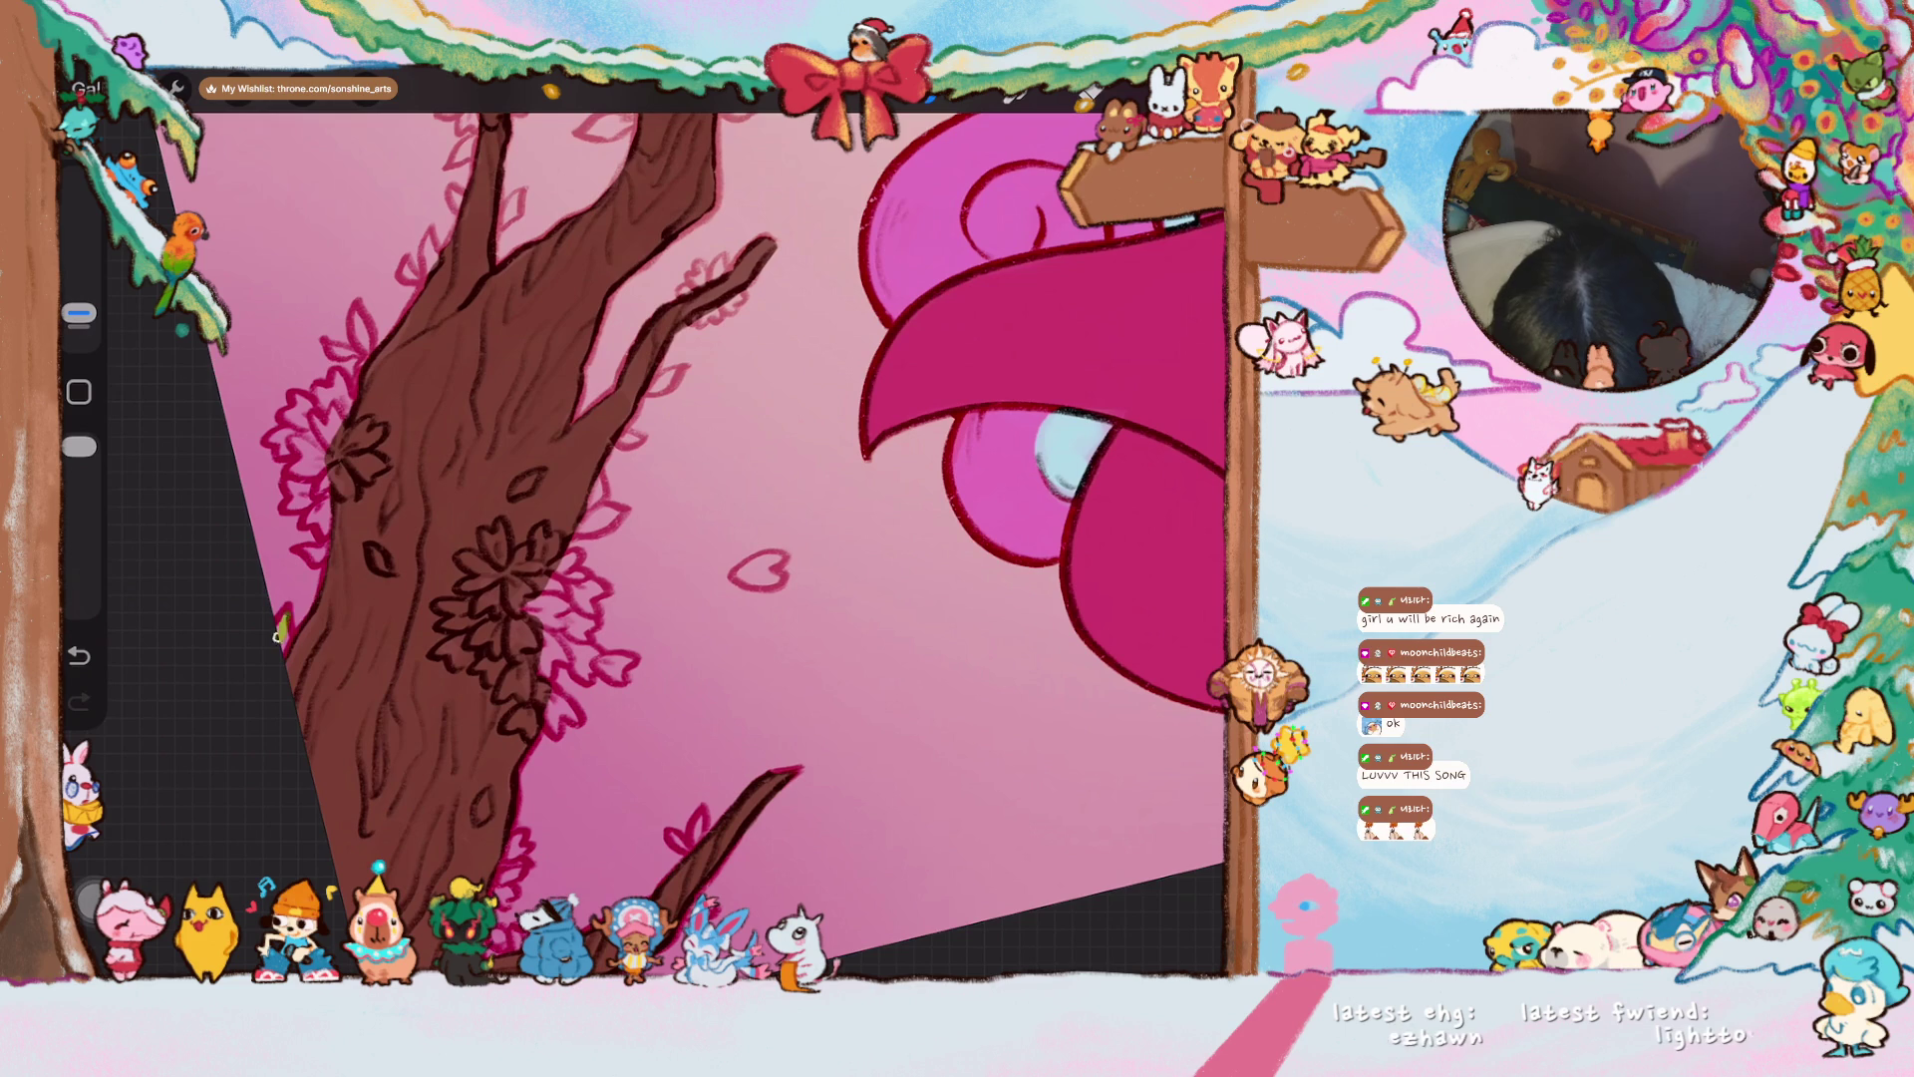
left_click_drag(369, 550, 373, 564)
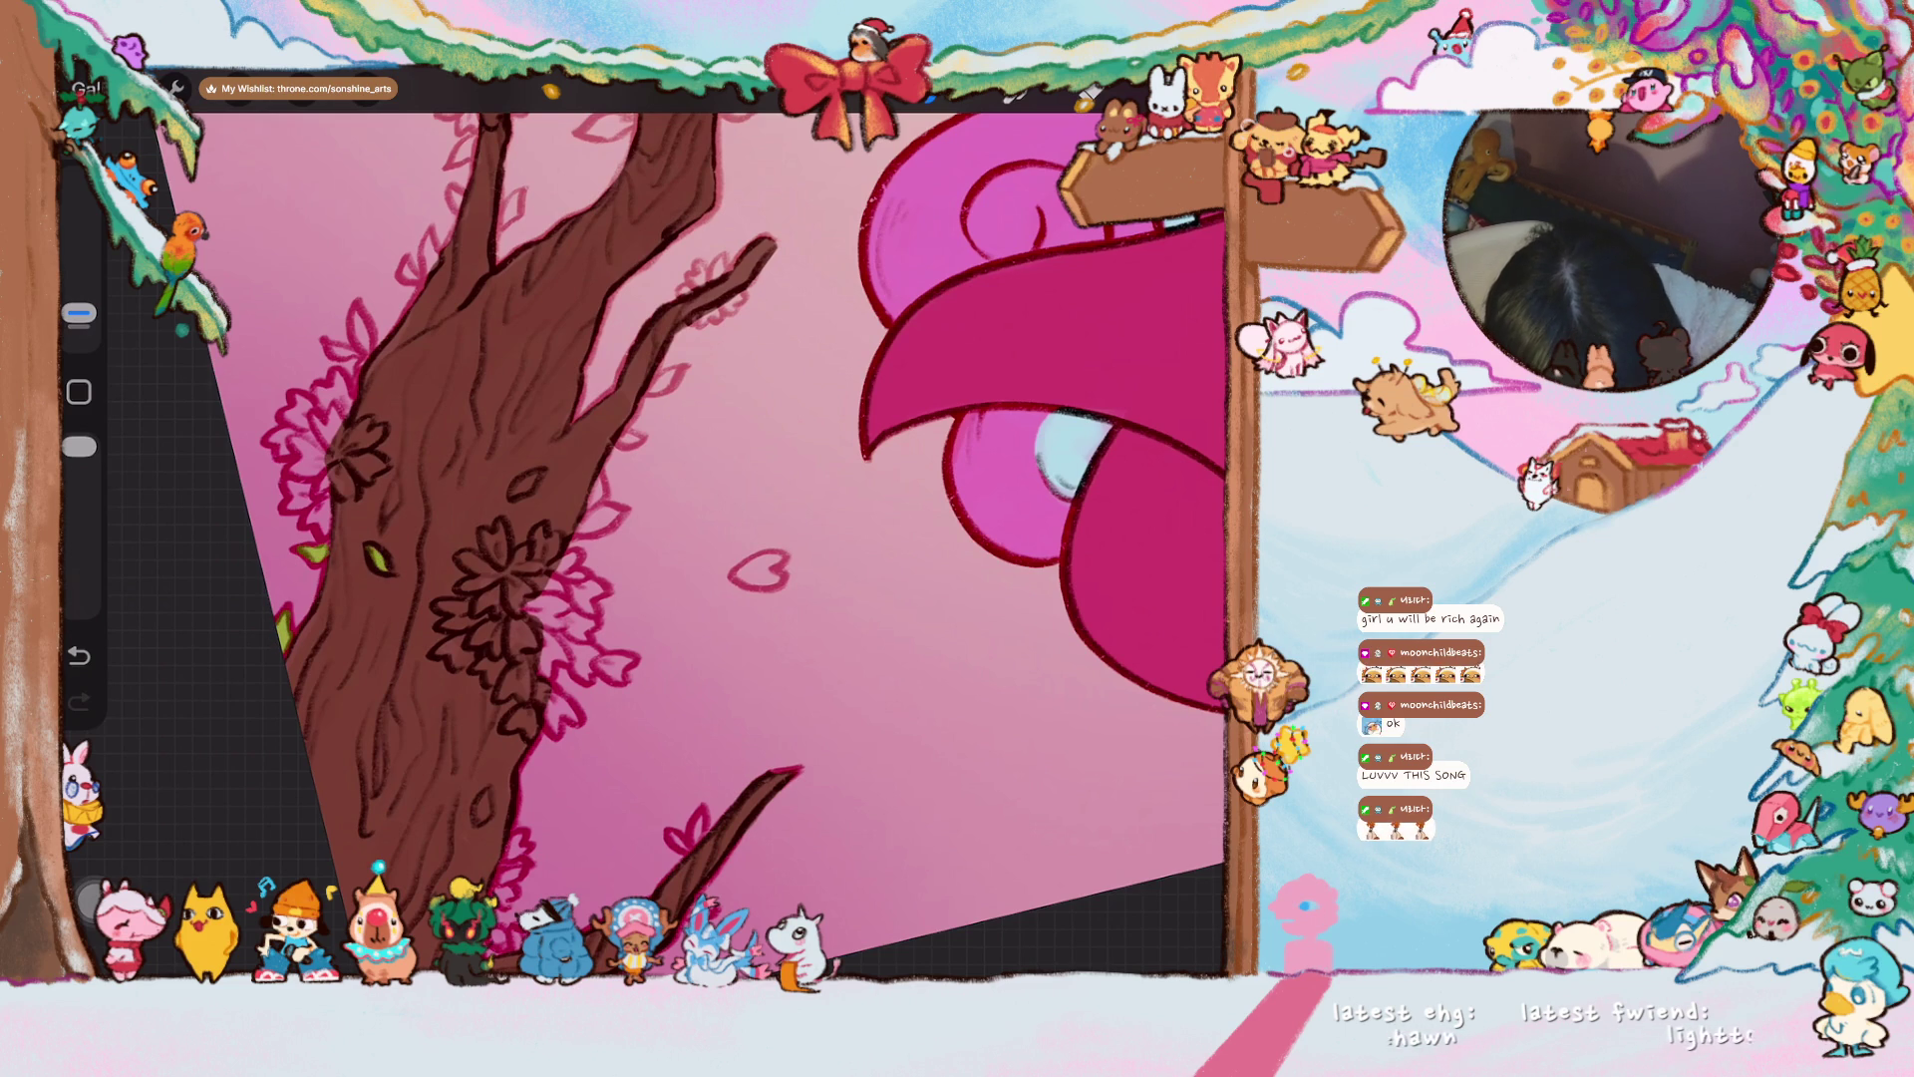
left_click_drag(357, 369, 361, 345)
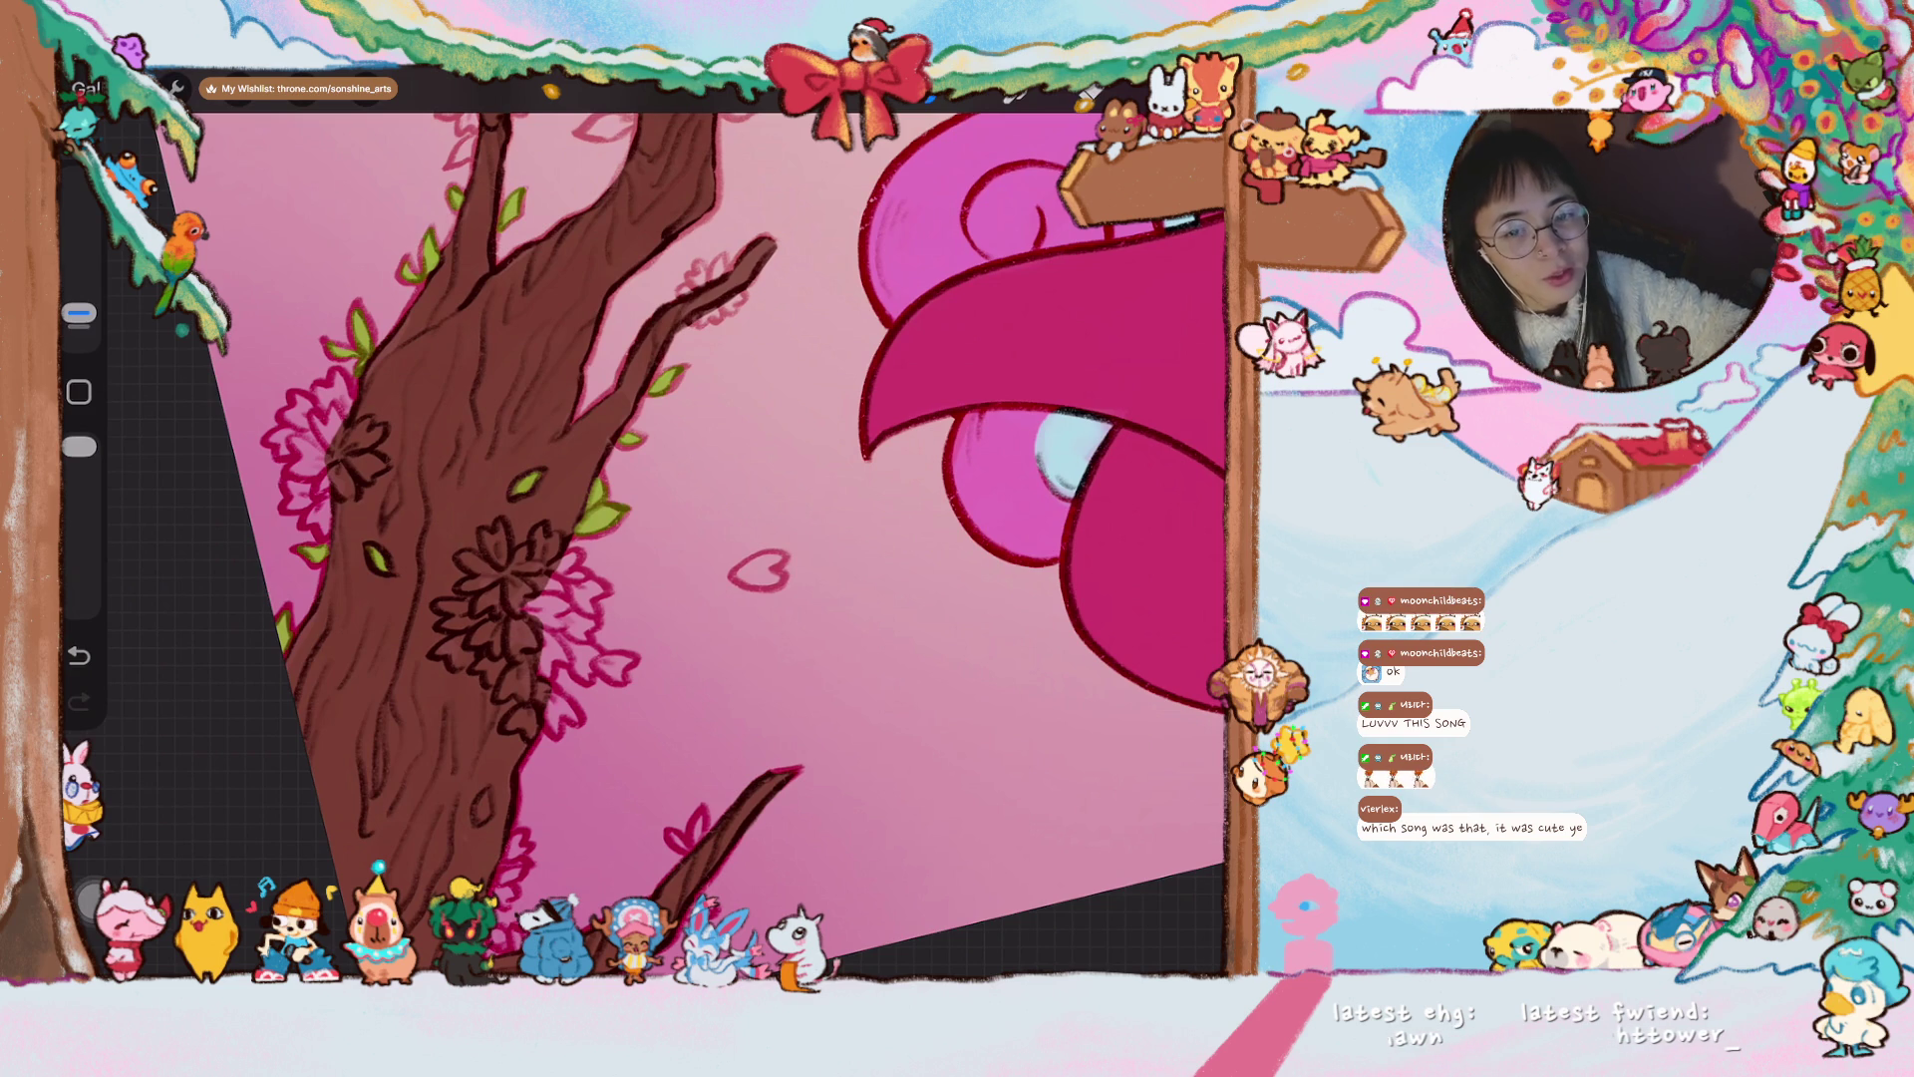
scroll(643, 528, "up", 3)
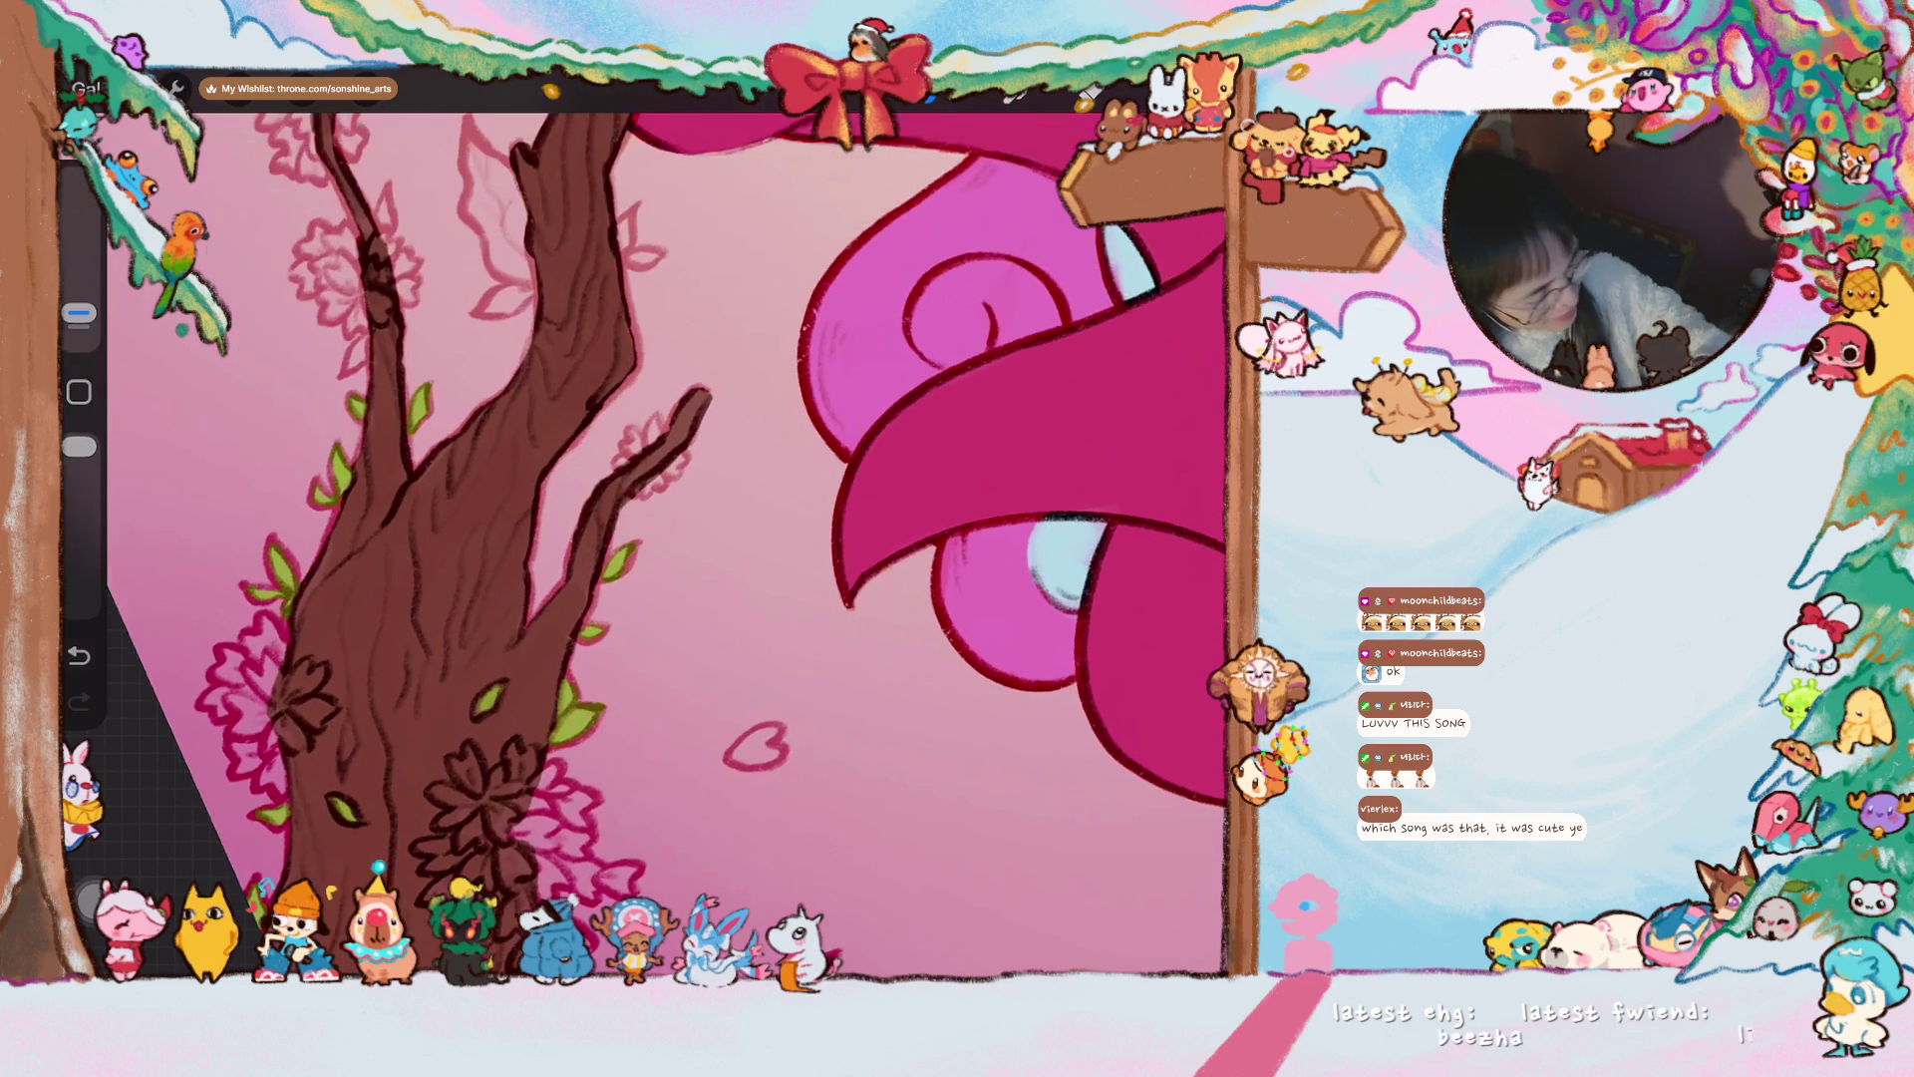
- Brush several green leaf strokes onto the branch in front of the magenta hair
scroll(643, 528, "up", 3)
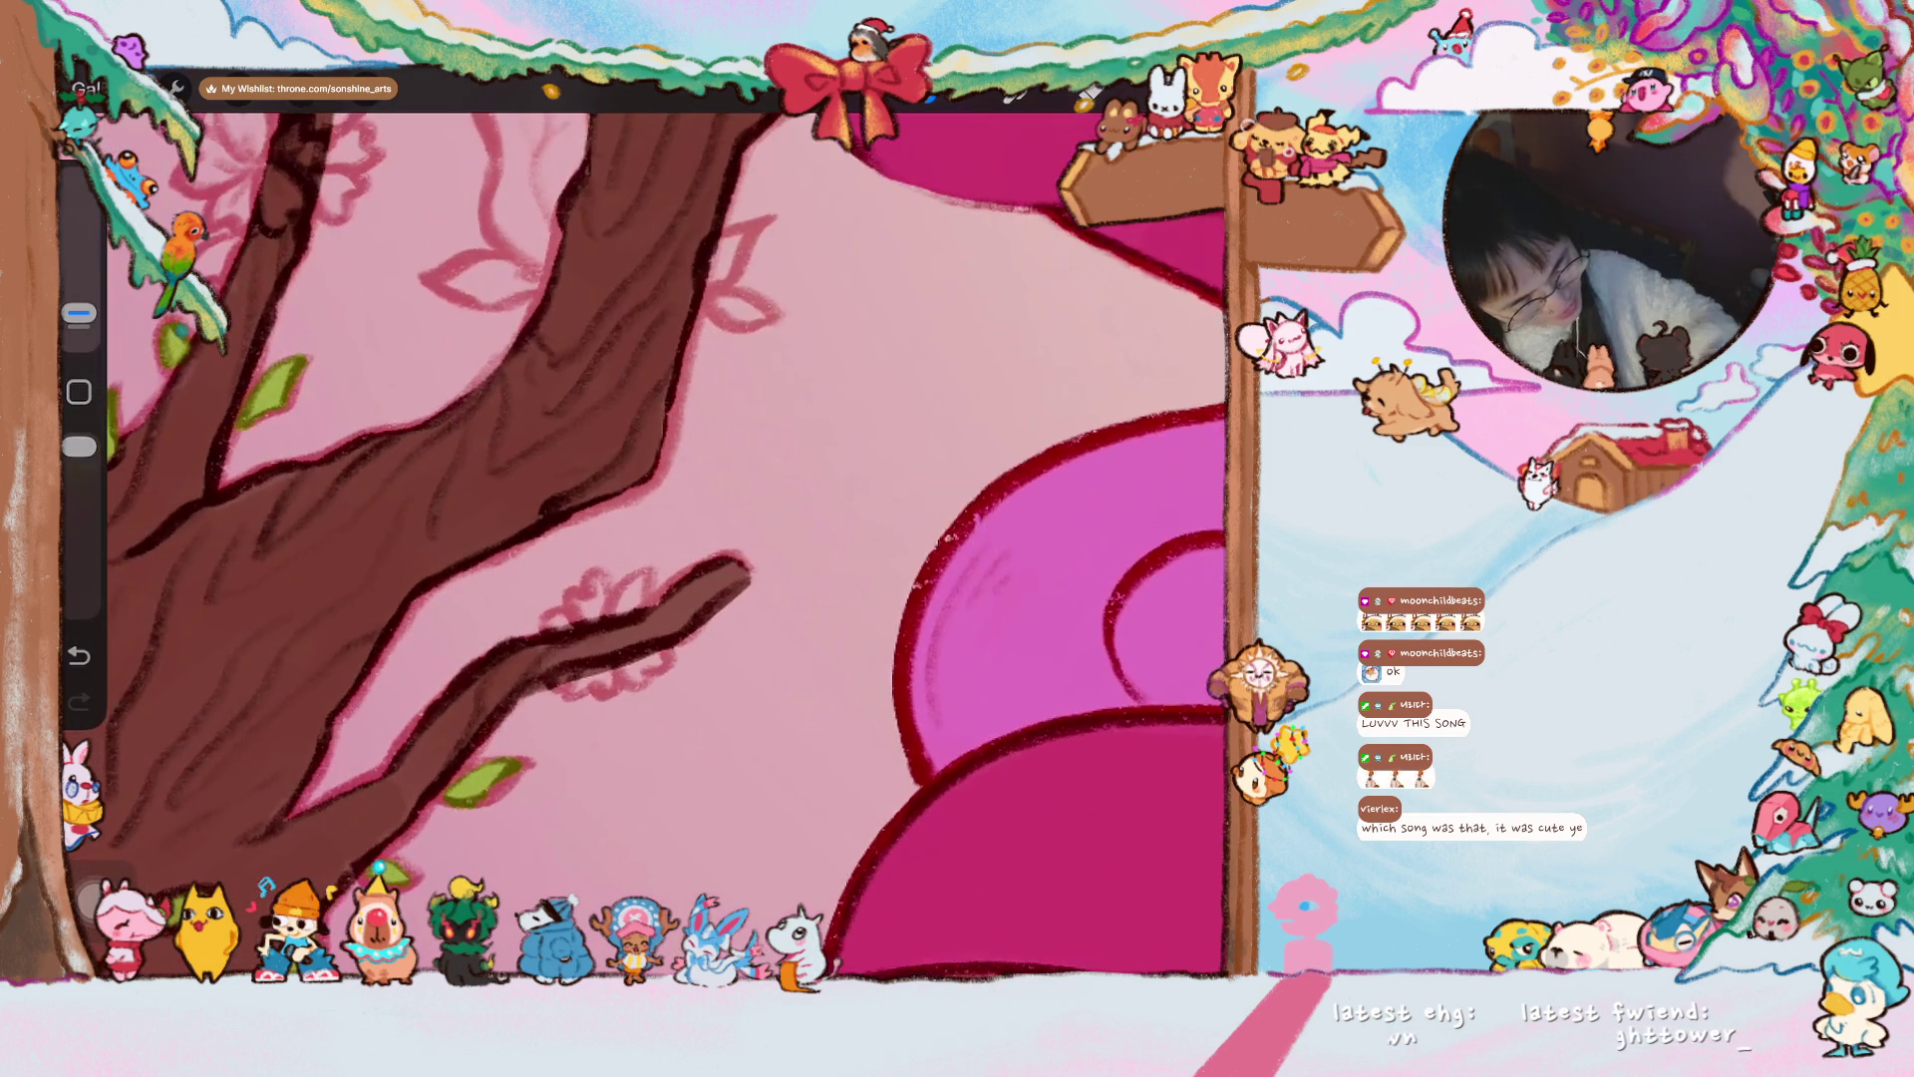
scroll(643, 529, "up", 2)
mouse_move(664, 447)
left_mouse_down()
mouse_move(692, 492)
mouse_move(670, 461)
mouse_move(739, 513)
left_mouse_up()
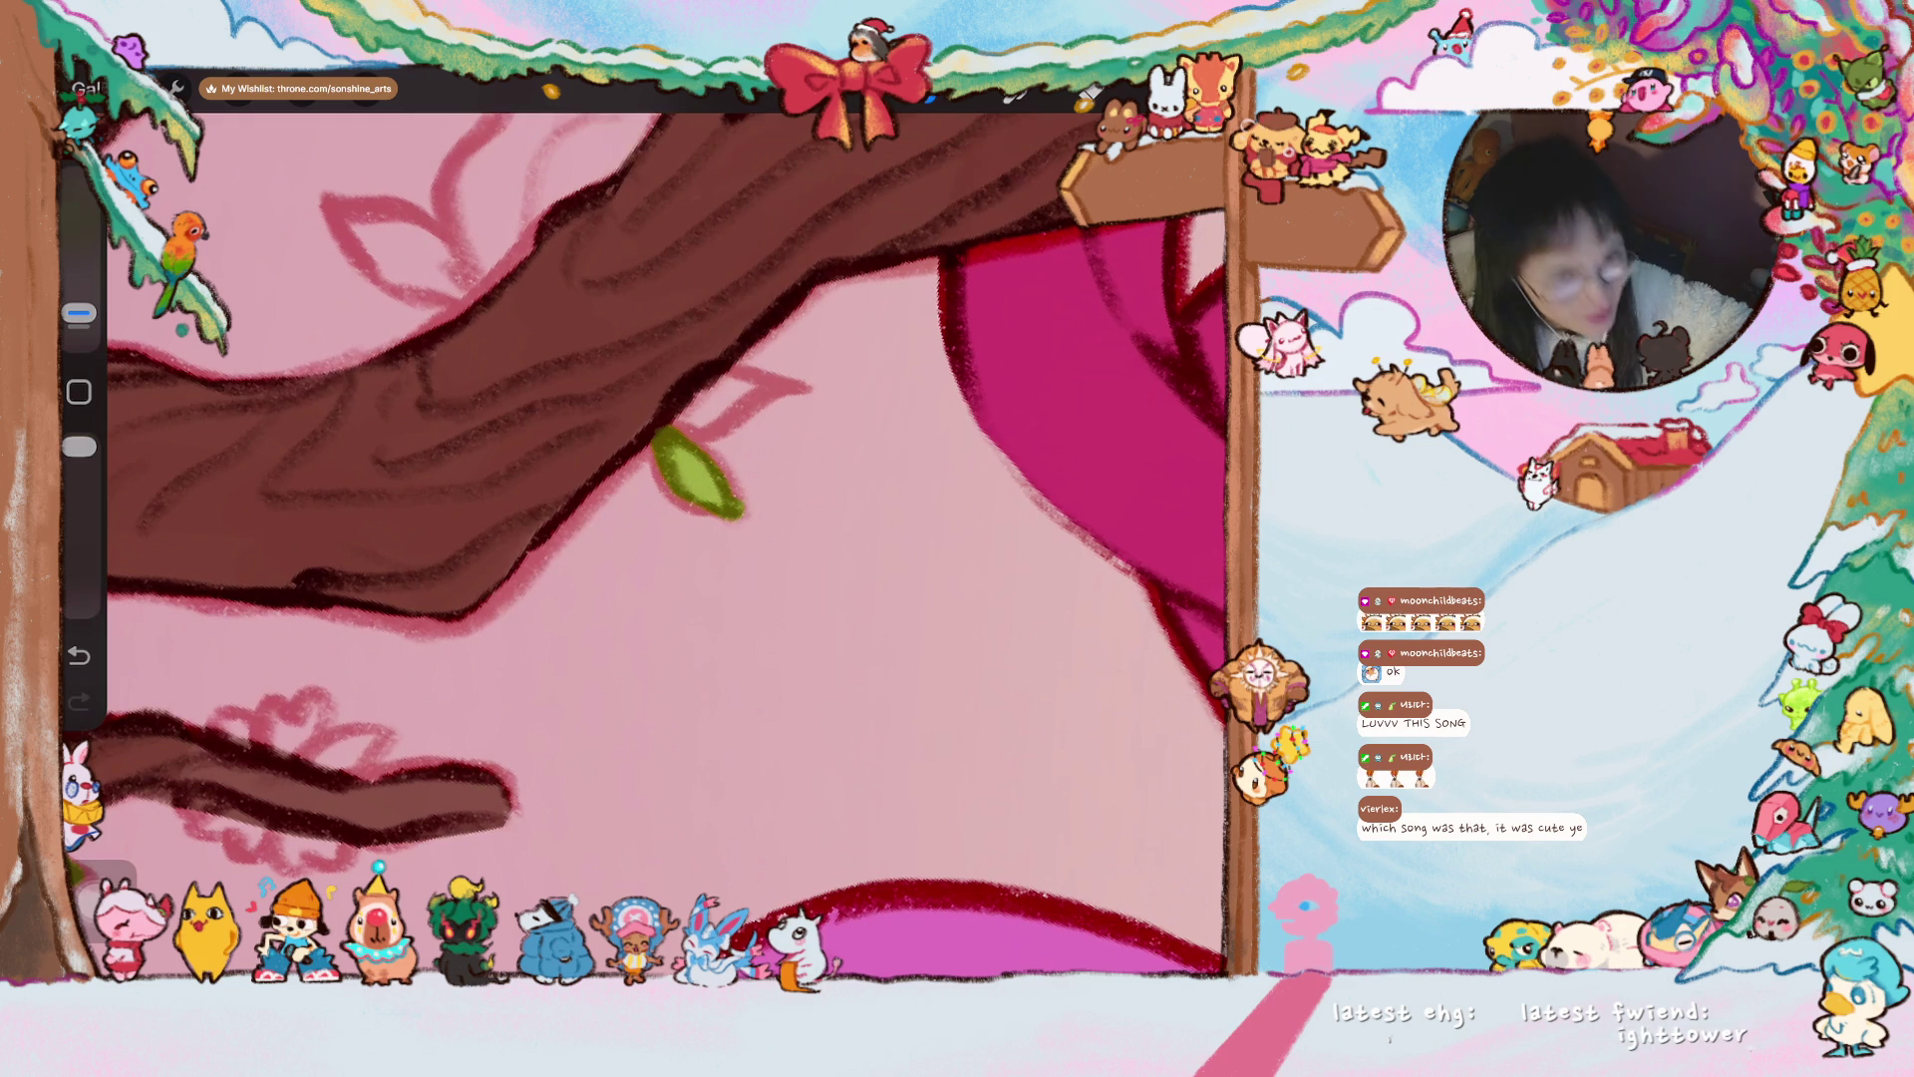
mouse_move(605, 476)
left_mouse_down()
mouse_move(607, 539)
mouse_move(686, 427)
left_mouse_up()
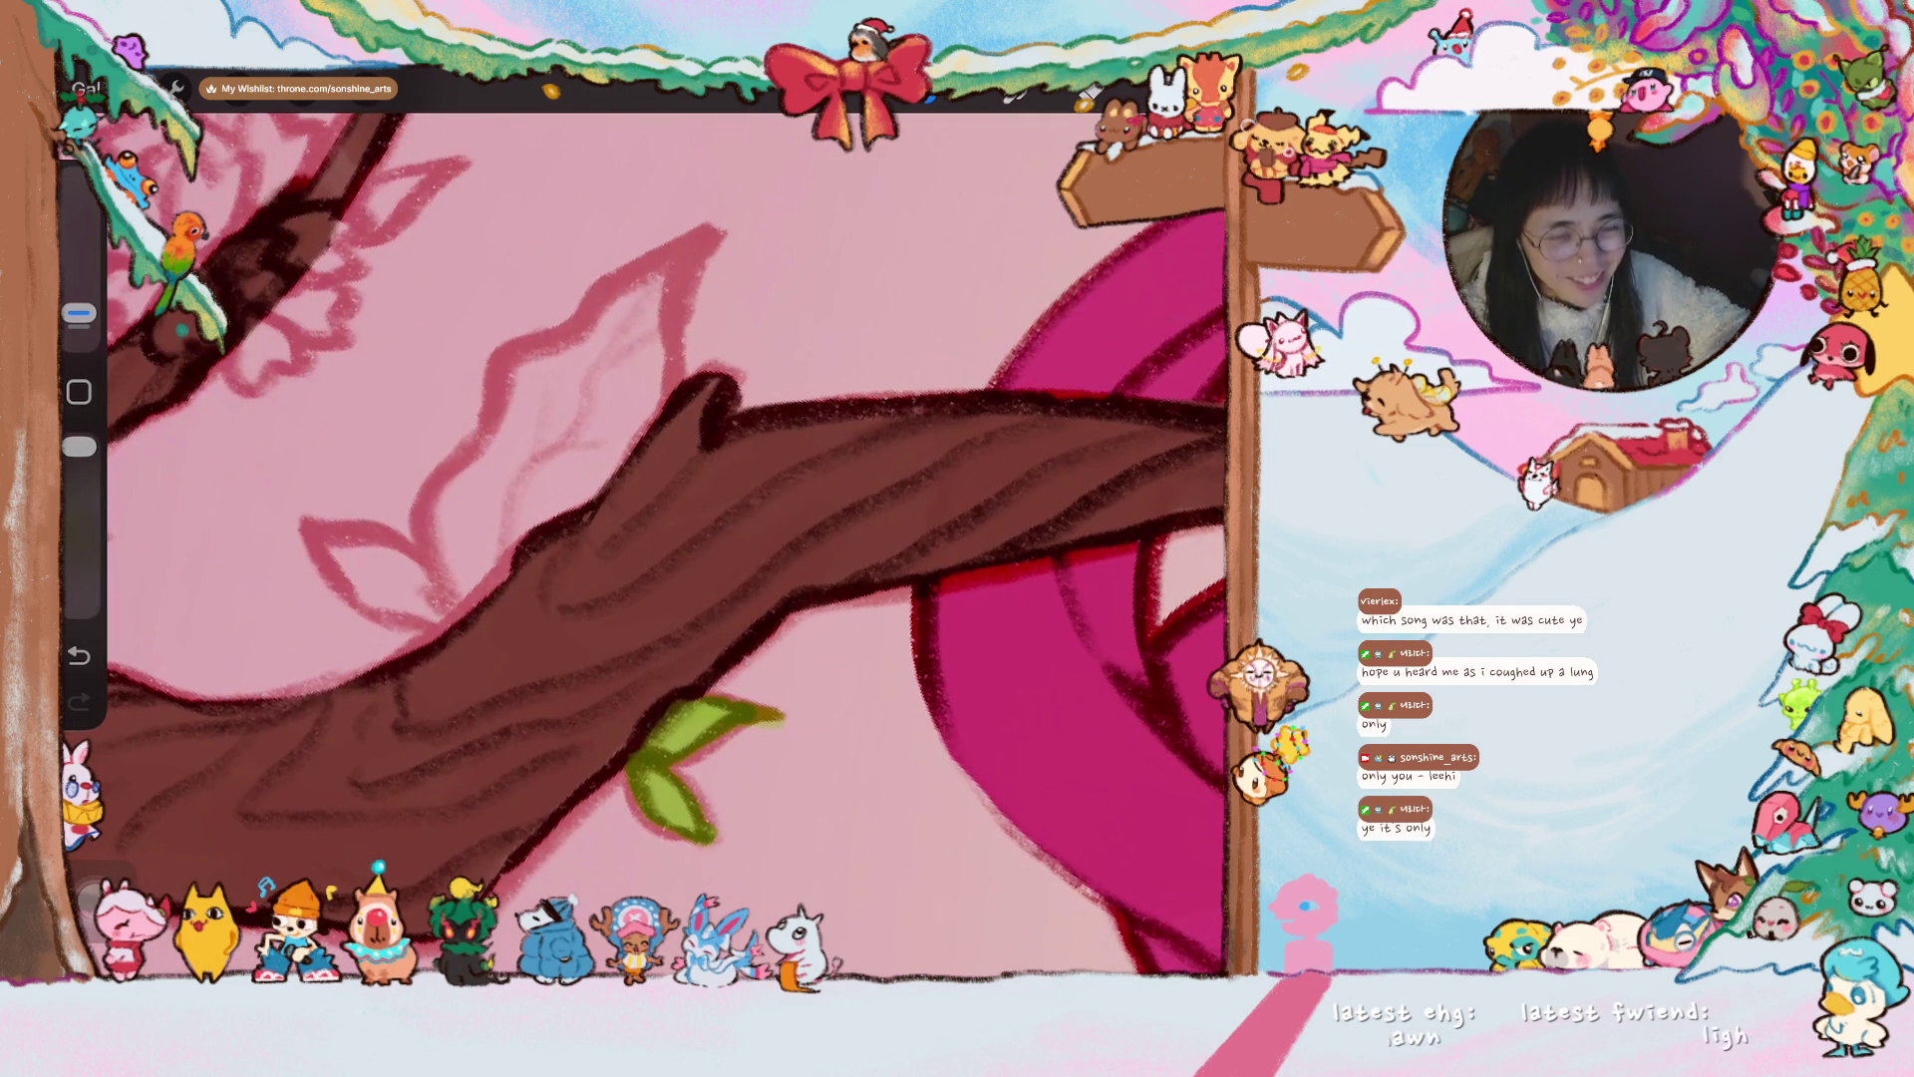
mouse_move(319, 533)
left_mouse_down()
mouse_move(384, 603)
mouse_move(359, 558)
mouse_move(438, 604)
mouse_move(394, 589)
mouse_move(388, 546)
mouse_move(319, 533)
mouse_move(433, 528)
mouse_move(443, 572)
left_mouse_up()
- Draw a long green stem and outline a large leaf rising from it
mouse_move(697, 598)
left_mouse_down()
mouse_move(638, 559)
mouse_move(718, 648)
left_mouse_up()
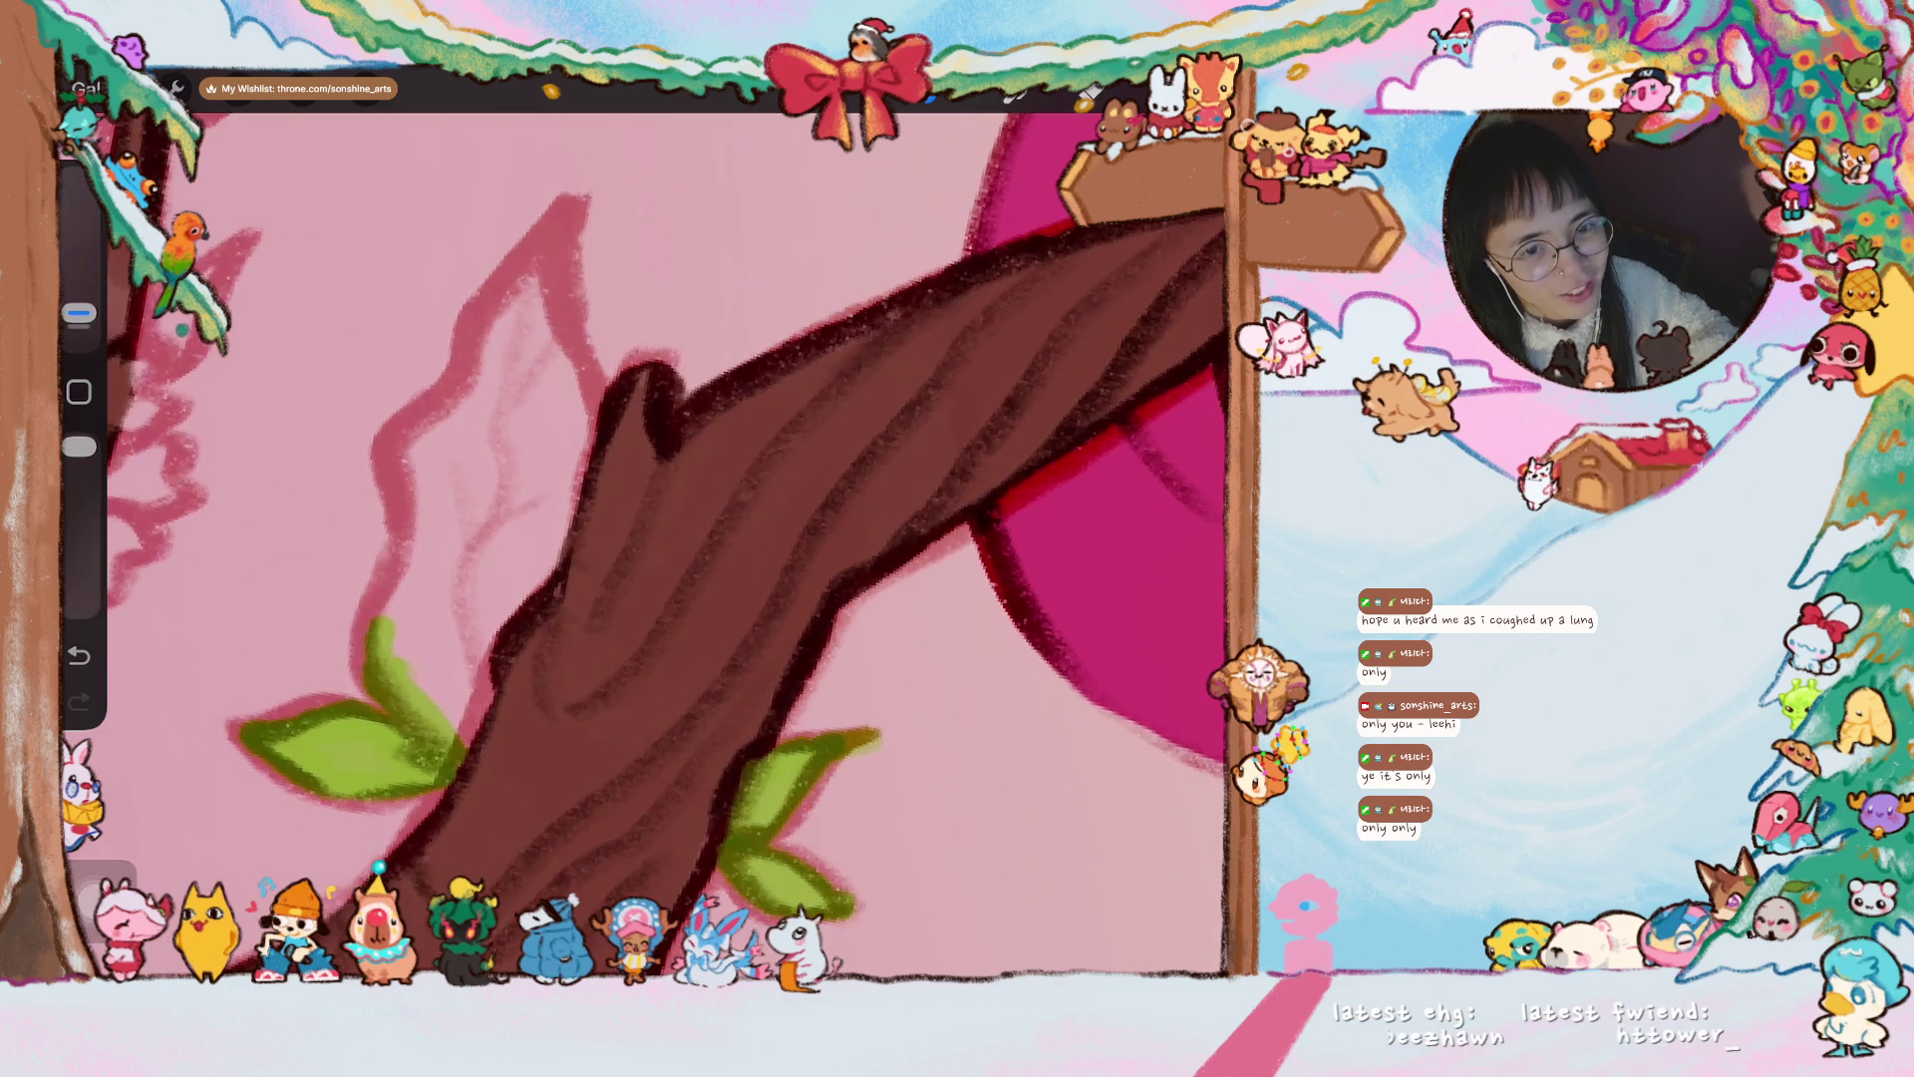
mouse_move(389, 682)
left_mouse_down()
mouse_move(443, 498)
mouse_move(397, 470)
mouse_move(514, 338)
left_mouse_up()
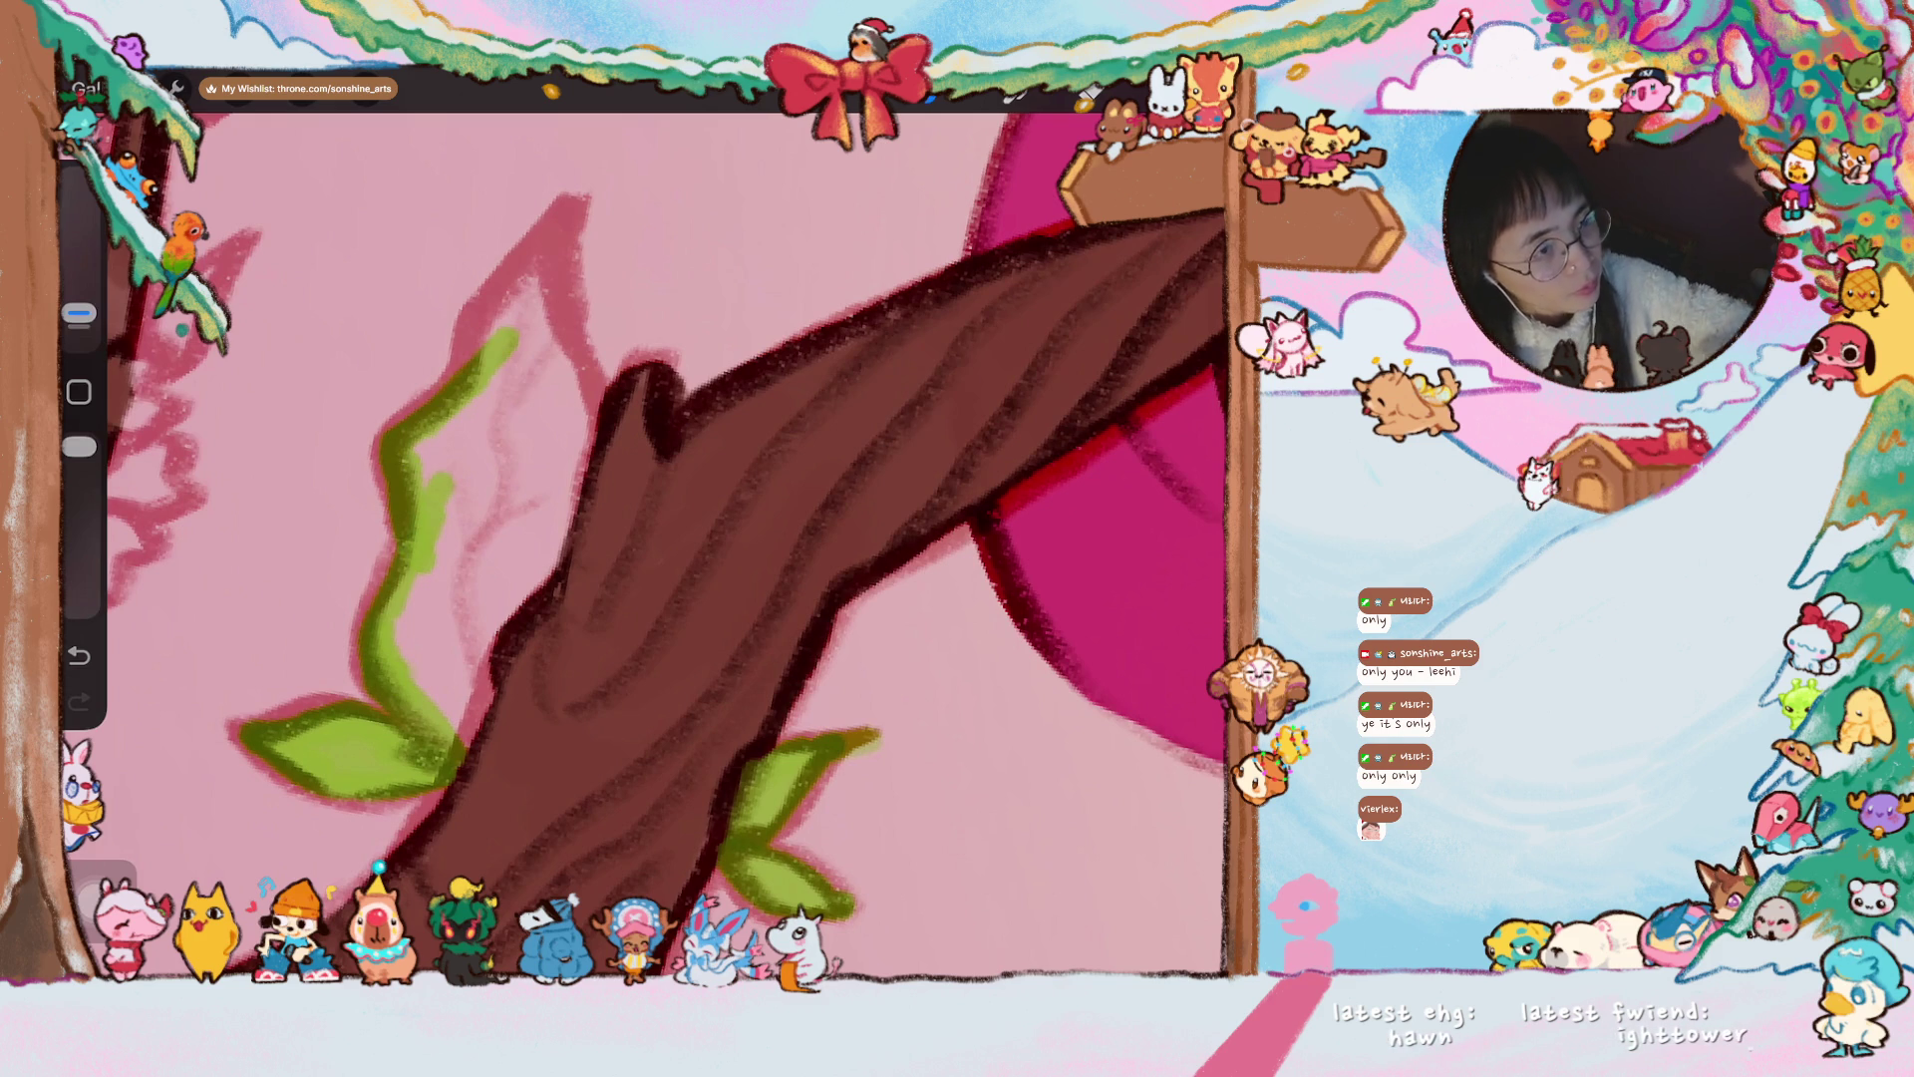
mouse_move(459, 443)
left_mouse_down()
mouse_move(506, 289)
mouse_move(563, 202)
mouse_move(590, 402)
mouse_move(544, 574)
mouse_move(469, 693)
mouse_move(429, 698)
mouse_move(453, 703)
mouse_move(469, 449)
mouse_move(498, 418)
mouse_move(534, 481)
mouse_move(514, 399)
mouse_move(529, 269)
mouse_move(543, 469)
mouse_move(552, 407)
mouse_move(580, 388)
left_mouse_up()
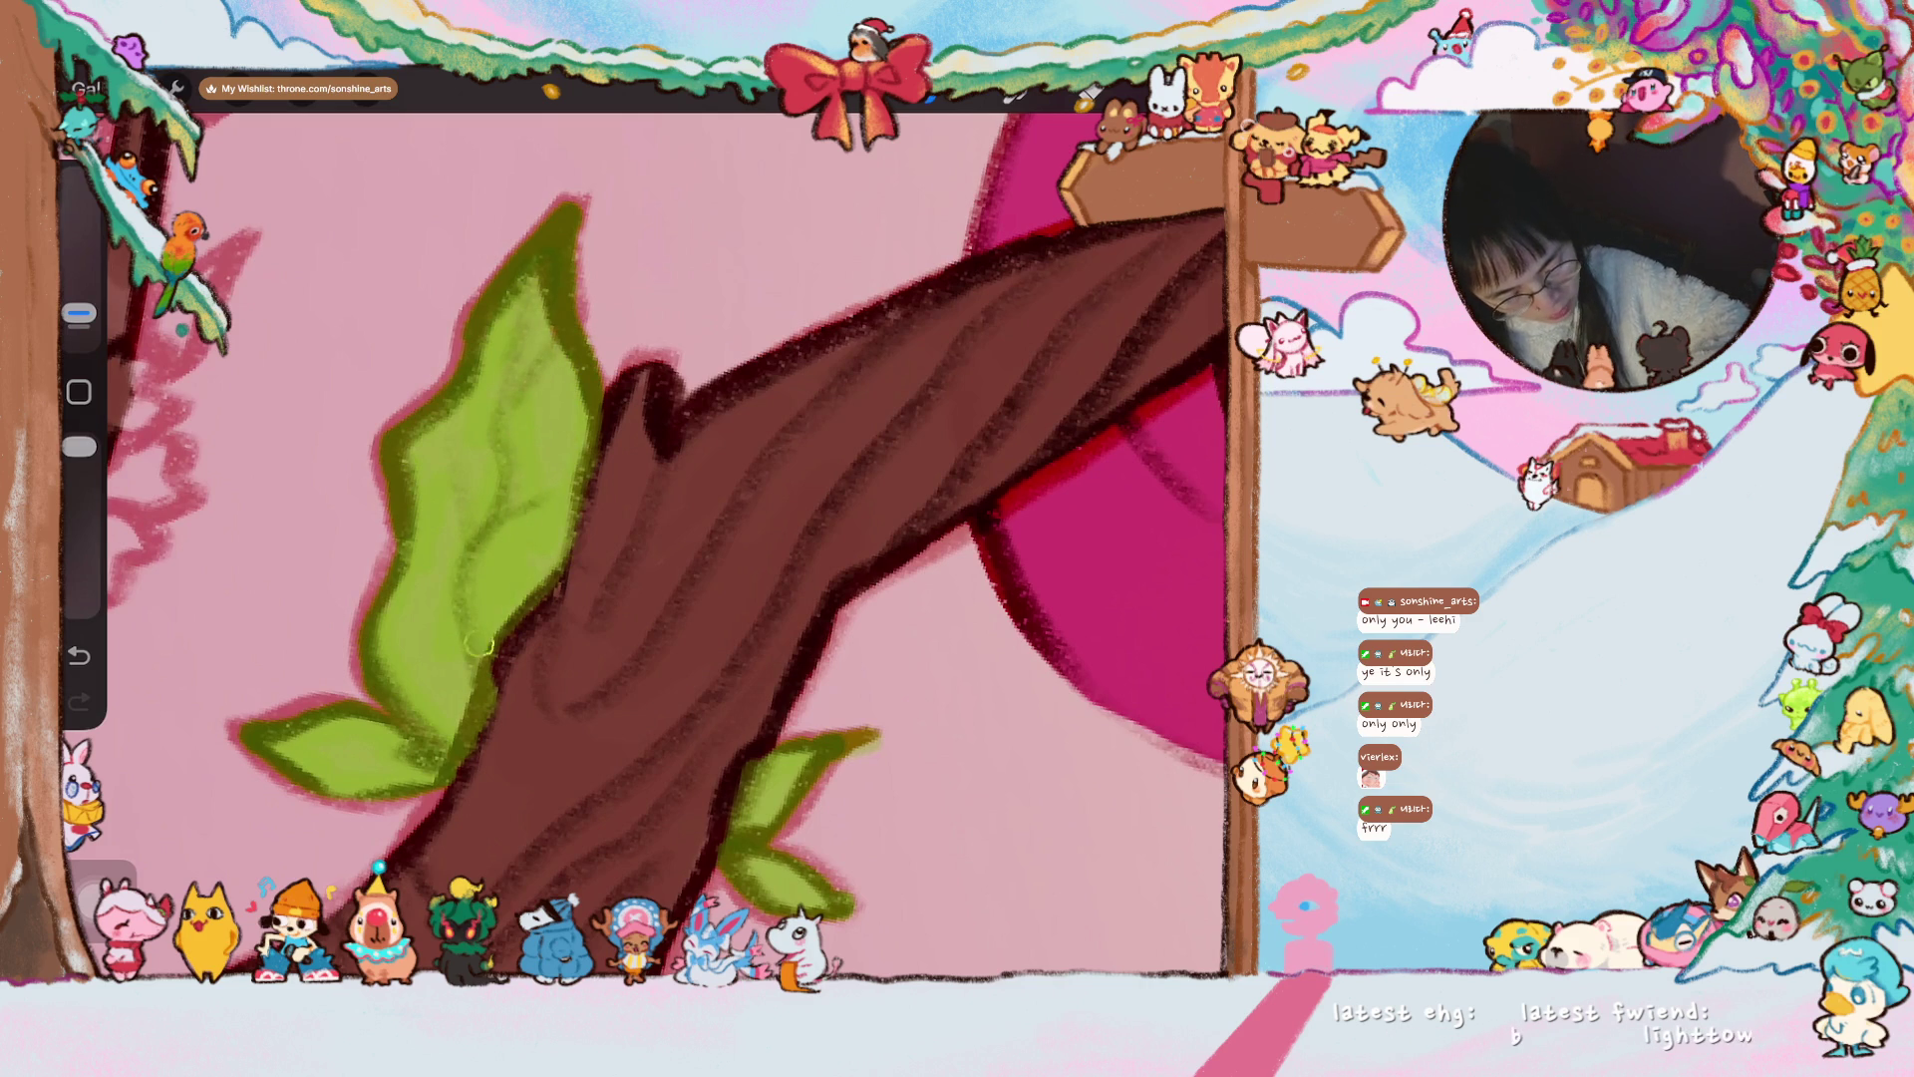
scroll(643, 523, "down", 5)
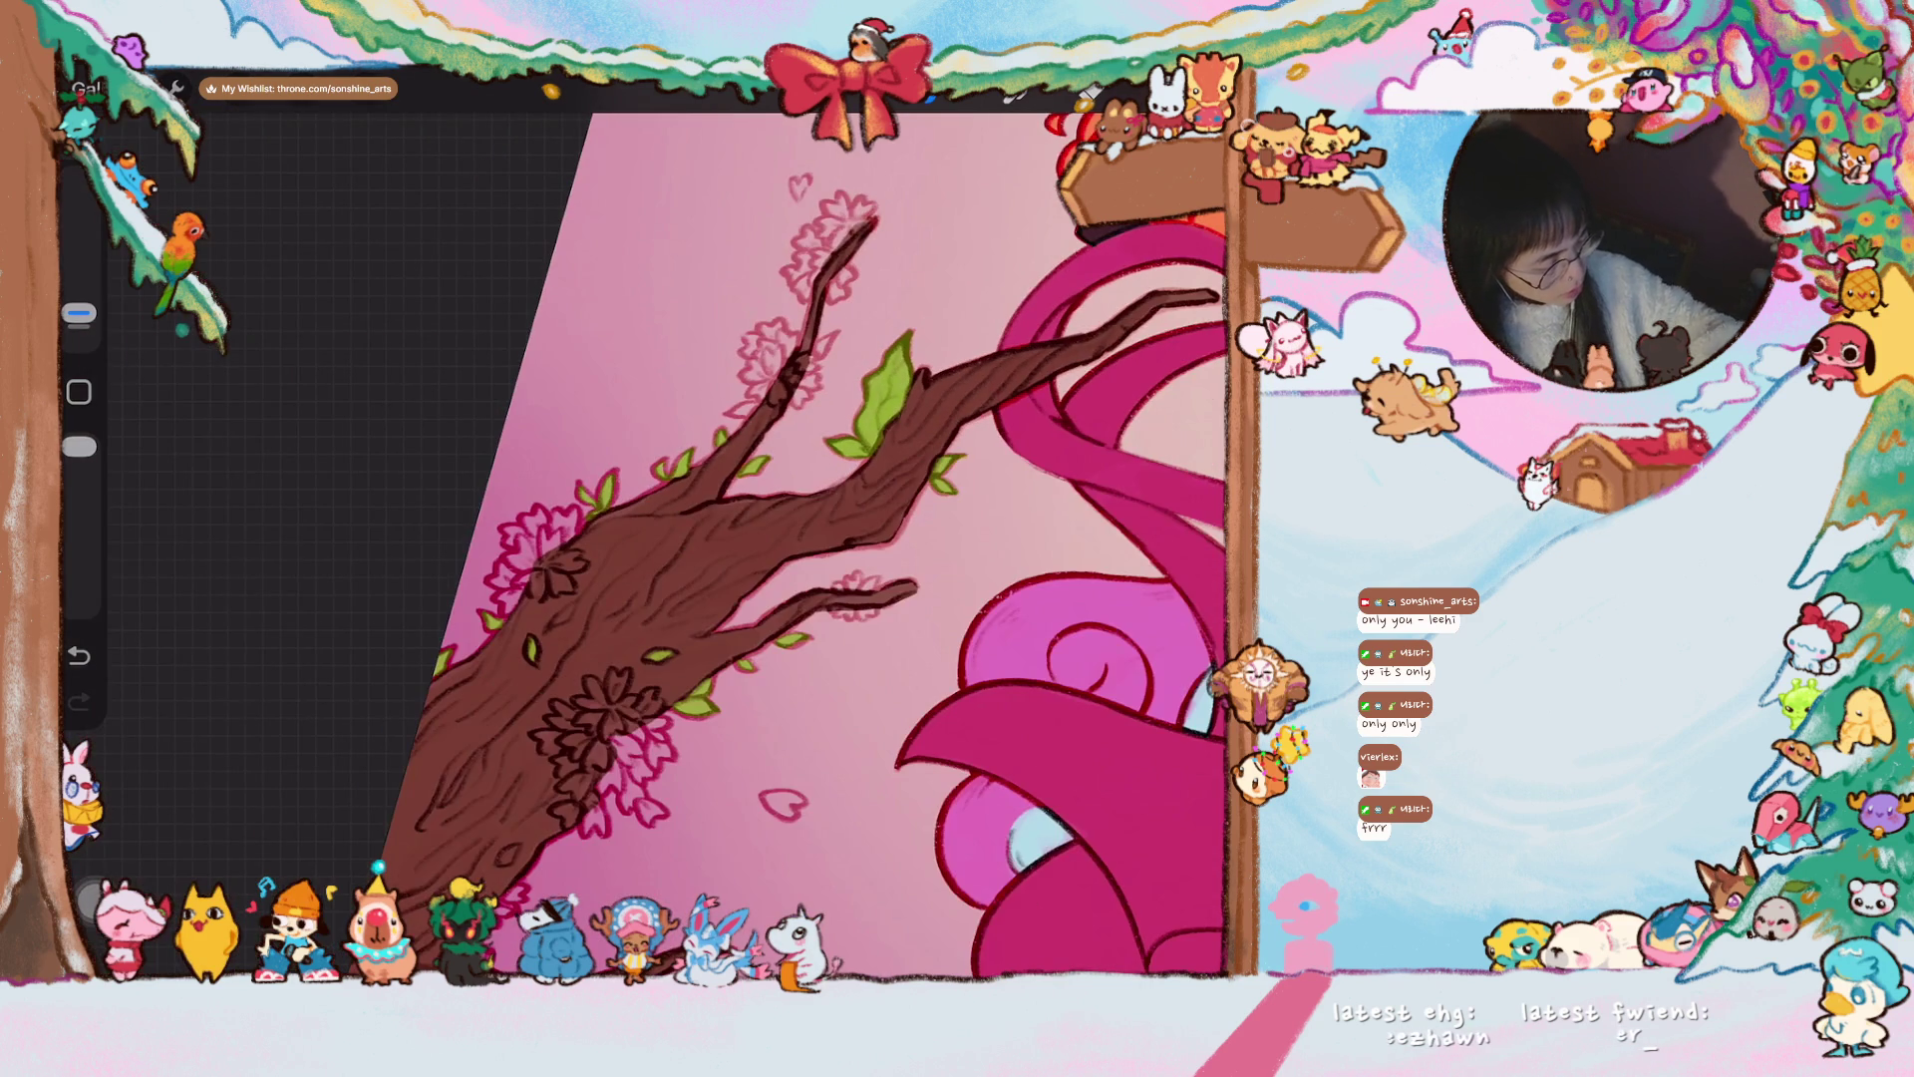
- Brighten the small trunk leaf and colour the leaves below and on the branch green
scroll(643, 524, "up", 5)
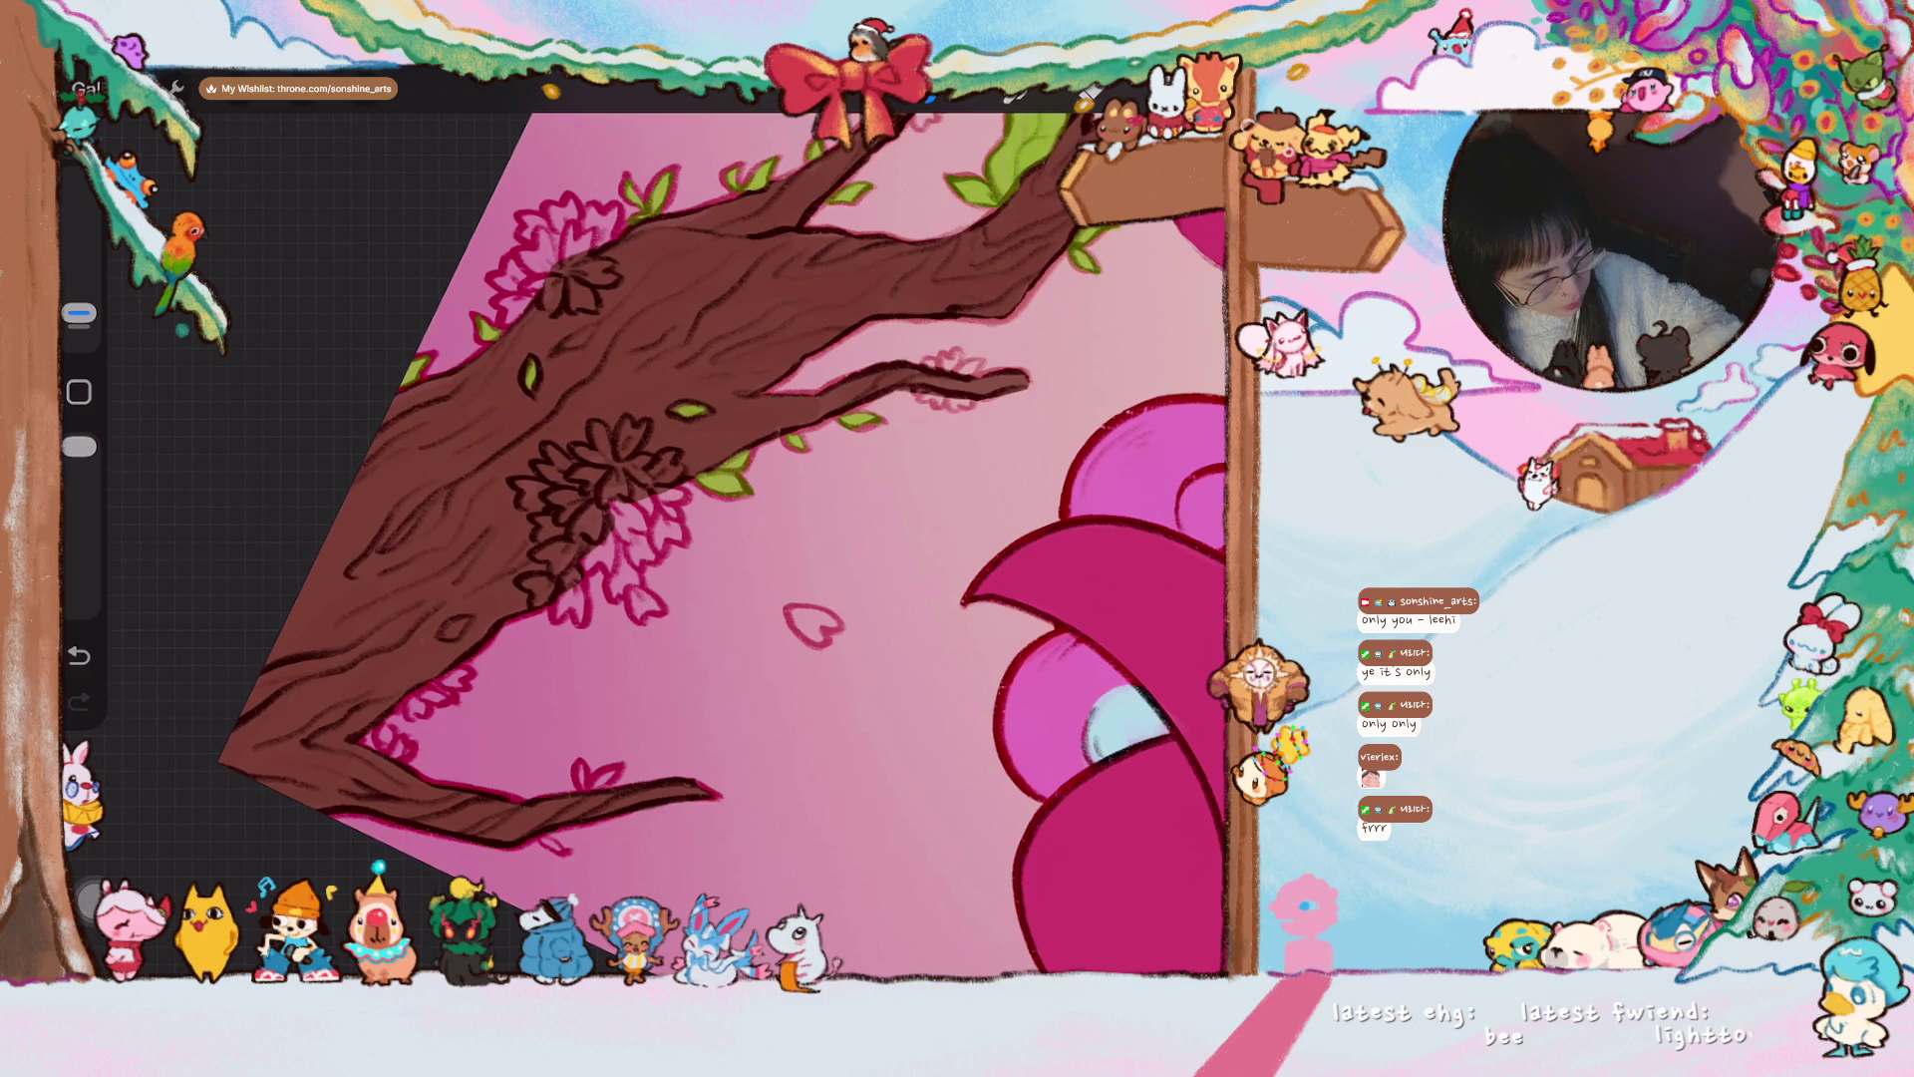
scroll(718, 544, "up", 5)
mouse_move(475, 697)
left_mouse_down()
mouse_move(486, 673)
mouse_move(485, 703)
left_mouse_up()
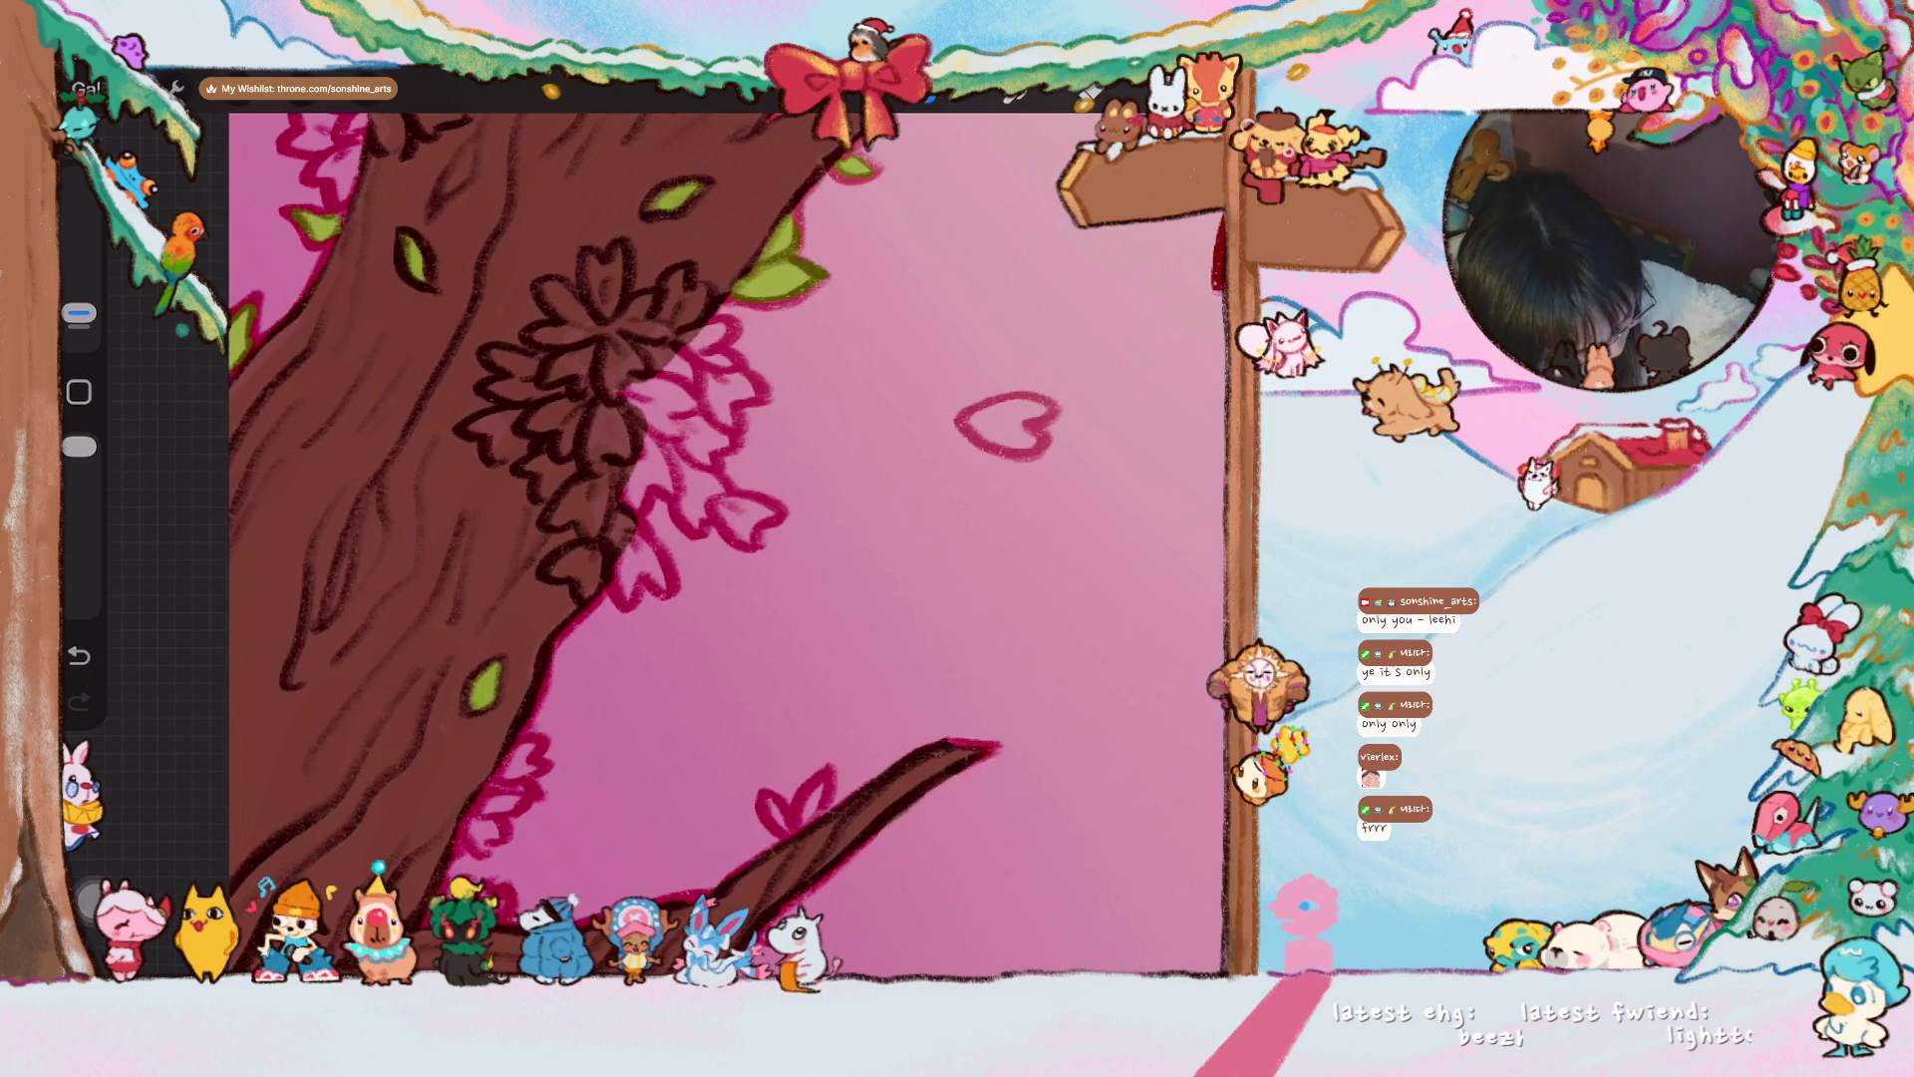
scroll(668, 544, "down", 5)
left_click_drag(648, 673, 680, 701)
mouse_move(735, 587)
left_mouse_down()
mouse_move(731, 539)
mouse_move(767, 585)
left_mouse_up()
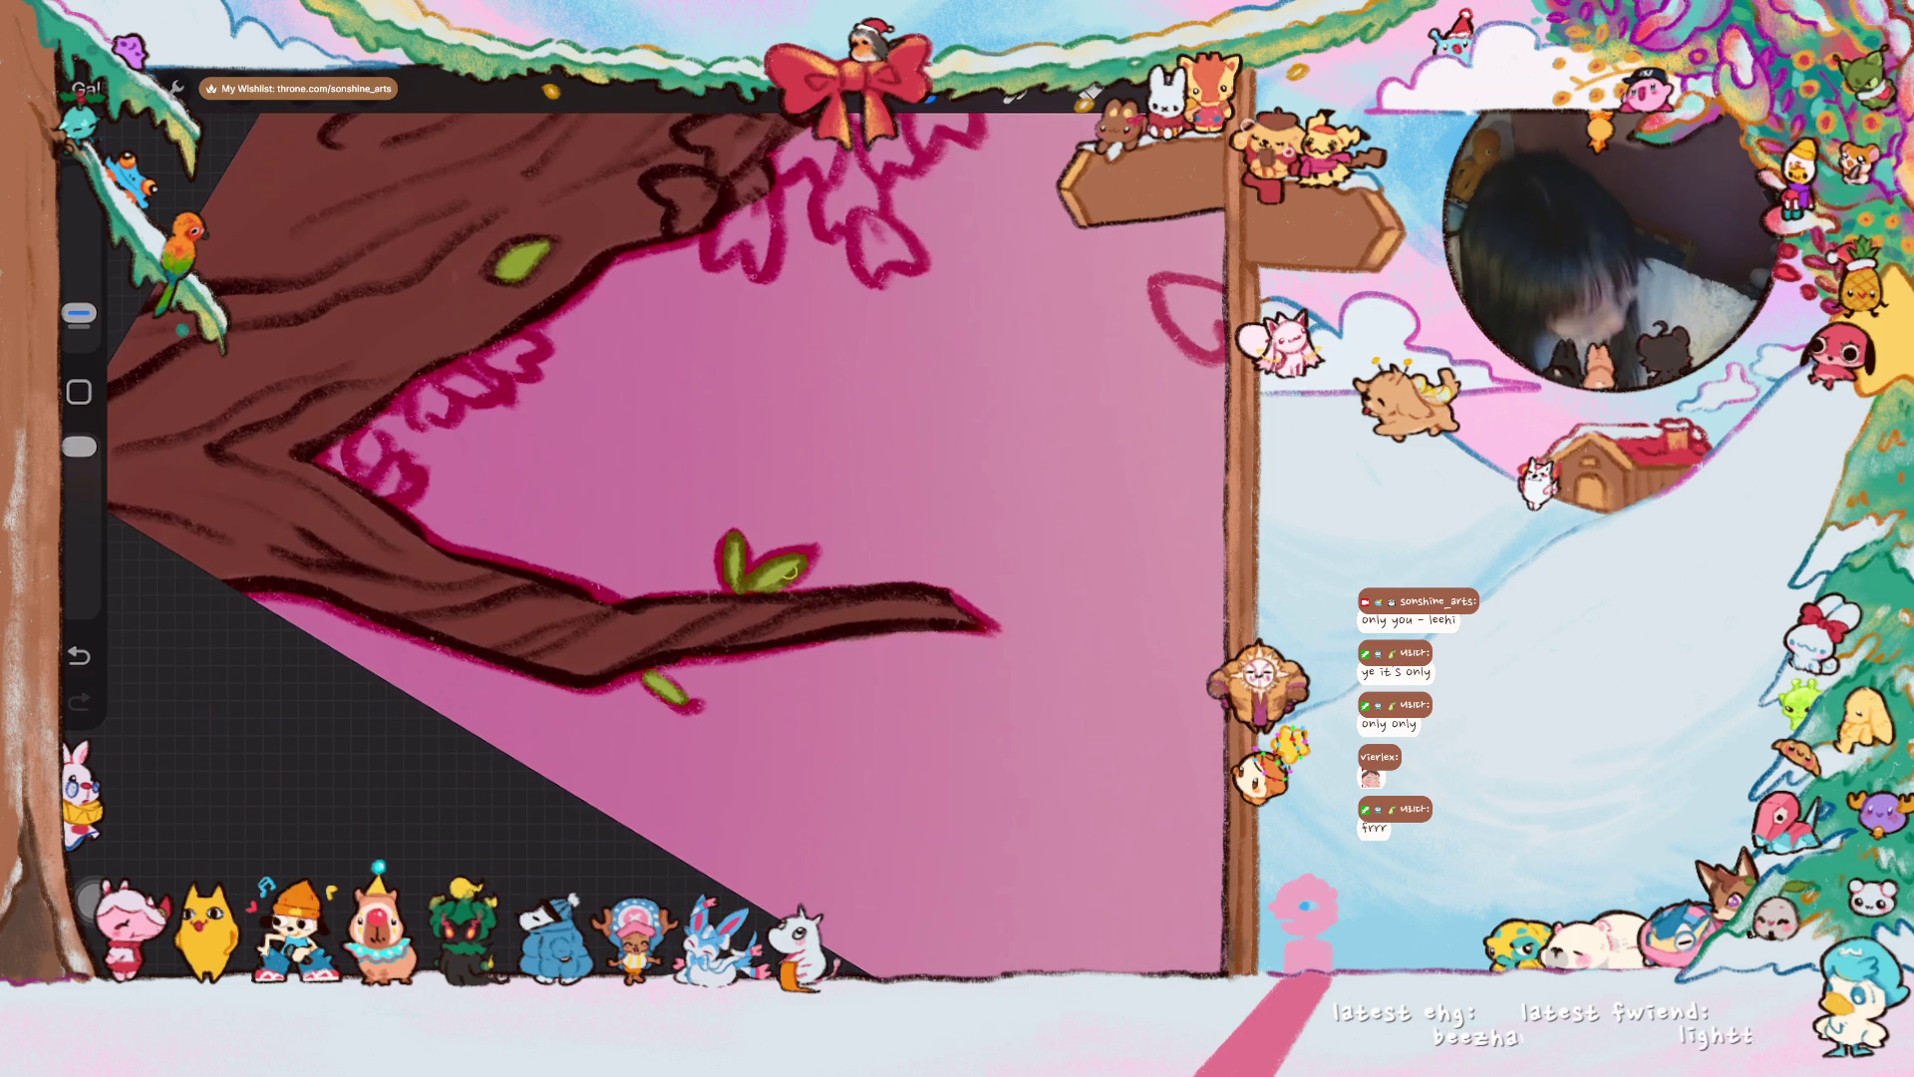
- Fill the sketched leaf outline and the pointed leaf outline solid green
scroll(668, 499, "down", 3)
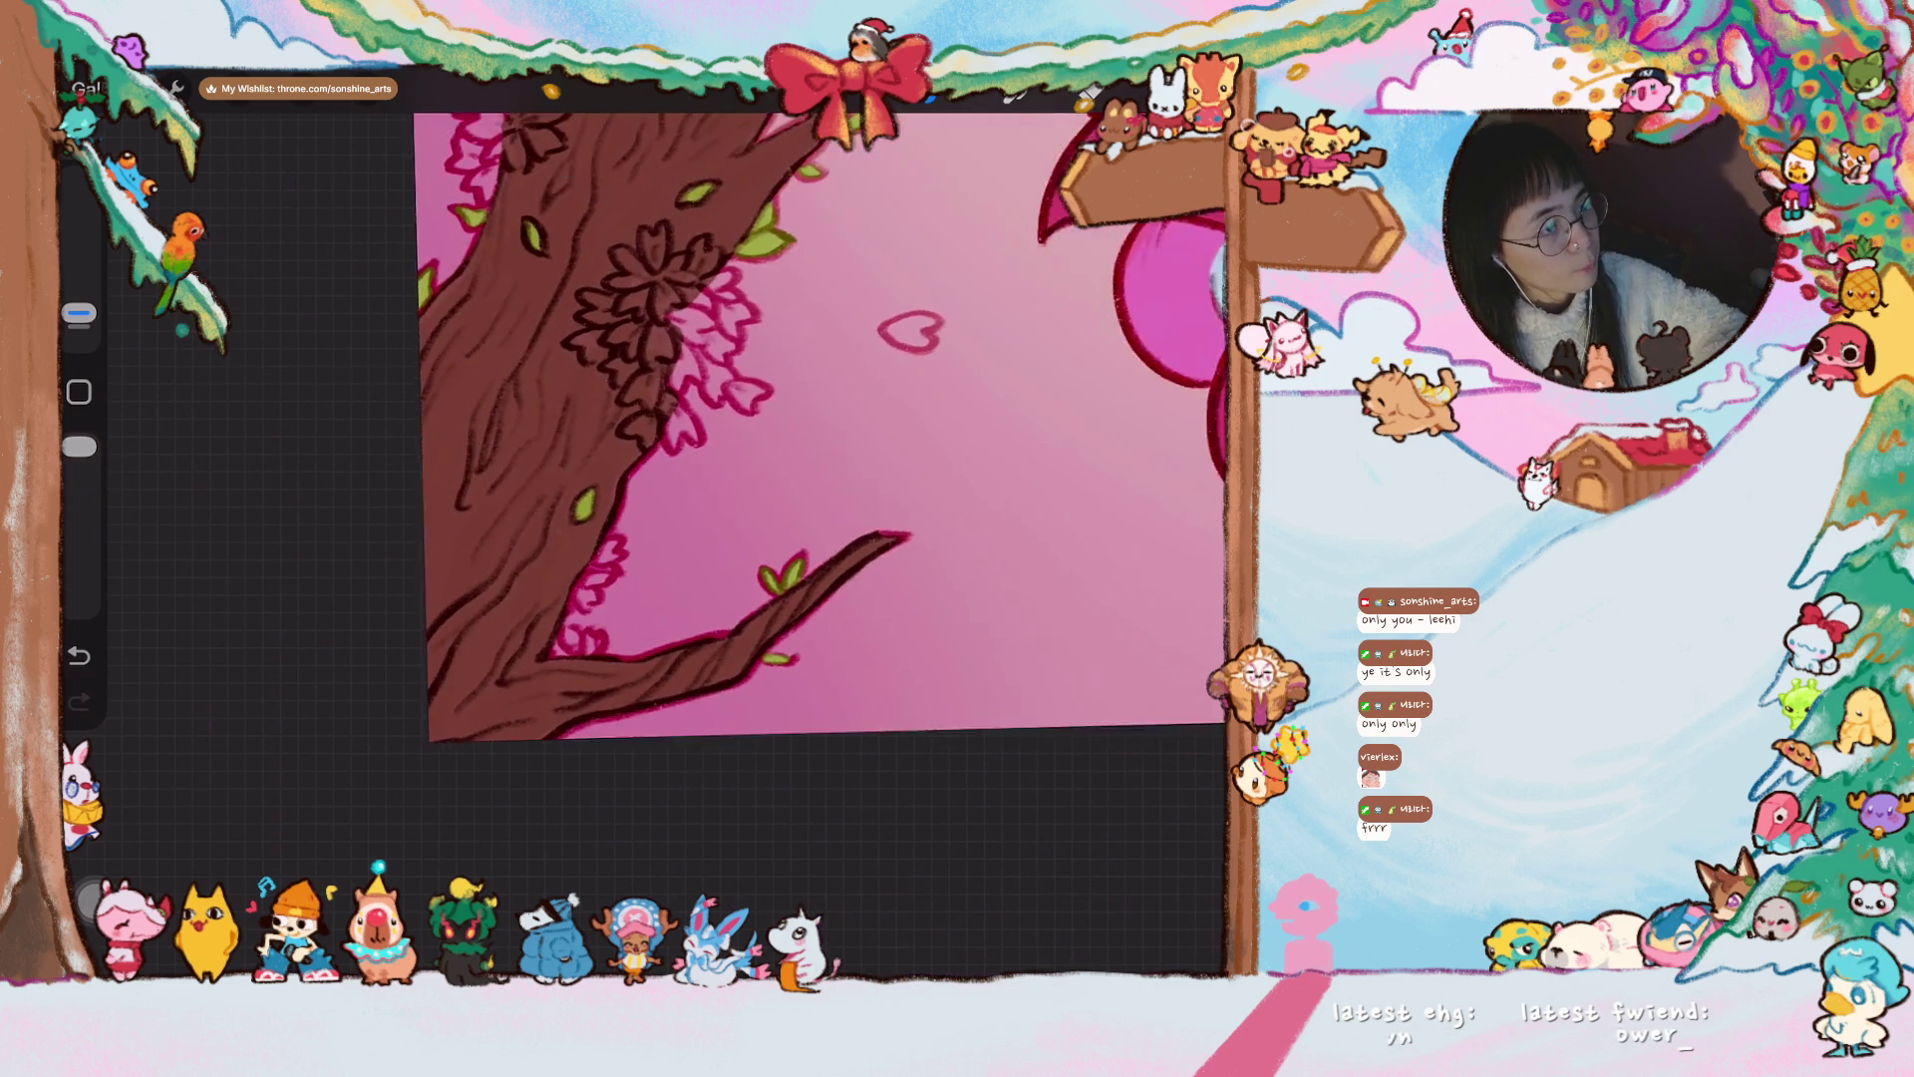
scroll(668, 499, "down", 3)
scroll(643, 543, "up", 5)
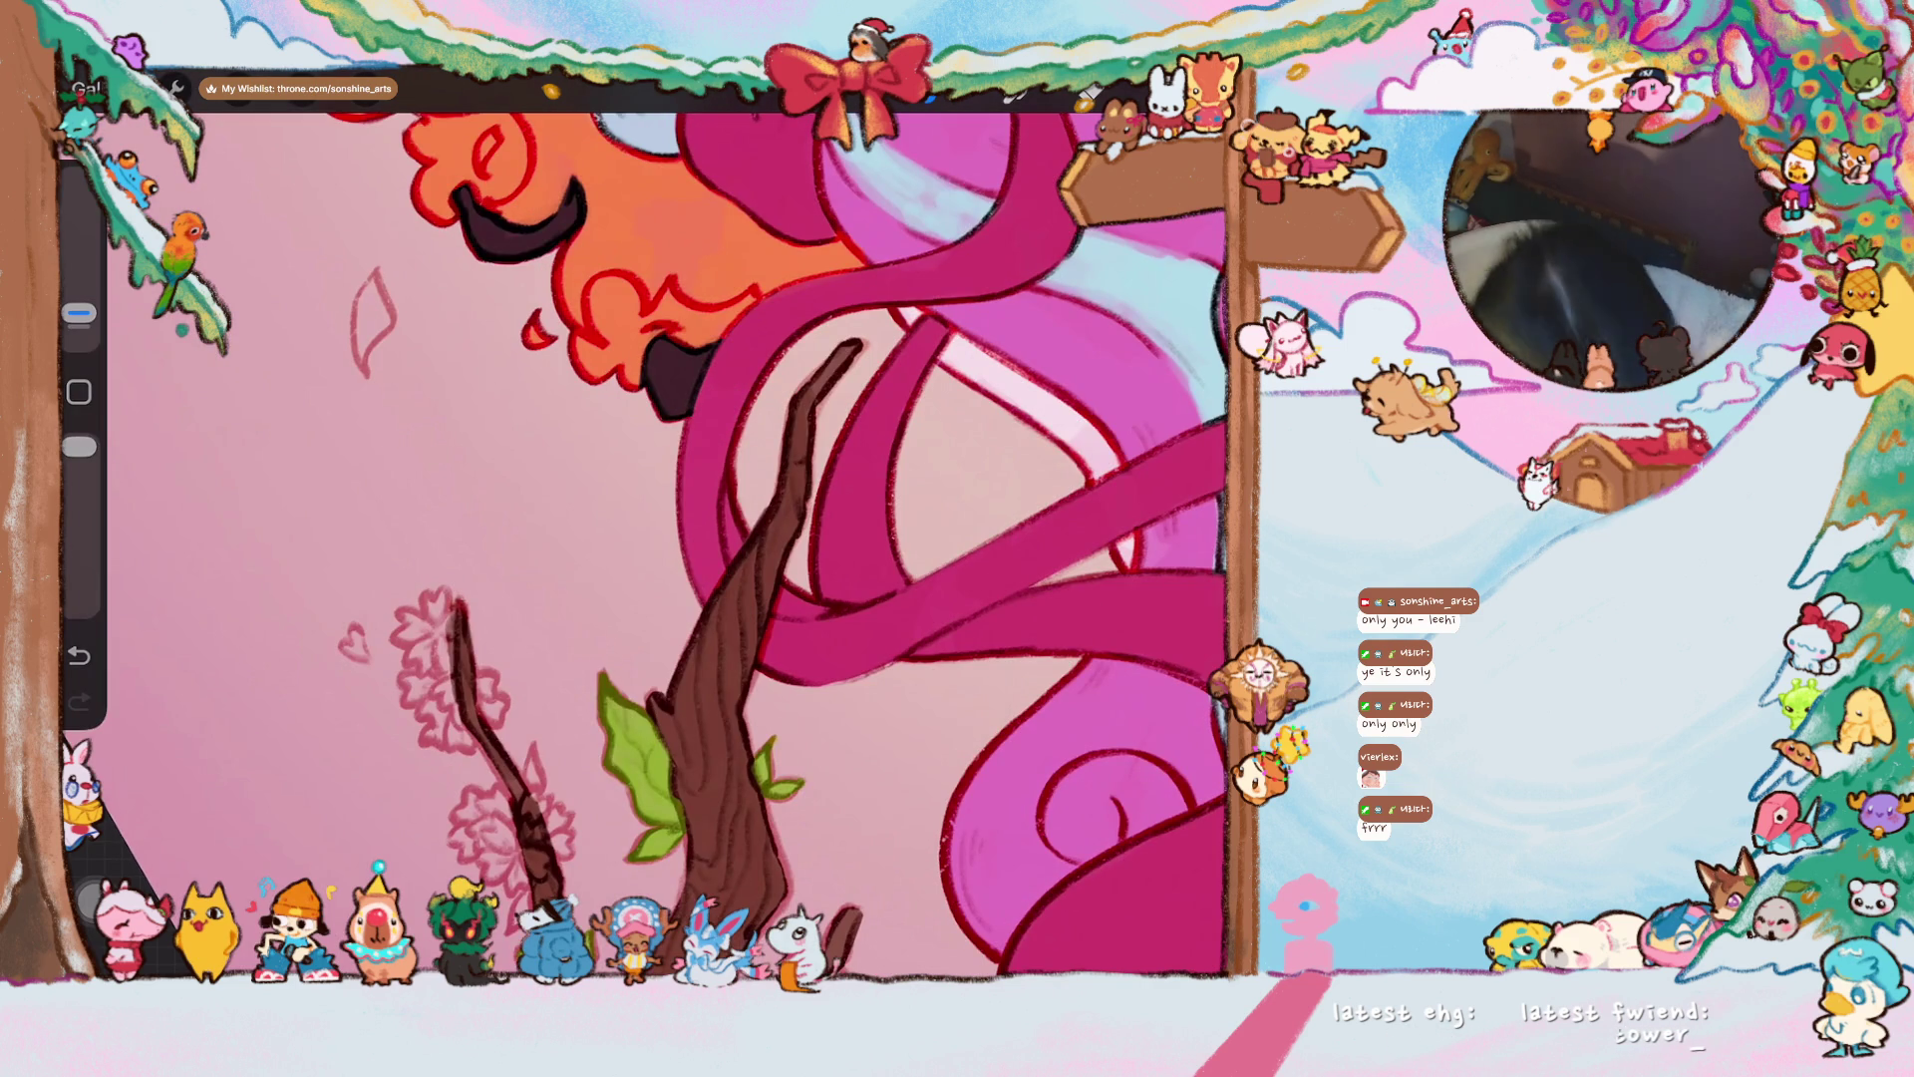
mouse_move(365, 289)
left_mouse_down()
mouse_move(355, 364)
mouse_move(385, 279)
left_mouse_up()
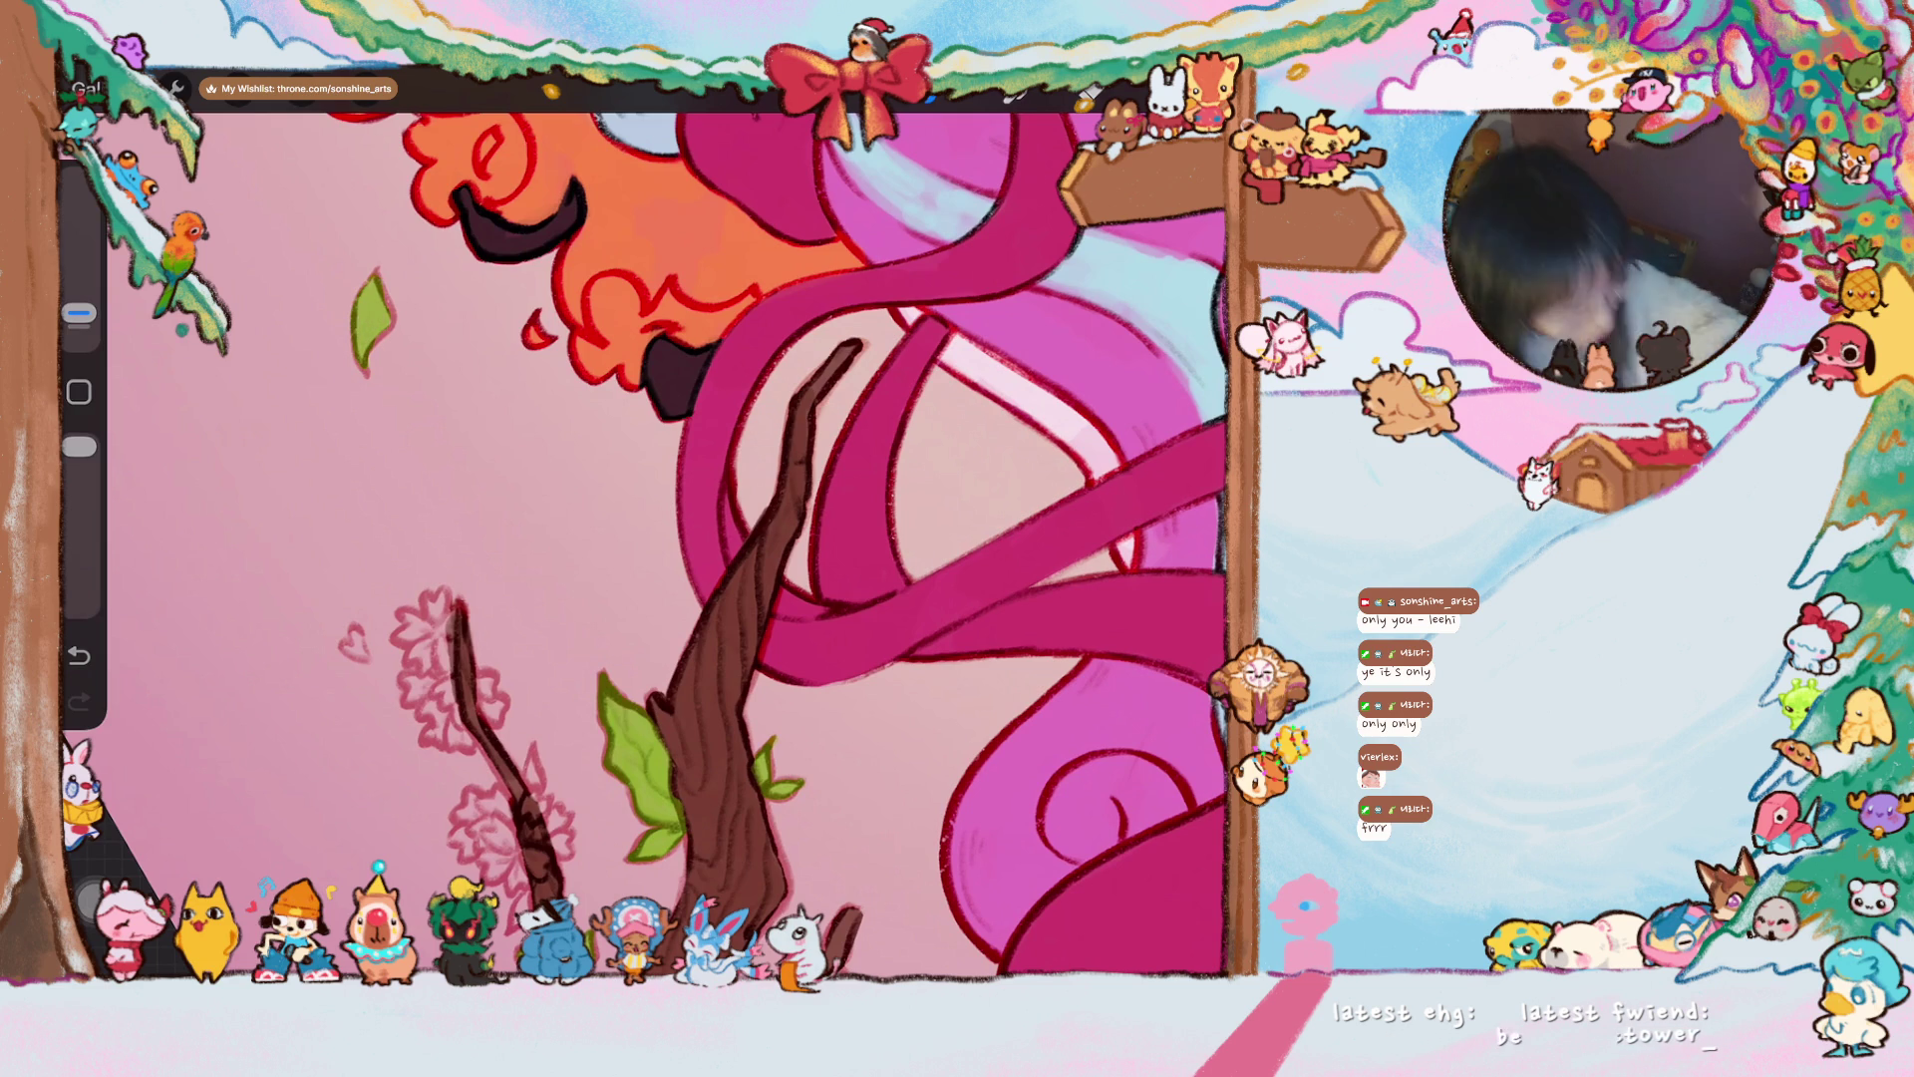
scroll(643, 544, "down", 5)
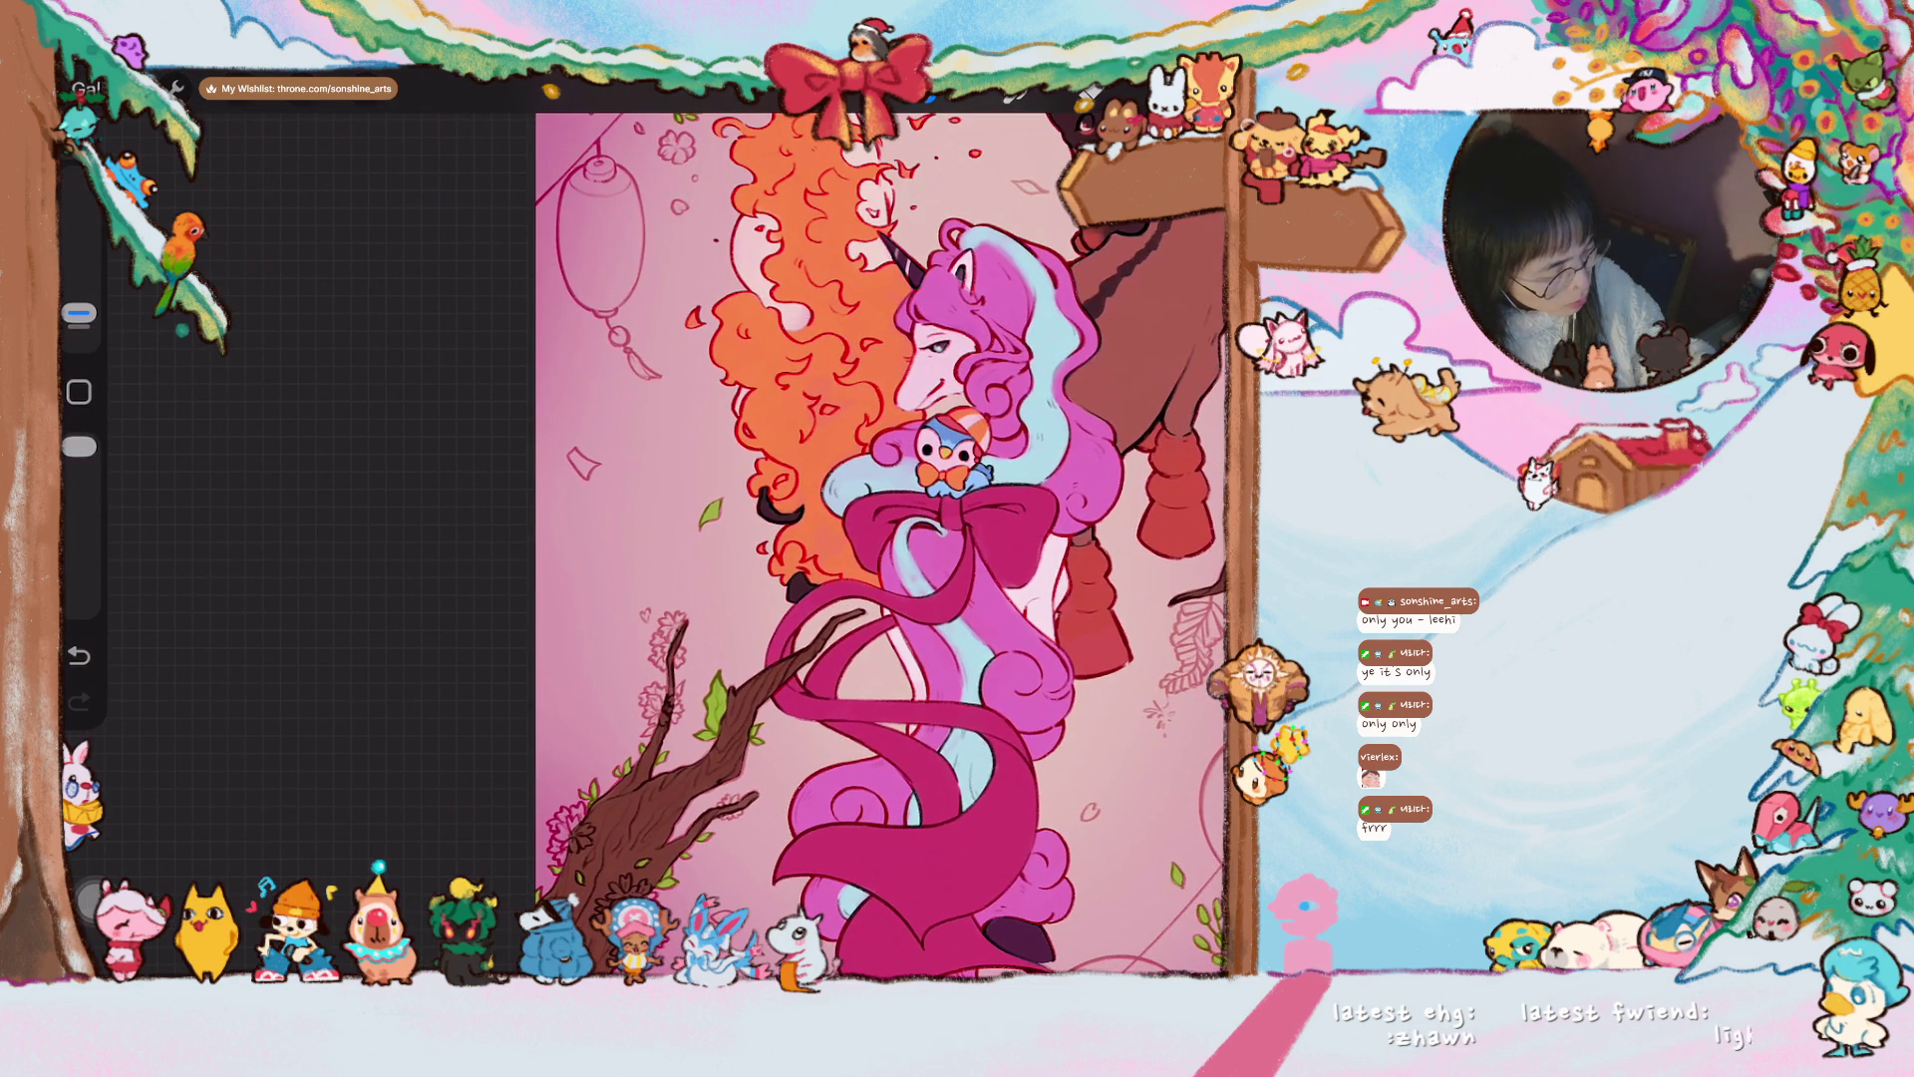
scroll(808, 538, "down", 3)
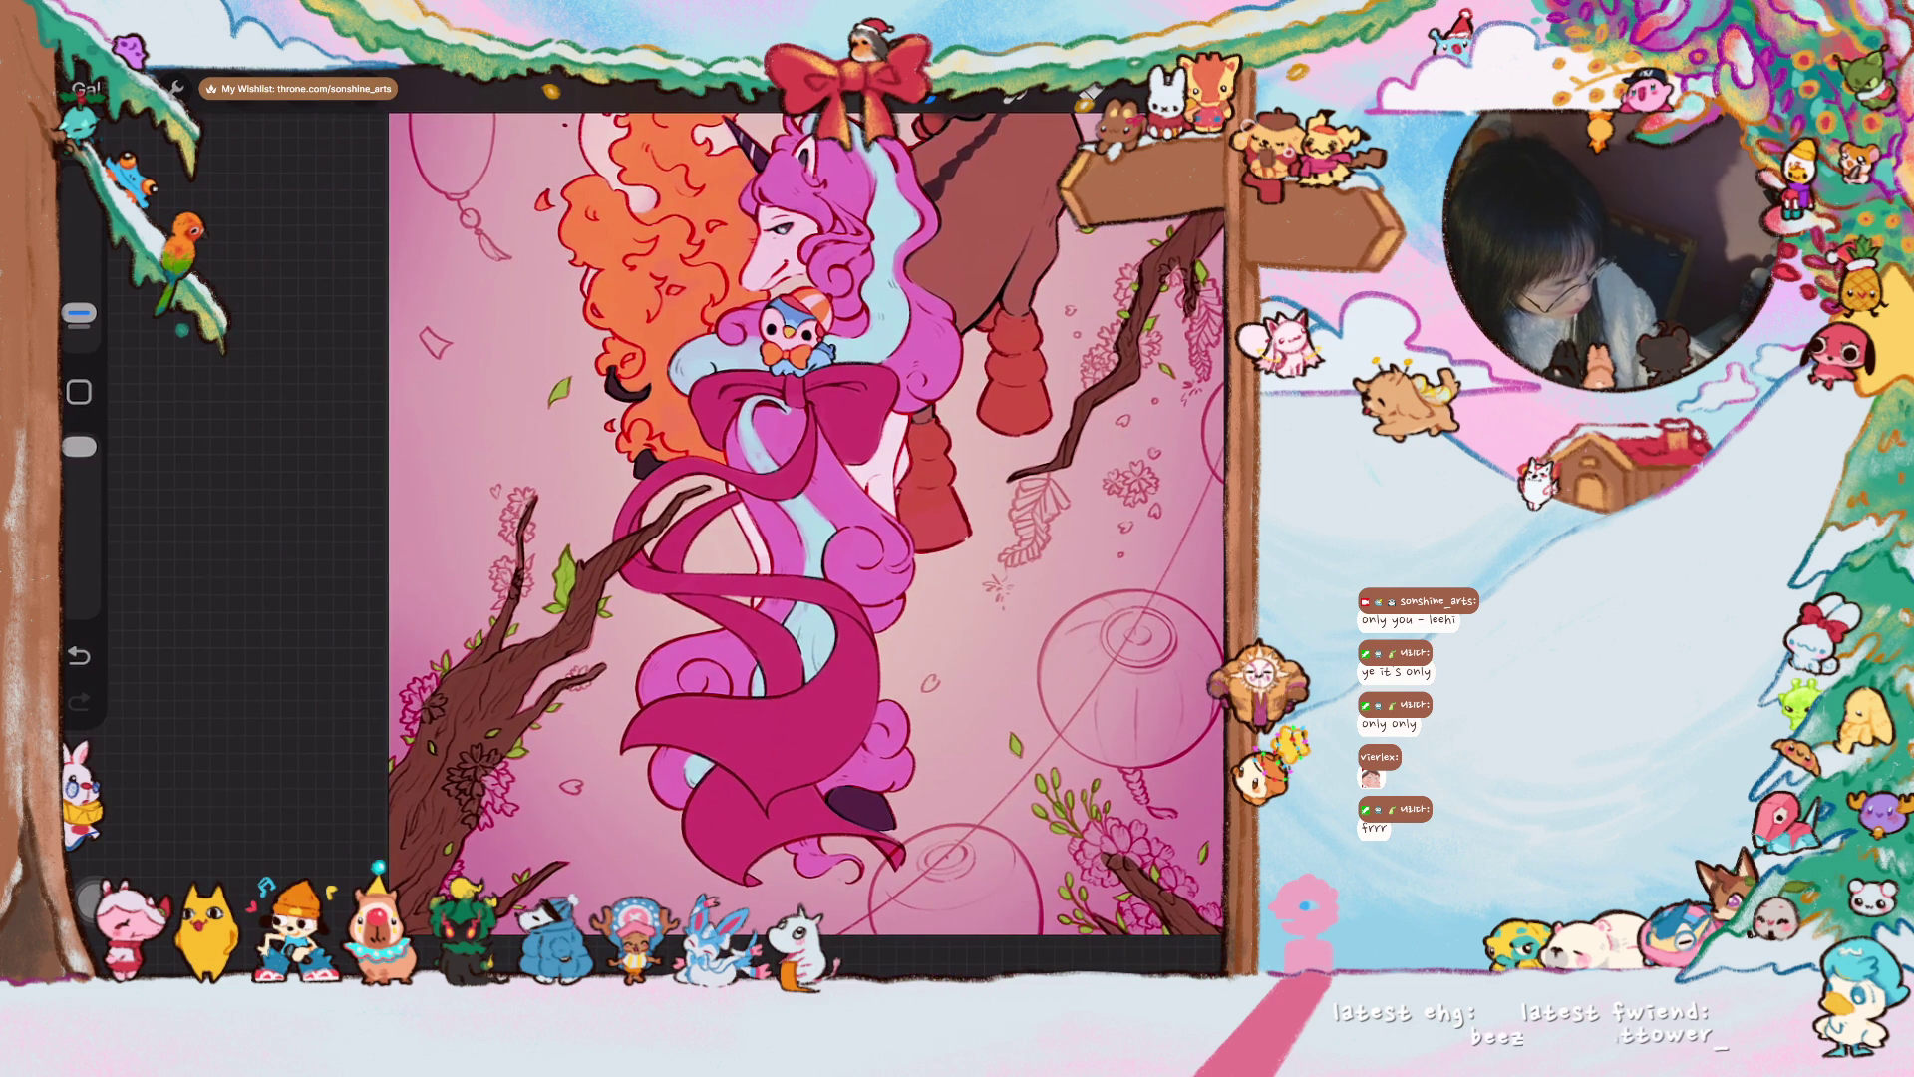
scroll(808, 523, "down", 5)
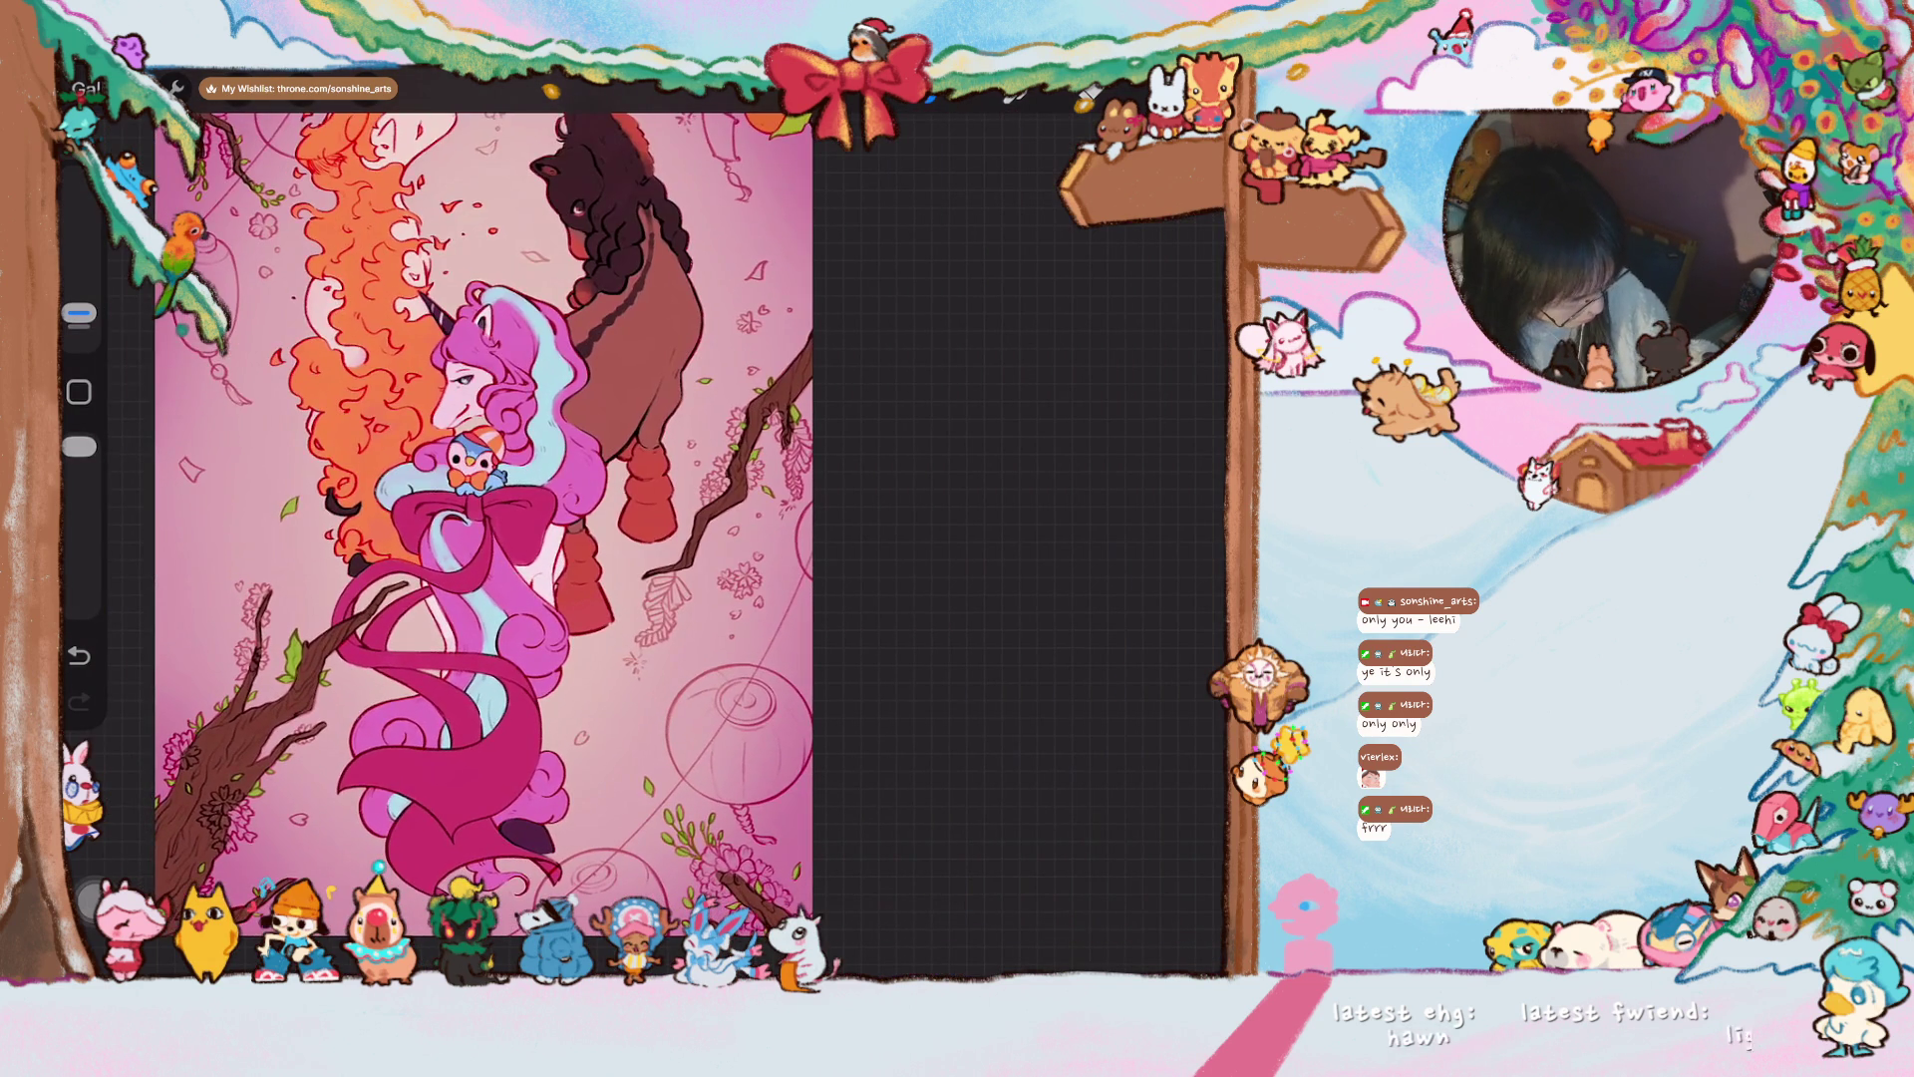
scroll(574, 486, "up", 5)
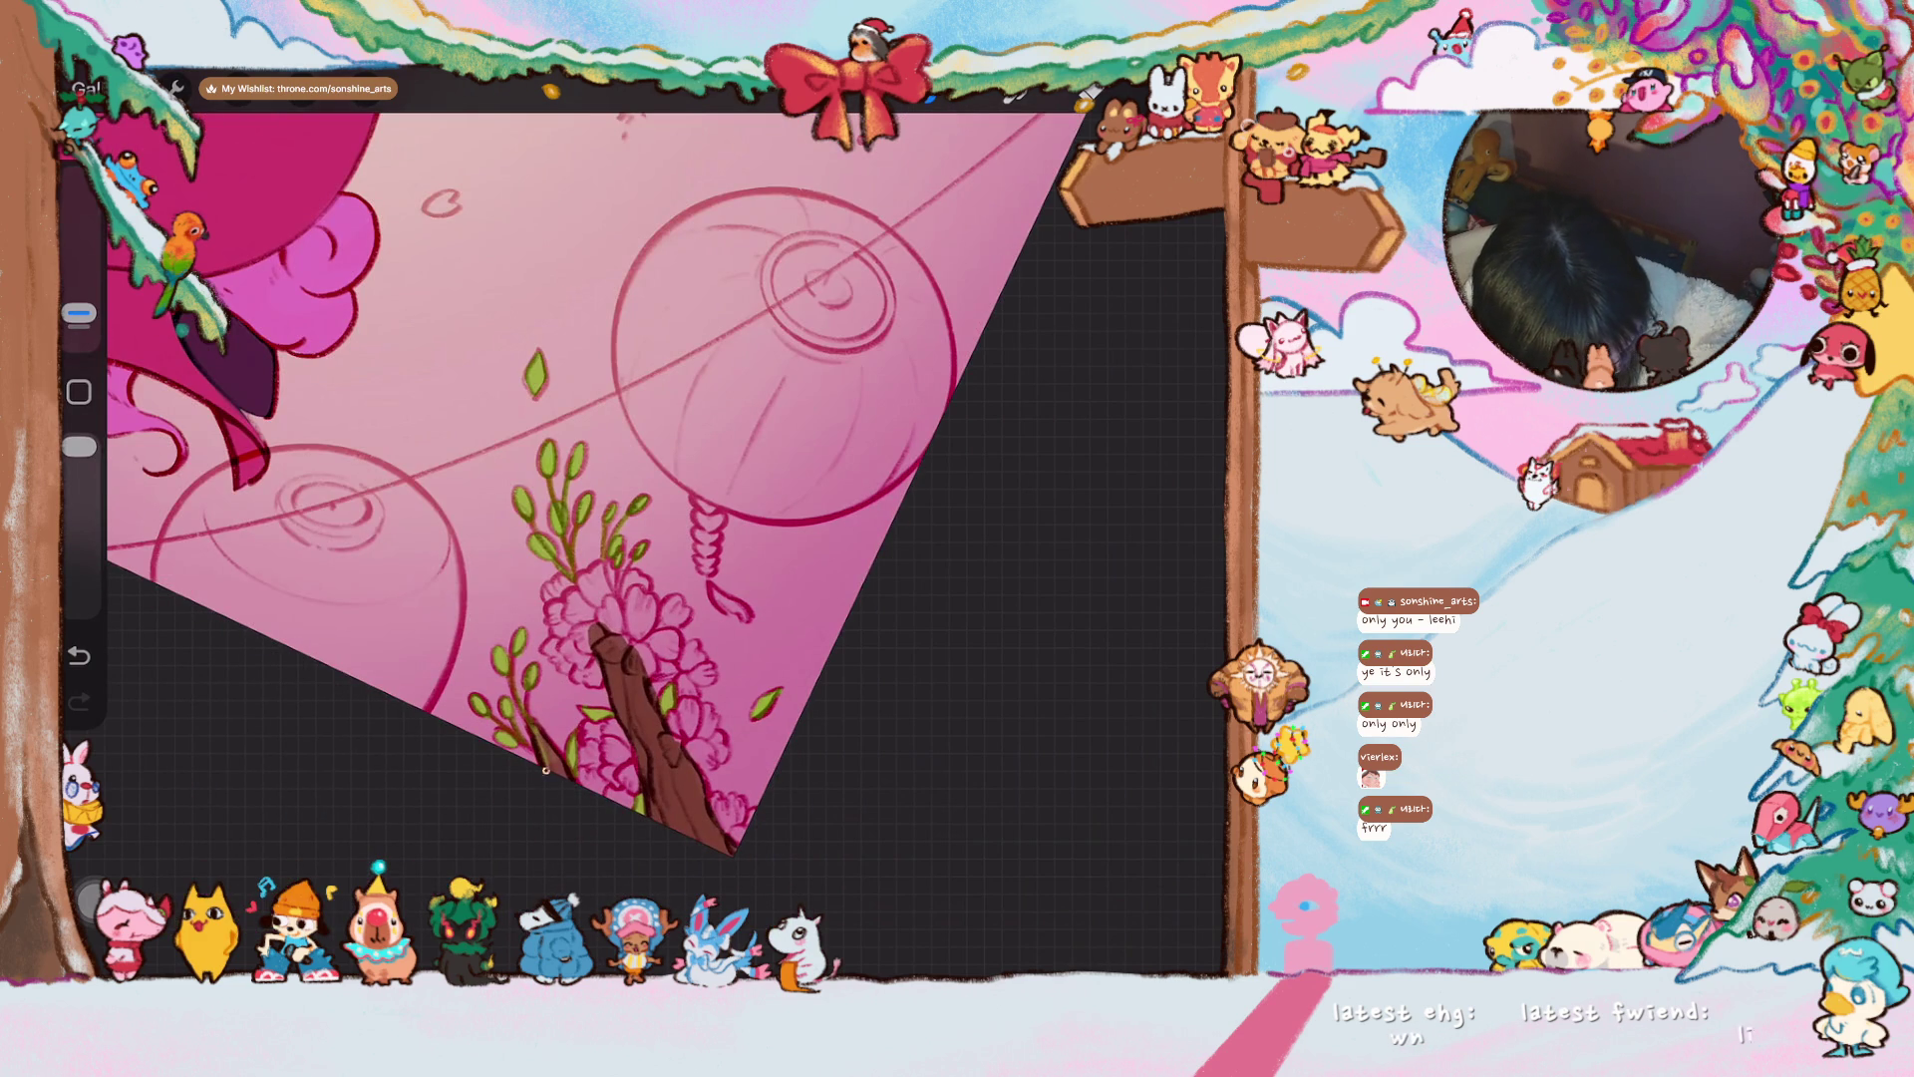
scroll(743, 538, "down", 5)
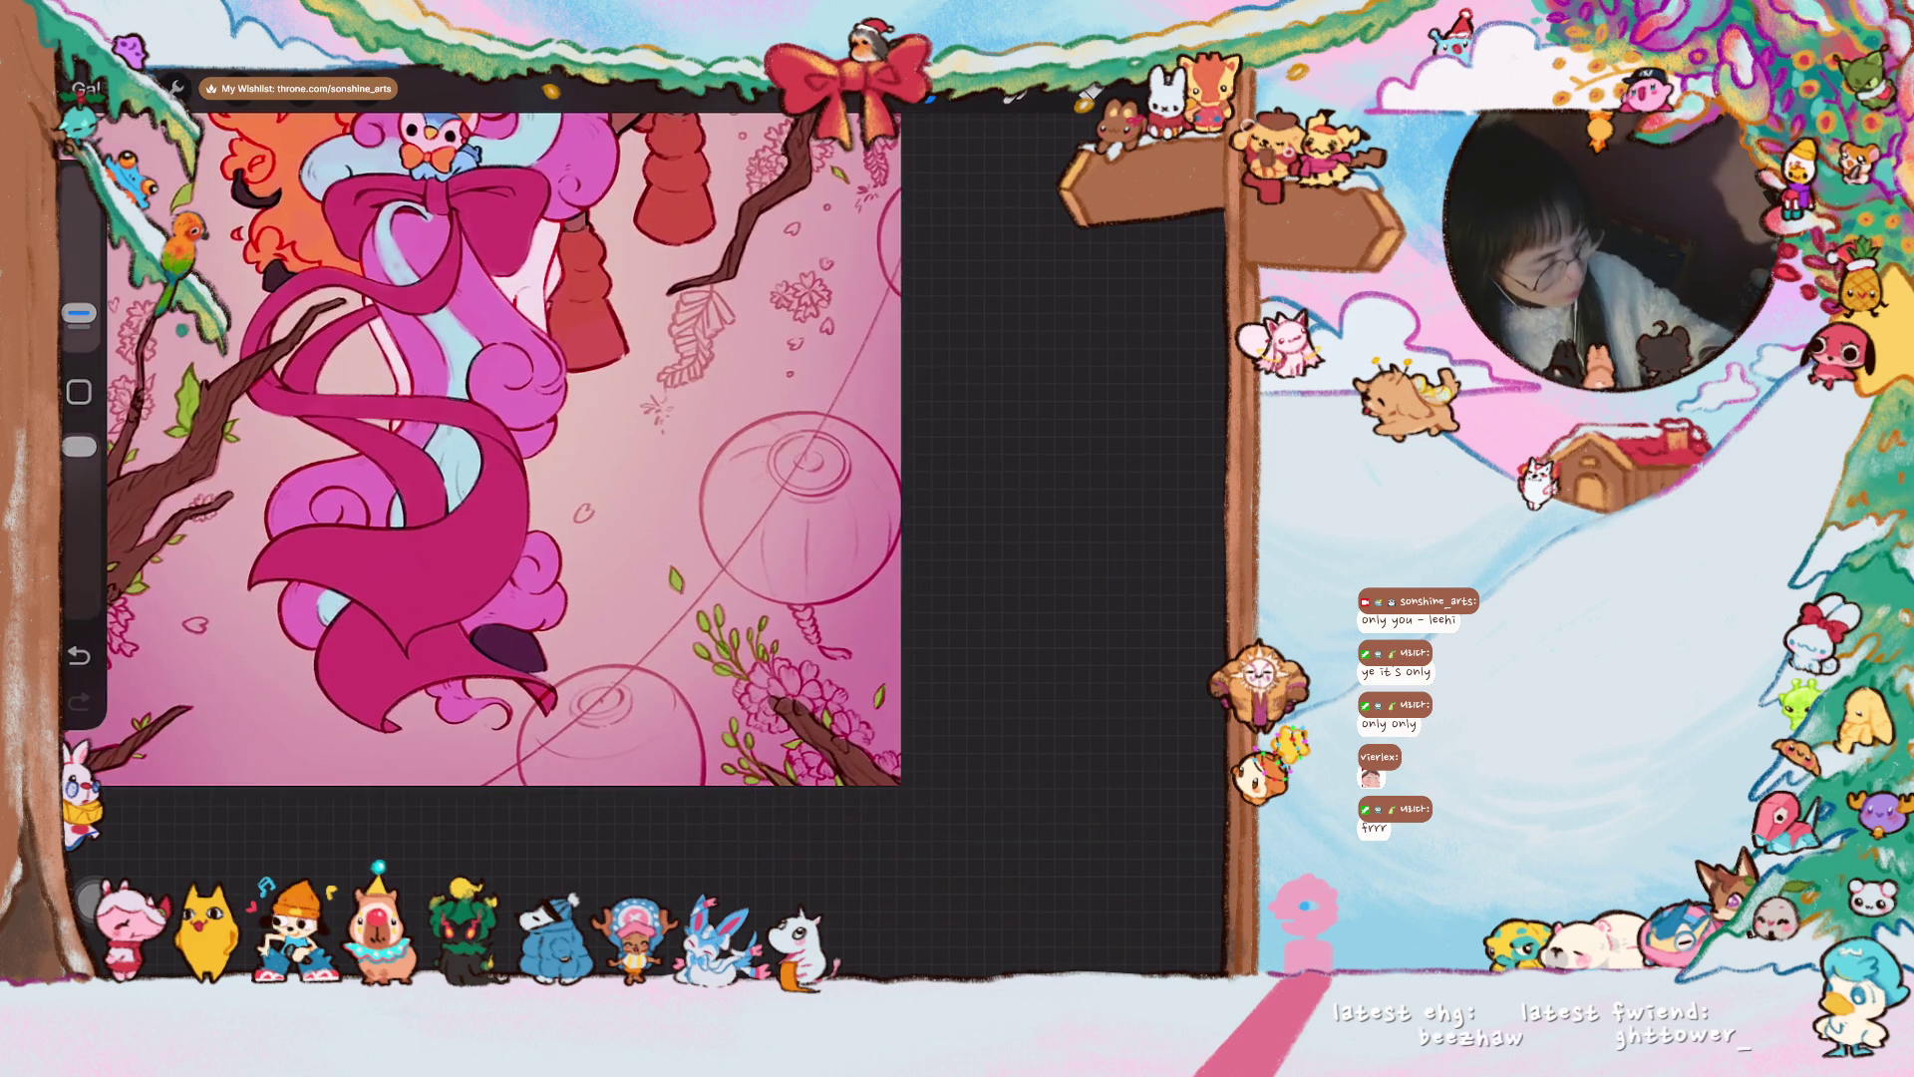
scroll(742, 539, "up", 5)
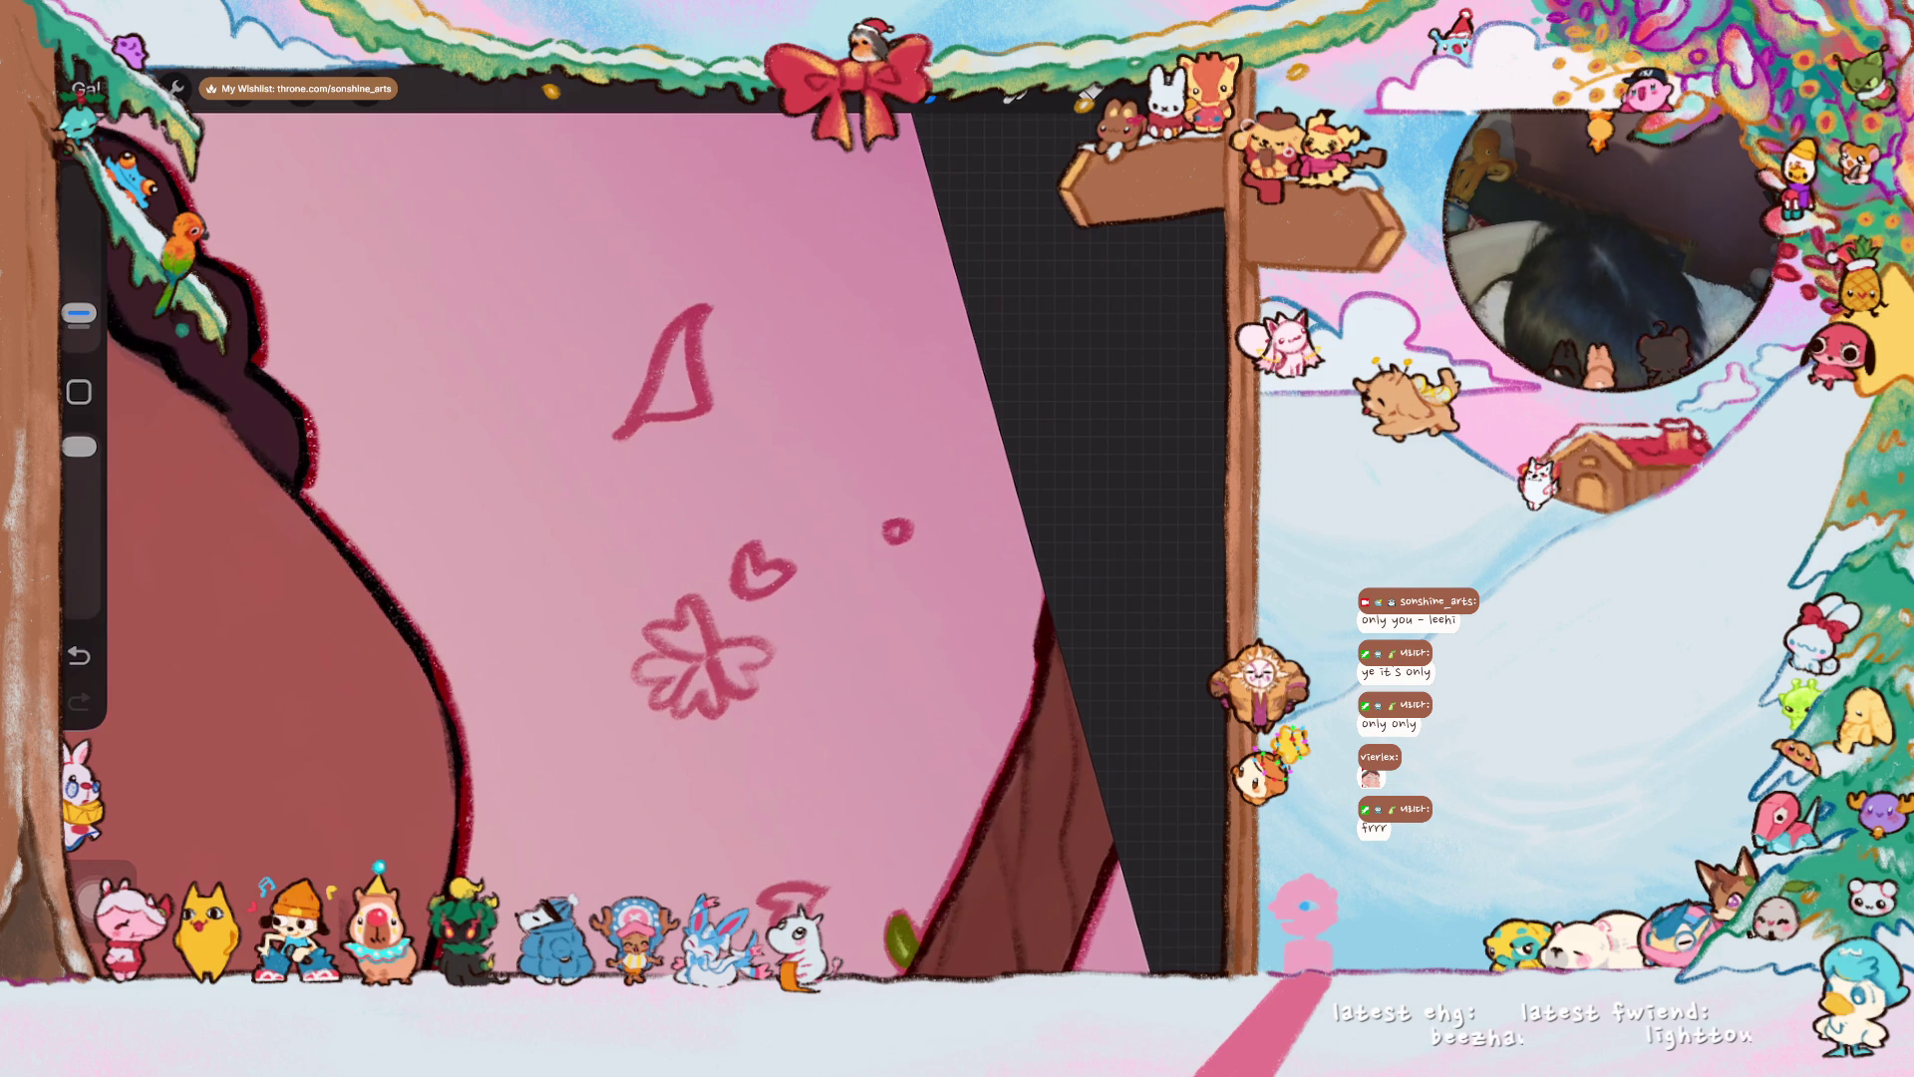
mouse_move(688, 317)
left_mouse_down()
mouse_move(653, 398)
mouse_move(698, 409)
mouse_move(688, 334)
left_mouse_up()
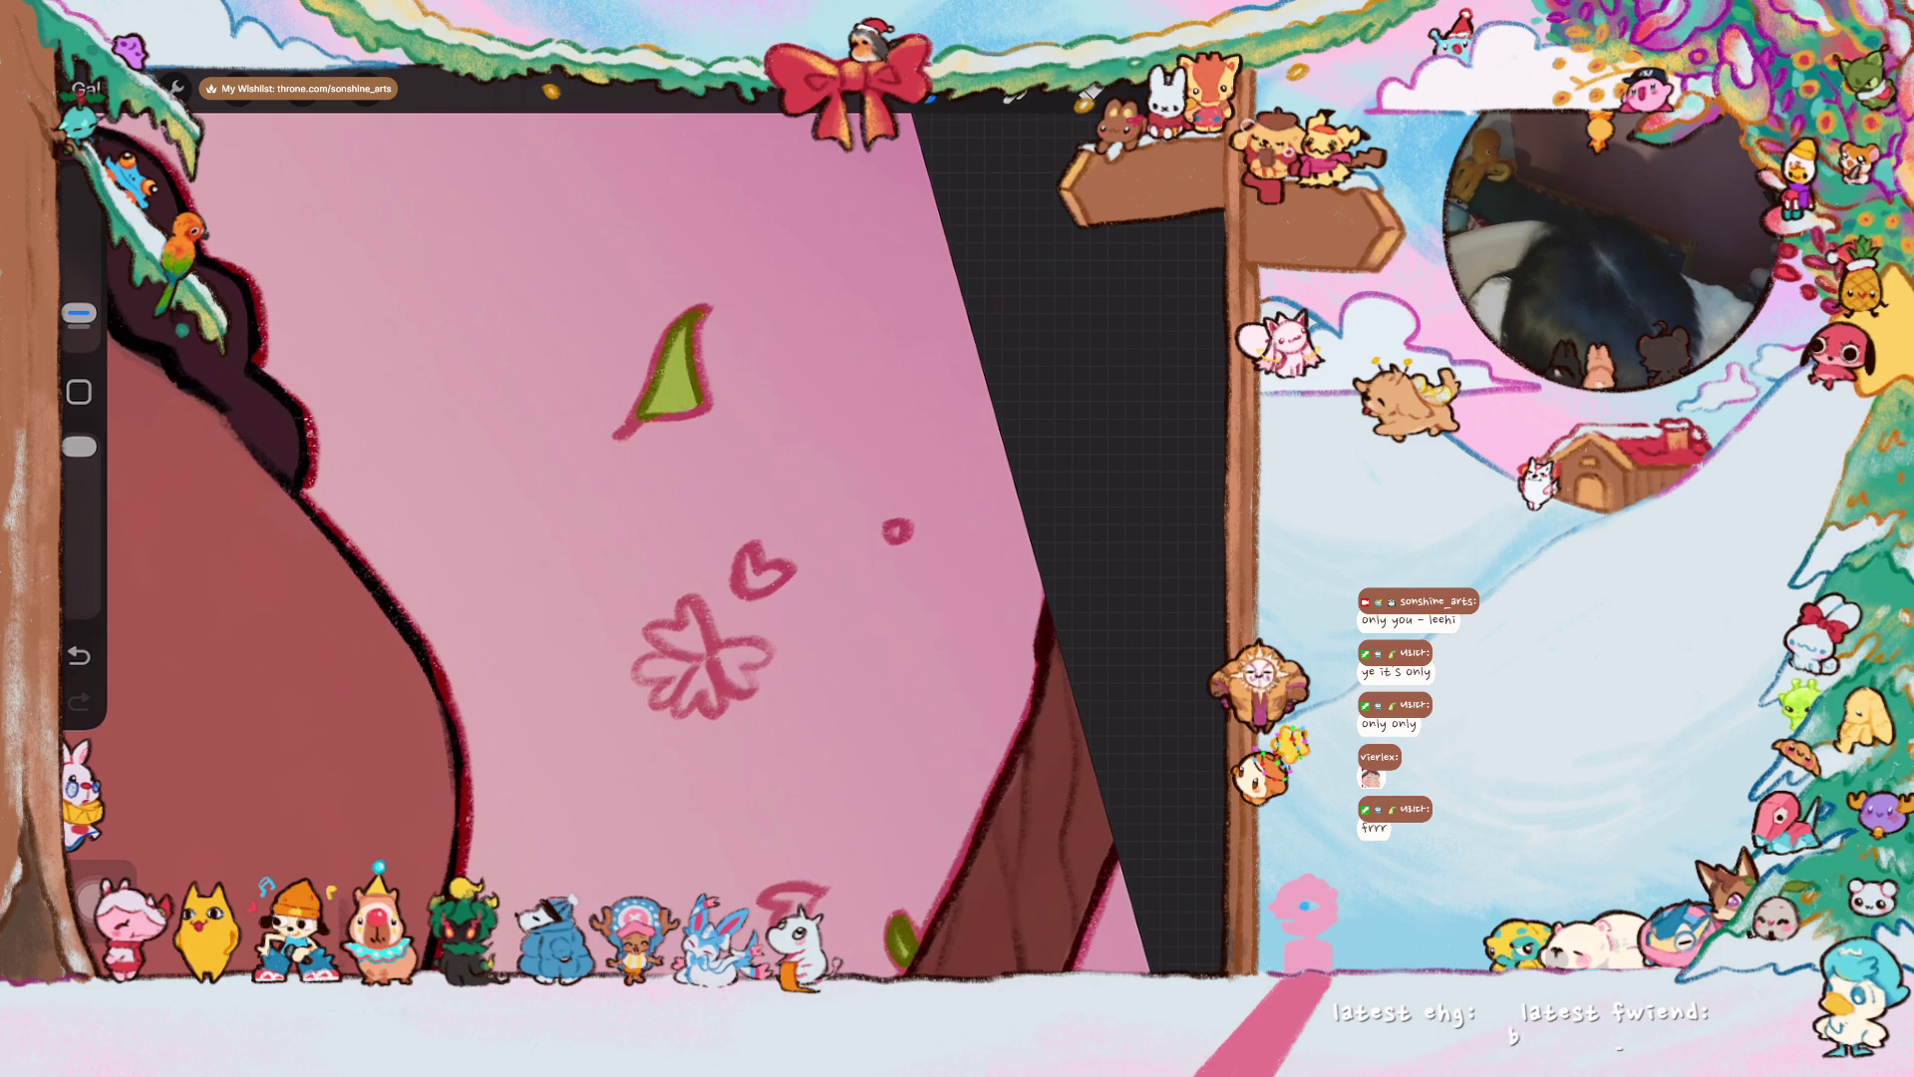
- Fill the small triangular leaf and the lower-left leaf outline with green
scroll(619, 588, "down", 5)
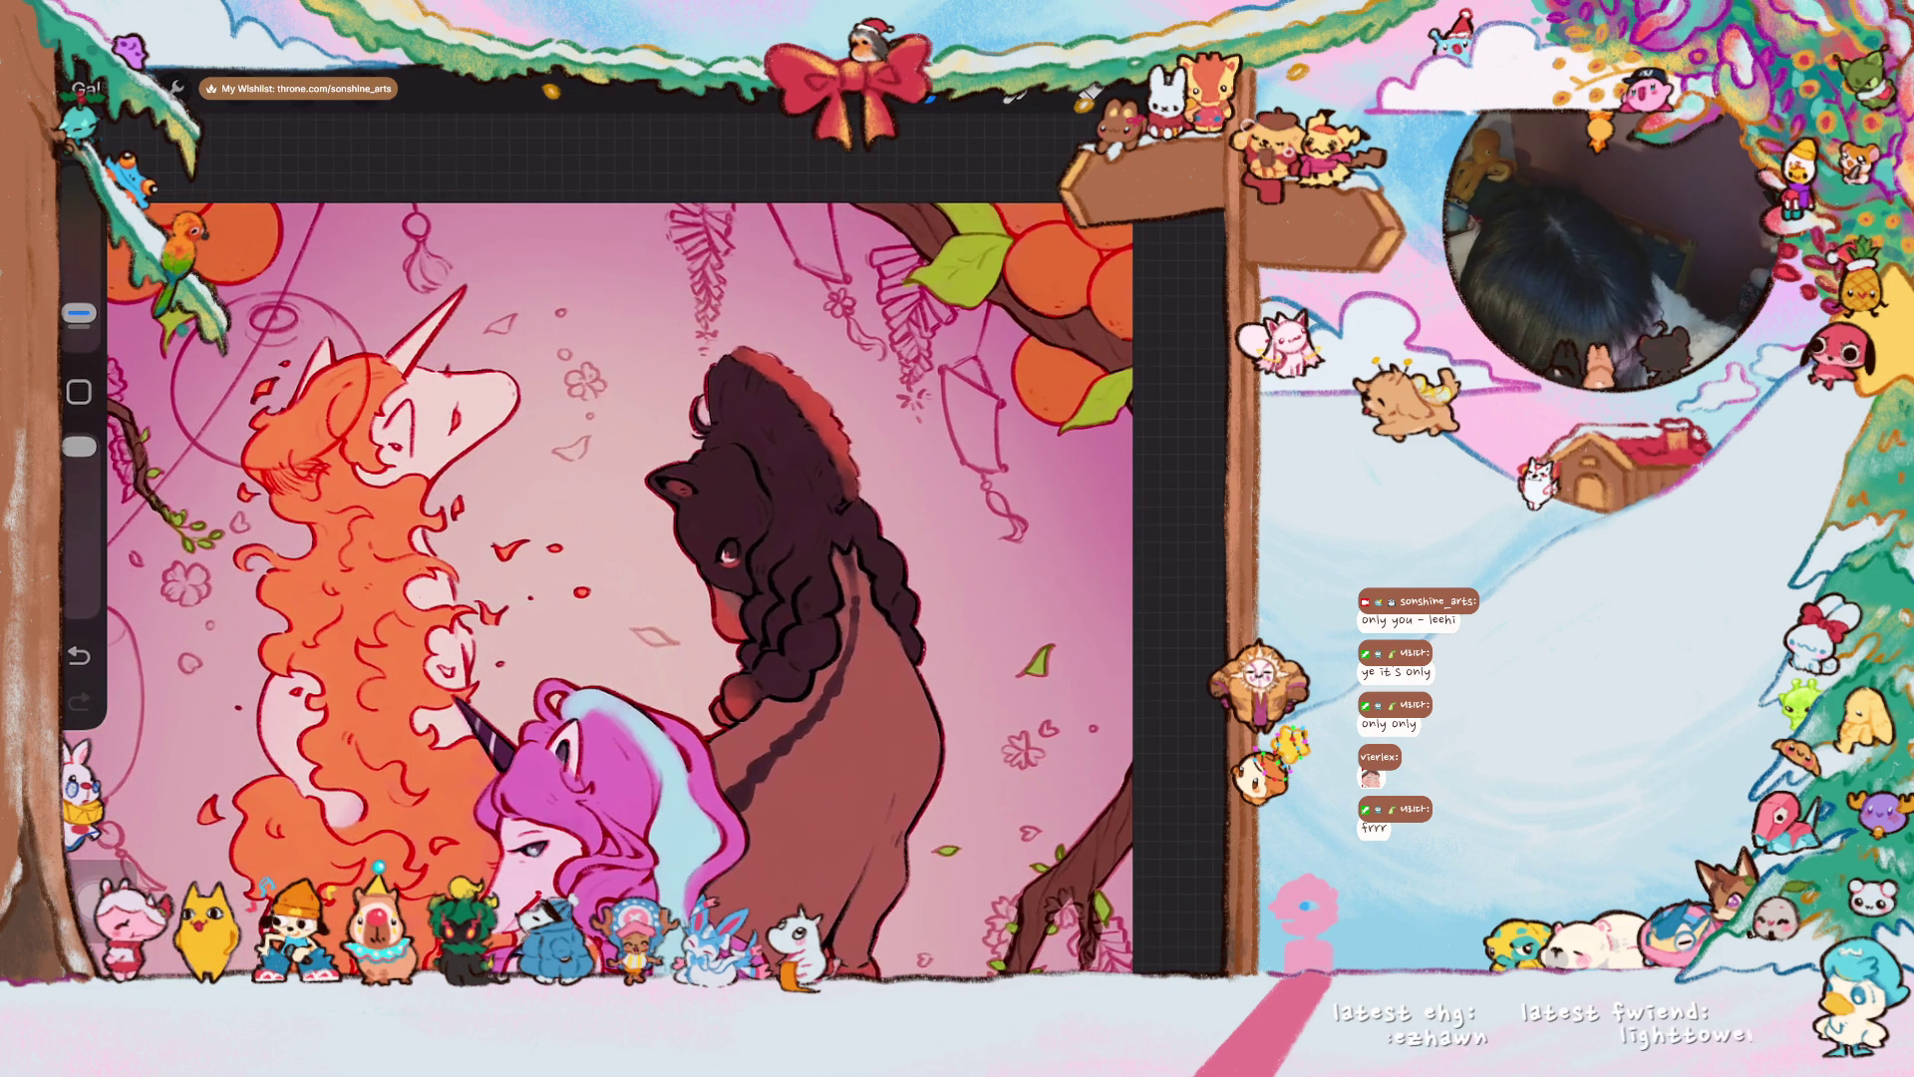
scroll(648, 538, "up", 5)
mouse_move(597, 404)
left_mouse_down()
mouse_move(663, 488)
mouse_move(623, 459)
left_mouse_up()
mouse_move(231, 703)
left_mouse_down()
mouse_move(214, 773)
mouse_move(289, 808)
mouse_move(234, 738)
mouse_move(255, 793)
left_mouse_up()
scroll(643, 543, "down", 5)
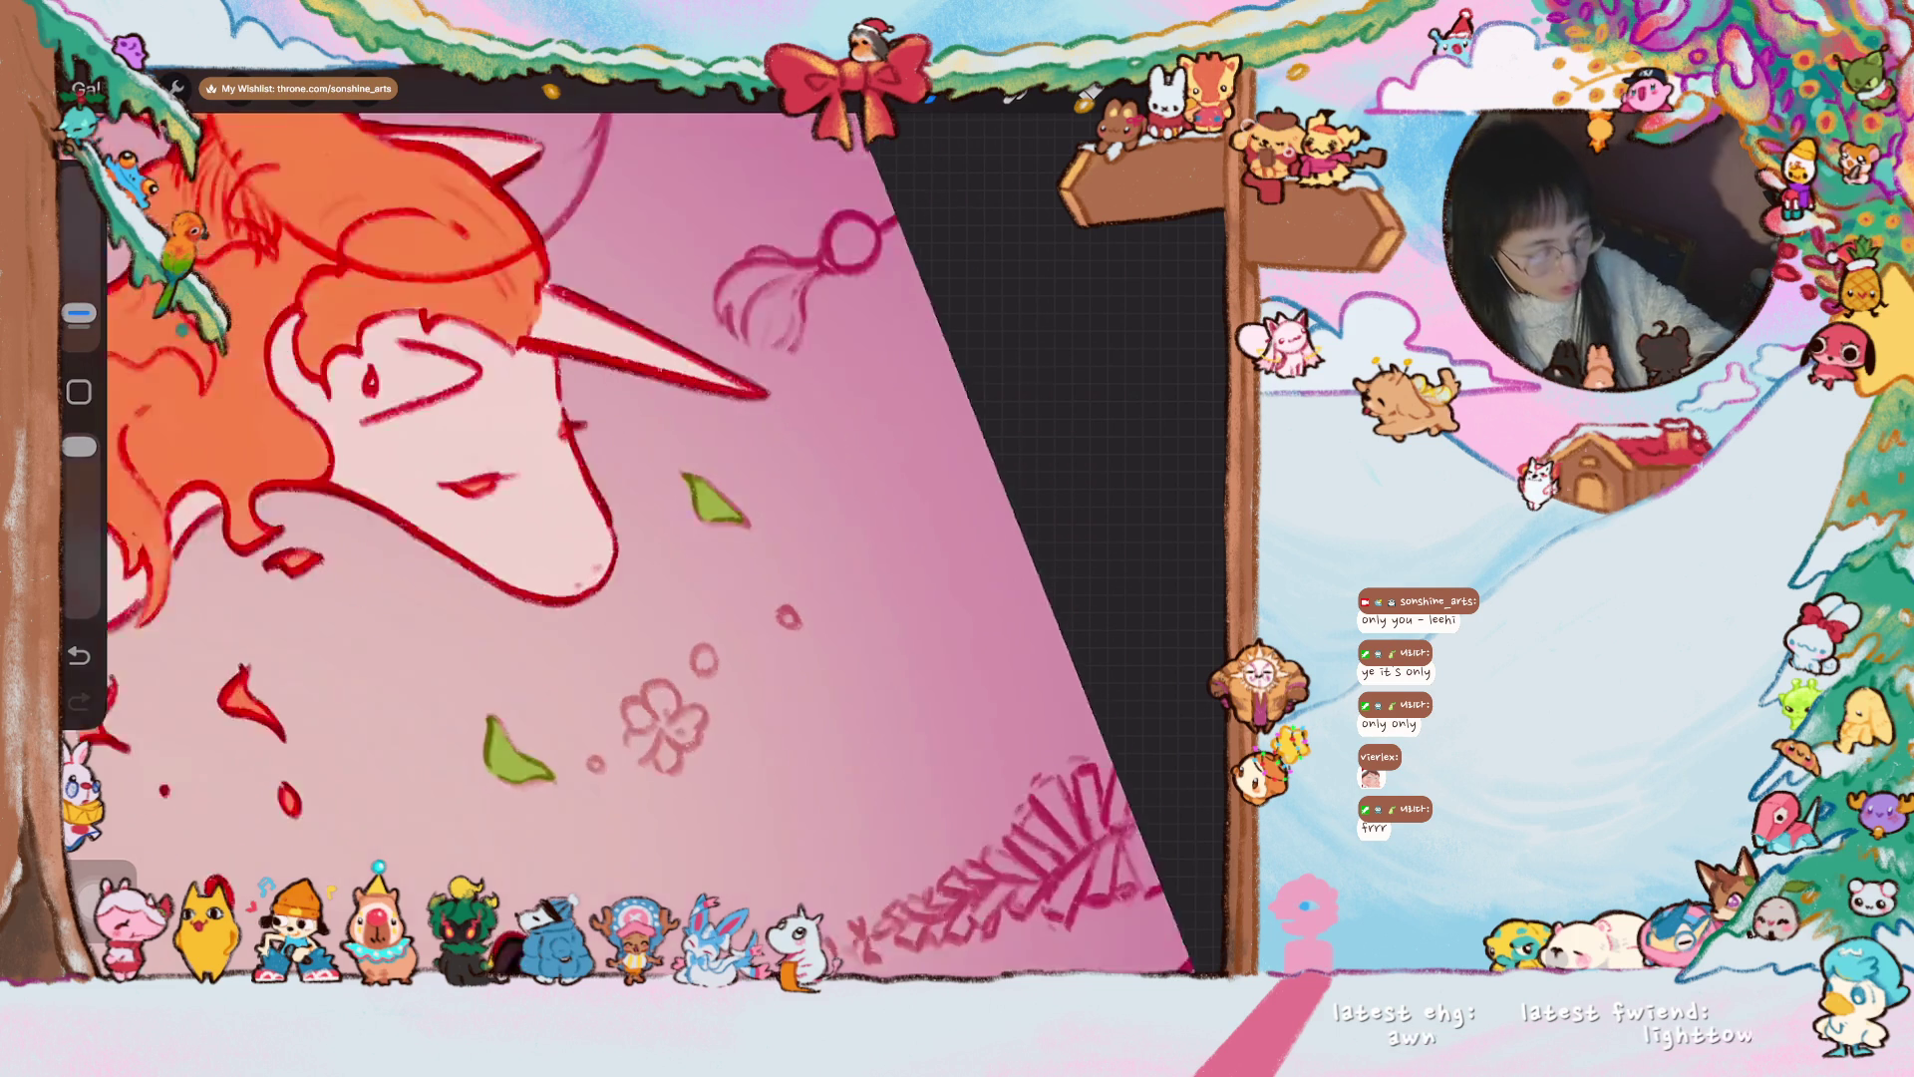
scroll(767, 538, "up", 5)
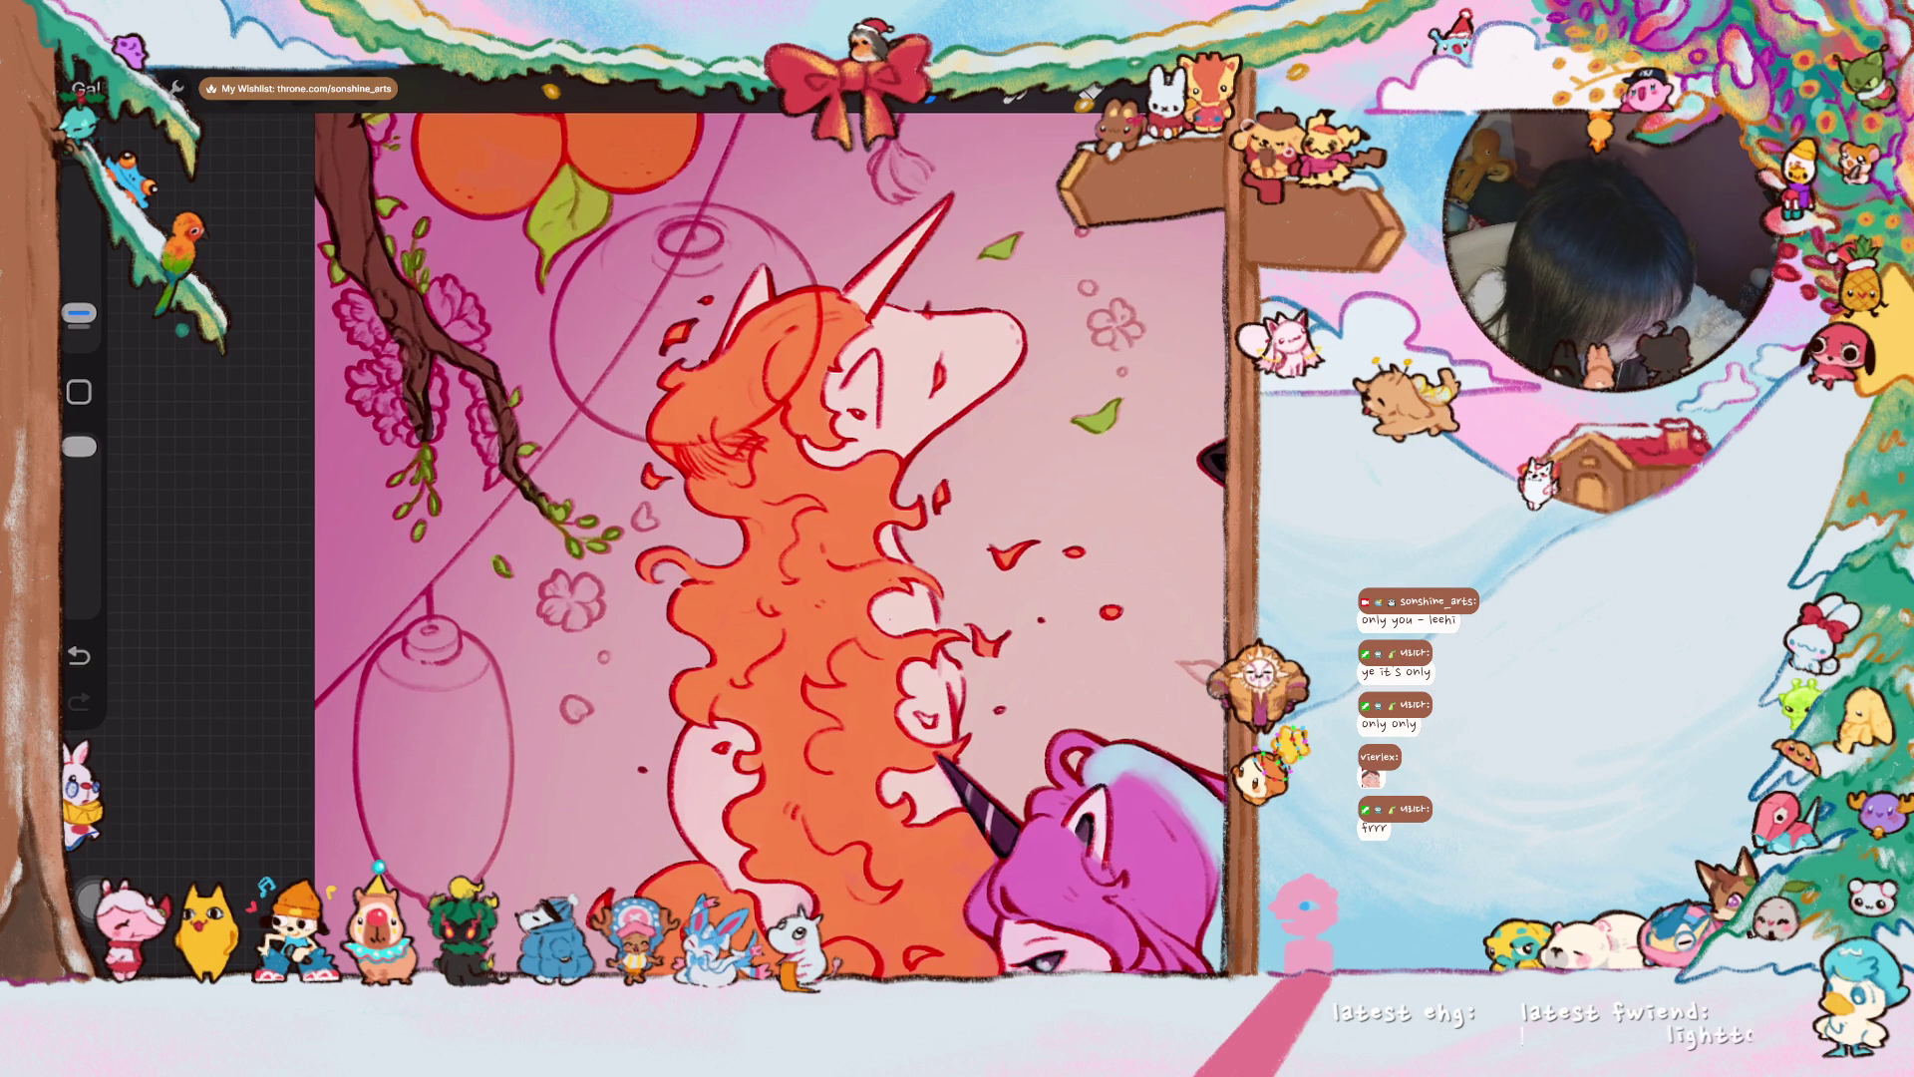
scroll(760, 538, "down", 3)
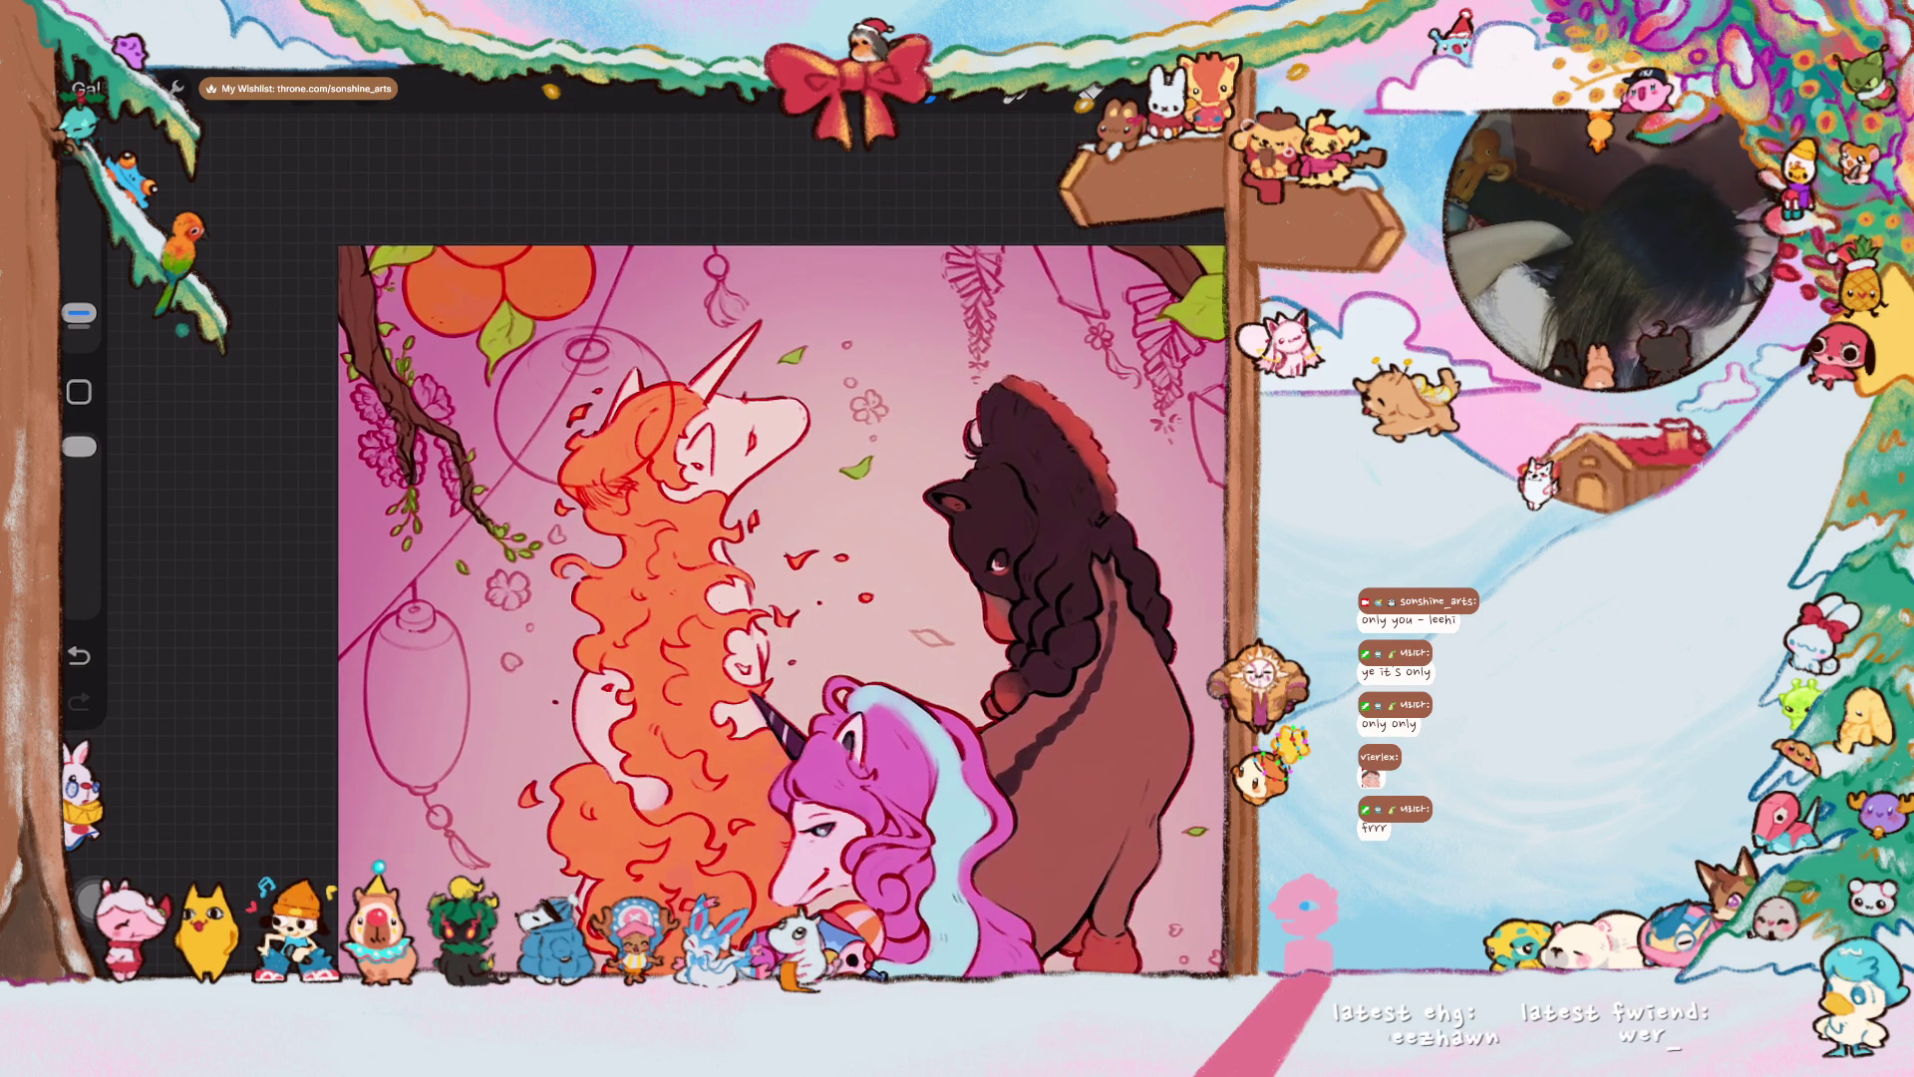
scroll(997, 798, "up", 5)
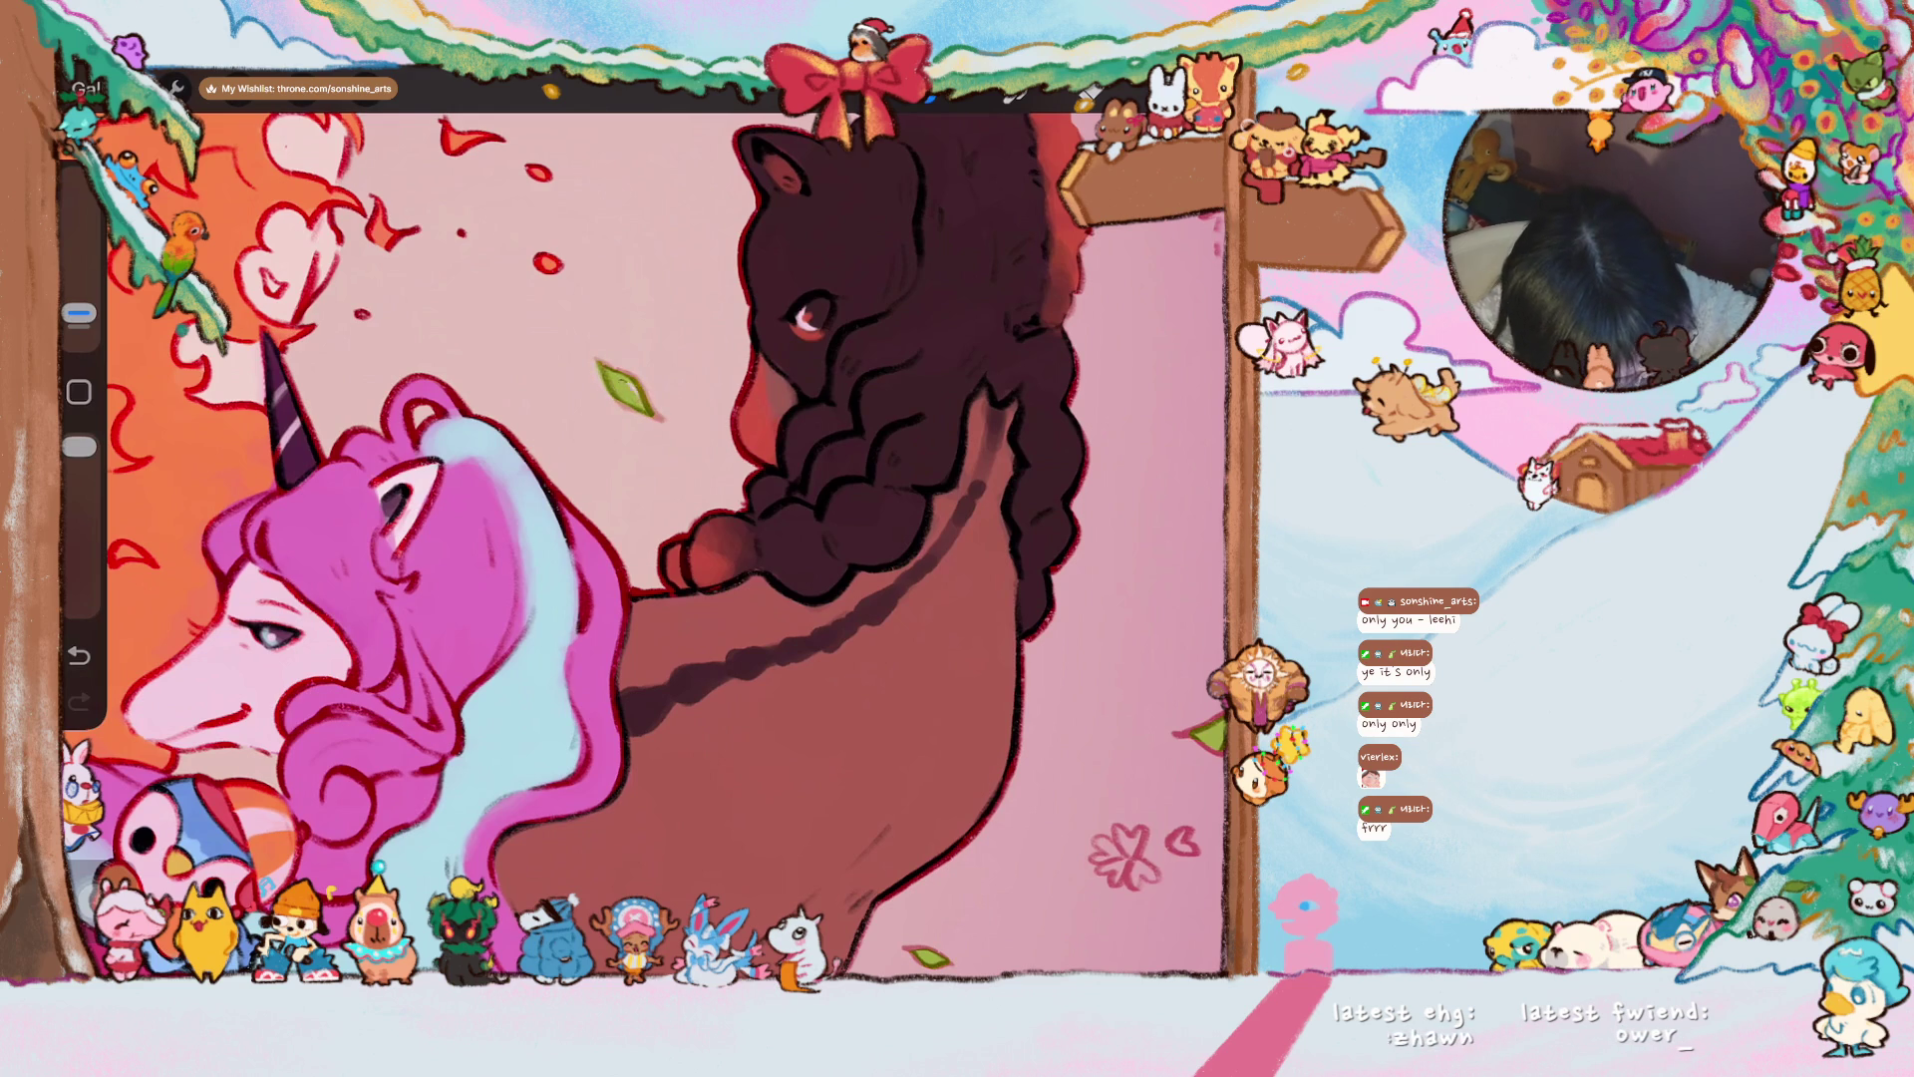
scroll(643, 539, "down", 5)
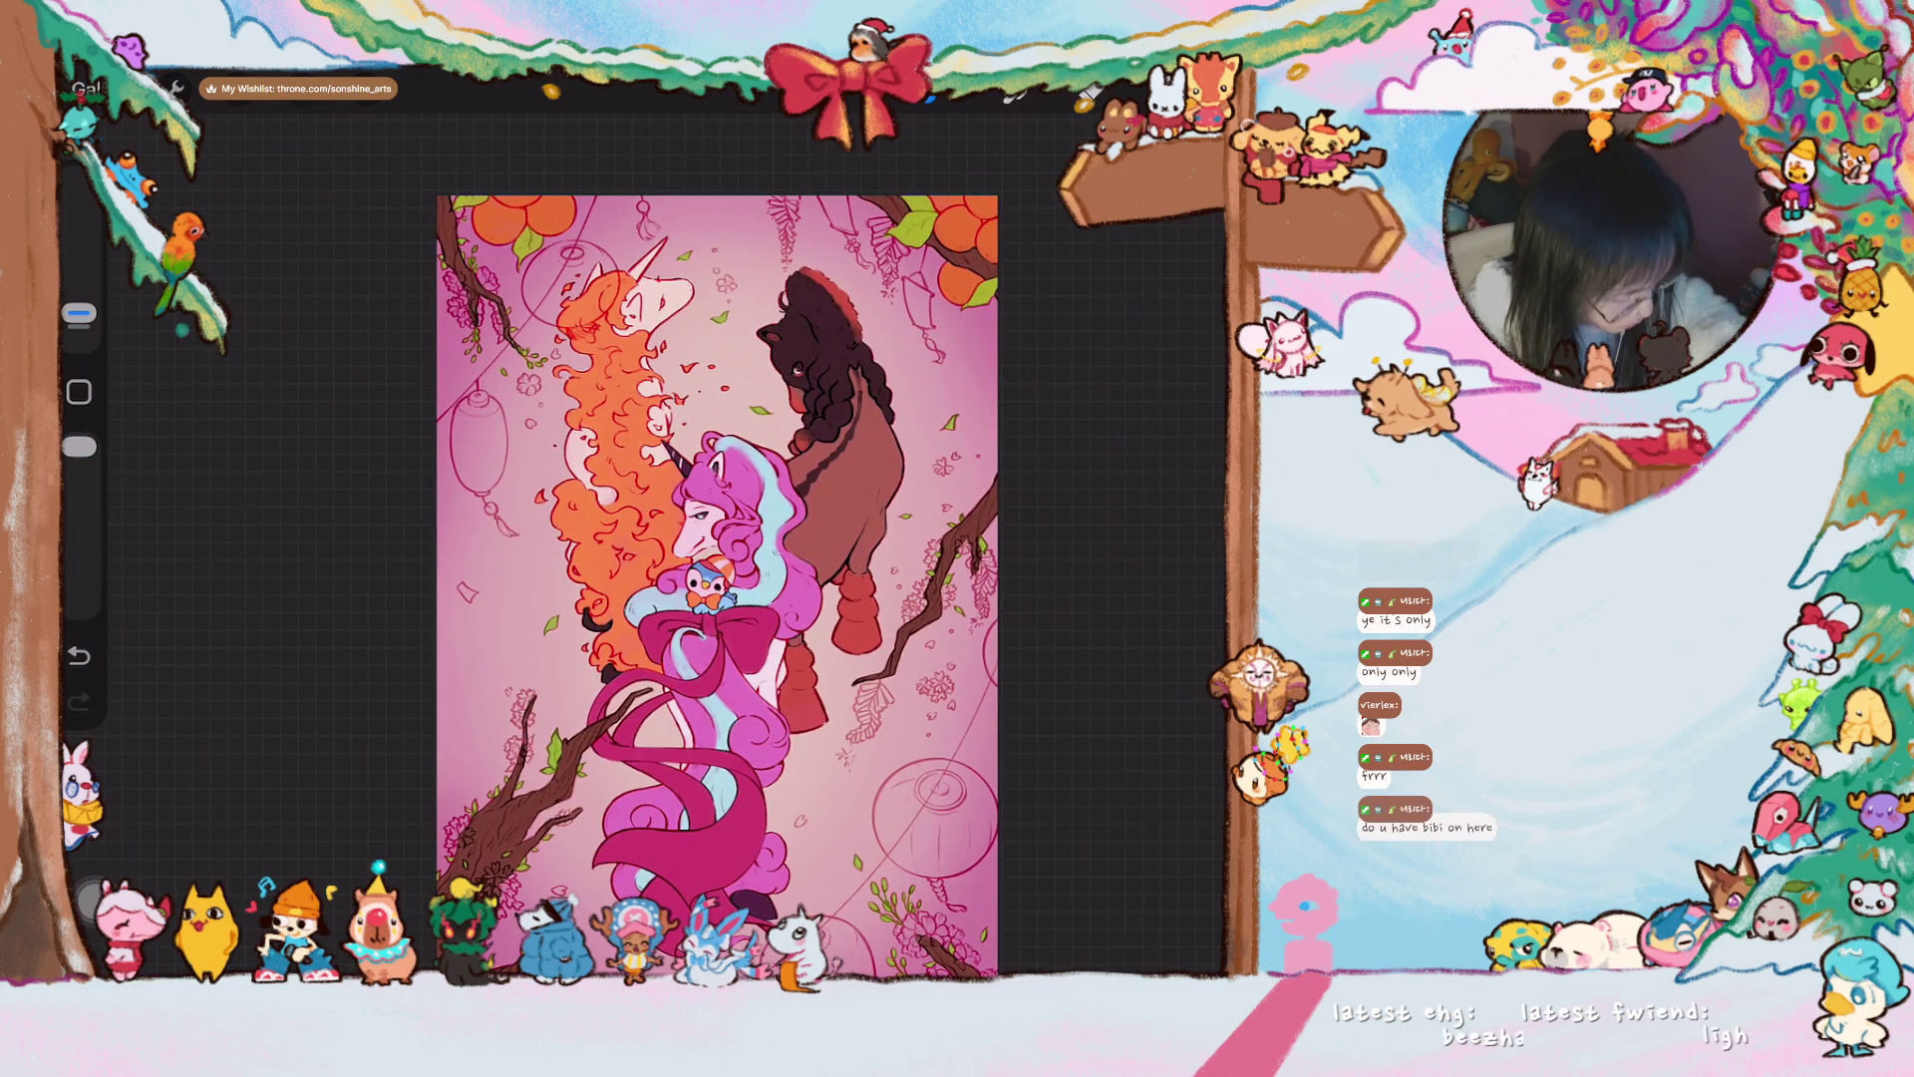
scroll(798, 589, "up", 3)
- Select a deep orange using the Classic picker's hue slider and colour square
left_click(1206, 90)
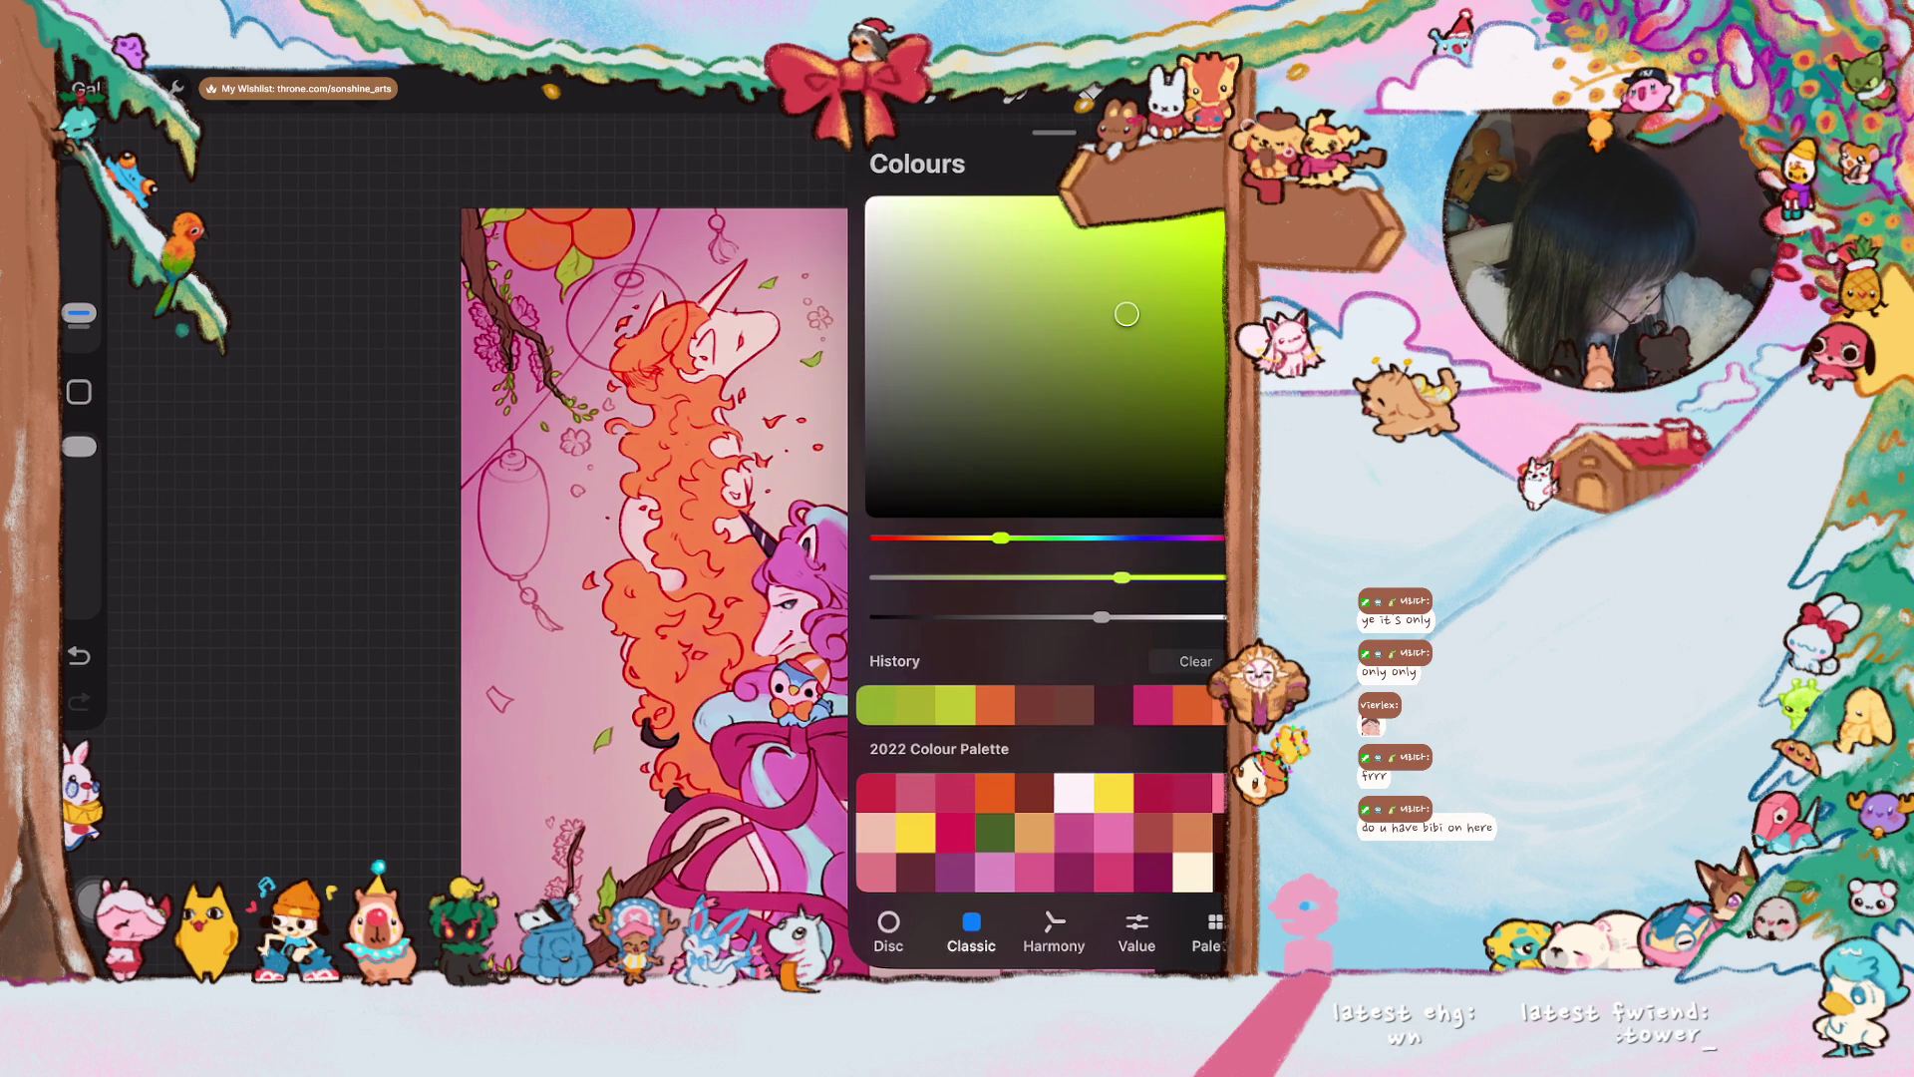
left_click_drag(999, 538, 975, 538)
left_click_drag(1127, 315, 1142, 204)
left_click_drag(967, 539, 947, 538)
mouse_move(1147, 224)
left_mouse_down()
mouse_move(1104, 222)
mouse_move(1113, 198)
left_mouse_up()
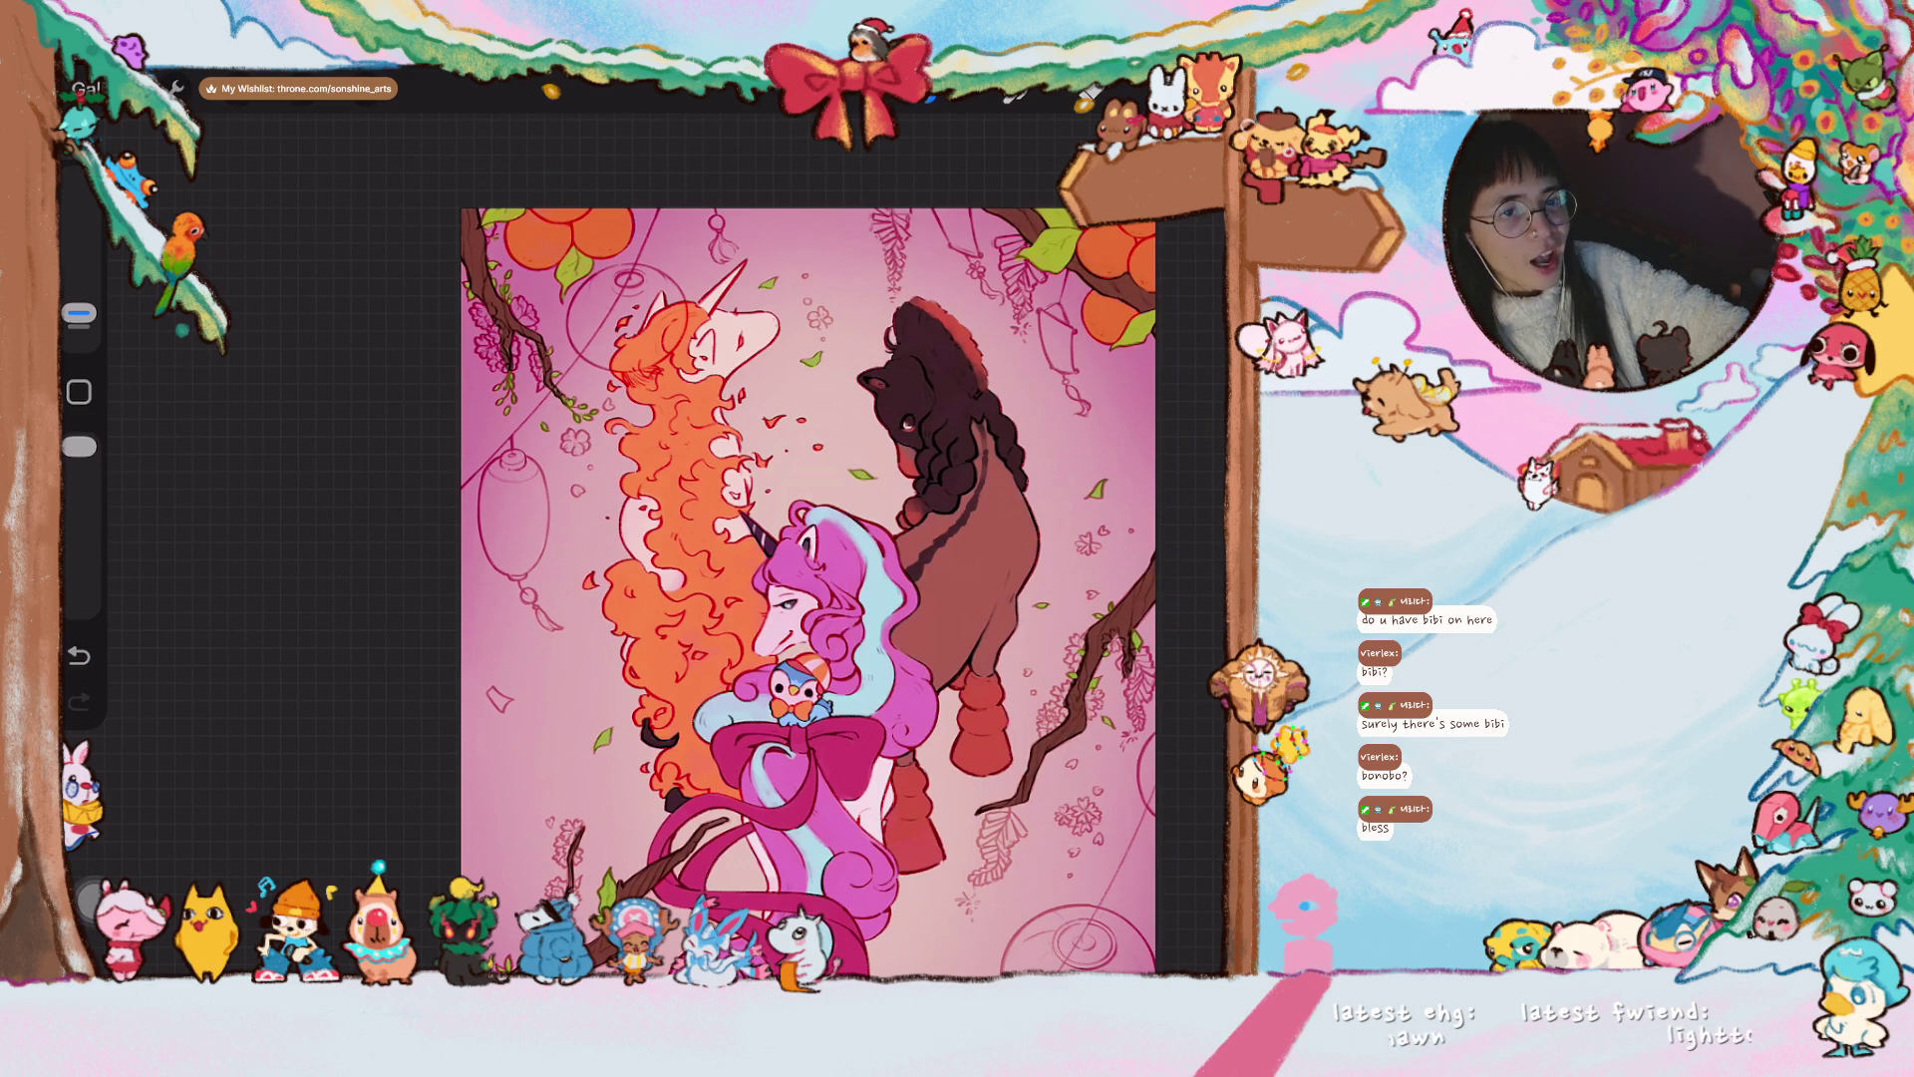
scroll(798, 499, "up", 5)
scroll(748, 578, "up", 3)
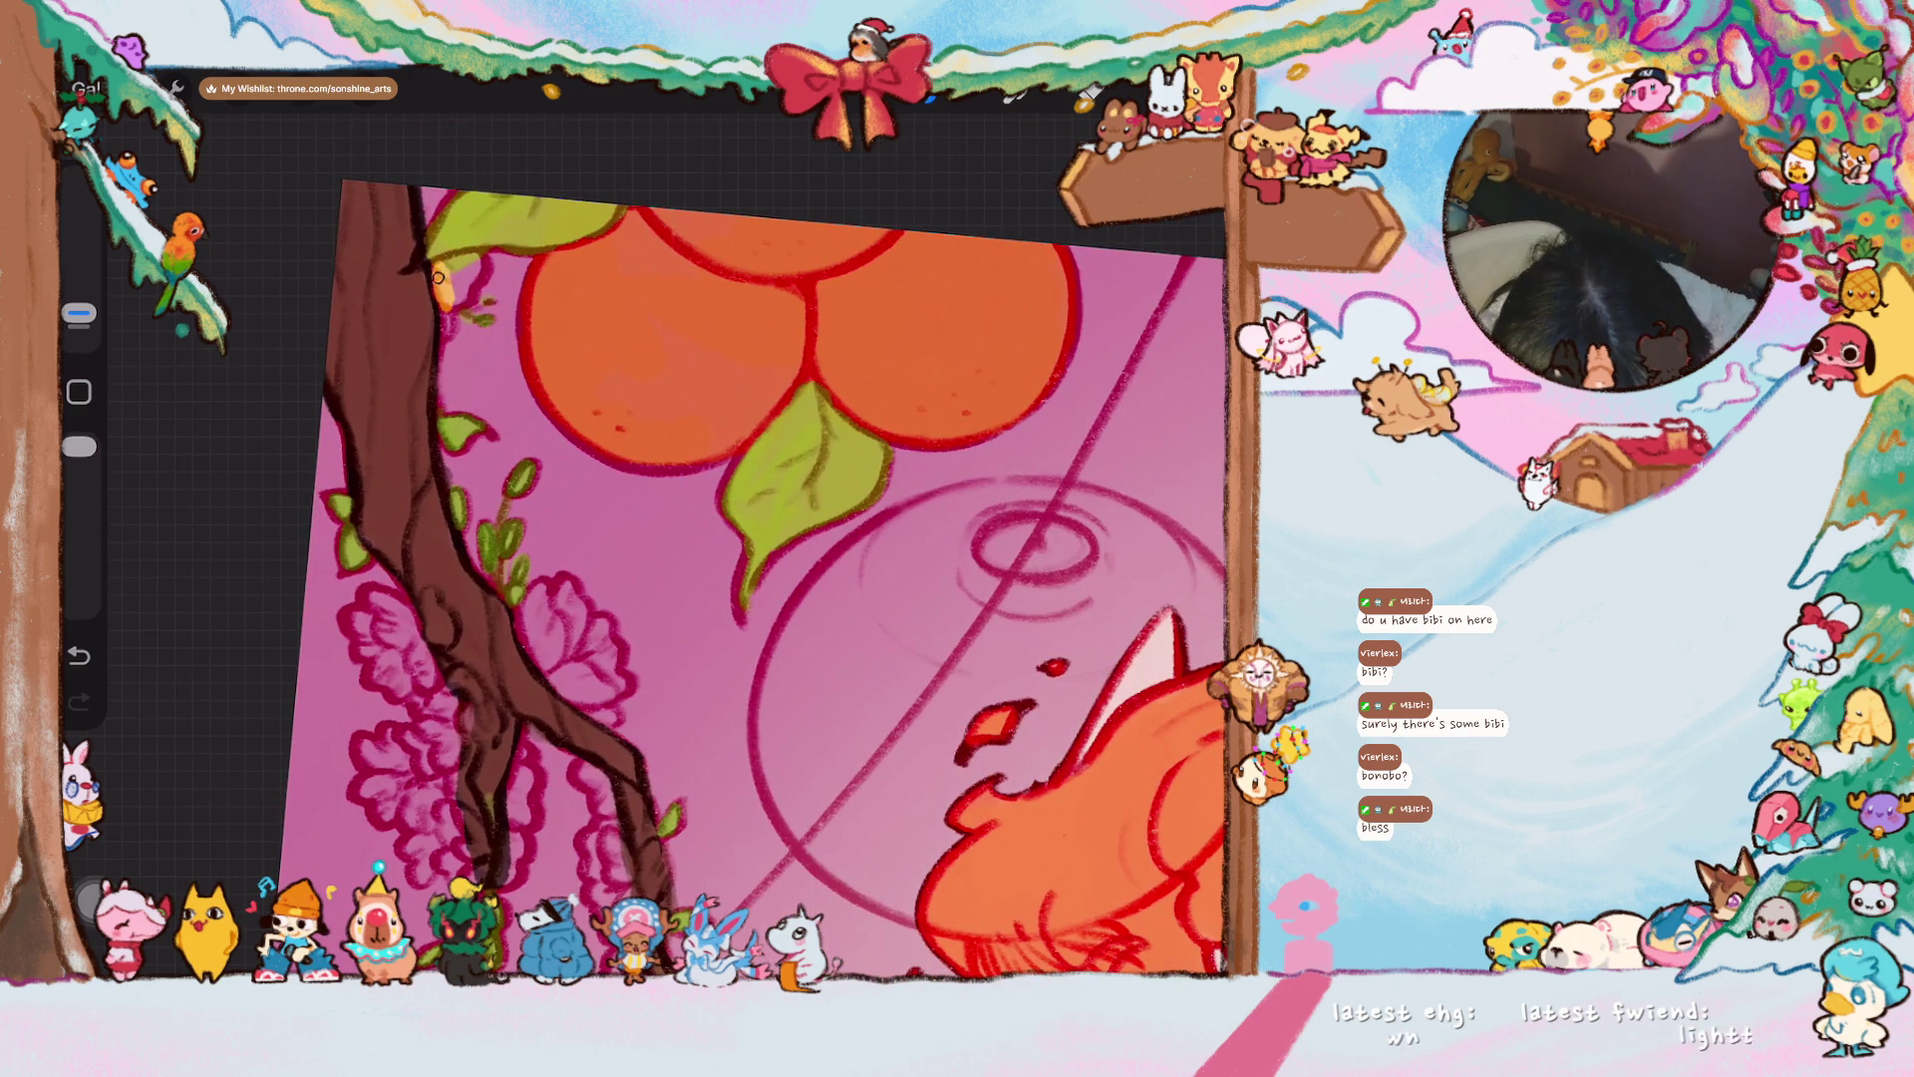
- Adjust the orange's saturation and brightness and fine-tune the brush size
left_click(1197, 92)
left_click_drag(1107, 245, 1132, 220)
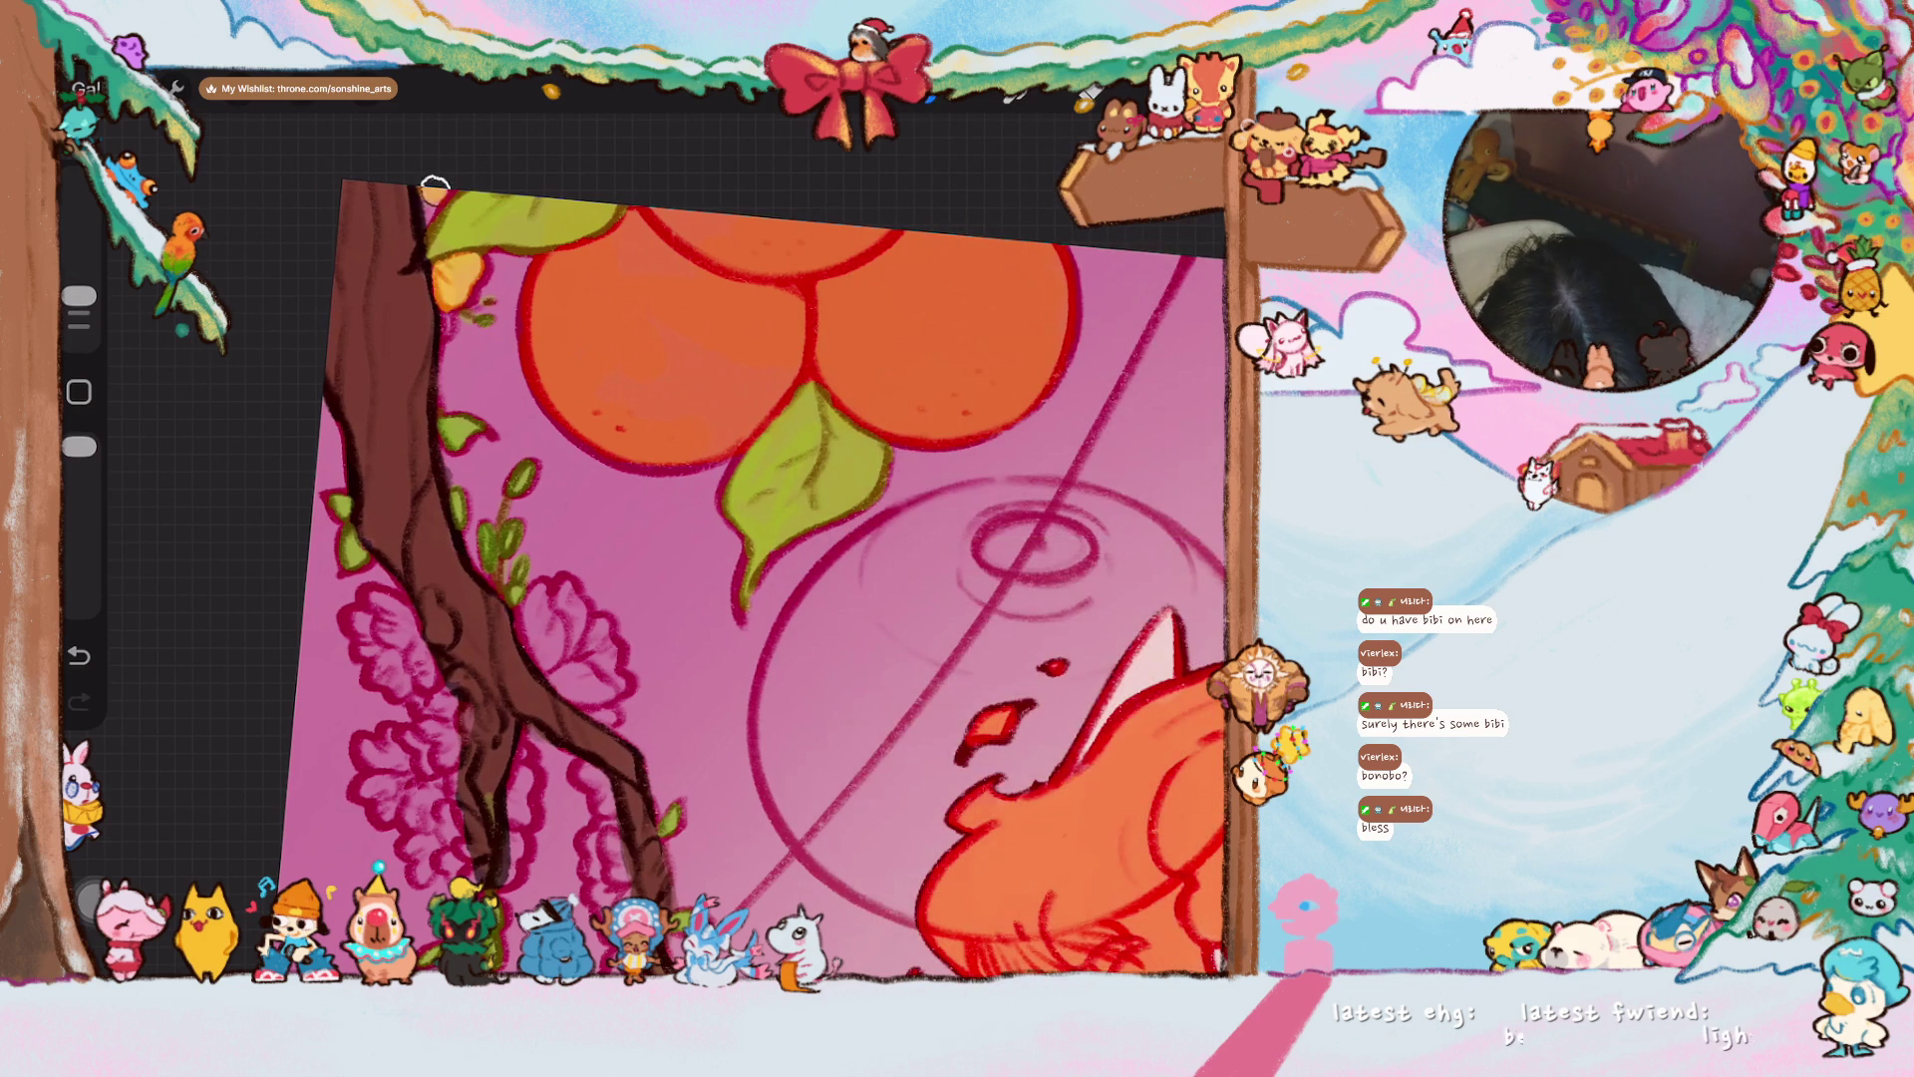
left_click_drag(78, 296, 78, 312)
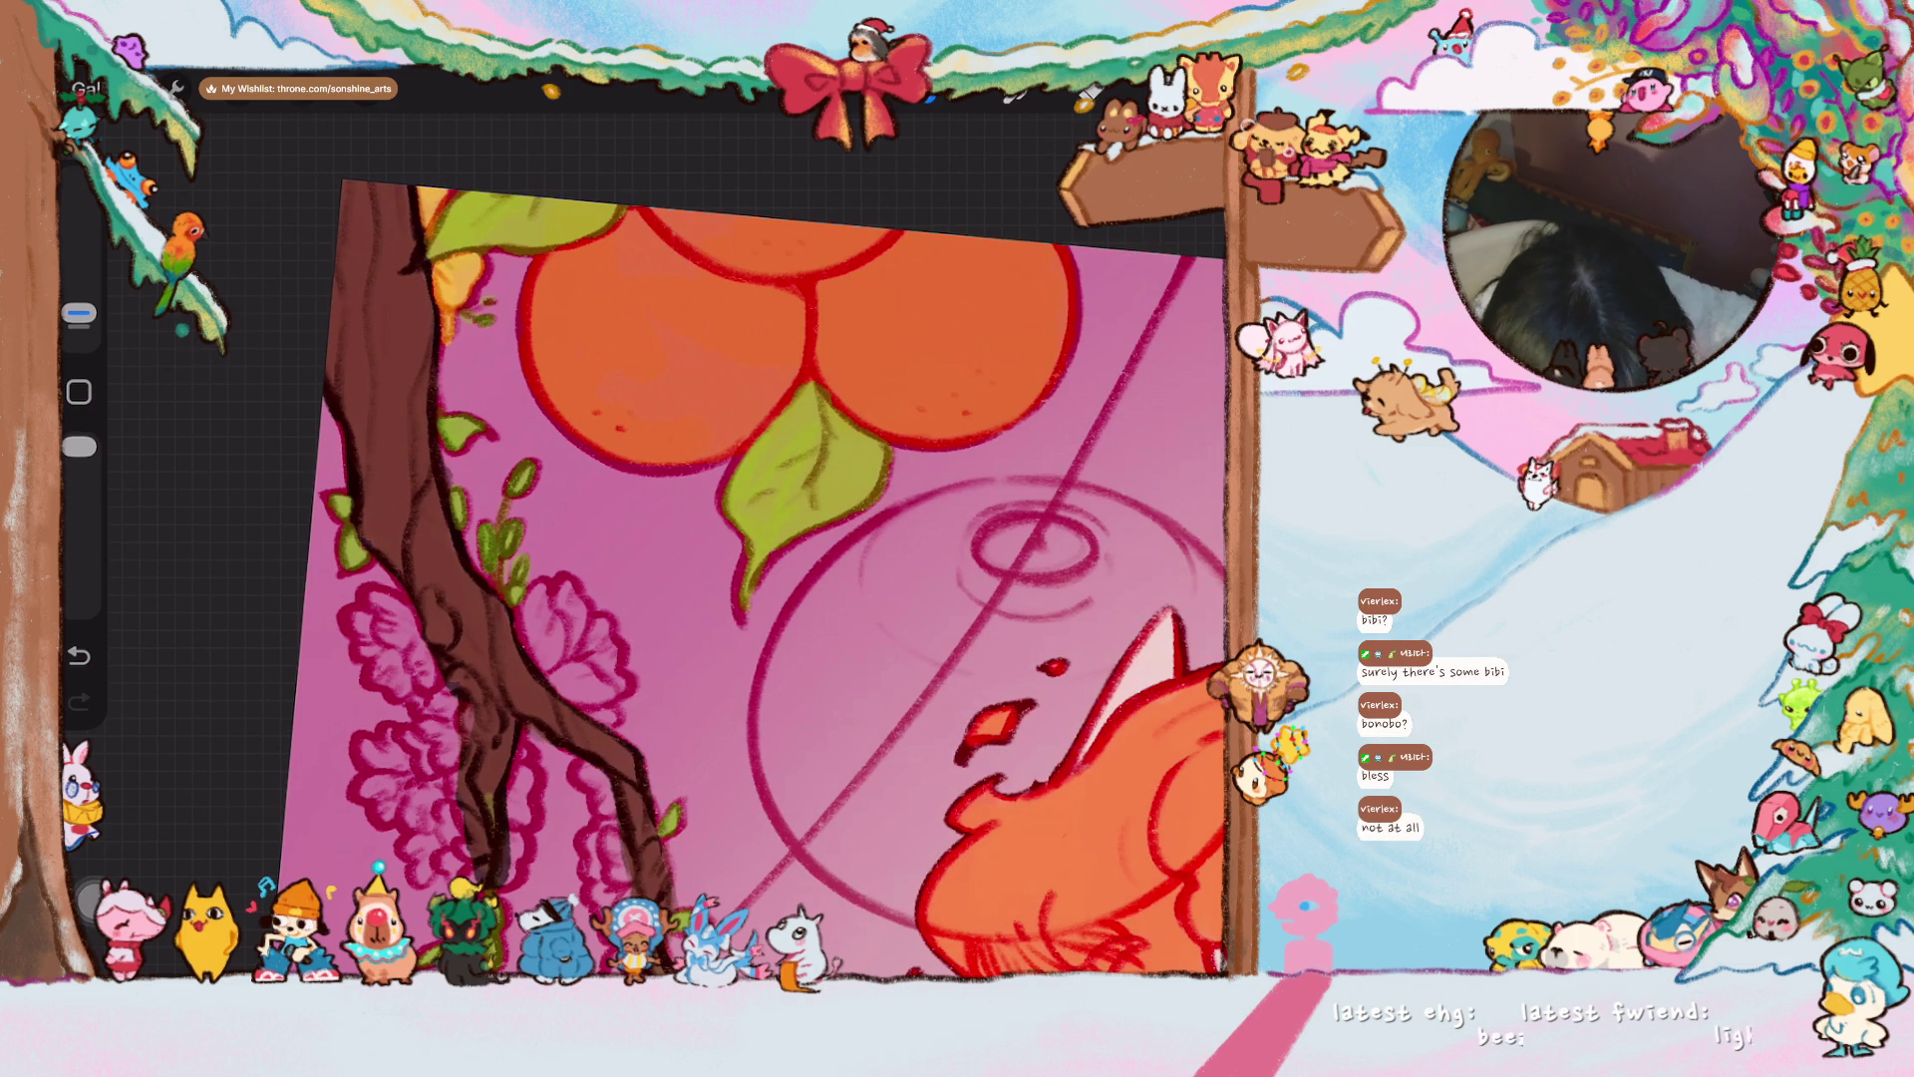
left_click_drag(78, 312, 79, 289)
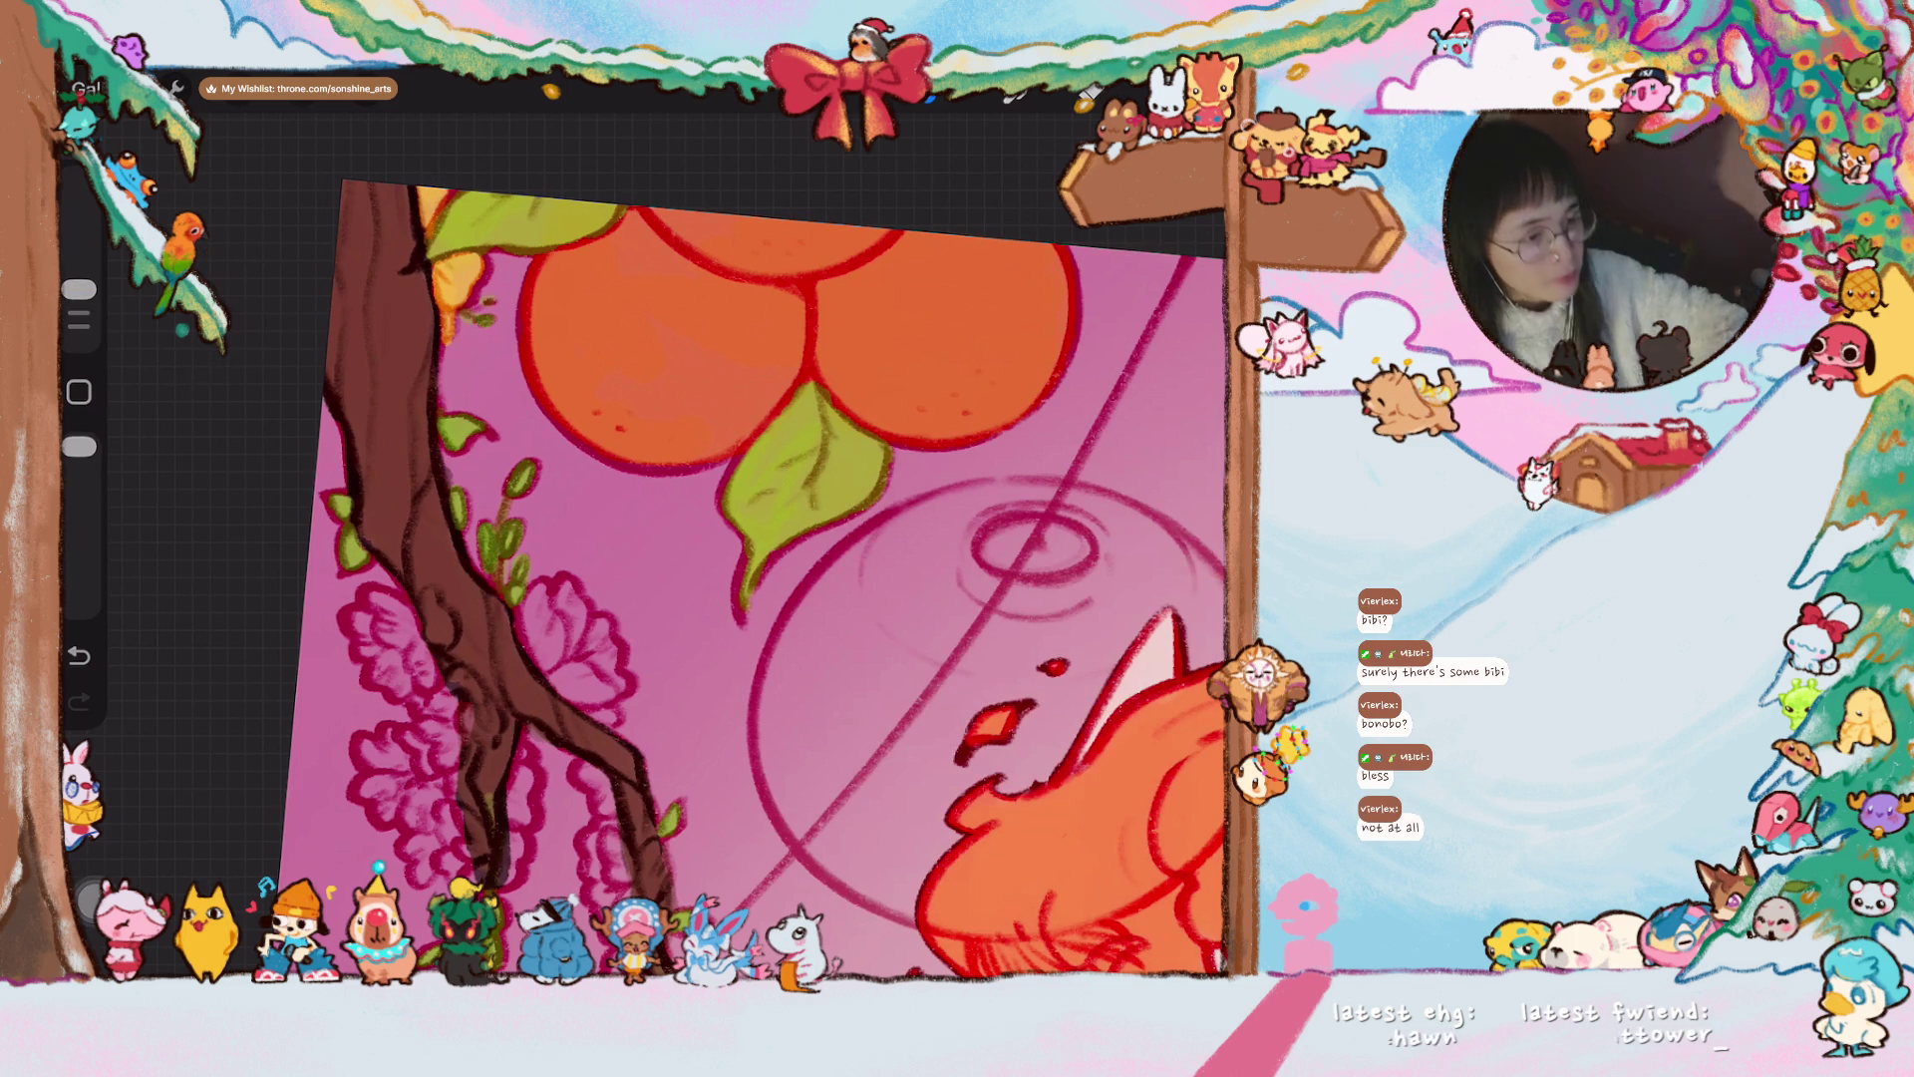
- Paint orange over the pink blossom petals and extend it down toward the trunk
scroll(768, 524, "up", 2)
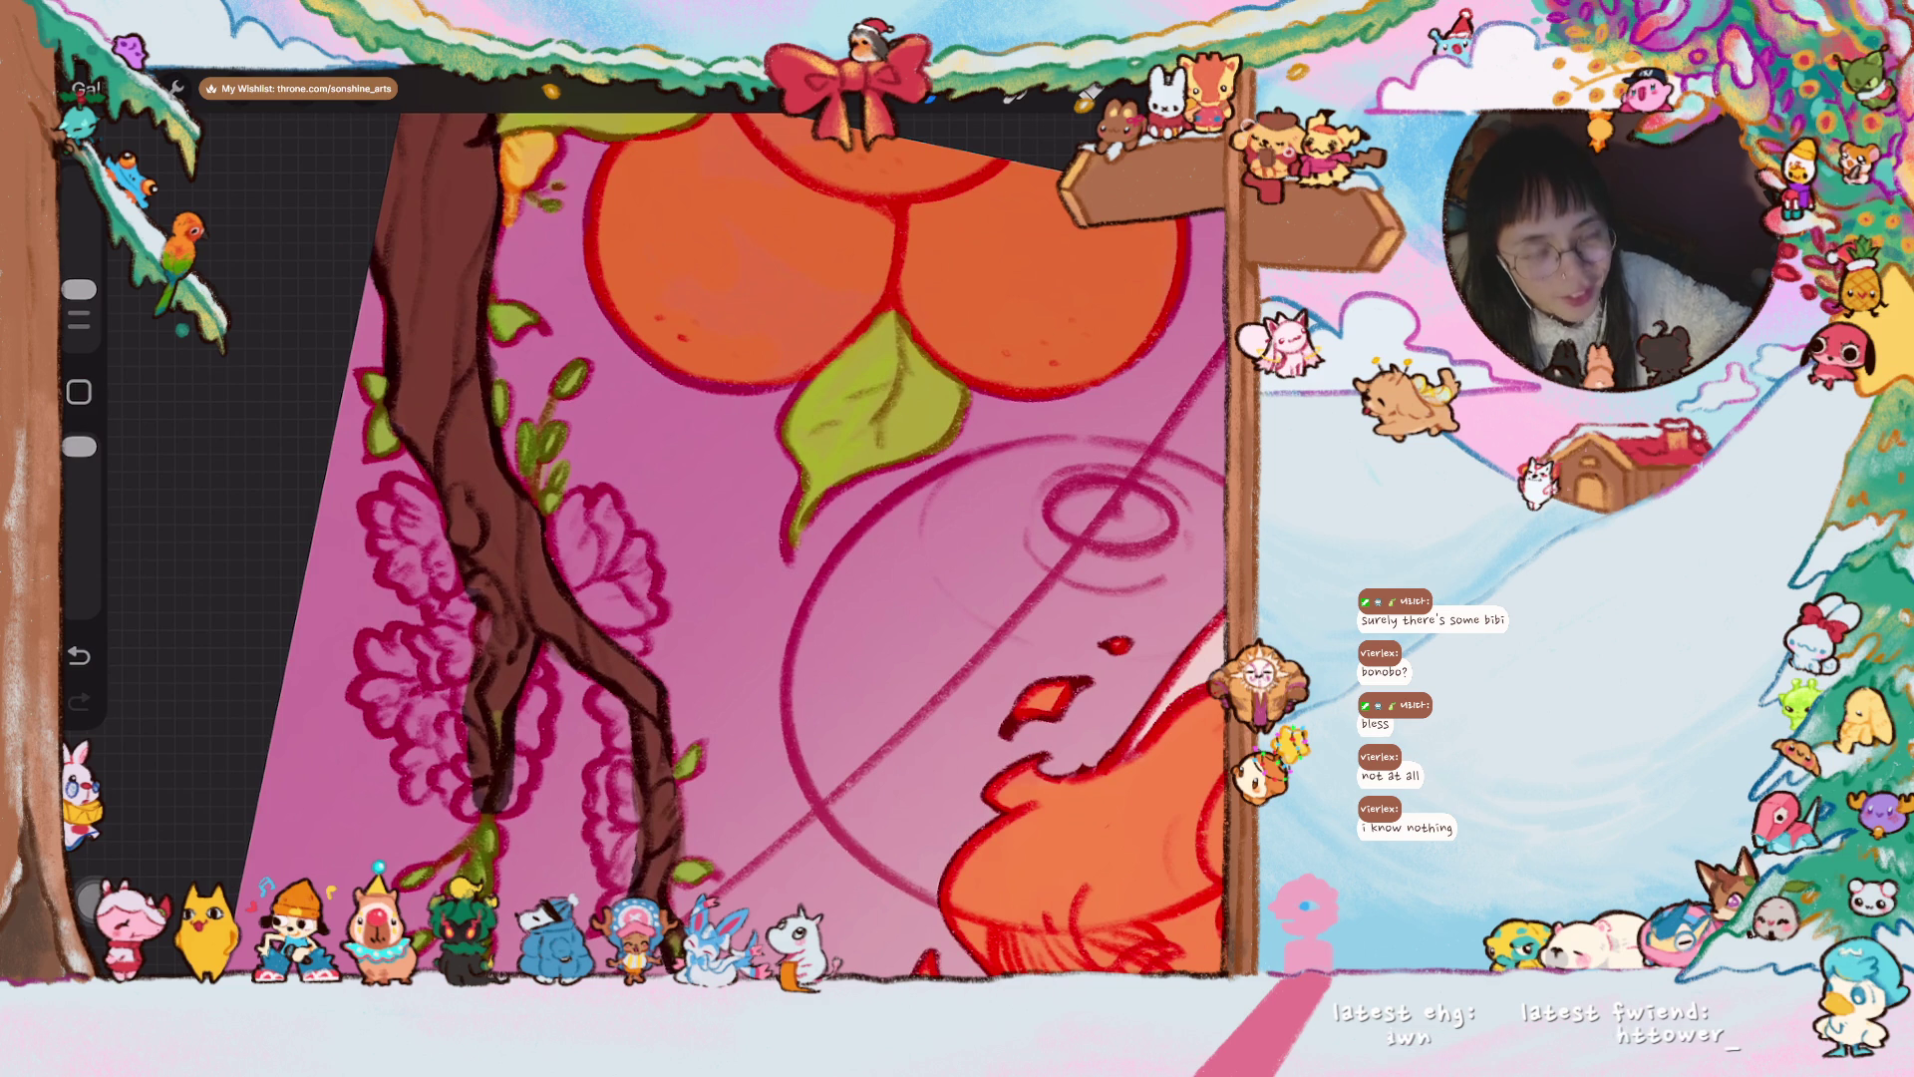
mouse_move(391, 507)
left_mouse_down()
mouse_move(434, 583)
mouse_move(403, 503)
mouse_move(452, 525)
left_mouse_up()
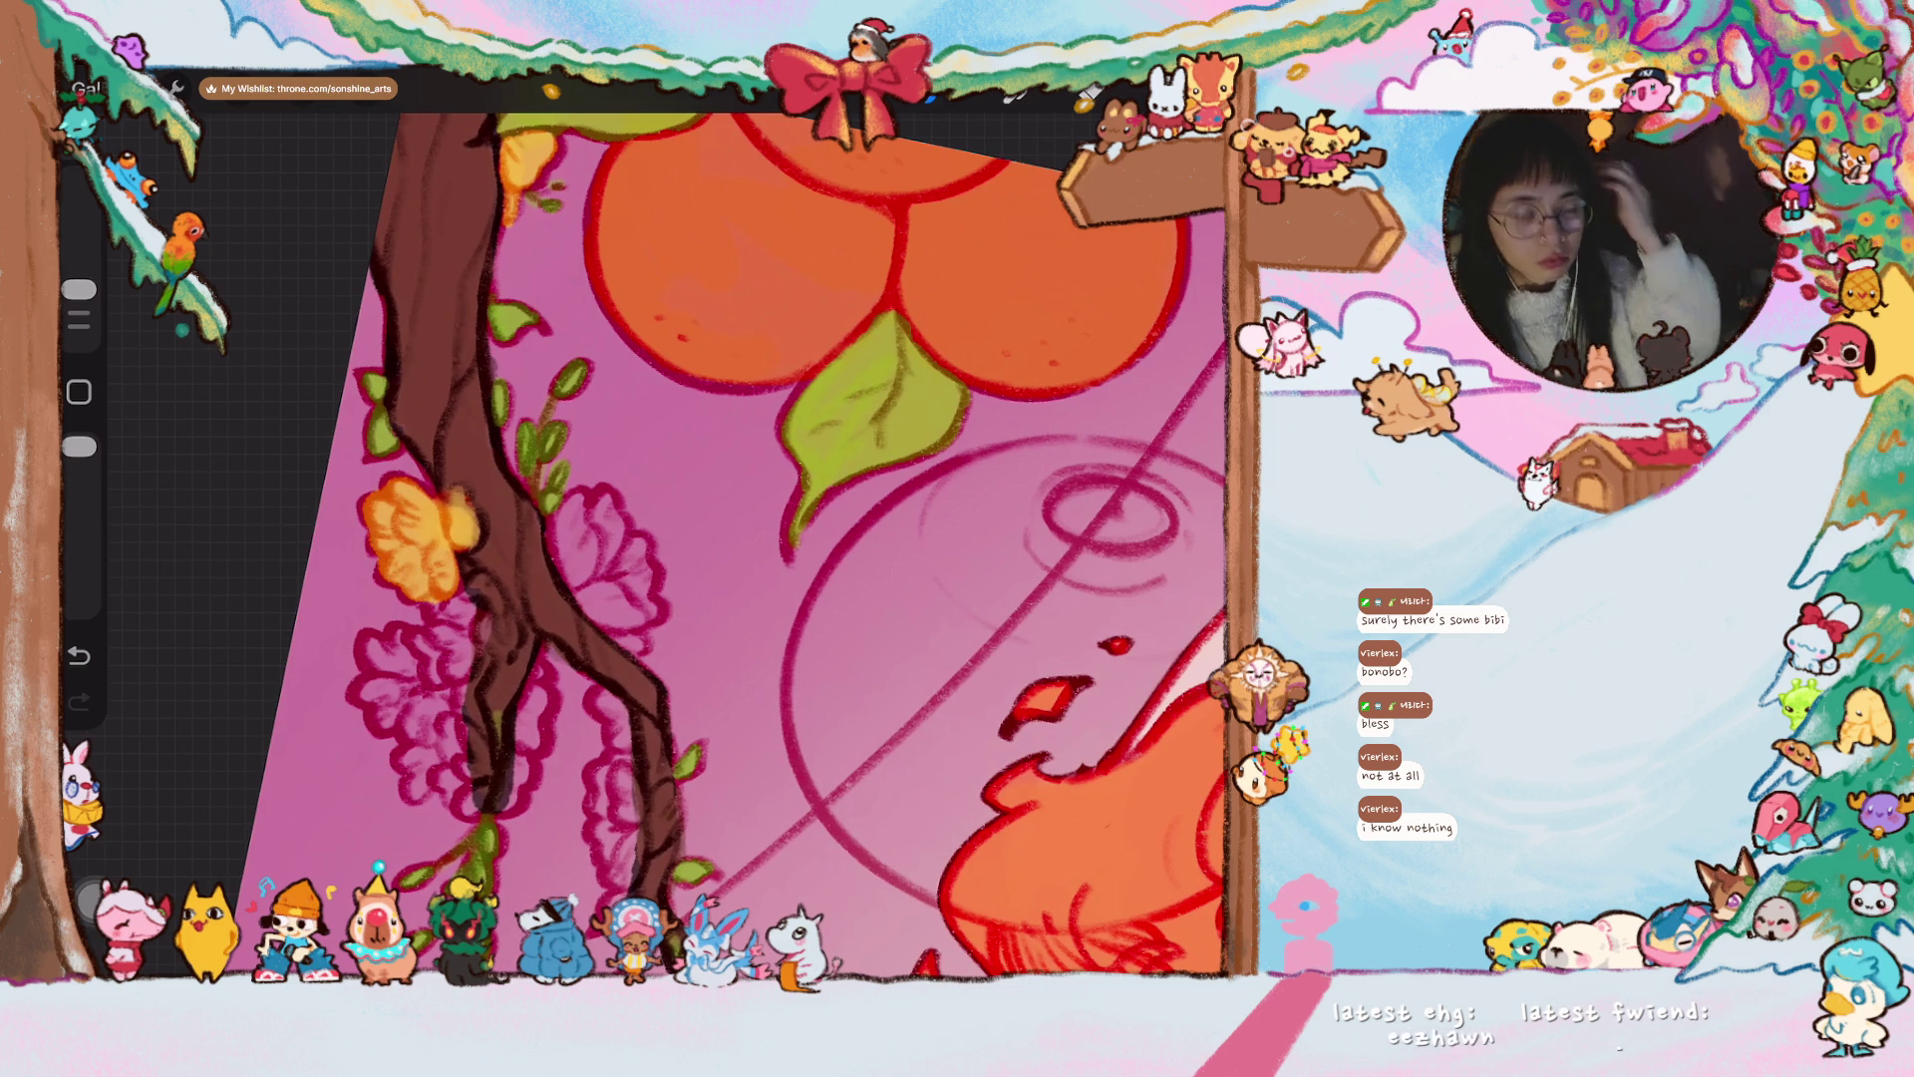
scroll(721, 533, "down", 3)
mouse_move(428, 519)
left_mouse_down()
mouse_move(479, 528)
mouse_move(494, 563)
mouse_move(448, 597)
mouse_move(461, 693)
mouse_move(439, 610)
mouse_move(359, 628)
mouse_move(357, 648)
mouse_move(419, 668)
mouse_move(419, 703)
left_mouse_up()
scroll(670, 544, "up", 2)
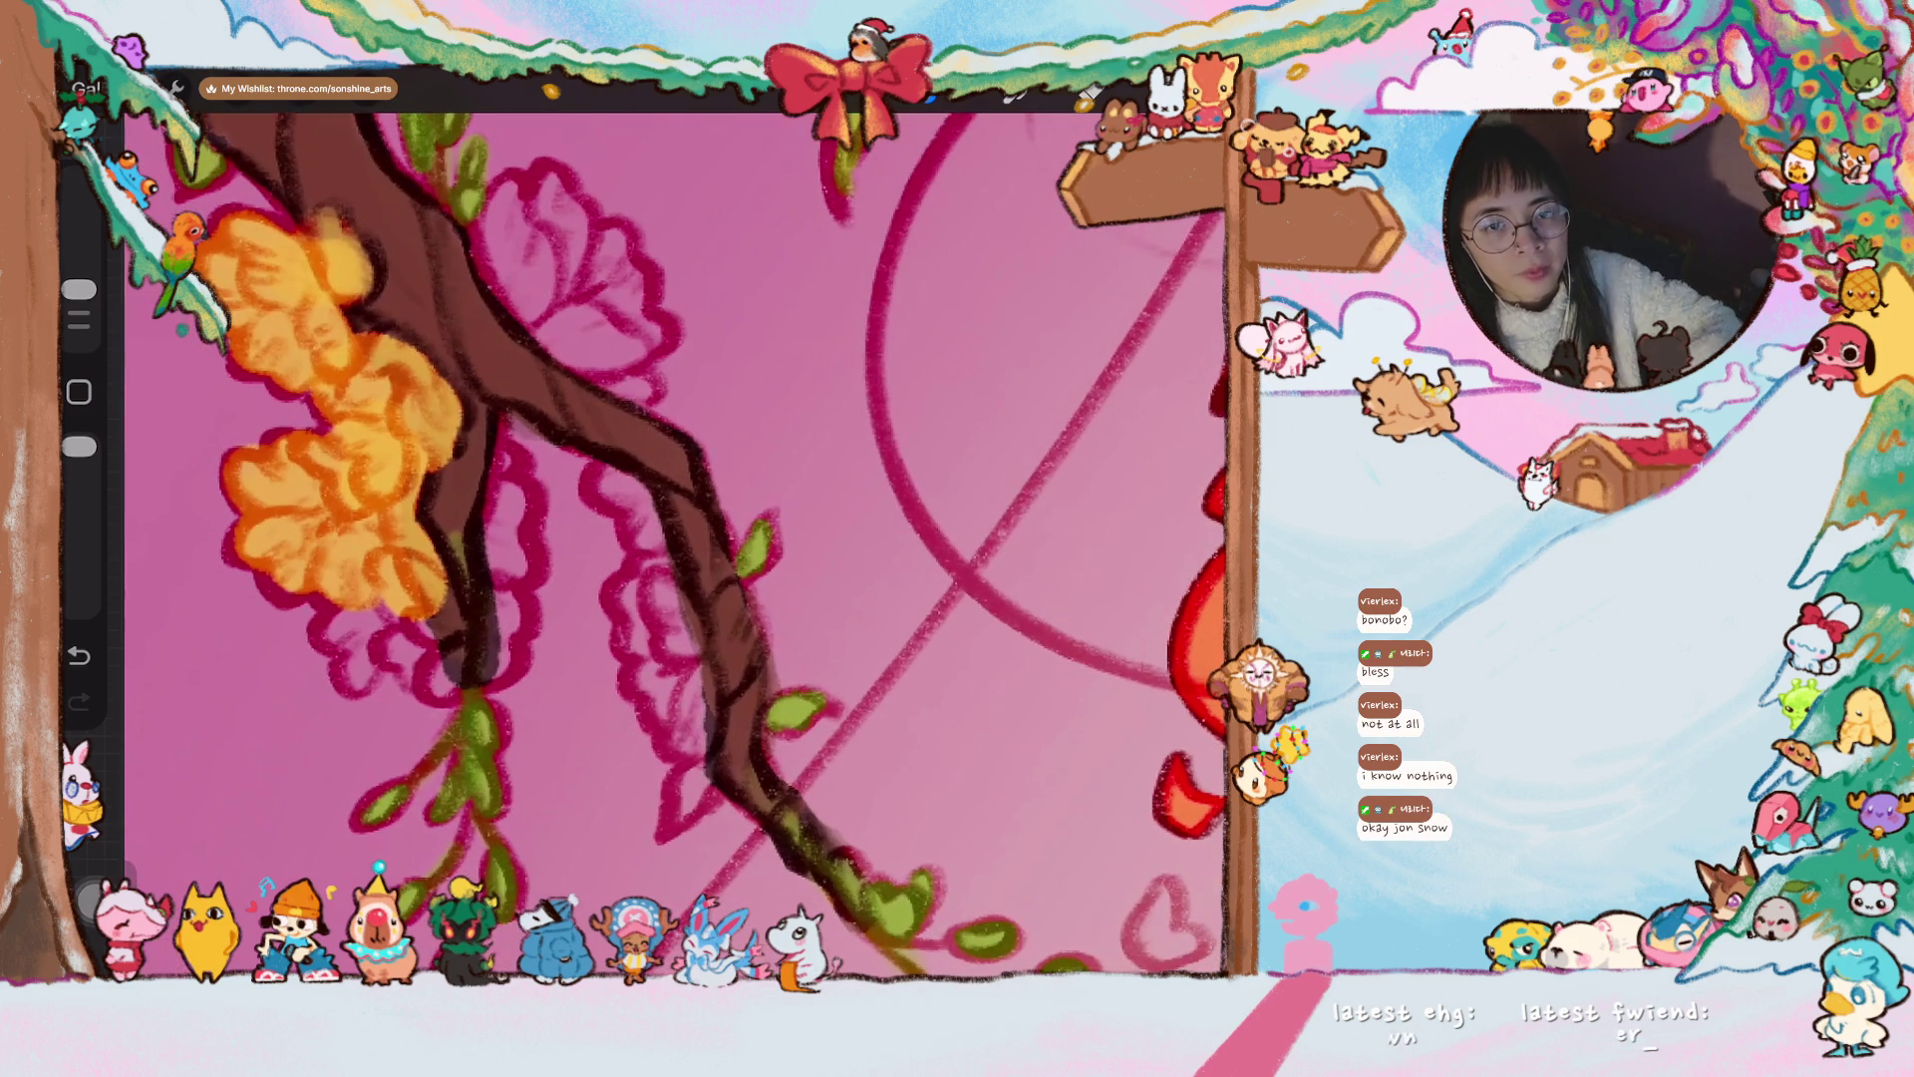
left_click_drag(79, 290, 79, 297)
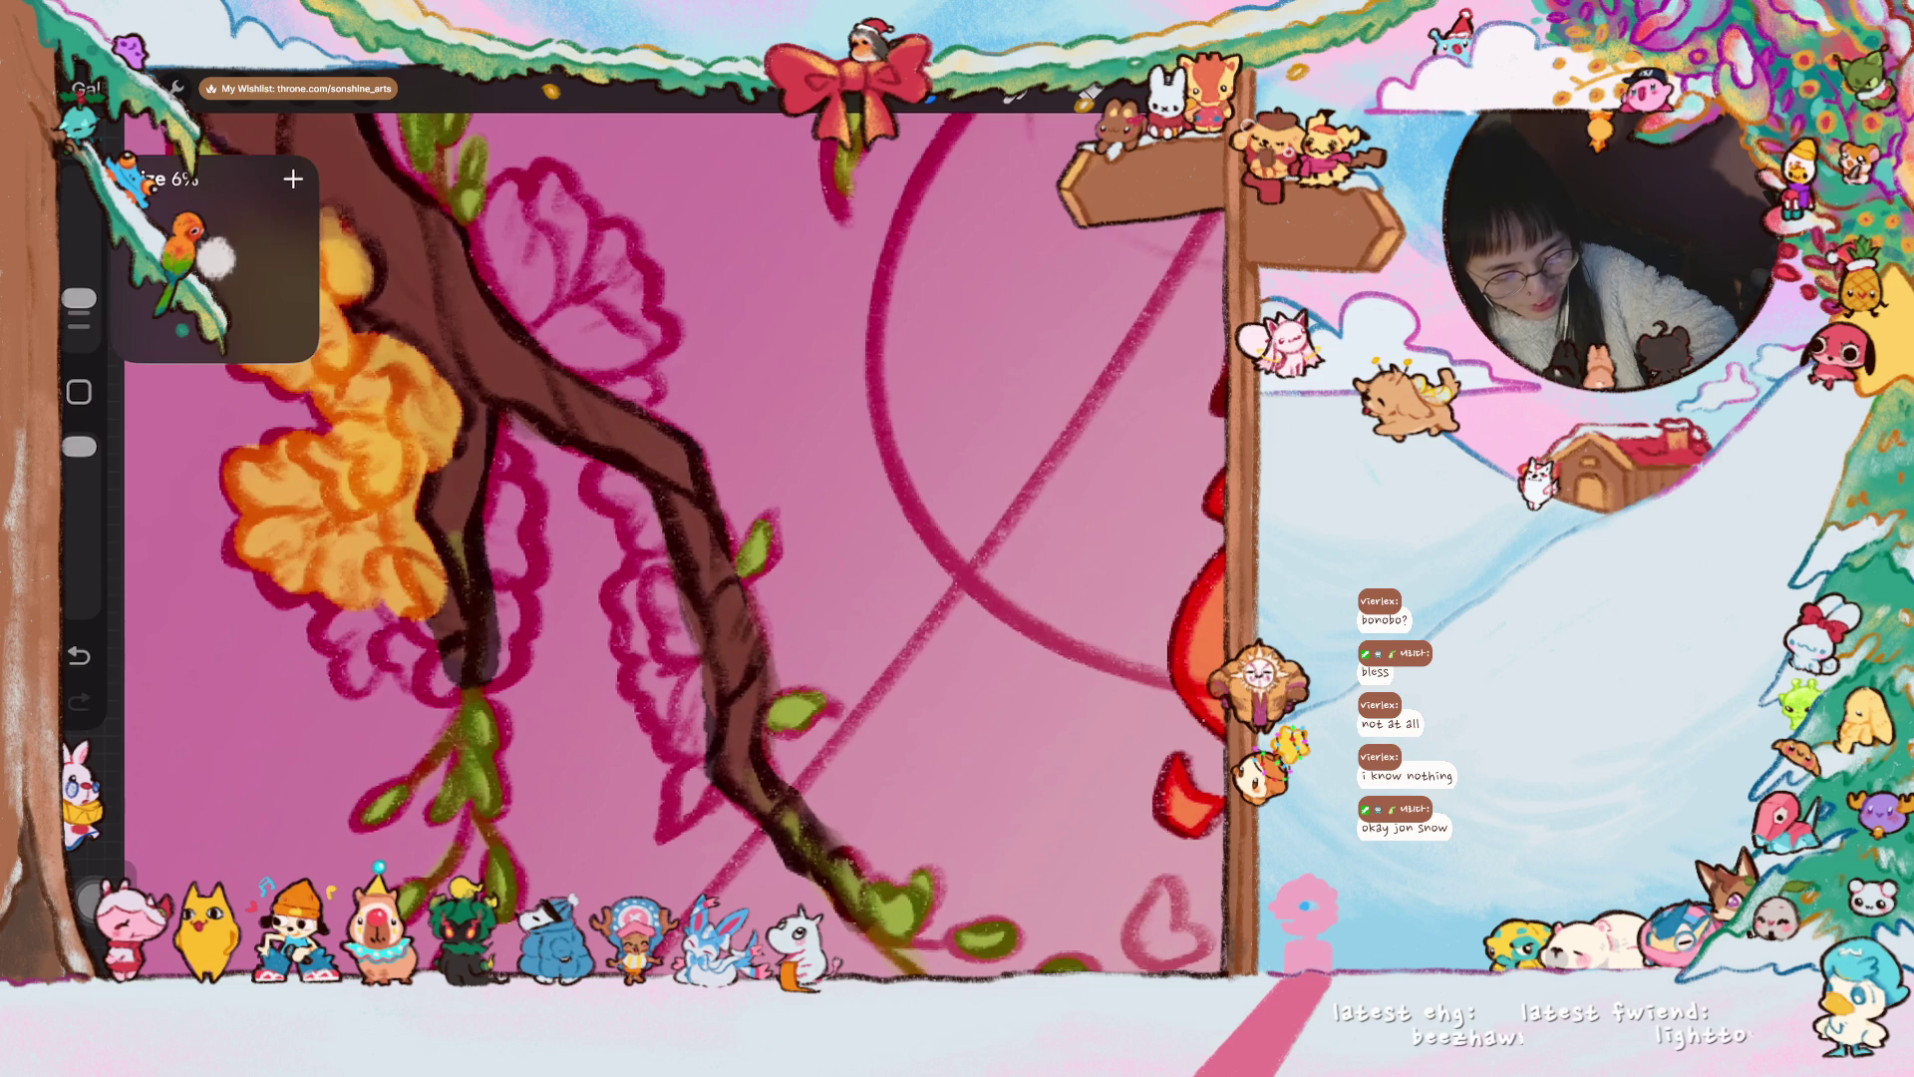
mouse_move(354, 624)
left_mouse_down()
mouse_move(364, 668)
mouse_move(453, 613)
mouse_move(439, 687)
mouse_move(414, 643)
mouse_move(503, 625)
mouse_move(506, 478)
left_mouse_up()
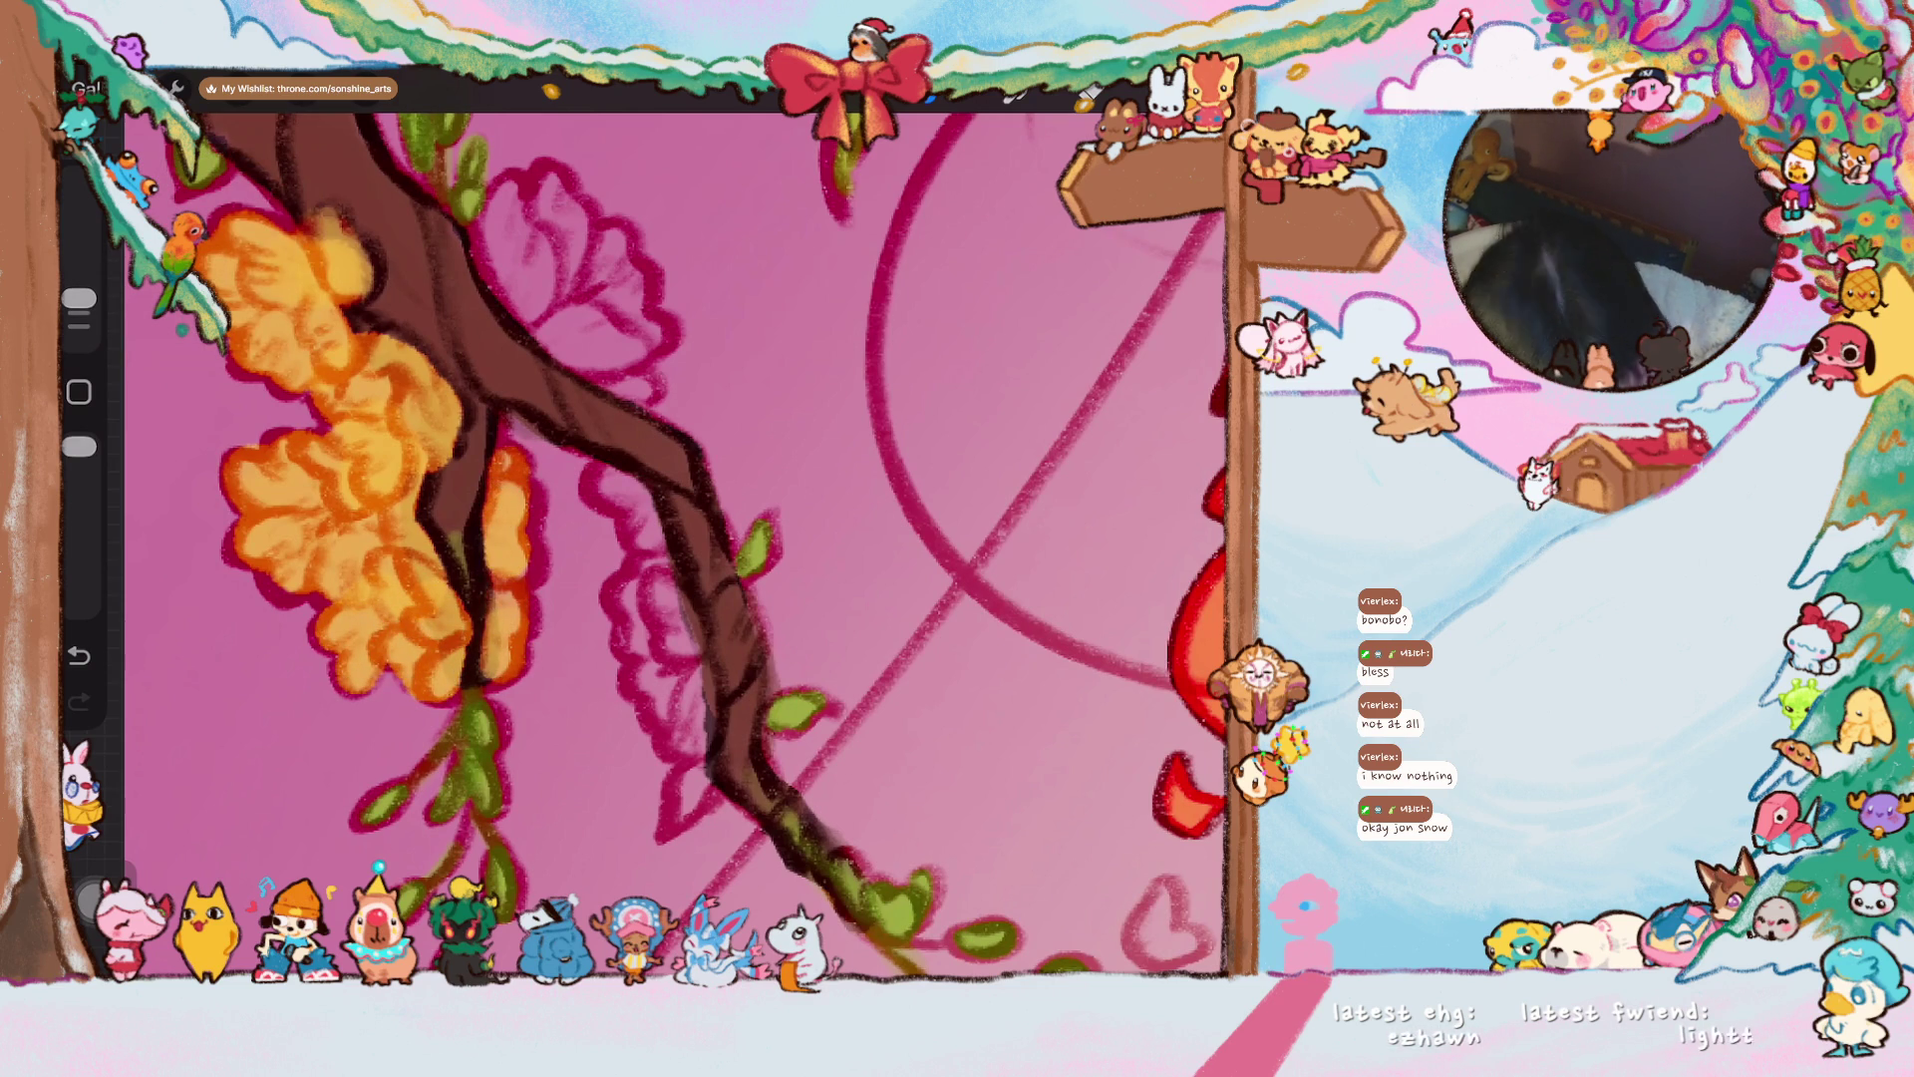
- Build up more orange petals on the flower beside the branch near the trunk
scroll(677, 548, "down", 5)
scroll(817, 588, "up", 3)
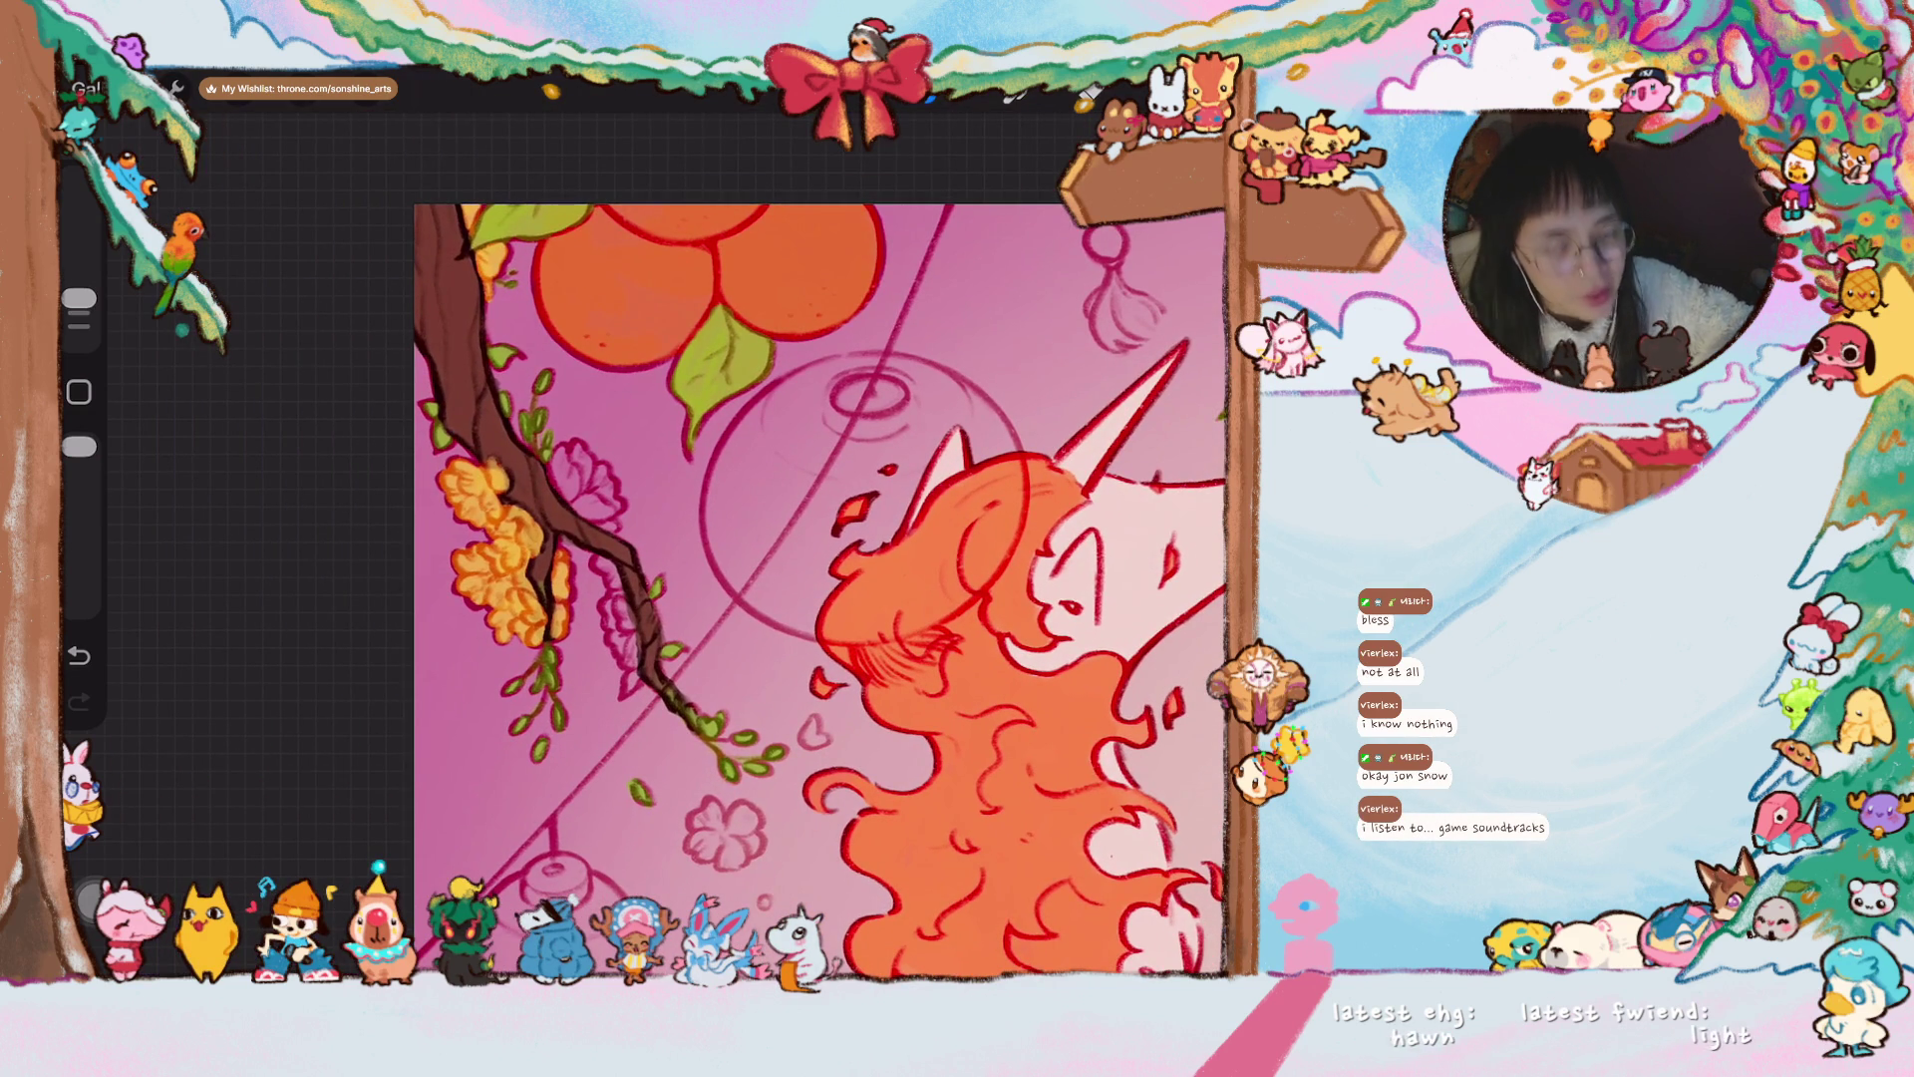
scroll(688, 459, "up", 3)
mouse_move(439, 498)
left_mouse_down()
mouse_move(404, 478)
mouse_move(415, 420)
mouse_move(464, 447)
mouse_move(511, 530)
mouse_move(491, 551)
mouse_move(439, 539)
left_mouse_up()
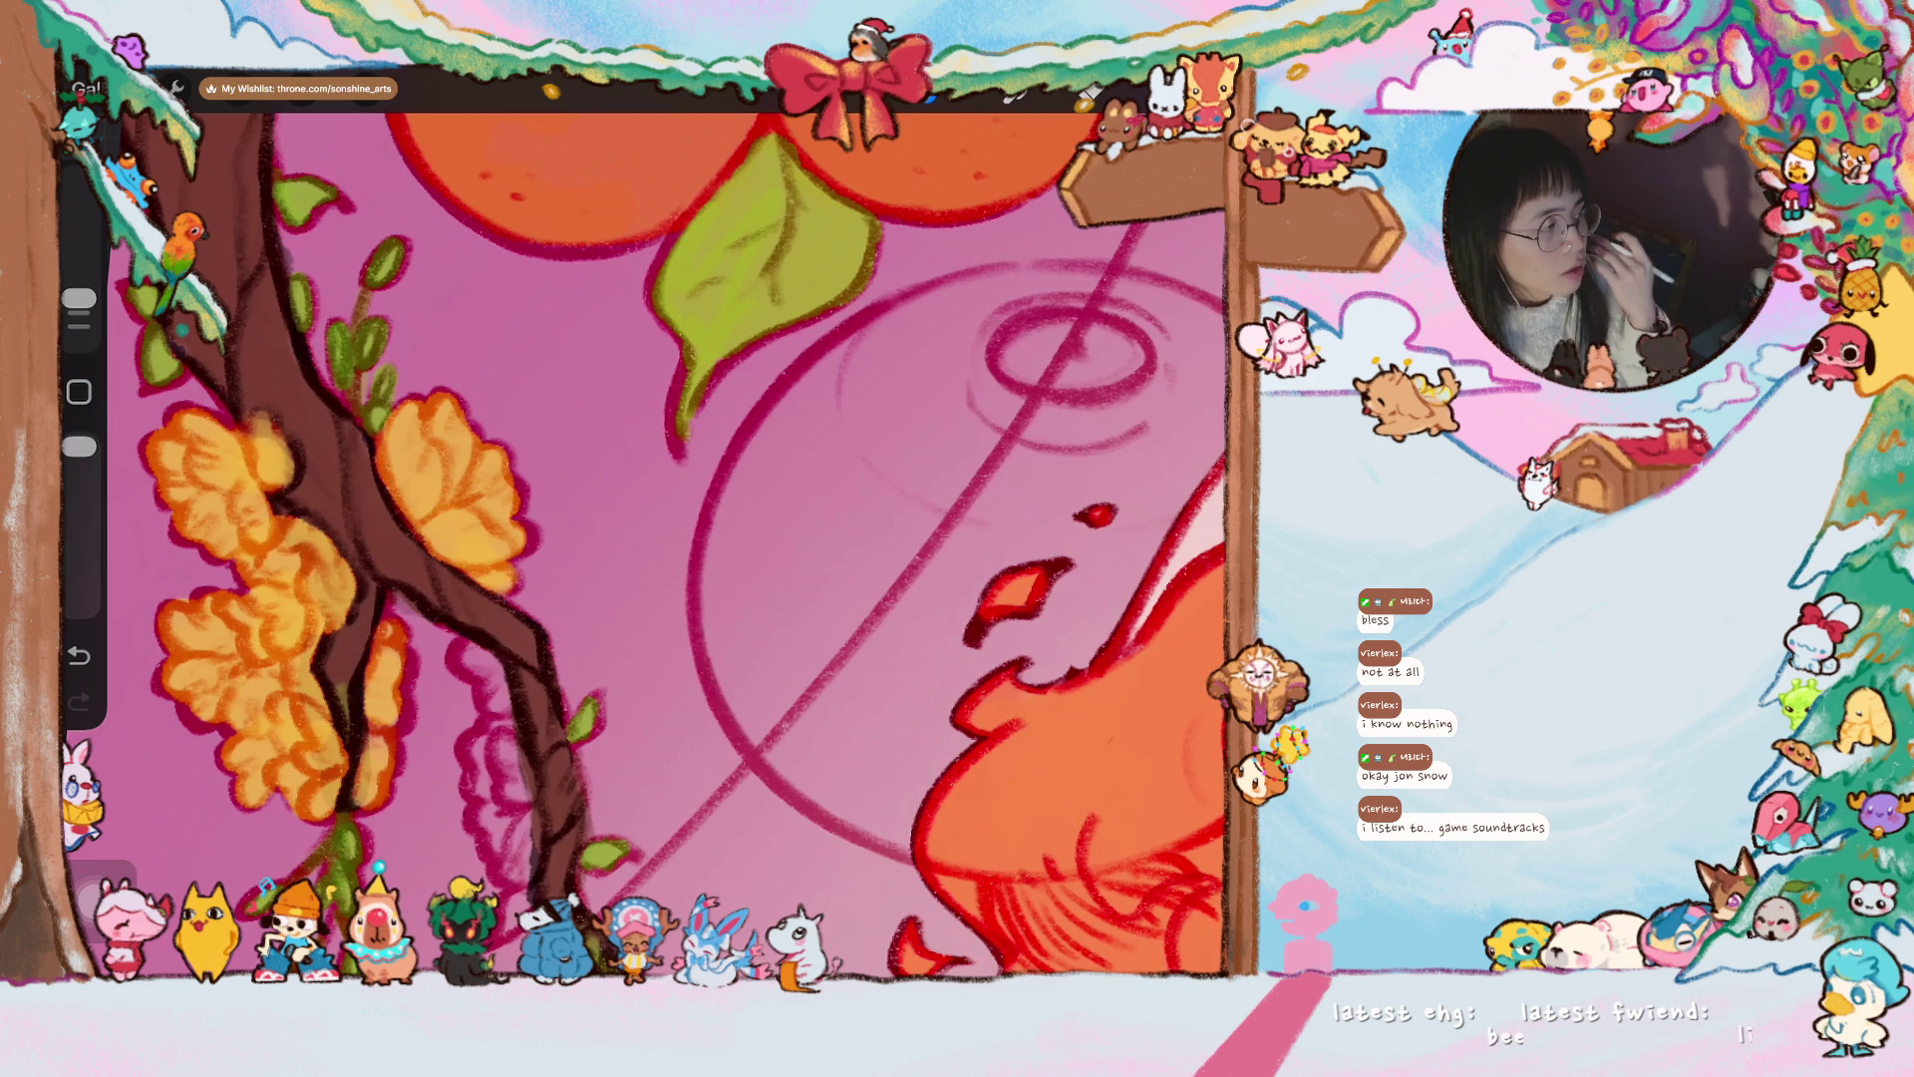
scroll(644, 545, "up", 2)
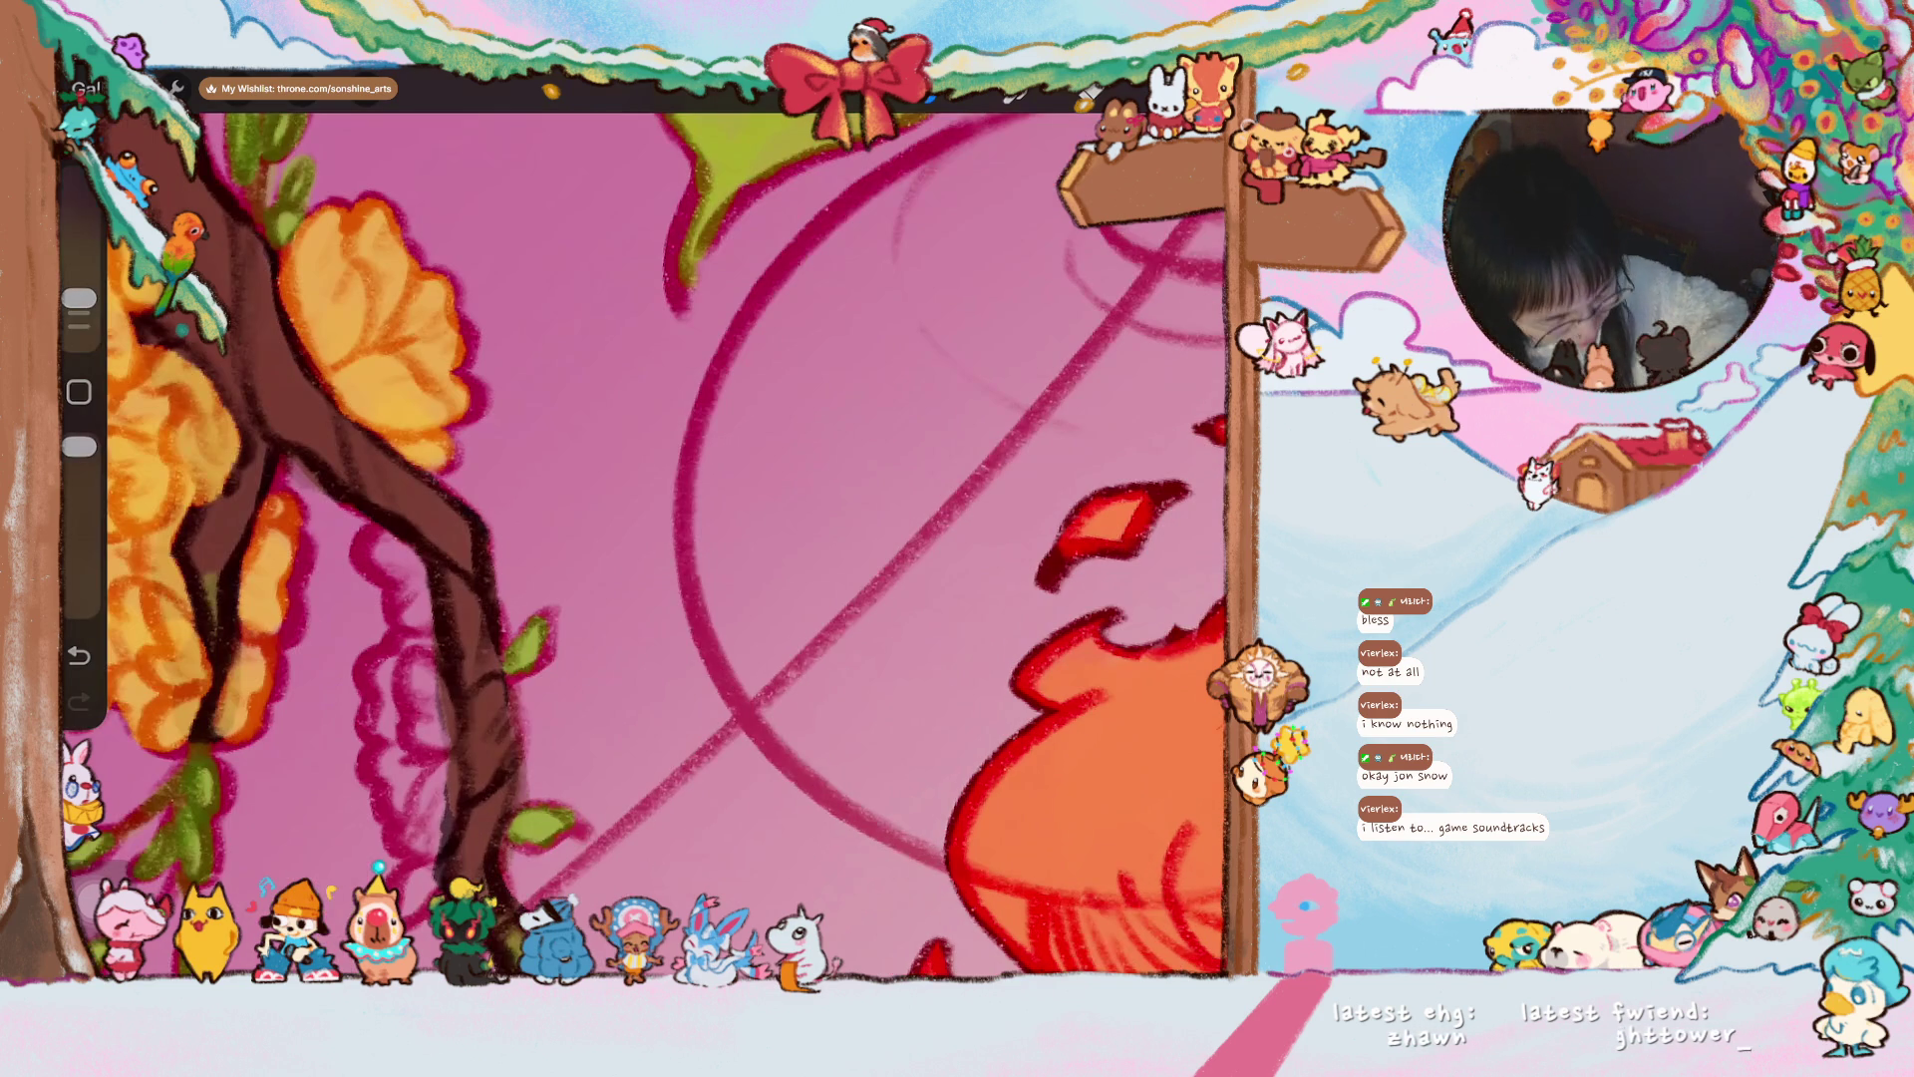
mouse_move(389, 543)
left_mouse_down()
mouse_move(429, 758)
mouse_move(402, 691)
left_mouse_up()
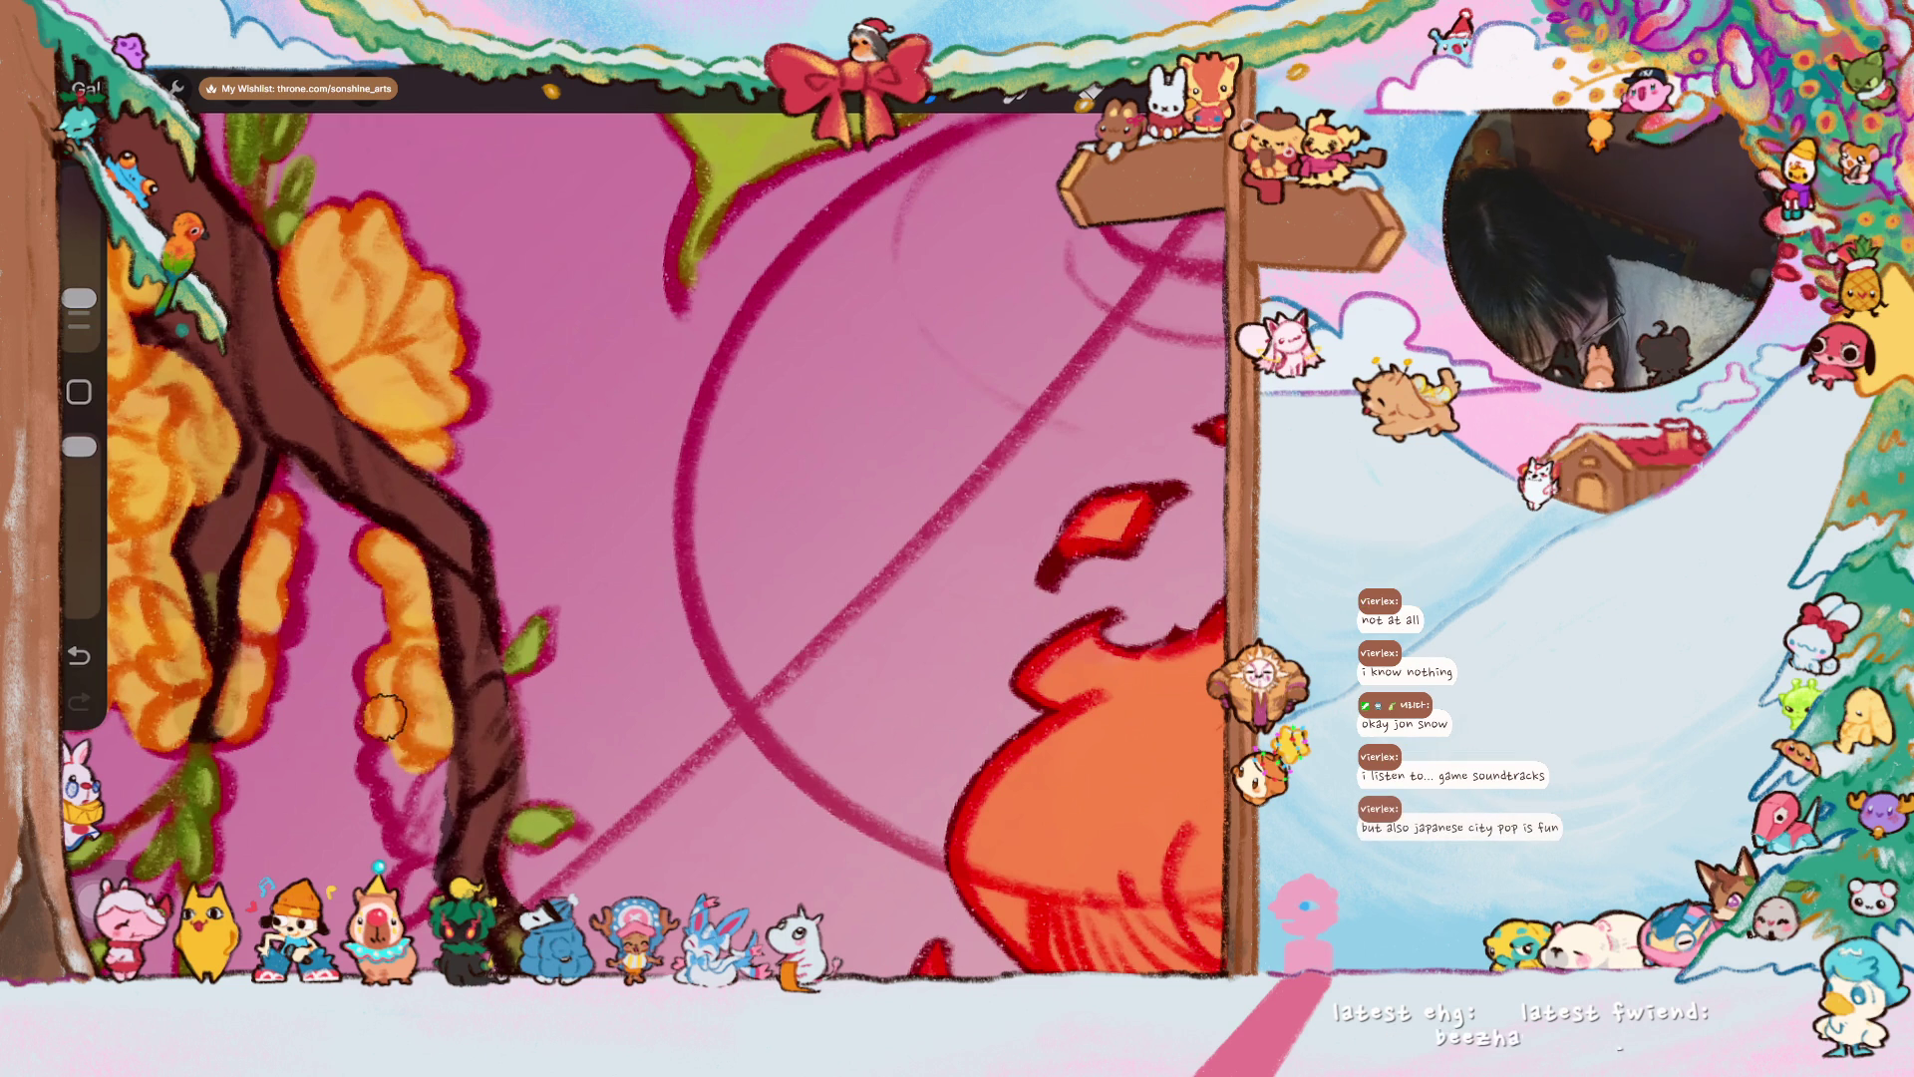
mouse_move(394, 766)
left_mouse_down()
mouse_move(427, 837)
mouse_move(439, 783)
left_mouse_up()
scroll(887, 628, "down", 5)
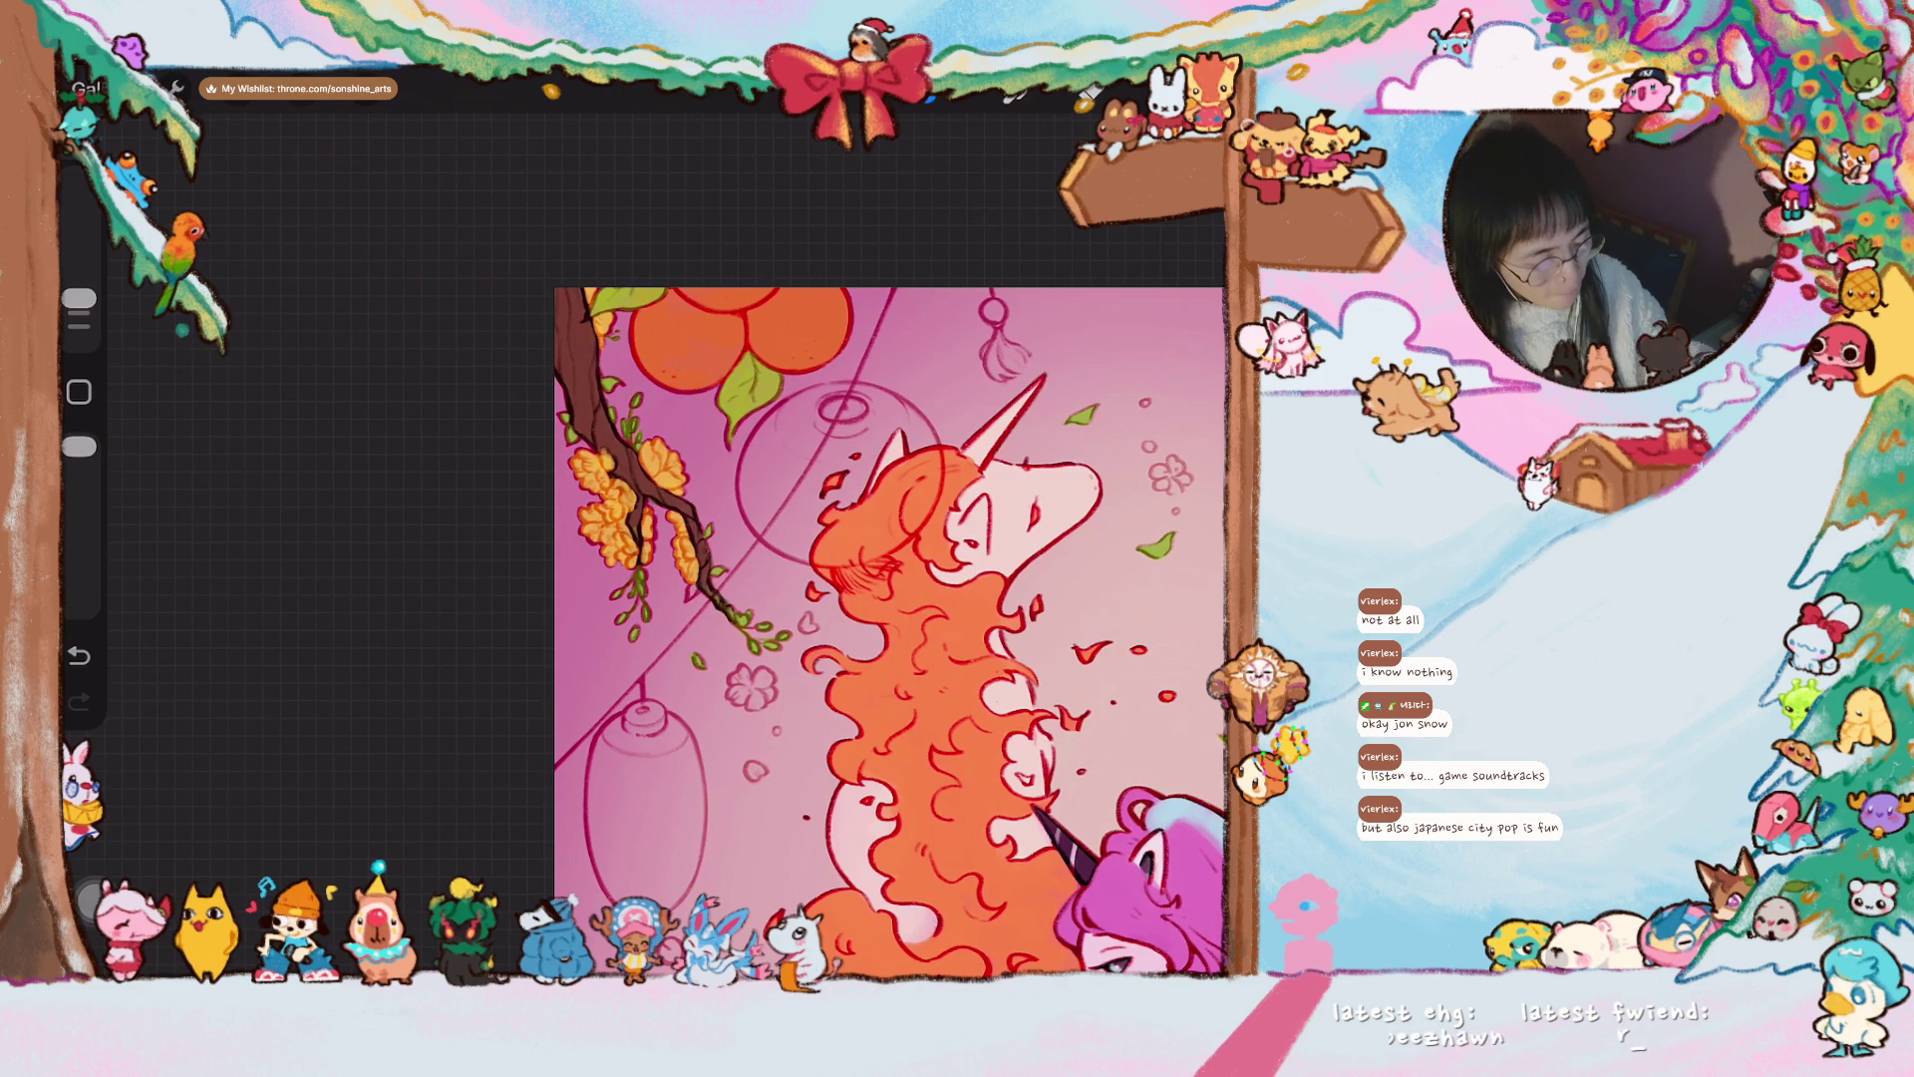
mouse_move(1027, 489)
left_mouse_down()
mouse_move(555, 406)
mouse_move(528, 468)
left_mouse_up()
- Paint orange petals on the flower at the blossom branch tip
mouse_move(648, 498)
left_mouse_down()
mouse_move(618, 519)
mouse_move(319, 519)
mouse_move(399, 498)
mouse_move(299, 449)
left_mouse_up()
mouse_move(599, 598)
left_mouse_down()
mouse_move(598, 359)
mouse_move(618, 339)
mouse_move(578, 120)
mouse_move(618, 169)
left_mouse_up()
mouse_move(897, 777)
left_mouse_down()
mouse_move(812, 599)
mouse_move(769, 641)
left_mouse_up()
mouse_move(553, 519)
left_mouse_down()
mouse_move(579, 545)
mouse_move(578, 469)
mouse_move(603, 503)
mouse_move(593, 461)
mouse_move(648, 494)
mouse_move(643, 466)
mouse_move(555, 558)
mouse_move(495, 577)
mouse_move(516, 608)
mouse_move(555, 590)
mouse_move(623, 625)
mouse_move(698, 538)
mouse_move(661, 450)
mouse_move(704, 494)
left_mouse_up()
mouse_move(715, 588)
left_mouse_down()
mouse_move(733, 489)
mouse_move(739, 531)
left_mouse_up()
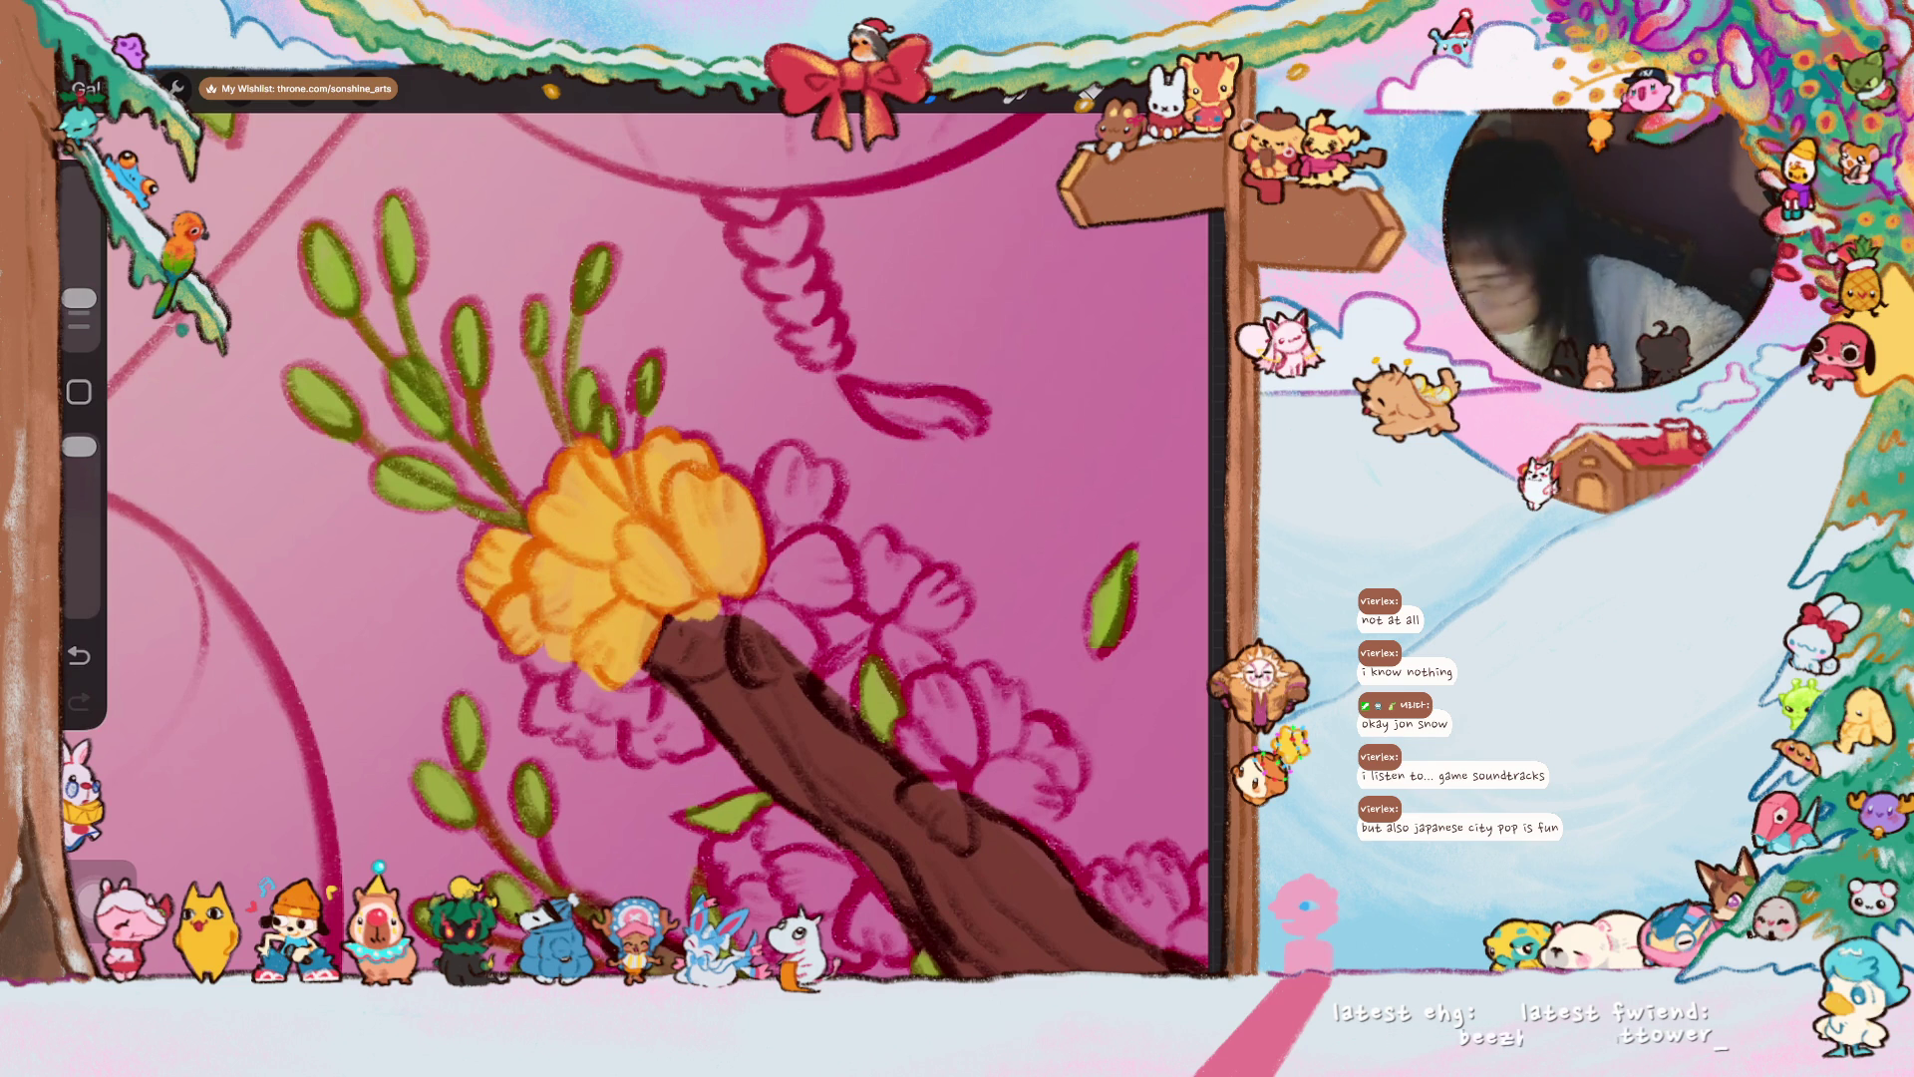
left_click_drag(538, 641, 573, 720)
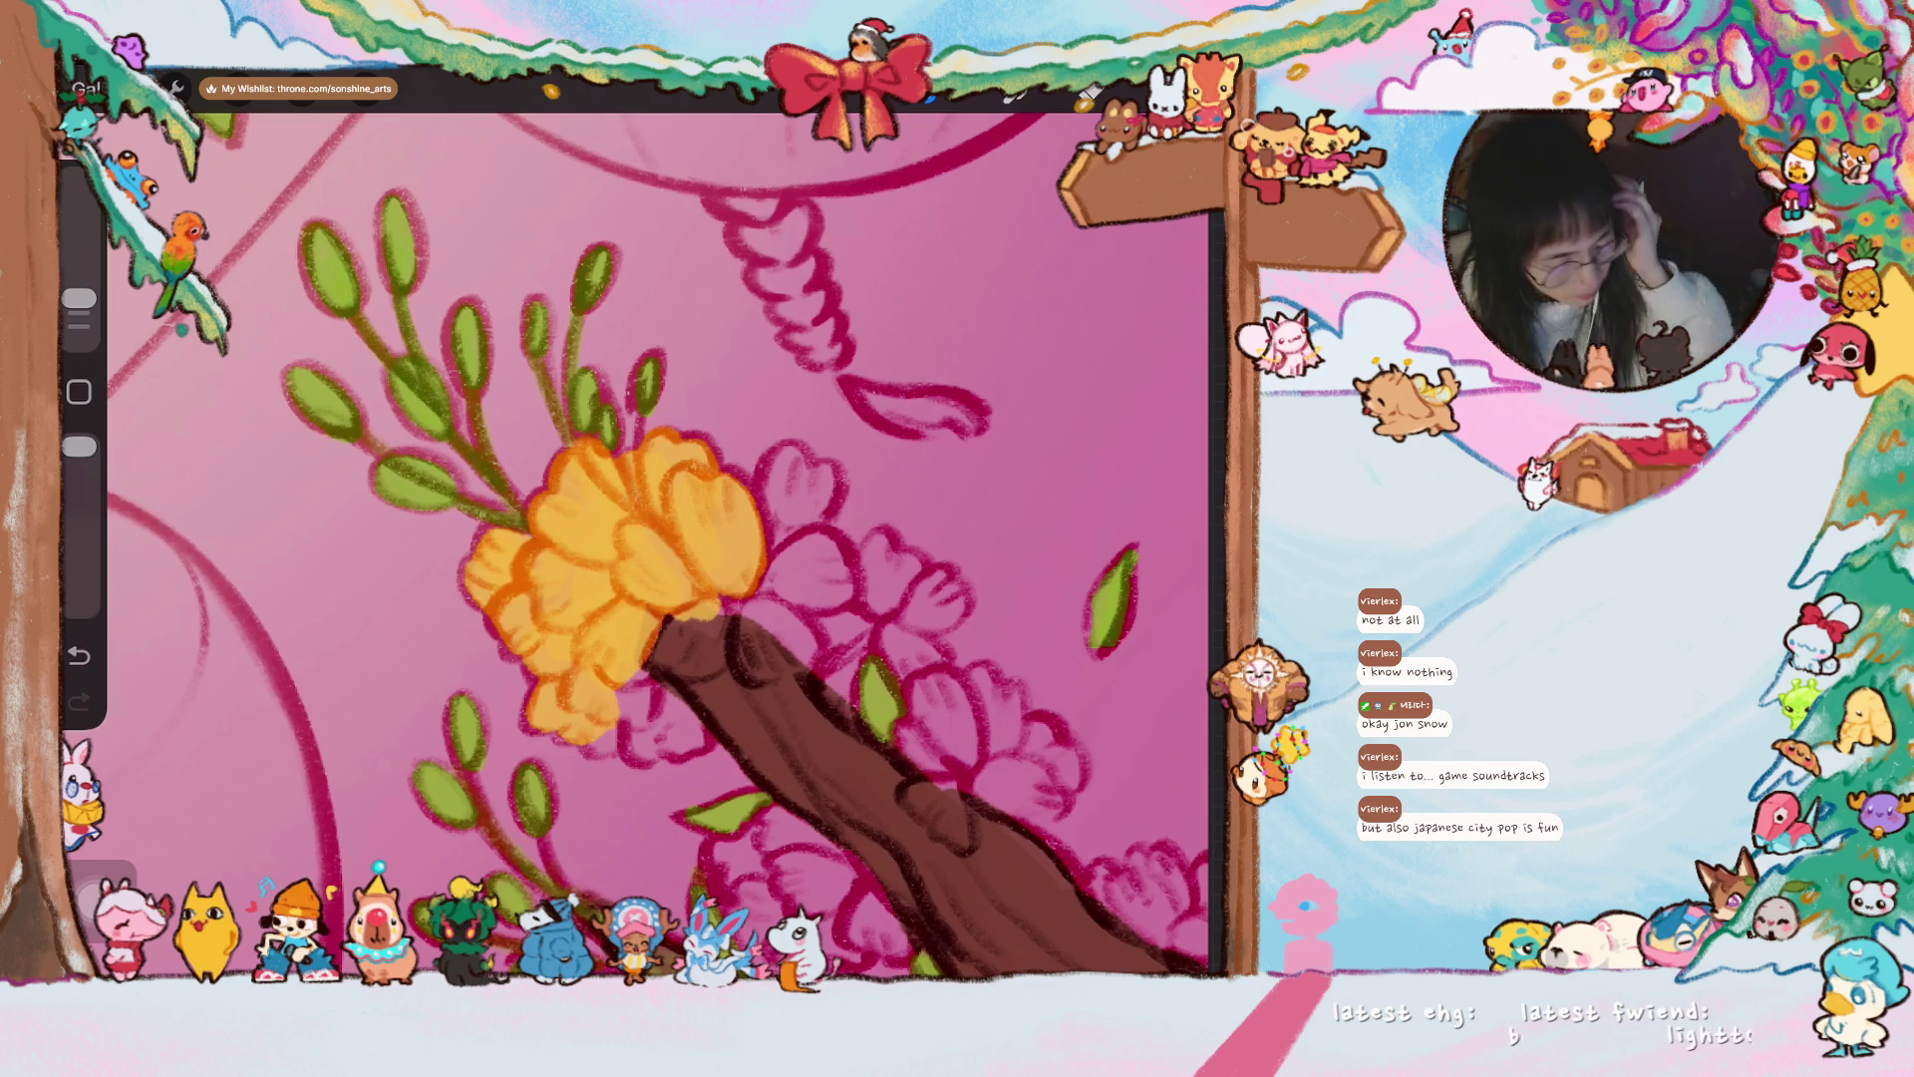
- Brush orange over the flower's lower edge and cover the branch edge with yellow
mouse_move(578, 638)
left_mouse_down()
mouse_move(555, 619)
mouse_move(677, 720)
left_mouse_up()
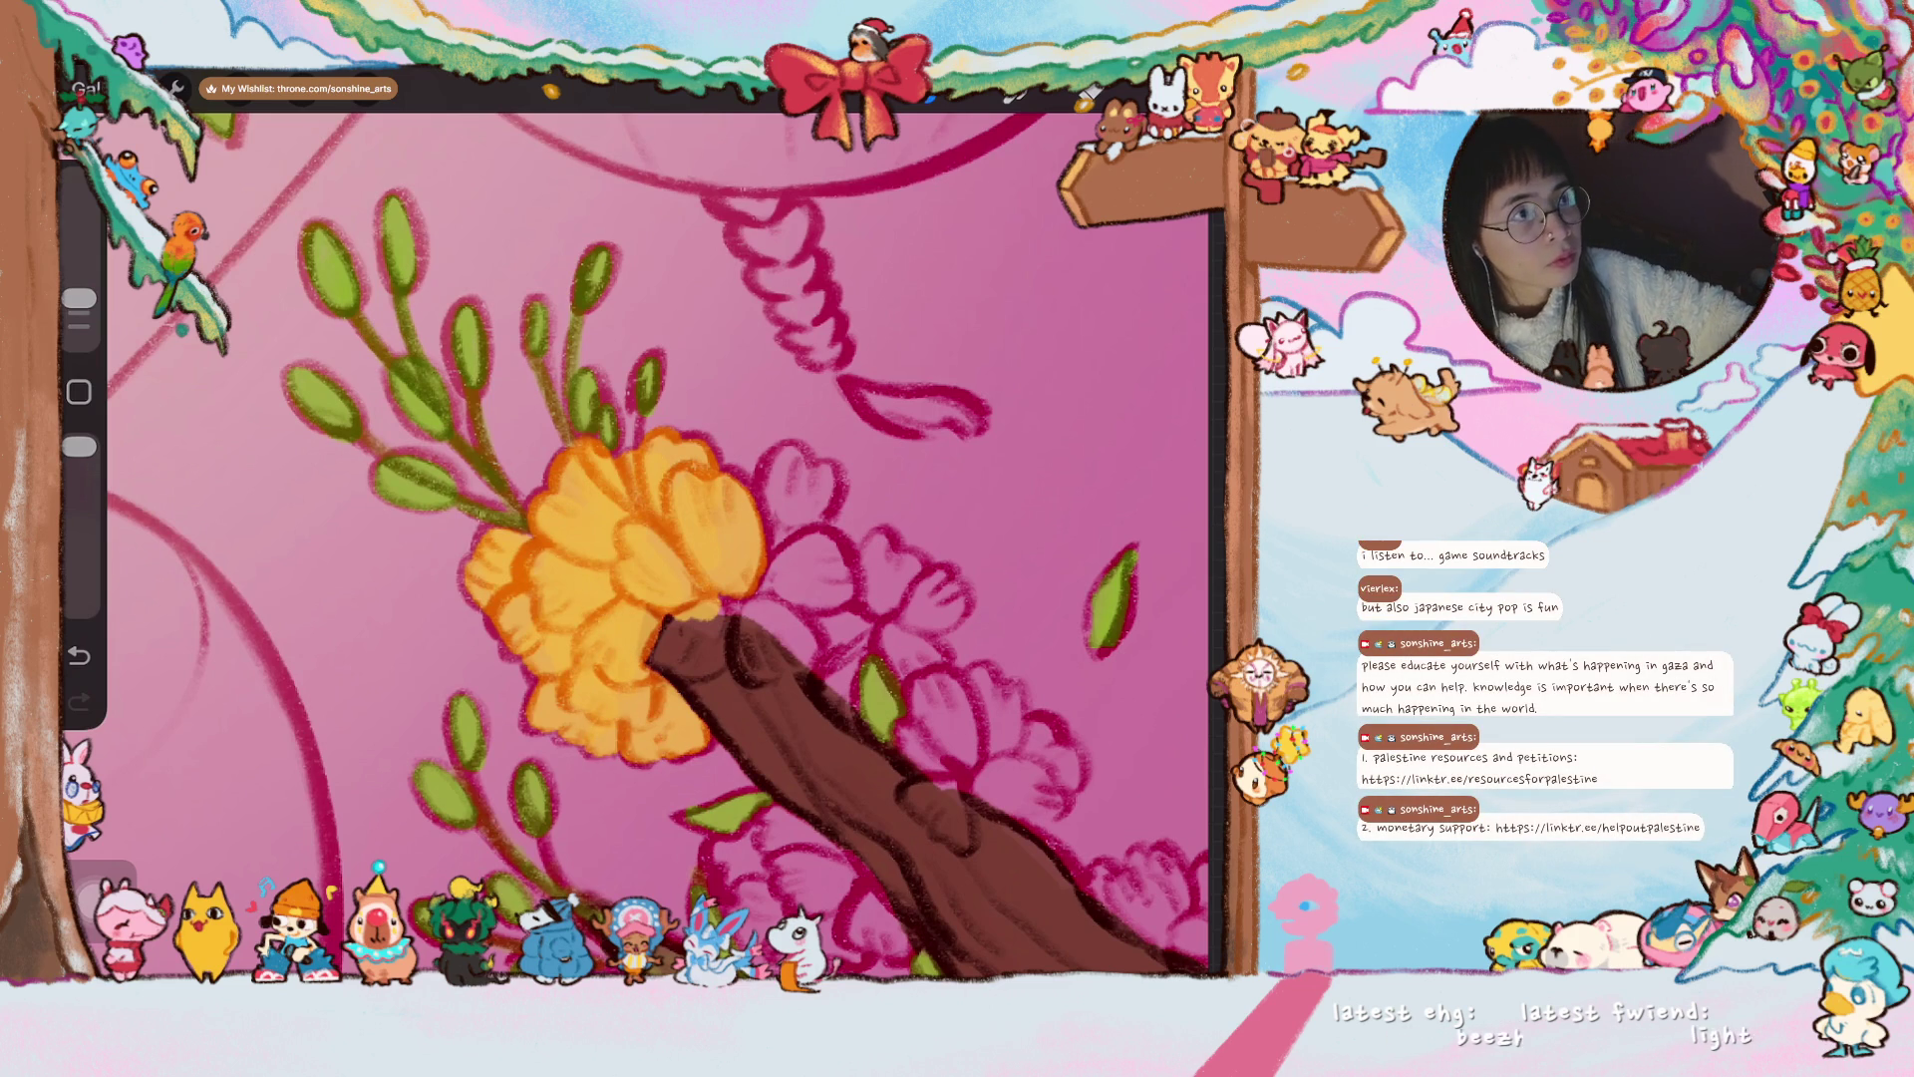
left_click_drag(619, 598, 558, 638)
left_click_drag(638, 498, 698, 459)
mouse_move(653, 589)
left_mouse_down()
mouse_move(641, 691)
mouse_move(653, 628)
mouse_move(673, 643)
mouse_move(702, 618)
mouse_move(678, 573)
mouse_move(628, 554)
mouse_move(638, 524)
mouse_move(643, 578)
left_mouse_up()
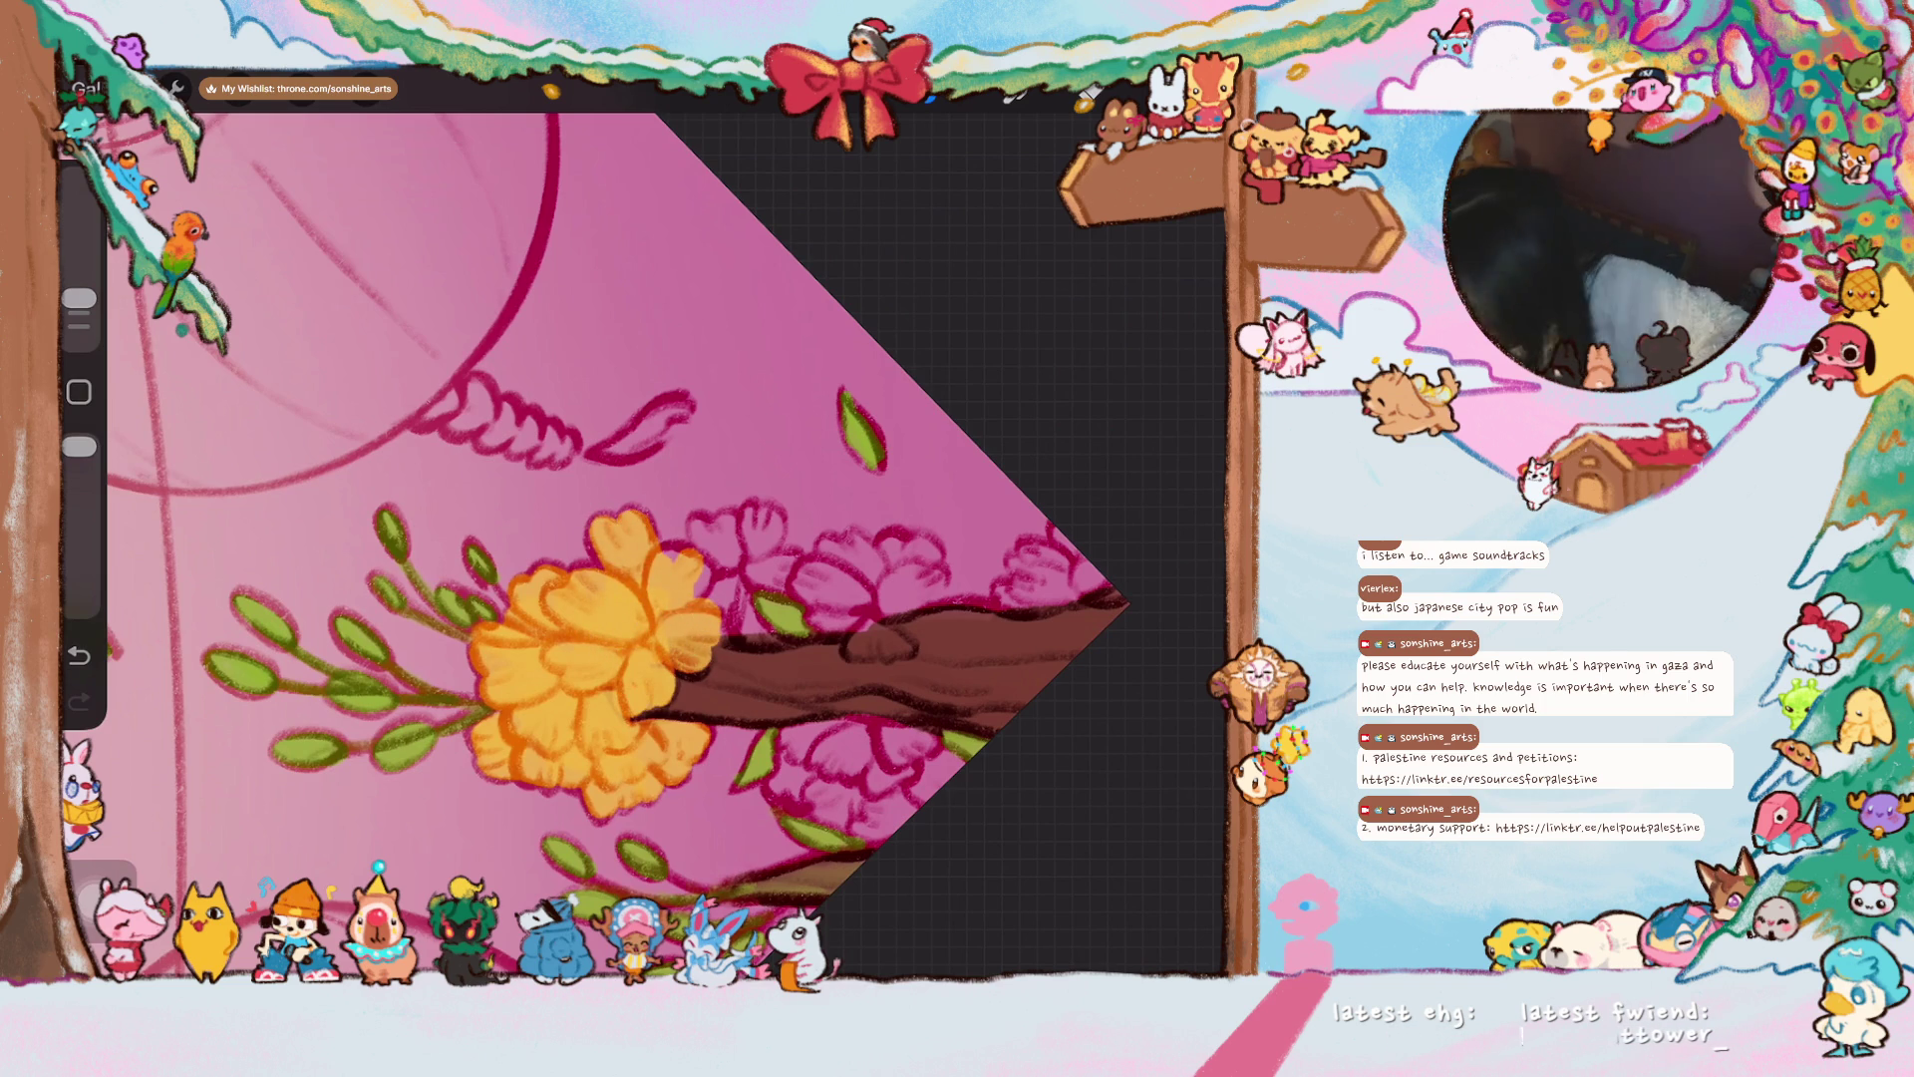
- Paint orange strokes up from the yellow flower and over the pink flower along the branch
left_click_drag(588, 658, 508, 608)
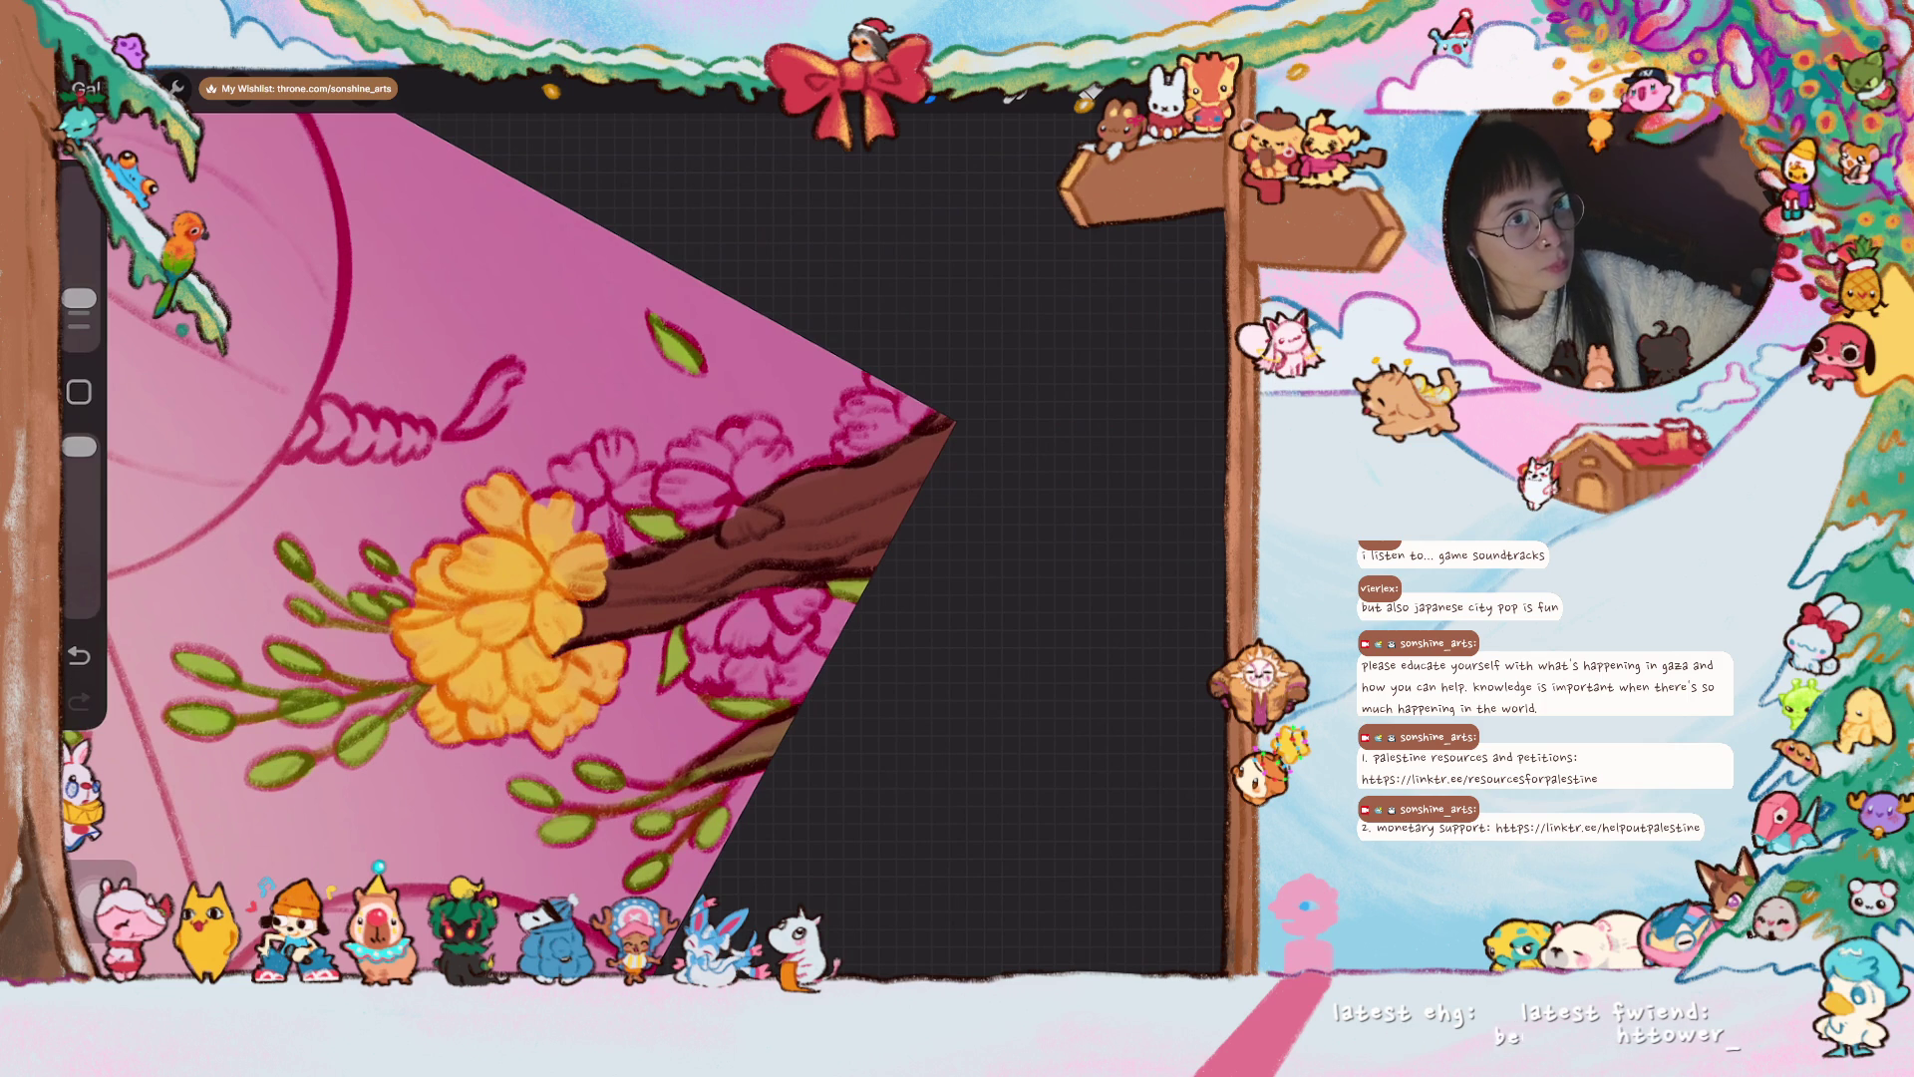
left_click_drag(508, 608, 438, 718)
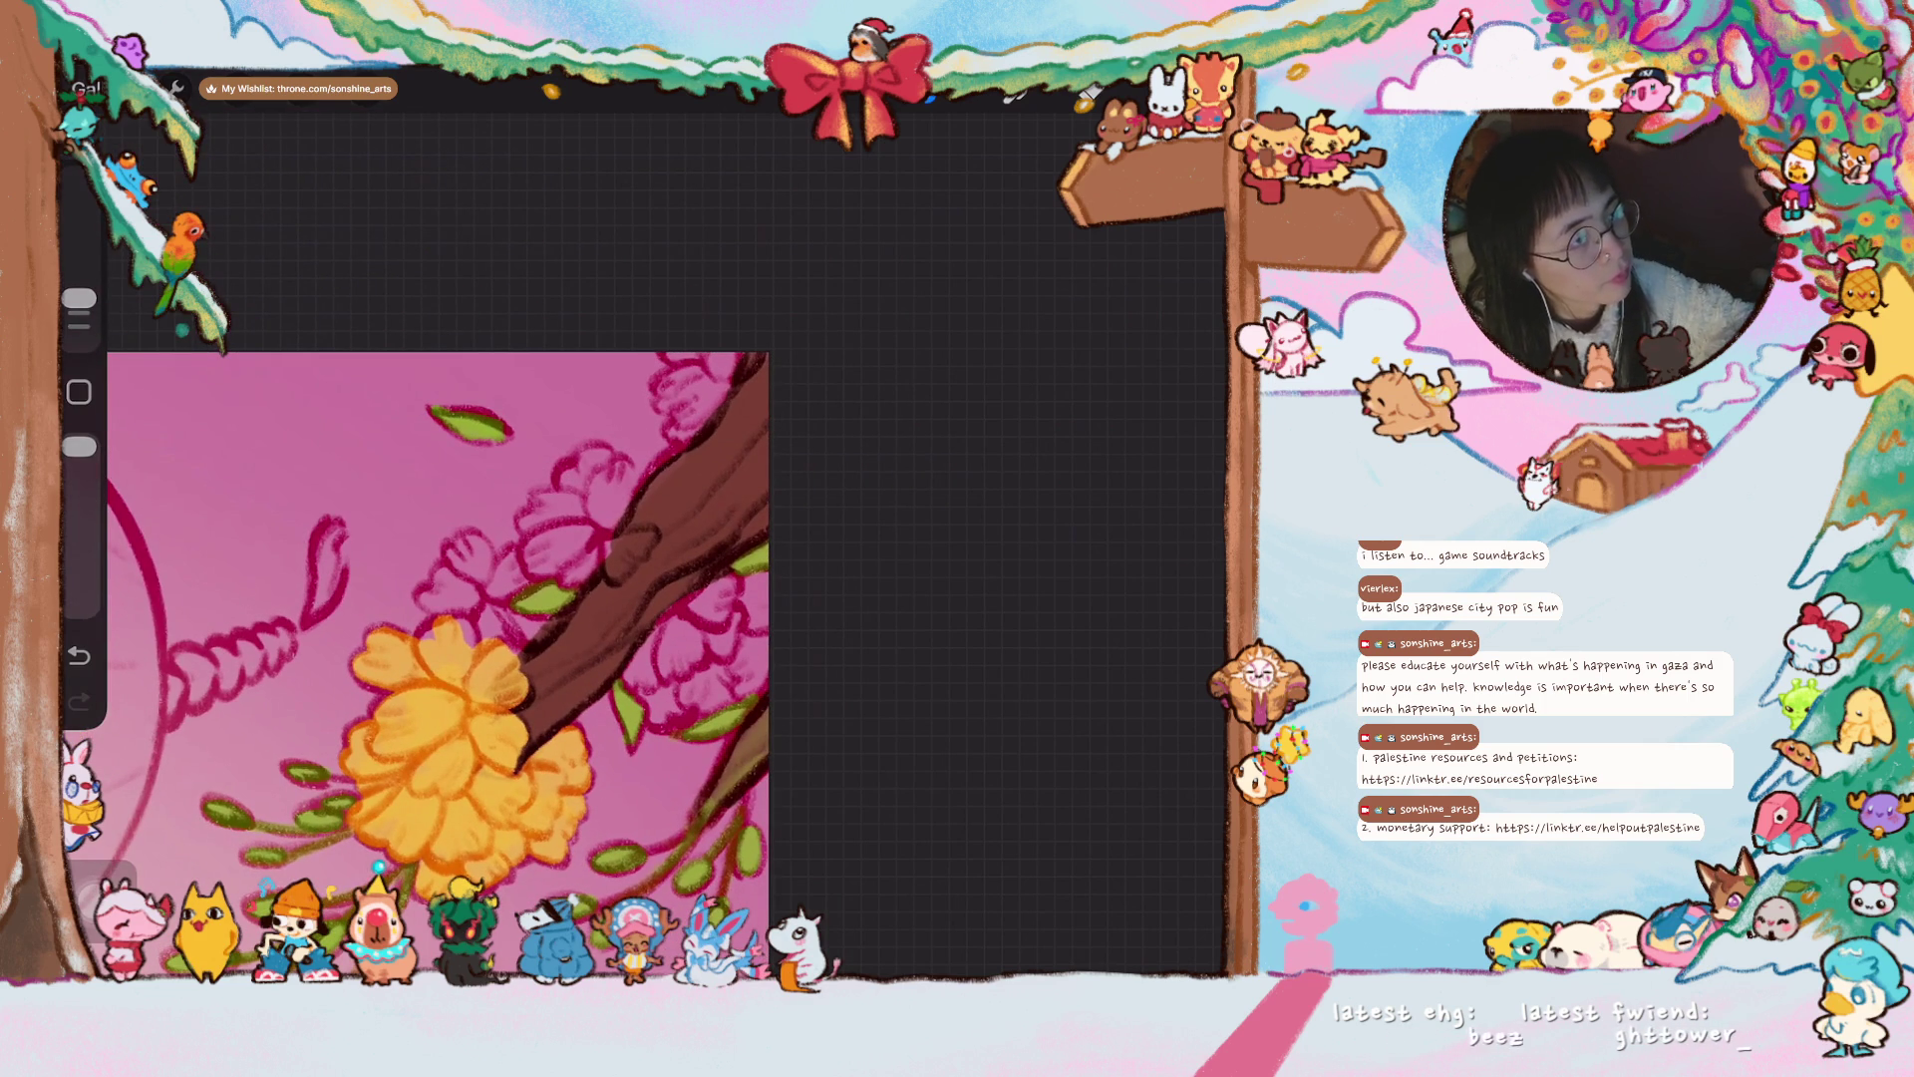
left_click_drag(449, 728, 489, 767)
mouse_move(452, 663)
left_mouse_down()
mouse_move(439, 613)
mouse_move(469, 582)
mouse_move(484, 678)
mouse_move(546, 659)
mouse_move(530, 693)
mouse_move(515, 590)
mouse_move(613, 558)
mouse_move(599, 524)
mouse_move(536, 563)
mouse_move(584, 481)
mouse_move(628, 467)
mouse_move(638, 573)
left_mouse_up()
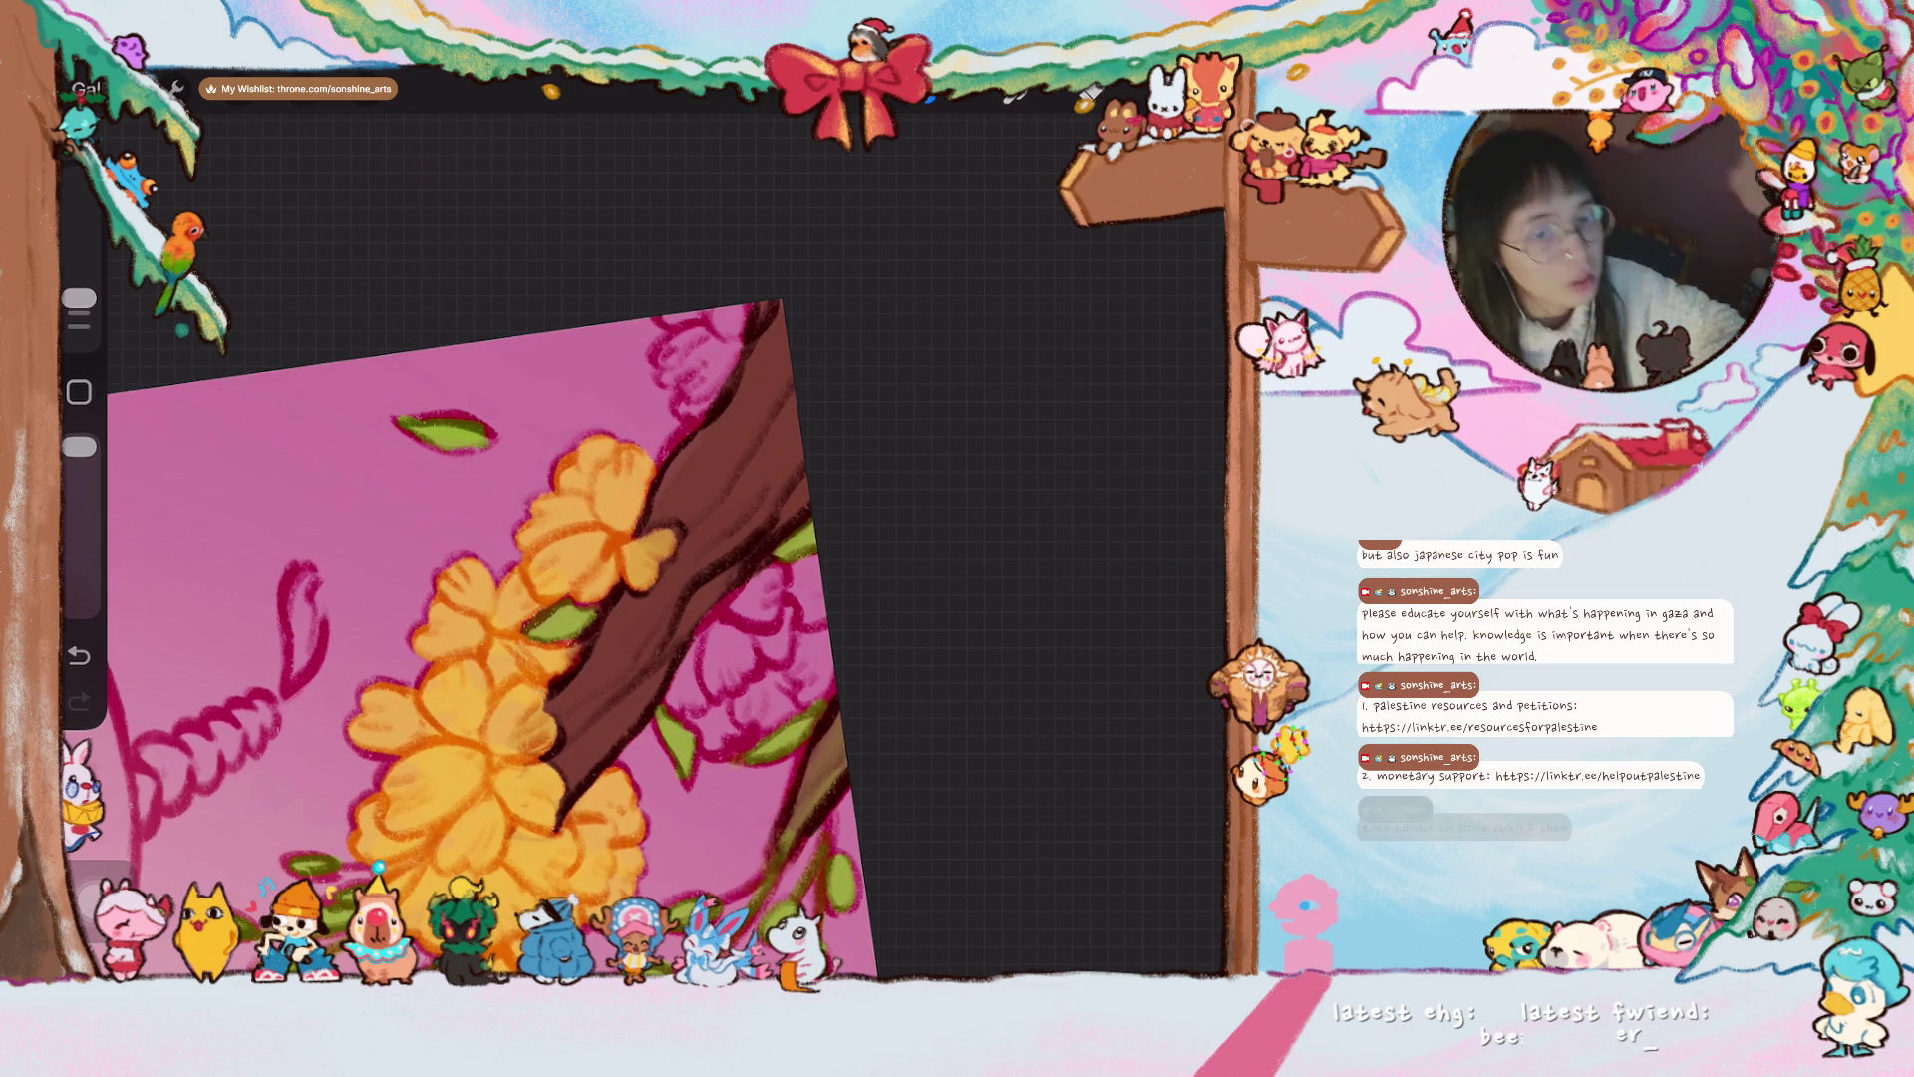
left_click_drag(443, 429, 519, 374)
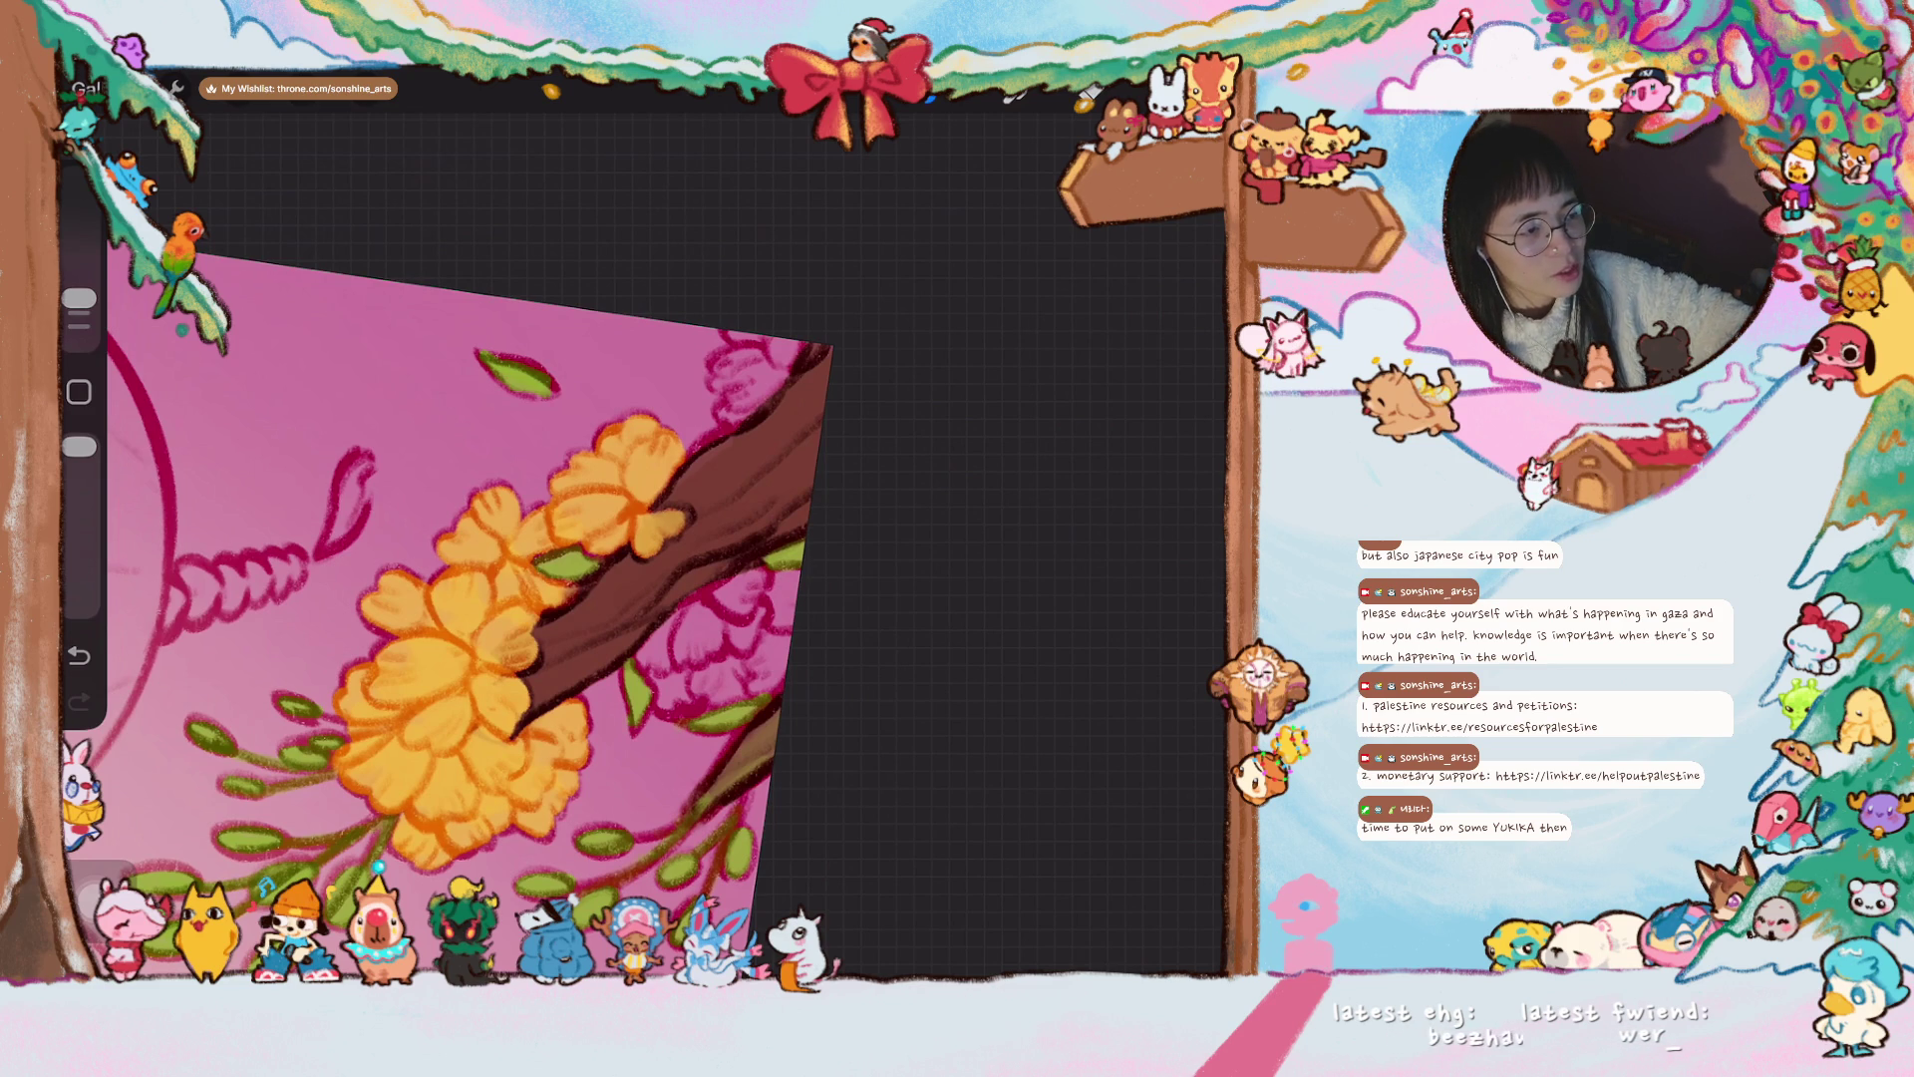
left_click_drag(449, 558, 518, 459)
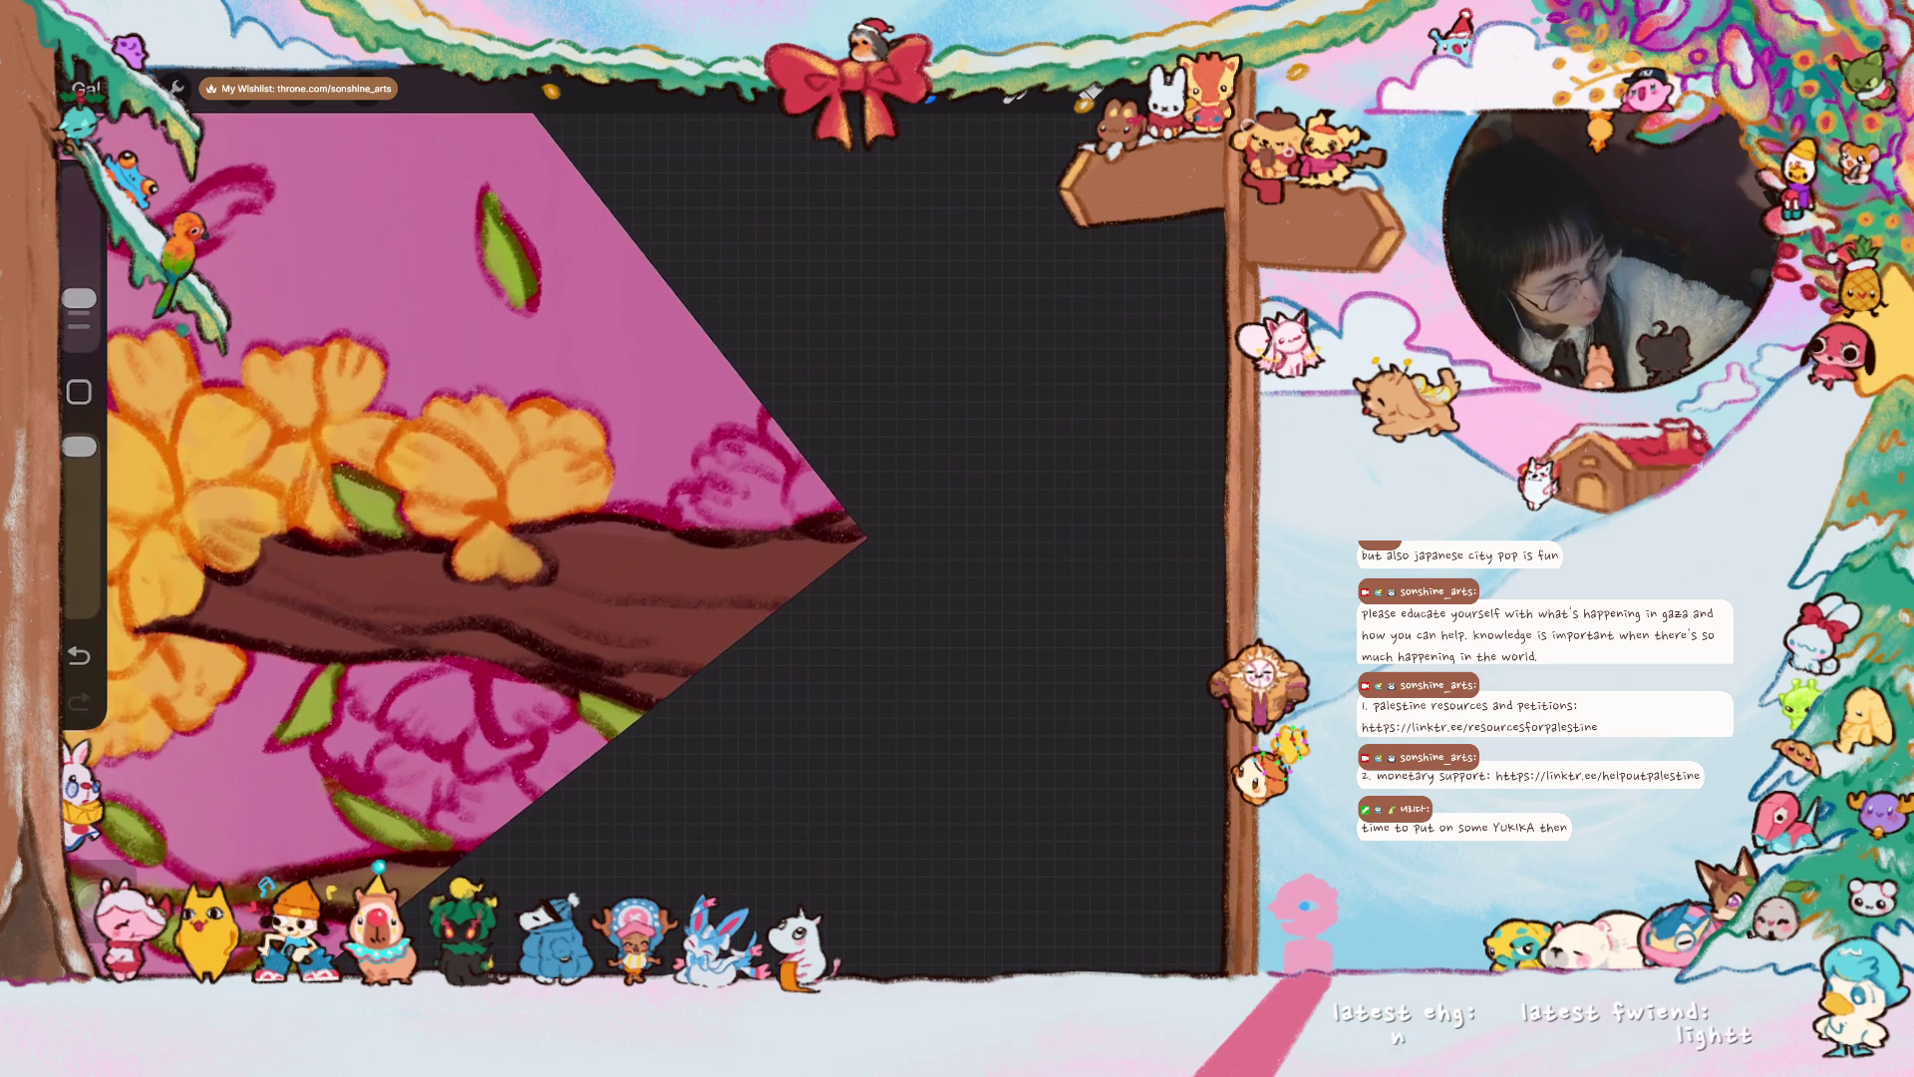
left_click_drag(816, 492, 847, 516)
mouse_move(801, 501)
left_mouse_down()
mouse_move(733, 451)
mouse_move(735, 499)
mouse_move(693, 501)
mouse_move(803, 504)
mouse_move(787, 442)
left_mouse_up()
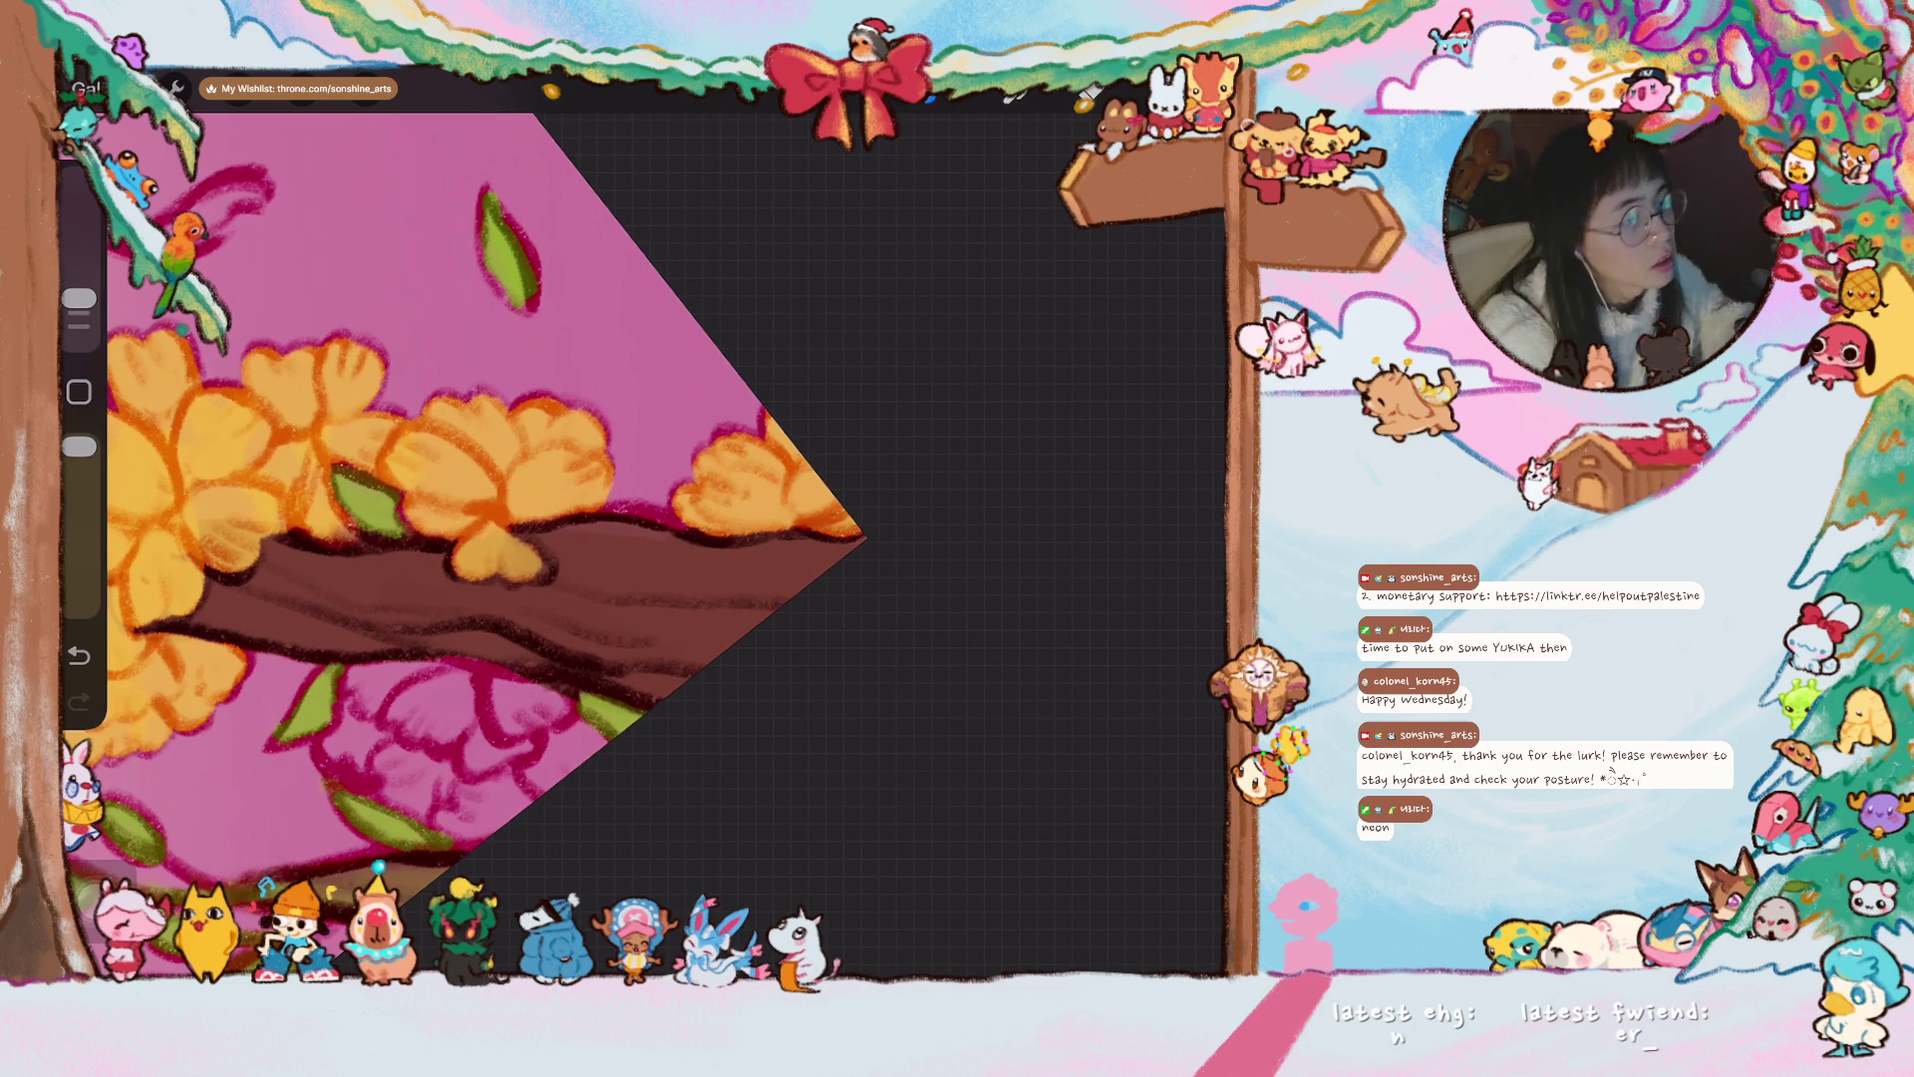
- Brush a full orange blossom over the pink flower beneath the branch
scroll(573, 544, "down", 5)
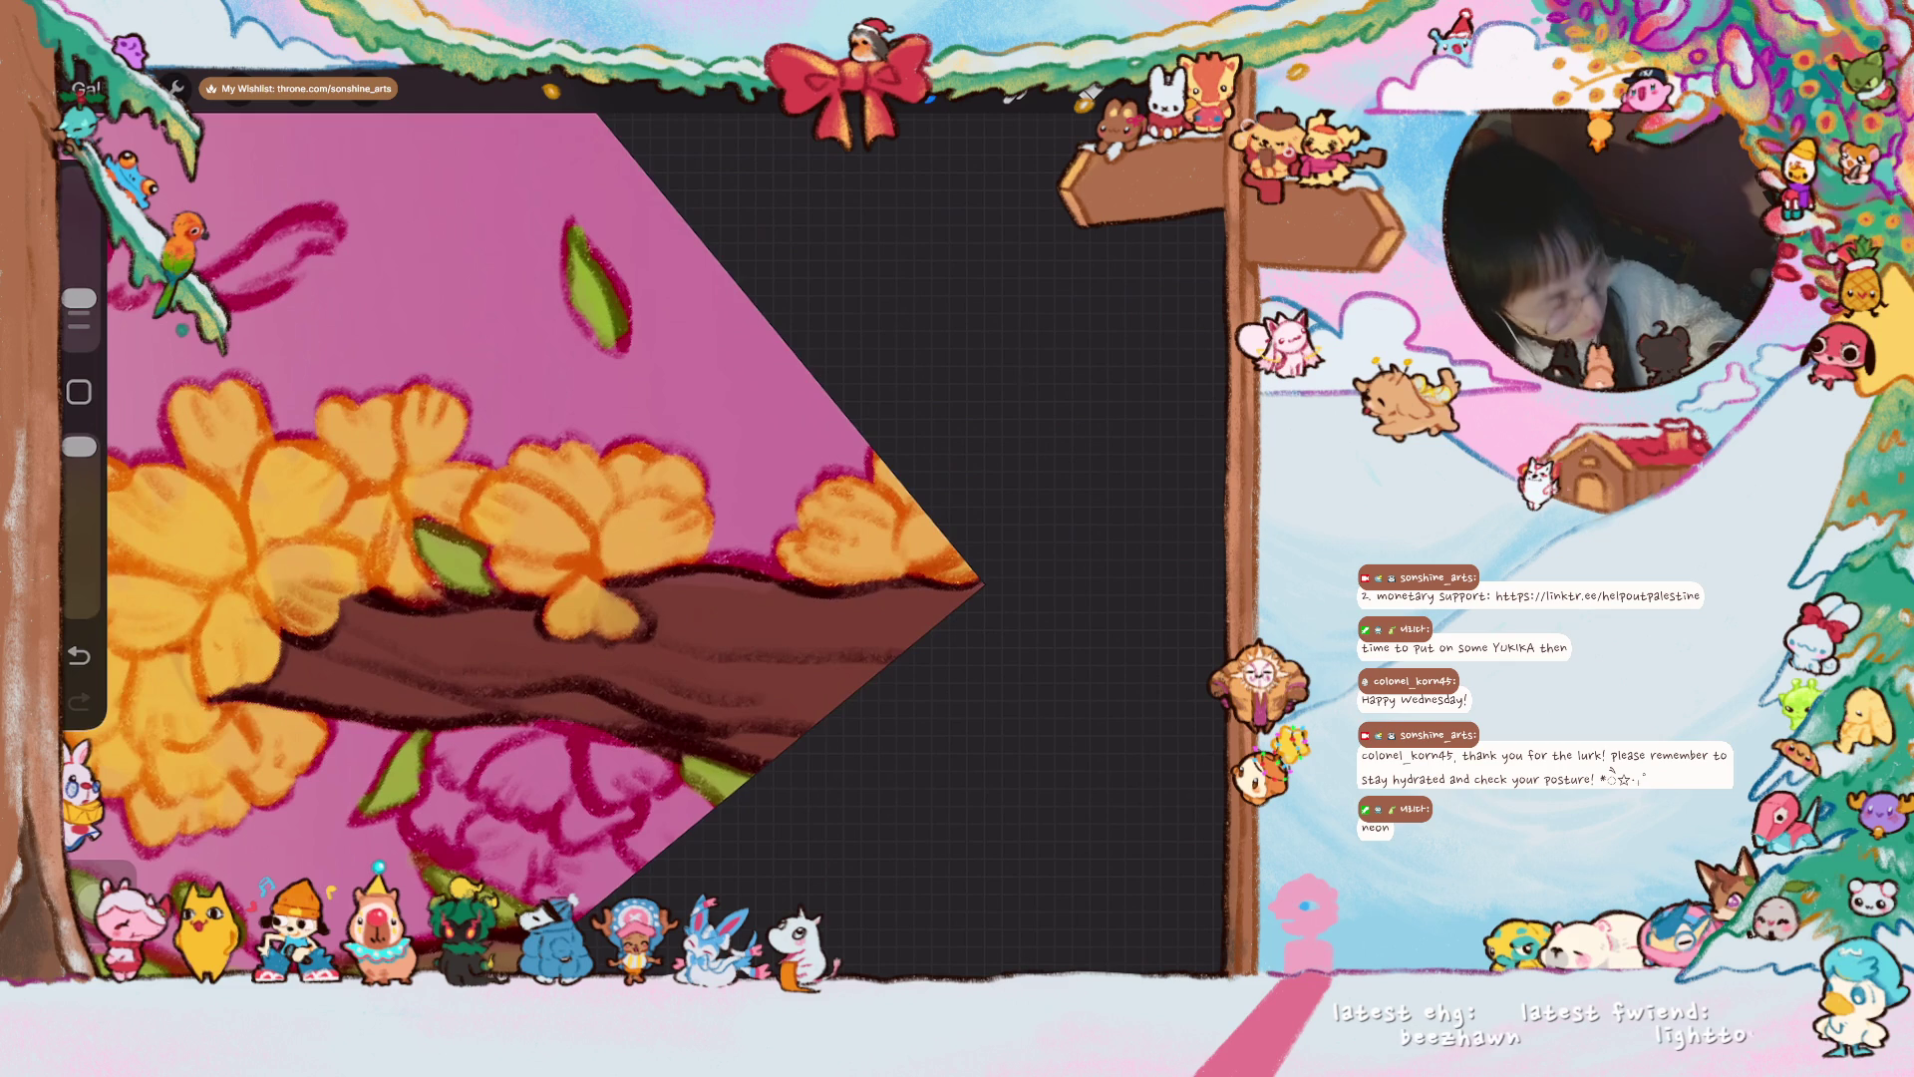
scroll(638, 539, "up", 5)
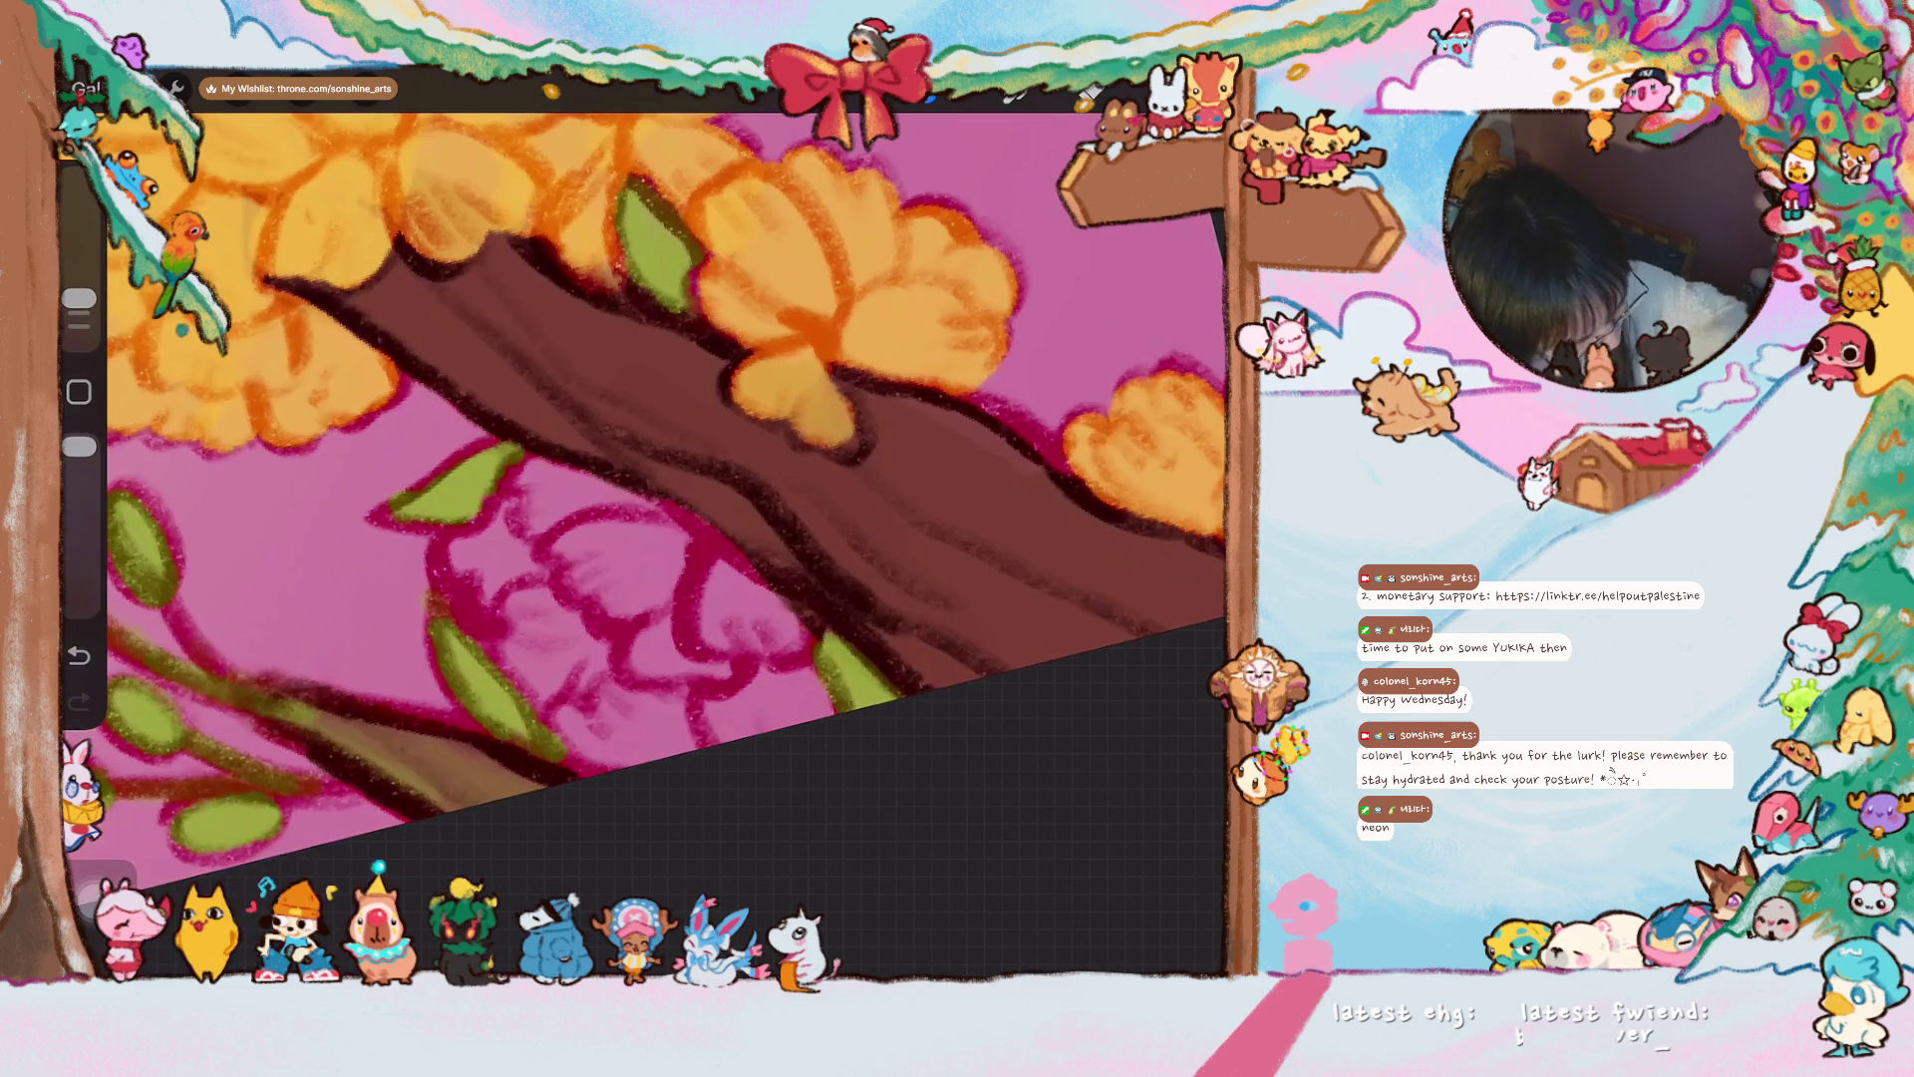
mouse_move(523, 563)
left_mouse_down()
mouse_move(549, 630)
mouse_move(479, 609)
mouse_move(483, 559)
mouse_move(547, 495)
mouse_move(709, 568)
mouse_move(769, 624)
mouse_move(728, 626)
mouse_move(698, 703)
mouse_move(606, 611)
mouse_move(599, 738)
mouse_move(513, 620)
mouse_move(671, 671)
mouse_move(780, 755)
mouse_move(769, 662)
mouse_move(734, 734)
left_mouse_up()
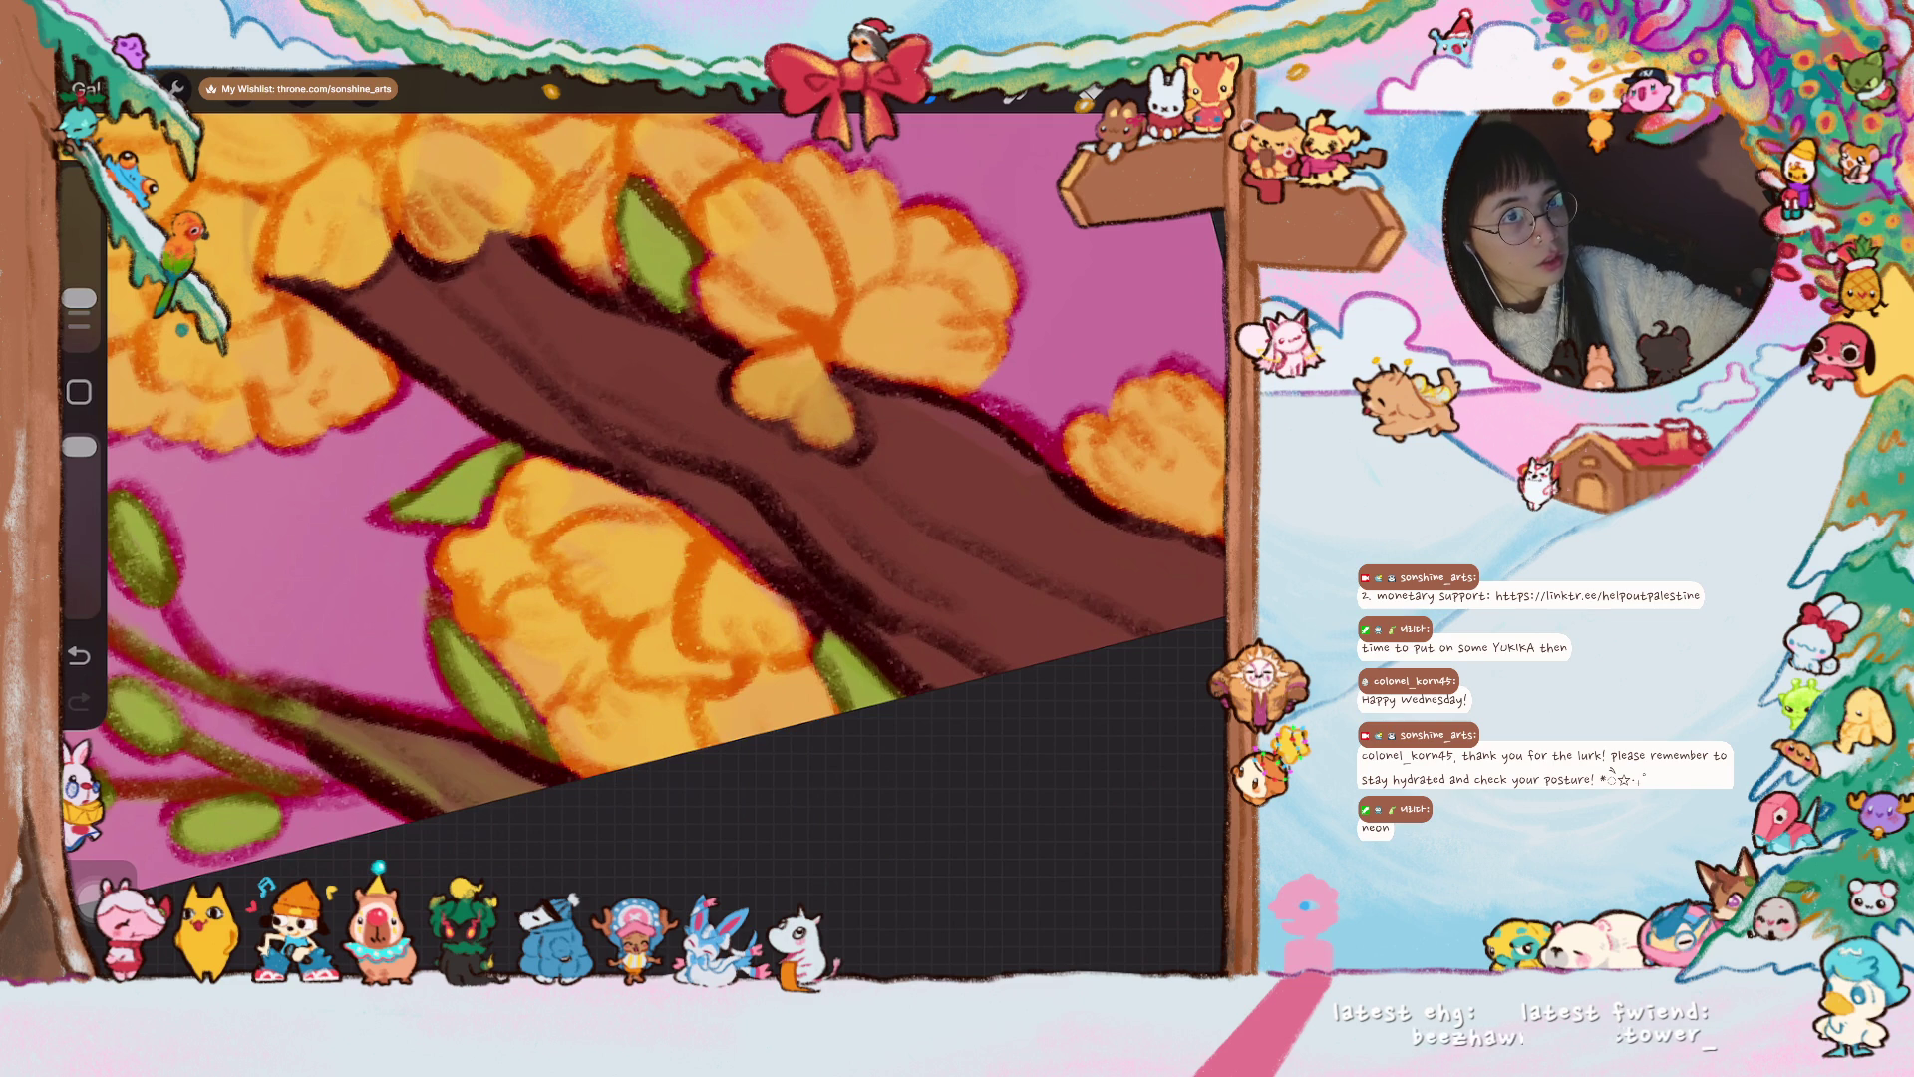
scroll(638, 439, "down", 5)
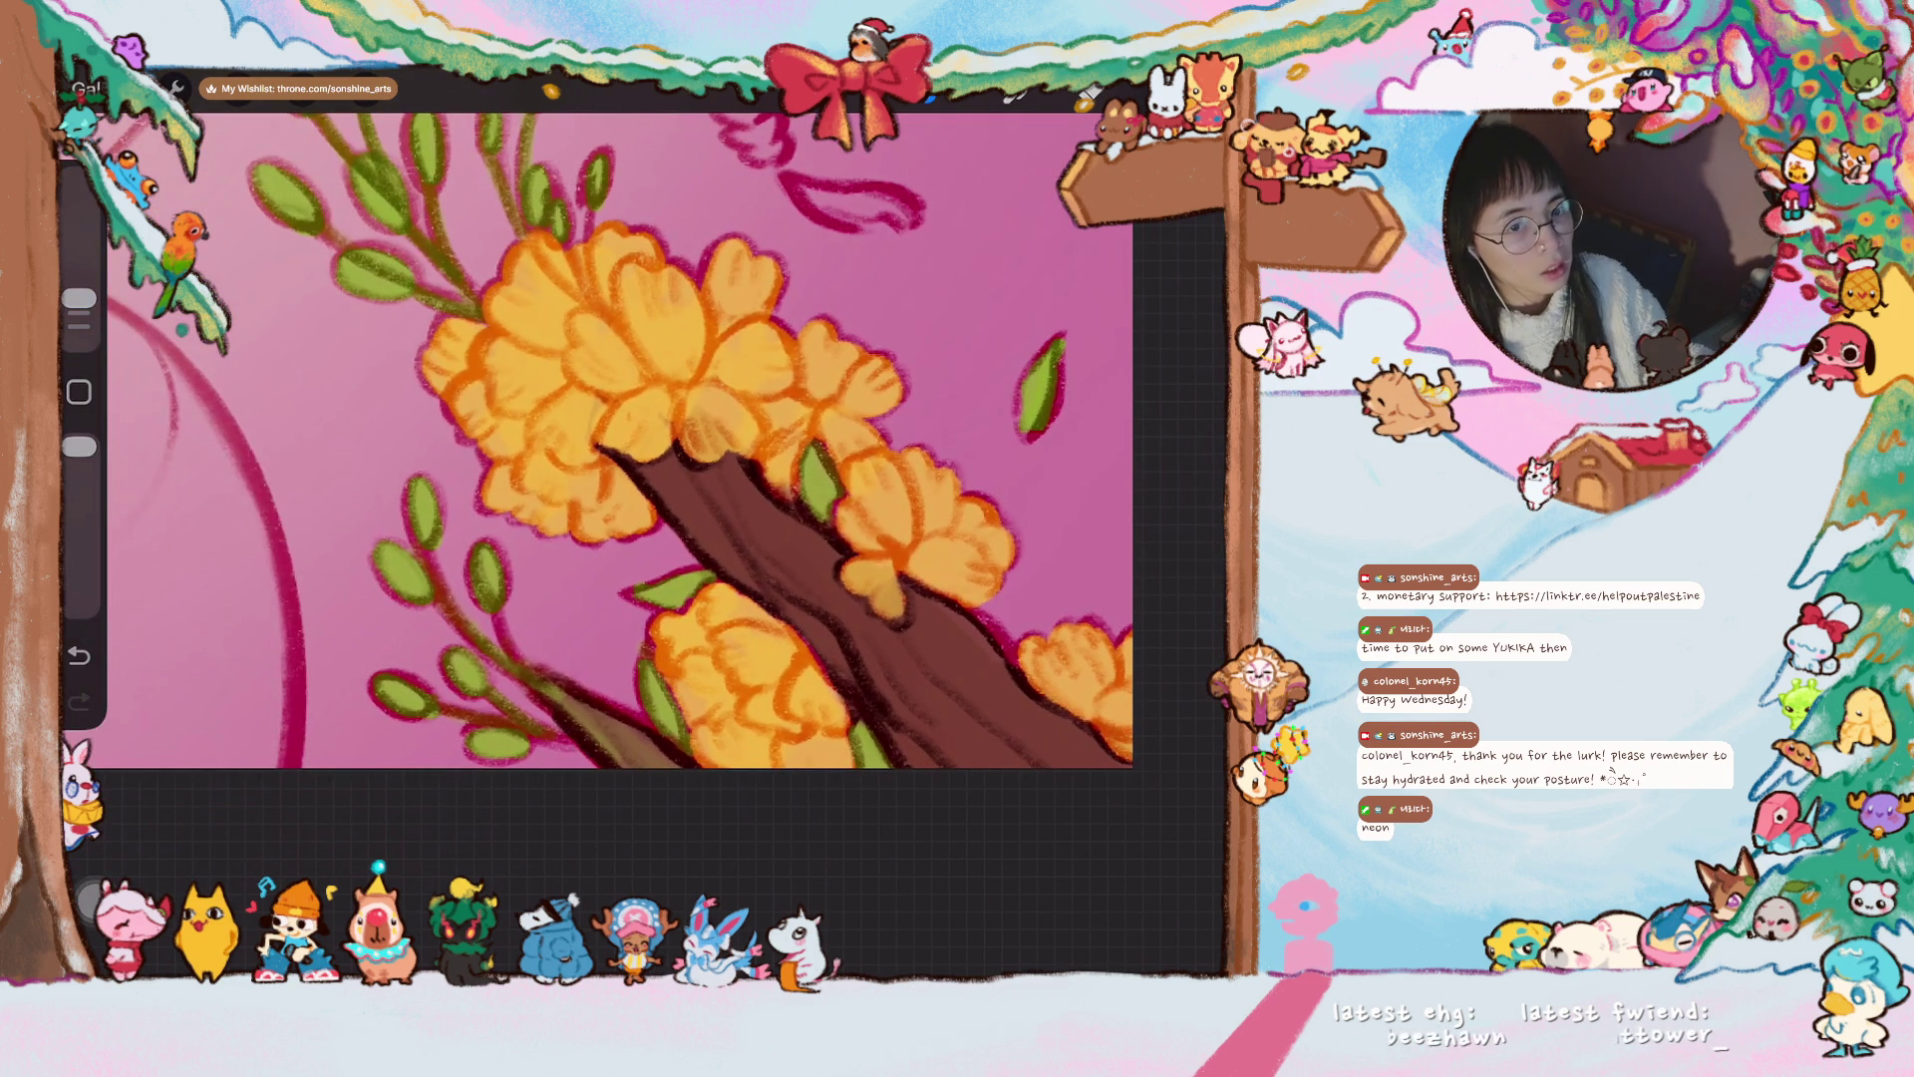
scroll(598, 479, "down", 5)
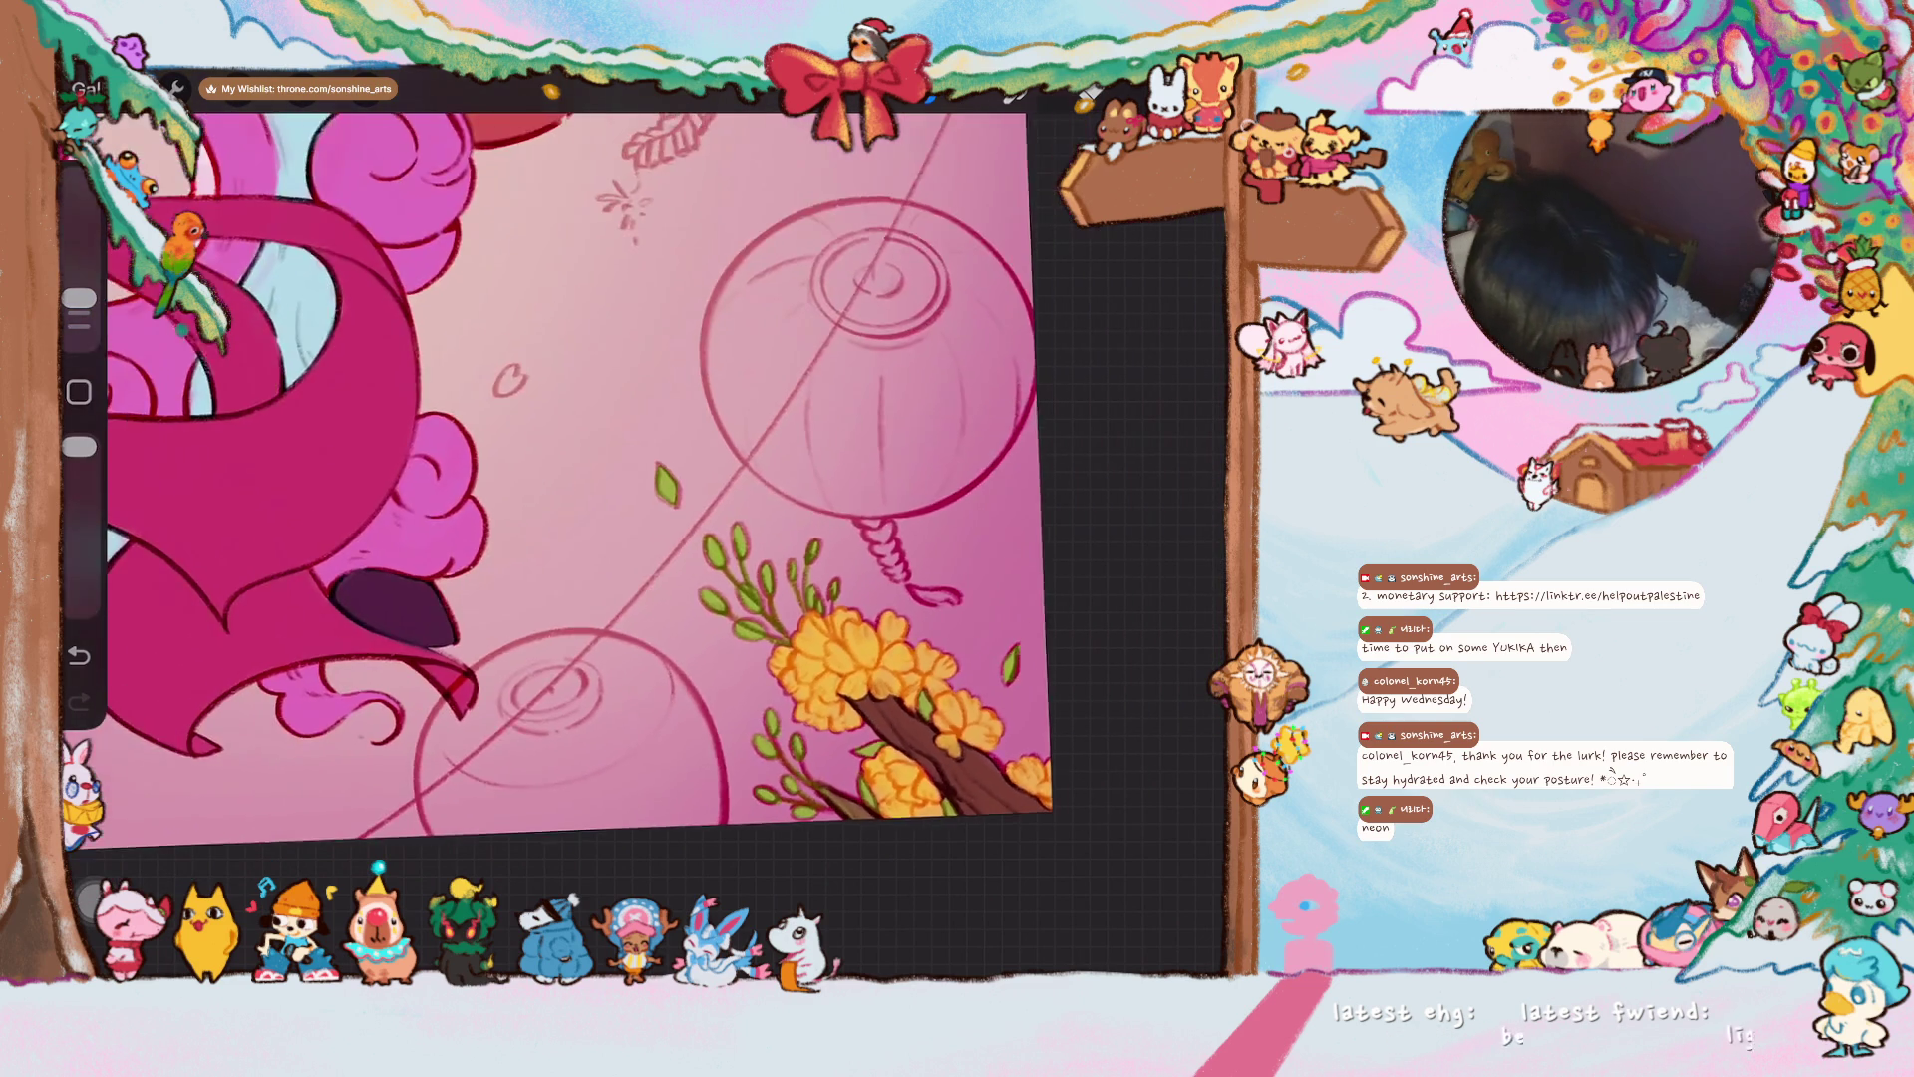
- With a slightly smaller brush, fill the sketched flower, small circle and bud yellow-orange
scroll(638, 499, "down", 5)
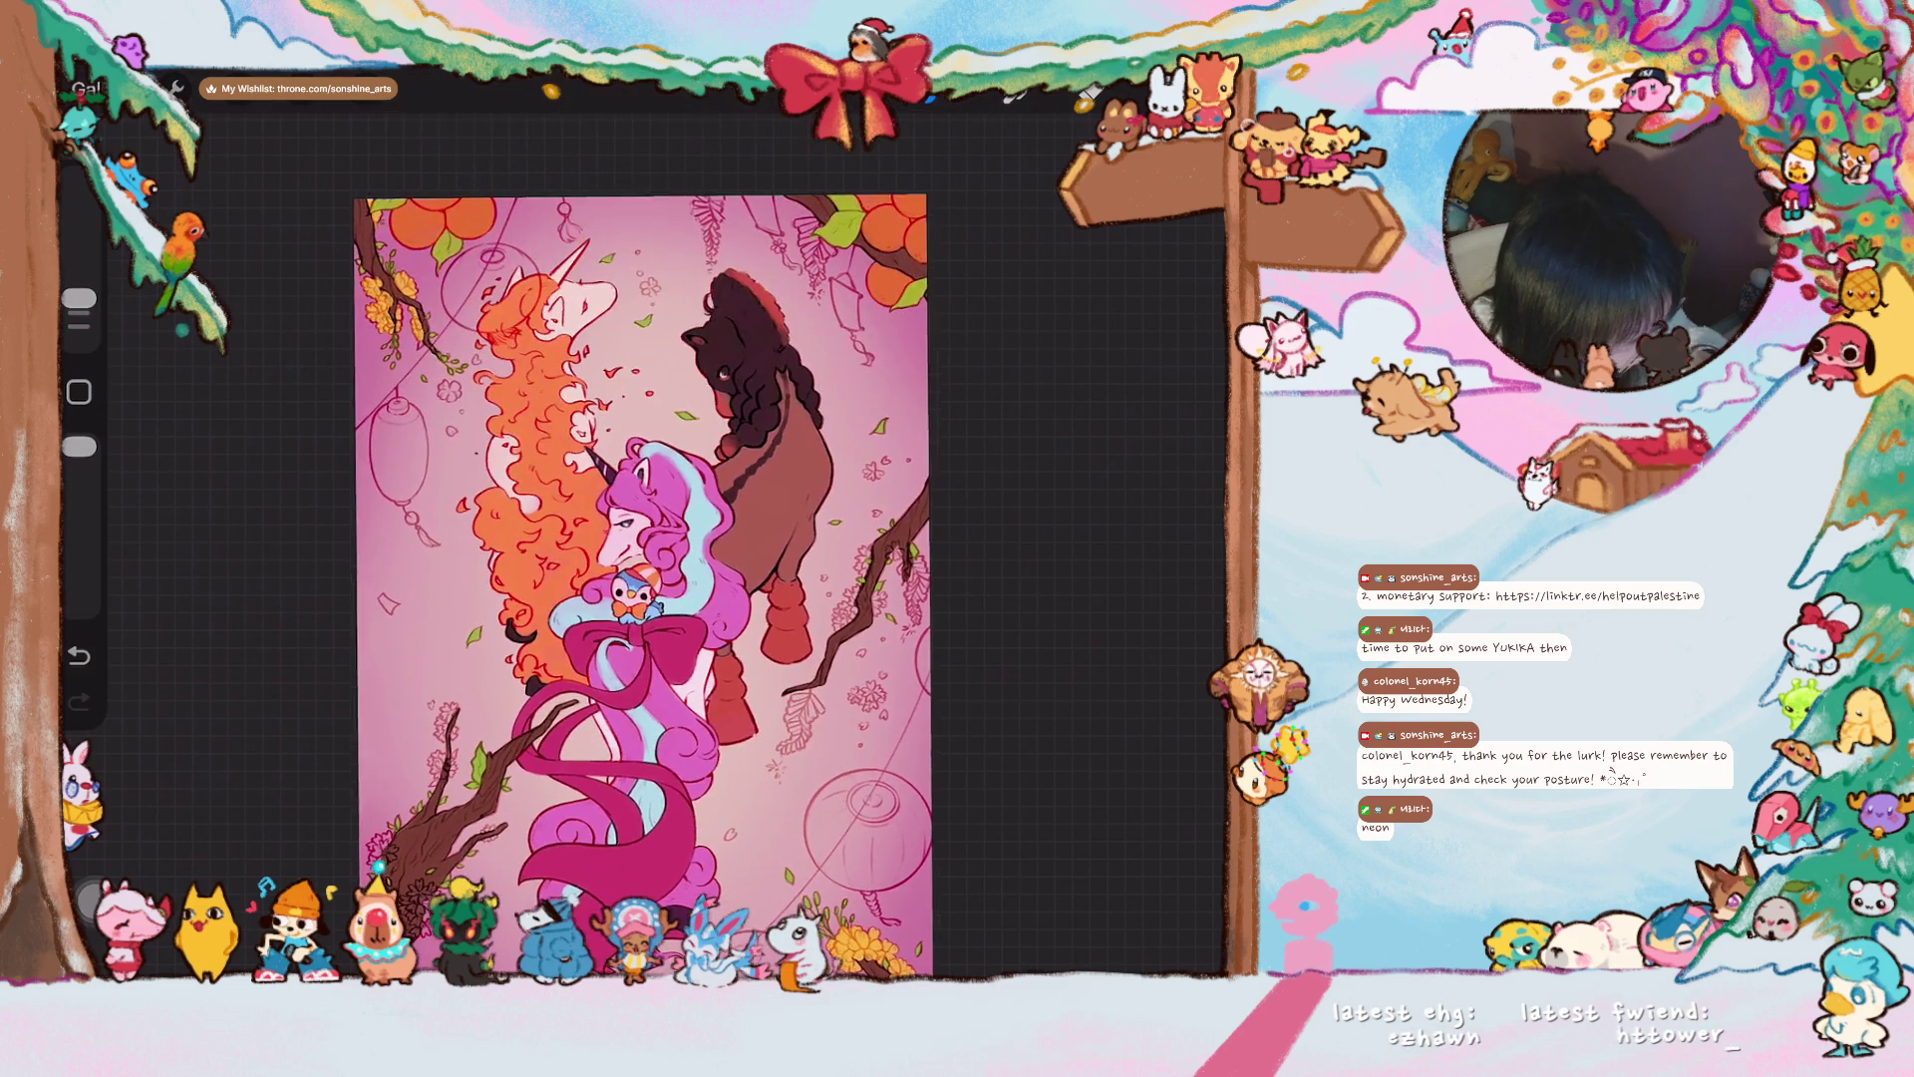
scroll(638, 539, "up", 2)
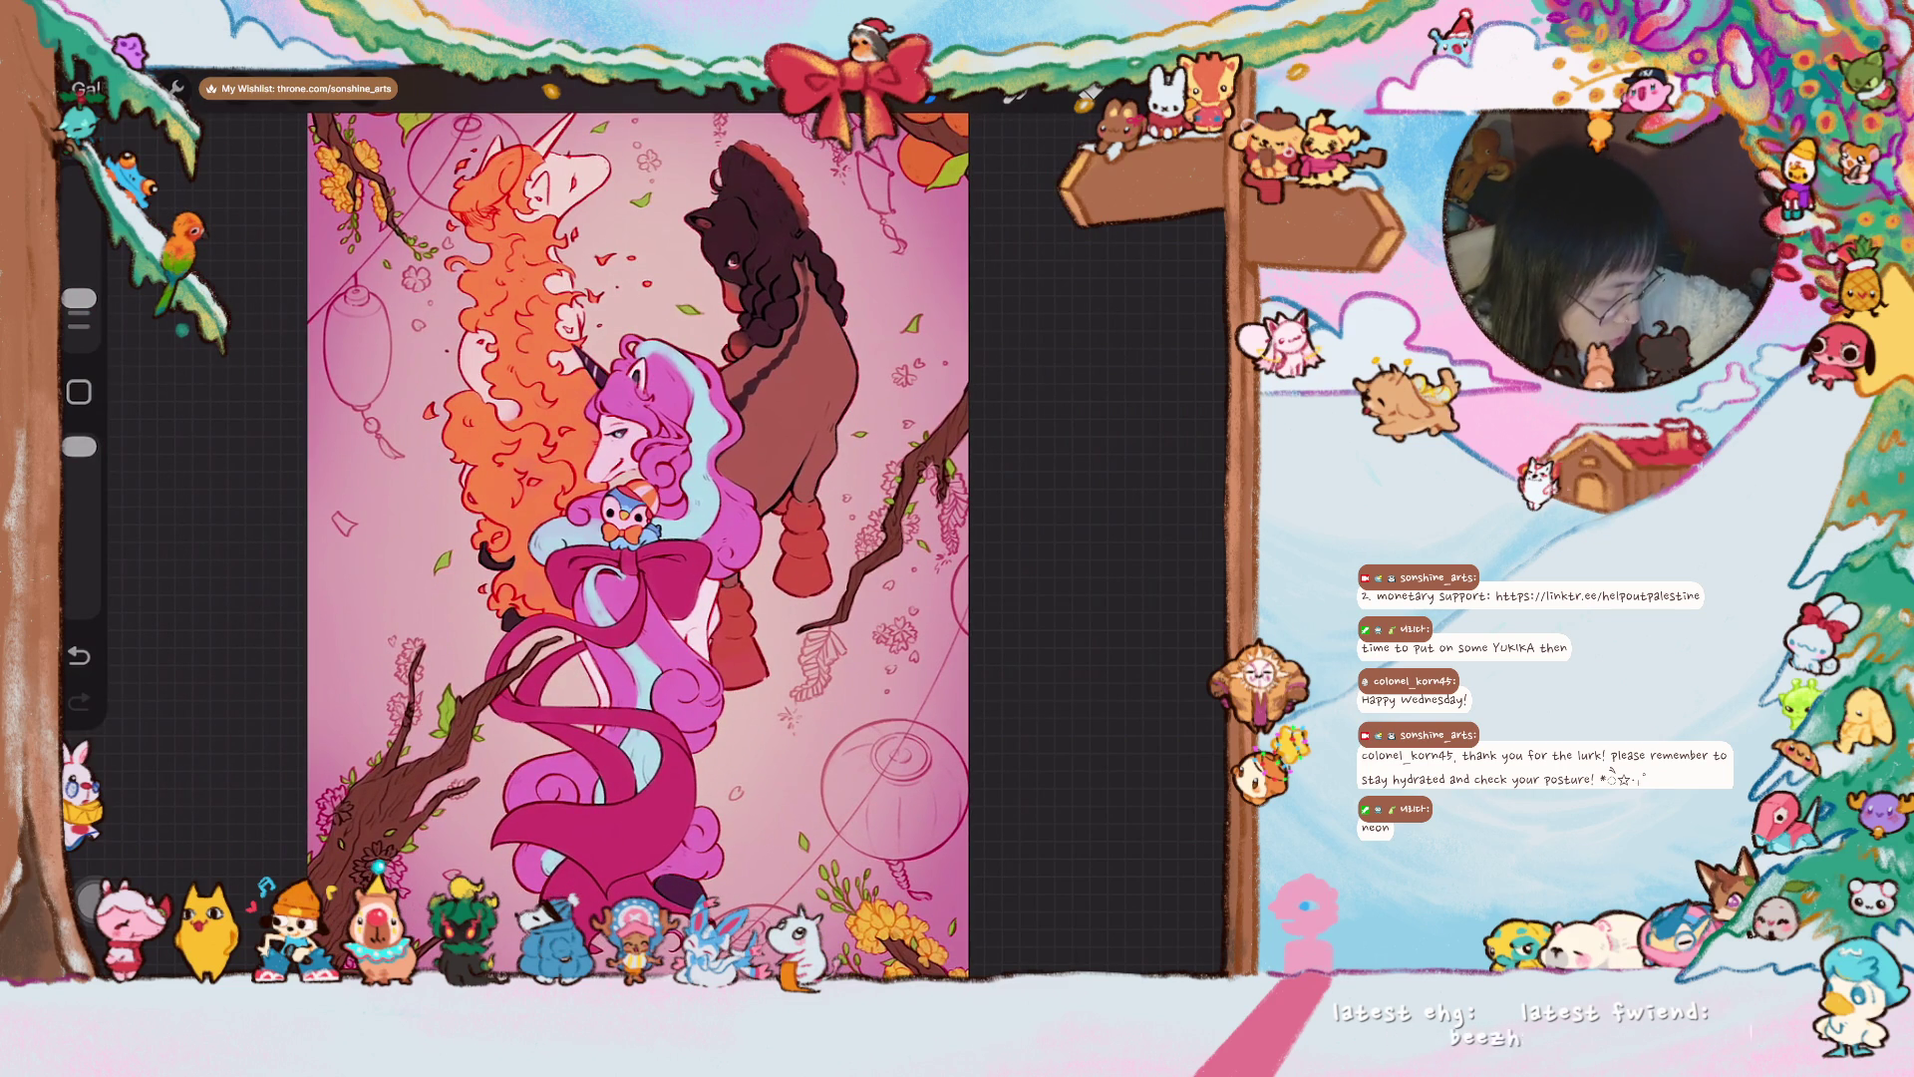
scroll(638, 499, "up", 5)
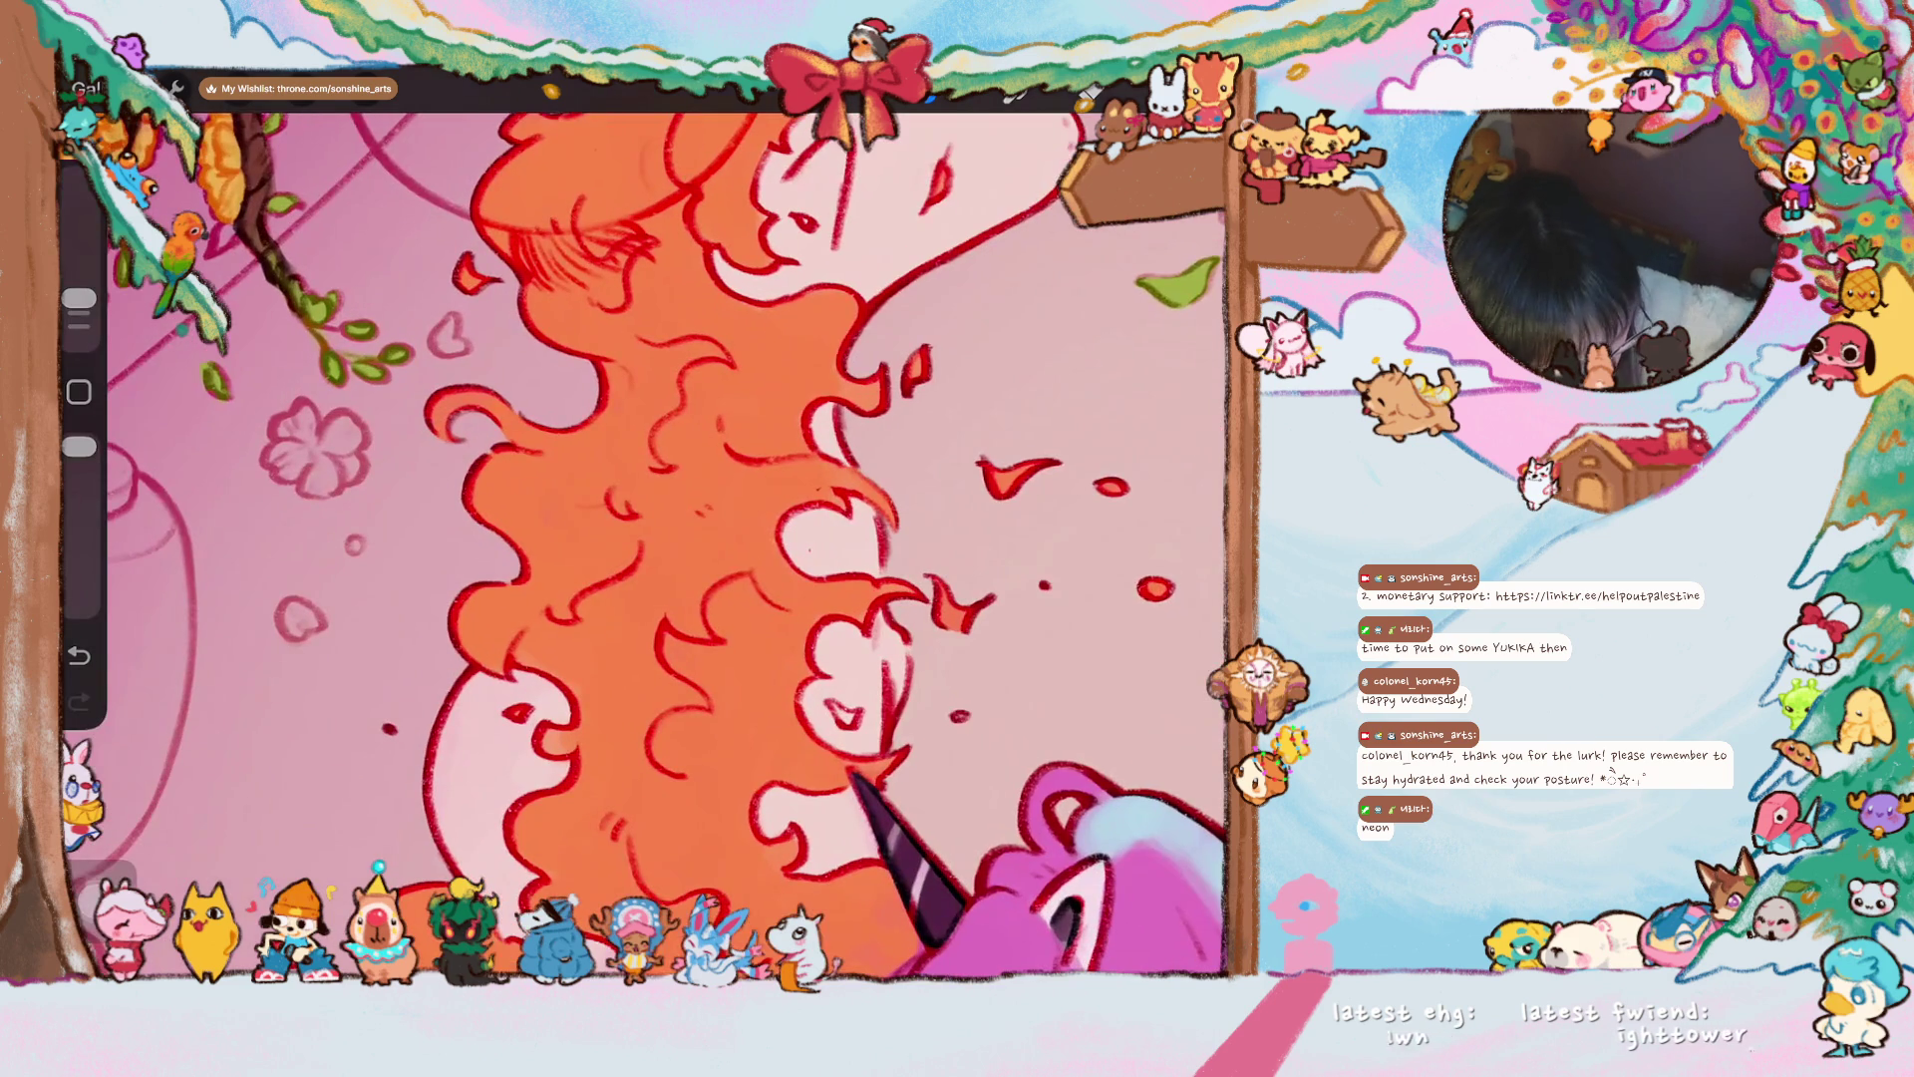
left_click_drag(79, 298, 78, 300)
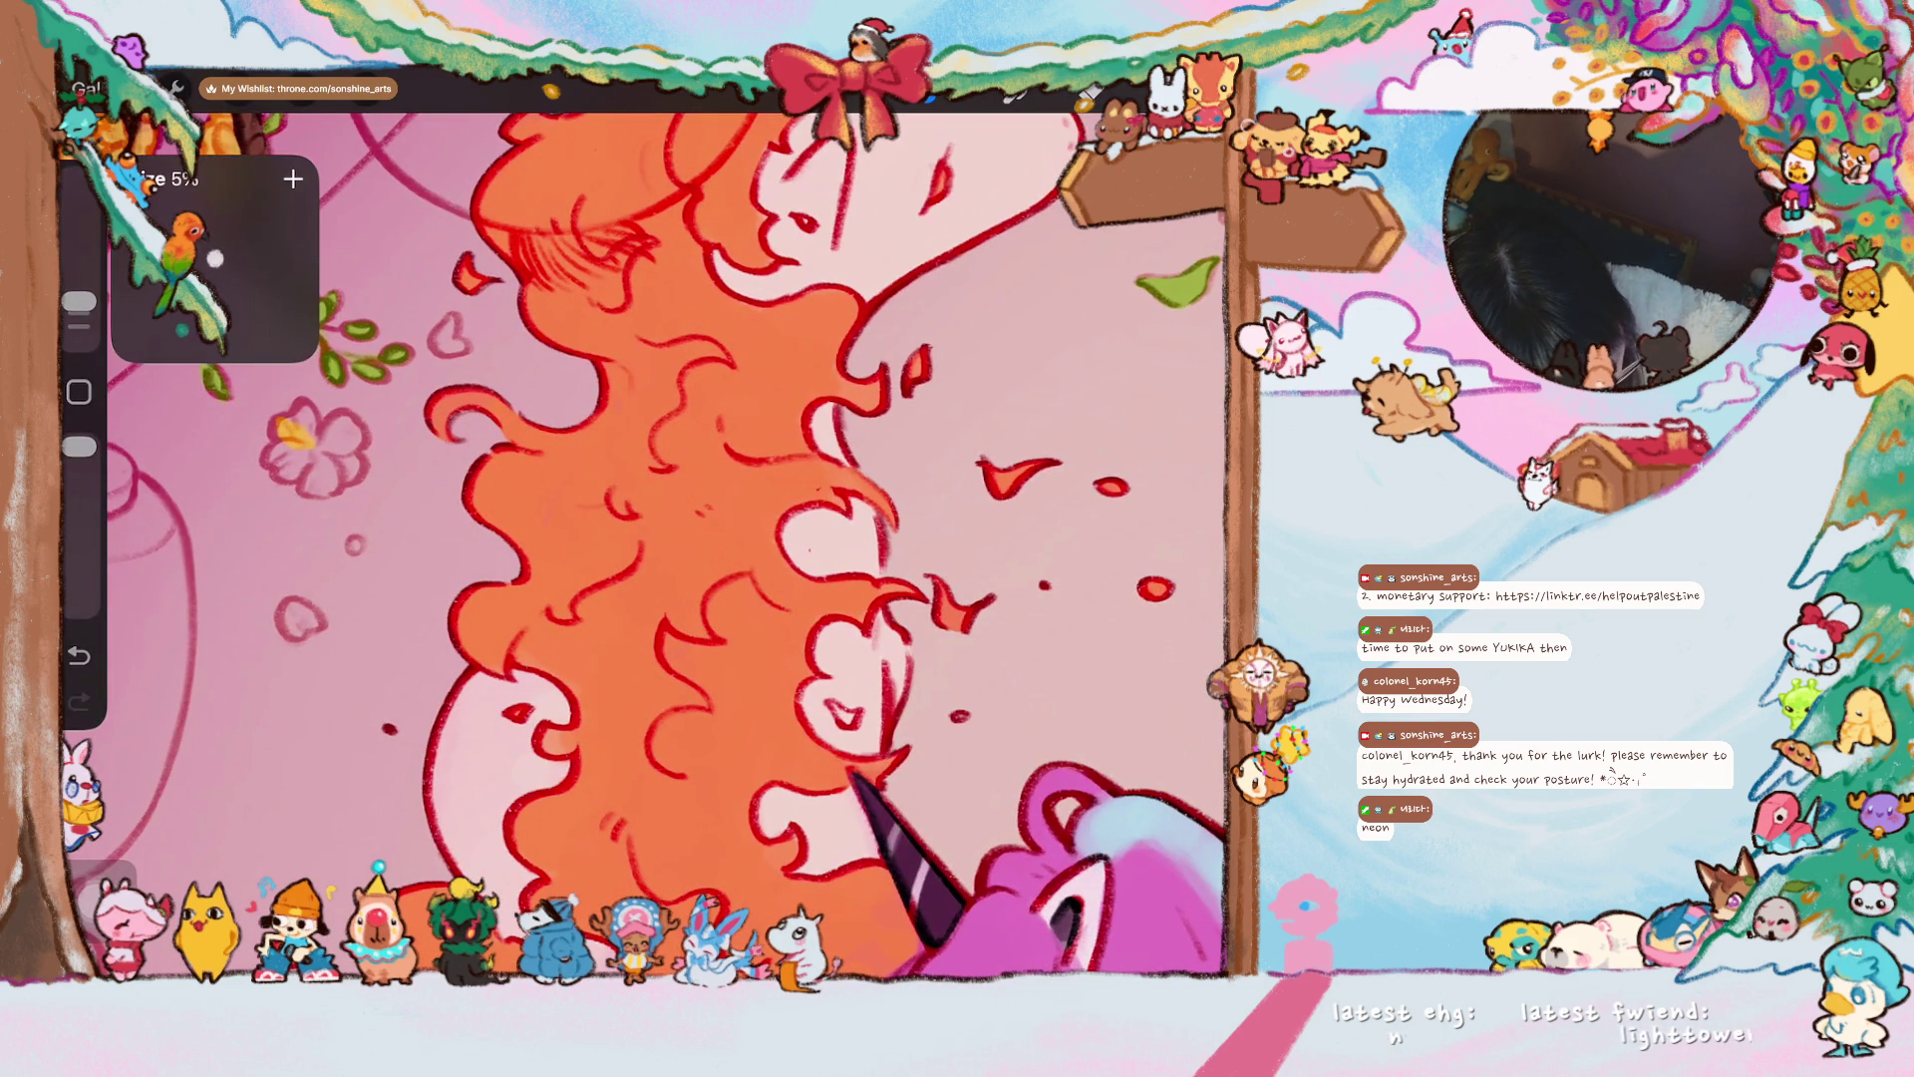
mouse_move(295, 432)
left_mouse_down()
mouse_move(299, 416)
mouse_move(289, 477)
mouse_move(314, 483)
mouse_move(350, 460)
mouse_move(347, 429)
mouse_move(334, 468)
mouse_move(333, 434)
left_mouse_up()
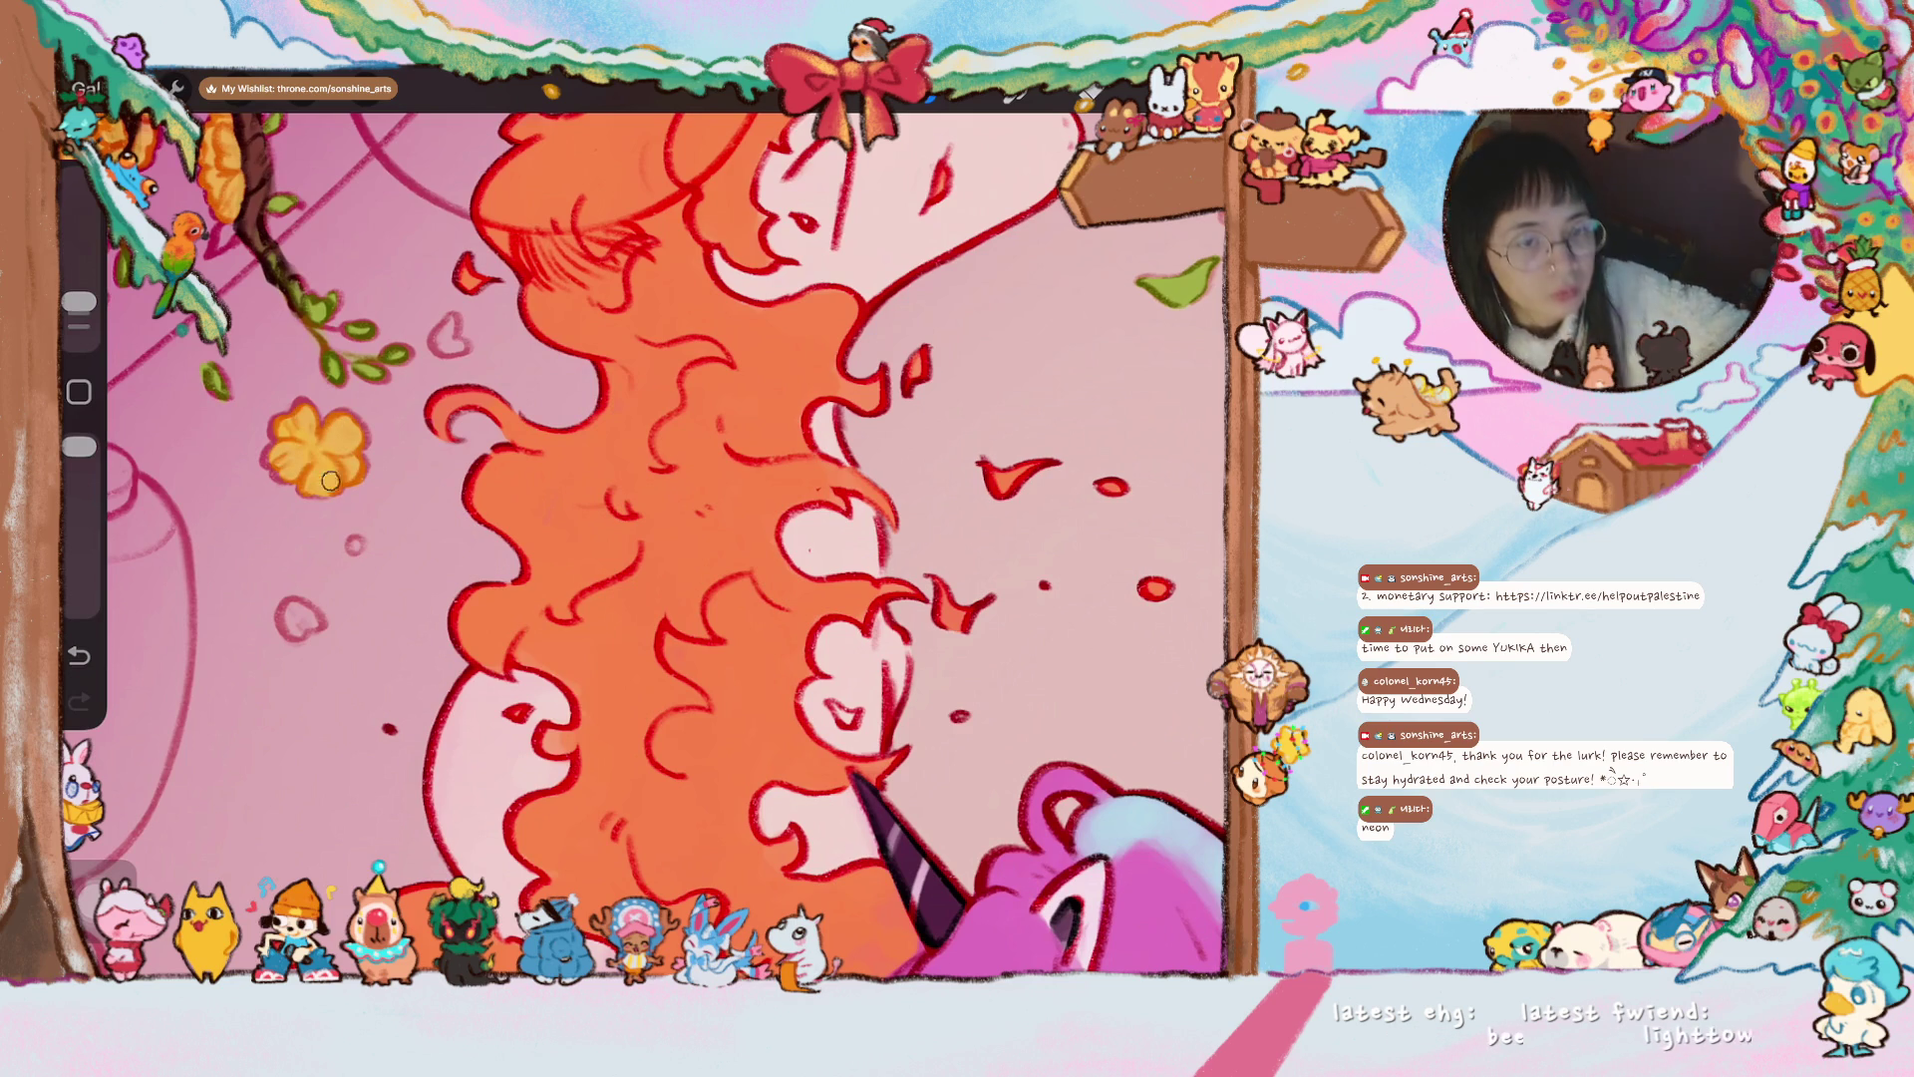
left_click_drag(291, 618, 296, 612)
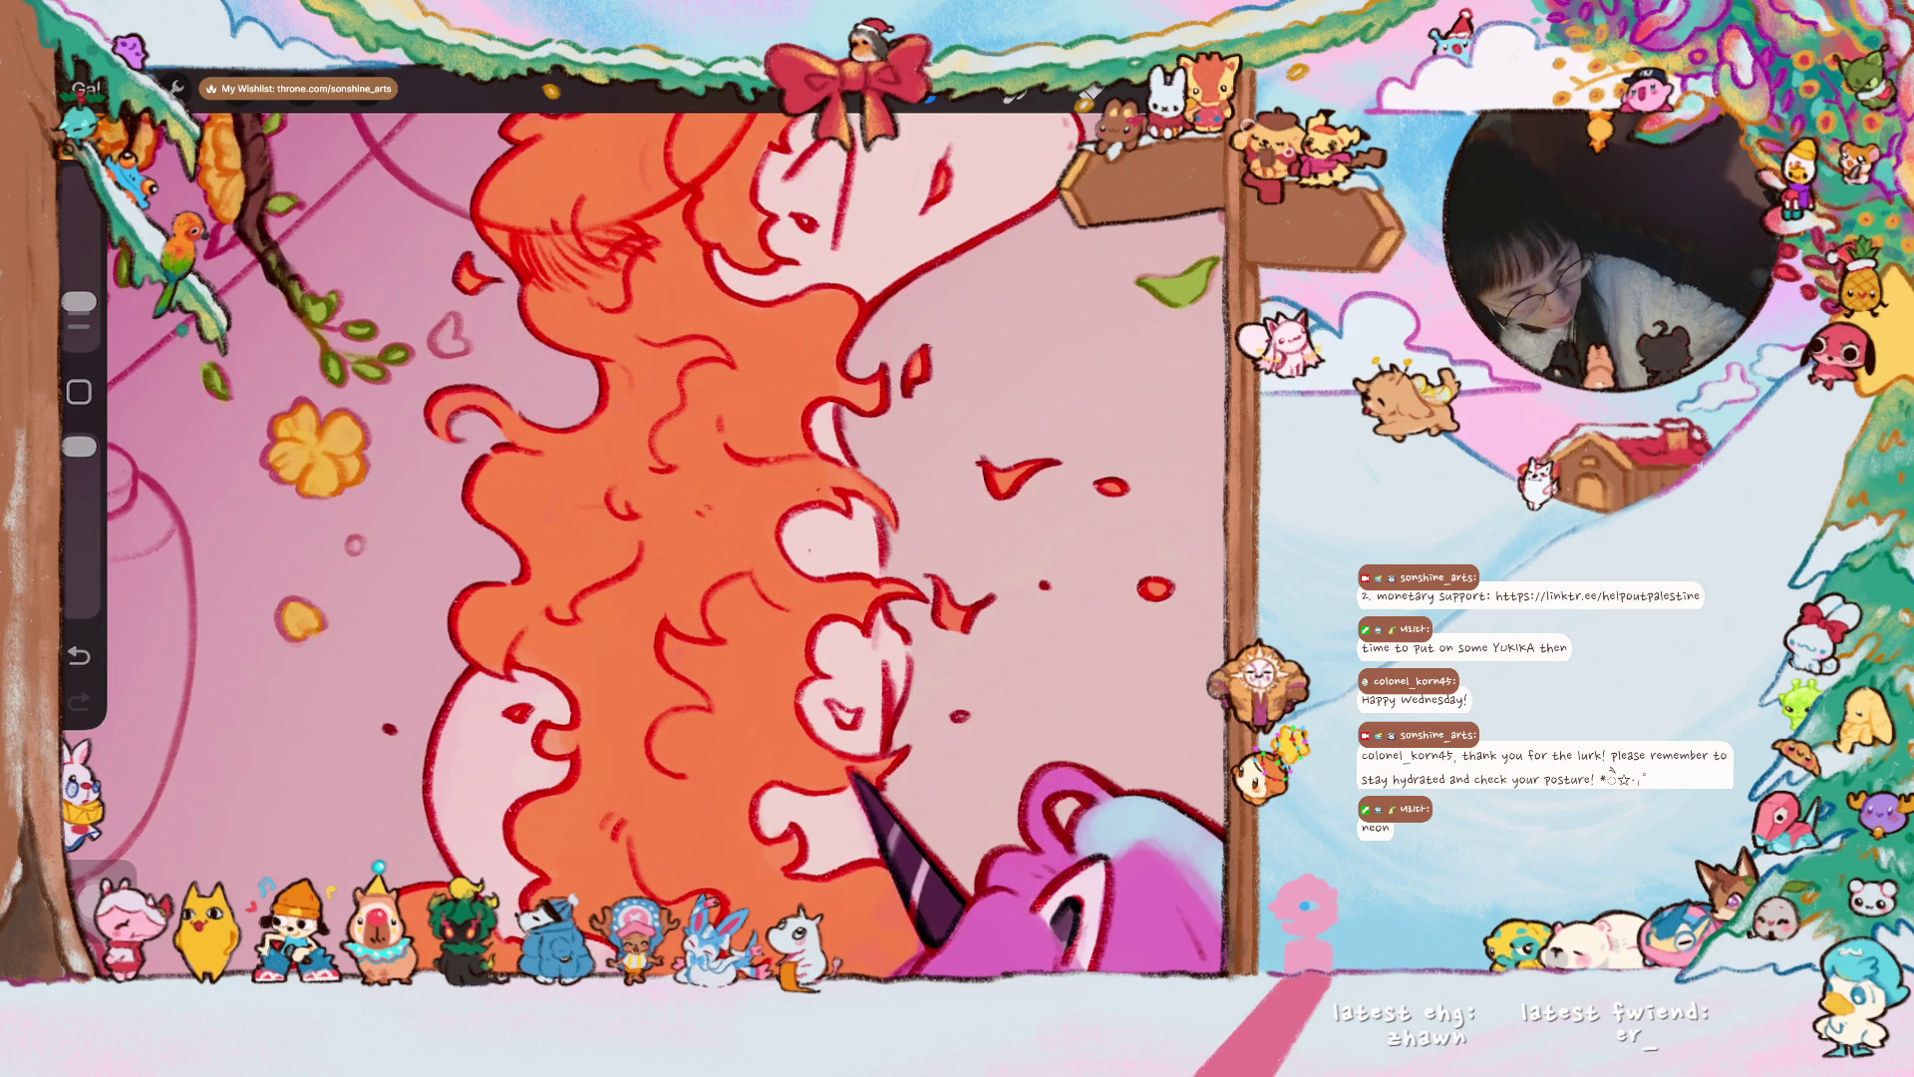
scroll(644, 545, "down", 3)
left_click_drag(508, 510, 514, 501)
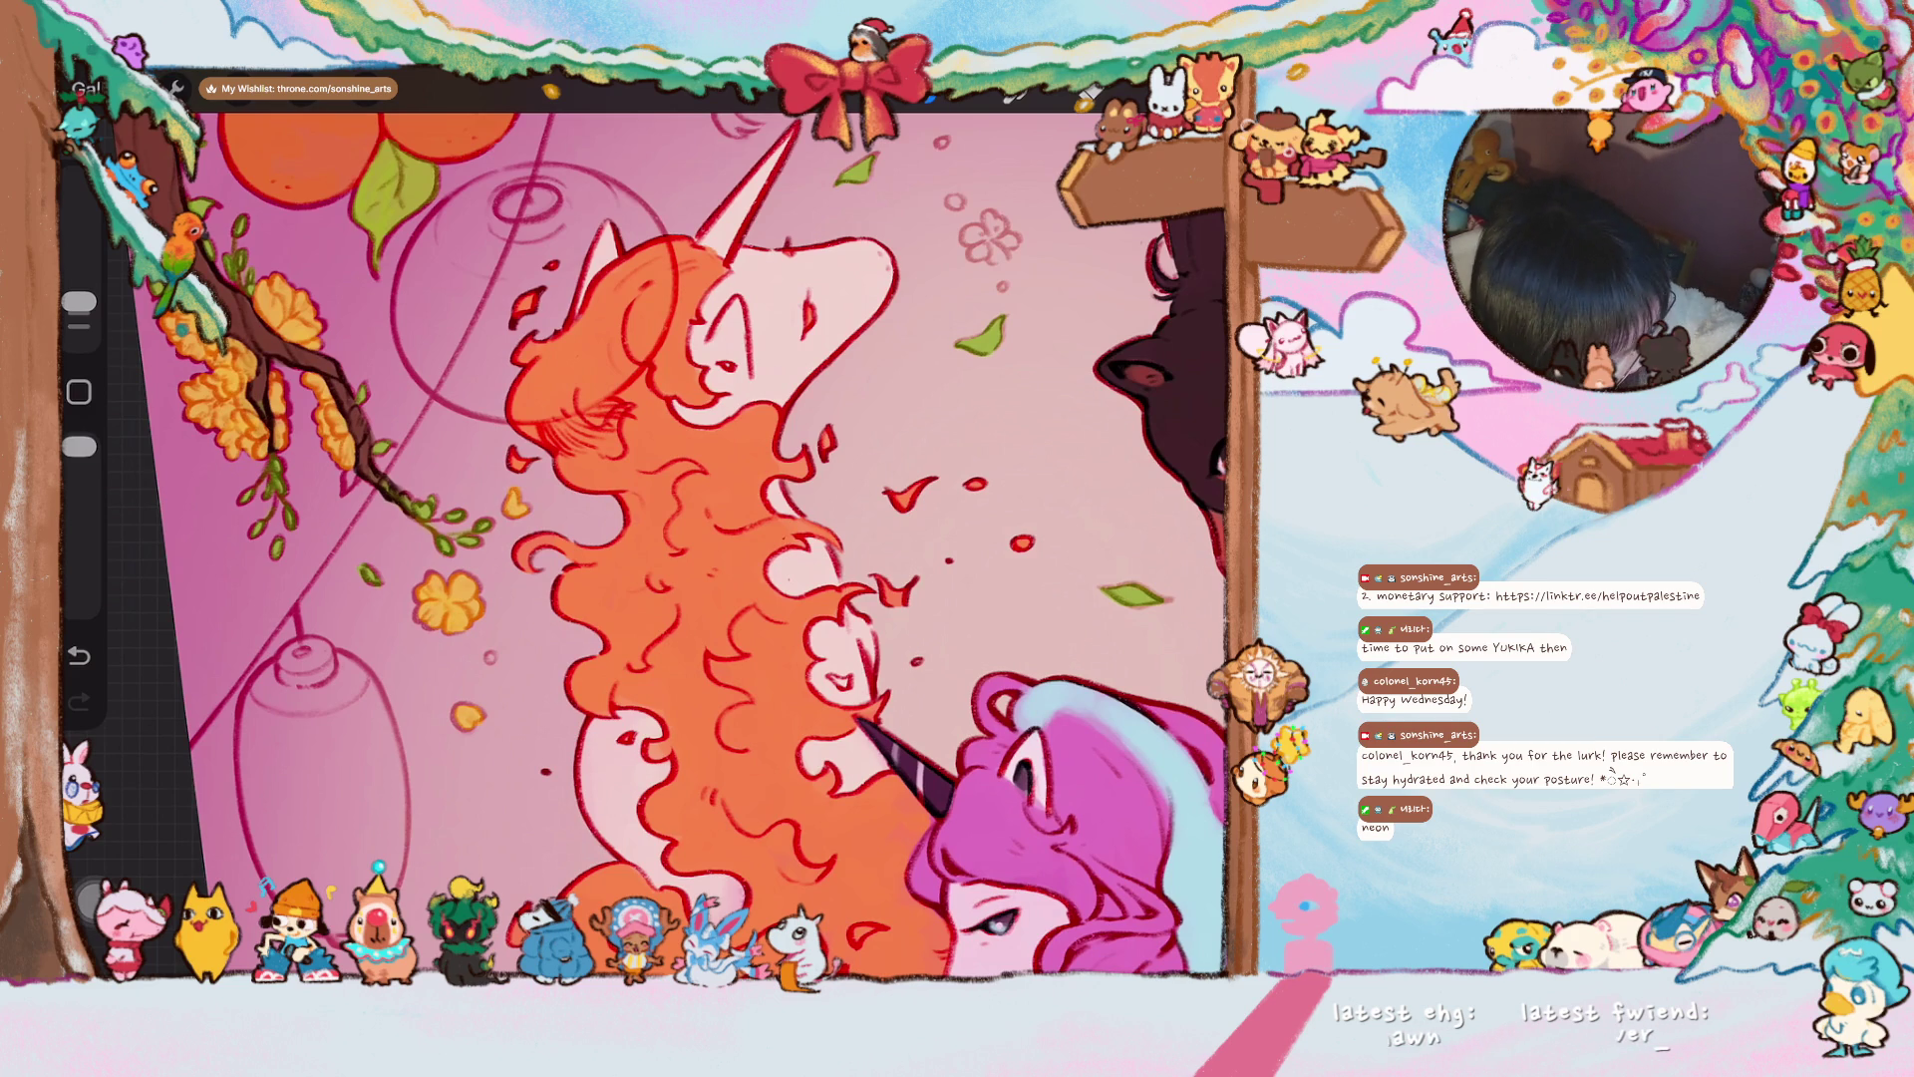
scroll(644, 527, "up", 3)
scroll(644, 526, "right", 3)
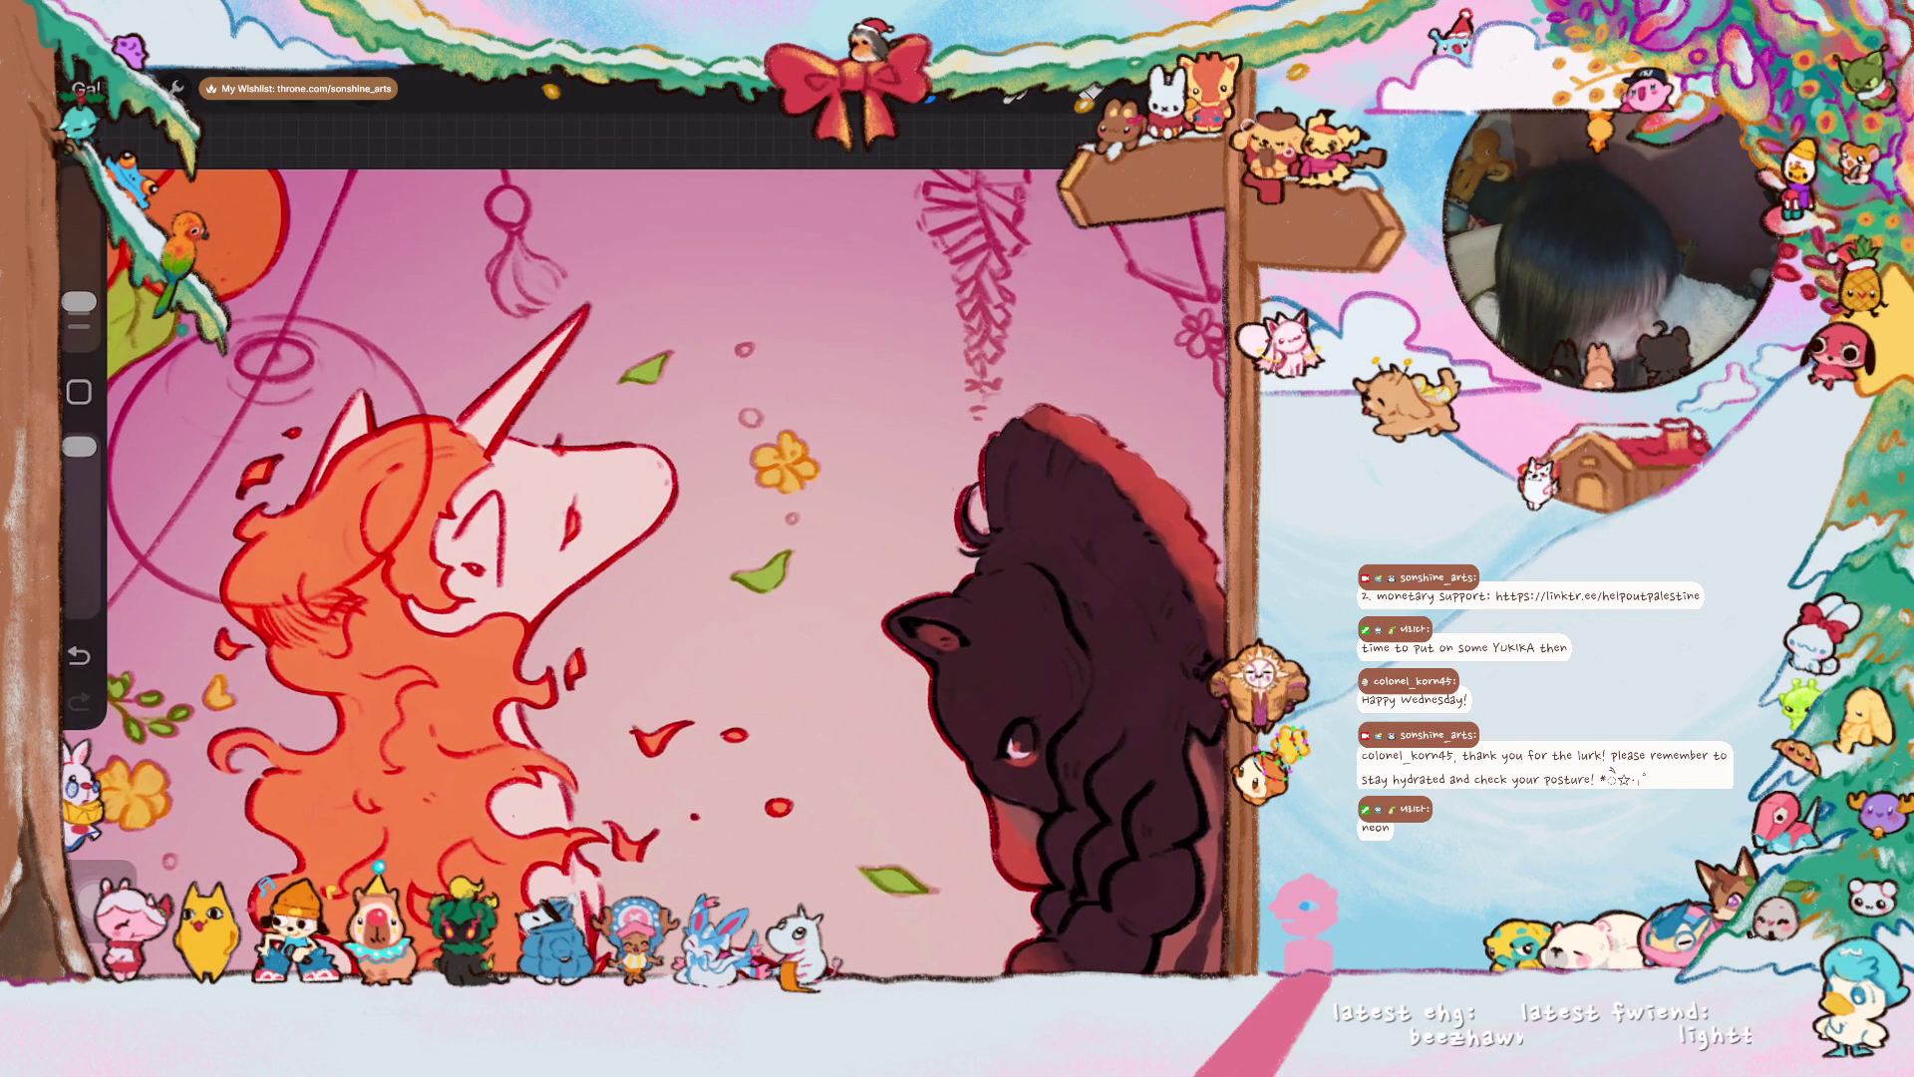
scroll(789, 478, "down", 3)
scroll(618, 578, "down", 5)
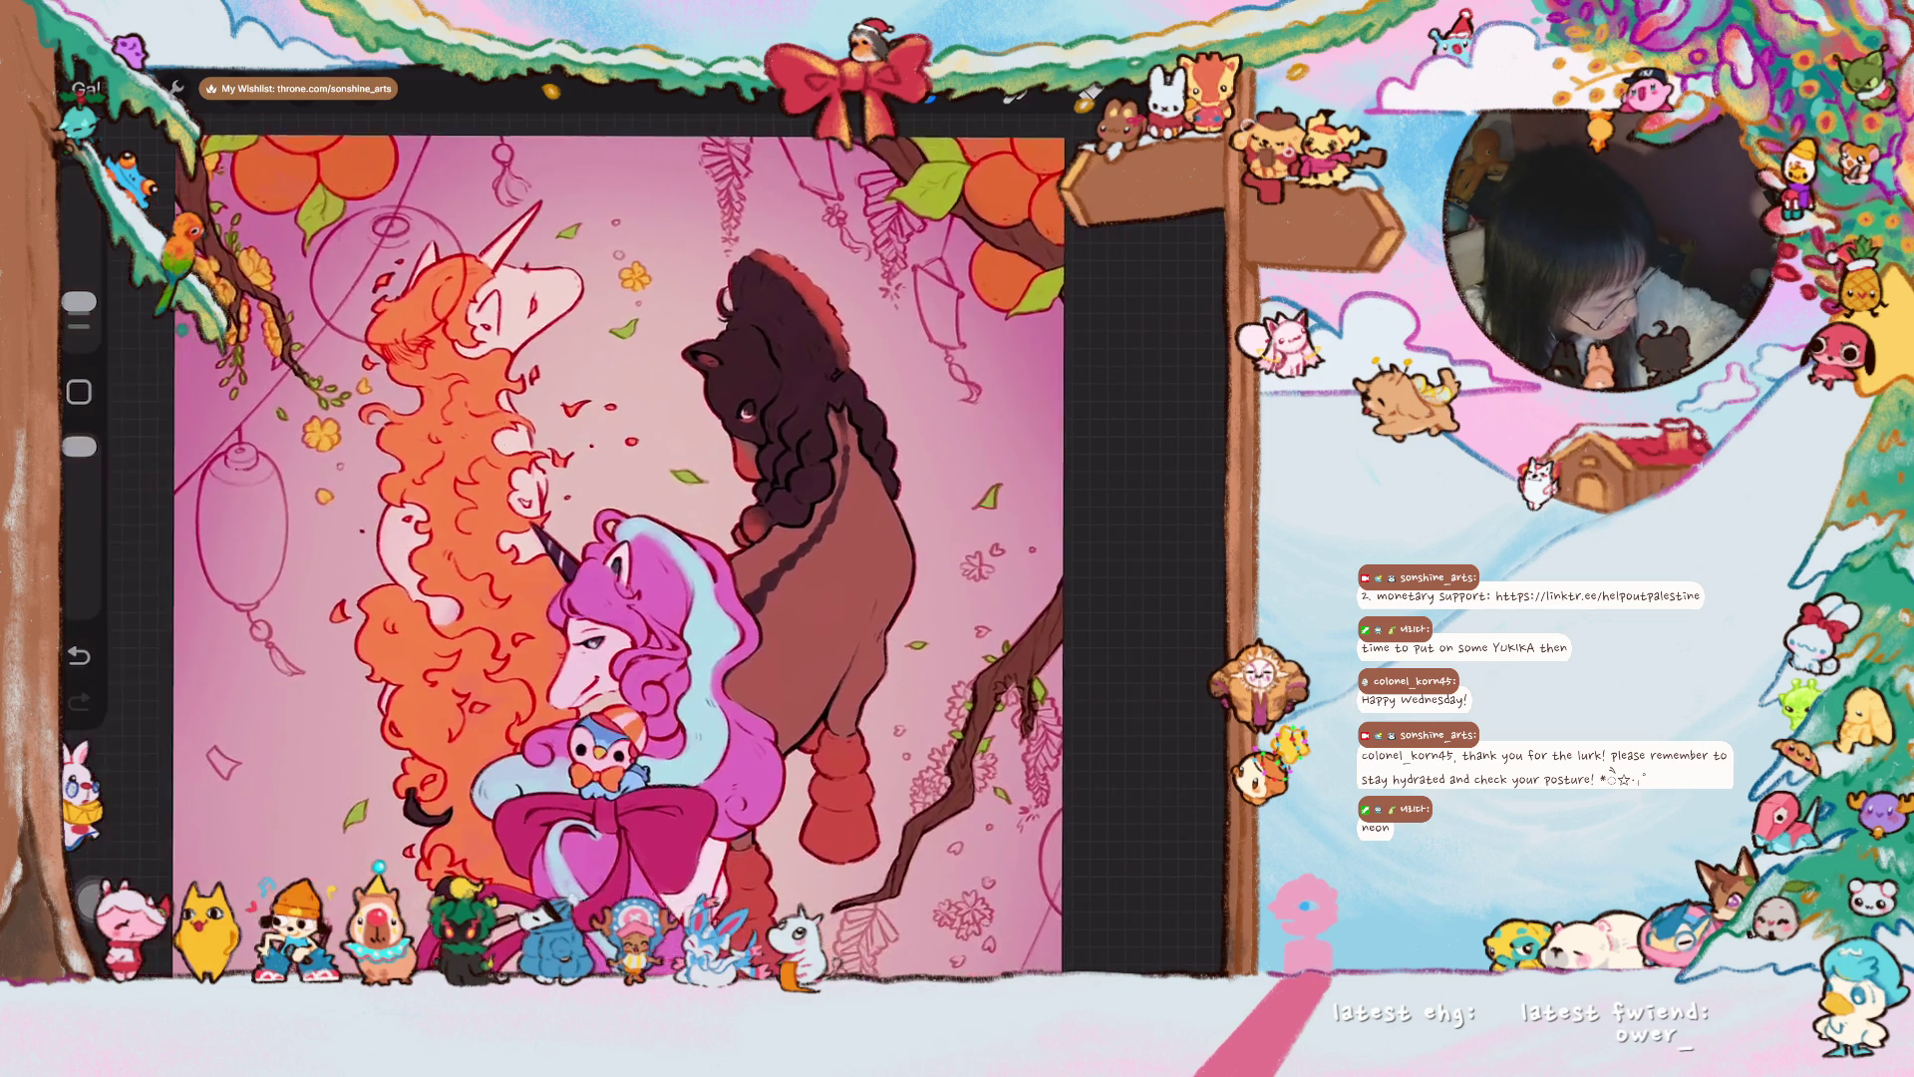
- Pick a pink-red painting colour from the colour picker
key("c")
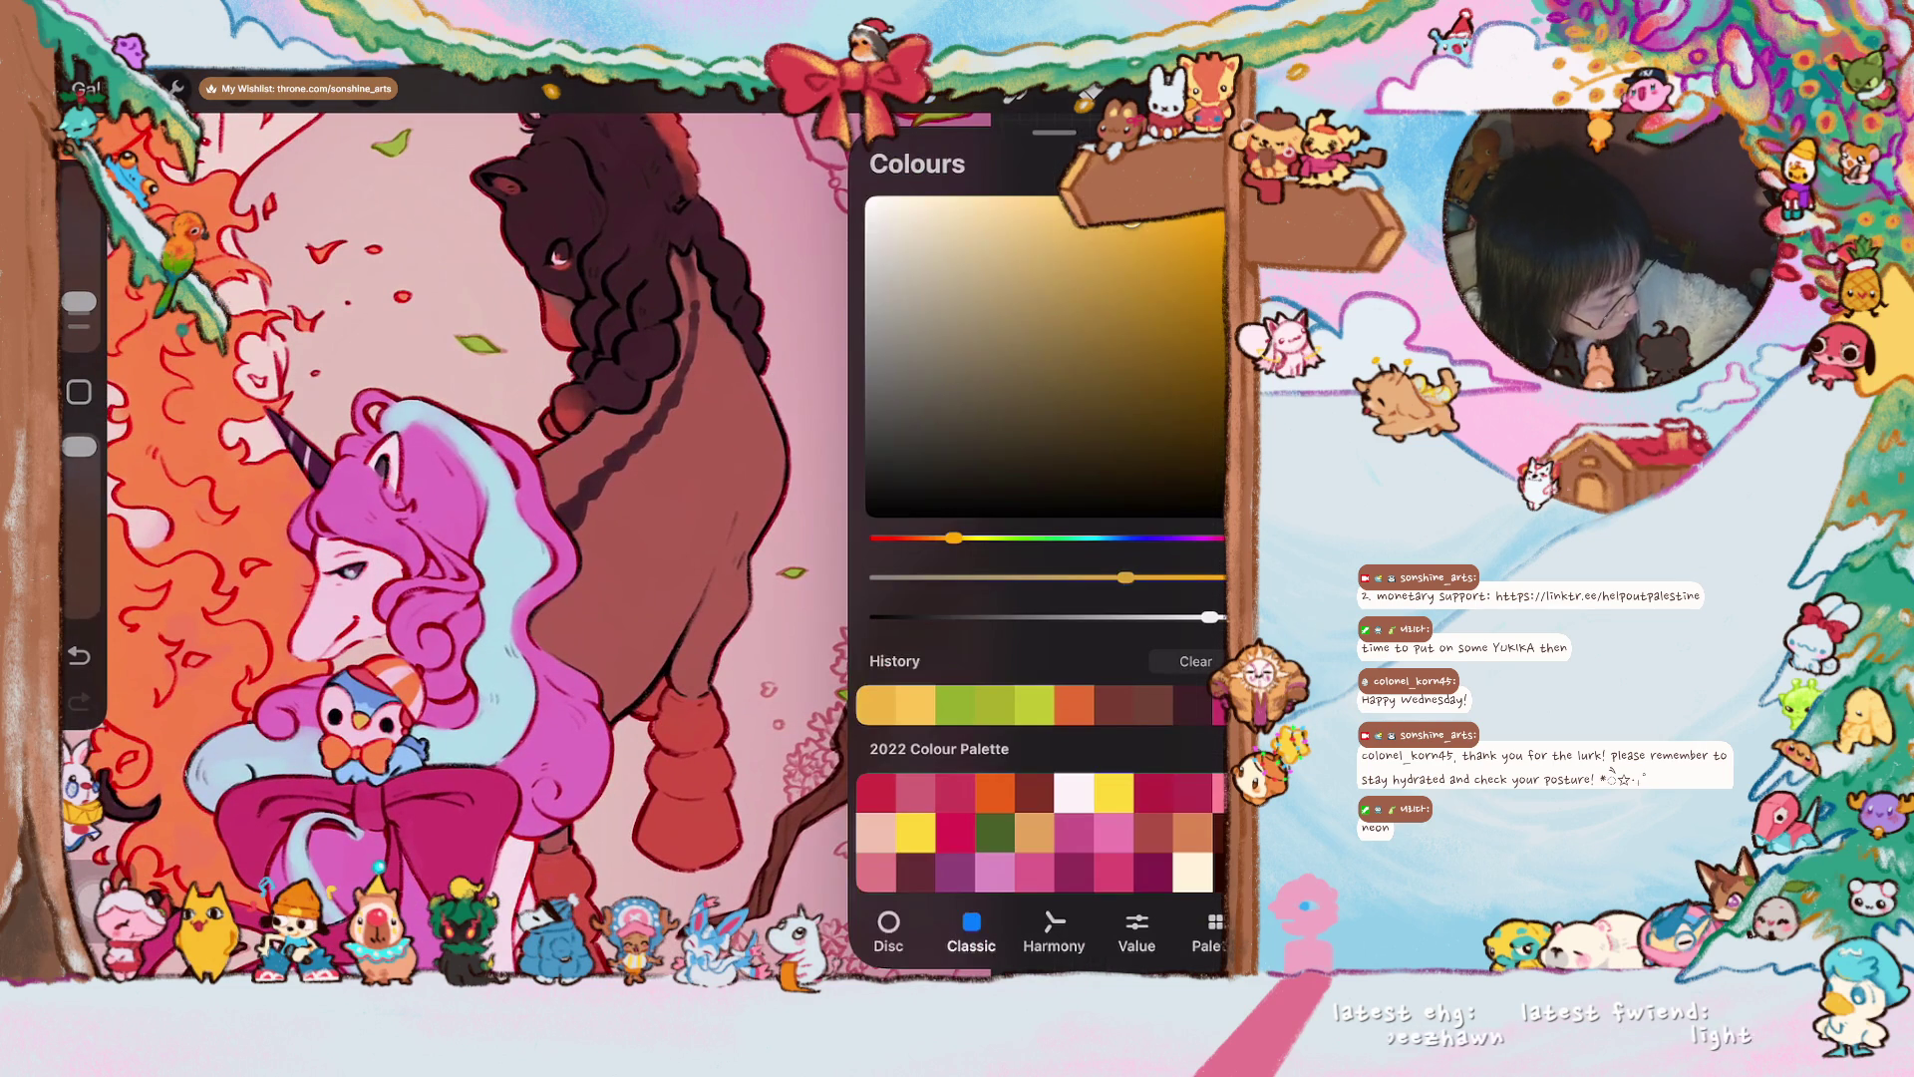
left_click(1073, 832)
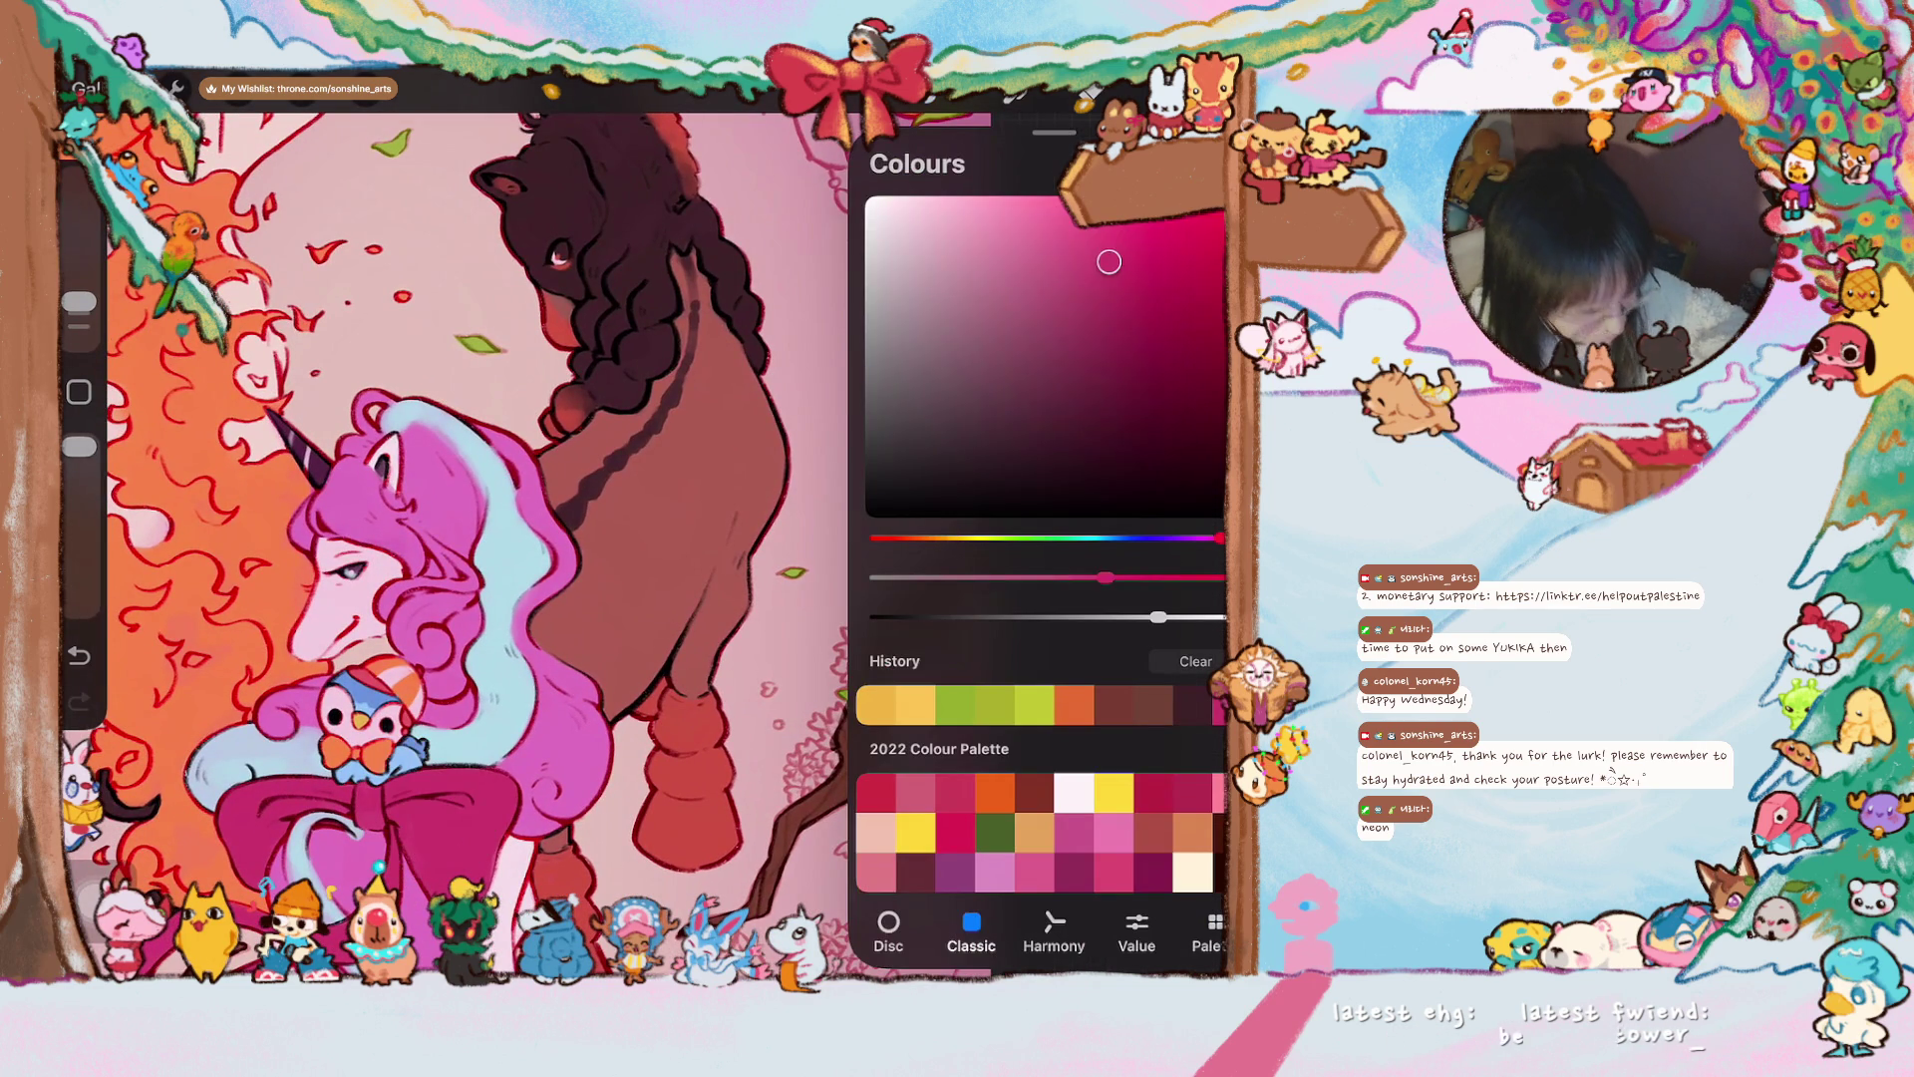
key("c")
scroll(539, 538, "down", 3)
key("l")
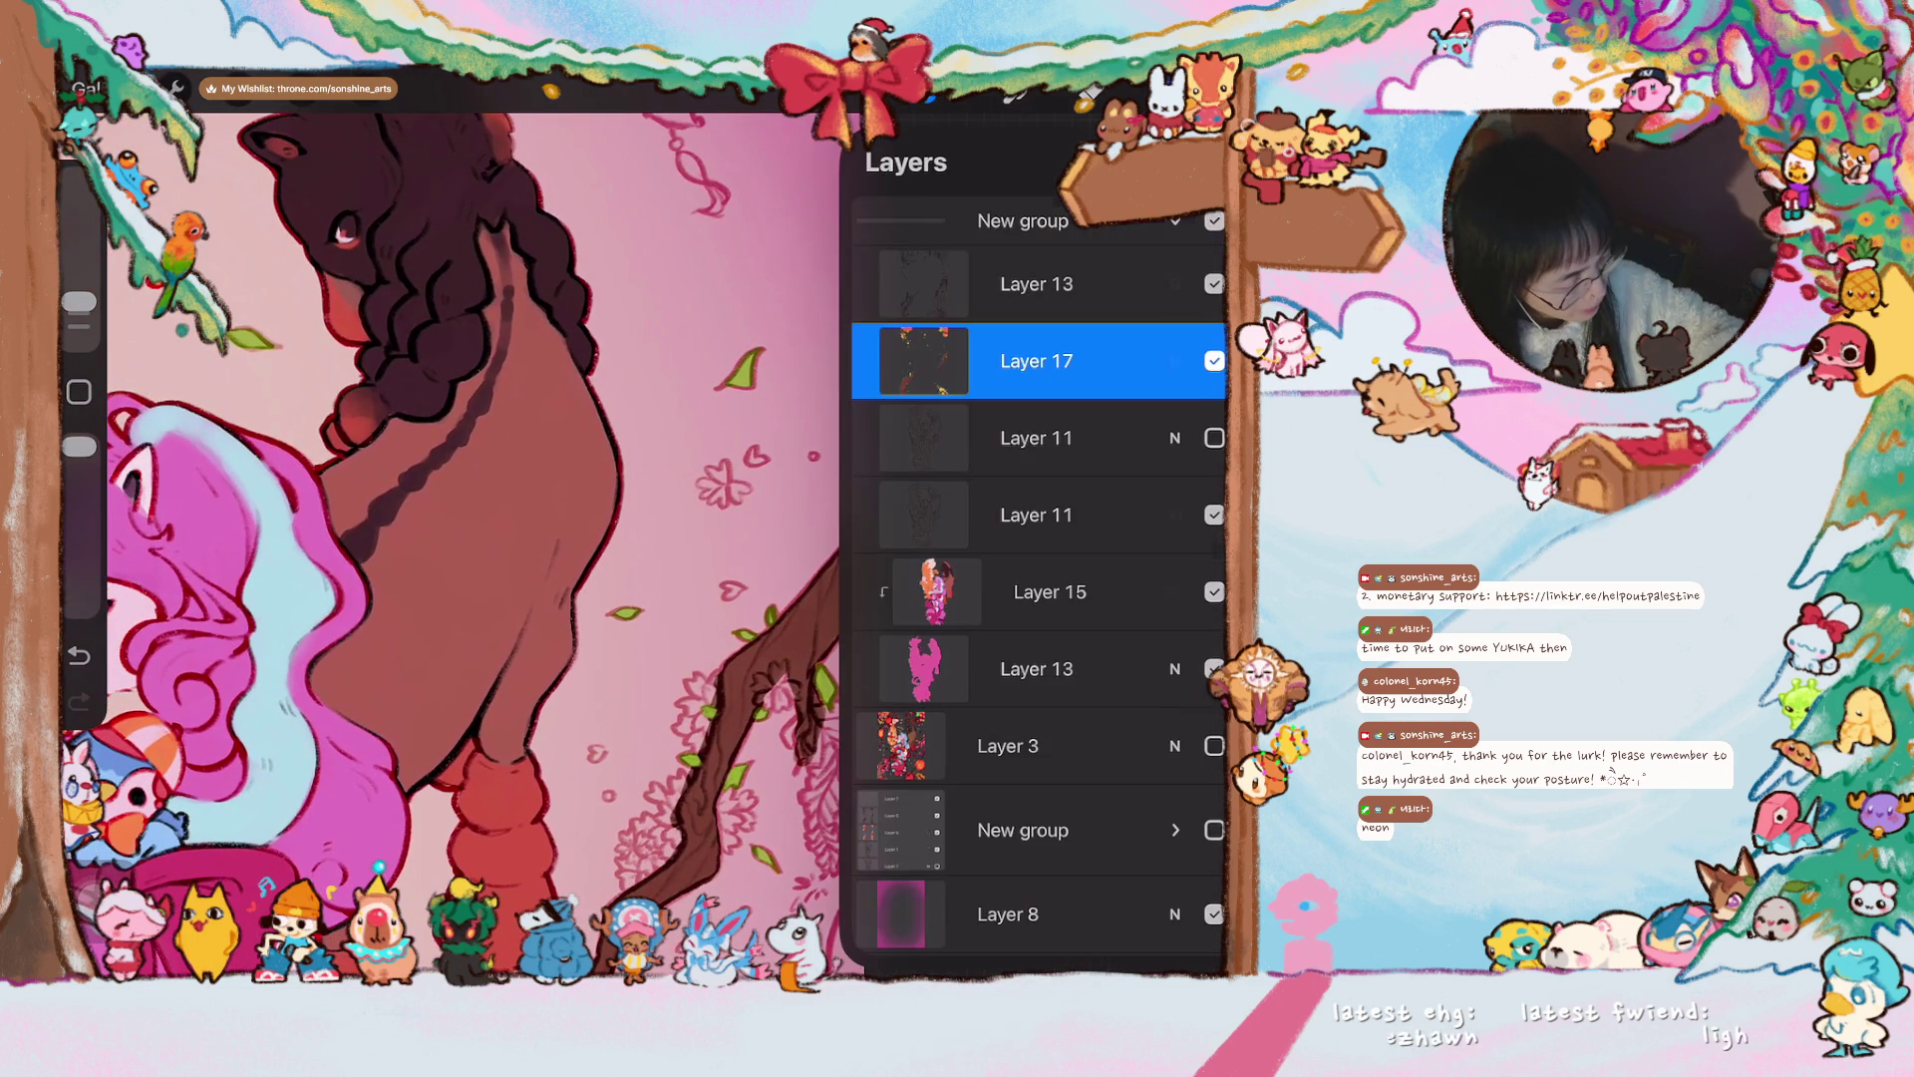
key("l")
scroll(848, 494, "up", 5)
- Paint the branch blossoms, petals and small hearts solid red, adding a new flower left of the branch
mouse_move(598, 443)
left_mouse_down()
mouse_move(610, 479)
mouse_move(616, 444)
mouse_move(578, 471)
mouse_move(613, 493)
mouse_move(658, 470)
mouse_move(678, 423)
mouse_move(682, 439)
left_mouse_up()
left_click_drag(594, 652, 620, 660)
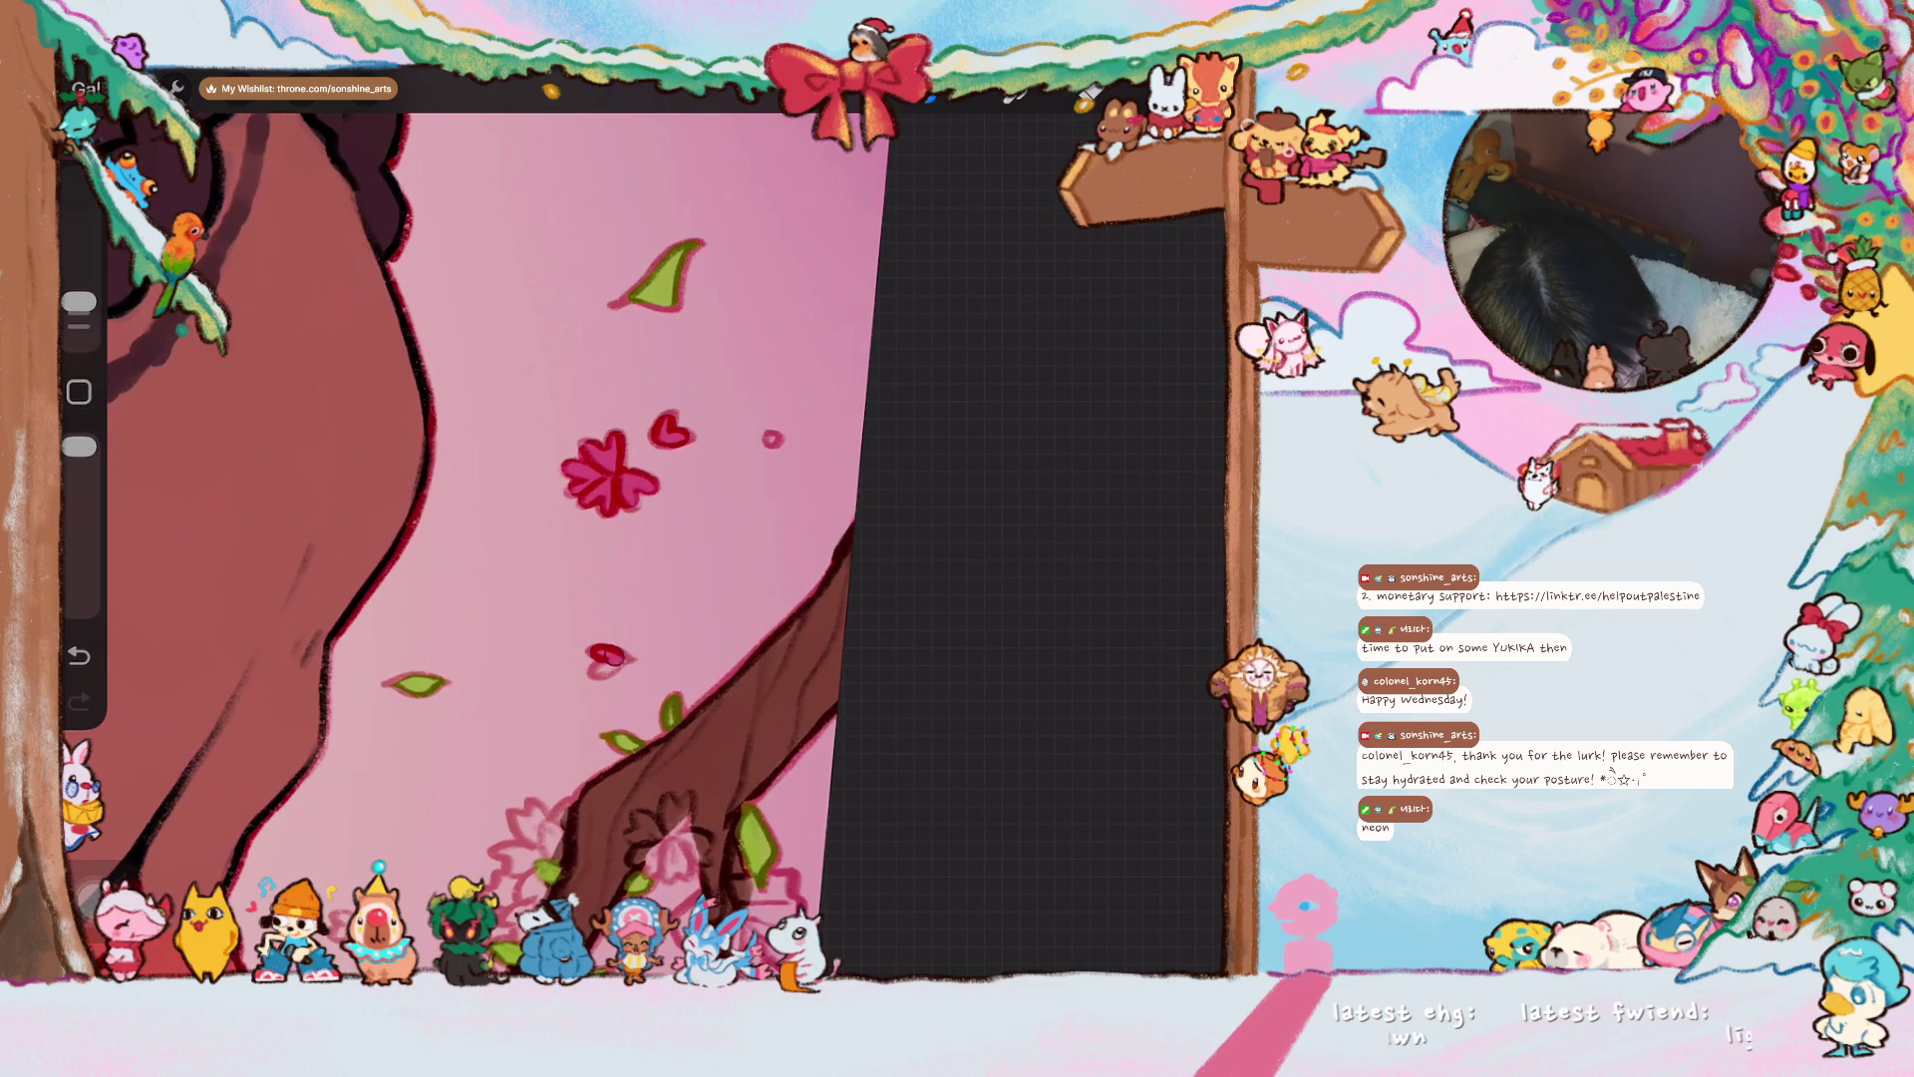
mouse_move(526, 827)
left_mouse_down()
mouse_move(554, 850)
mouse_move(491, 858)
mouse_move(519, 877)
left_mouse_up()
scroll(648, 543, "down", 5)
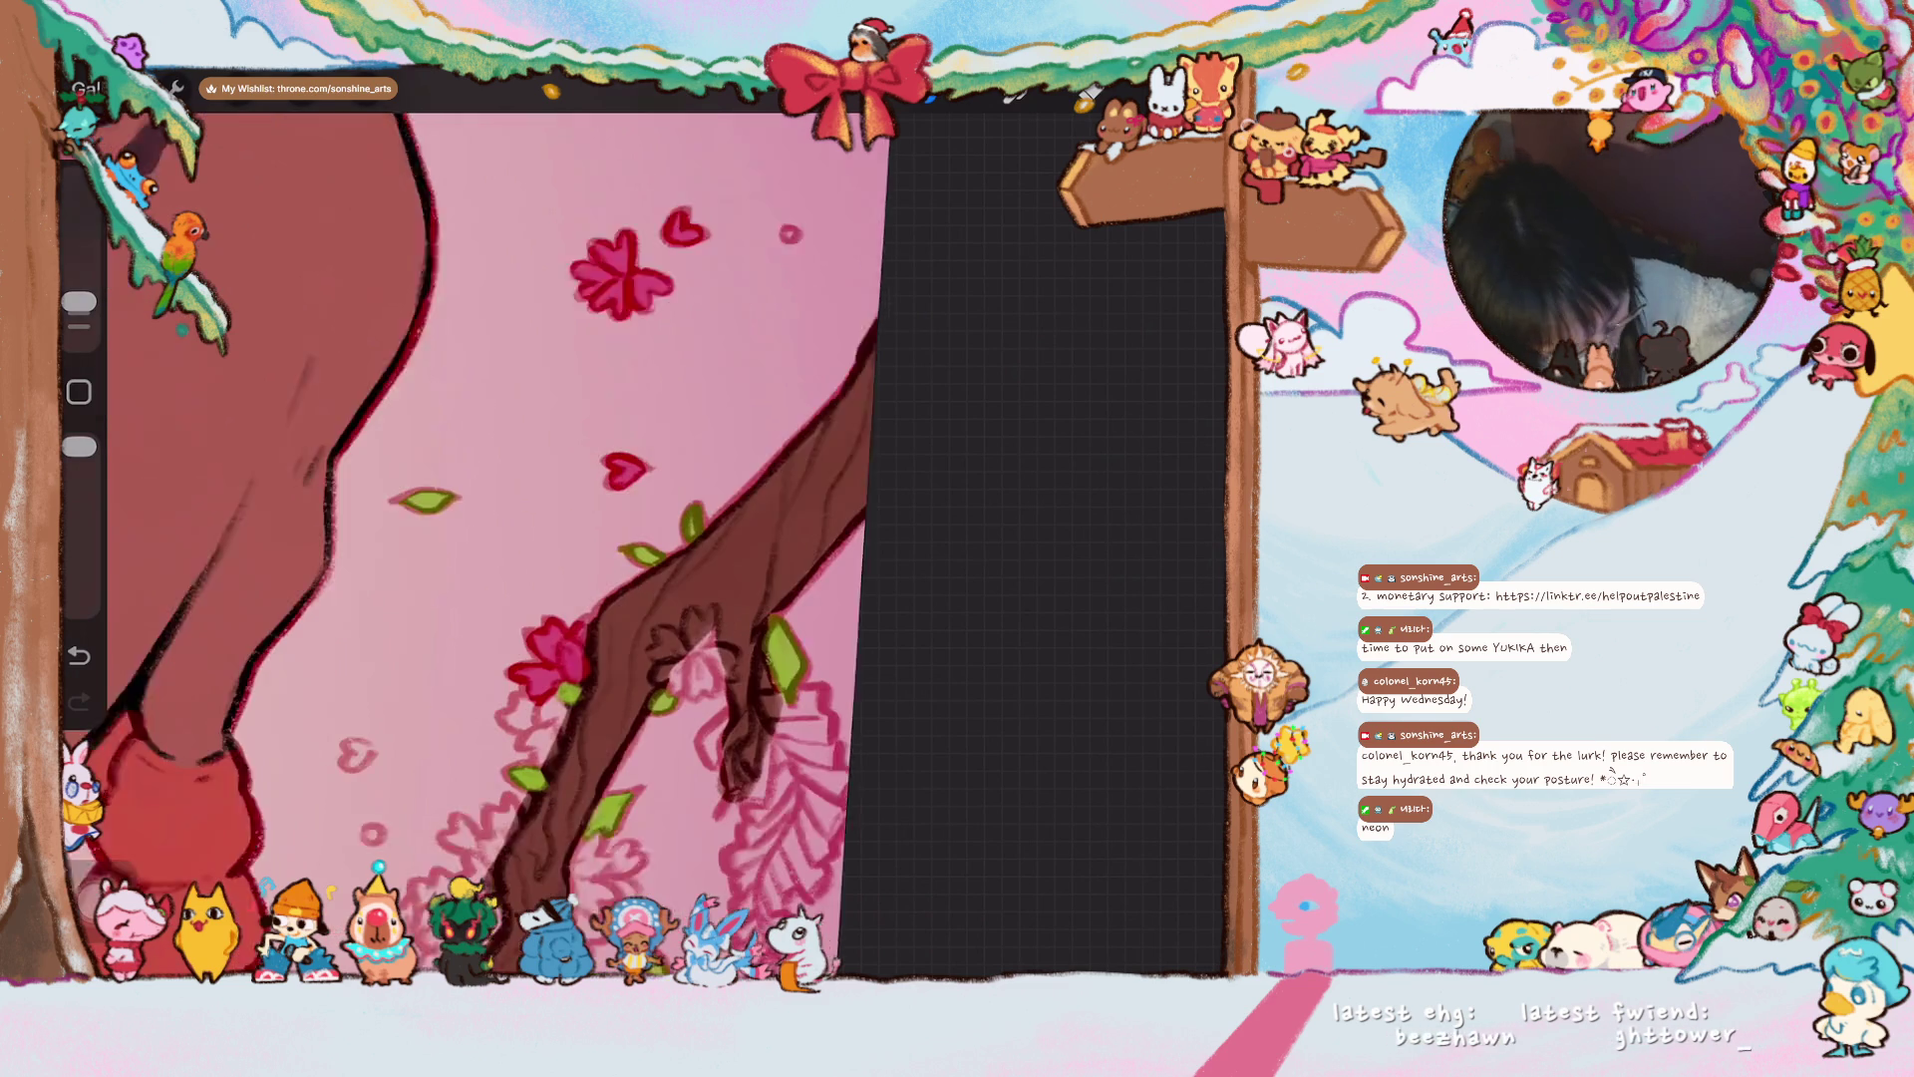
mouse_move(550, 609)
left_mouse_down()
mouse_move(570, 660)
mouse_move(570, 603)
left_mouse_up()
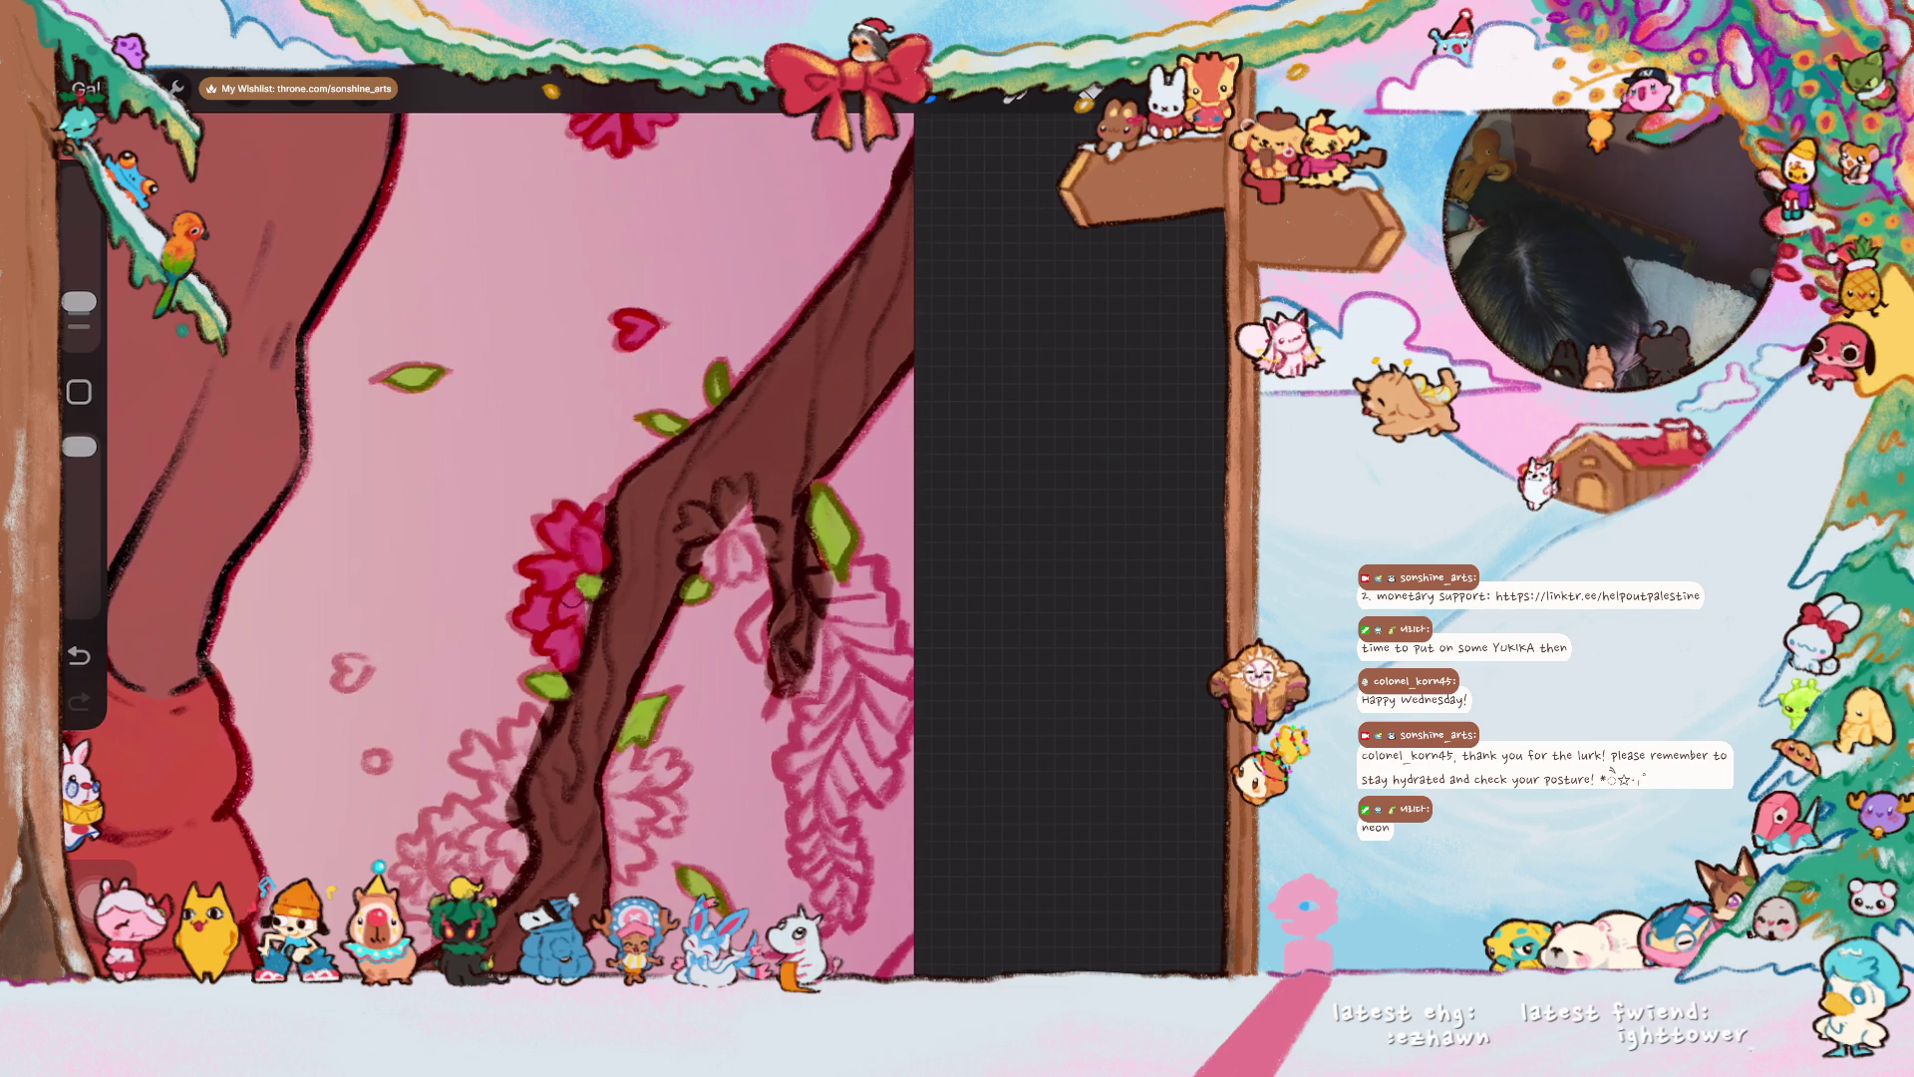
mouse_move(718, 547)
left_mouse_down()
mouse_move(695, 536)
mouse_move(728, 498)
mouse_move(752, 548)
mouse_move(704, 560)
left_mouse_up()
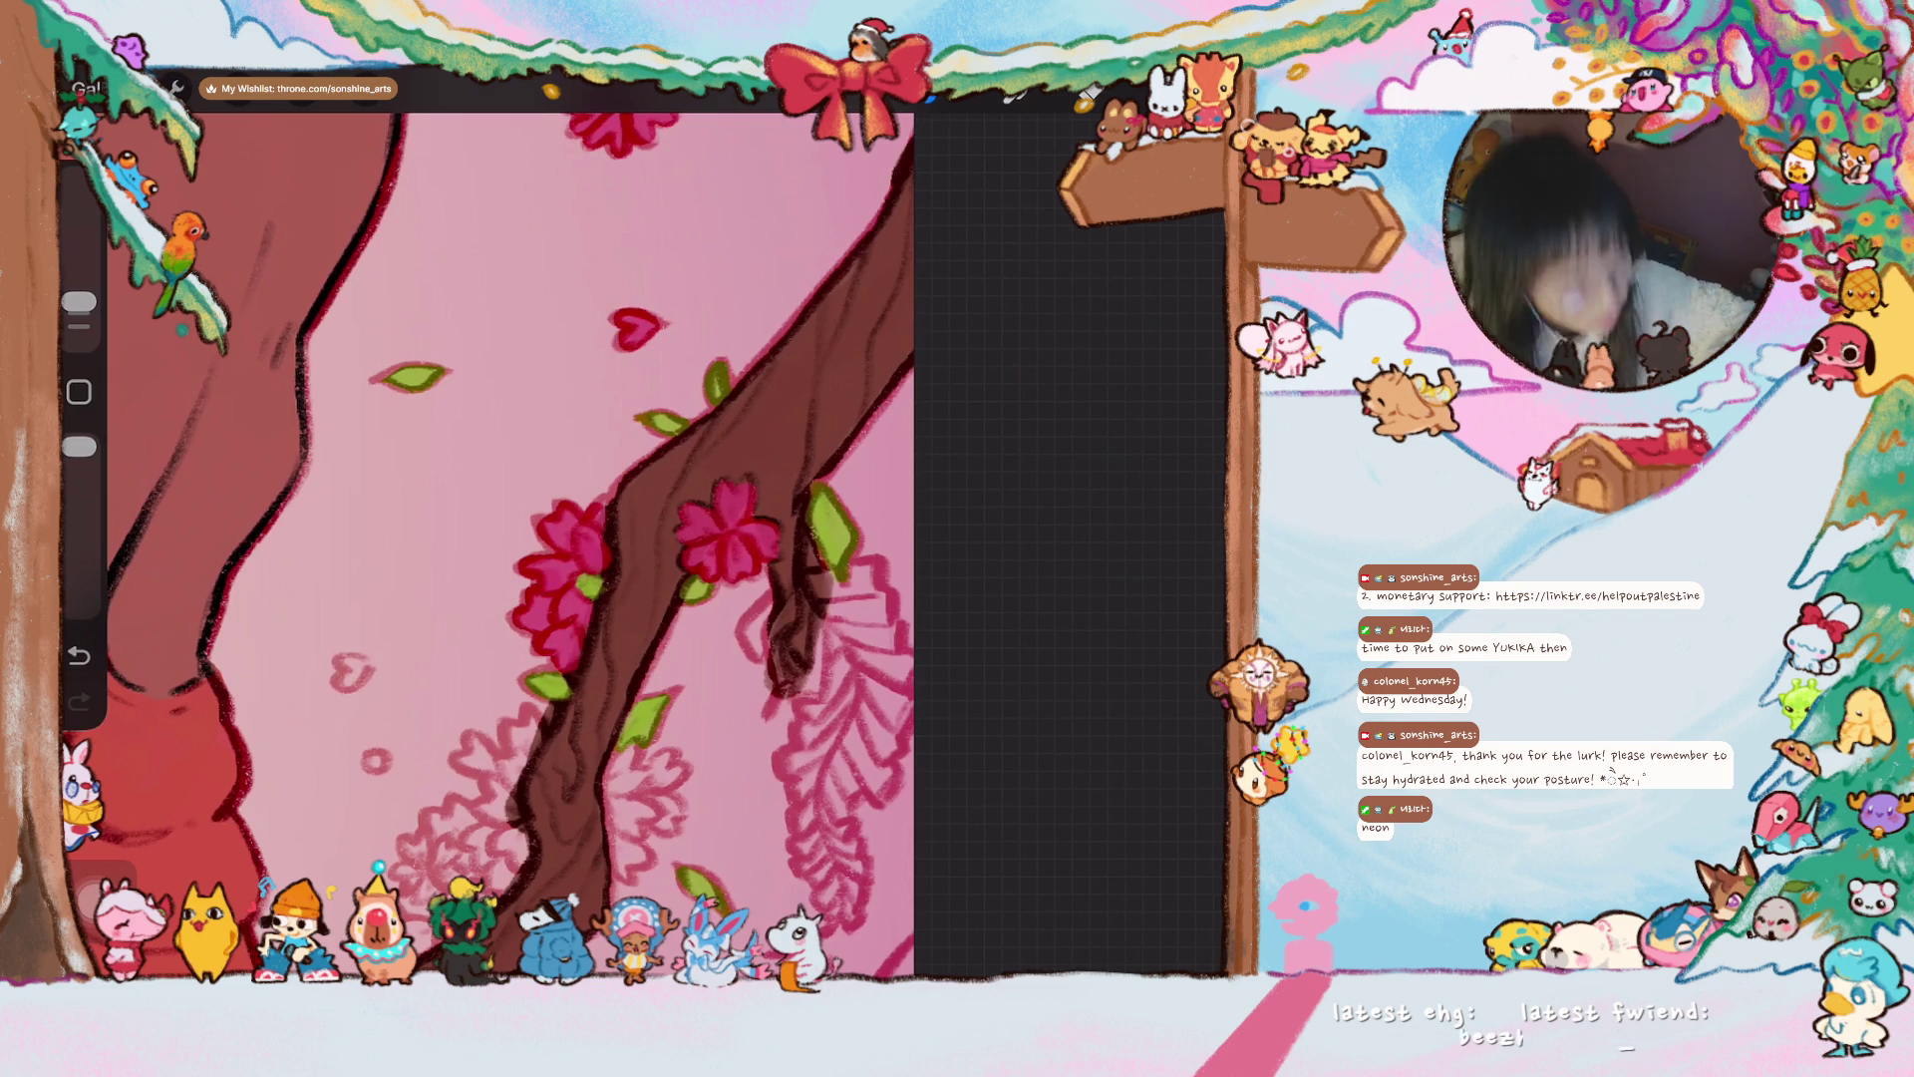
left_click_drag(558, 569, 359, 419)
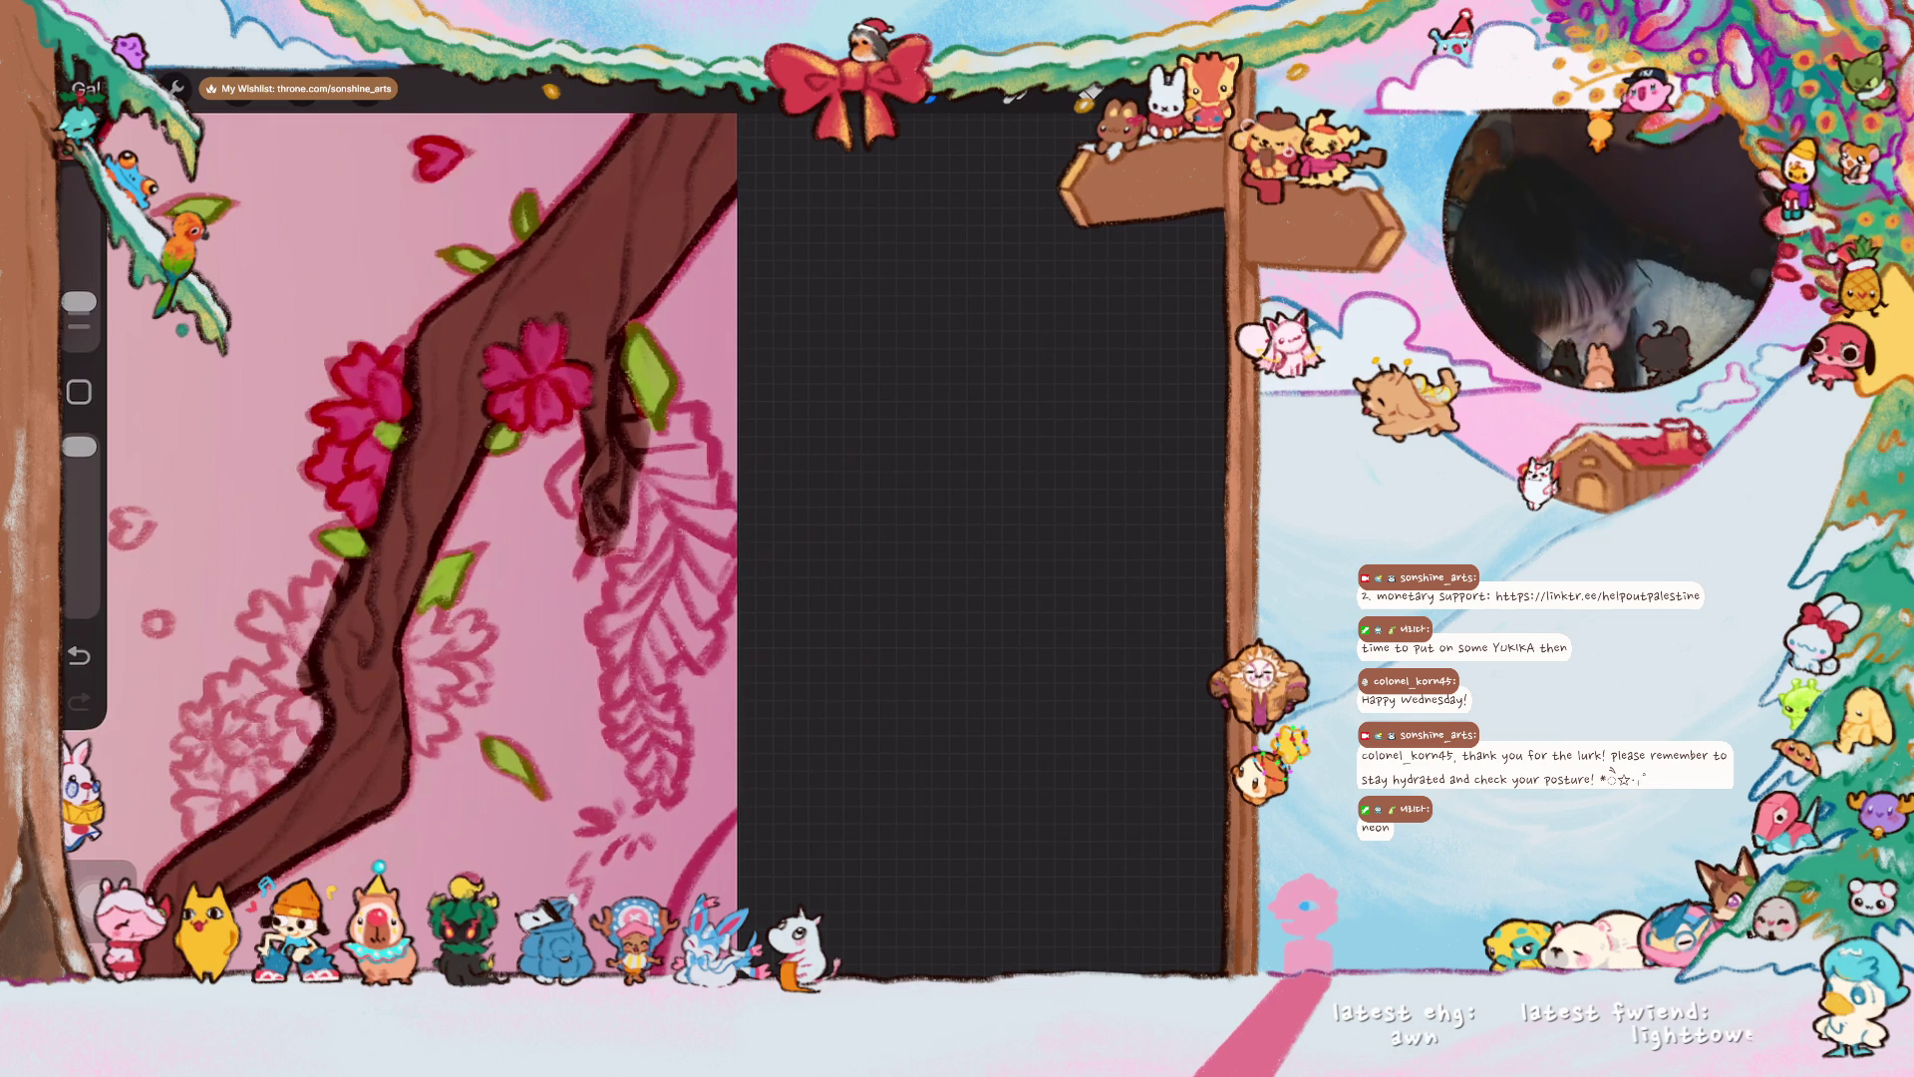
mouse_move(431, 626)
left_mouse_down()
mouse_move(413, 666)
mouse_move(423, 610)
mouse_move(448, 640)
mouse_move(424, 737)
mouse_move(479, 668)
mouse_move(463, 628)
mouse_move(479, 638)
left_mouse_up()
mouse_move(309, 588)
left_mouse_down()
mouse_move(314, 608)
mouse_move(329, 578)
mouse_move(299, 588)
mouse_move(304, 643)
mouse_move(245, 628)
mouse_move(289, 648)
mouse_move(284, 680)
left_mouse_up()
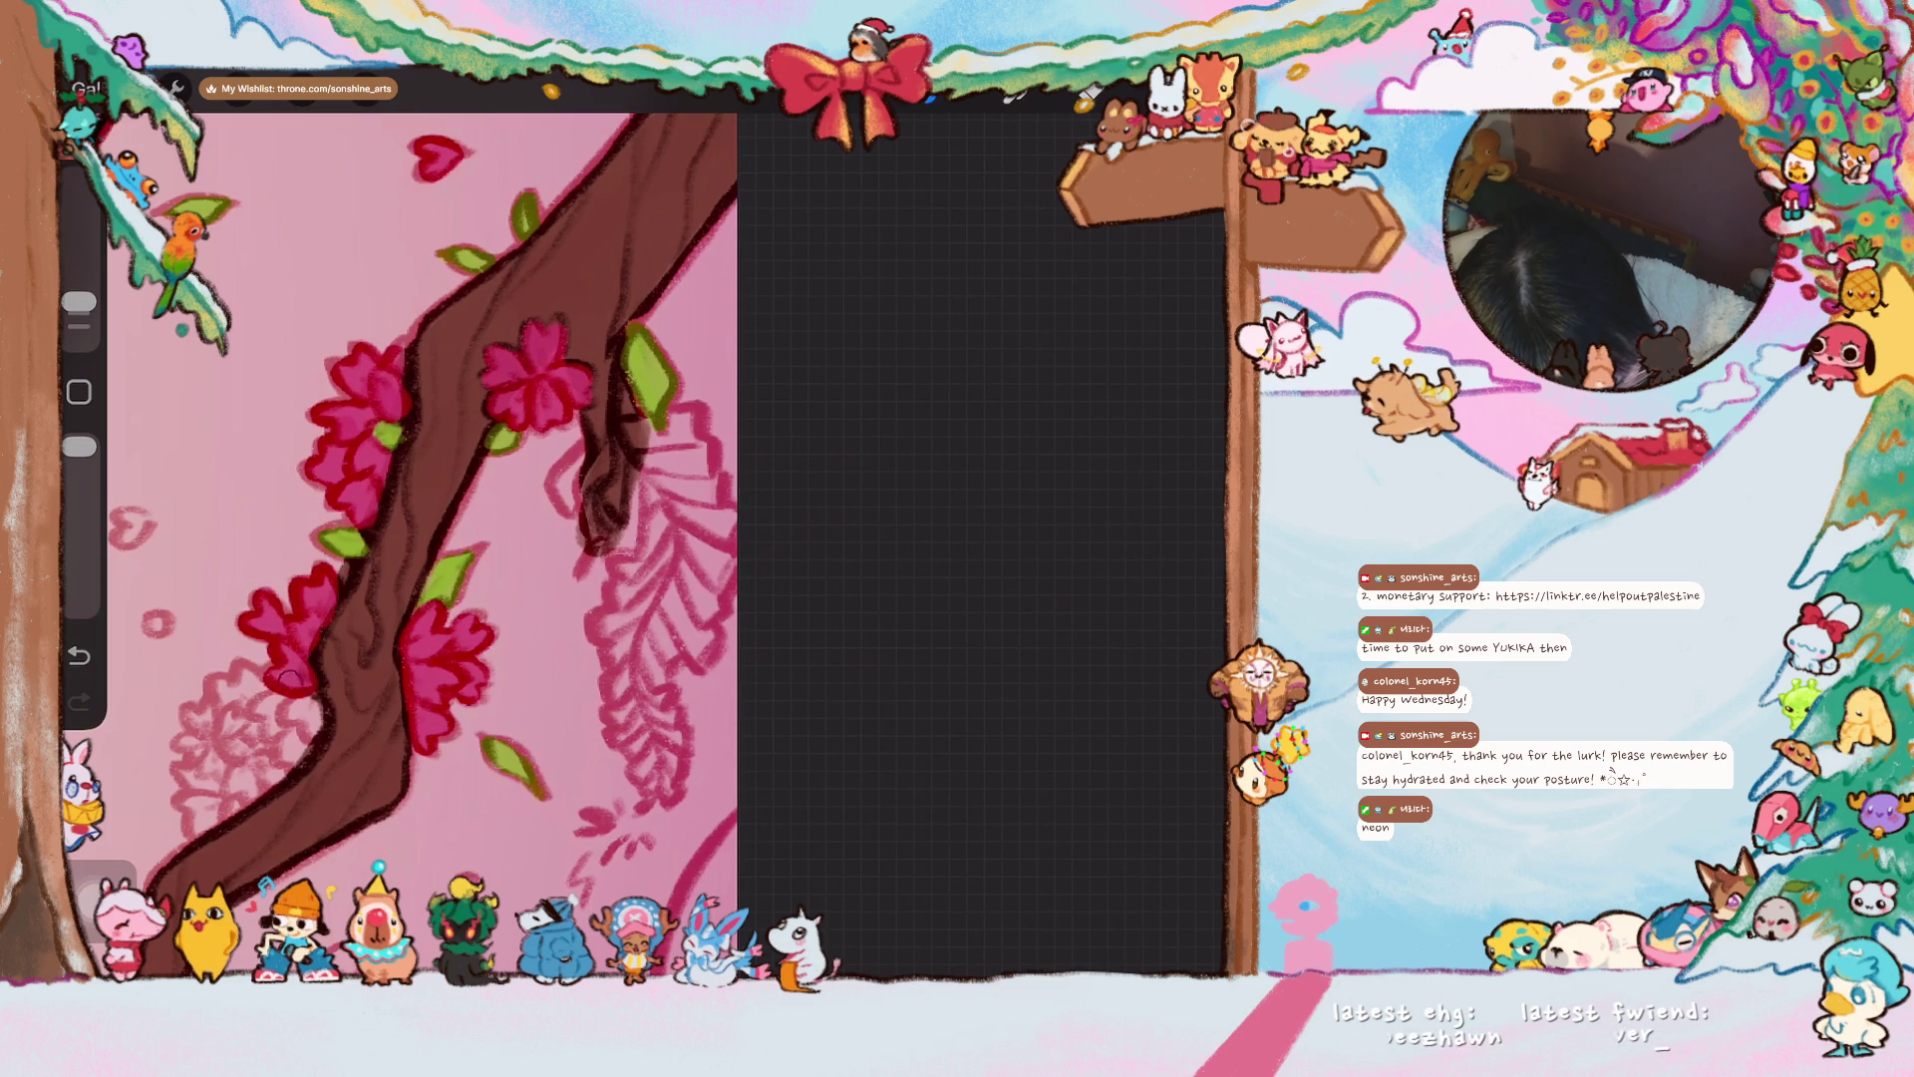
scroll(439, 539, "up", 2)
mouse_move(349, 626)
left_mouse_down()
mouse_move(369, 647)
mouse_move(371, 611)
mouse_move(388, 646)
mouse_move(439, 666)
mouse_move(389, 720)
mouse_move(351, 703)
mouse_move(319, 757)
mouse_move(359, 767)
mouse_move(307, 678)
mouse_move(339, 648)
mouse_move(368, 681)
left_mouse_up()
- Add dark red to the pale petal, small hearts, flower and circle outline
scroll(474, 538, "down", 3)
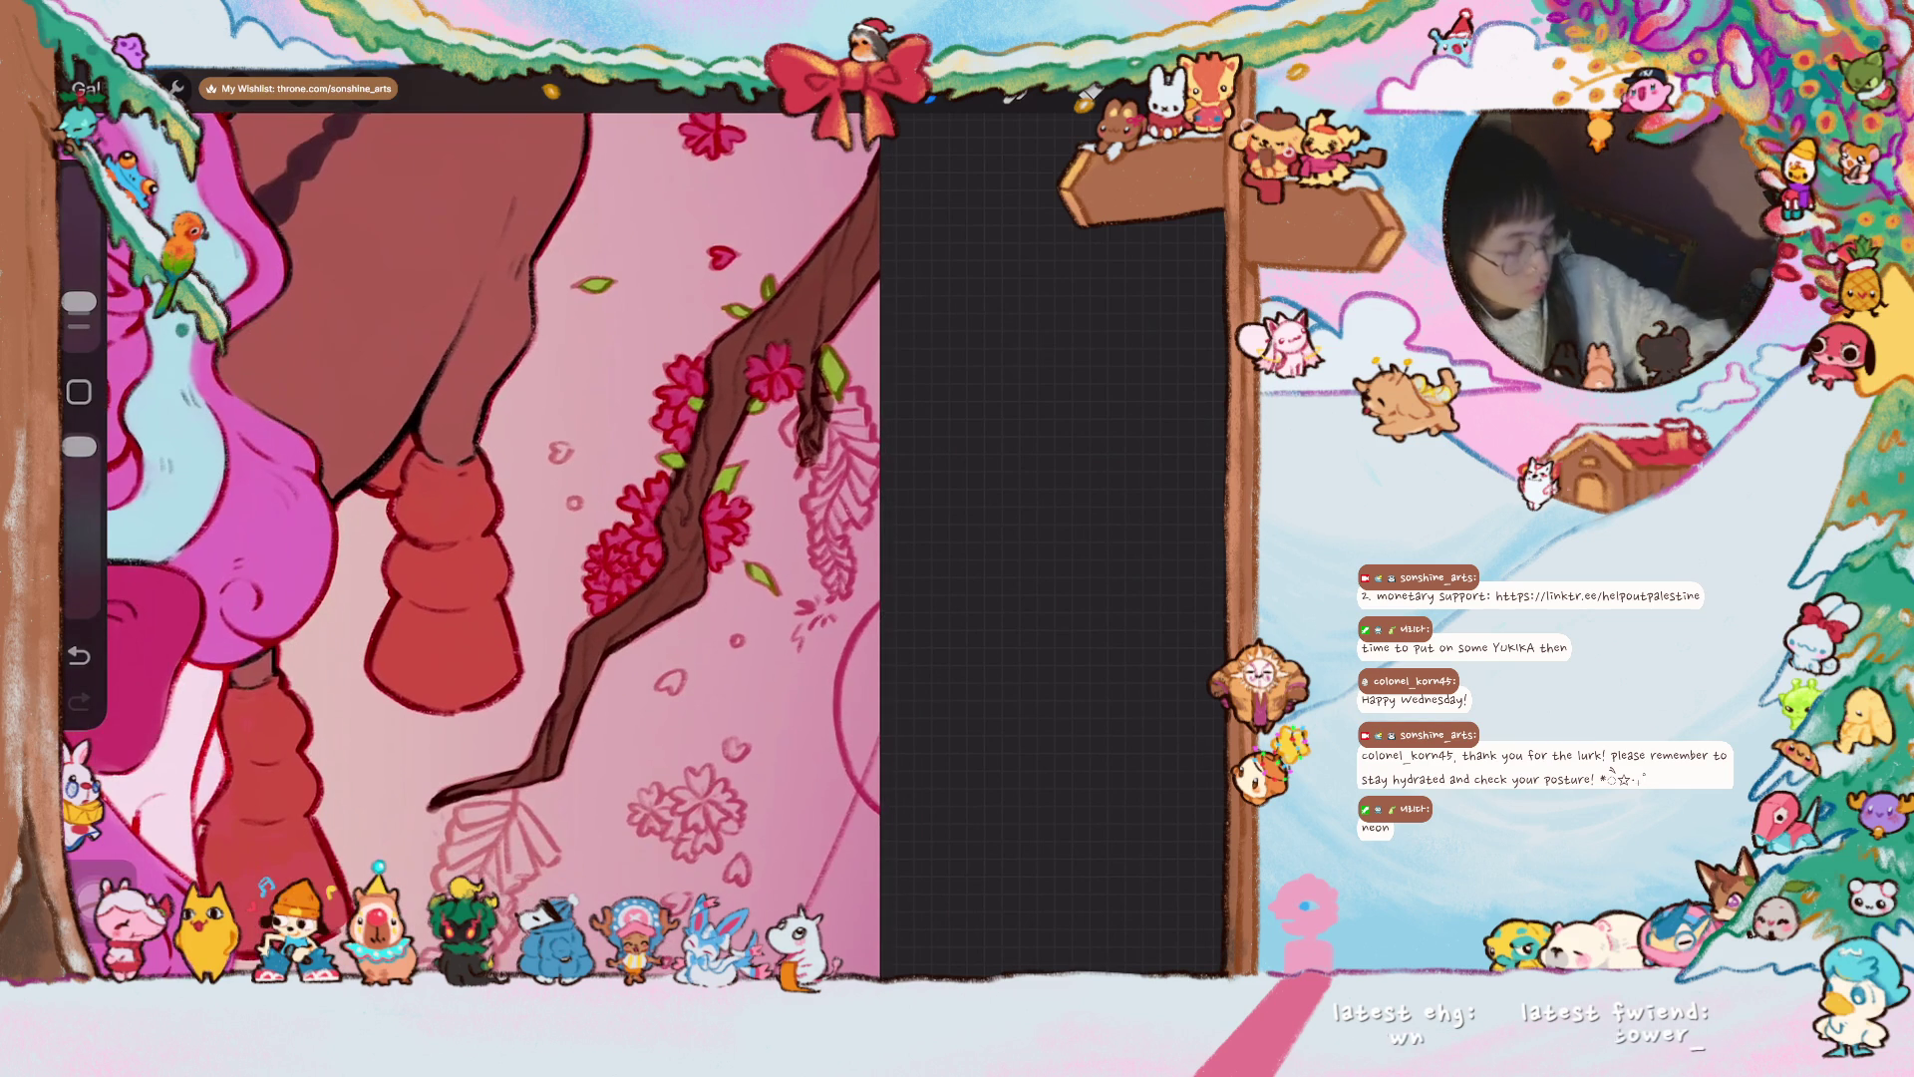
left_click(558, 451)
left_click_drag(664, 678, 676, 688)
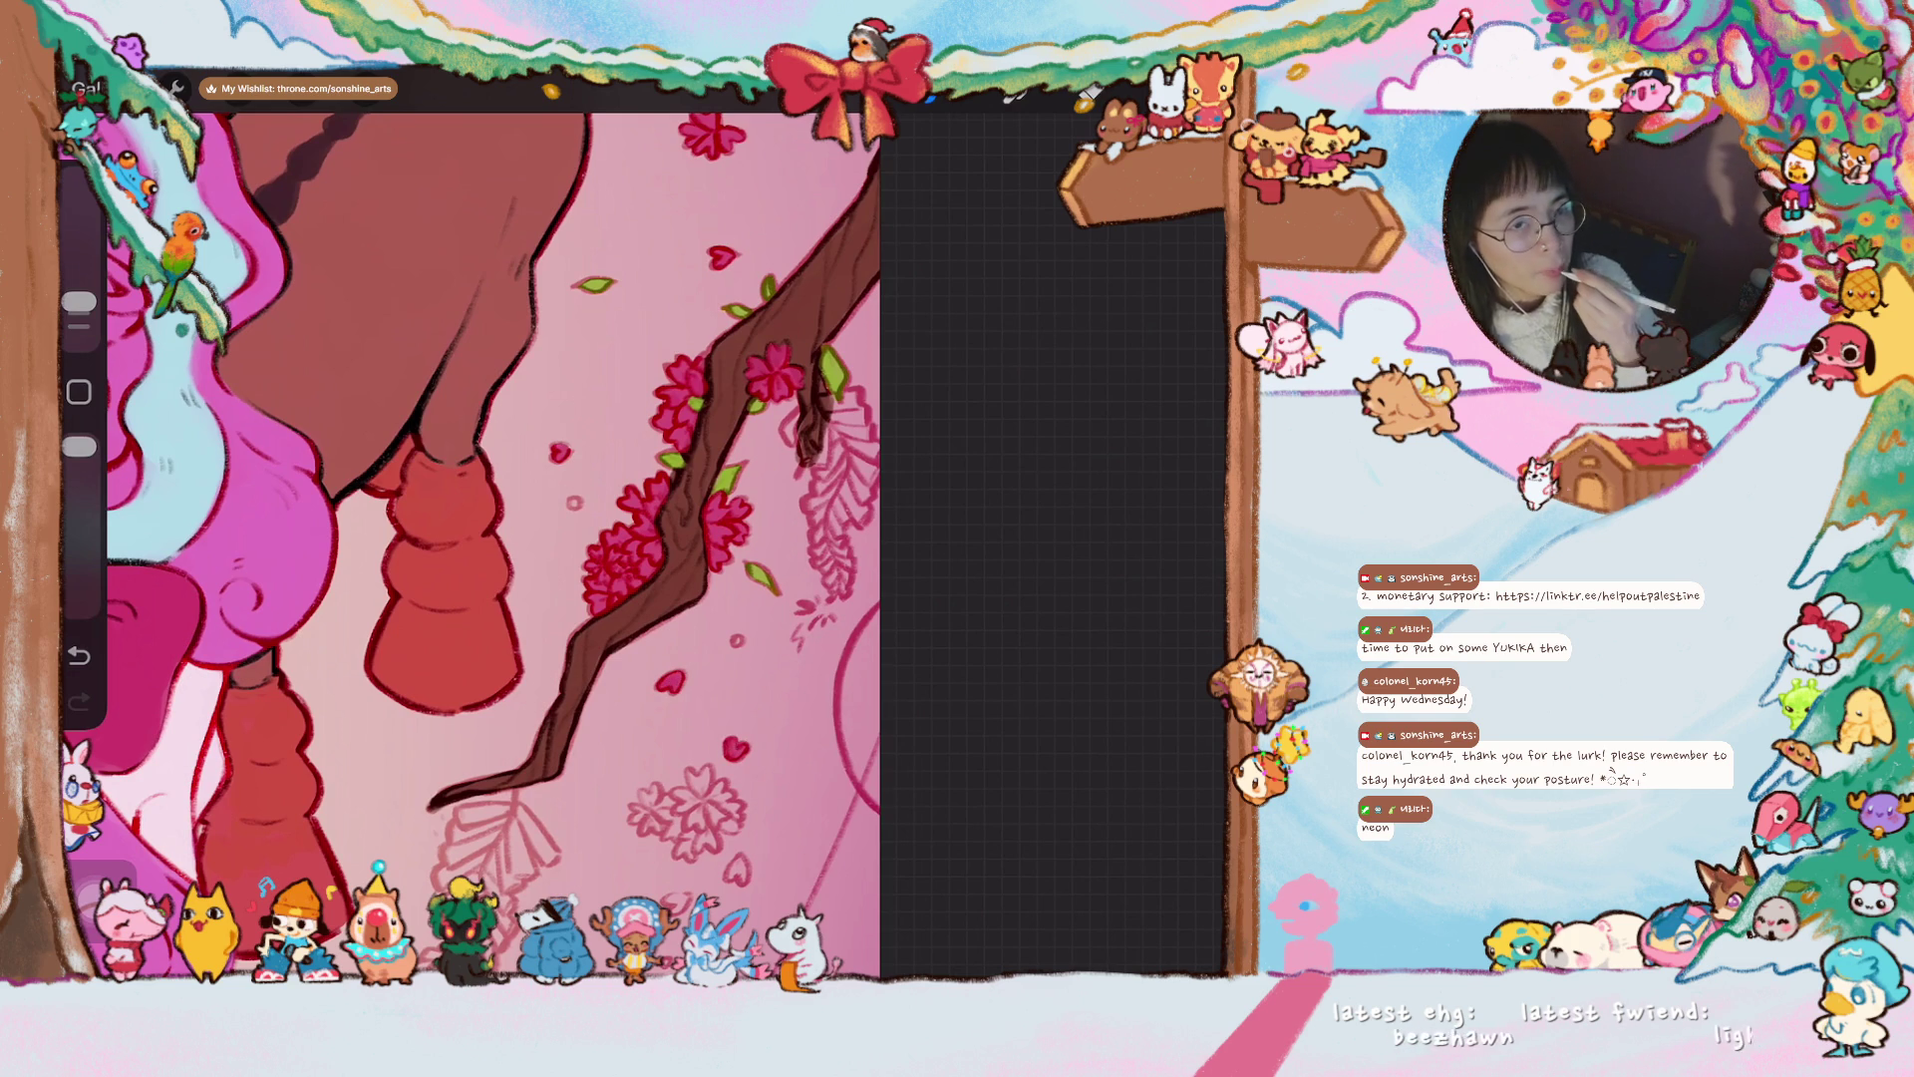
scroll(776, 925, "up", 3)
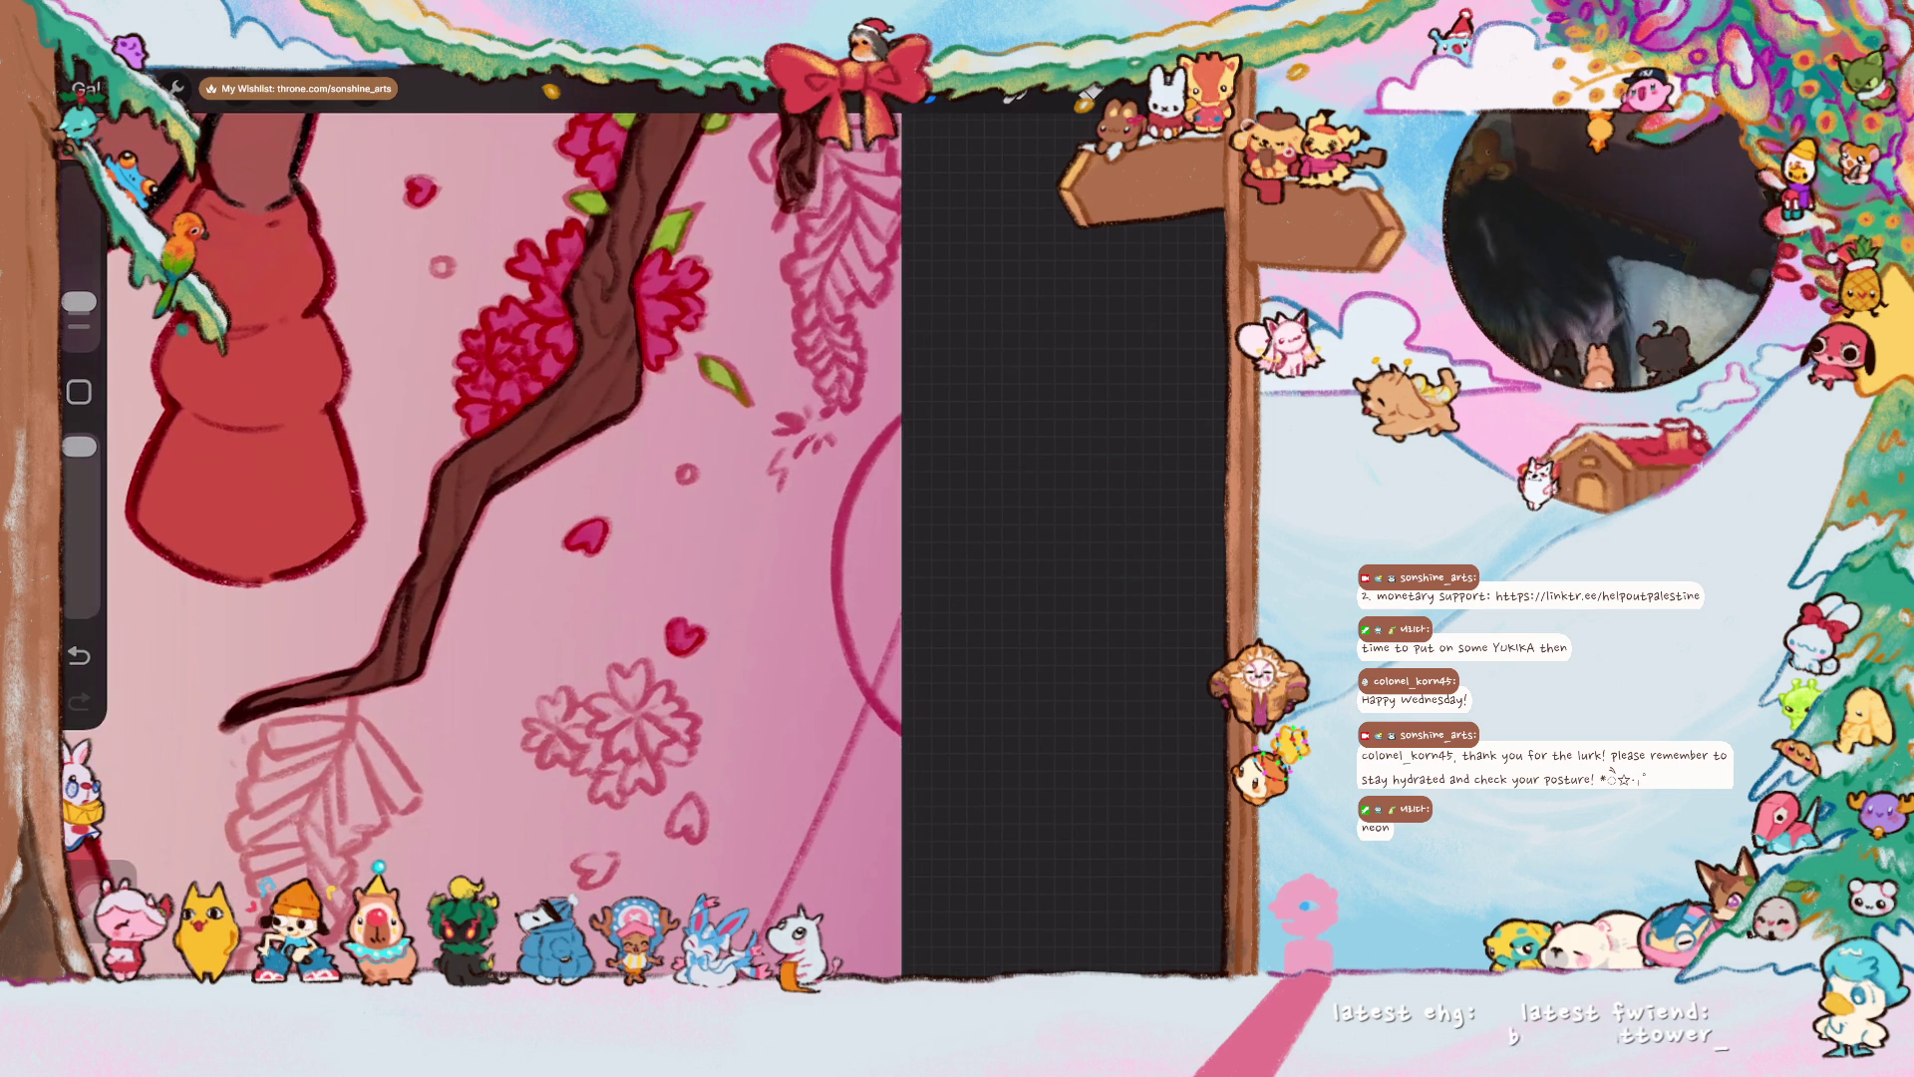
mouse_move(543, 701)
left_mouse_down()
mouse_move(578, 737)
mouse_move(643, 686)
mouse_move(586, 762)
mouse_move(610, 795)
mouse_move(618, 762)
mouse_move(646, 777)
mouse_move(658, 718)
mouse_move(698, 834)
left_mouse_up()
left_click_drag(583, 855, 599, 883)
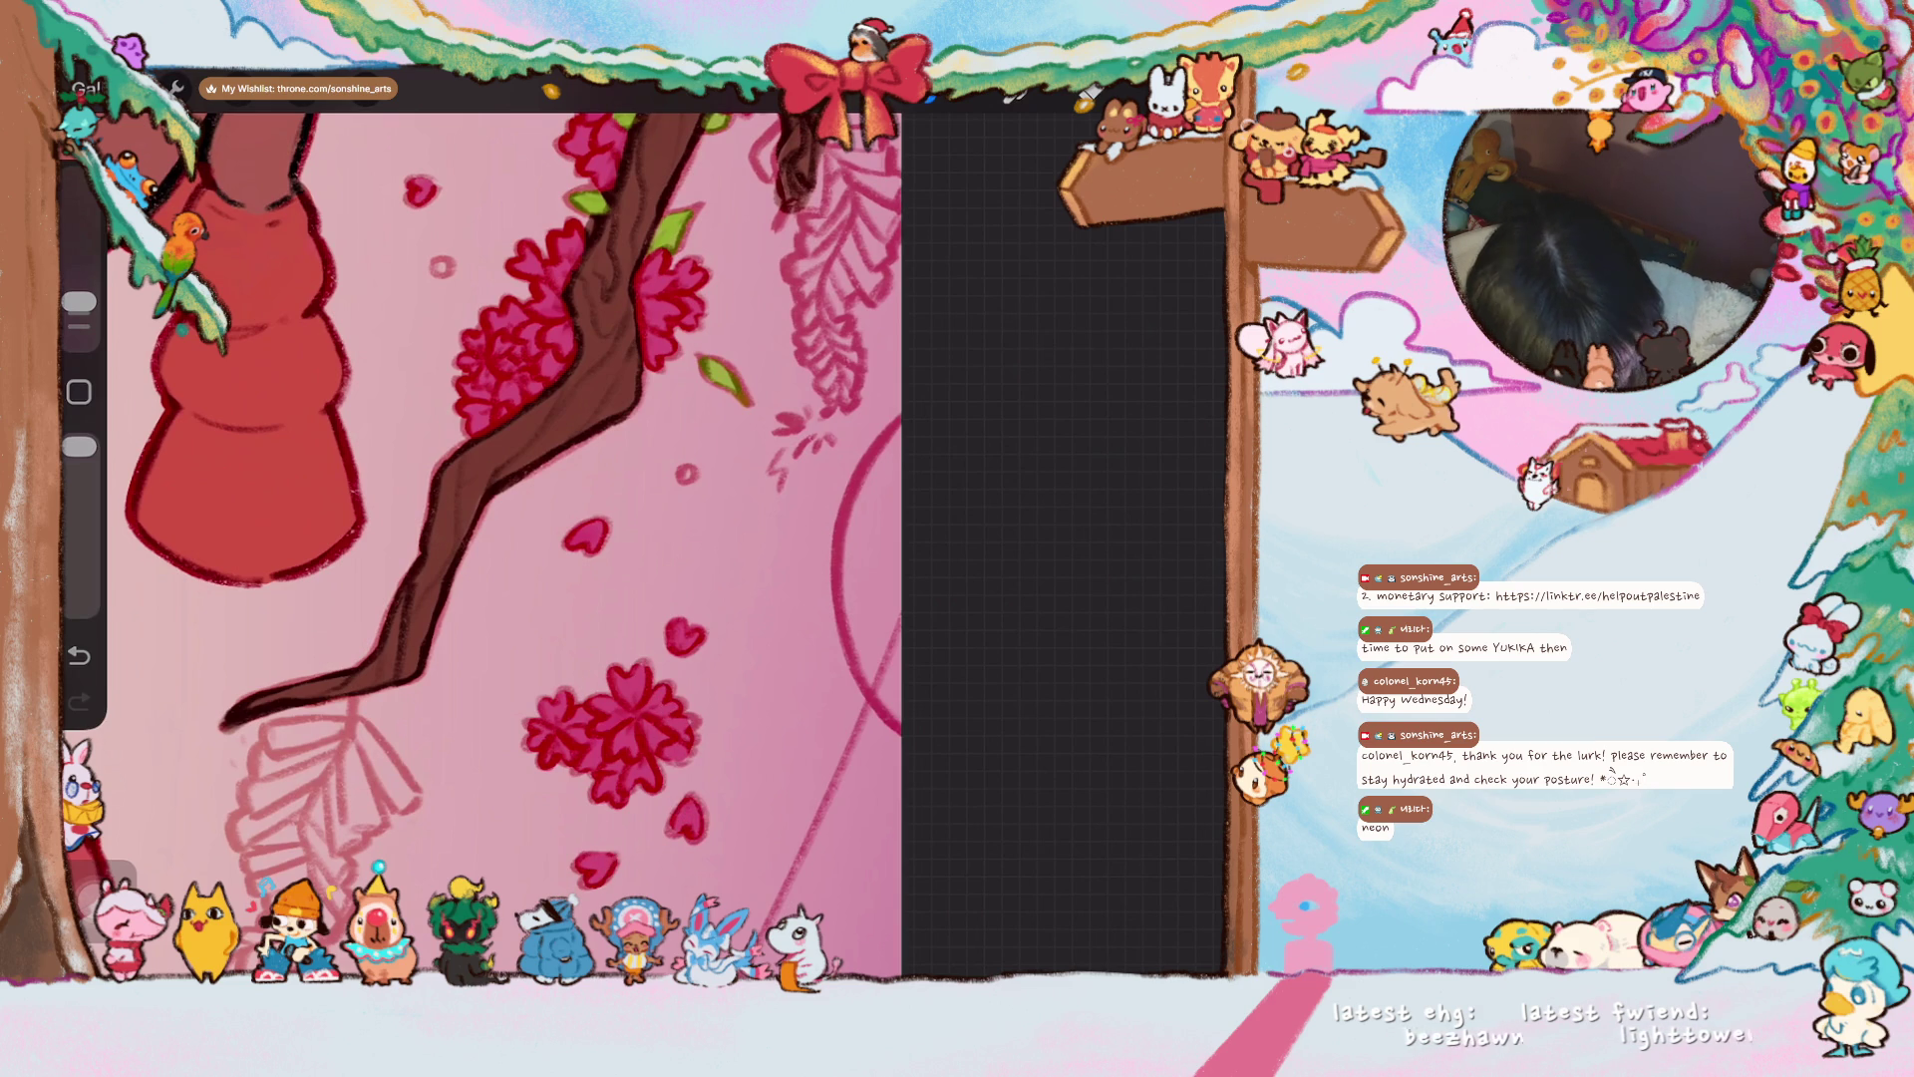
scroll(498, 529, "down", 2)
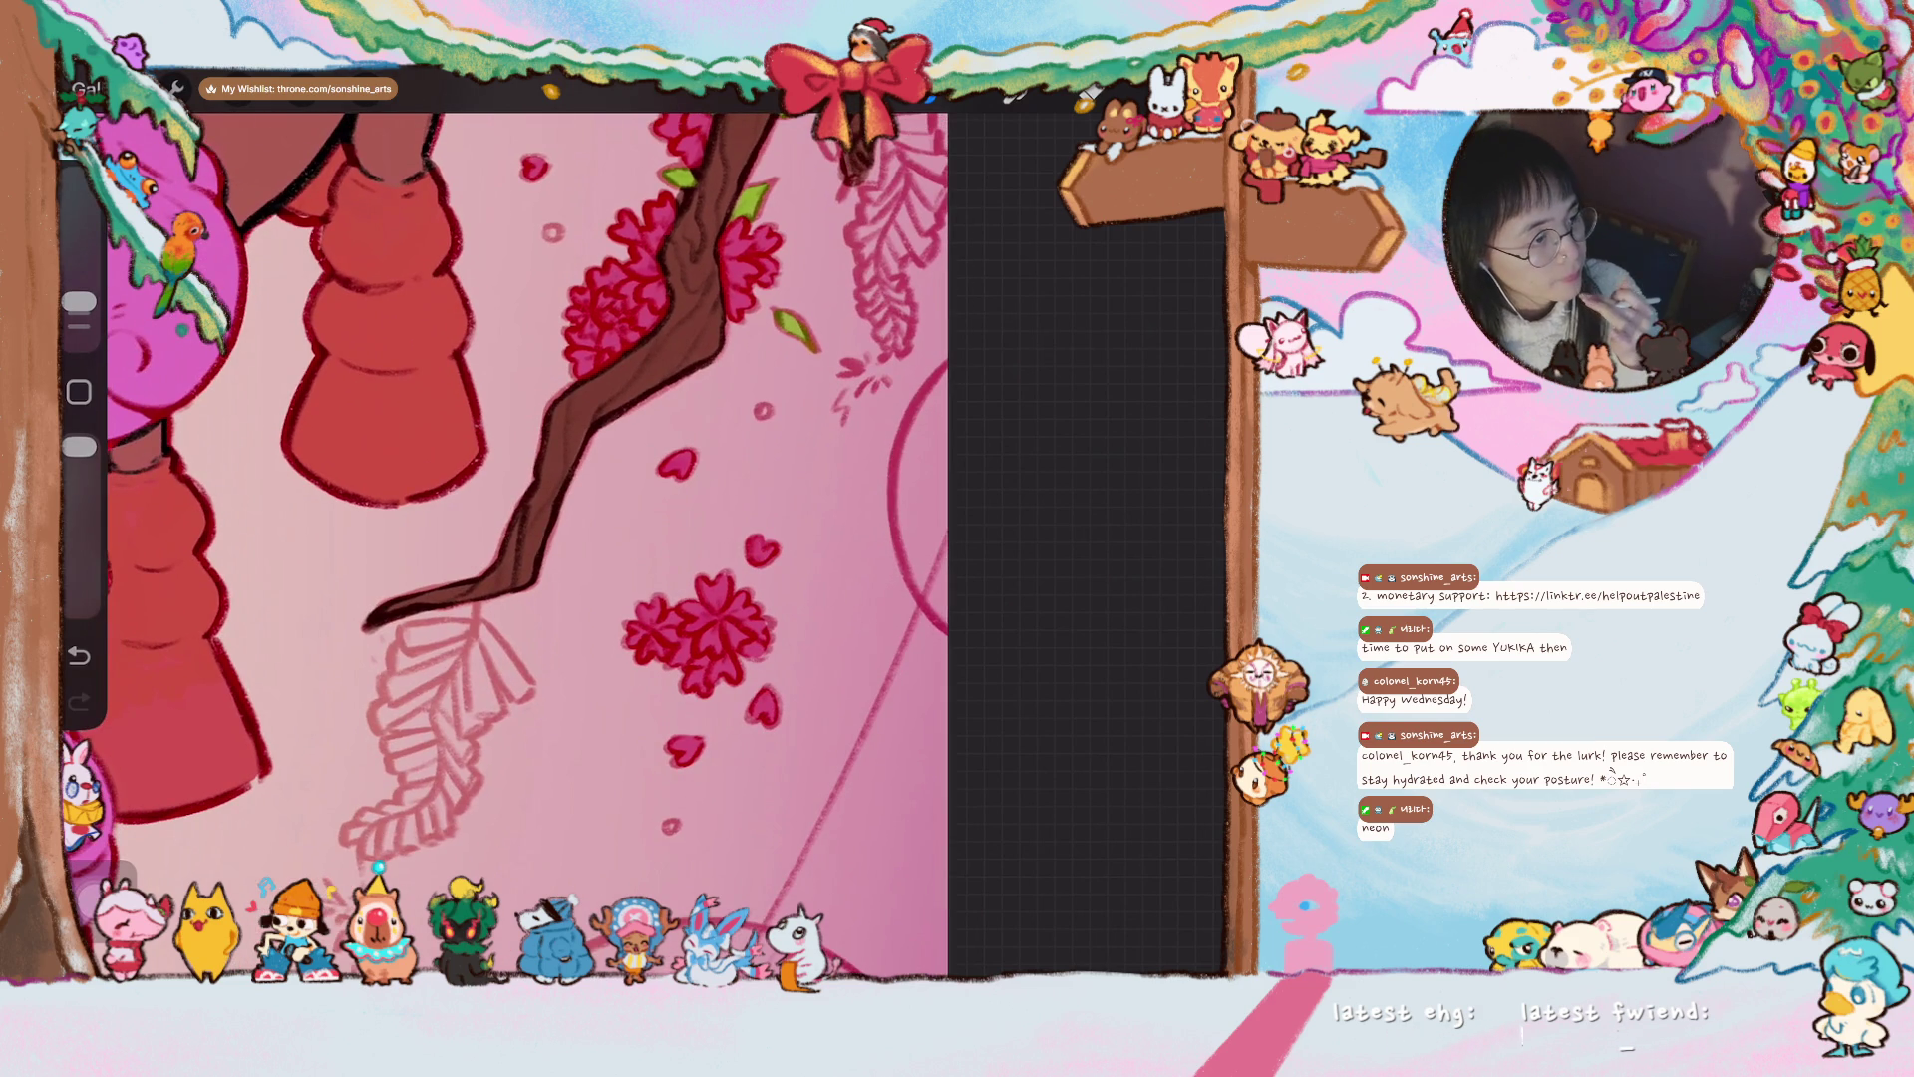
scroll(498, 528, "down", 3)
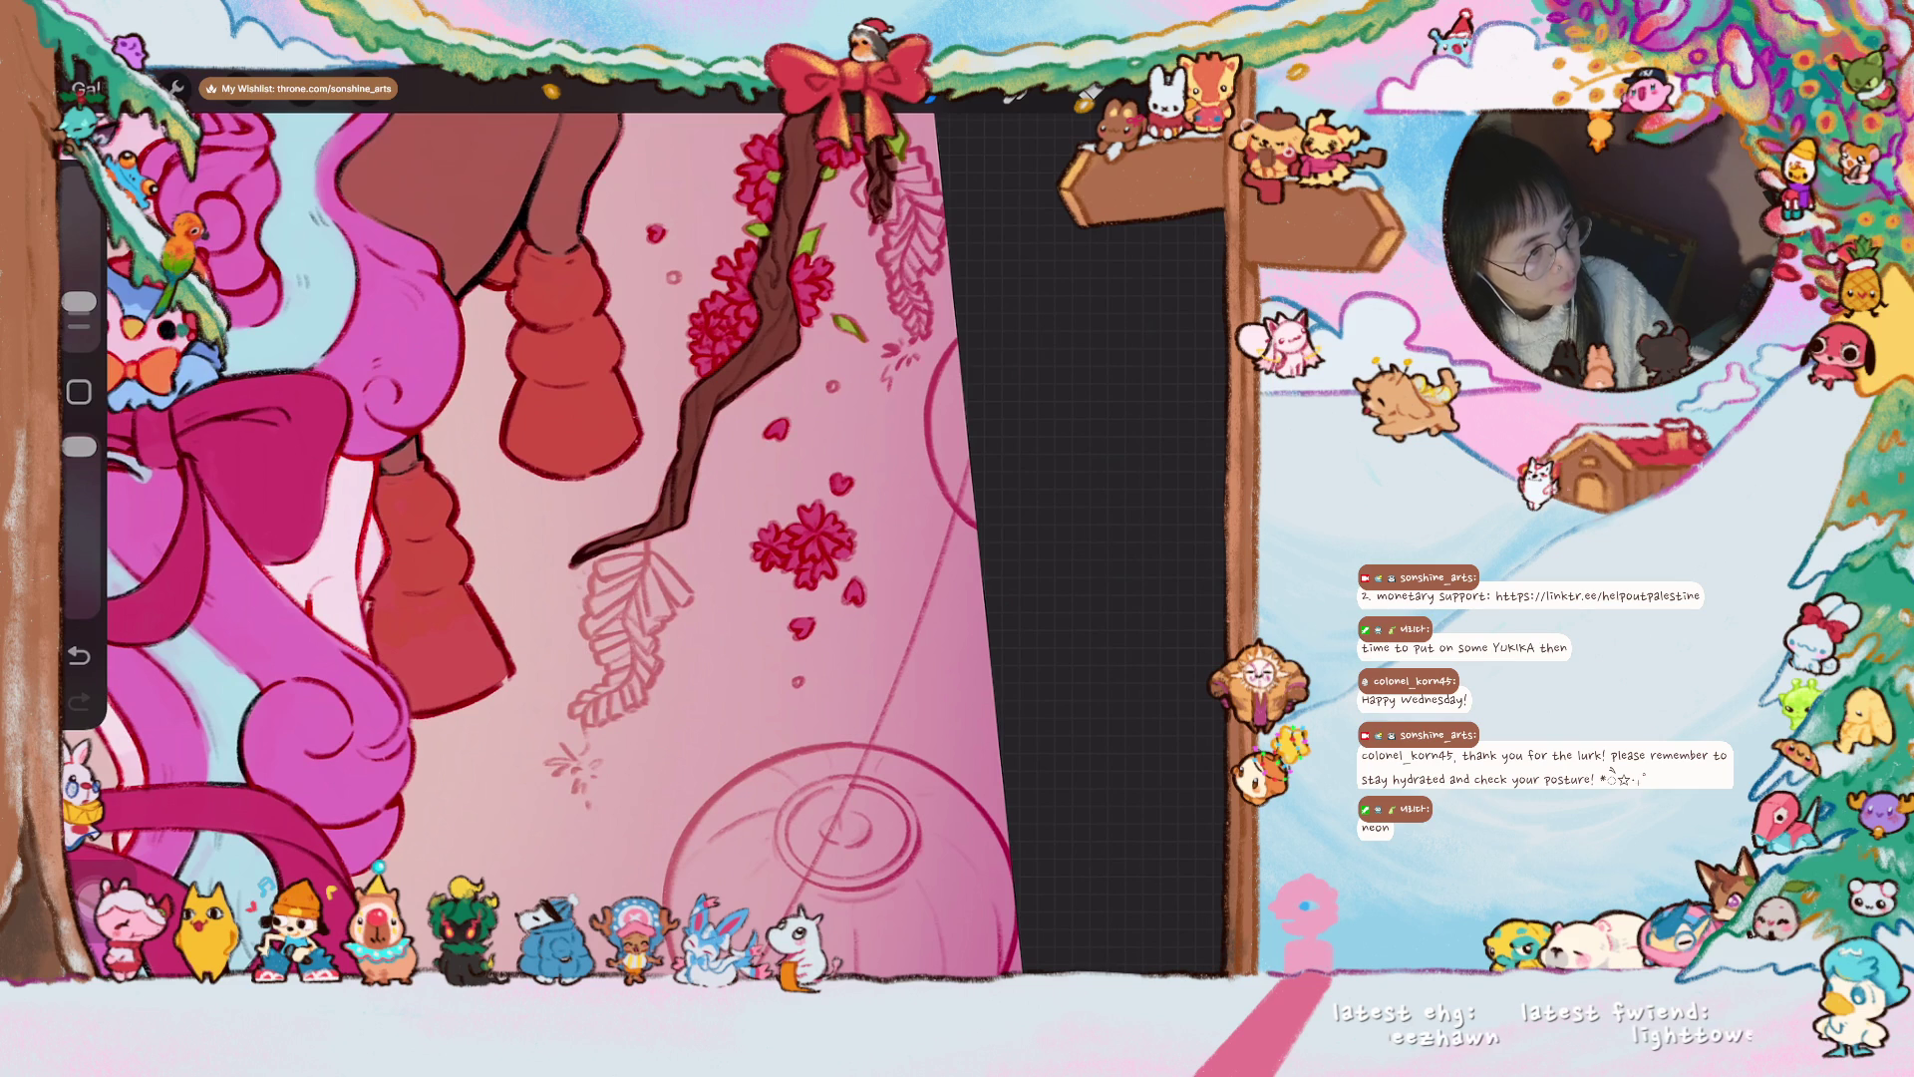
left_click(799, 682)
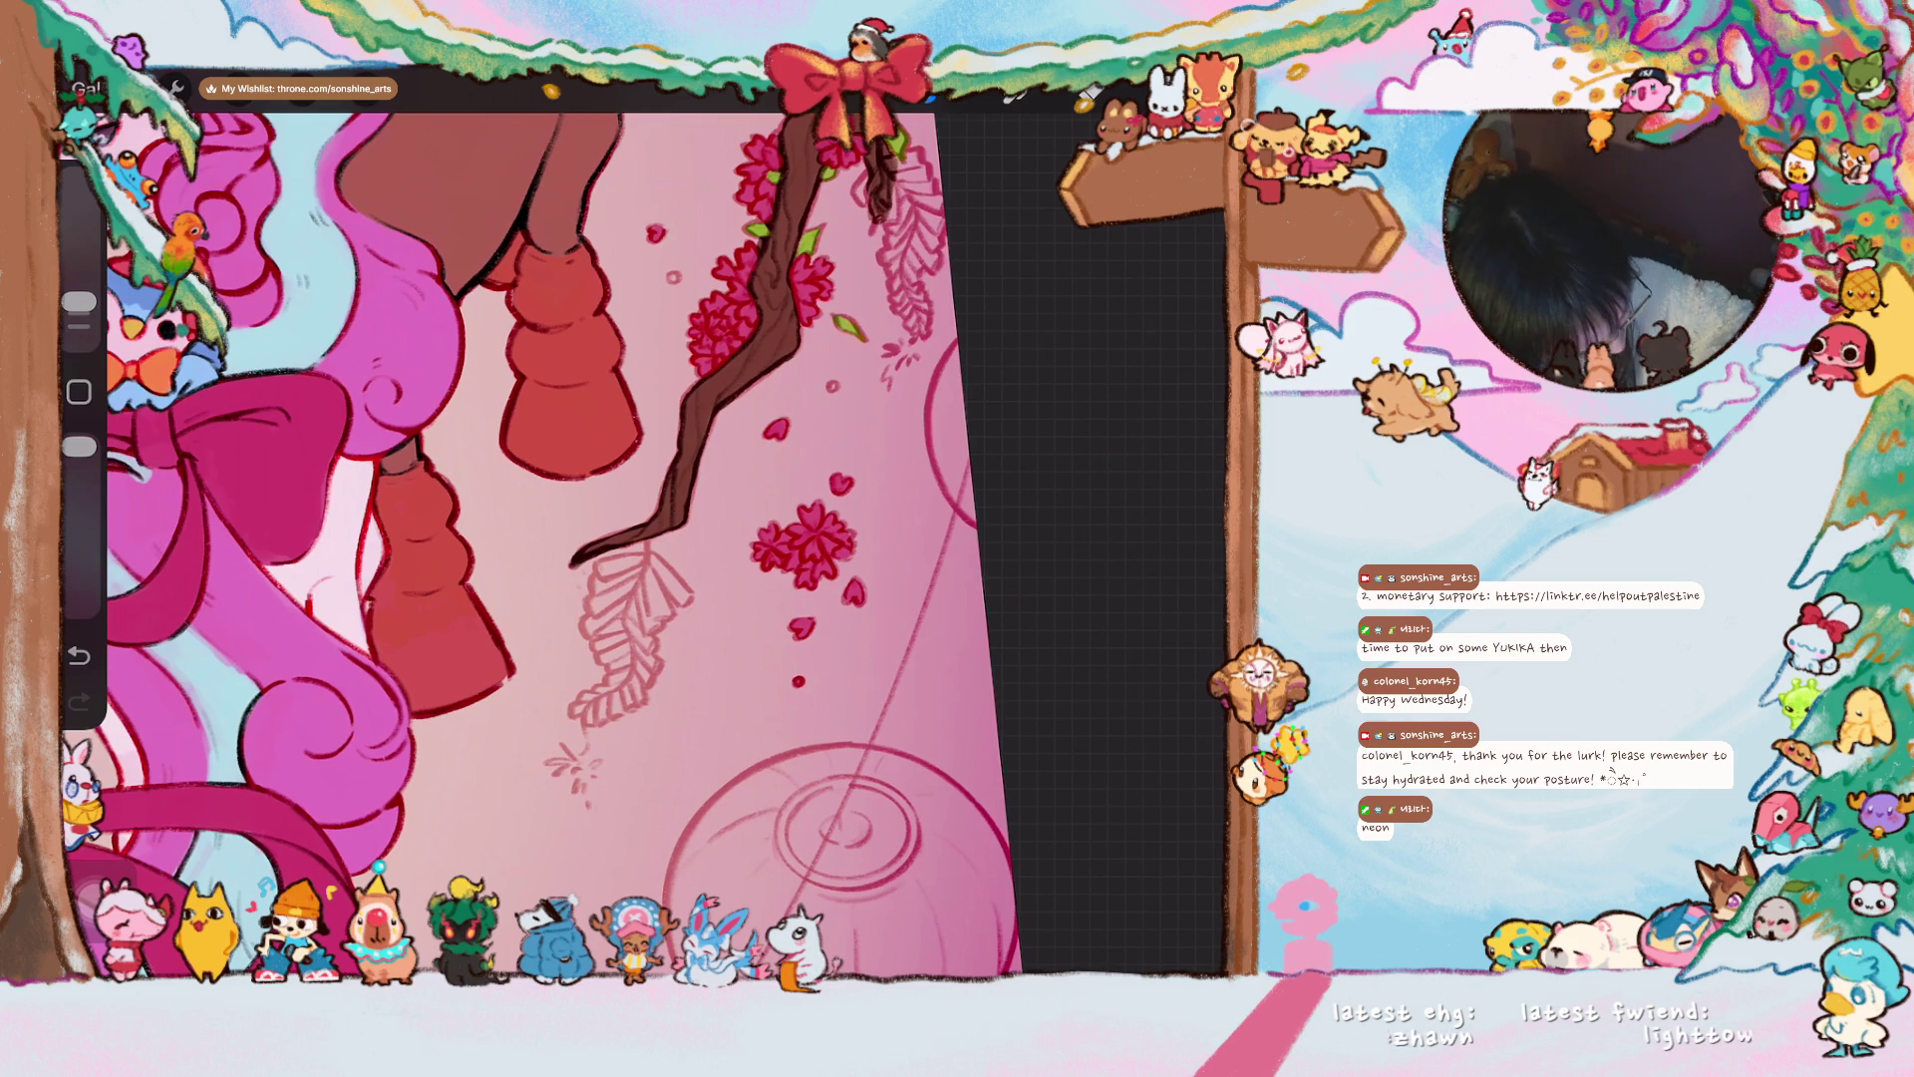
scroll(559, 538, "down", 3)
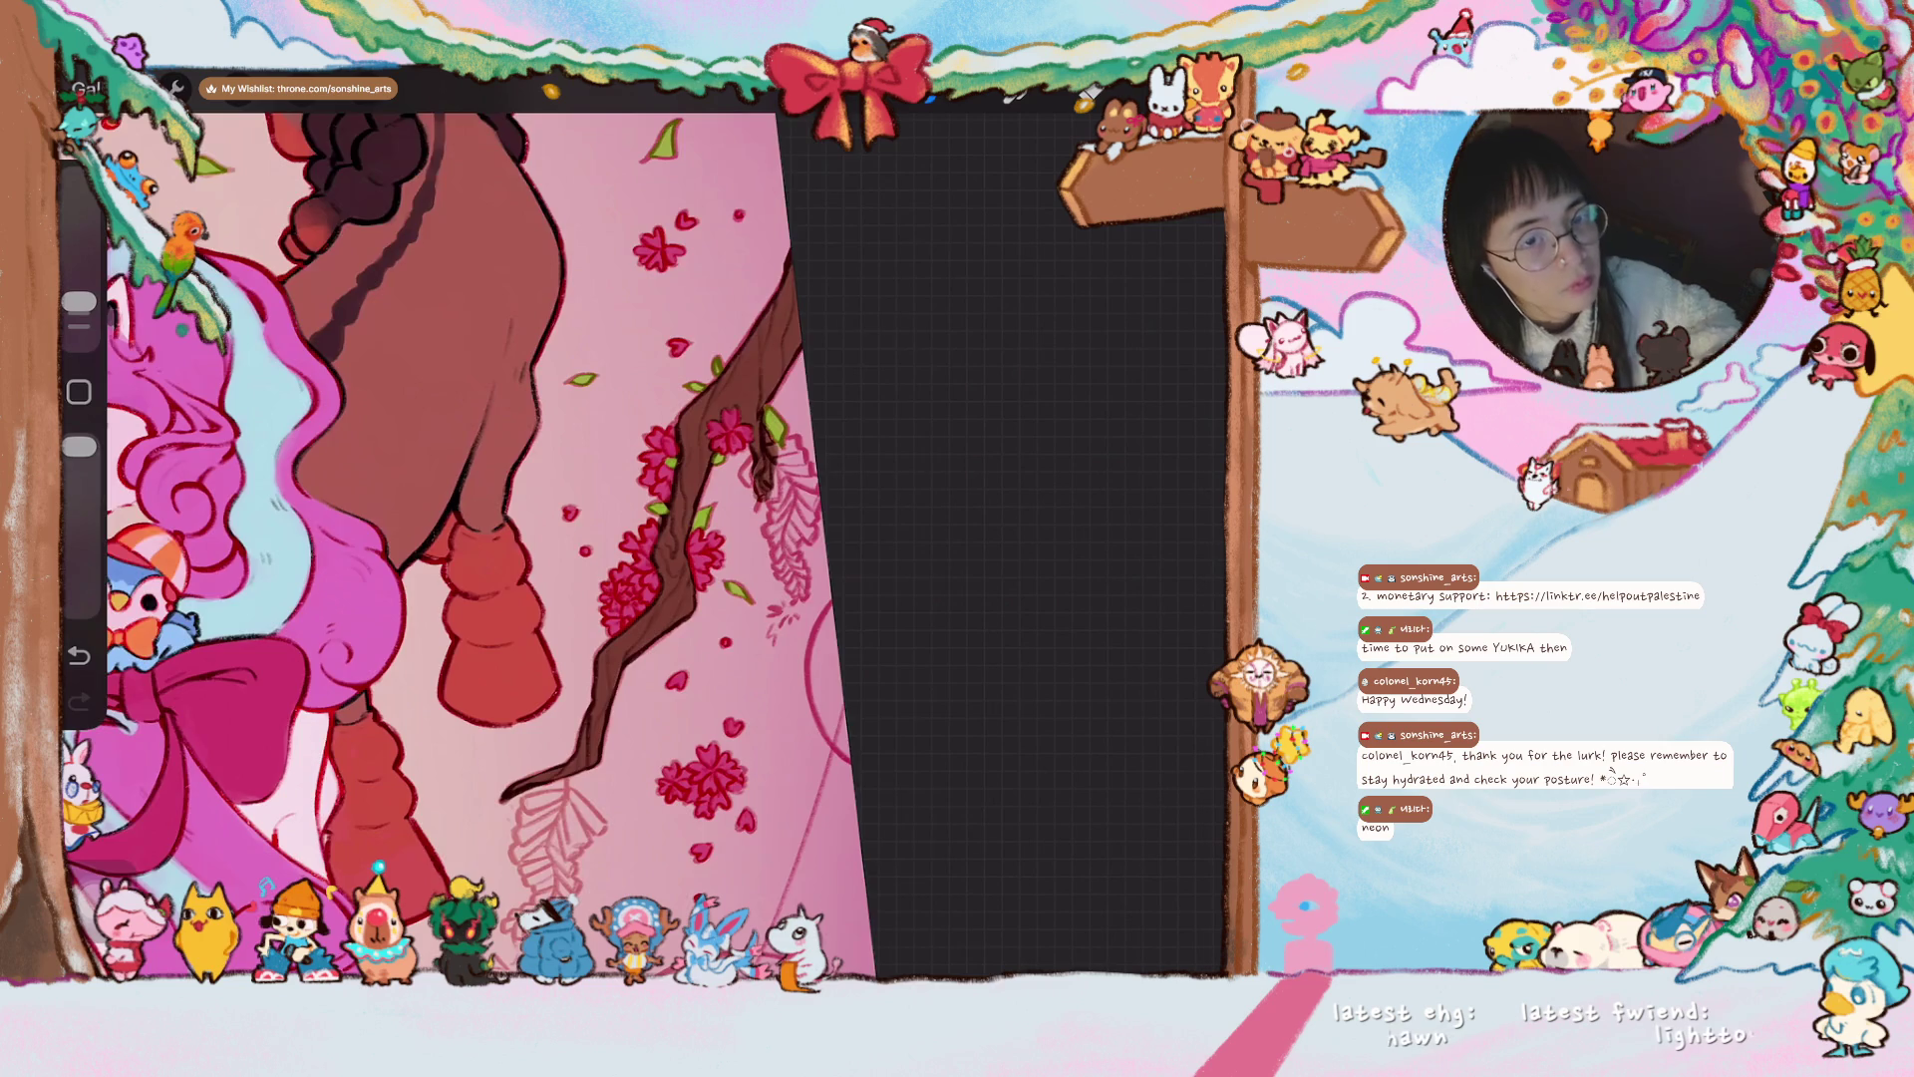
scroll(558, 538, "down", 2)
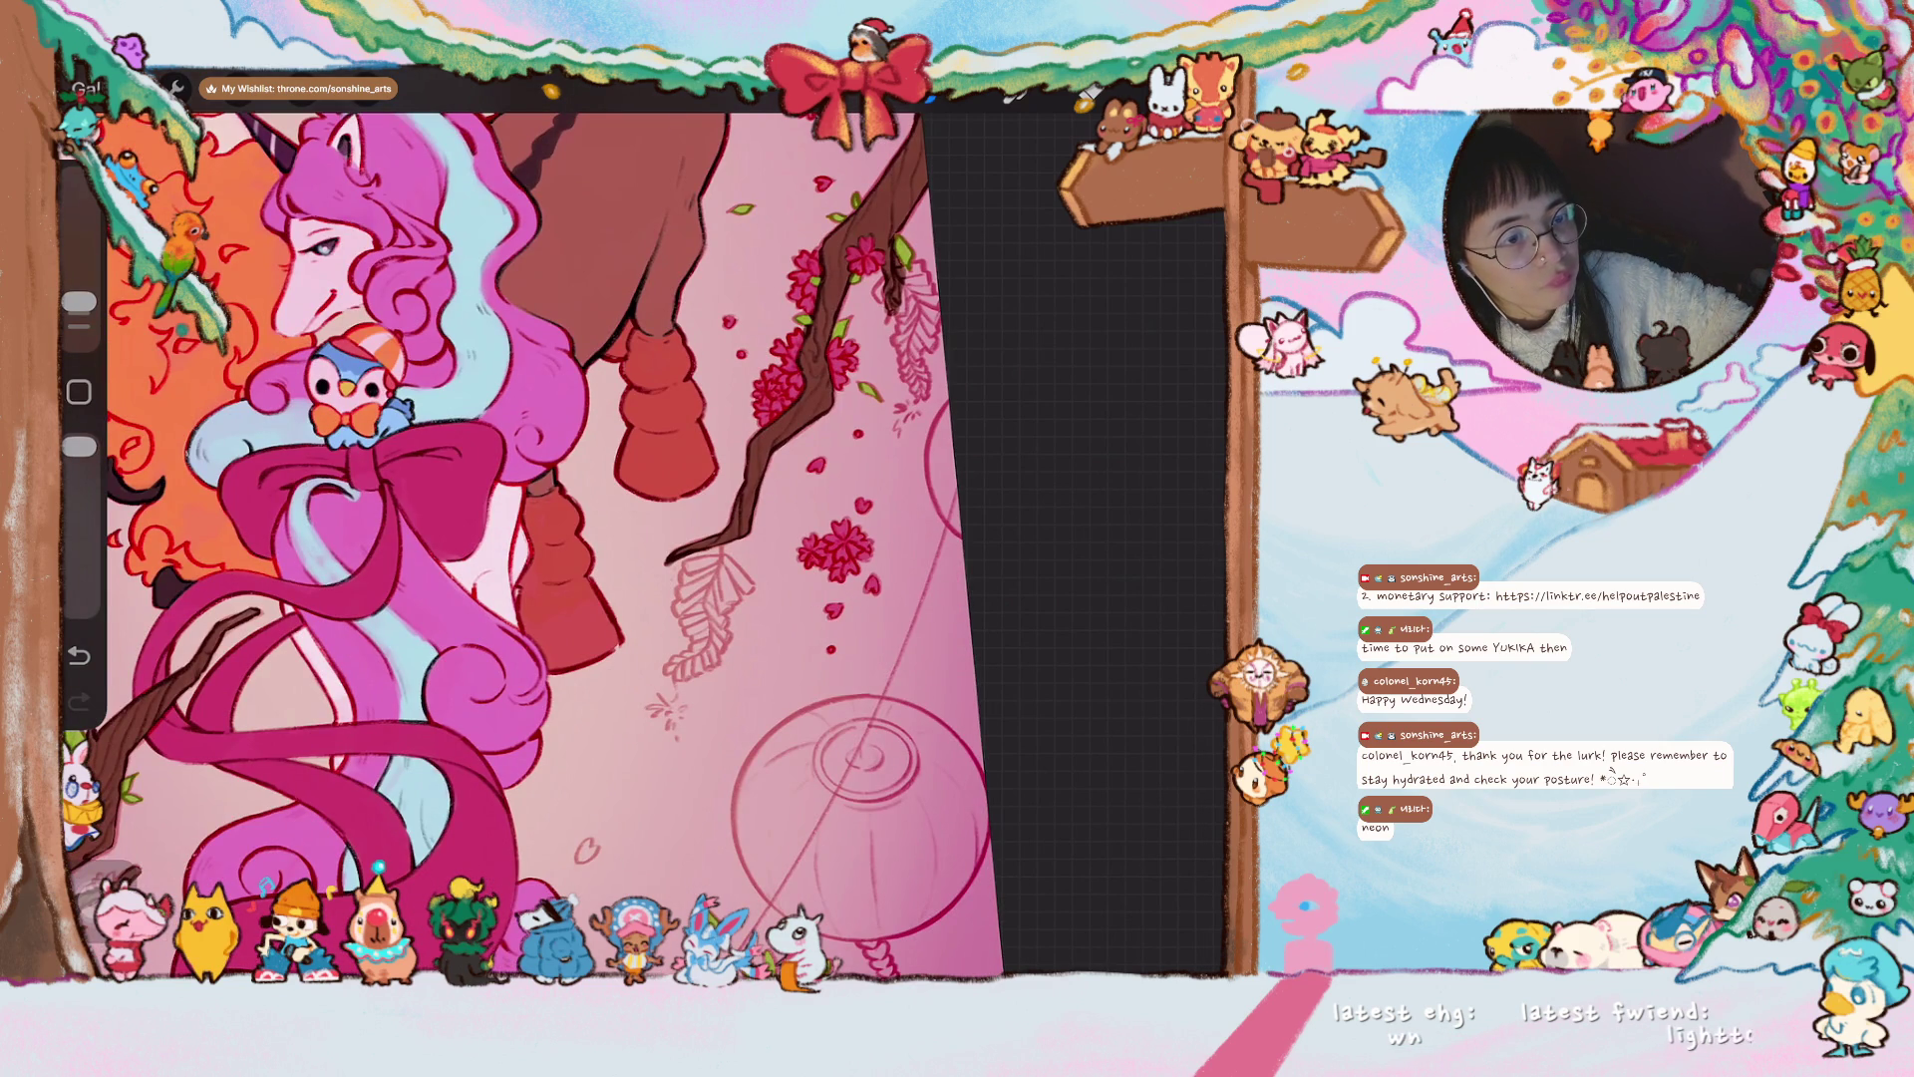
scroll(559, 538, "down", 3)
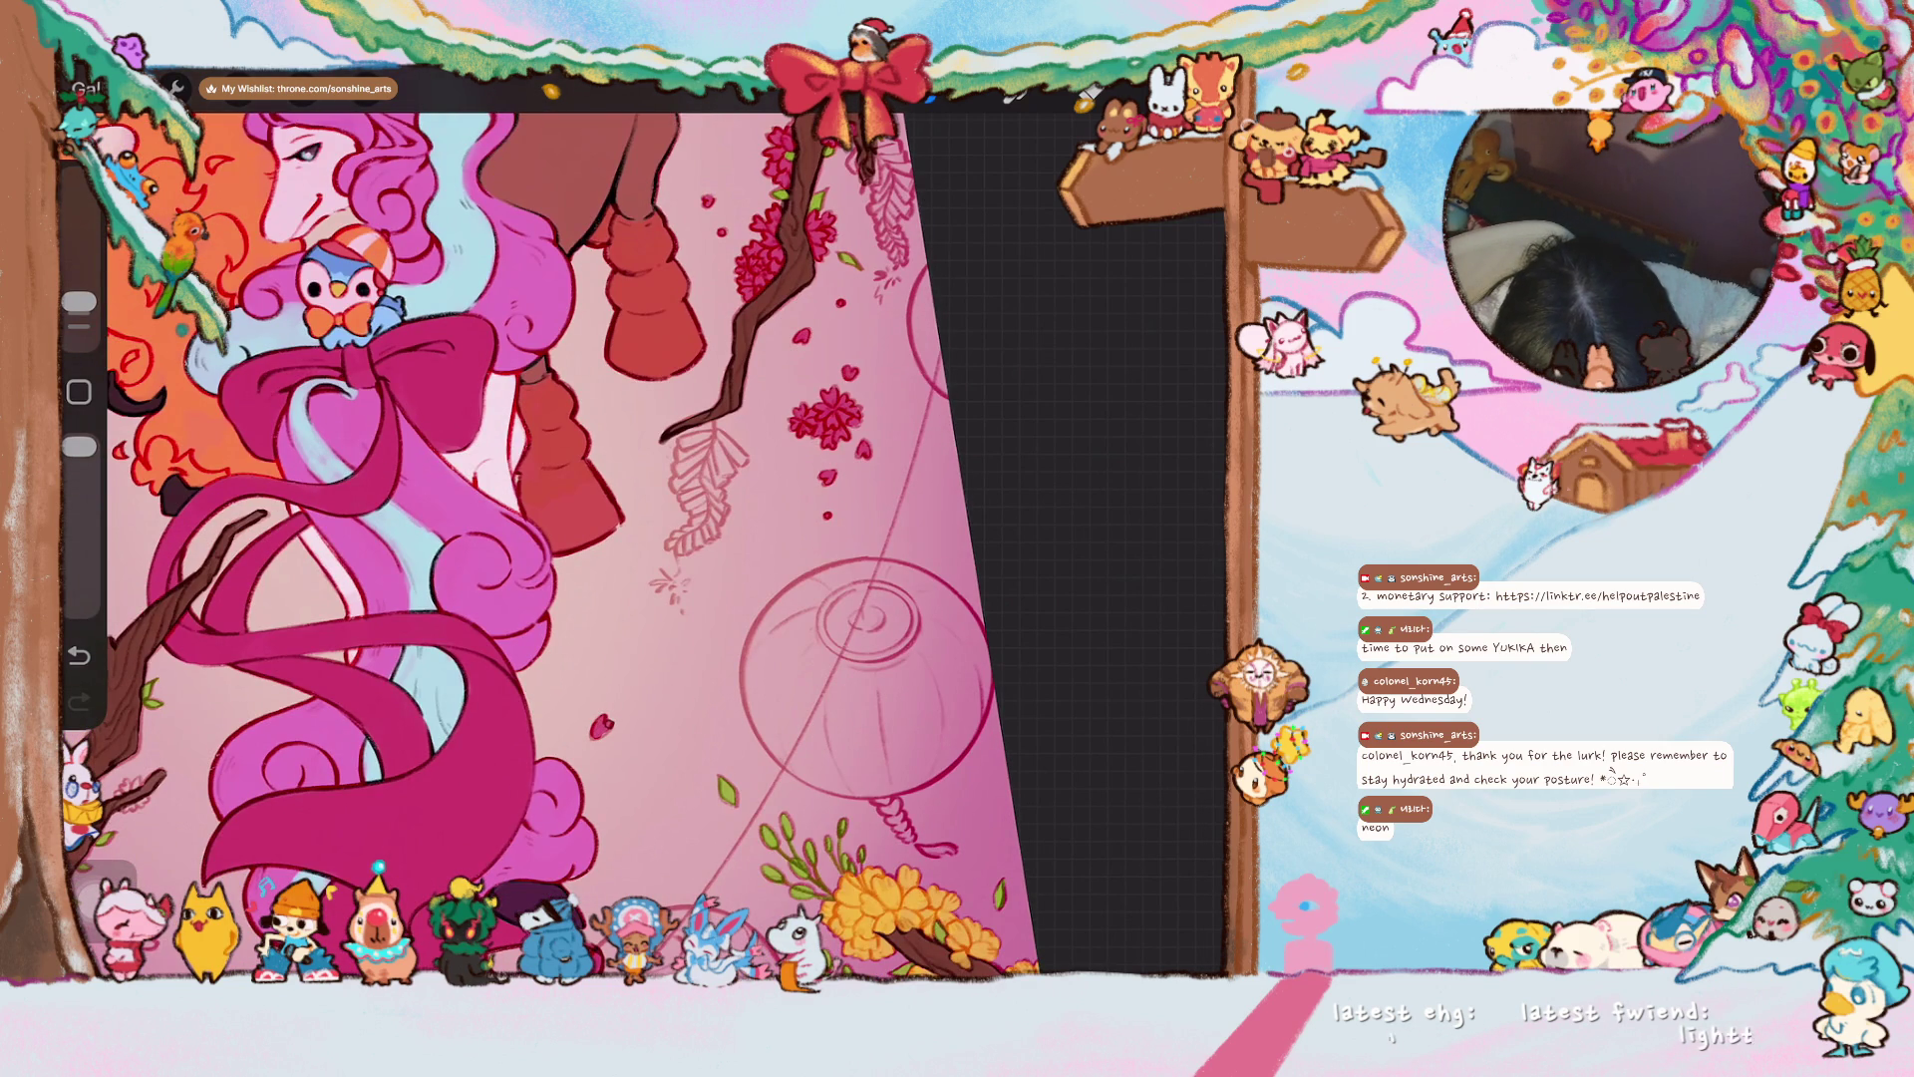
scroll(548, 524, "down", 5)
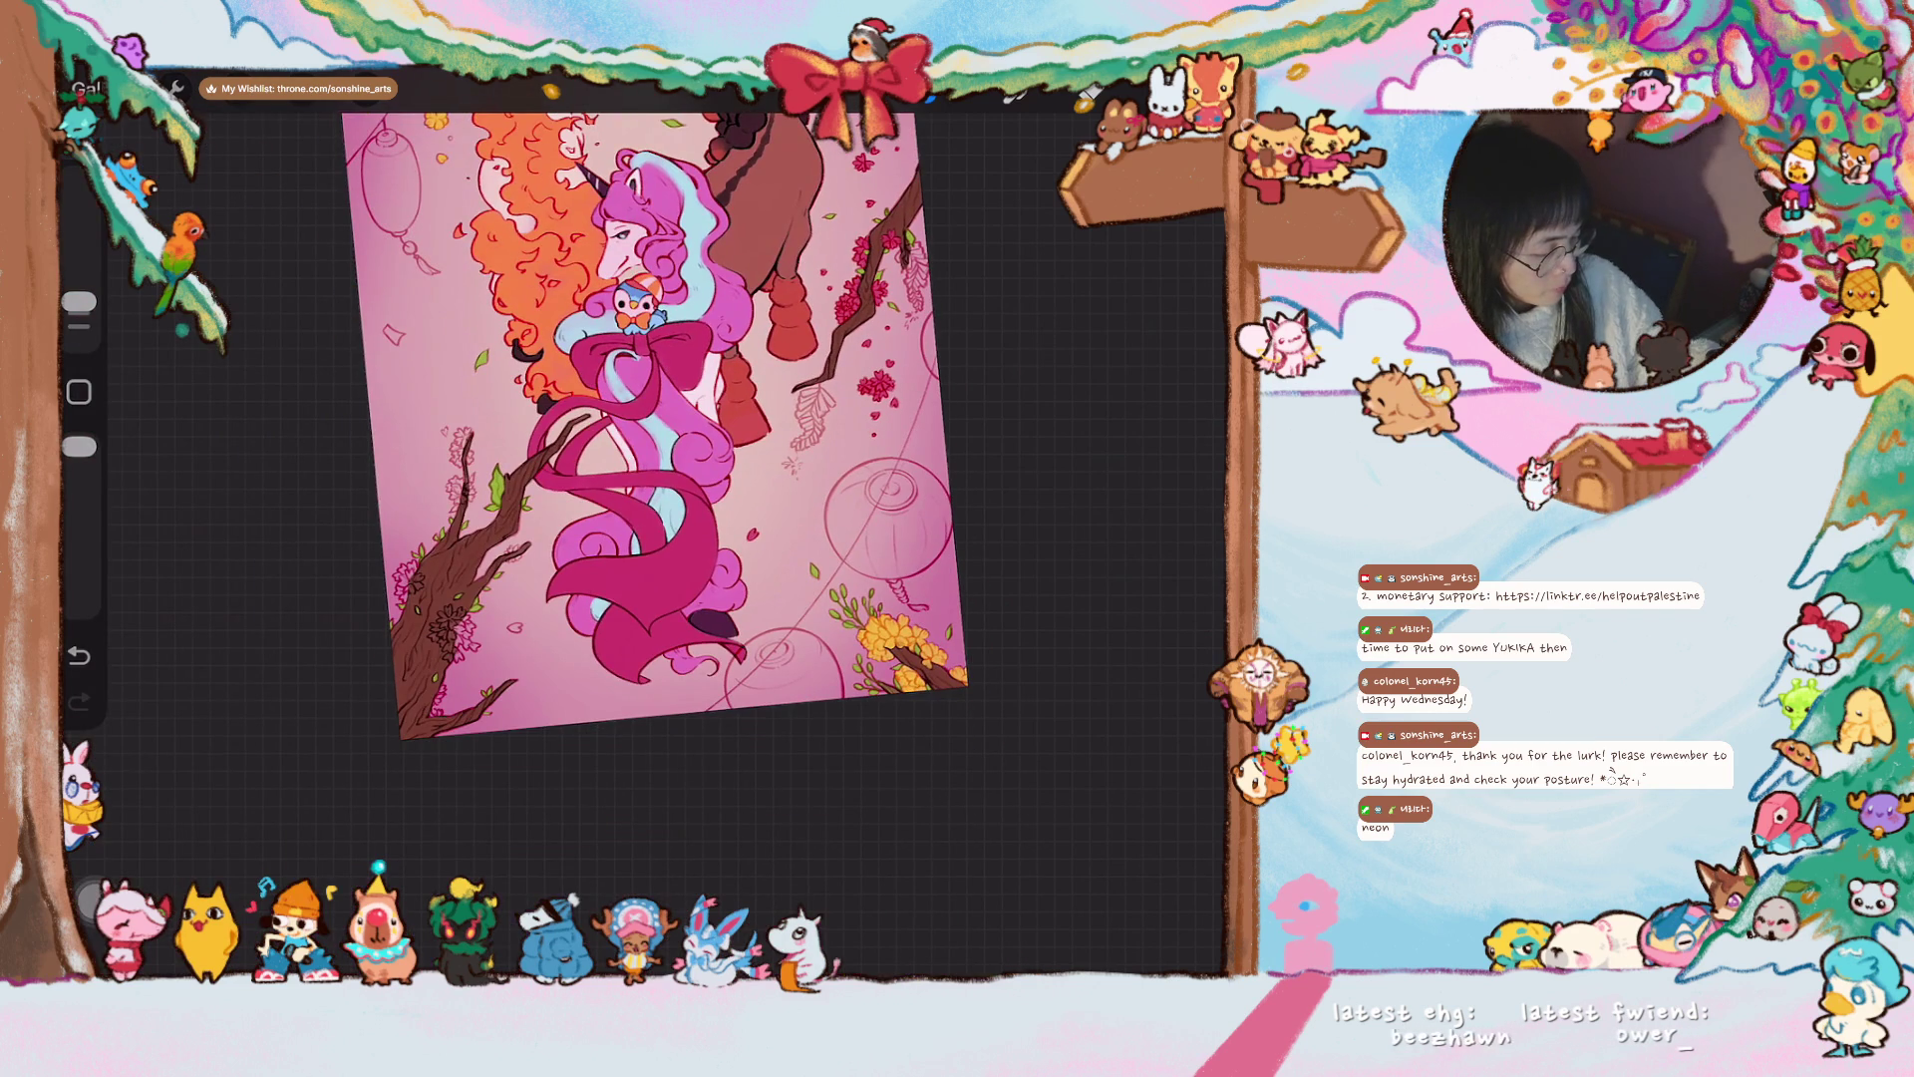
- Fill the falling heart red, undo a misplaced heart, and paint branch blossom petals red
scroll(598, 558, "up", 10)
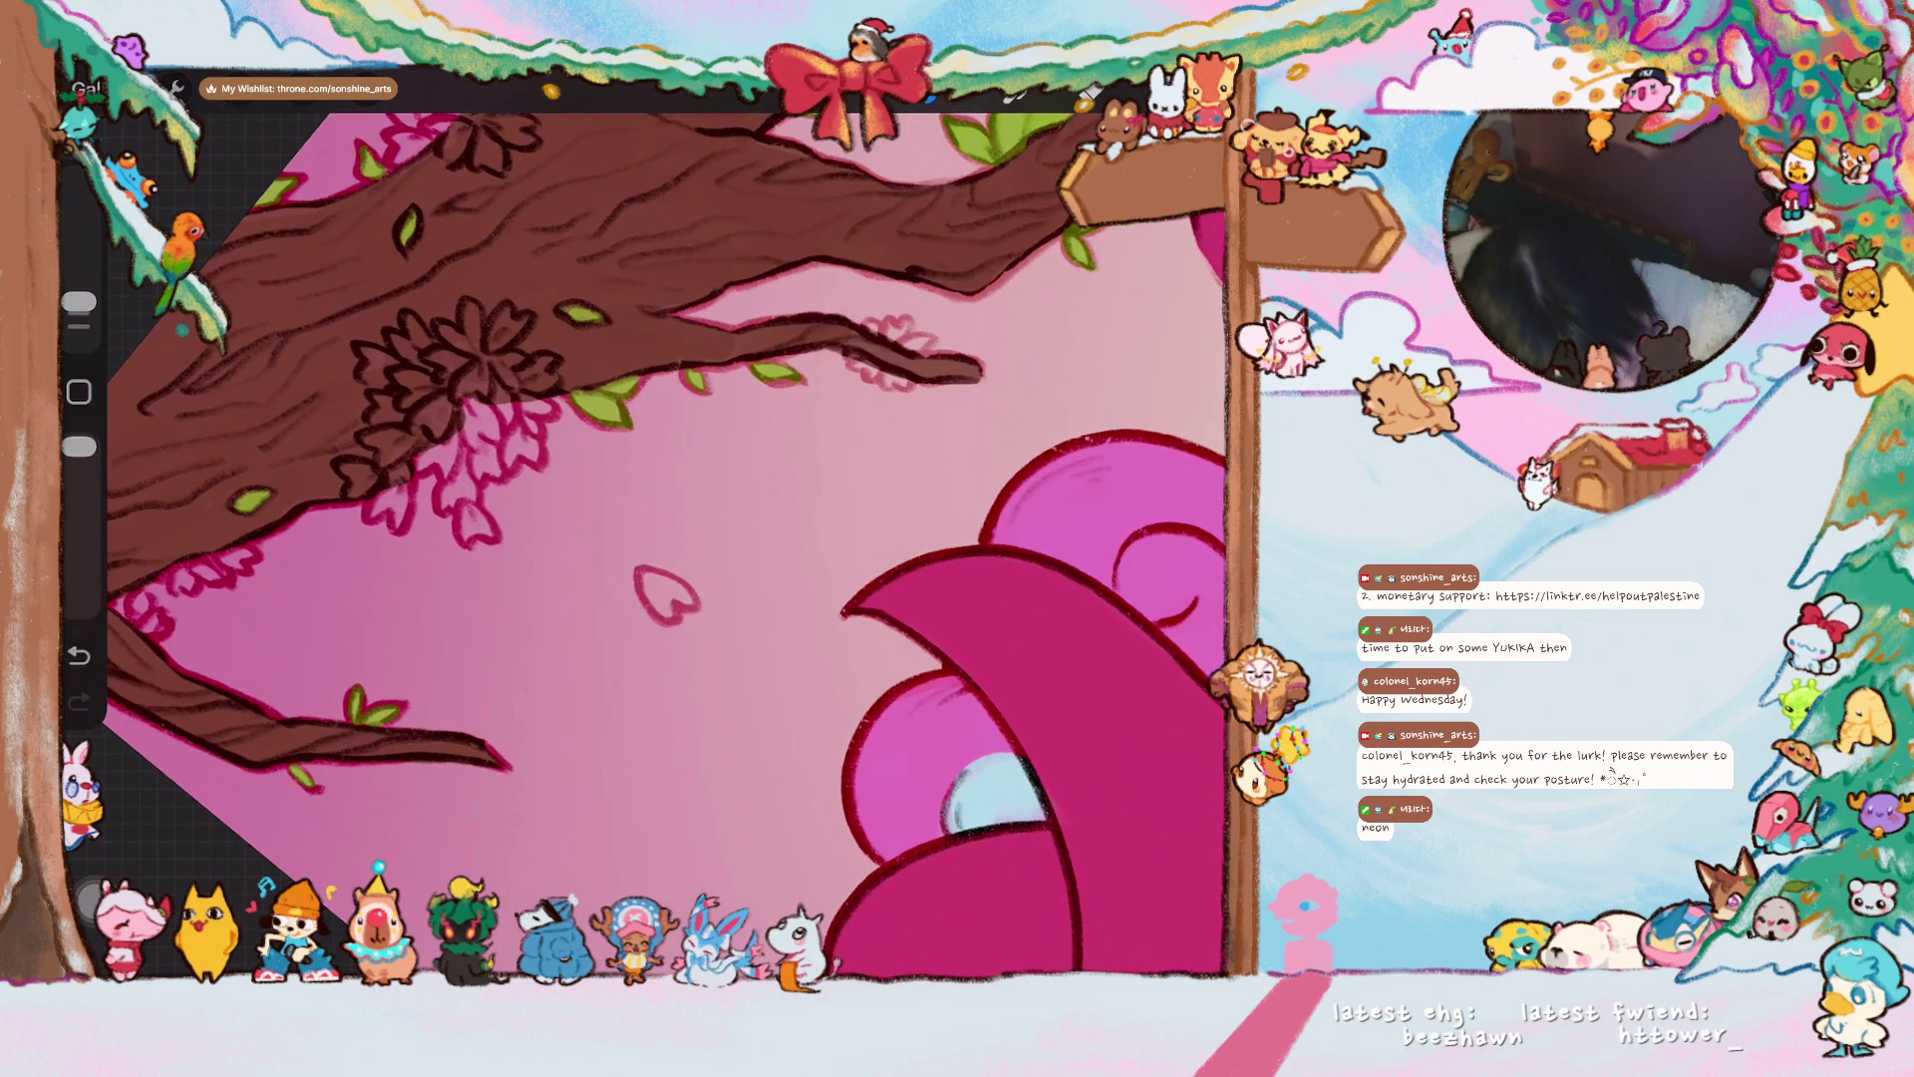
left_click_drag(1087, 95, 666, 595)
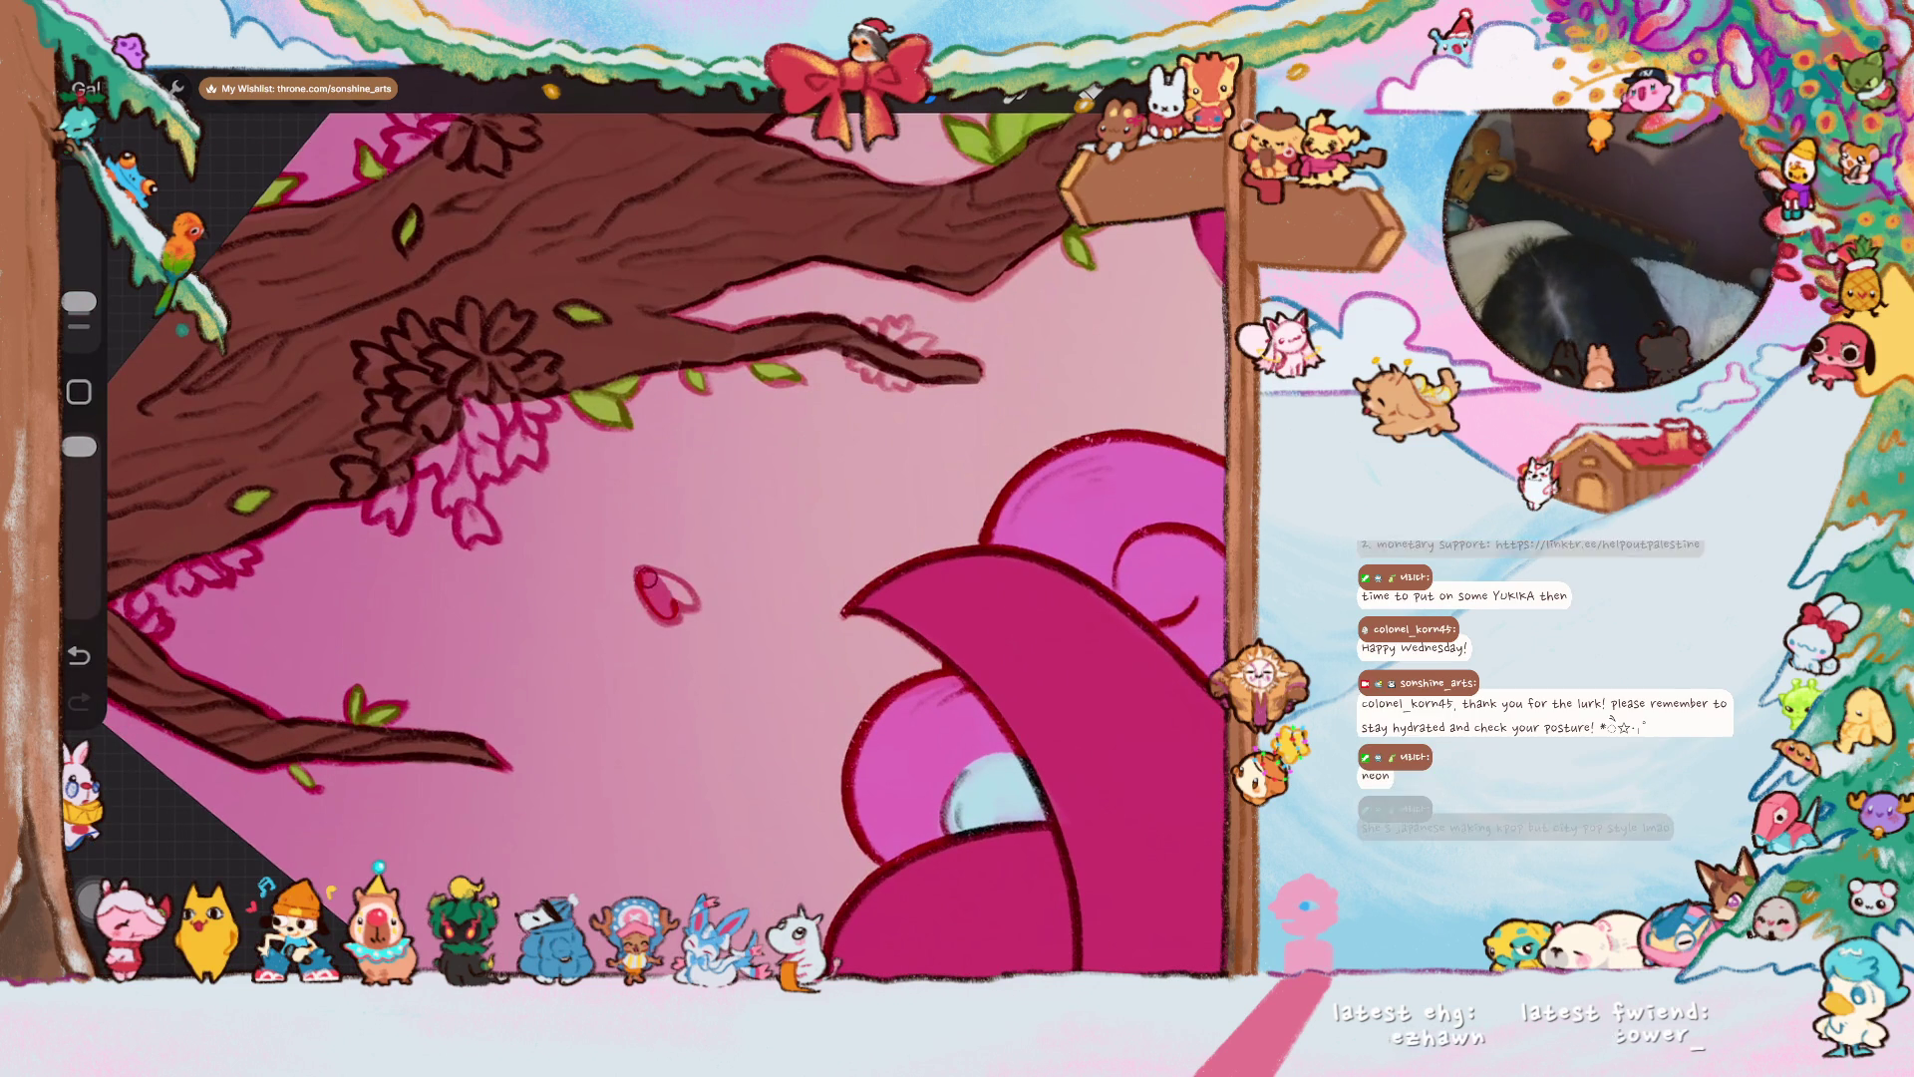
mouse_move(447, 334)
left_mouse_down()
mouse_move(486, 341)
mouse_move(471, 381)
left_mouse_up()
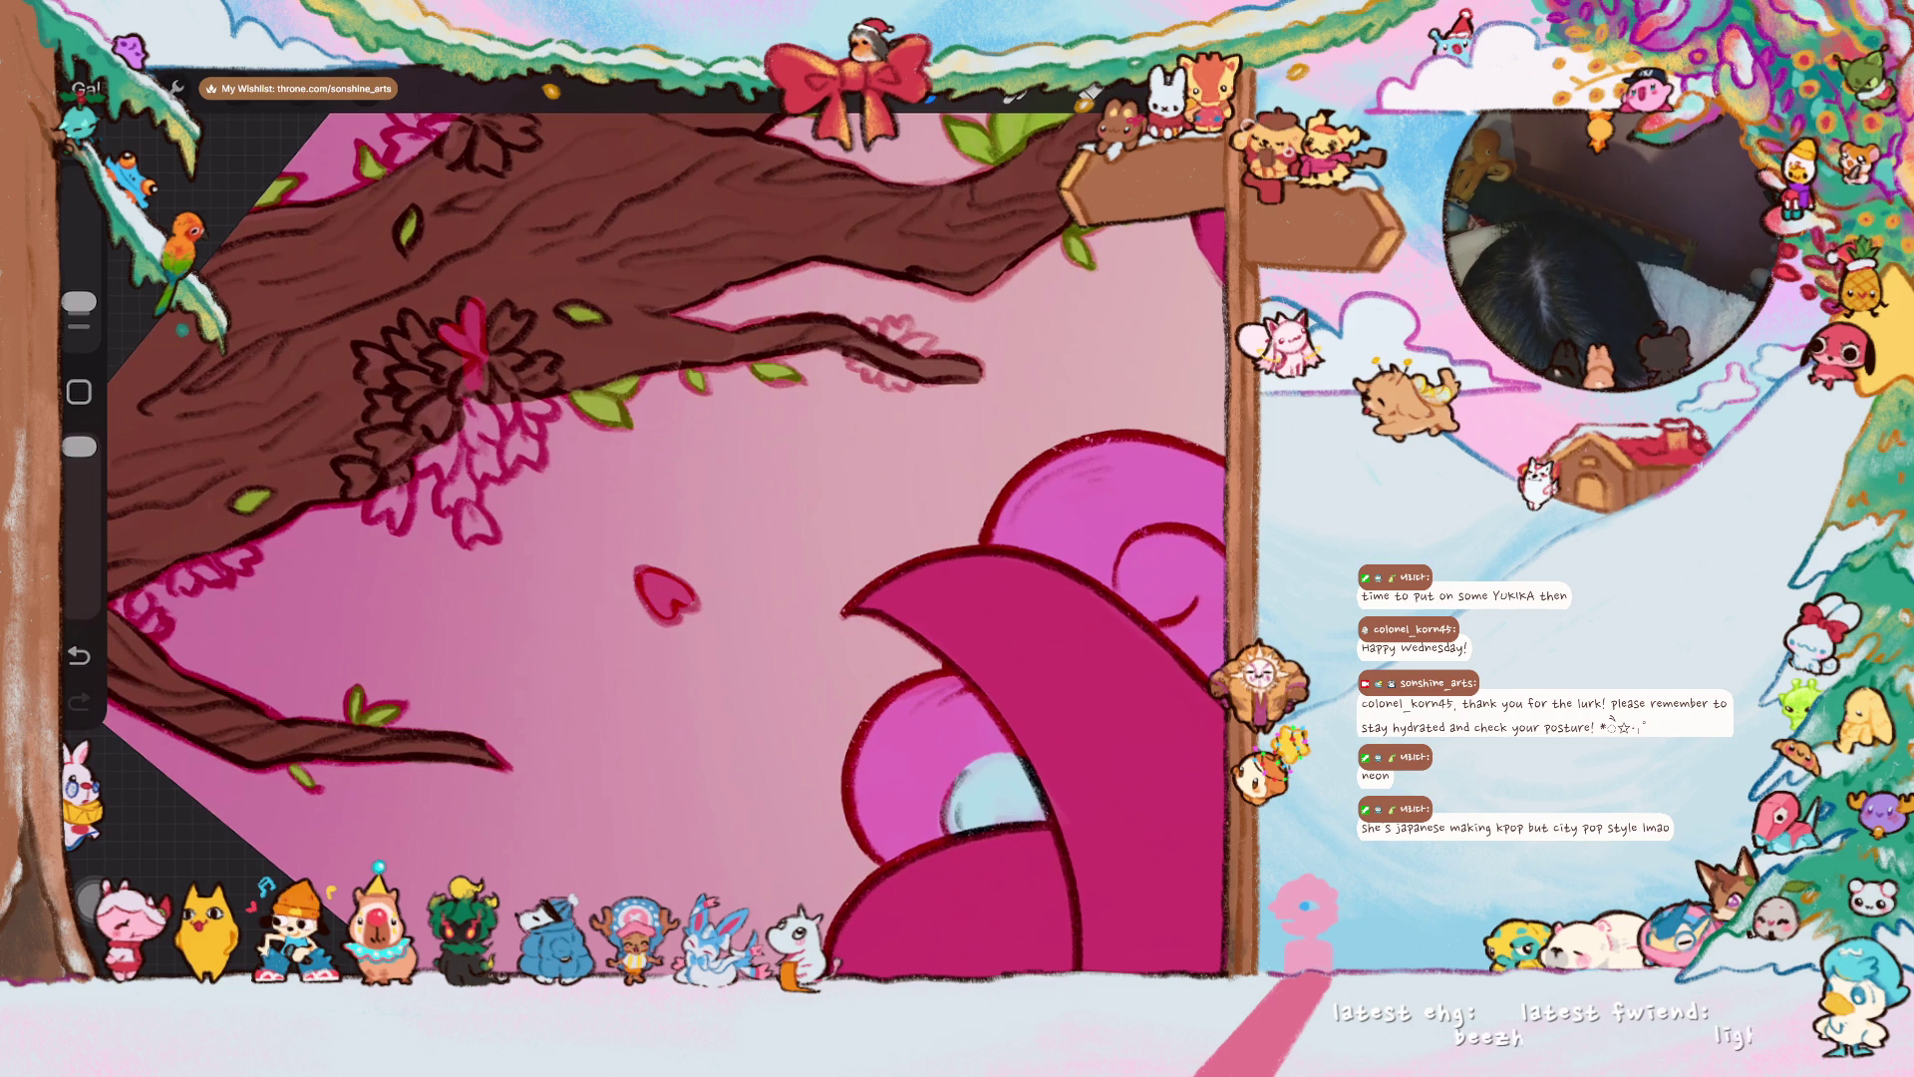
key("ctrl+z")
mouse_move(439, 377)
left_mouse_down()
mouse_move(391, 331)
mouse_move(435, 384)
mouse_move(377, 356)
mouse_move(391, 429)
left_mouse_up()
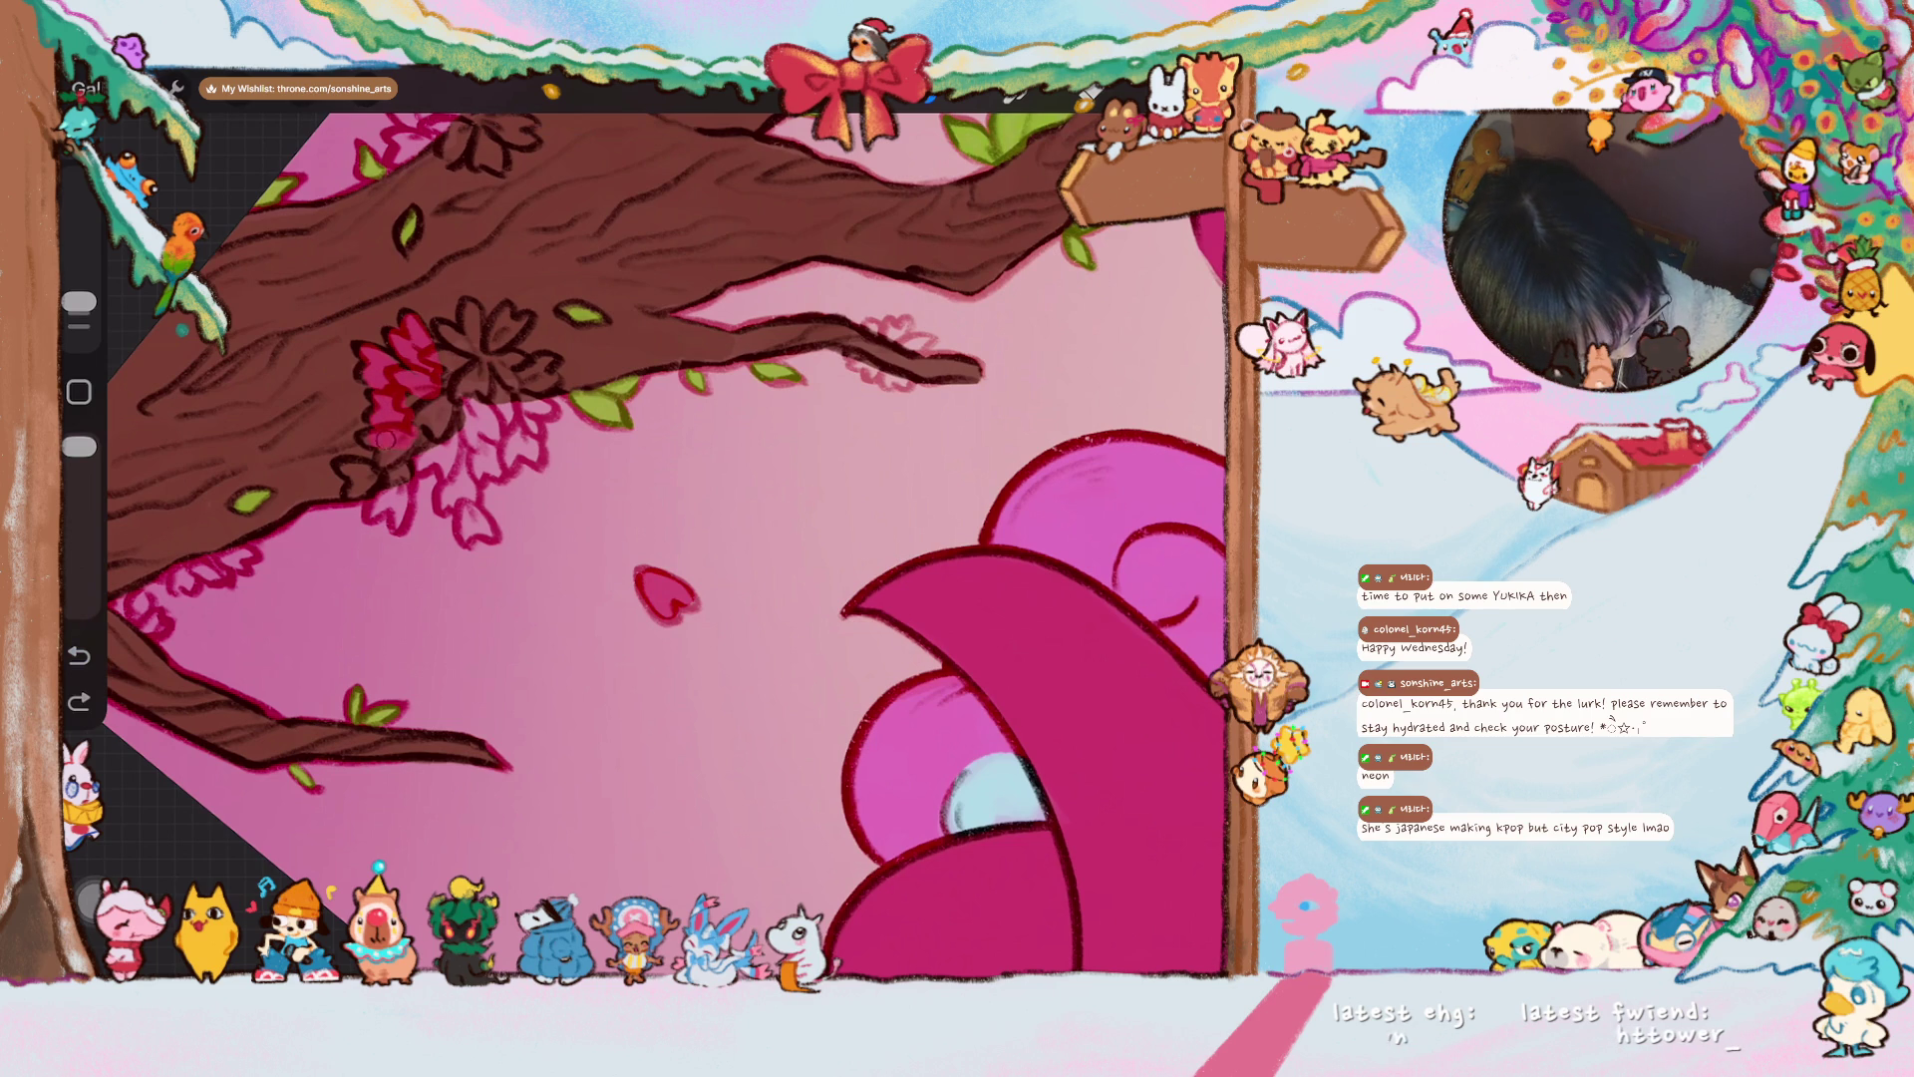
scroll(666, 543, "up", 3)
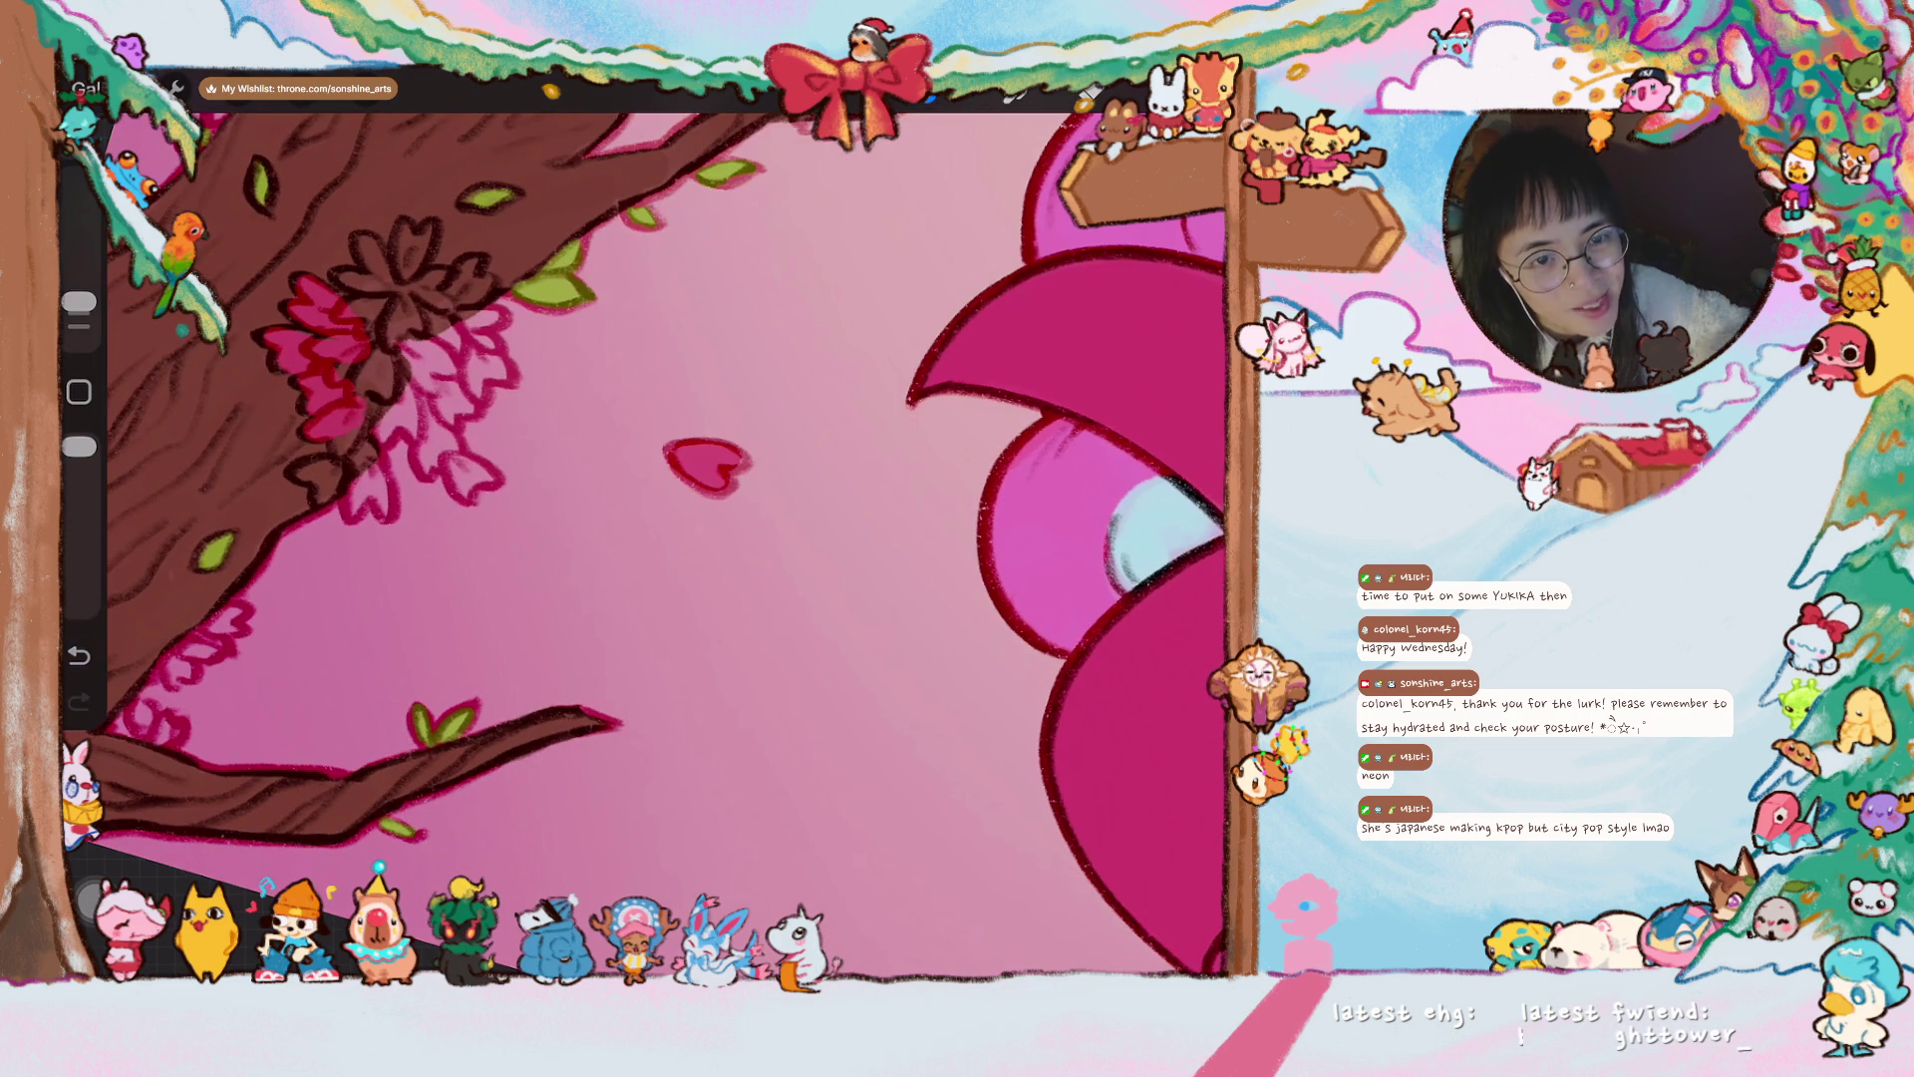
scroll(658, 543, "up", 3)
mouse_move(299, 359)
left_mouse_down()
mouse_move(329, 429)
mouse_move(279, 553)
left_mouse_up()
mouse_move(289, 484)
left_mouse_down()
mouse_move(264, 509)
mouse_move(327, 463)
mouse_move(339, 518)
mouse_move(349, 300)
mouse_move(374, 418)
mouse_move(423, 394)
mouse_move(418, 329)
mouse_move(439, 428)
mouse_move(469, 409)
mouse_move(503, 454)
mouse_move(543, 423)
mouse_move(523, 434)
mouse_move(431, 329)
mouse_move(260, 229)
left_mouse_up()
- Fill the upper-left flower and add red strokes and a new red flower along the branch
mouse_move(892, 309)
left_mouse_down()
mouse_move(1046, 342)
mouse_move(1103, 376)
left_mouse_up()
mouse_move(269, 429)
left_mouse_down()
mouse_move(299, 399)
mouse_move(279, 369)
mouse_move(378, 419)
mouse_move(329, 299)
mouse_move(369, 279)
mouse_move(399, 349)
mouse_move(438, 358)
mouse_move(504, 509)
mouse_move(398, 483)
mouse_move(338, 419)
mouse_move(489, 543)
mouse_move(558, 449)
mouse_move(478, 389)
mouse_move(484, 275)
mouse_move(559, 384)
mouse_move(588, 369)
mouse_move(594, 418)
mouse_move(529, 474)
mouse_move(633, 468)
mouse_move(648, 419)
mouse_move(599, 538)
mouse_move(623, 519)
left_mouse_up()
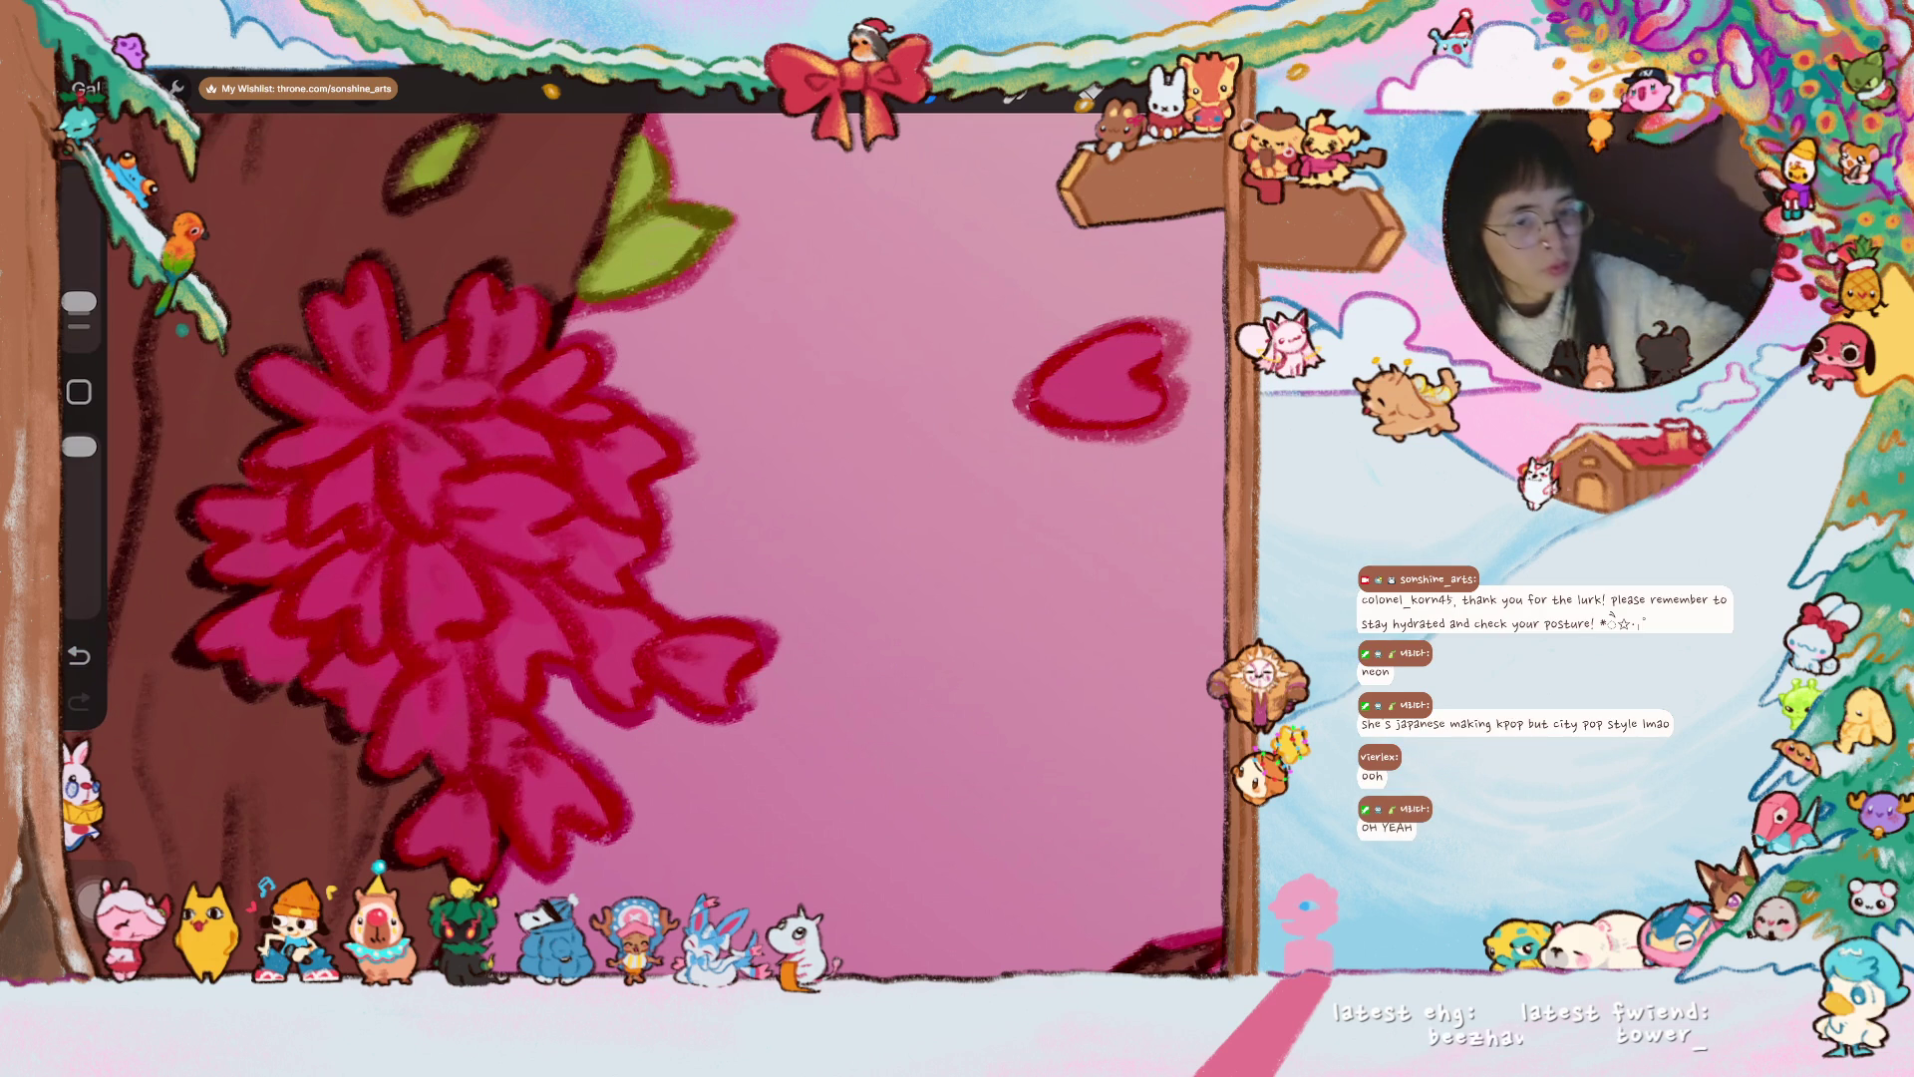
scroll(718, 528, "down", 5)
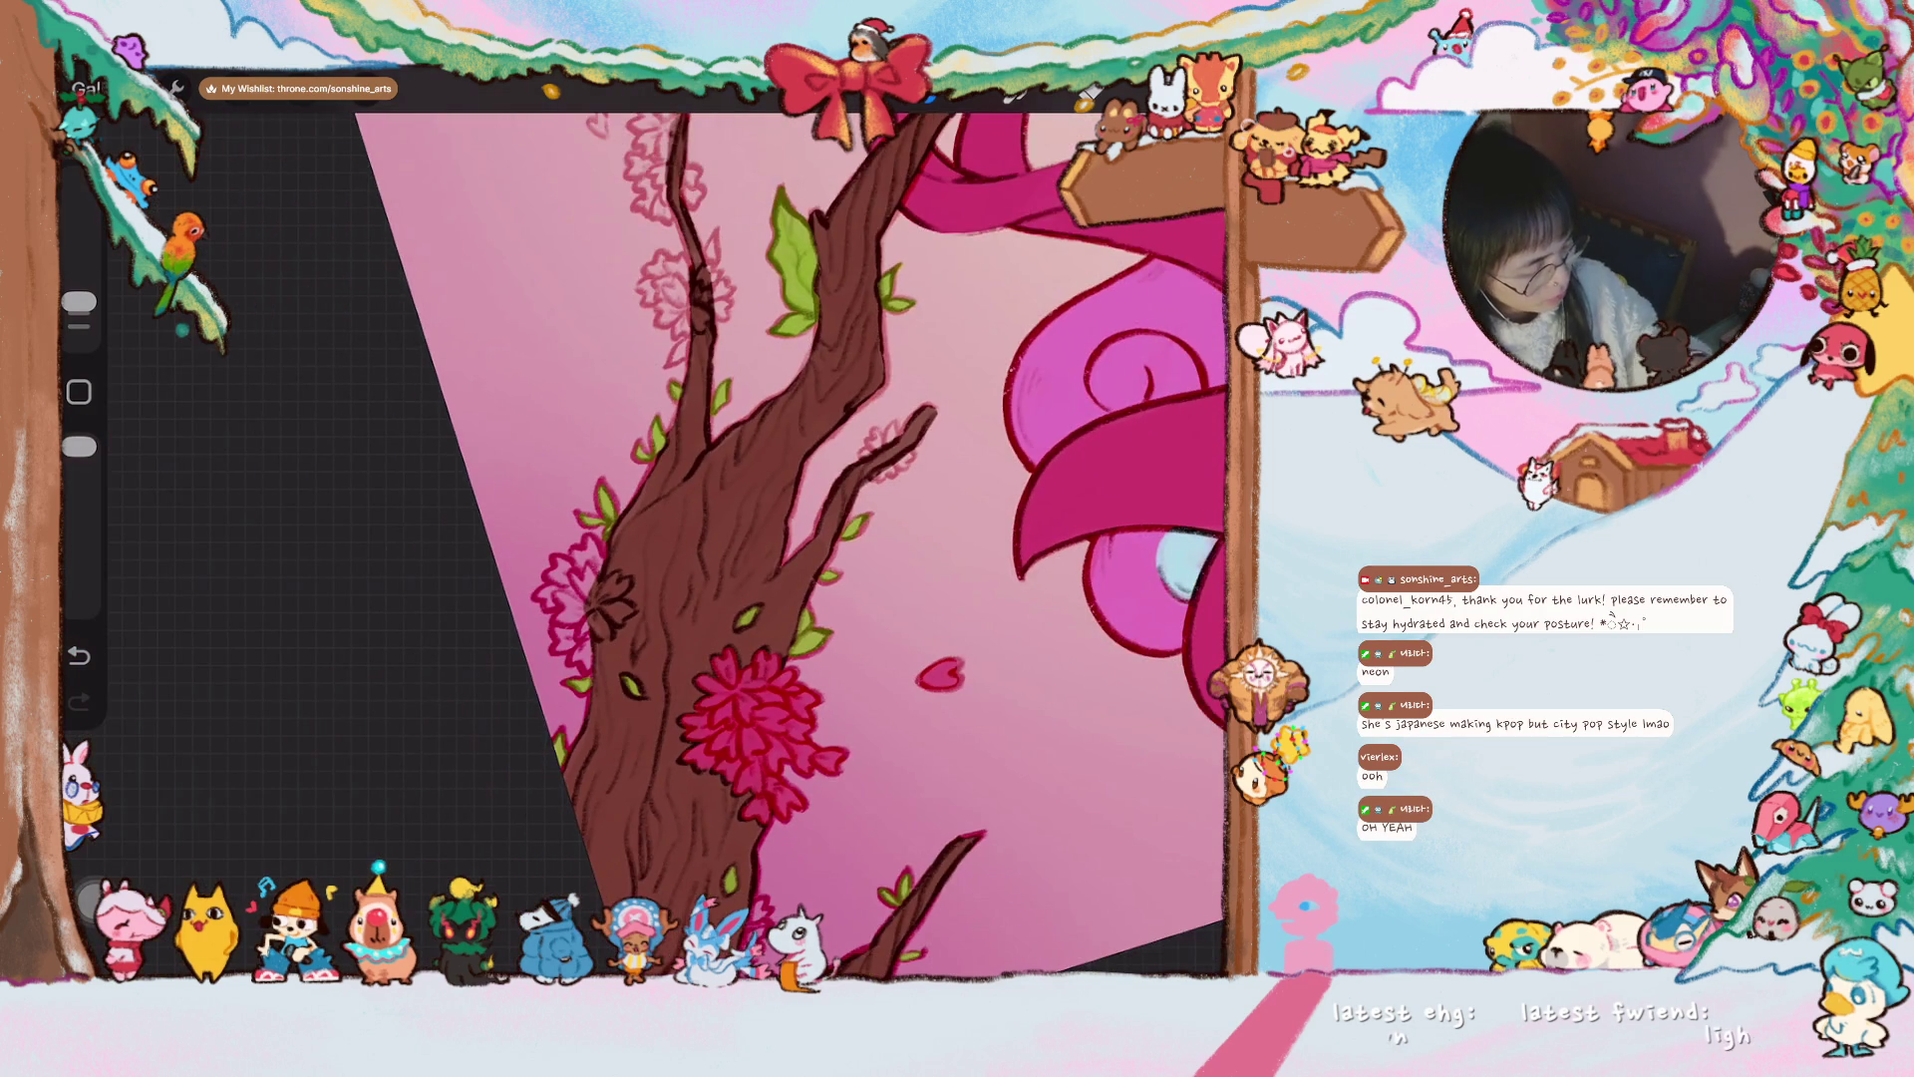
scroll(648, 539, "up", 5)
left_click_drag(528, 484, 629, 374)
mouse_move(559, 294)
left_mouse_down()
mouse_move(499, 373)
mouse_move(473, 359)
mouse_move(454, 424)
left_mouse_up()
scroll(638, 539, "down", 5)
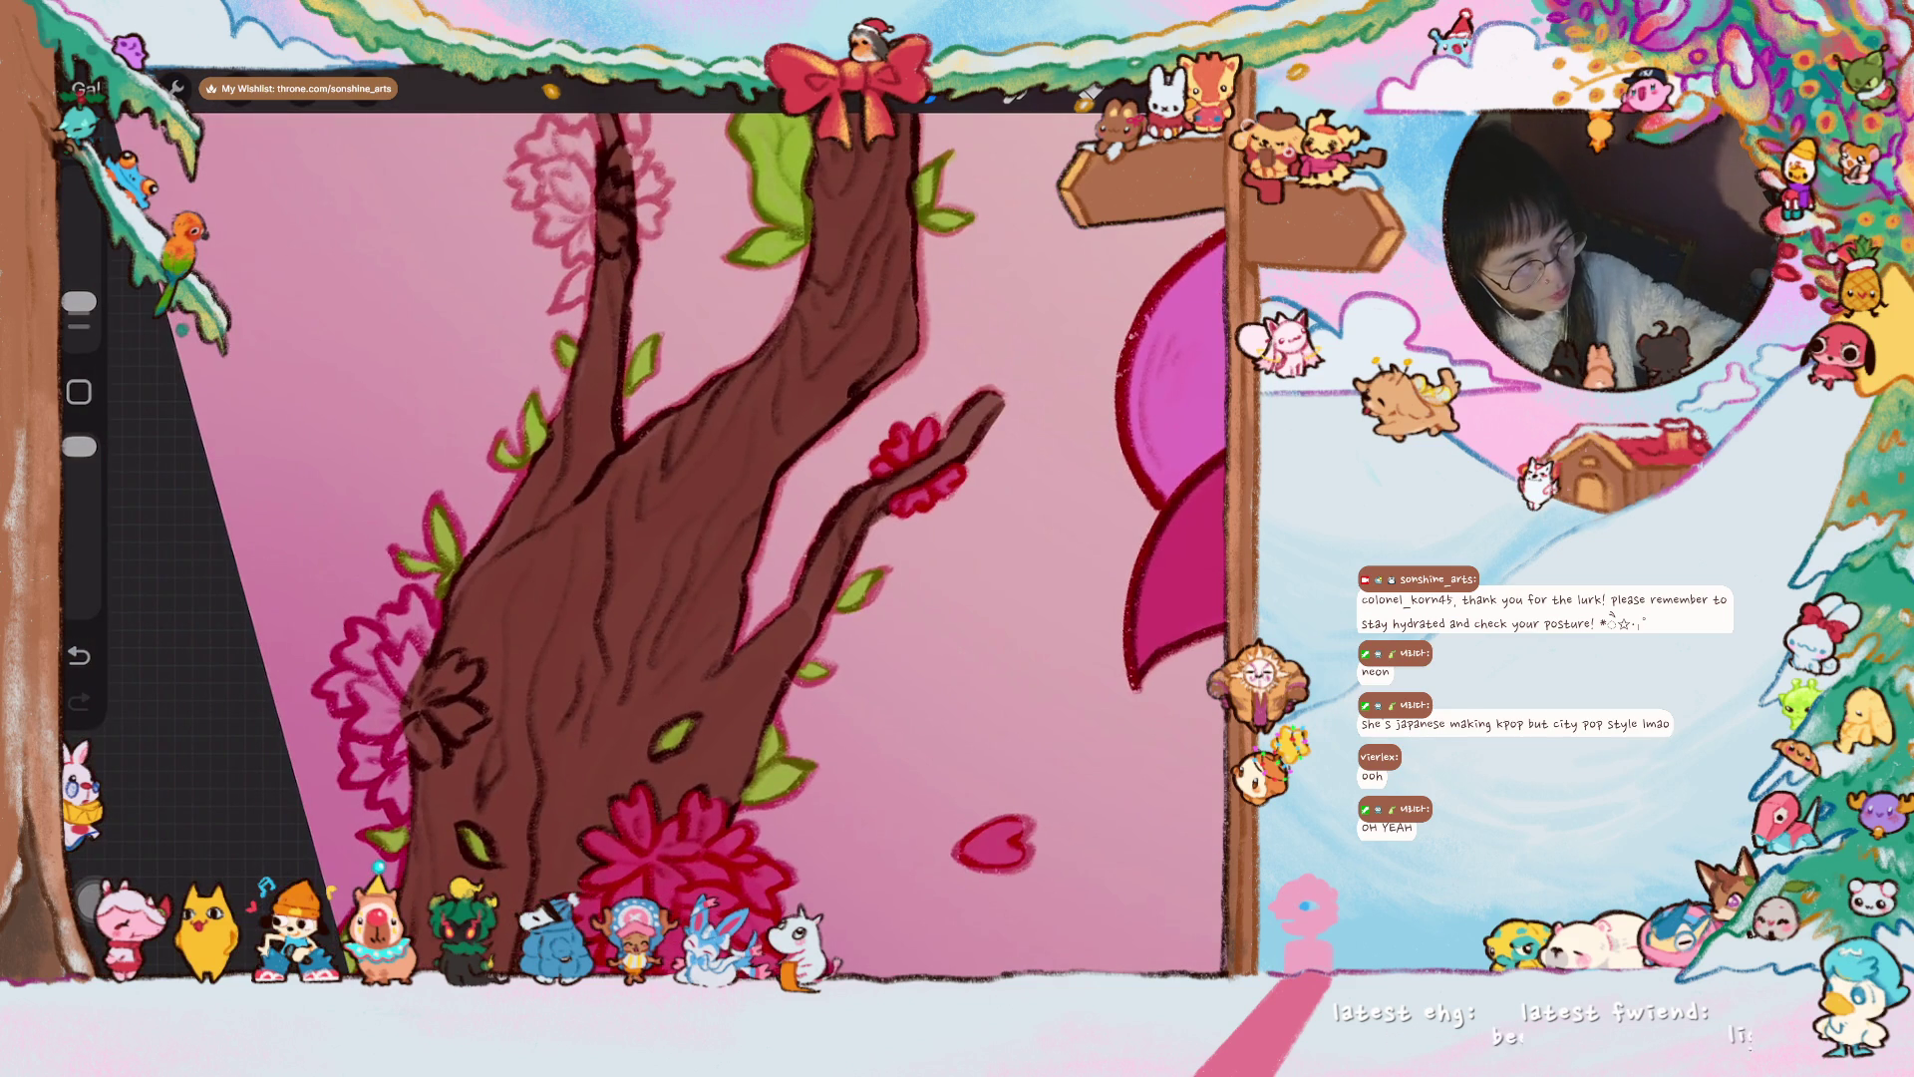
scroll(710, 538, "down", 3)
mouse_move(620, 537)
left_mouse_down()
mouse_move(633, 610)
mouse_move(638, 573)
mouse_move(548, 613)
mouse_move(534, 593)
mouse_move(588, 503)
mouse_move(546, 506)
mouse_move(553, 546)
left_mouse_up()
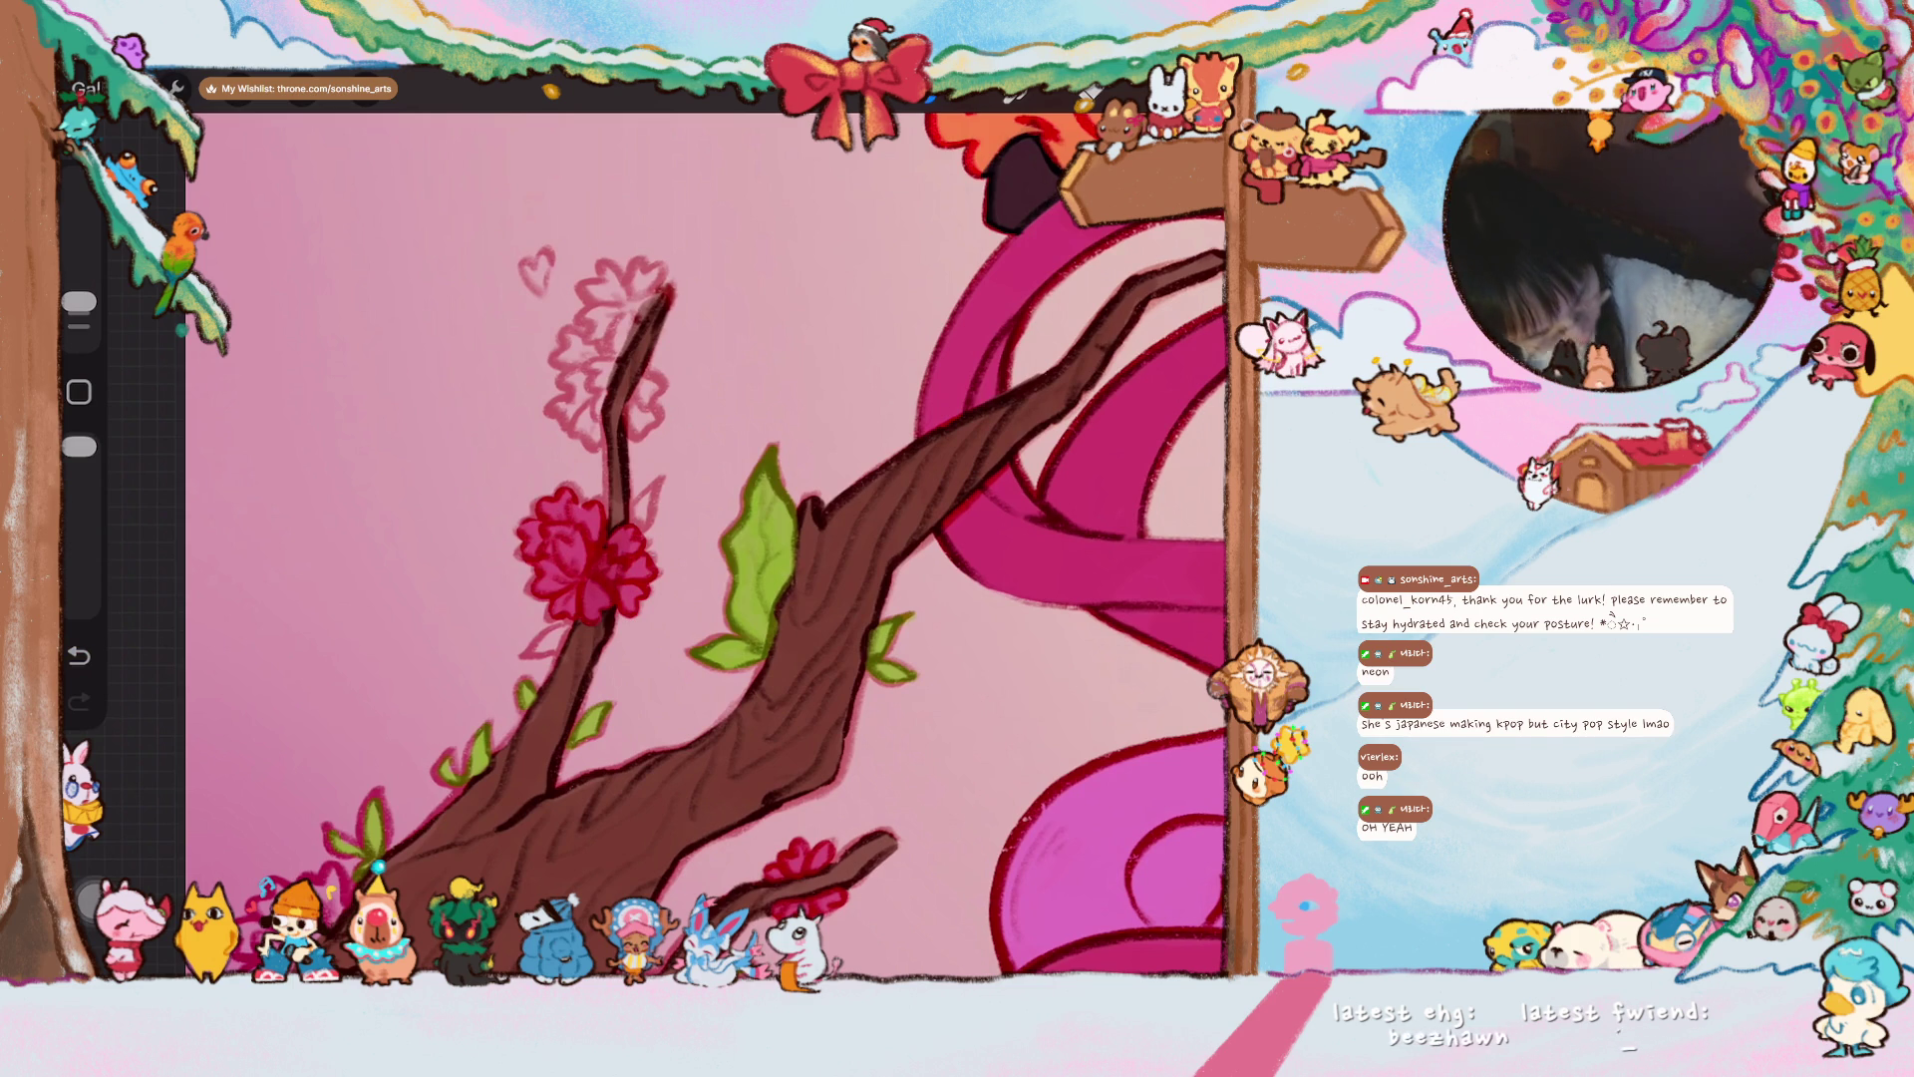
- Darken the red blossom edge and finish the upper-branch blossom and heart in red
left_click_drag(527, 541, 540, 551)
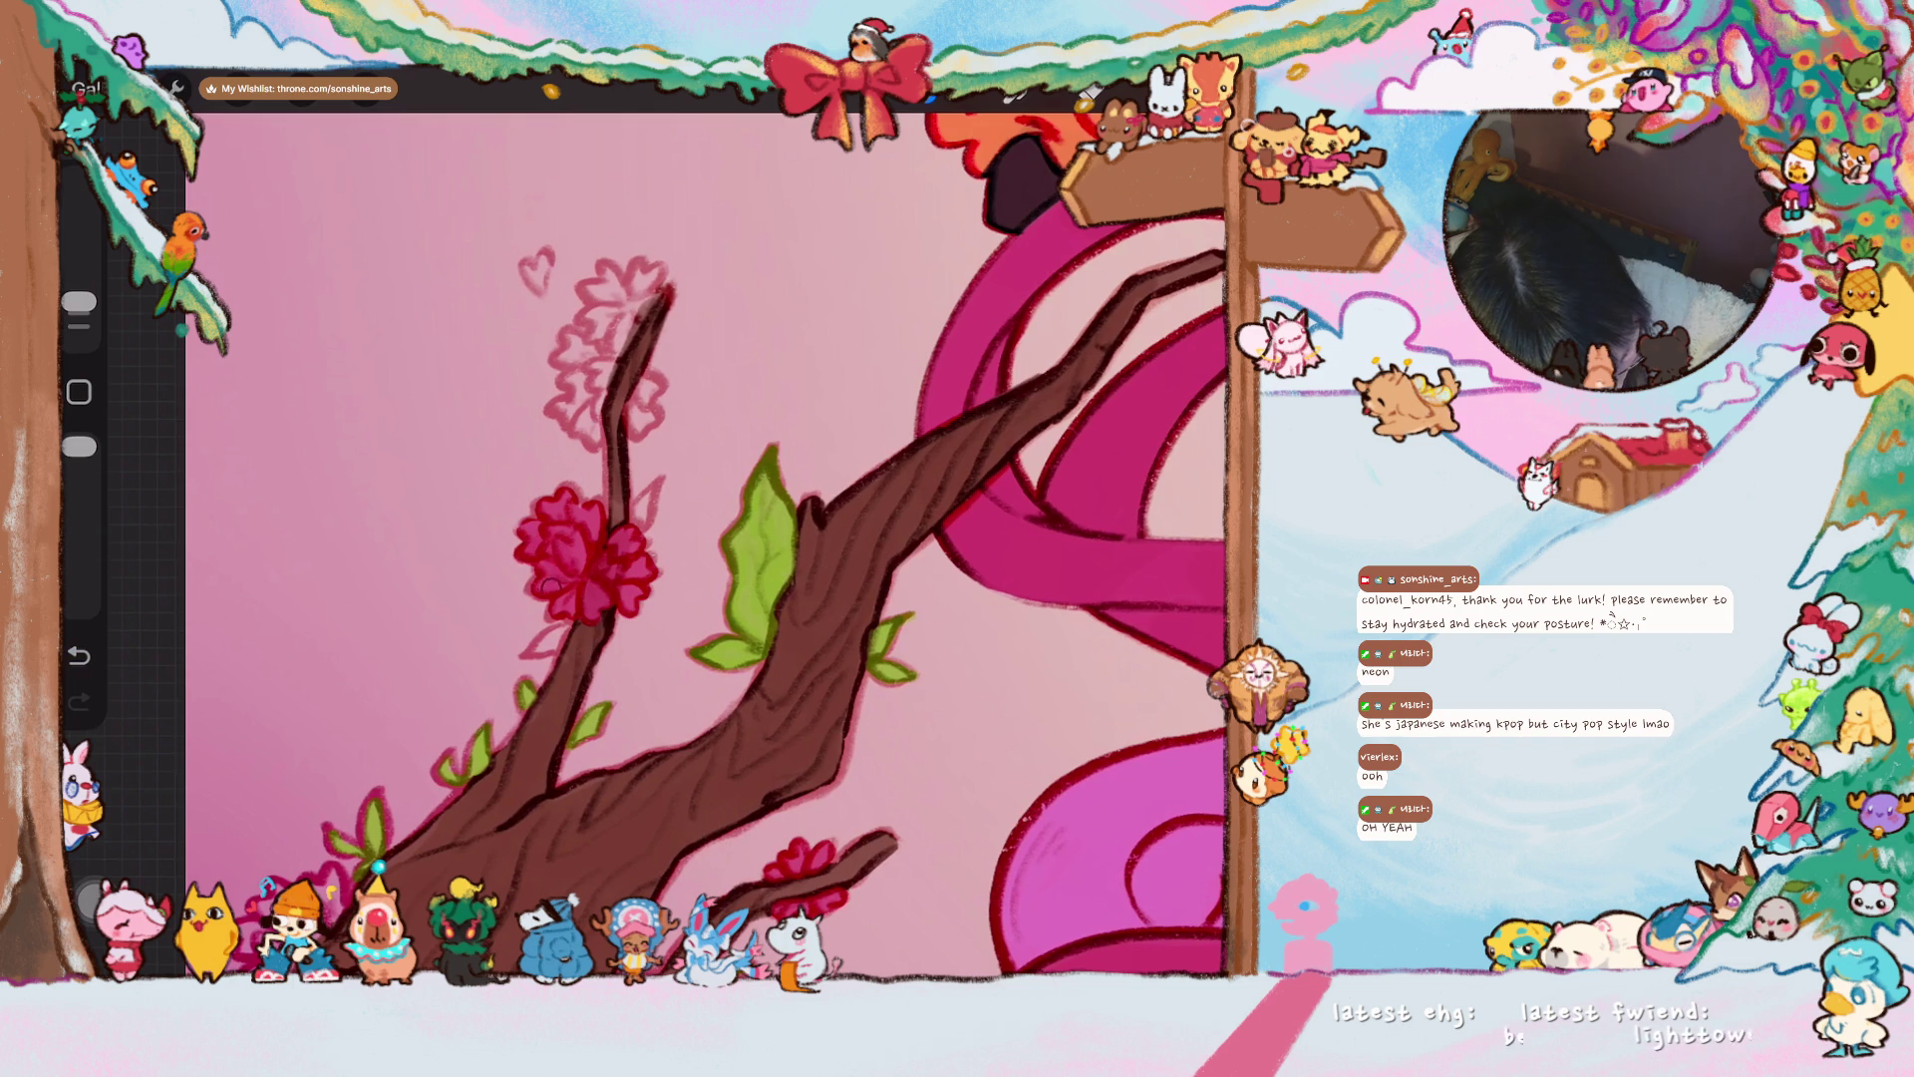
mouse_move(583, 366)
left_mouse_down()
mouse_move(578, 404)
mouse_move(564, 384)
mouse_move(583, 419)
mouse_move(558, 409)
left_mouse_up()
mouse_move(603, 344)
left_mouse_down()
mouse_move(646, 427)
mouse_move(650, 386)
mouse_move(573, 364)
mouse_move(578, 324)
left_mouse_up()
mouse_move(528, 261)
left_mouse_down()
mouse_move(544, 281)
mouse_move(658, 292)
mouse_move(610, 344)
mouse_move(595, 315)
left_mouse_up()
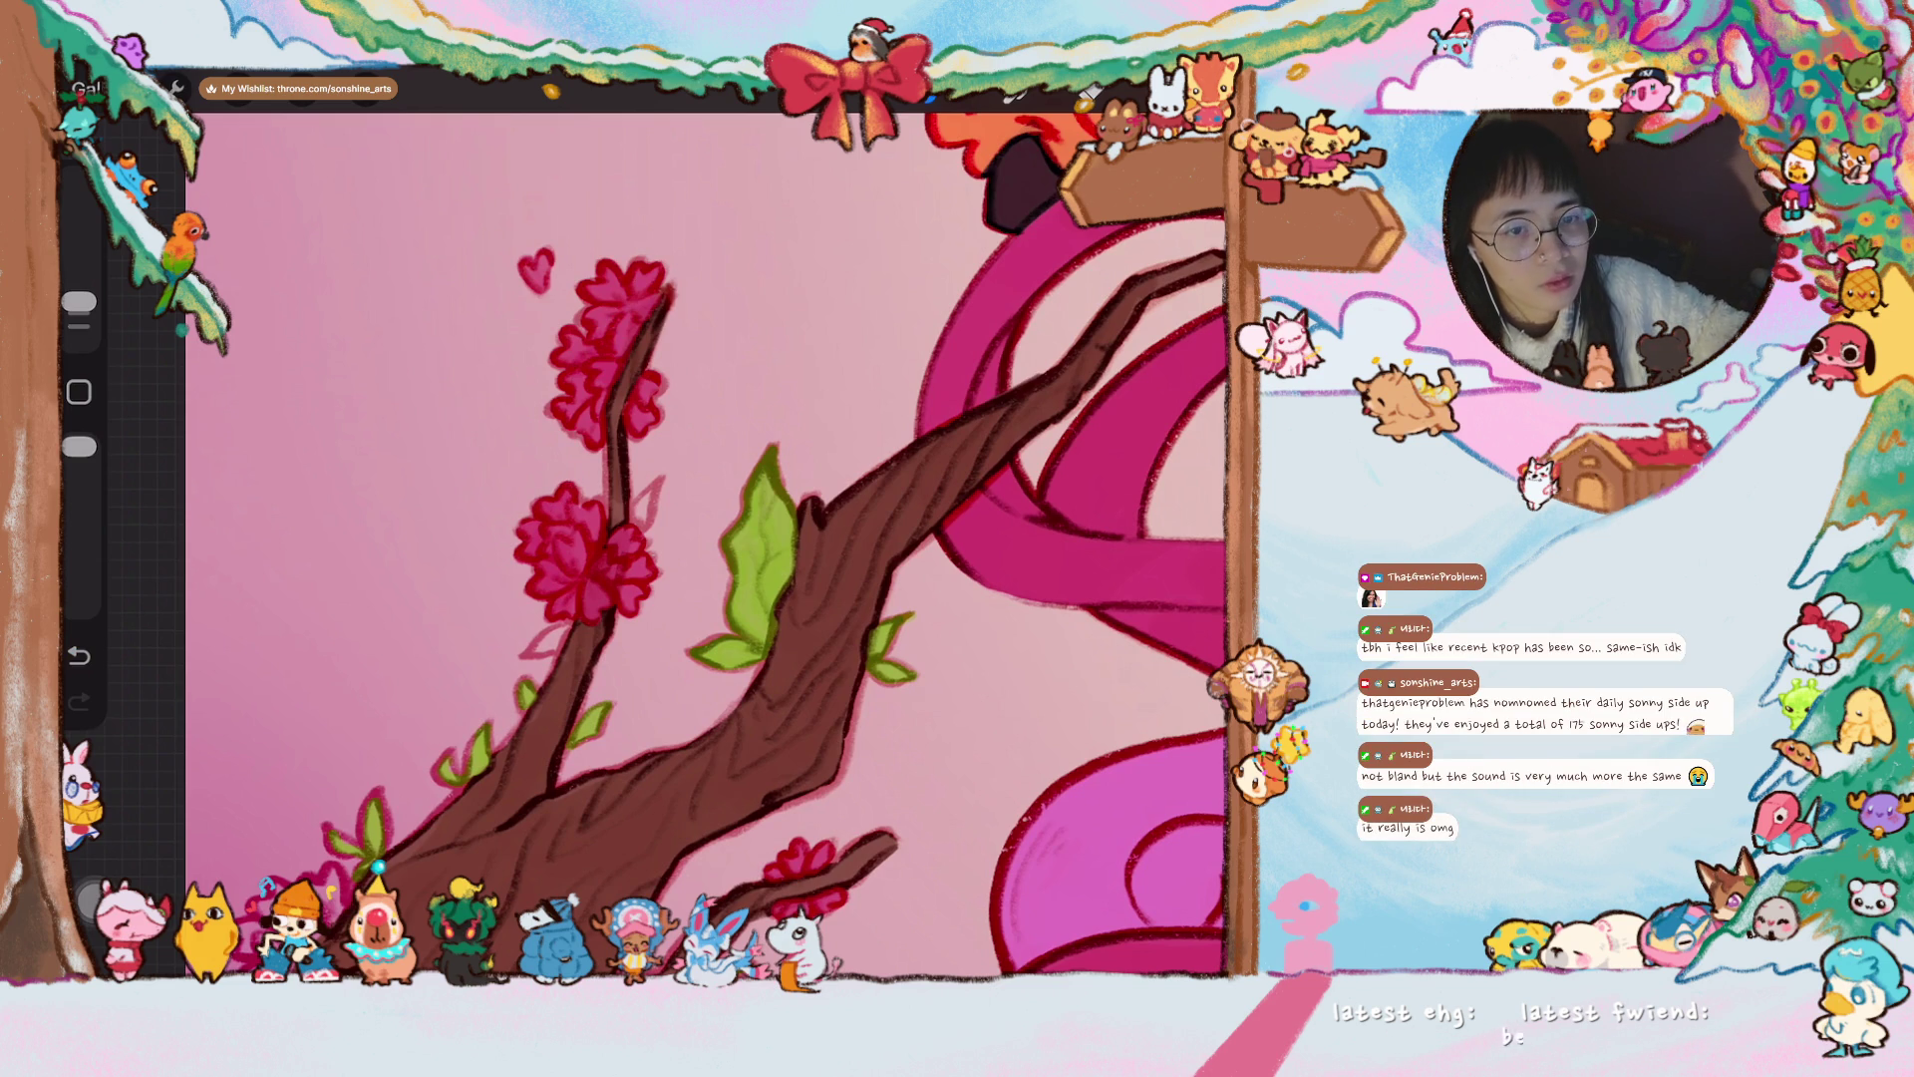
- Add a red mark and dark detail strokes to the pink blossom
scroll(706, 538, "up", 3)
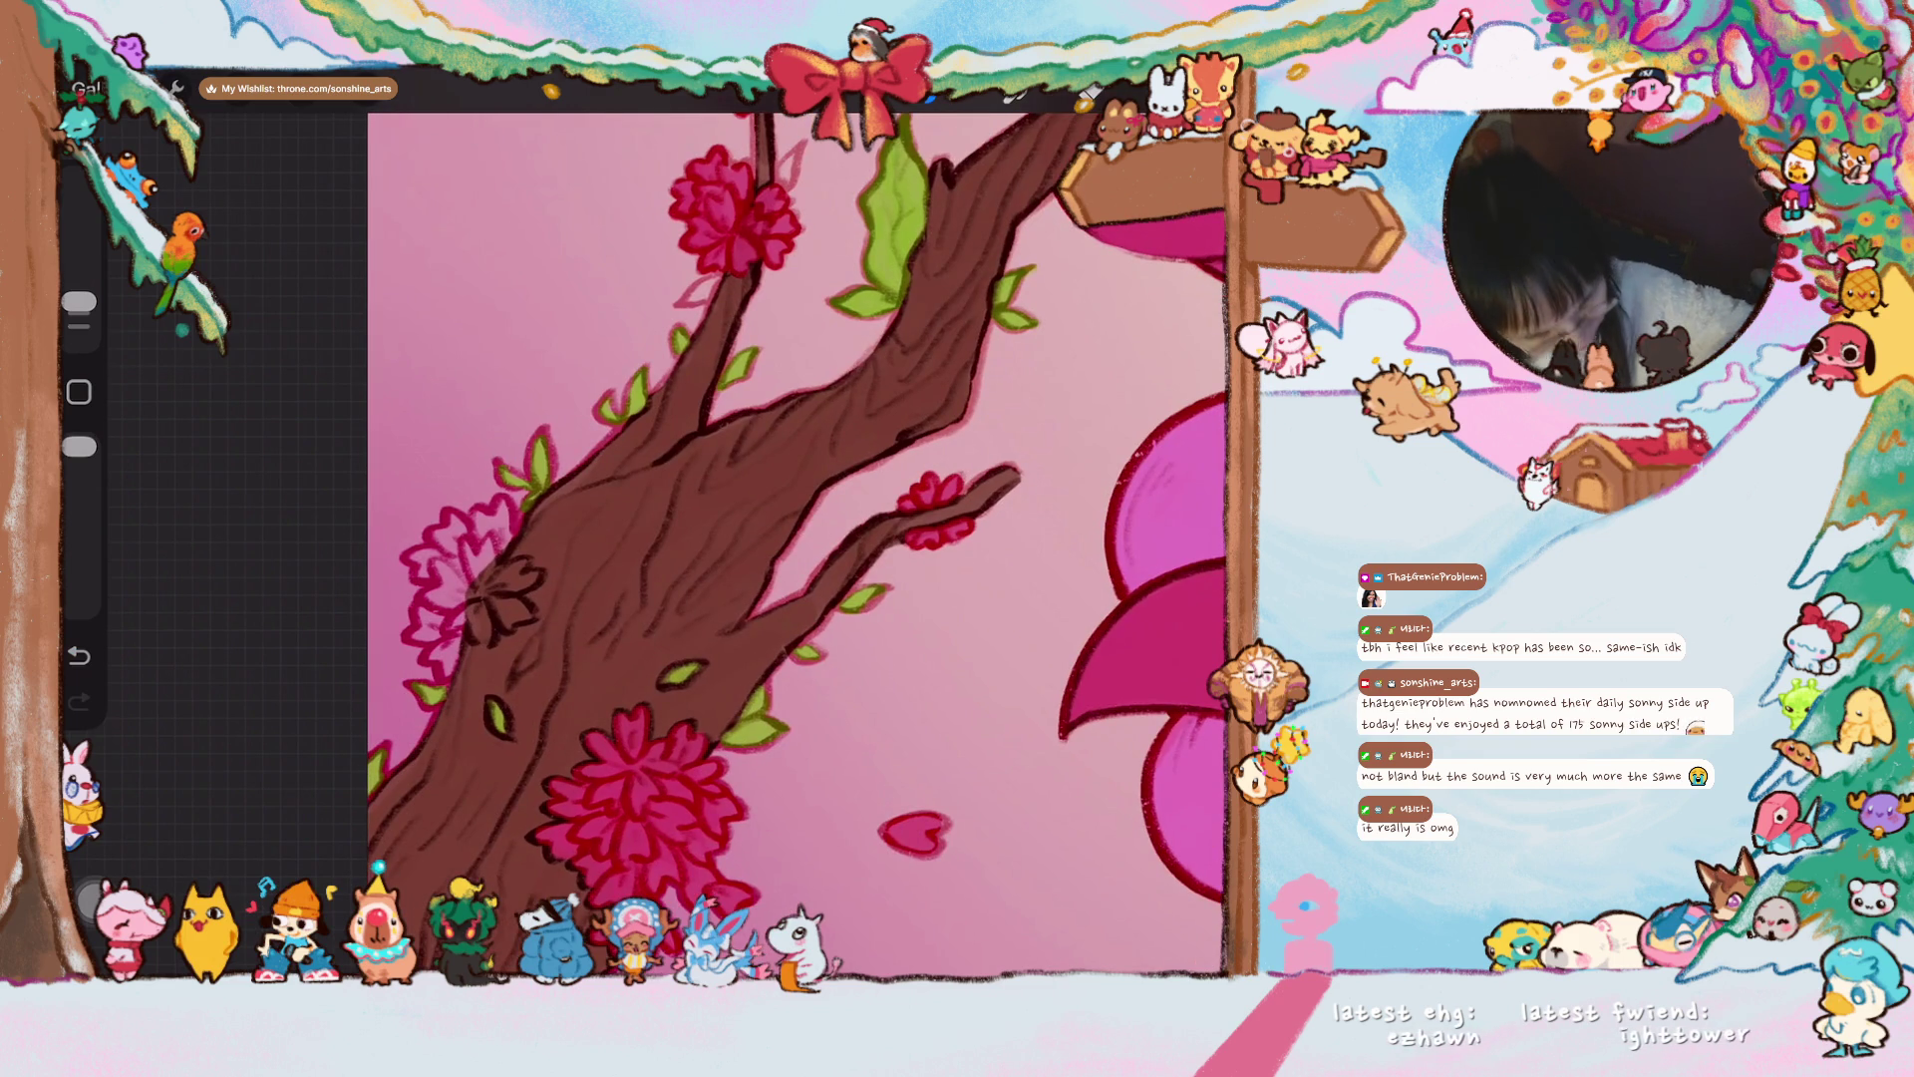
mouse_move(438, 566)
left_mouse_down()
mouse_move(427, 578)
mouse_move(442, 539)
mouse_move(501, 520)
mouse_move(468, 578)
left_mouse_up()
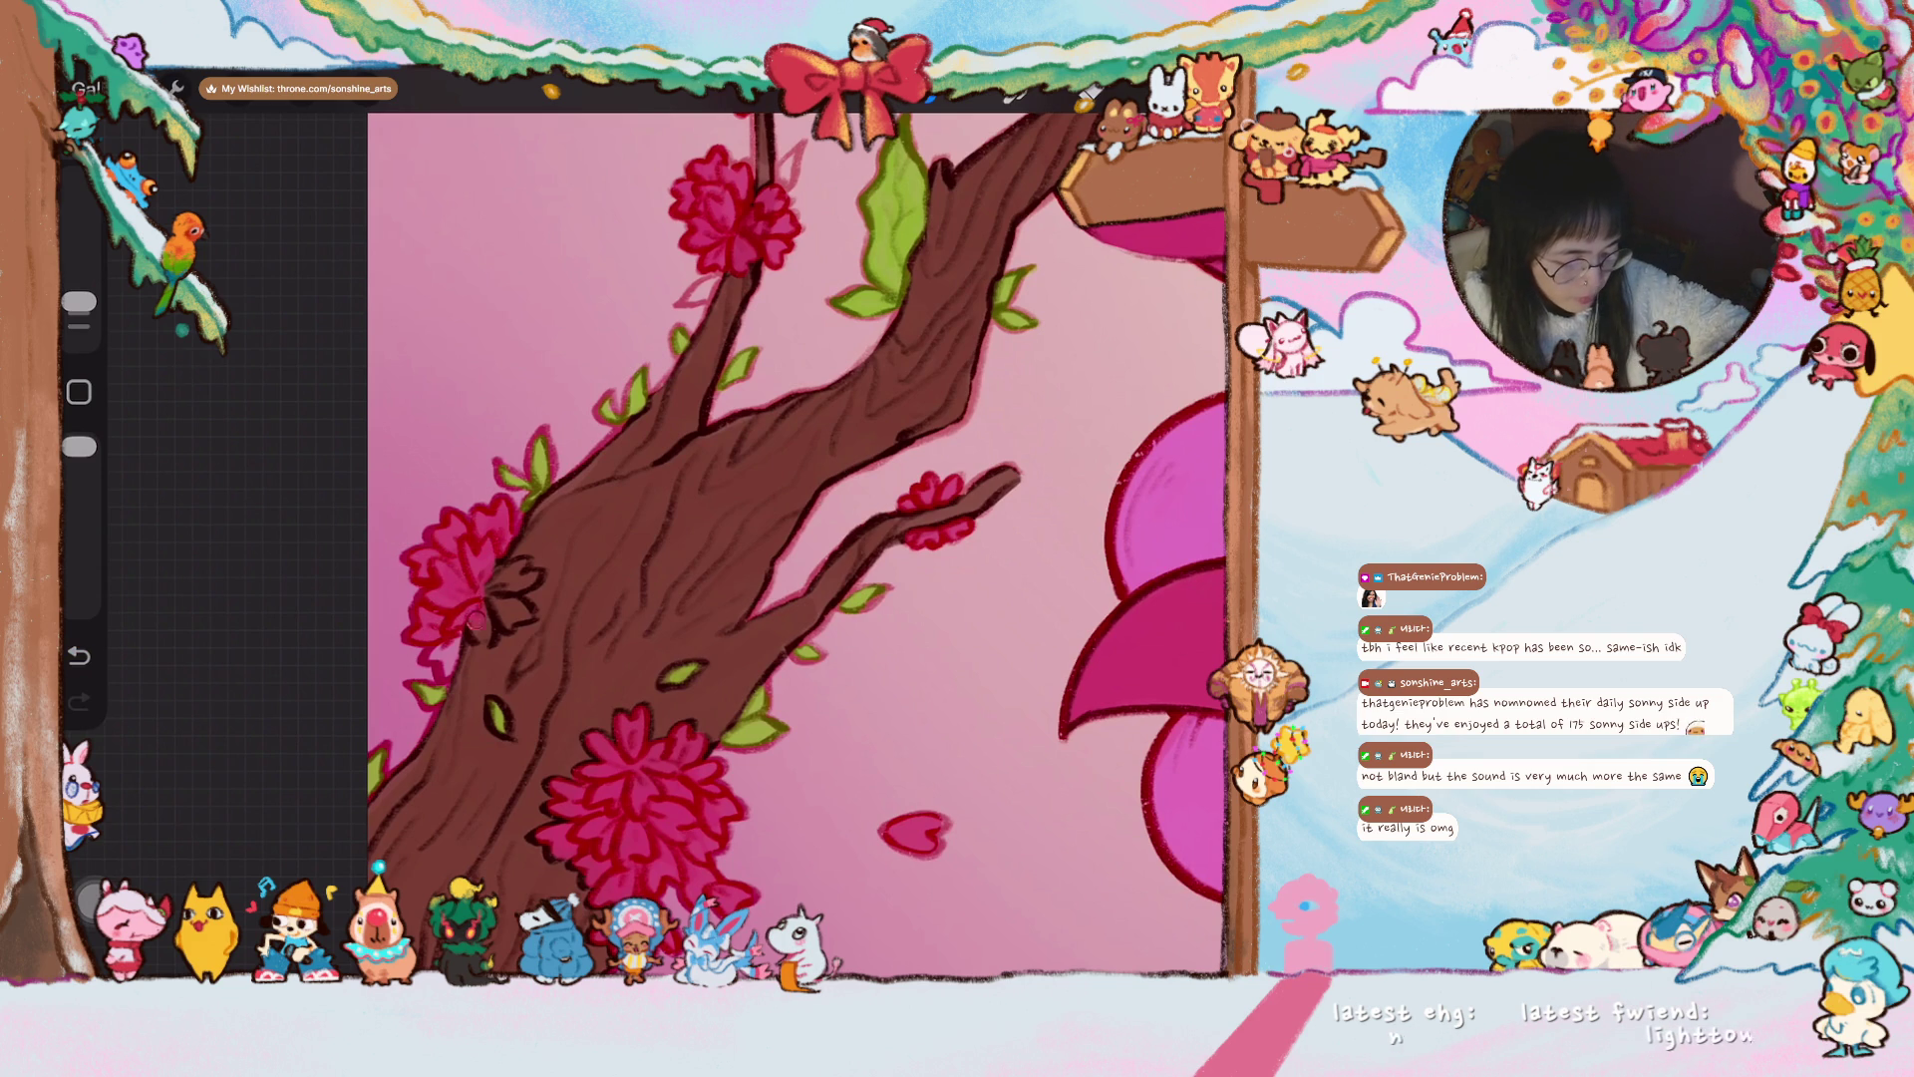
left_click_drag(479, 633, 494, 596)
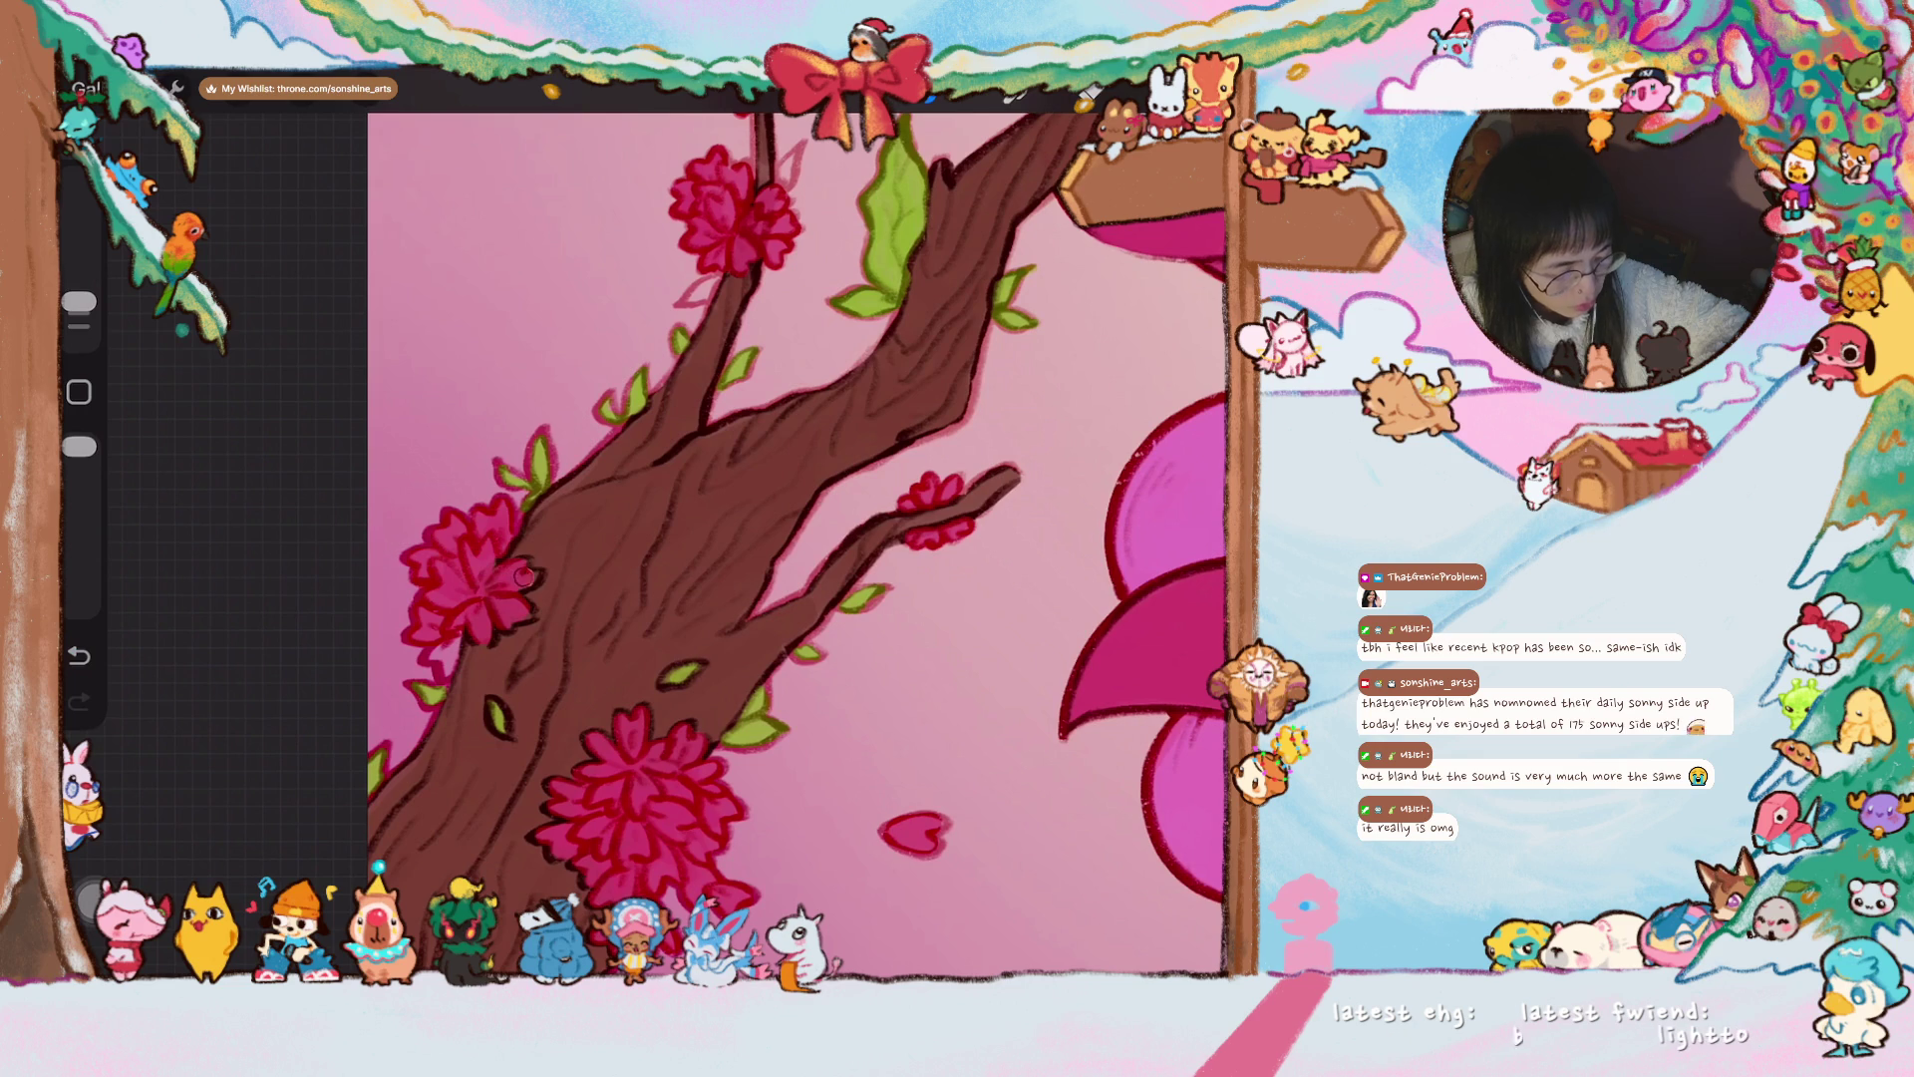
left_click_drag(460, 622, 445, 665)
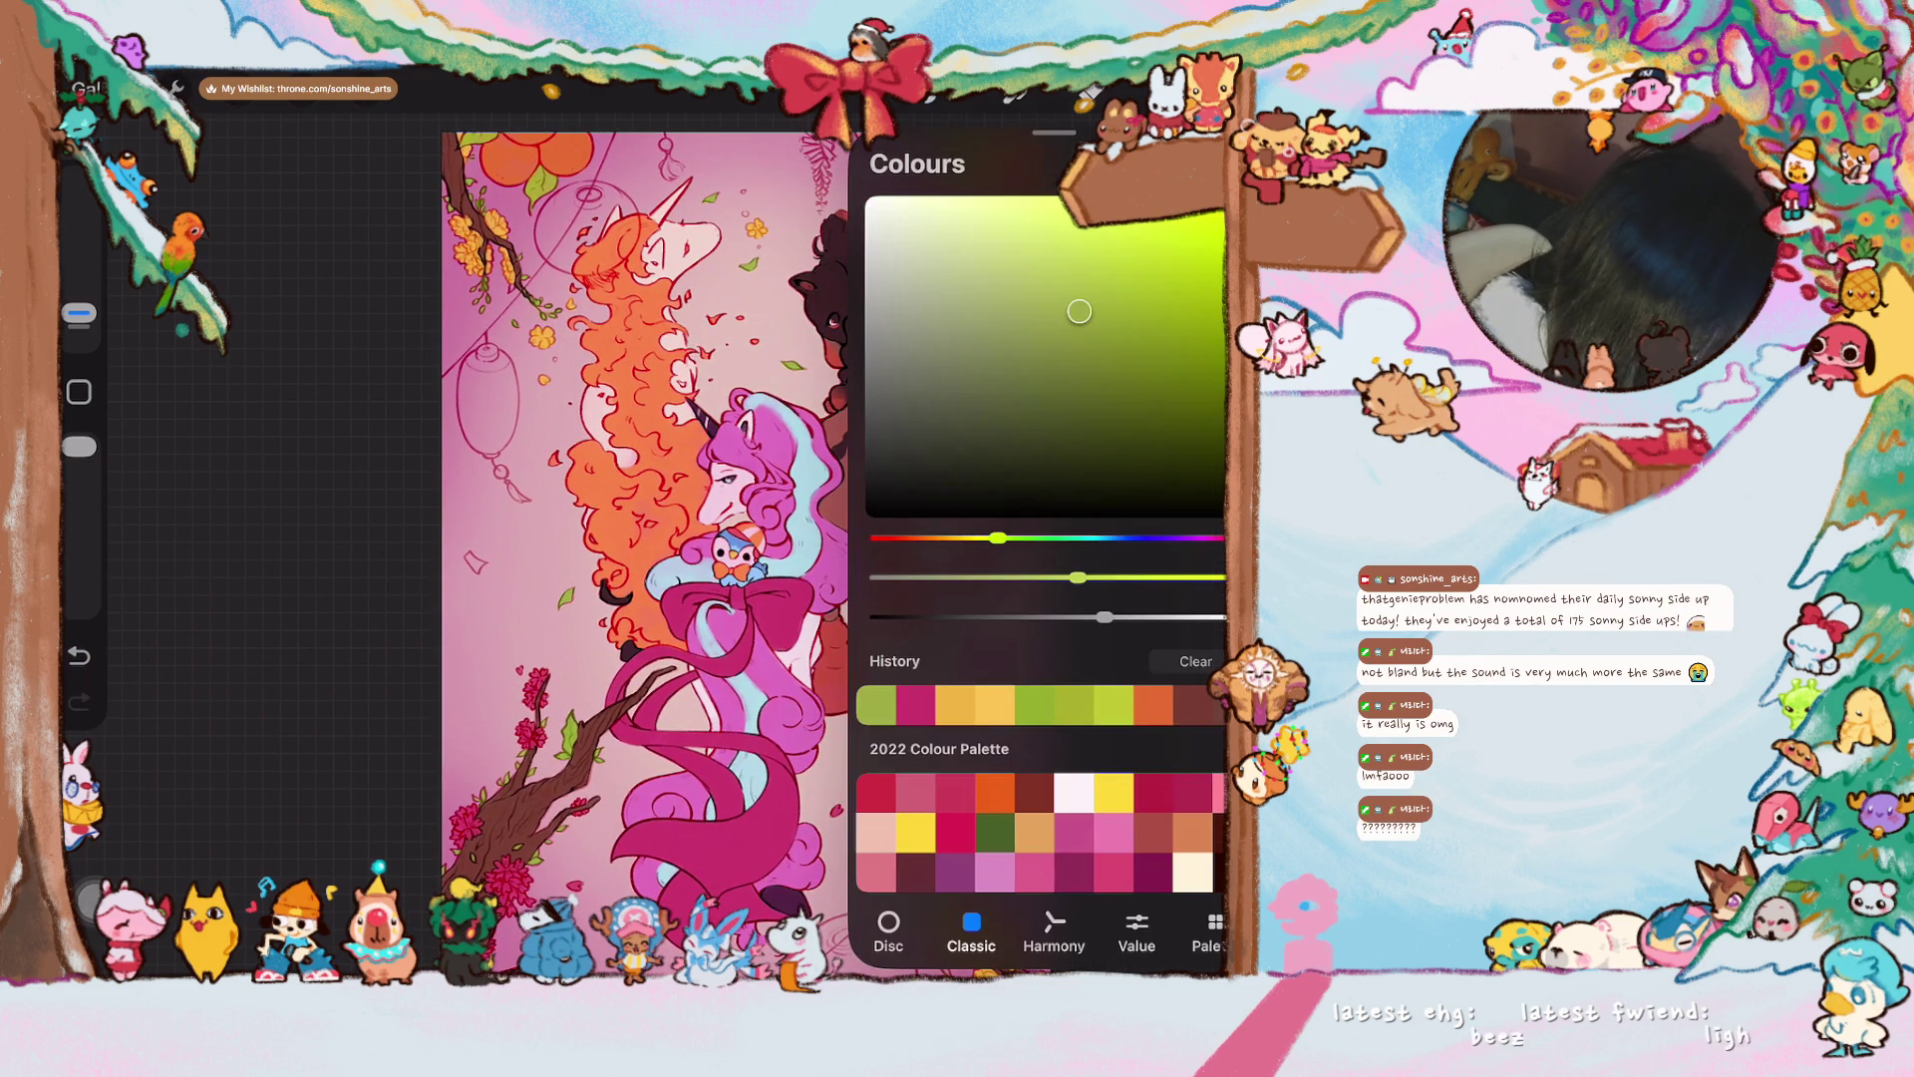
- Sample a red from the artwork and fine-tune it in the colour panel
left_click(1089, 95)
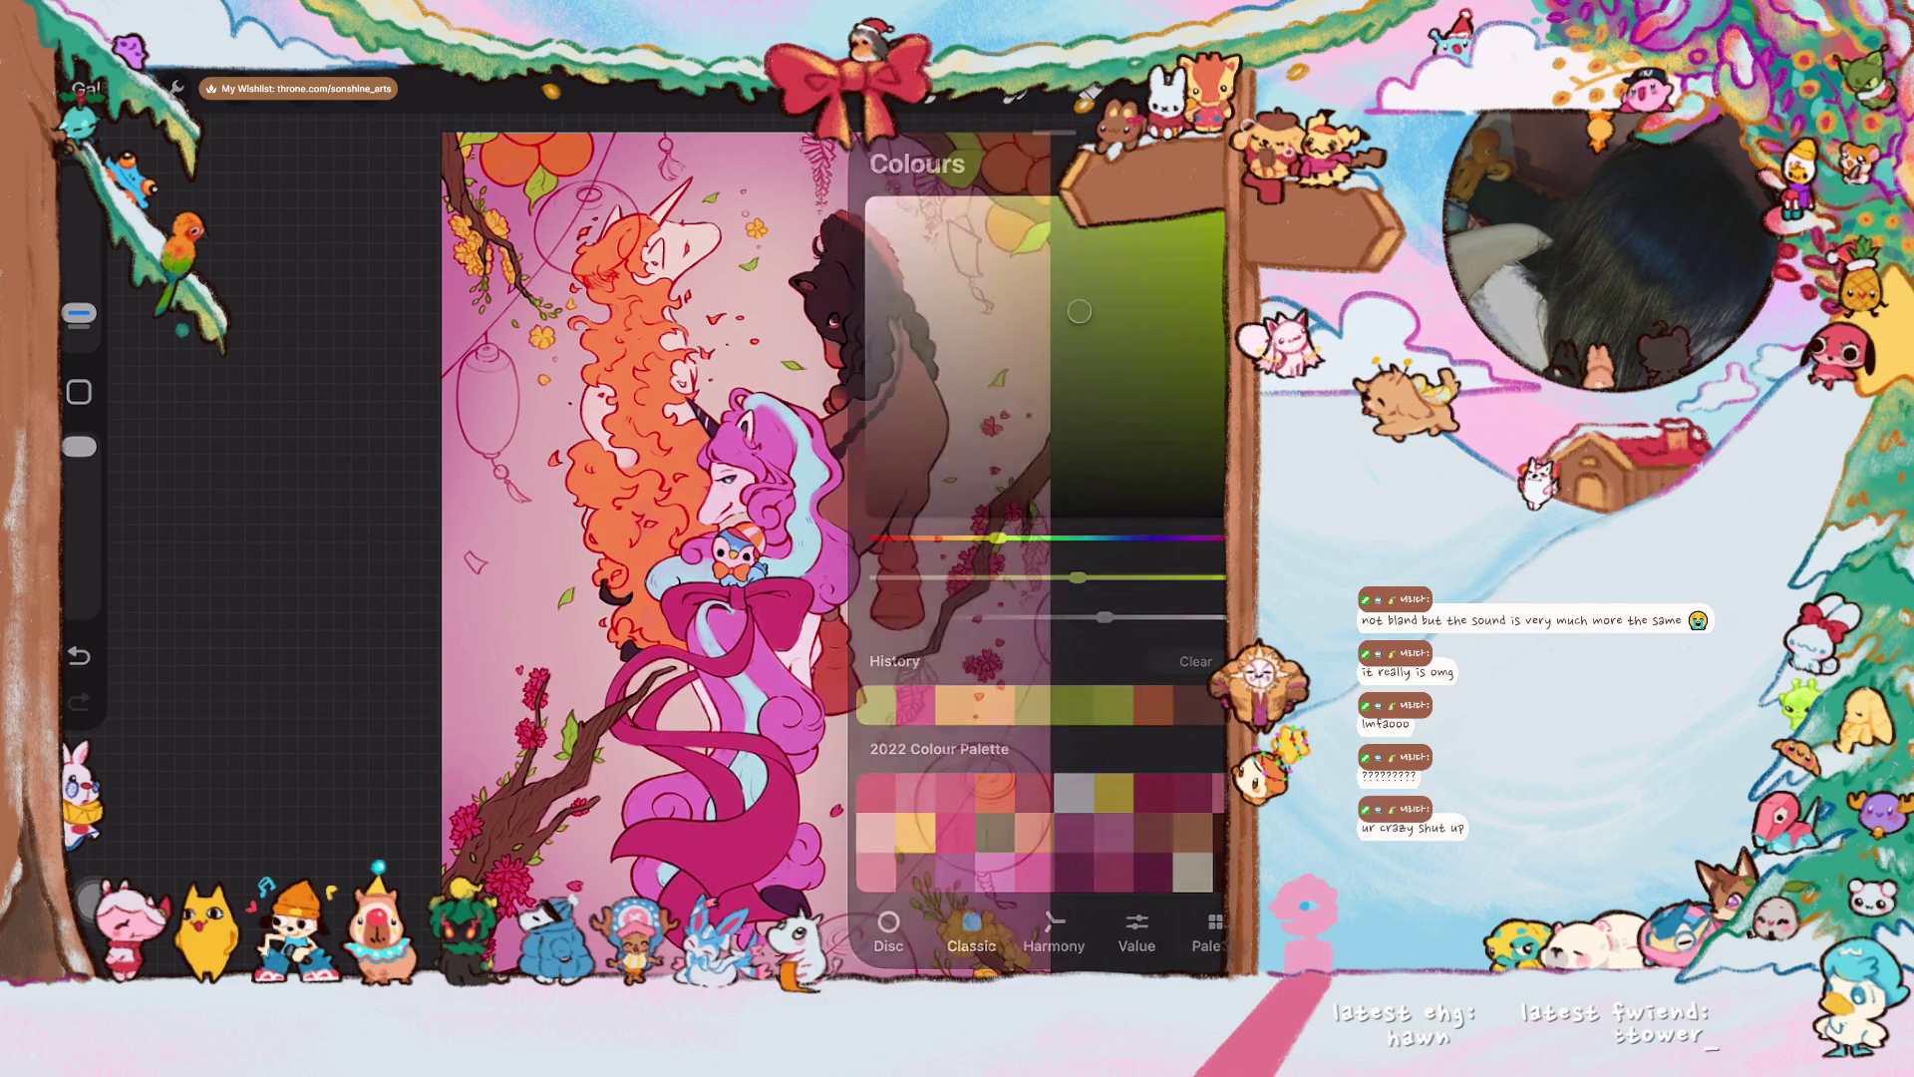
left_click(631, 697)
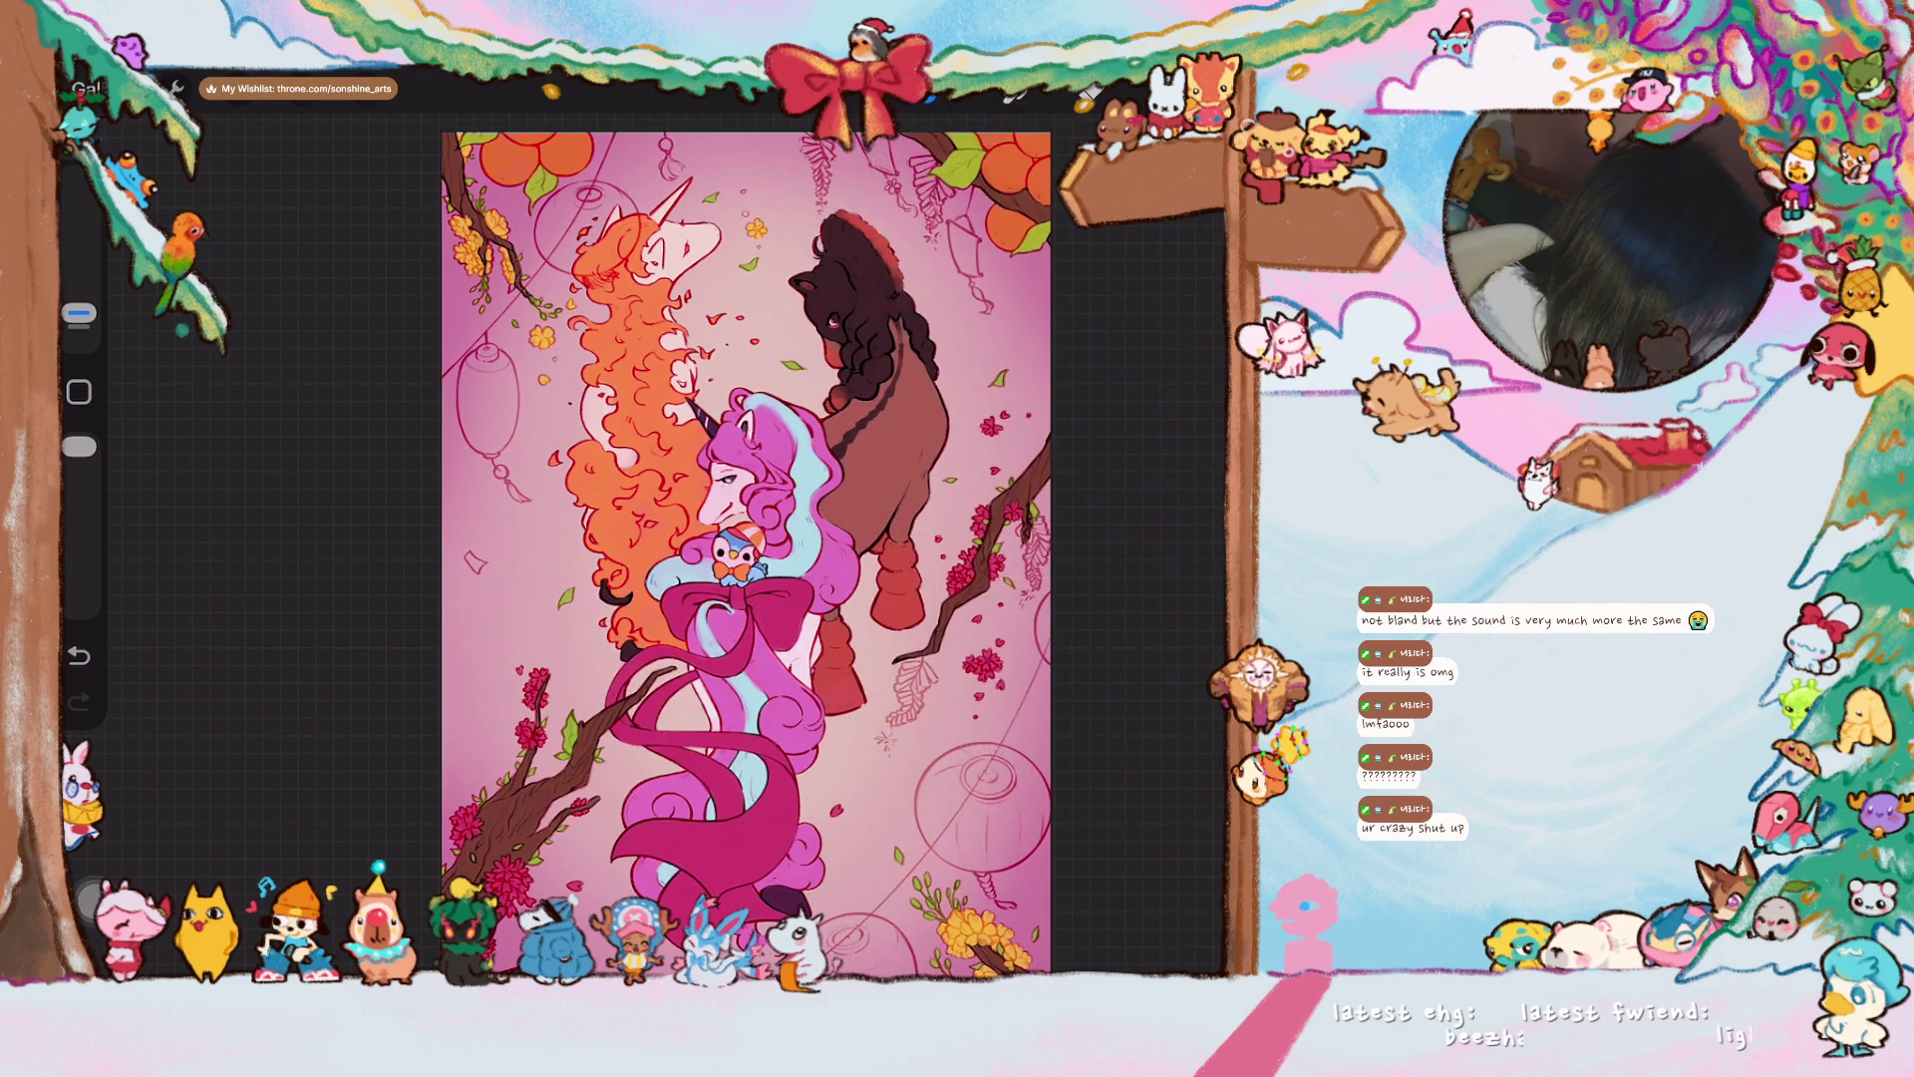
left_click(1089, 96)
left_click_drag(1109, 261, 1106, 259)
left_click(1089, 95)
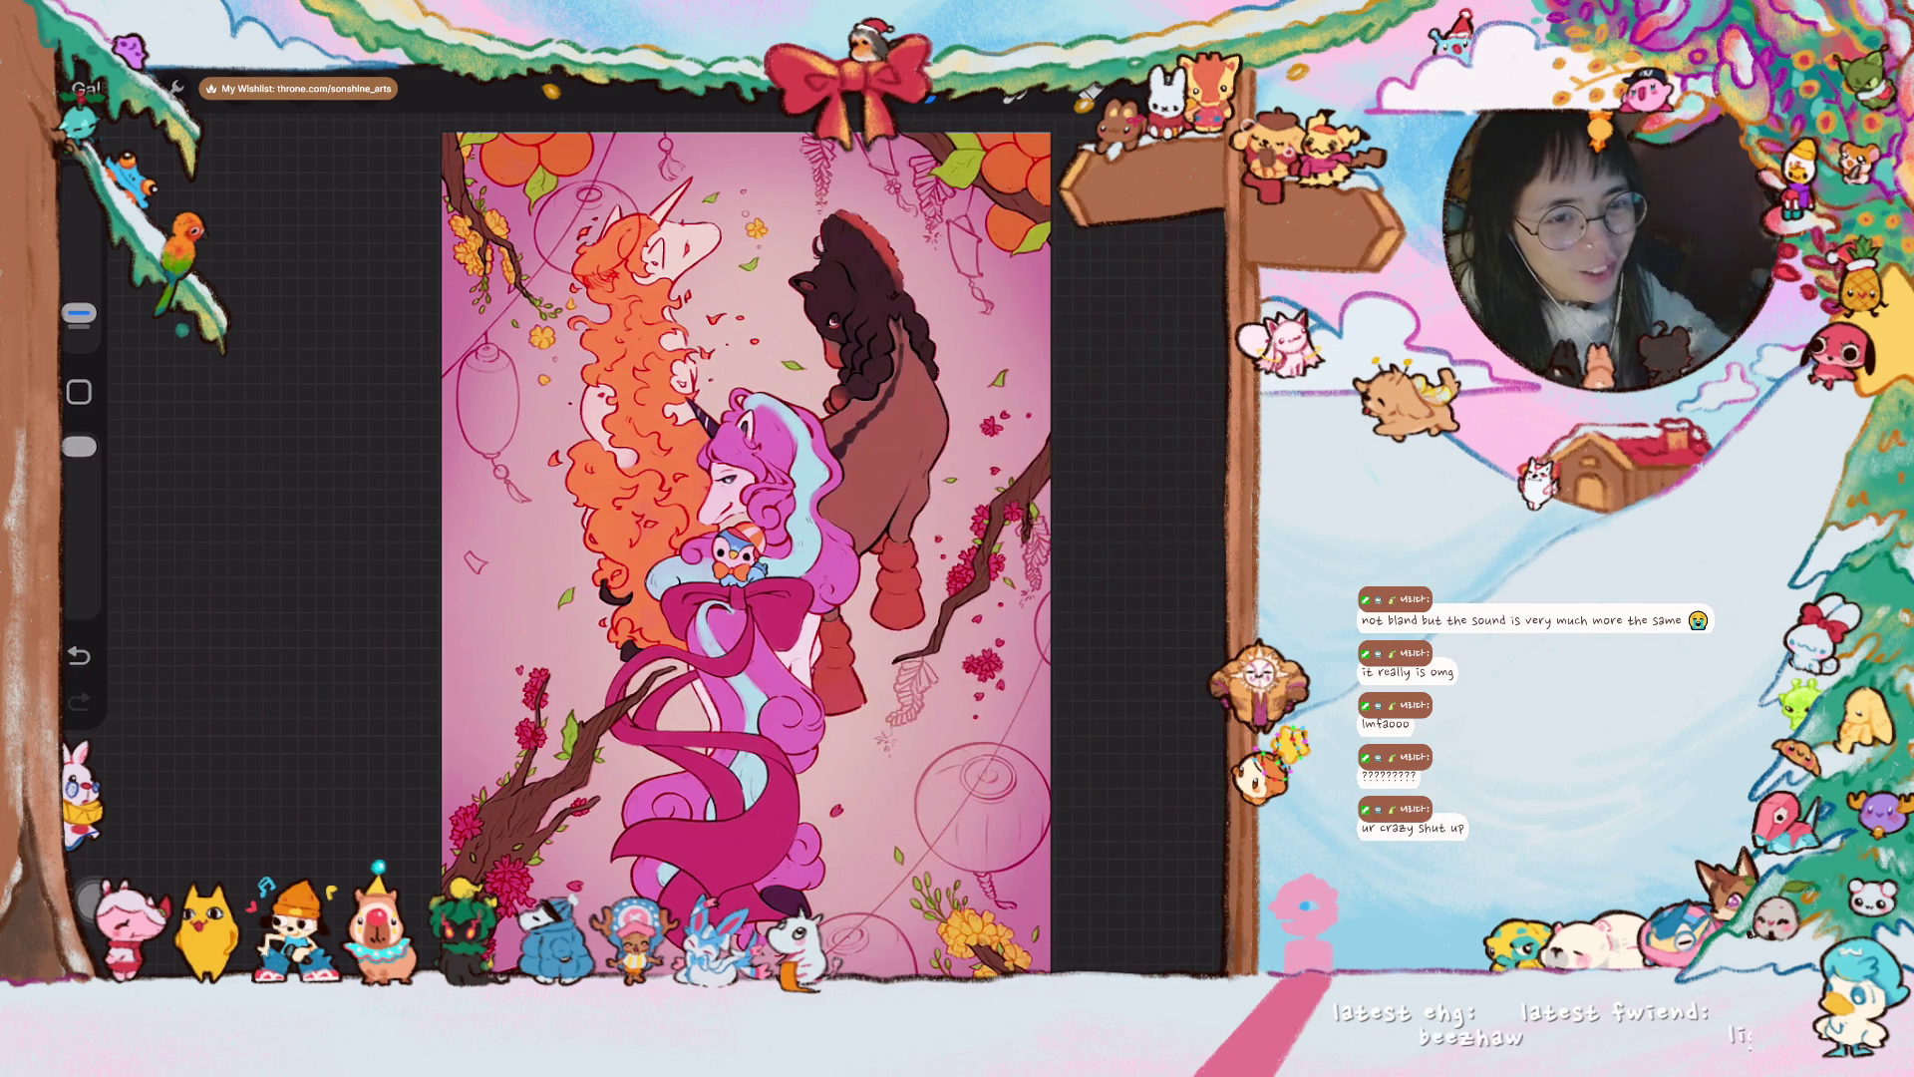
- Undo the last stroke and paint the wisteria cluster above the dark horse red
scroll(564, 213, "up", 5)
scroll(718, 548, "up", 3)
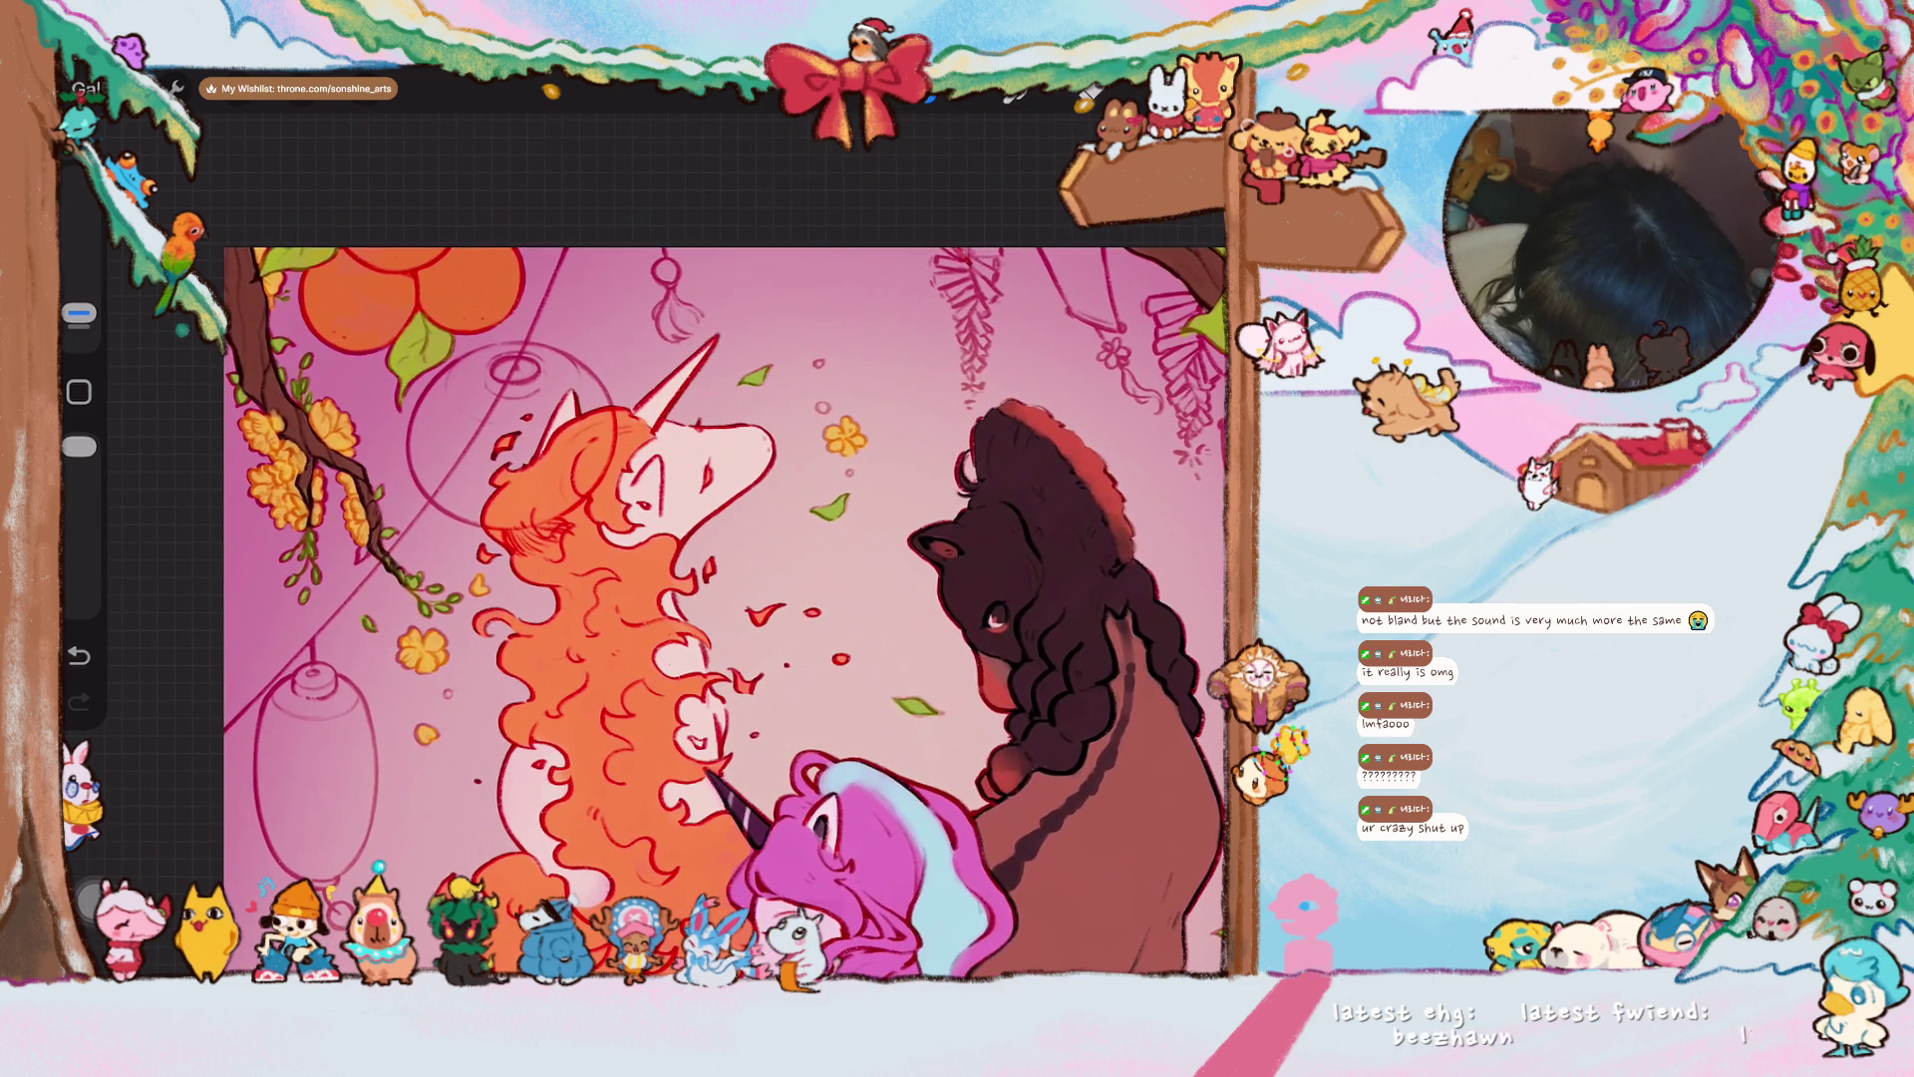
key("ctrl+z")
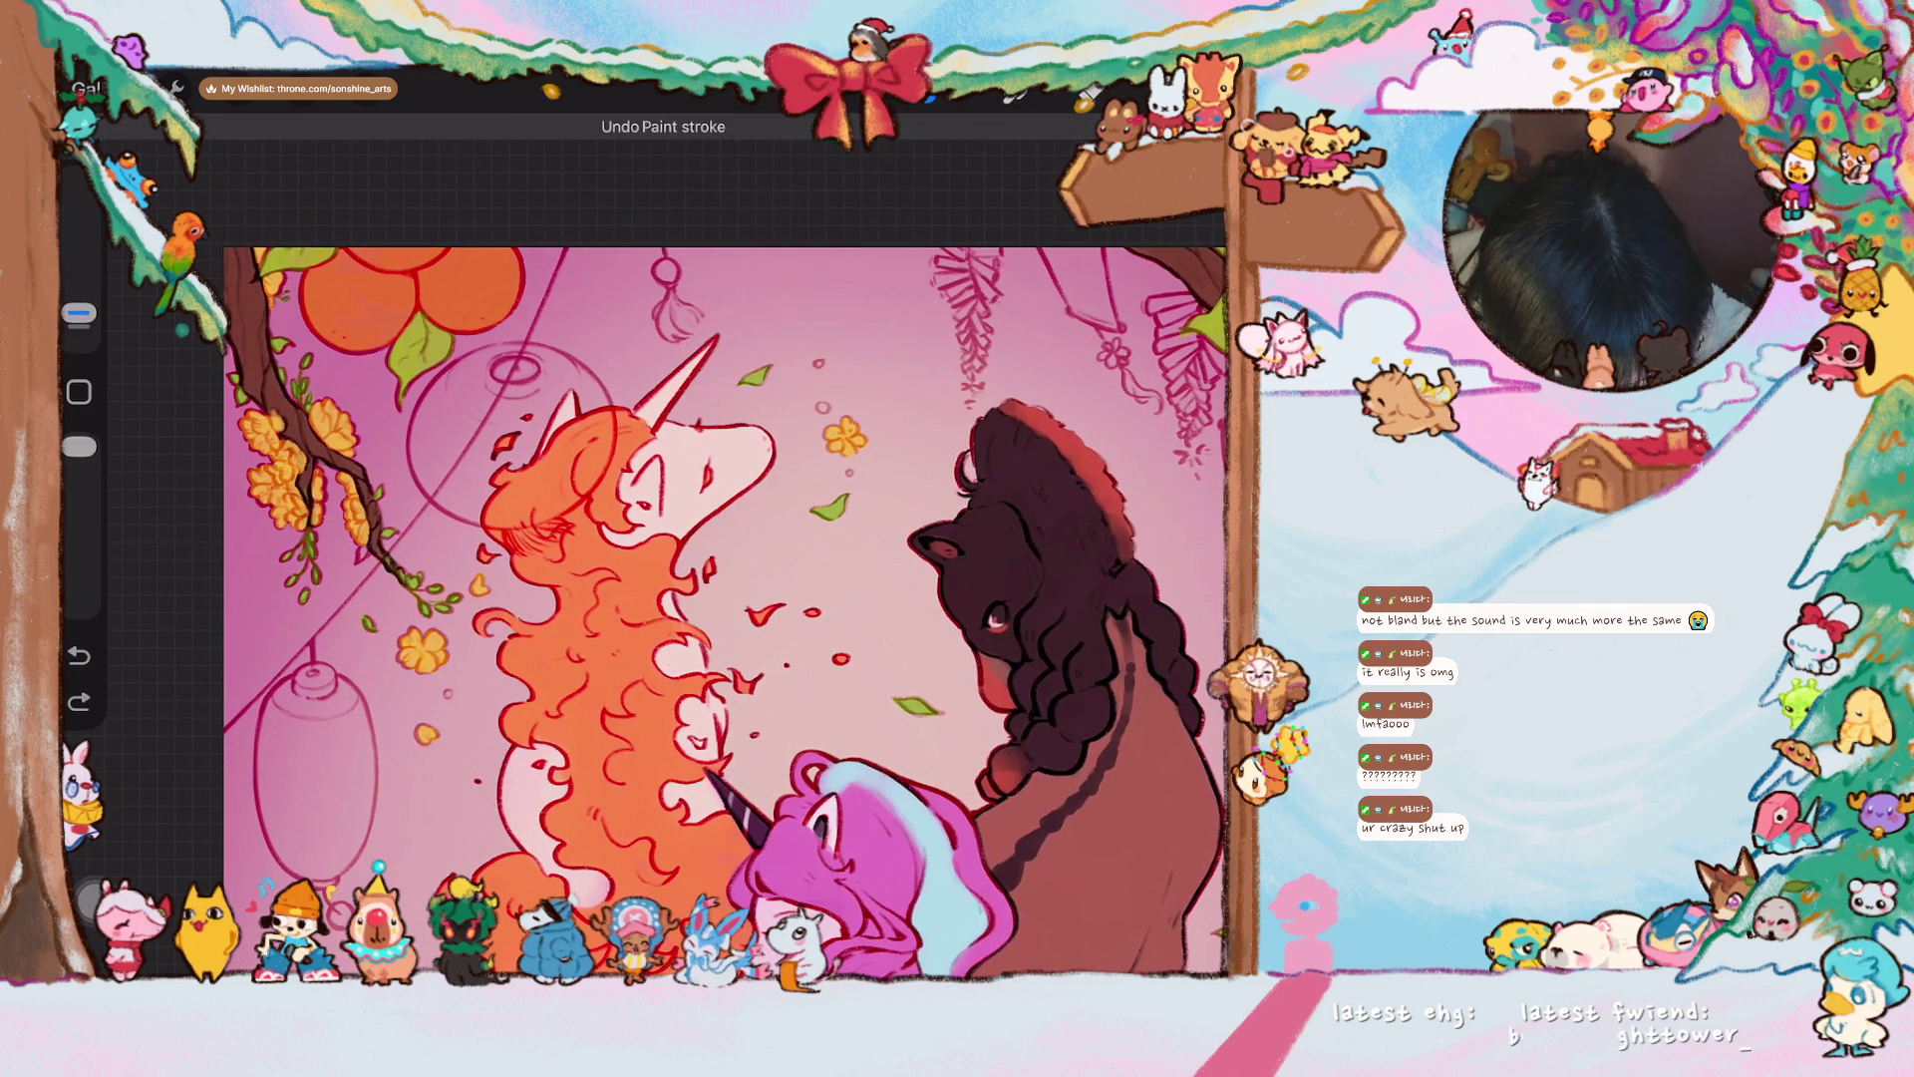
mouse_move(947, 239)
left_mouse_down()
mouse_move(992, 254)
mouse_move(946, 261)
mouse_move(987, 289)
mouse_move(946, 289)
mouse_move(981, 317)
mouse_move(973, 361)
left_mouse_up()
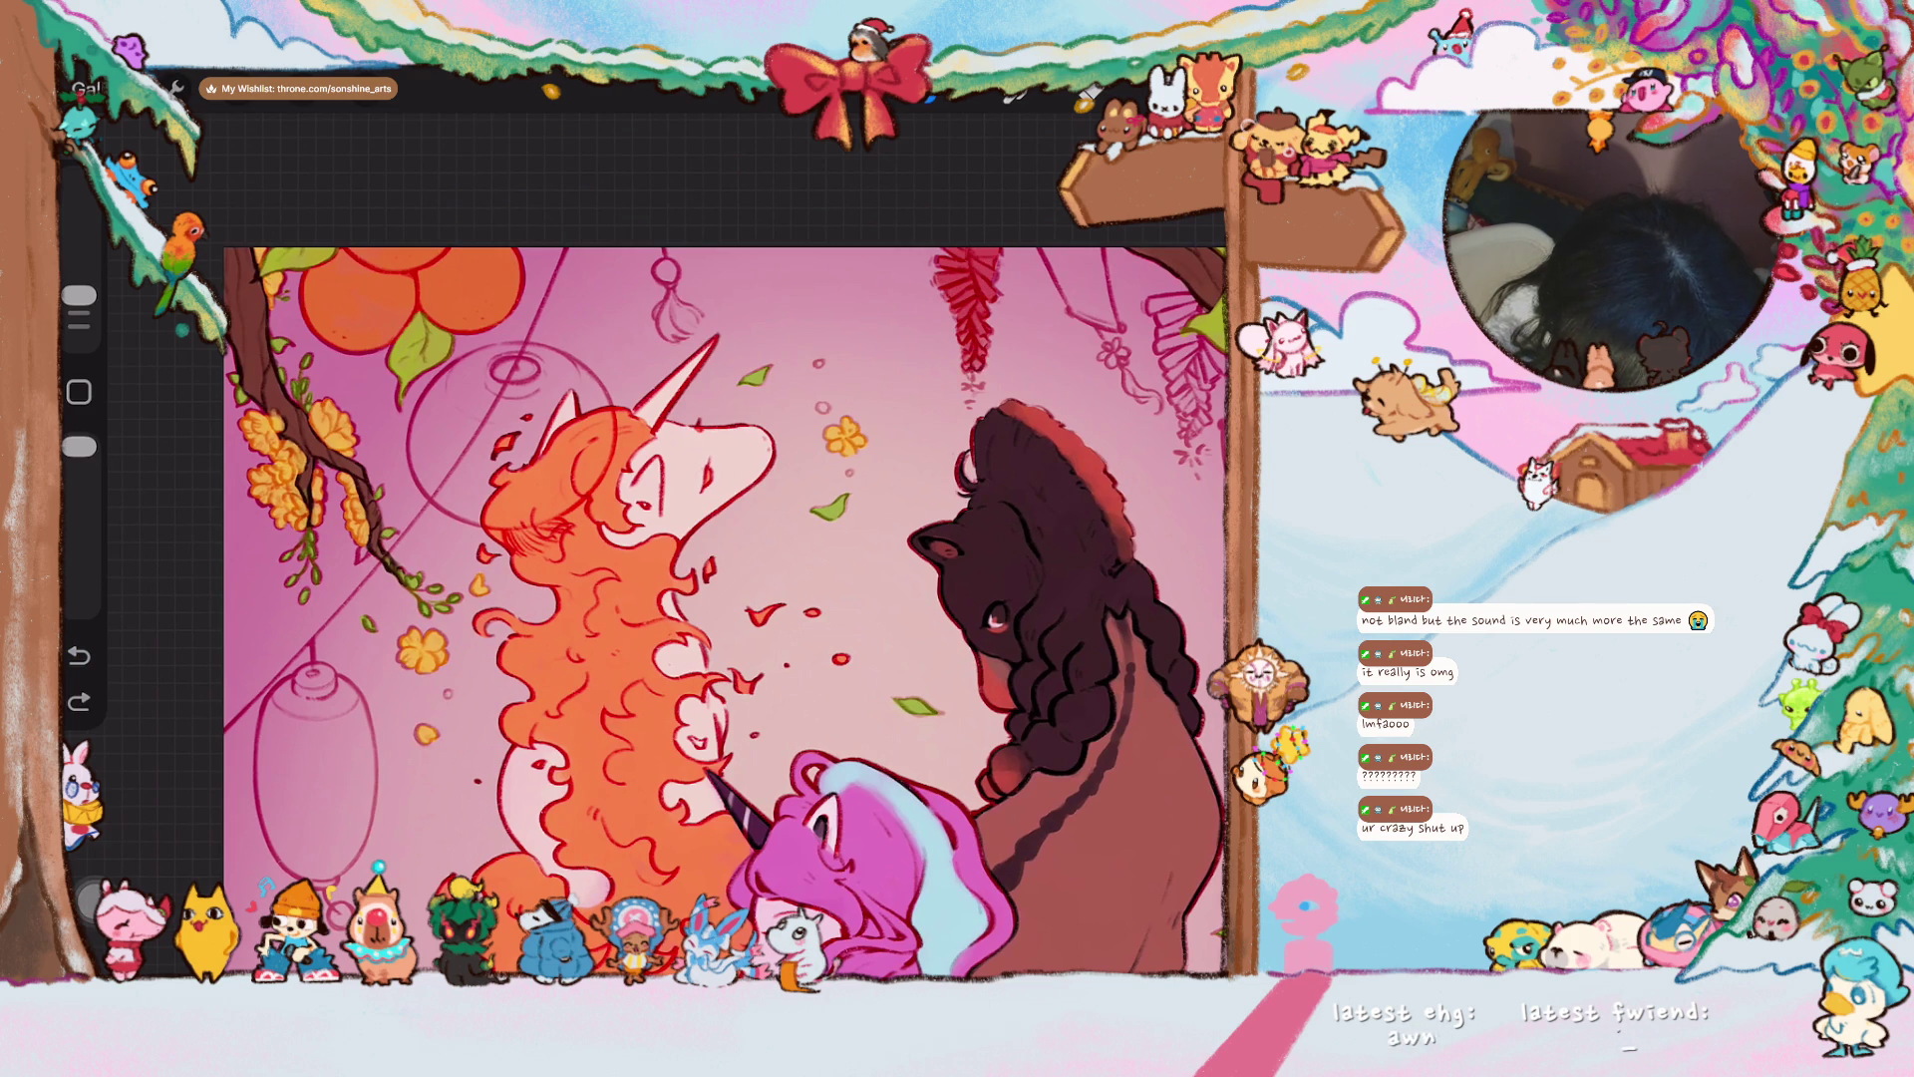
scroll(726, 611, "down", 2)
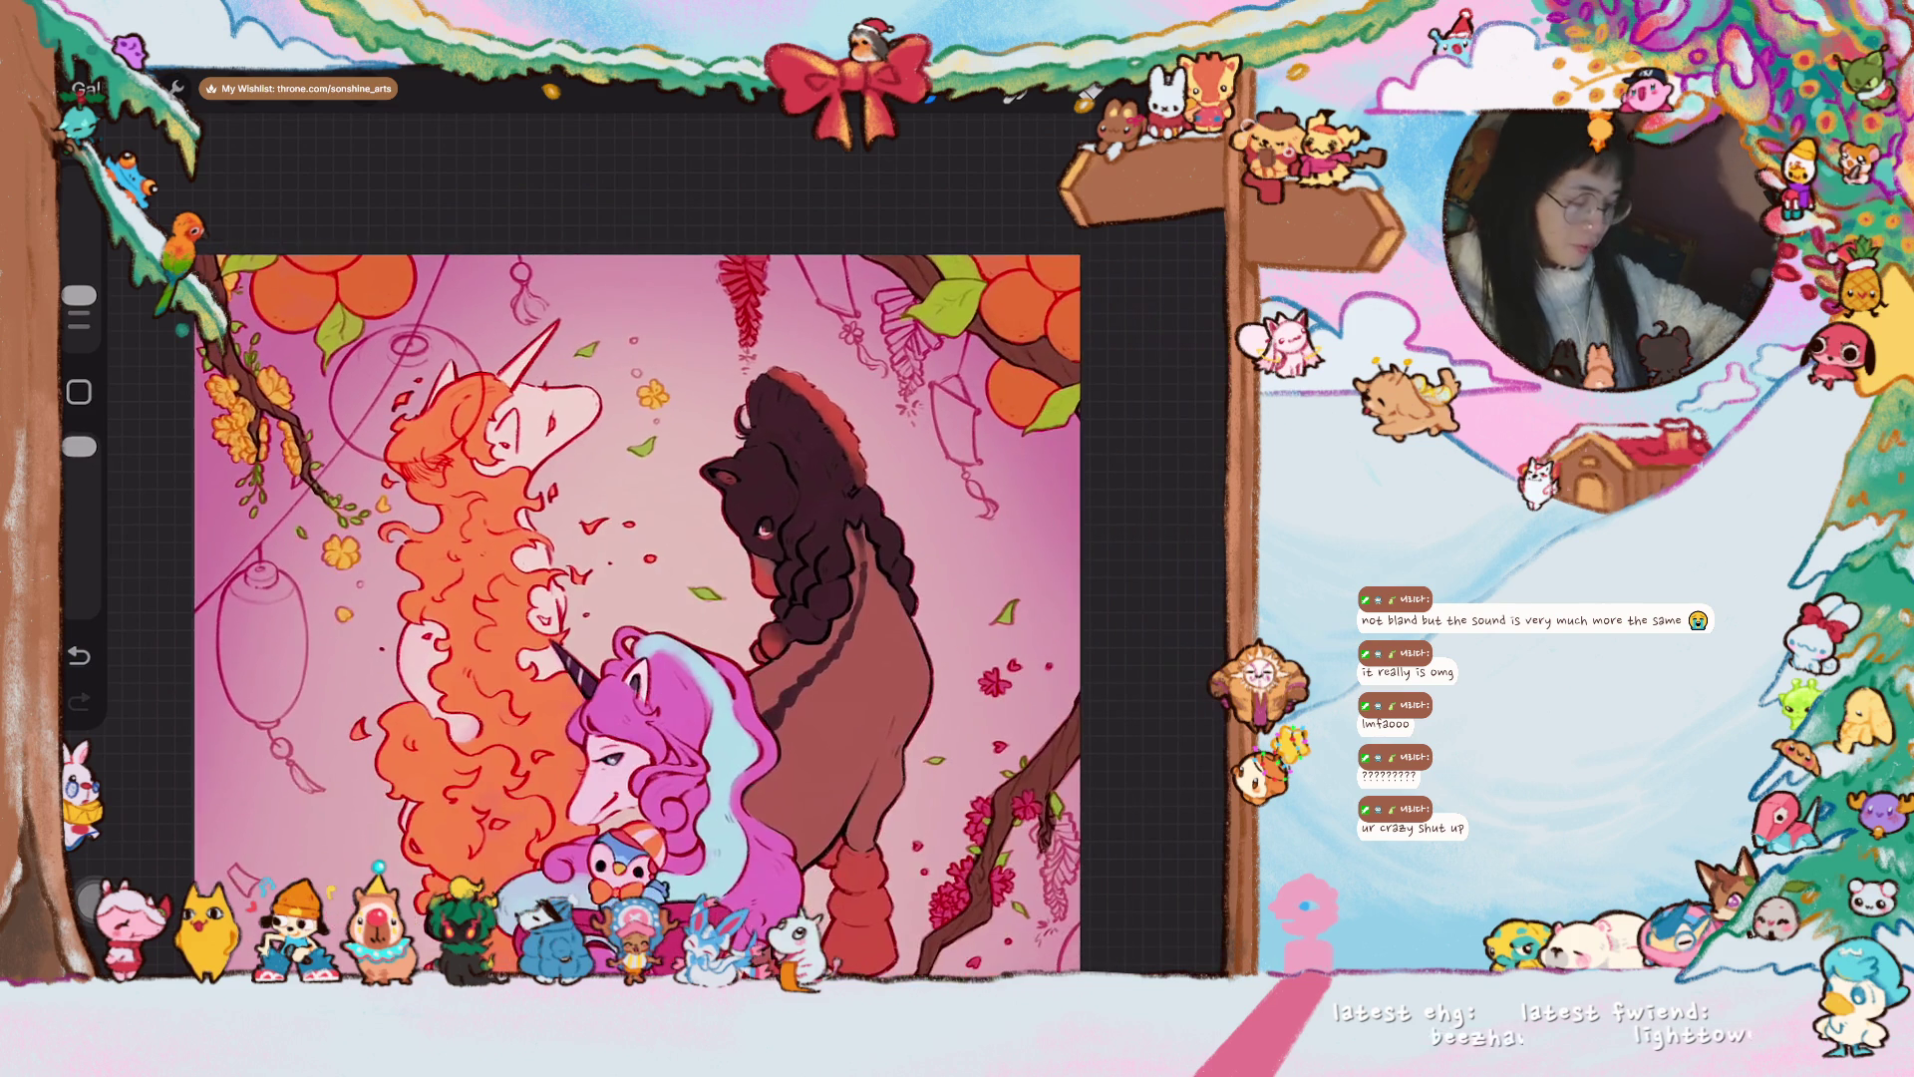
scroll(637, 590, "down", 2)
scroll(562, 544, "down", 2)
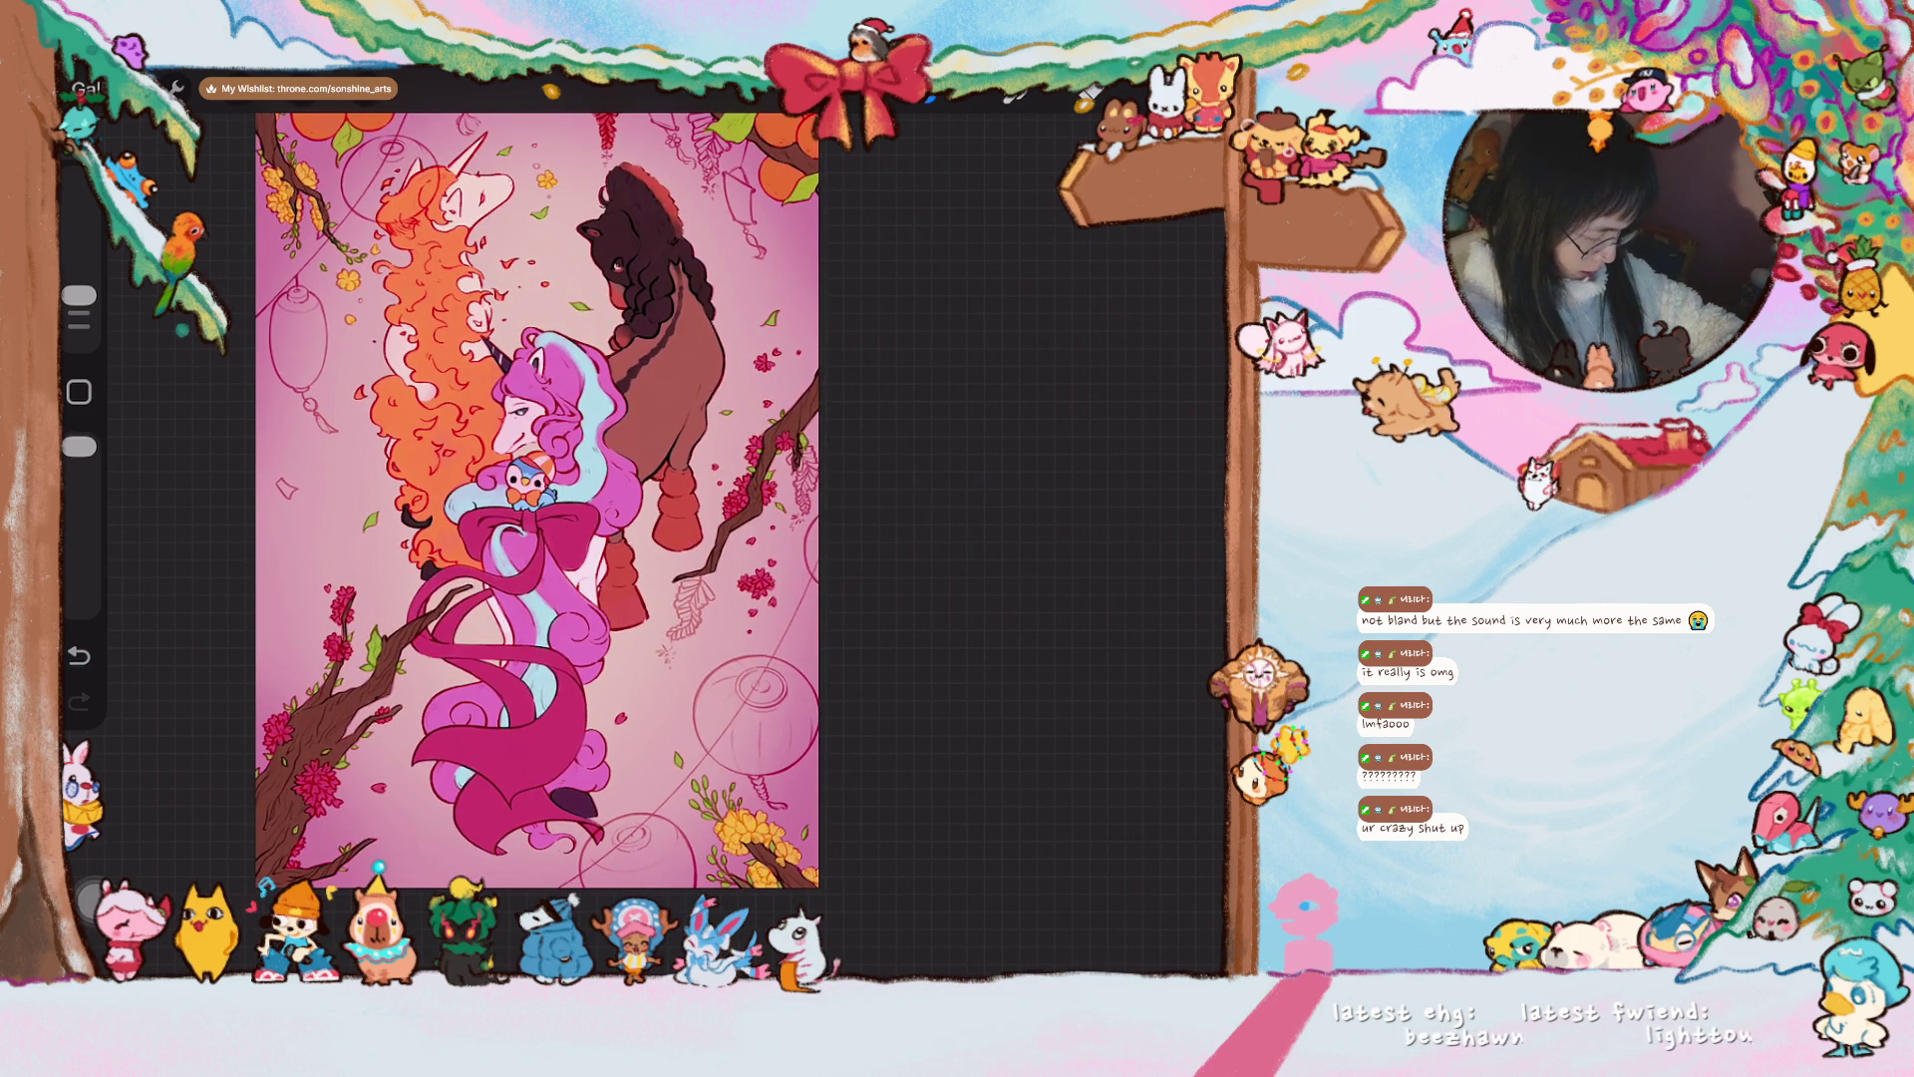
- Fill the first sketched wisteria cluster on the lower right branch with red
scroll(638, 538, "up", 5)
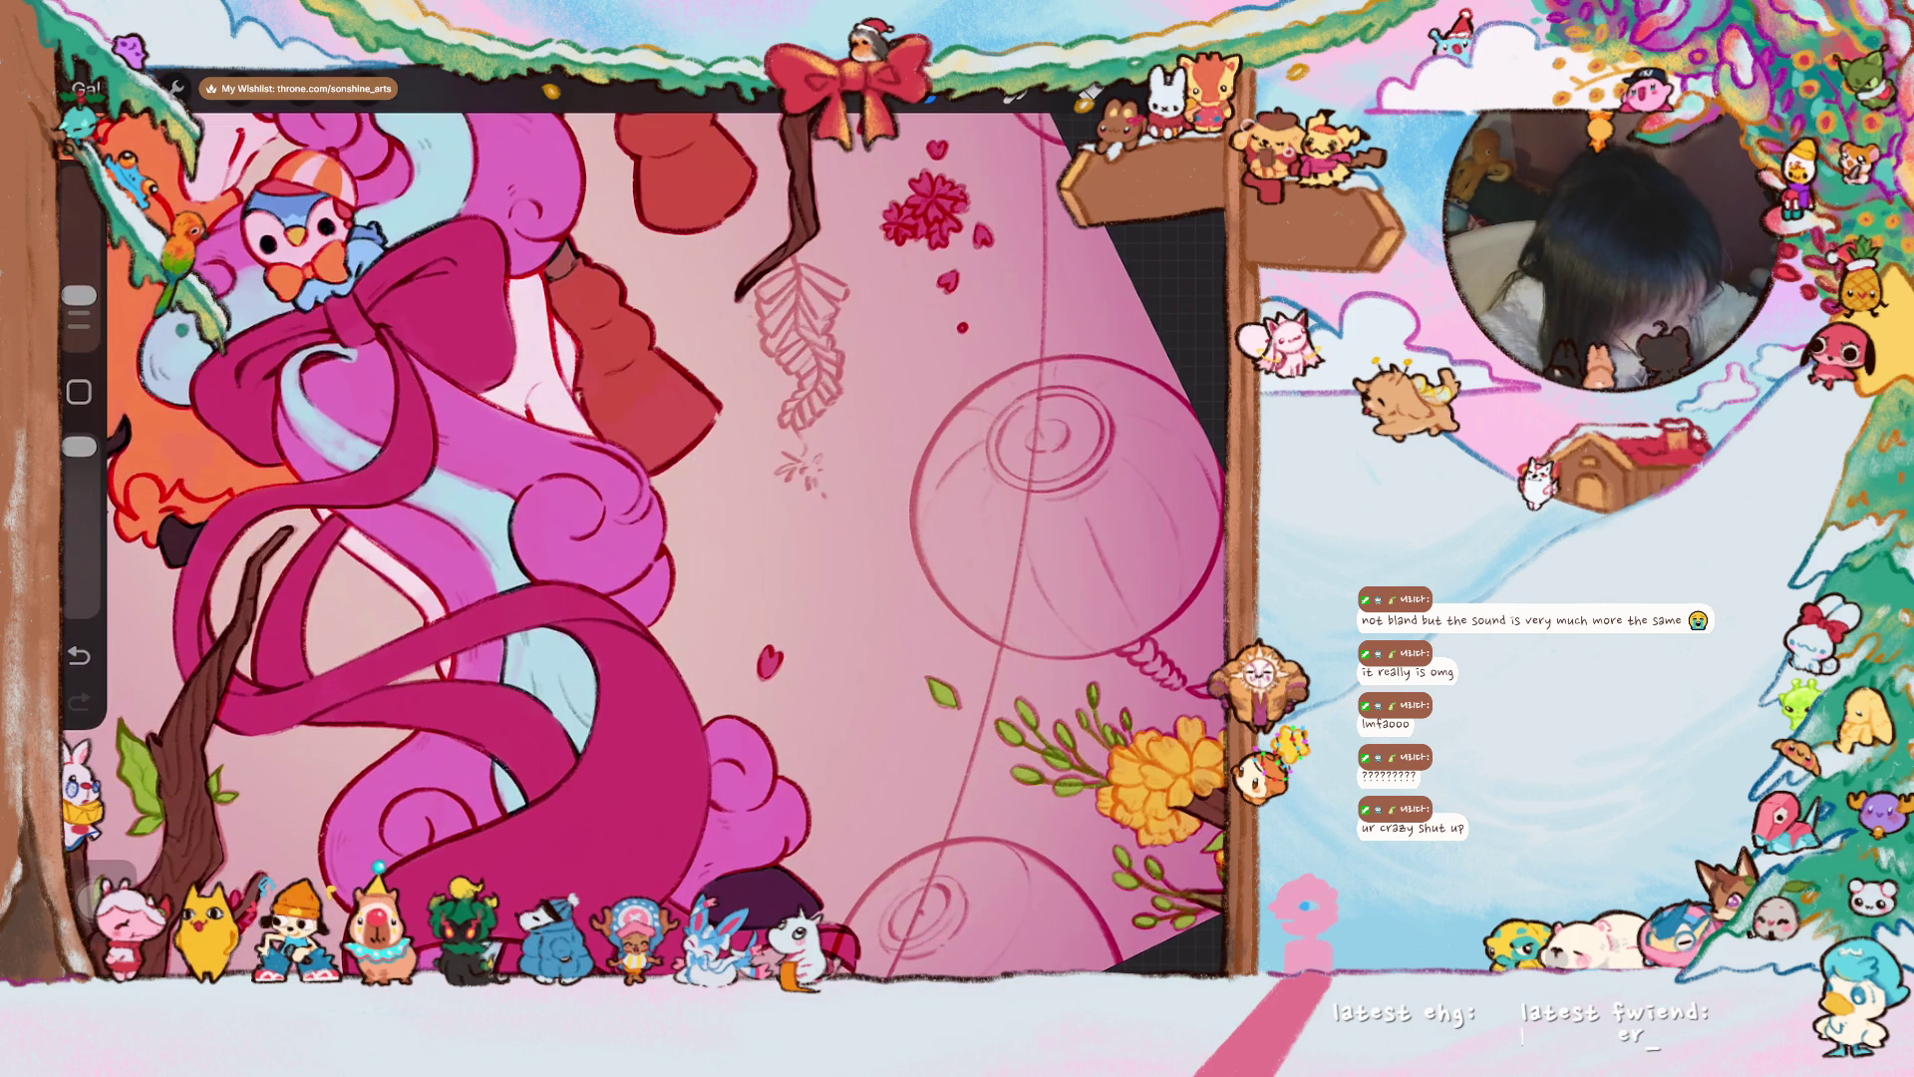
mouse_move(798, 274)
left_mouse_down()
mouse_move(762, 301)
mouse_move(773, 359)
mouse_move(828, 337)
mouse_move(843, 292)
mouse_move(823, 365)
mouse_move(784, 374)
mouse_move(815, 384)
mouse_move(788, 421)
mouse_move(807, 417)
left_mouse_up()
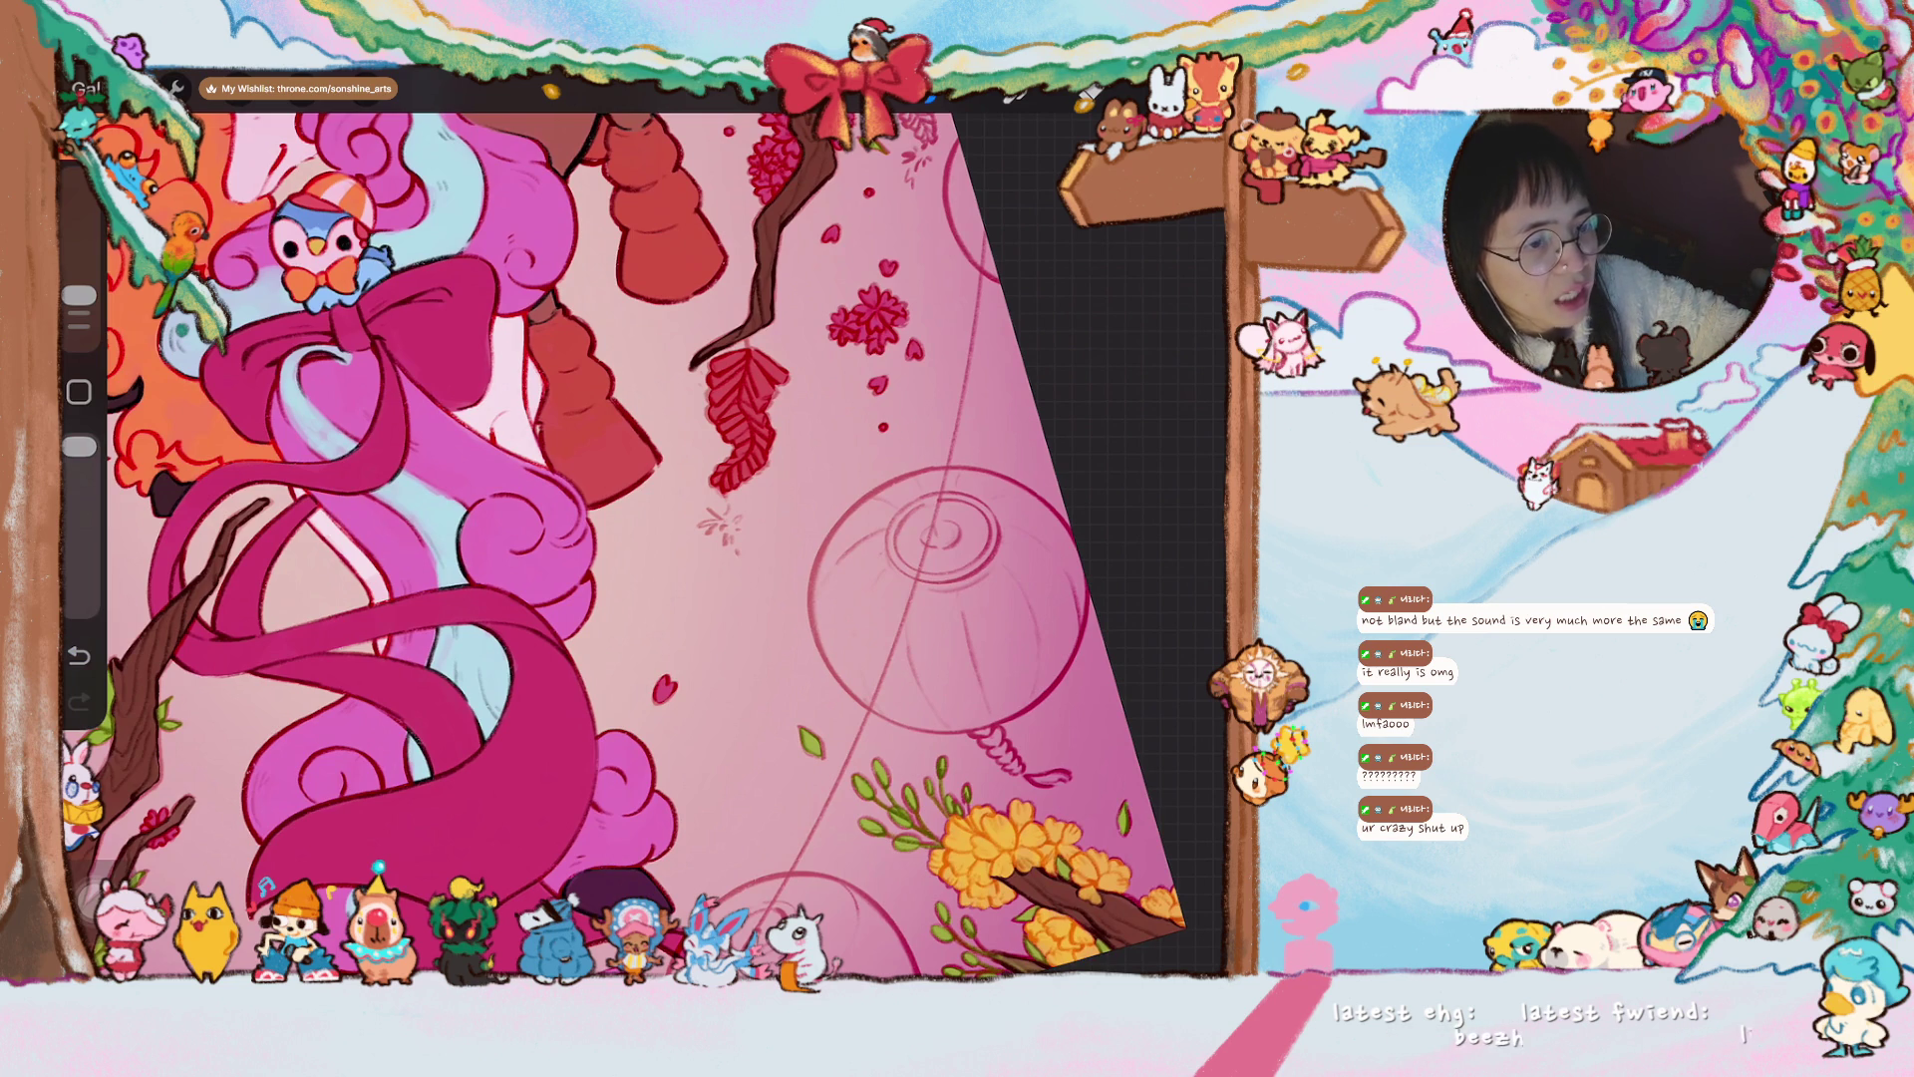
scroll(623, 545, "up", 3)
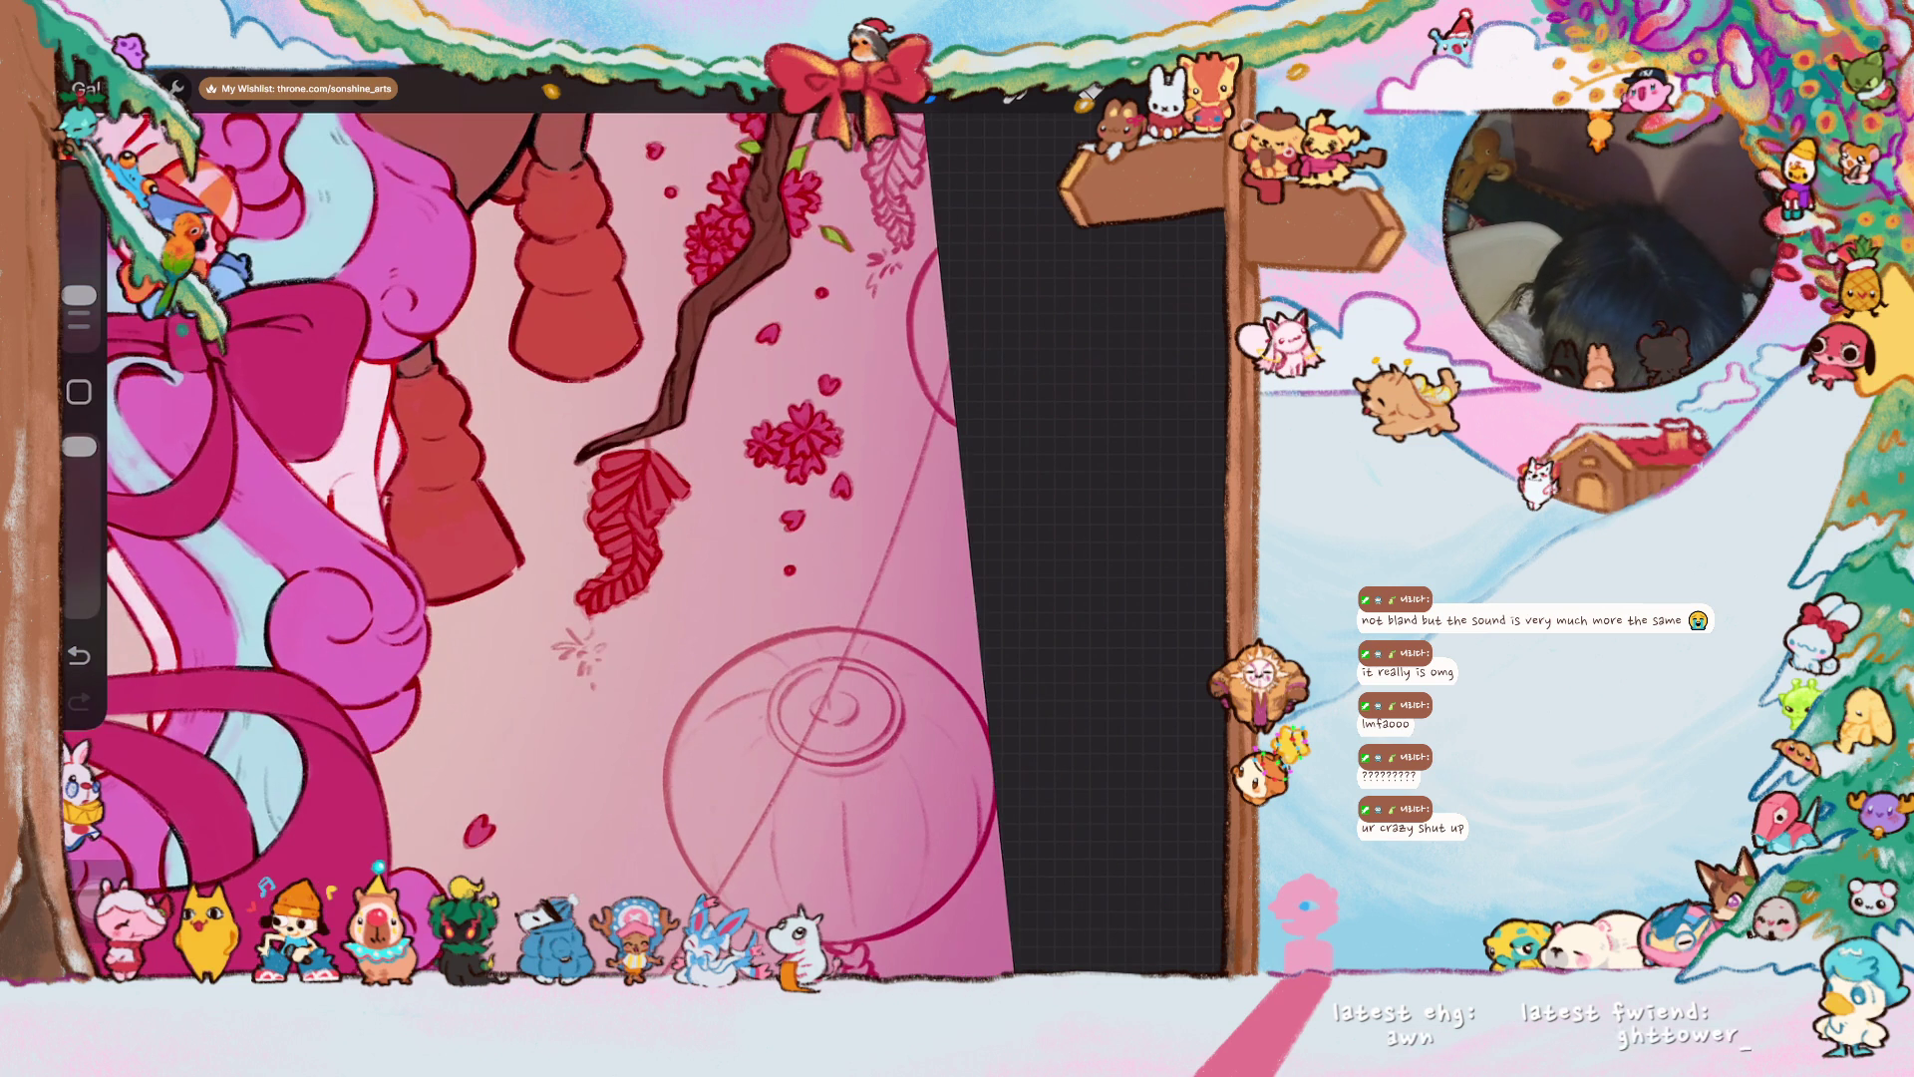
scroll(538, 529, "down", 3)
- Hatch the next wisteria cluster red, extending down and along its right side
mouse_move(732, 347)
left_mouse_down()
mouse_move(712, 389)
mouse_move(706, 356)
left_mouse_up()
mouse_move(722, 324)
left_mouse_down()
mouse_move(703, 358)
mouse_move(690, 339)
mouse_move(710, 322)
mouse_move(729, 399)
mouse_move(713, 413)
mouse_move(673, 371)
left_mouse_up()
left_click_drag(691, 349, 676, 377)
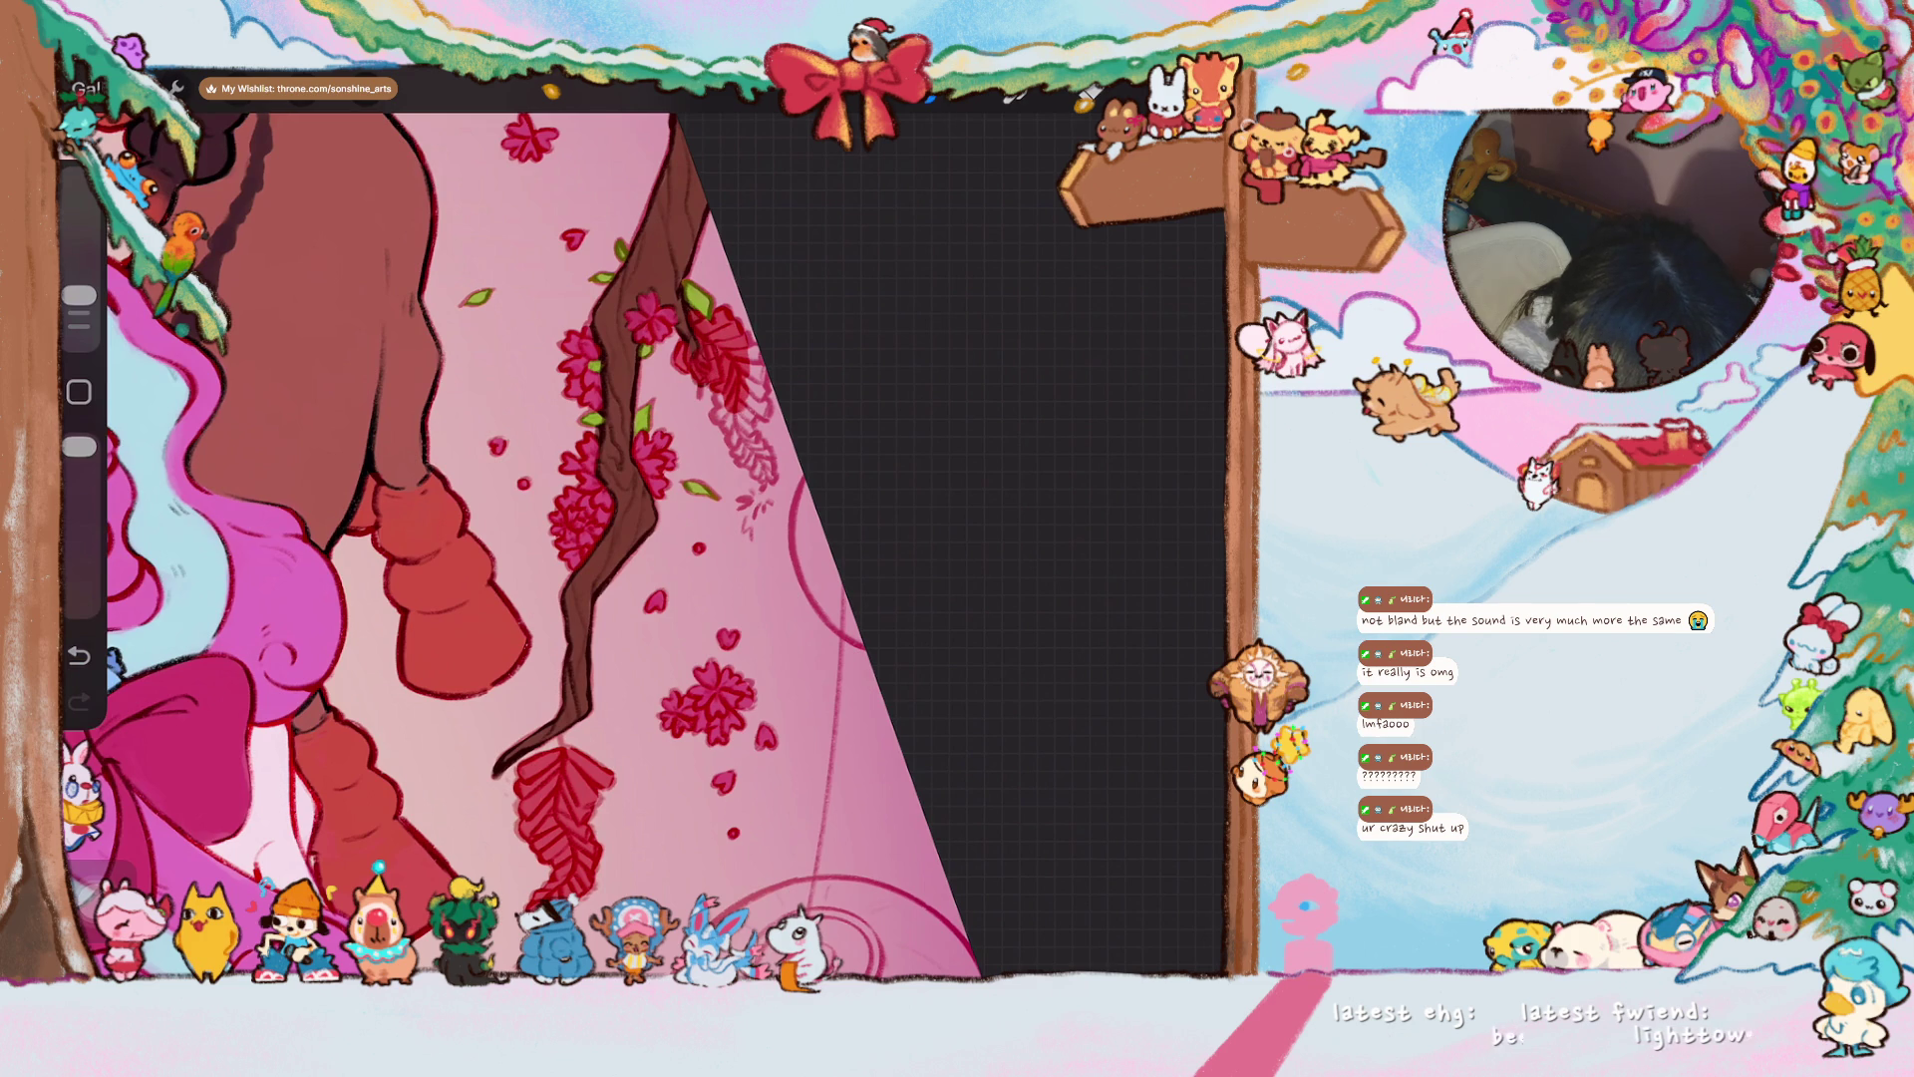
mouse_move(733, 391)
left_mouse_down()
mouse_move(713, 434)
mouse_move(747, 466)
left_mouse_up()
left_click_drag(760, 426, 750, 485)
left_click_drag(758, 394, 738, 429)
mouse_move(762, 373)
left_mouse_down()
mouse_move(740, 419)
mouse_move(750, 384)
left_mouse_up()
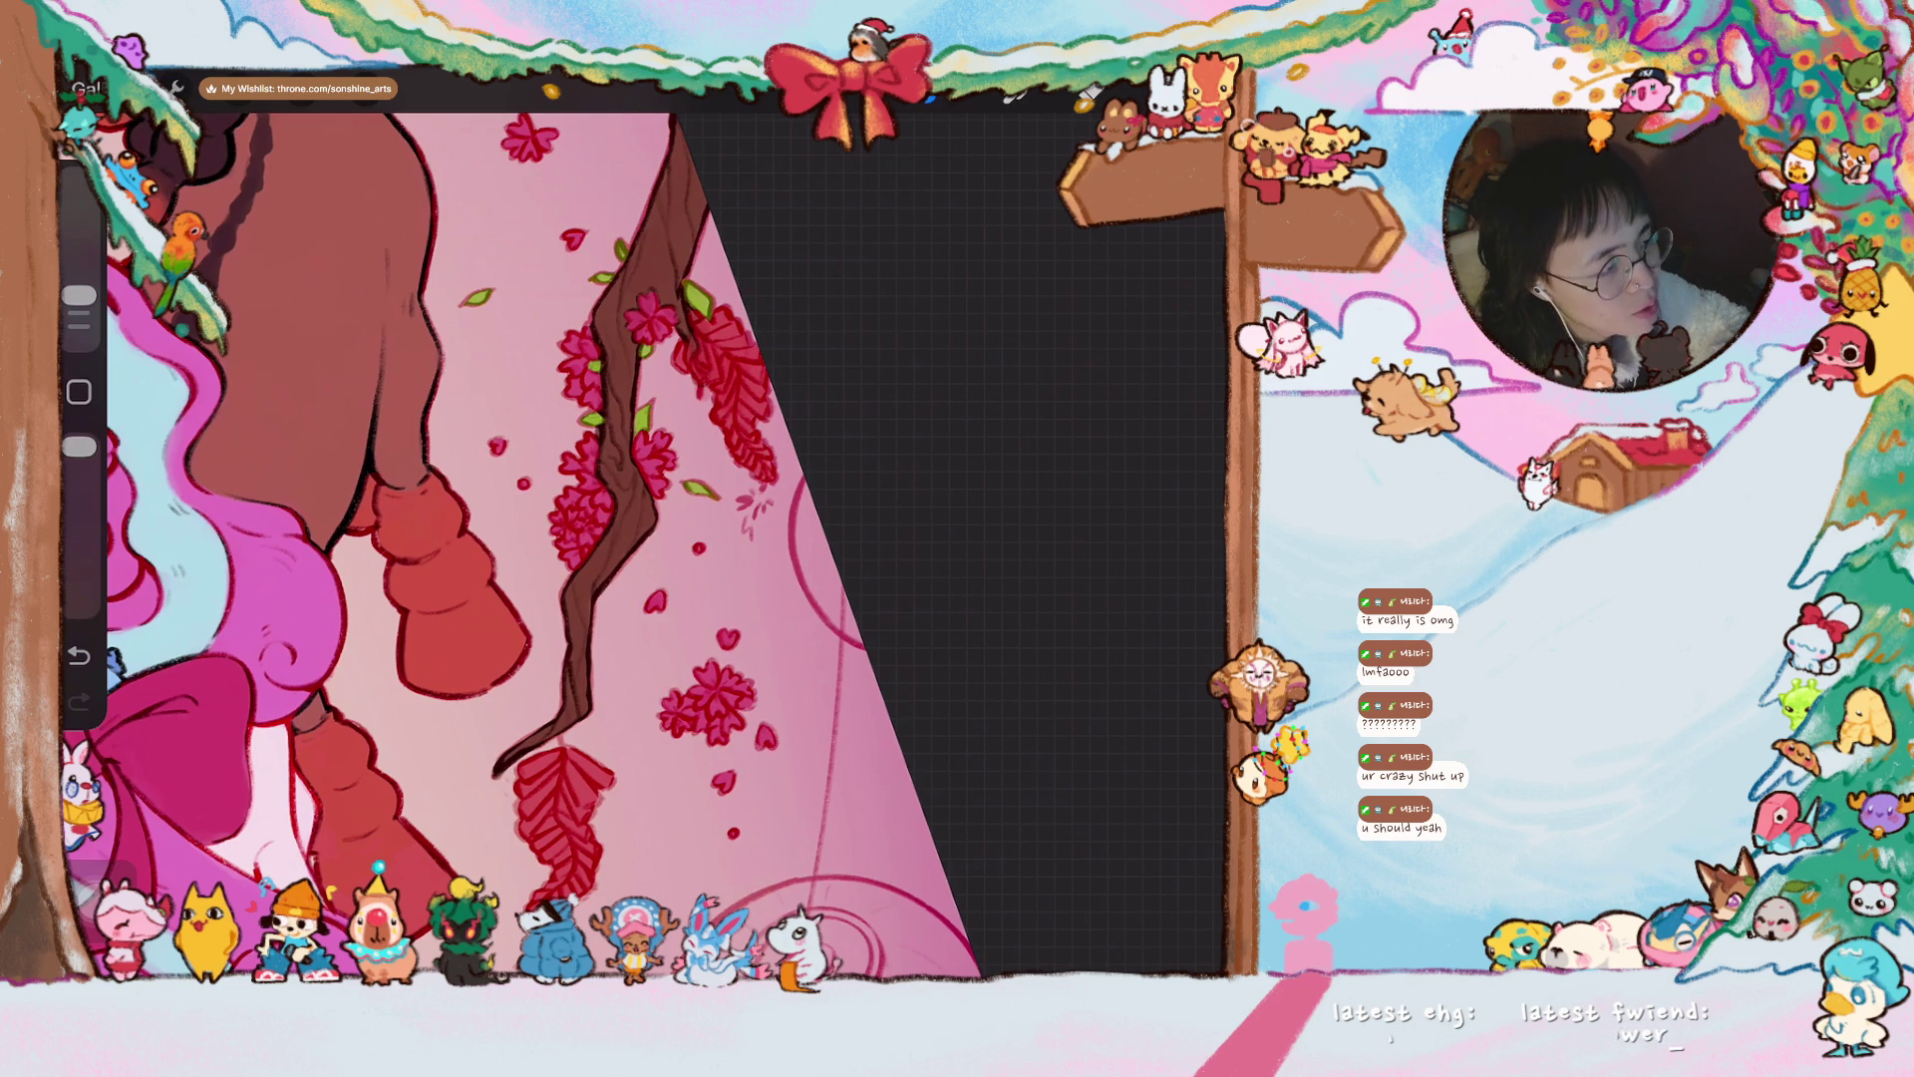
scroll(519, 528, "down", 2)
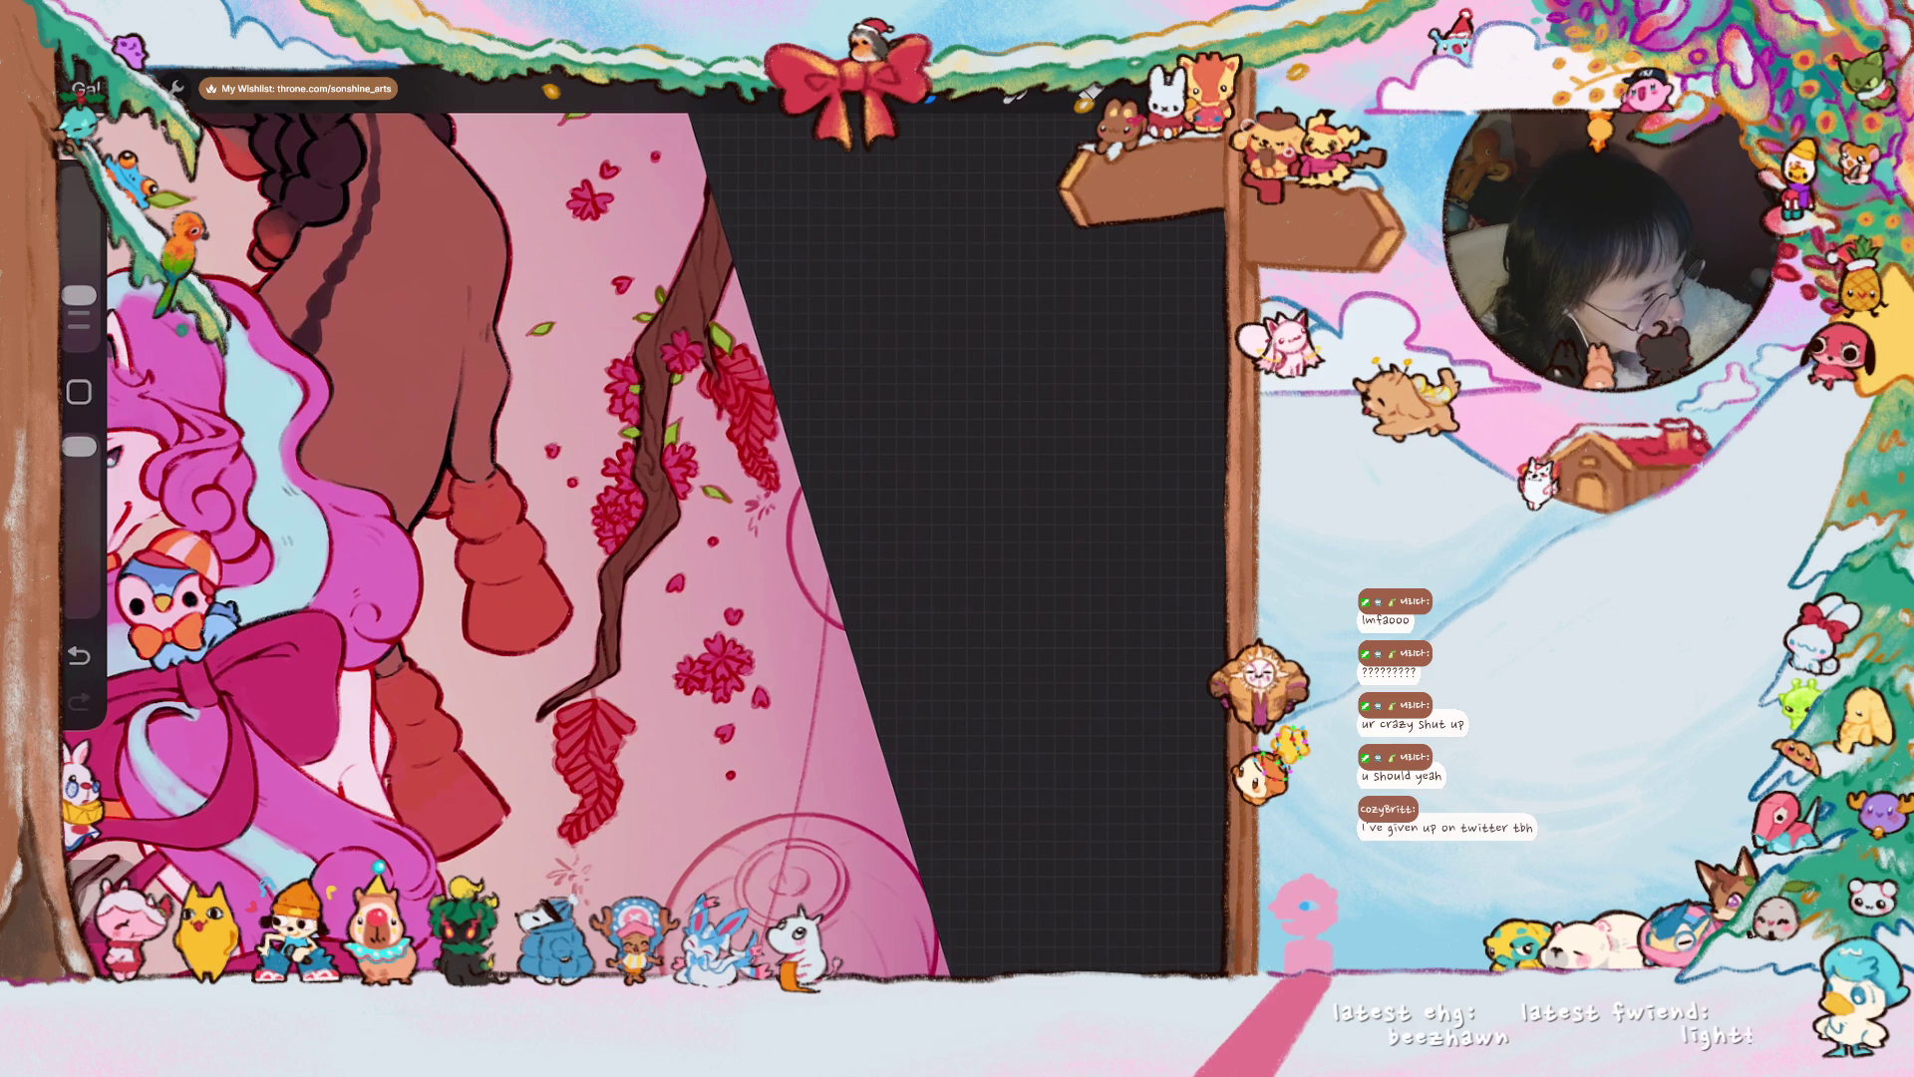
scroll(519, 529, "down", 5)
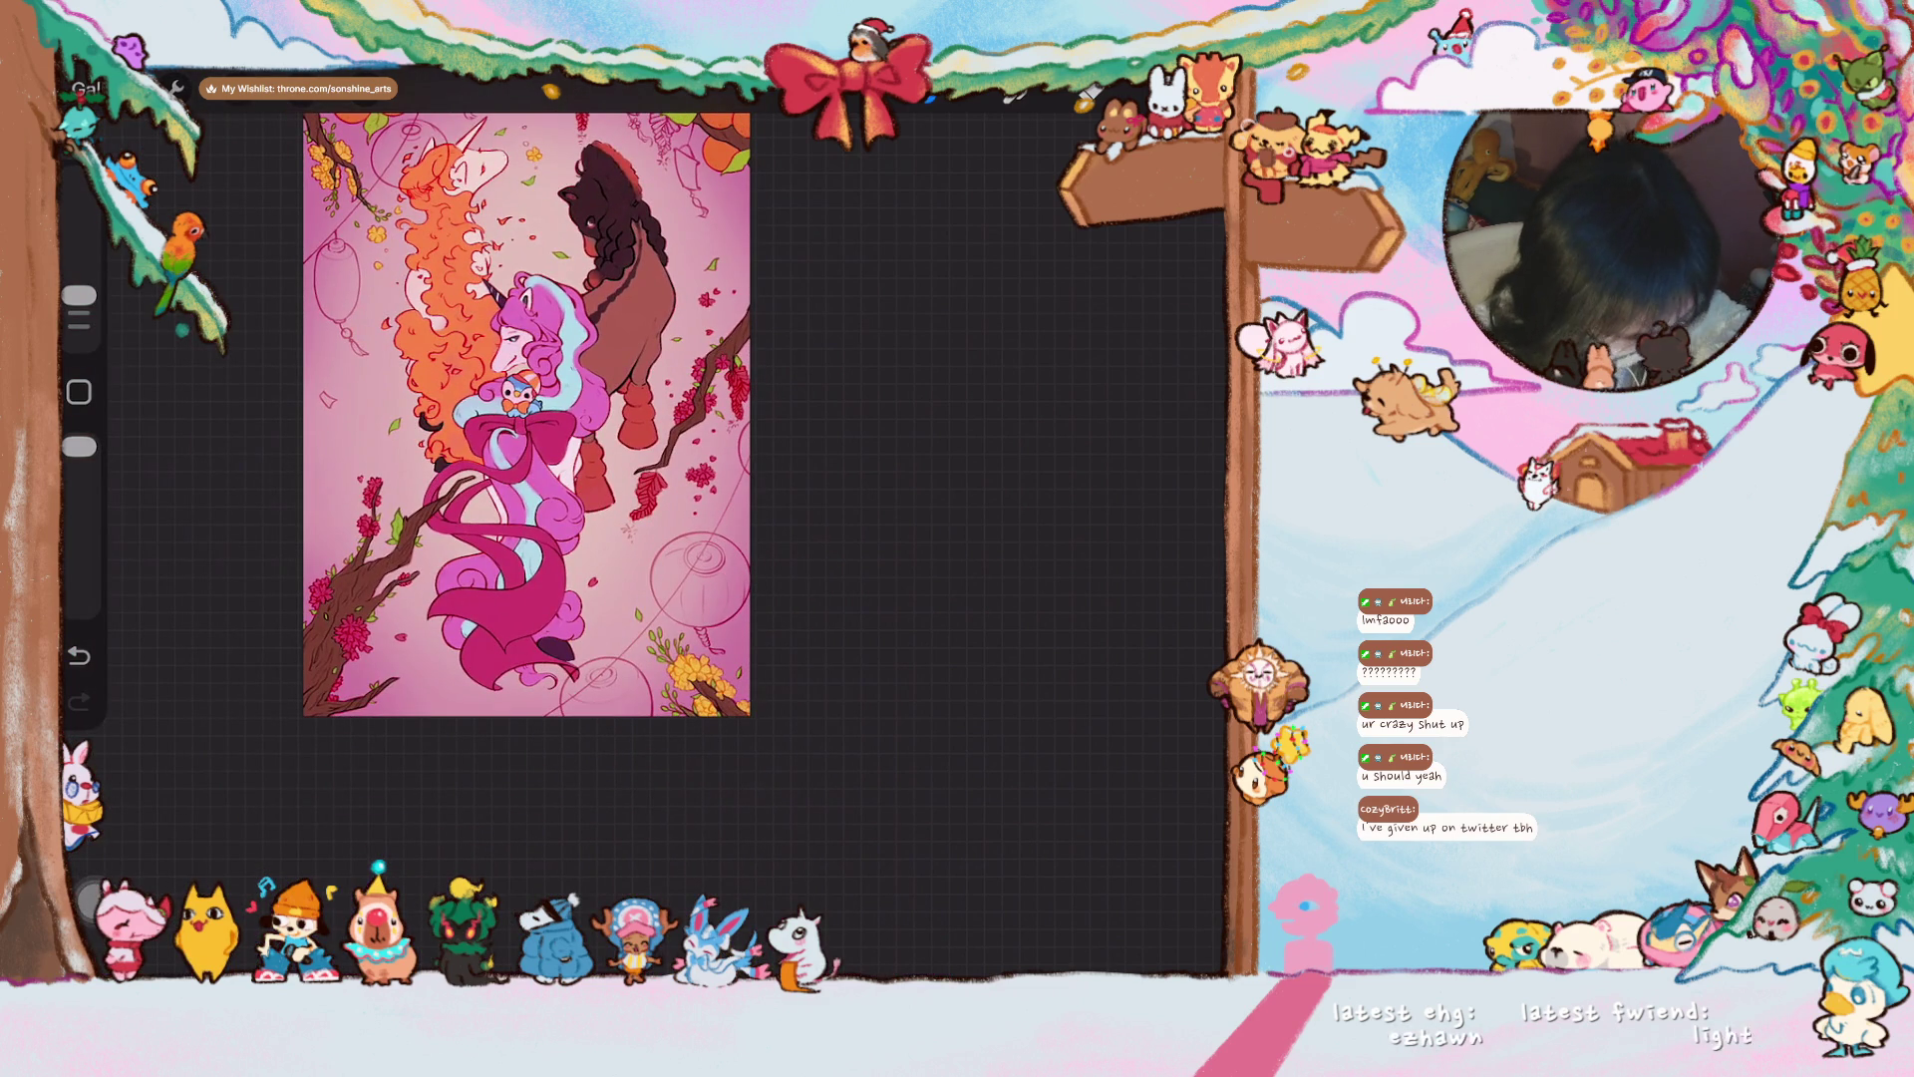
- Zoom in and hatch the wisteria cluster below the oranges in dark red, almost to its tip
scroll(528, 510, "up", 3)
scroll(459, 598, "up", 5)
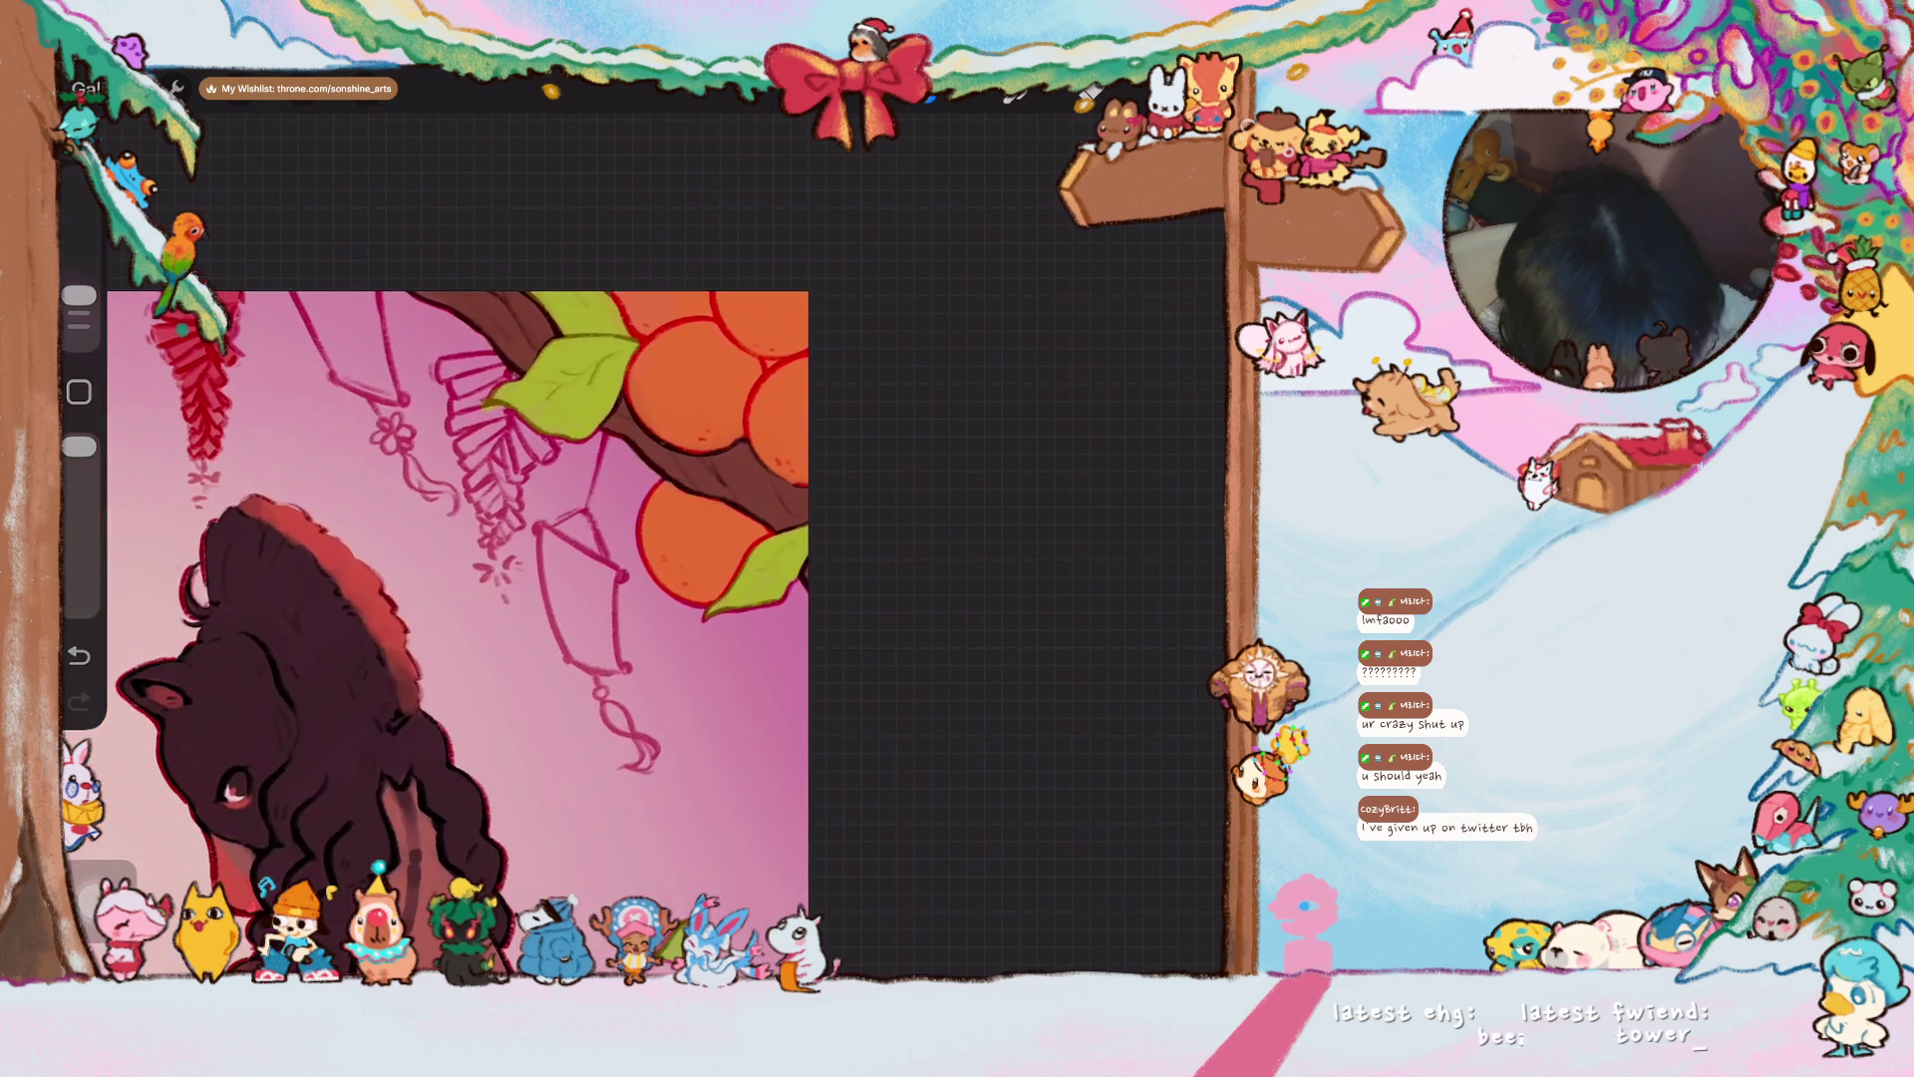
mouse_move(440, 363)
left_mouse_down()
mouse_move(513, 365)
mouse_move(466, 397)
mouse_move(479, 433)
mouse_move(533, 449)
mouse_move(503, 489)
mouse_move(477, 439)
mouse_move(459, 449)
mouse_move(493, 531)
mouse_move(533, 476)
mouse_move(477, 505)
left_mouse_up()
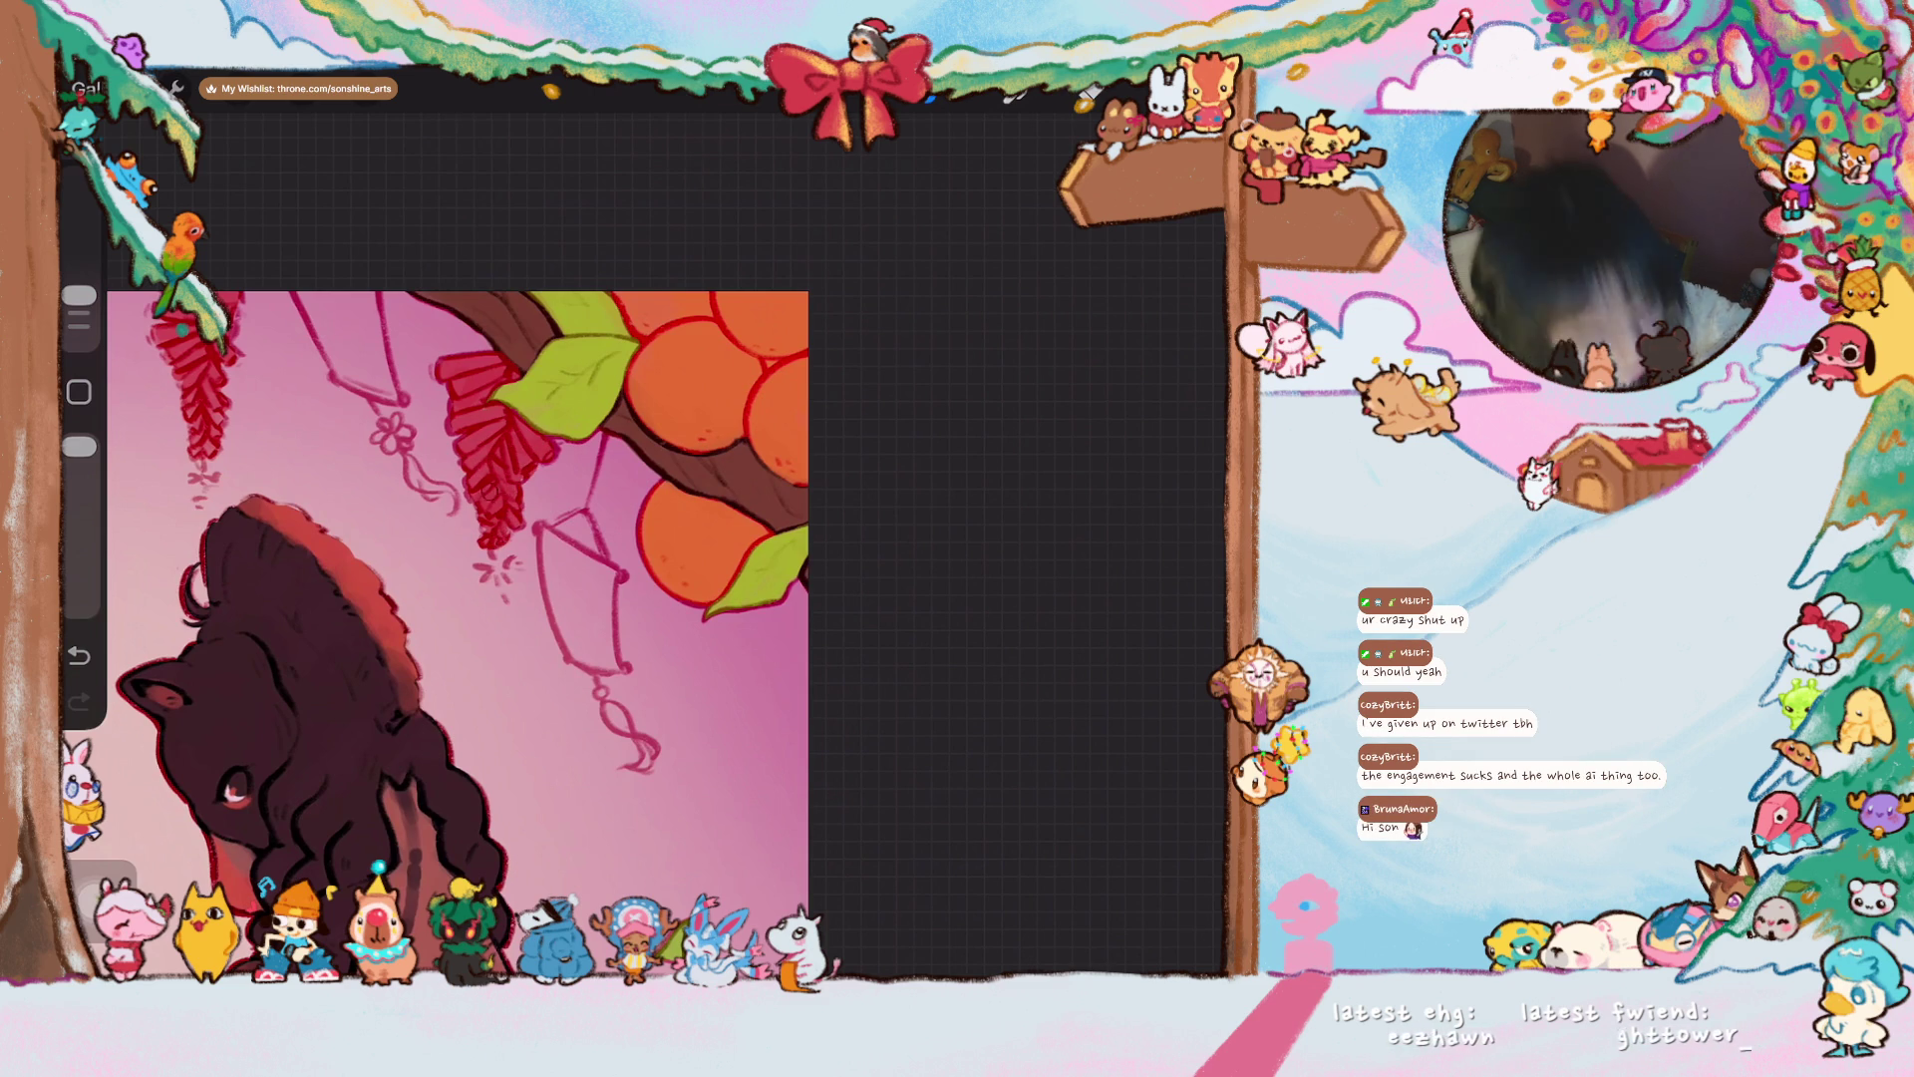
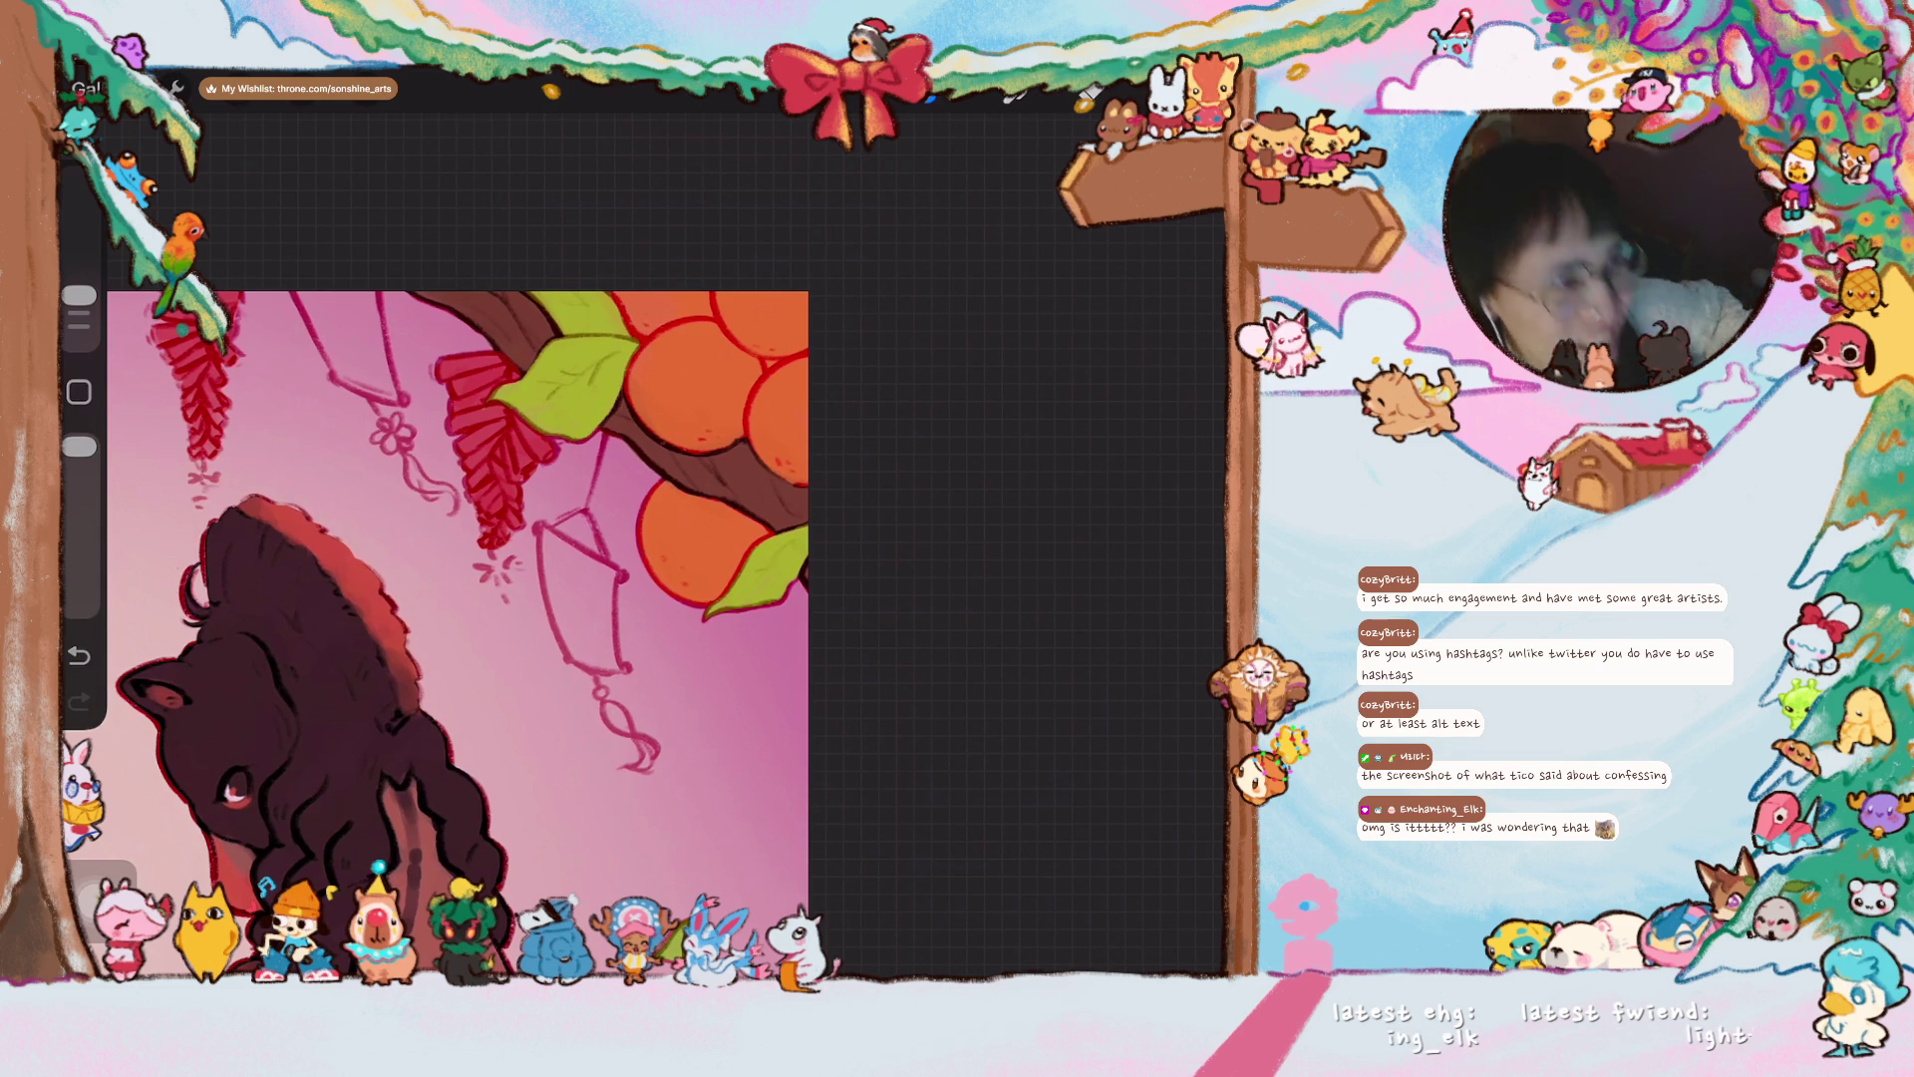
- Pick a red from the Colours panel
left_click_drag(459, 599, 618, 629)
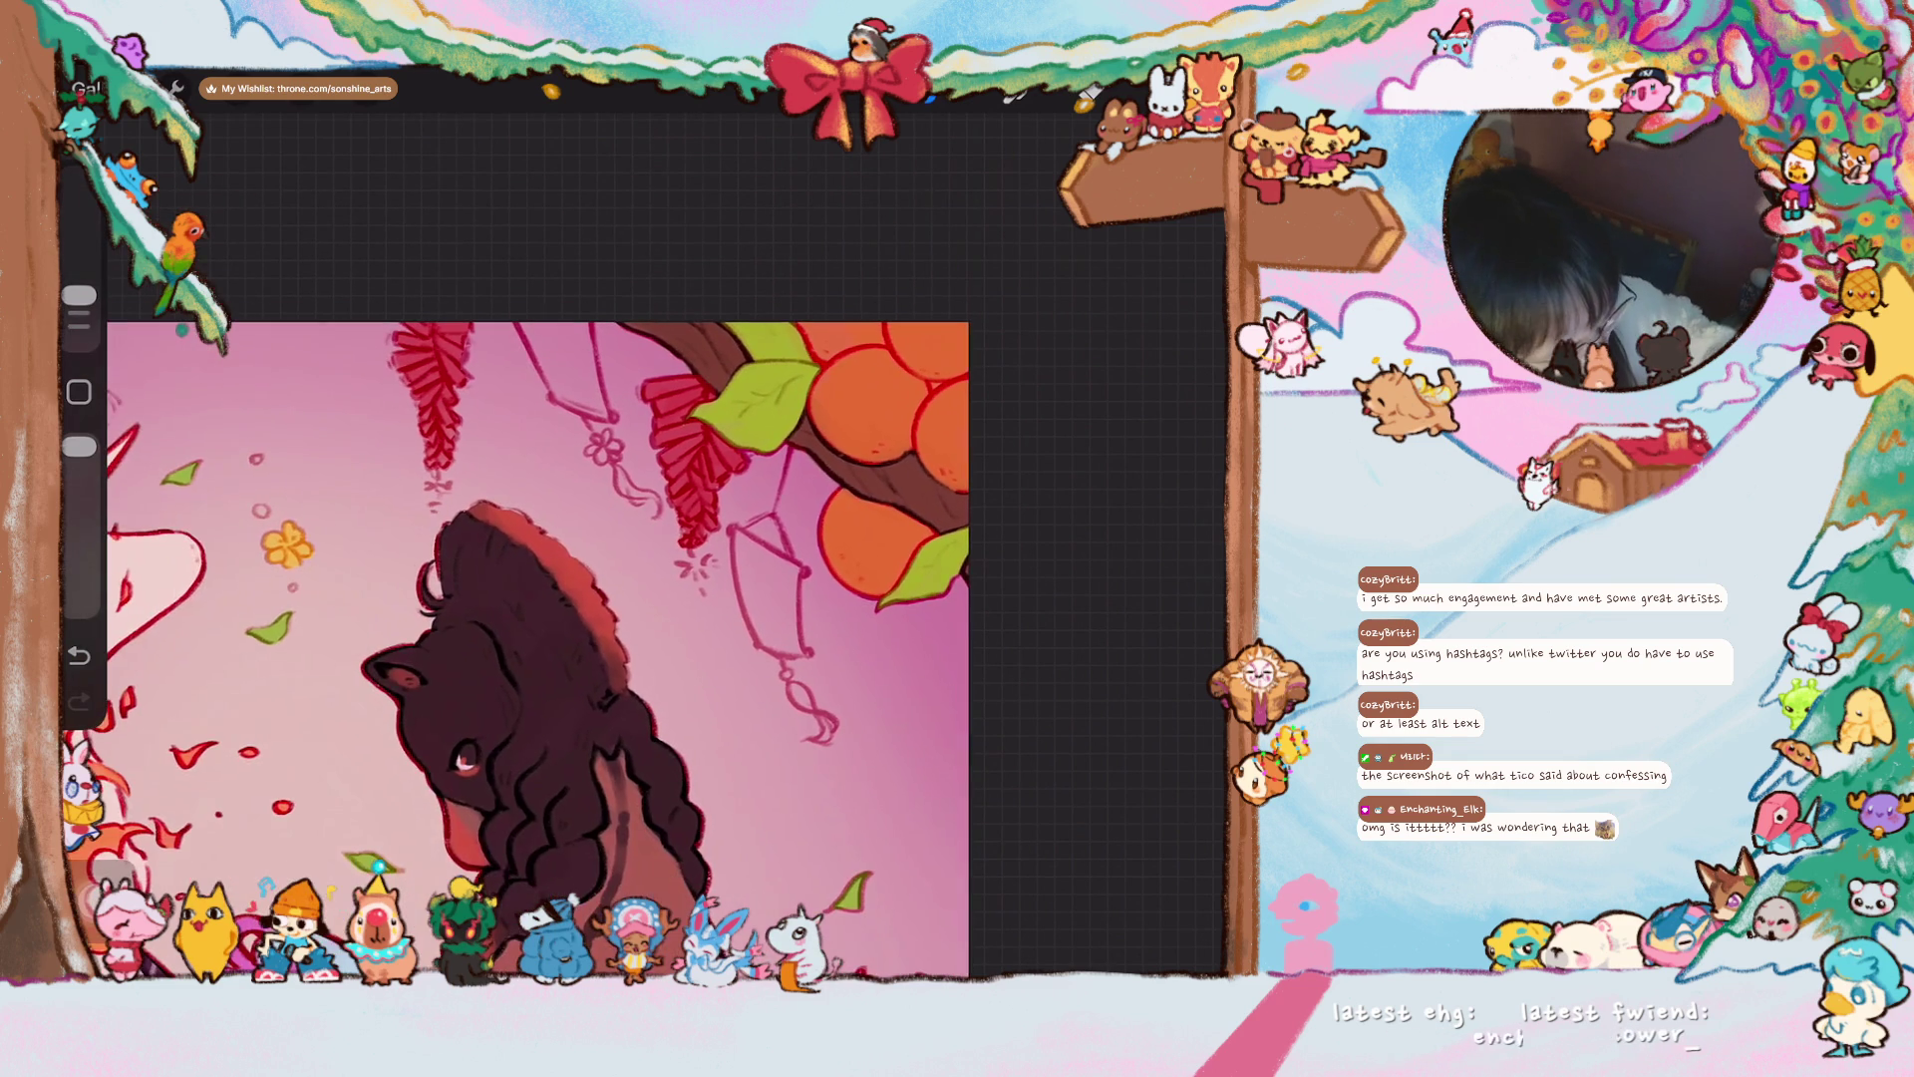
left_click_drag(466, 763, 375, 748)
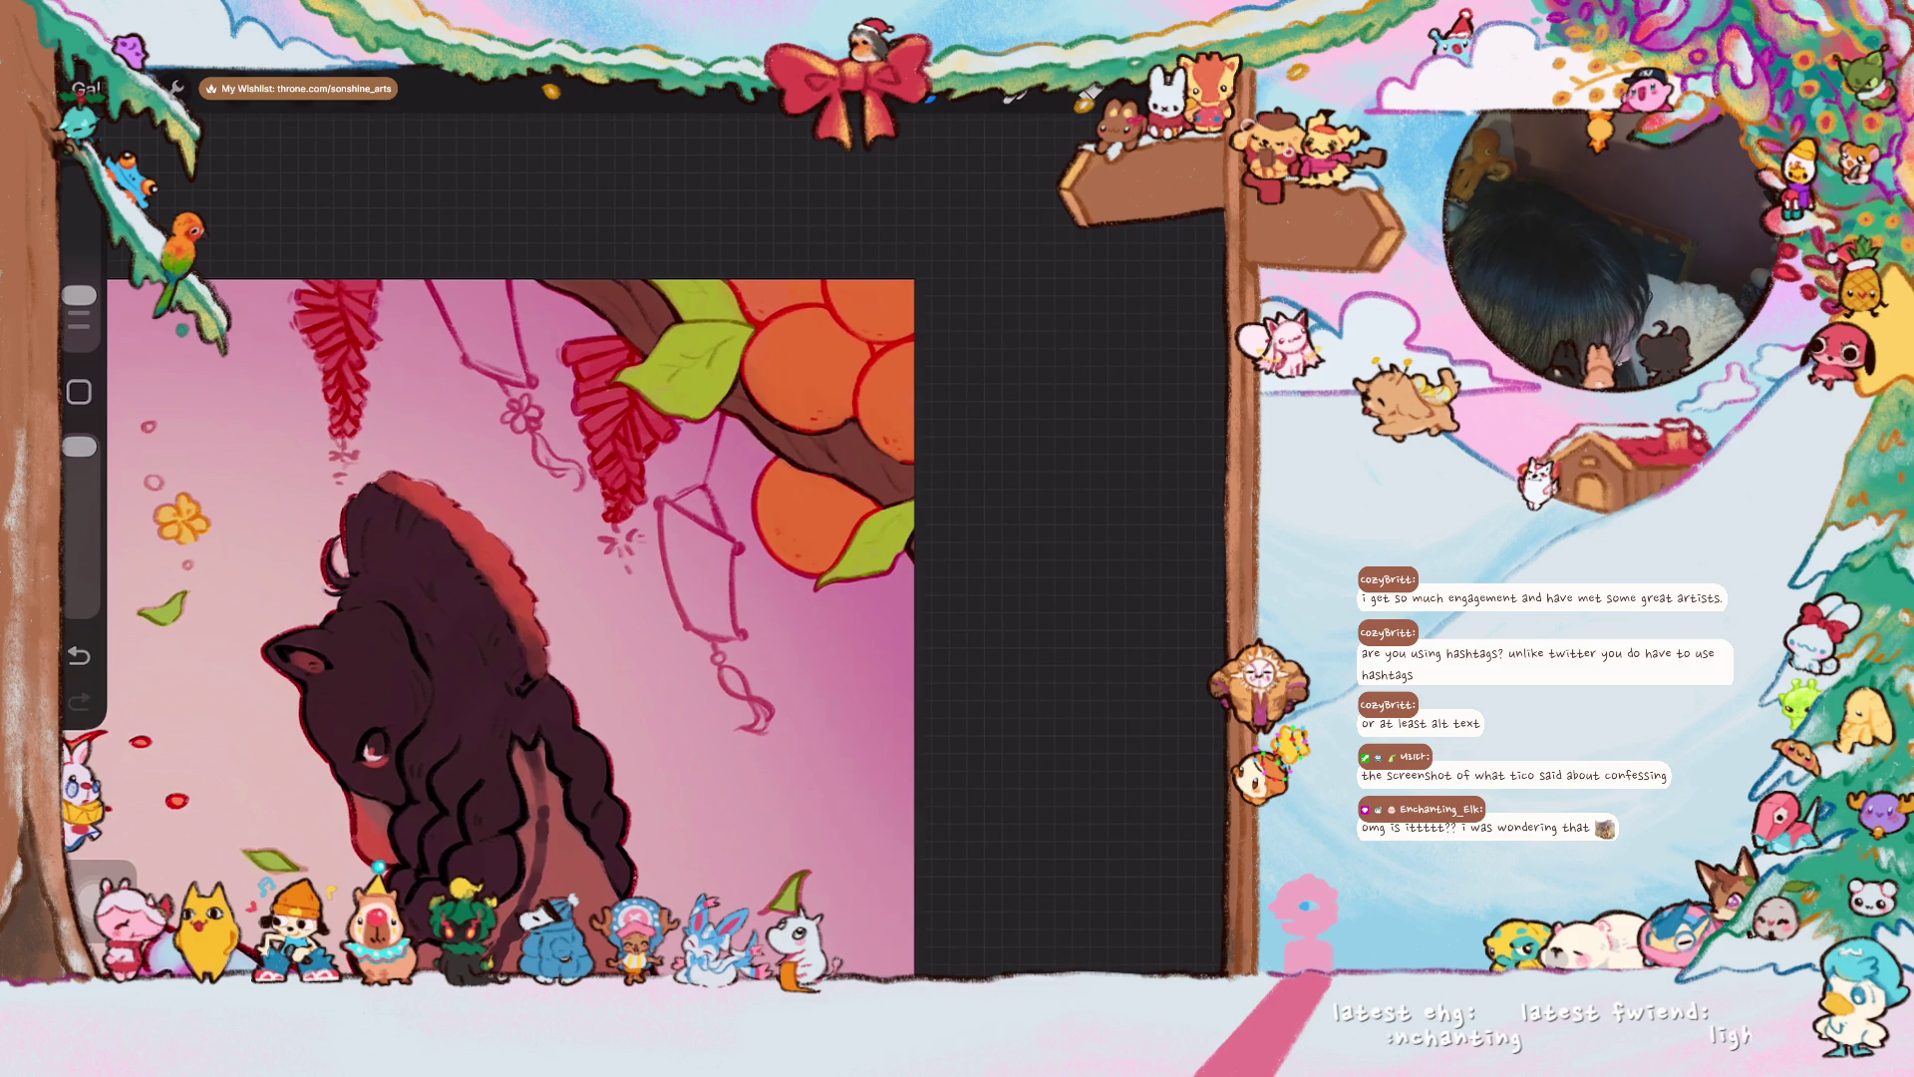
left_click(1087, 95)
left_click_drag(1112, 263, 1127, 288)
left_click(1087, 95)
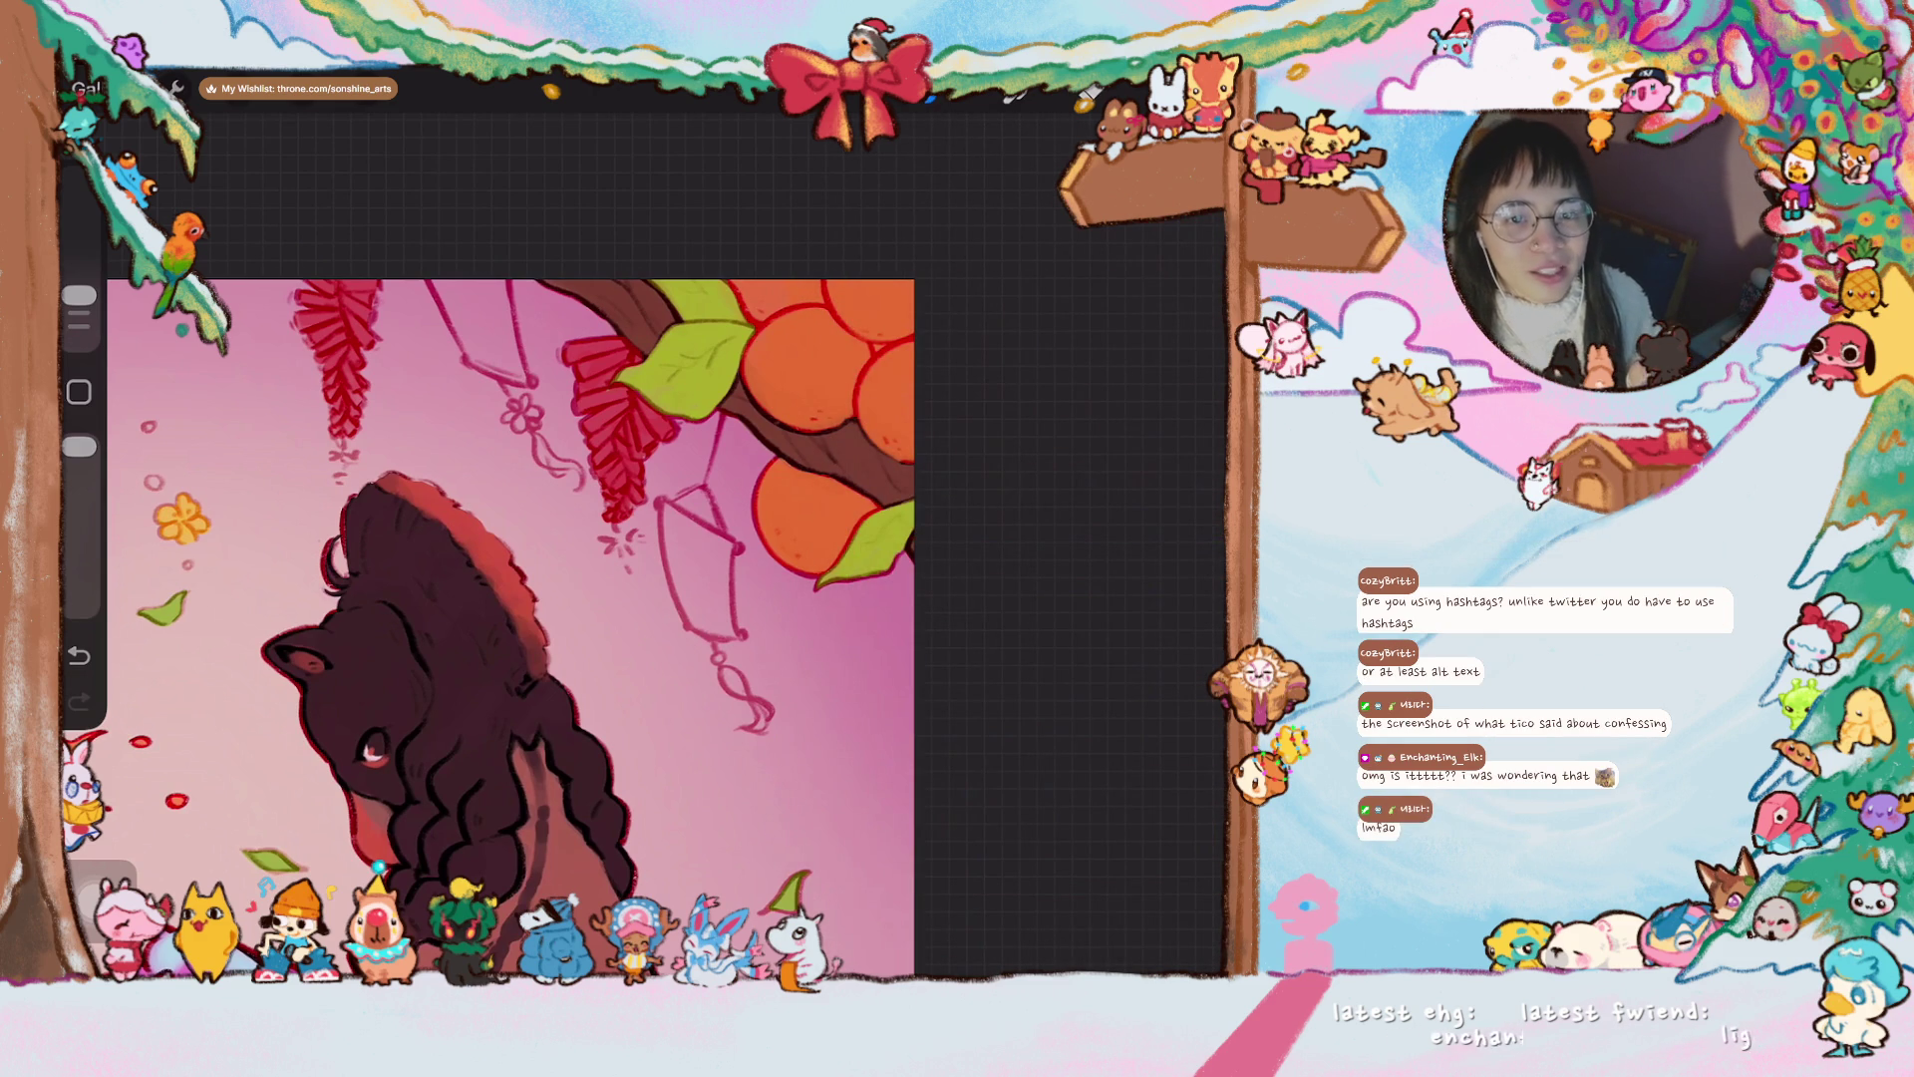
- Paint the hanging lantern beside the tangerines solid red, down its right side
scroll(628, 628, "up", 3)
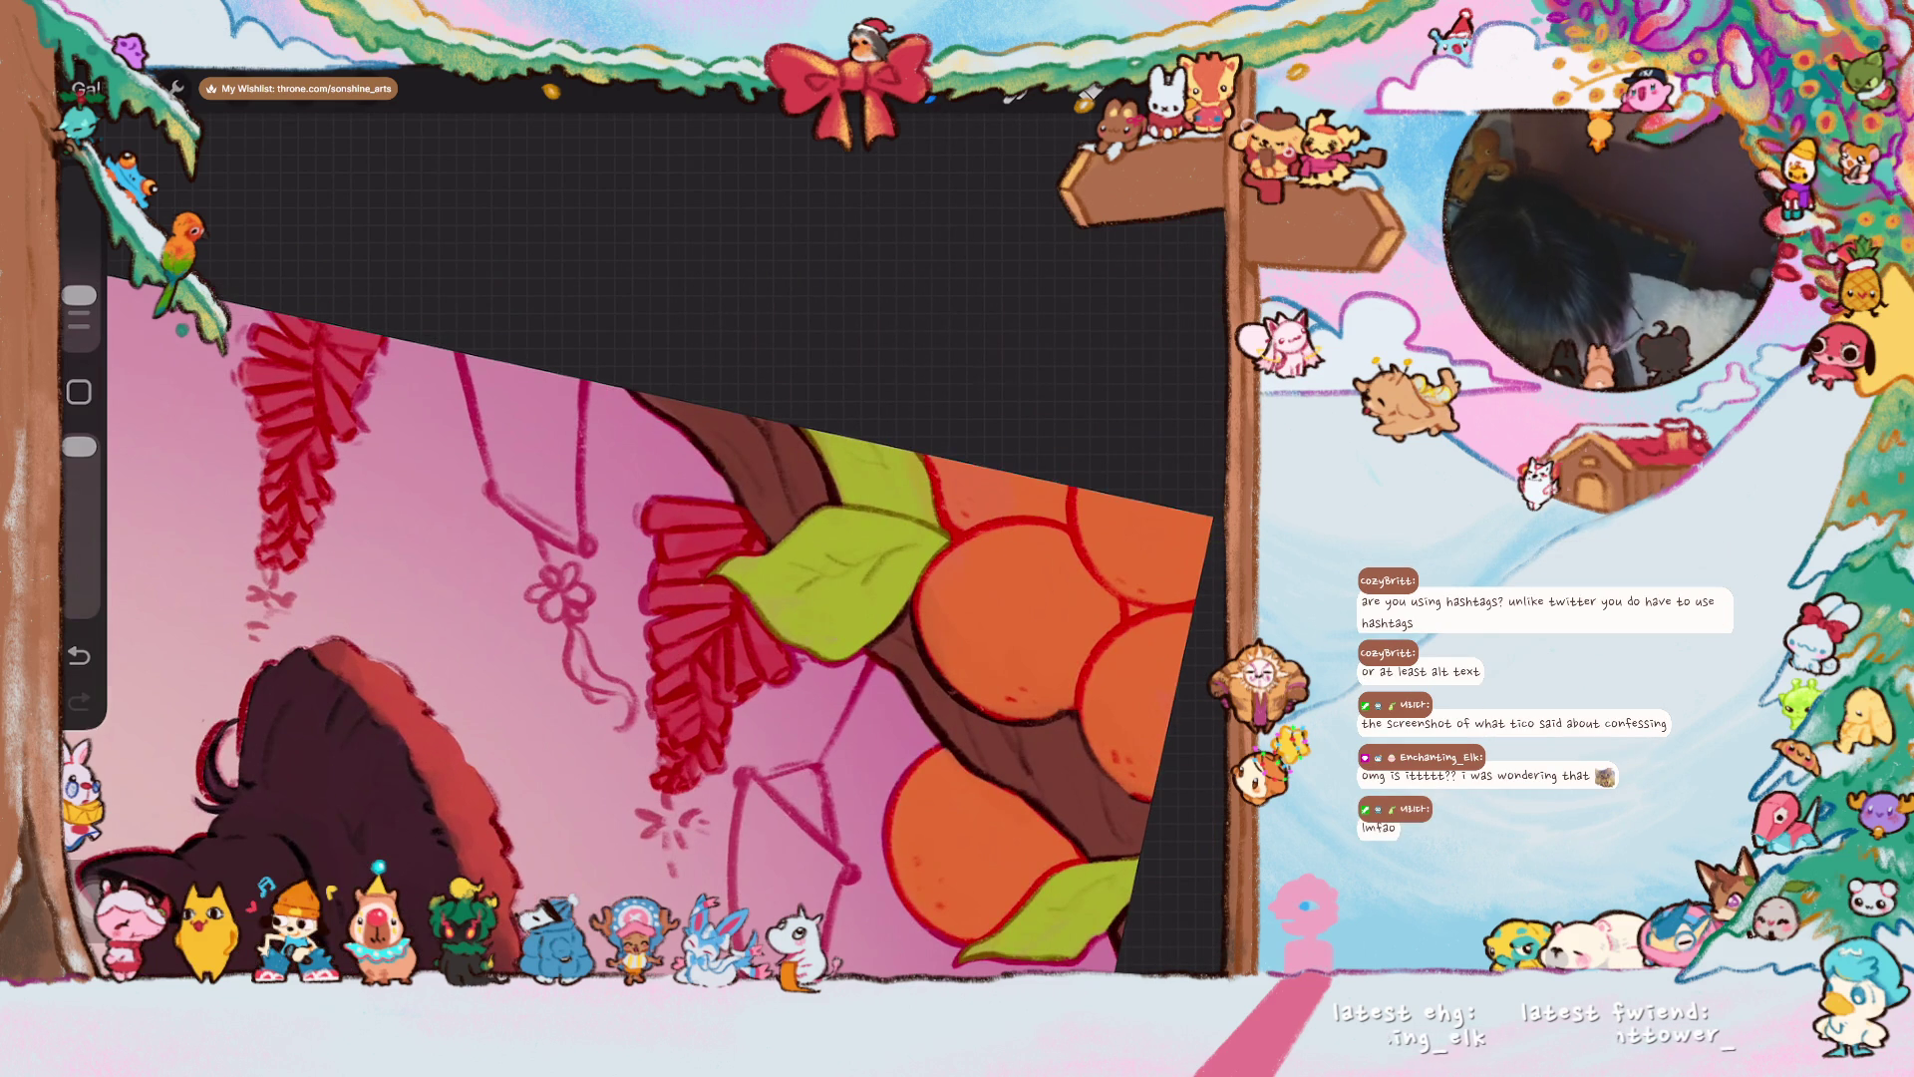
mouse_move(504, 361)
left_mouse_down()
mouse_move(523, 449)
mouse_move(508, 483)
mouse_move(504, 369)
mouse_move(543, 503)
mouse_move(560, 463)
mouse_move(574, 533)
mouse_move(548, 539)
mouse_move(498, 439)
mouse_move(537, 489)
mouse_move(513, 496)
left_mouse_up()
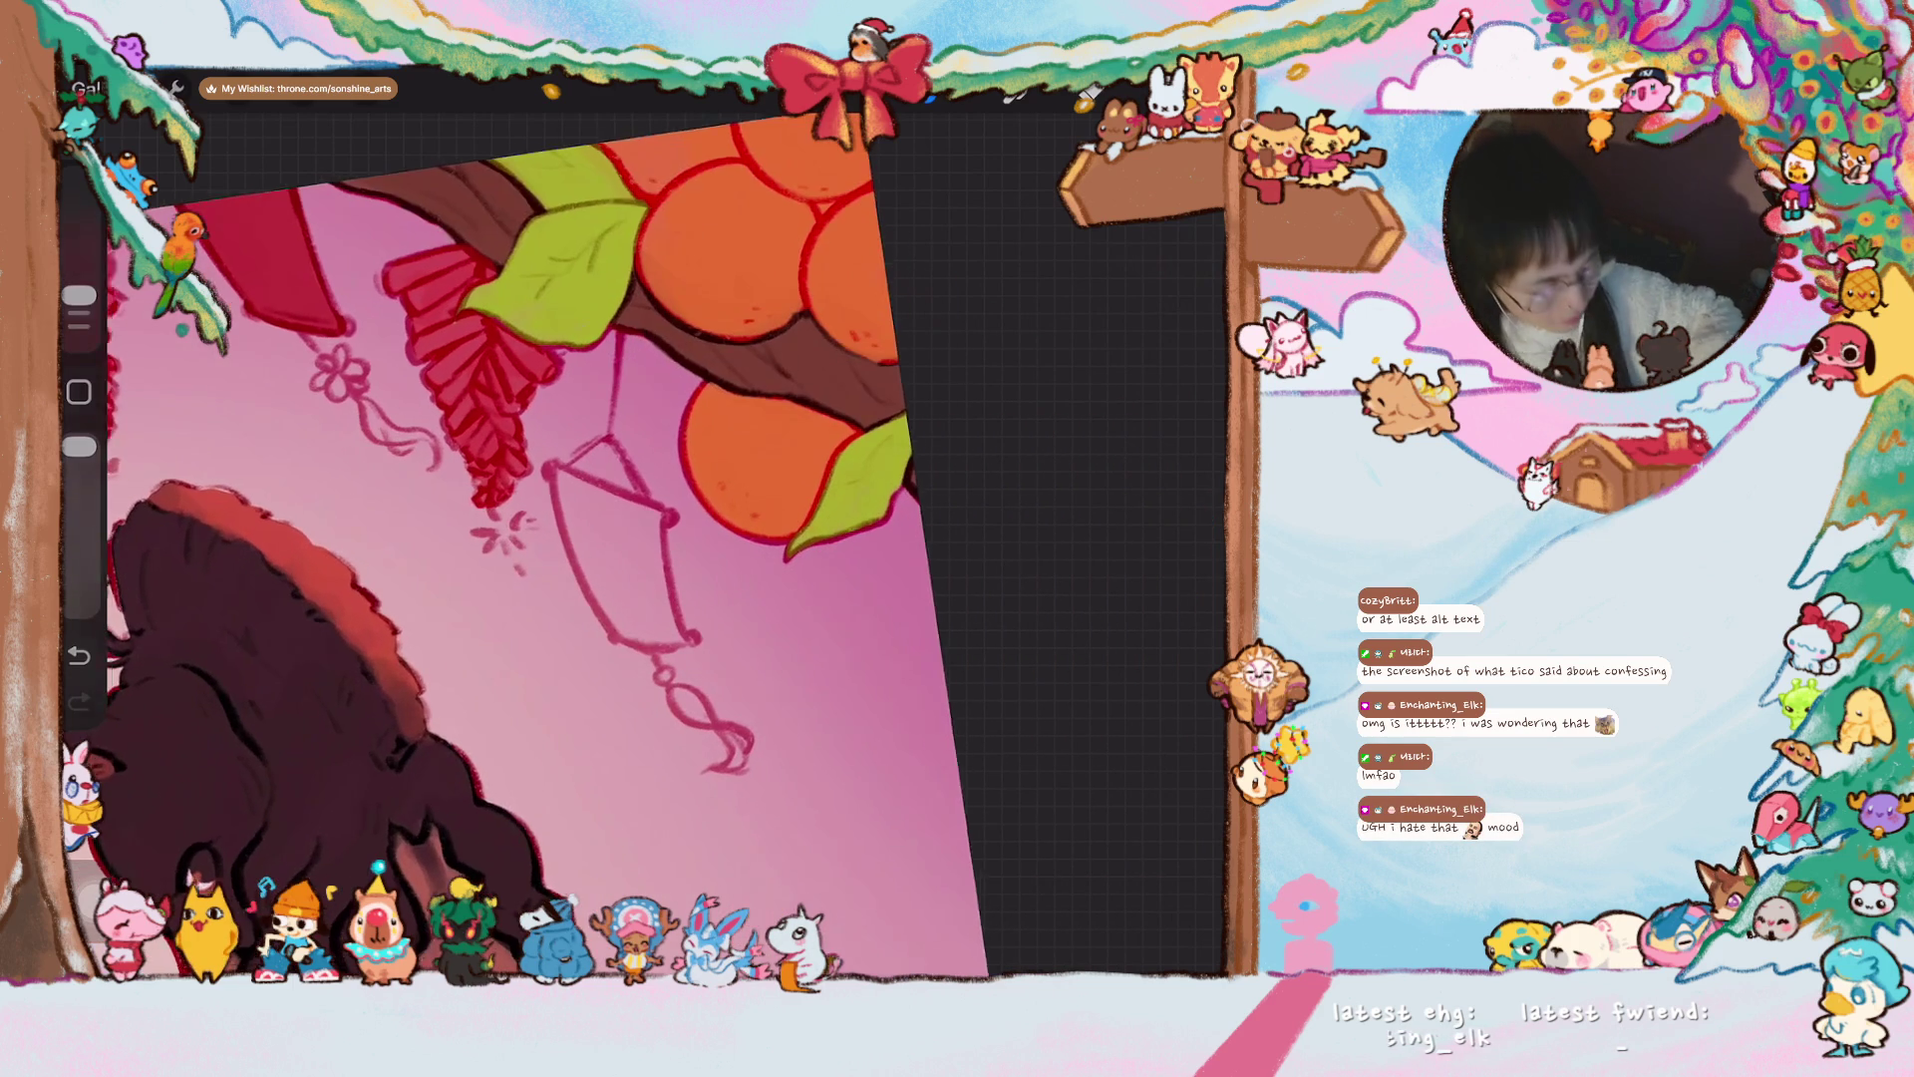
mouse_move(578, 509)
left_mouse_down()
mouse_move(613, 588)
mouse_move(568, 503)
mouse_move(598, 604)
mouse_move(562, 492)
mouse_move(648, 523)
mouse_move(653, 598)
left_mouse_up()
mouse_move(649, 530)
left_mouse_down()
mouse_move(673, 643)
mouse_move(618, 623)
mouse_move(628, 559)
mouse_move(611, 529)
mouse_move(636, 550)
mouse_move(583, 499)
mouse_move(604, 595)
mouse_move(599, 503)
mouse_move(646, 535)
mouse_move(660, 628)
mouse_move(599, 529)
mouse_move(646, 598)
left_mouse_up()
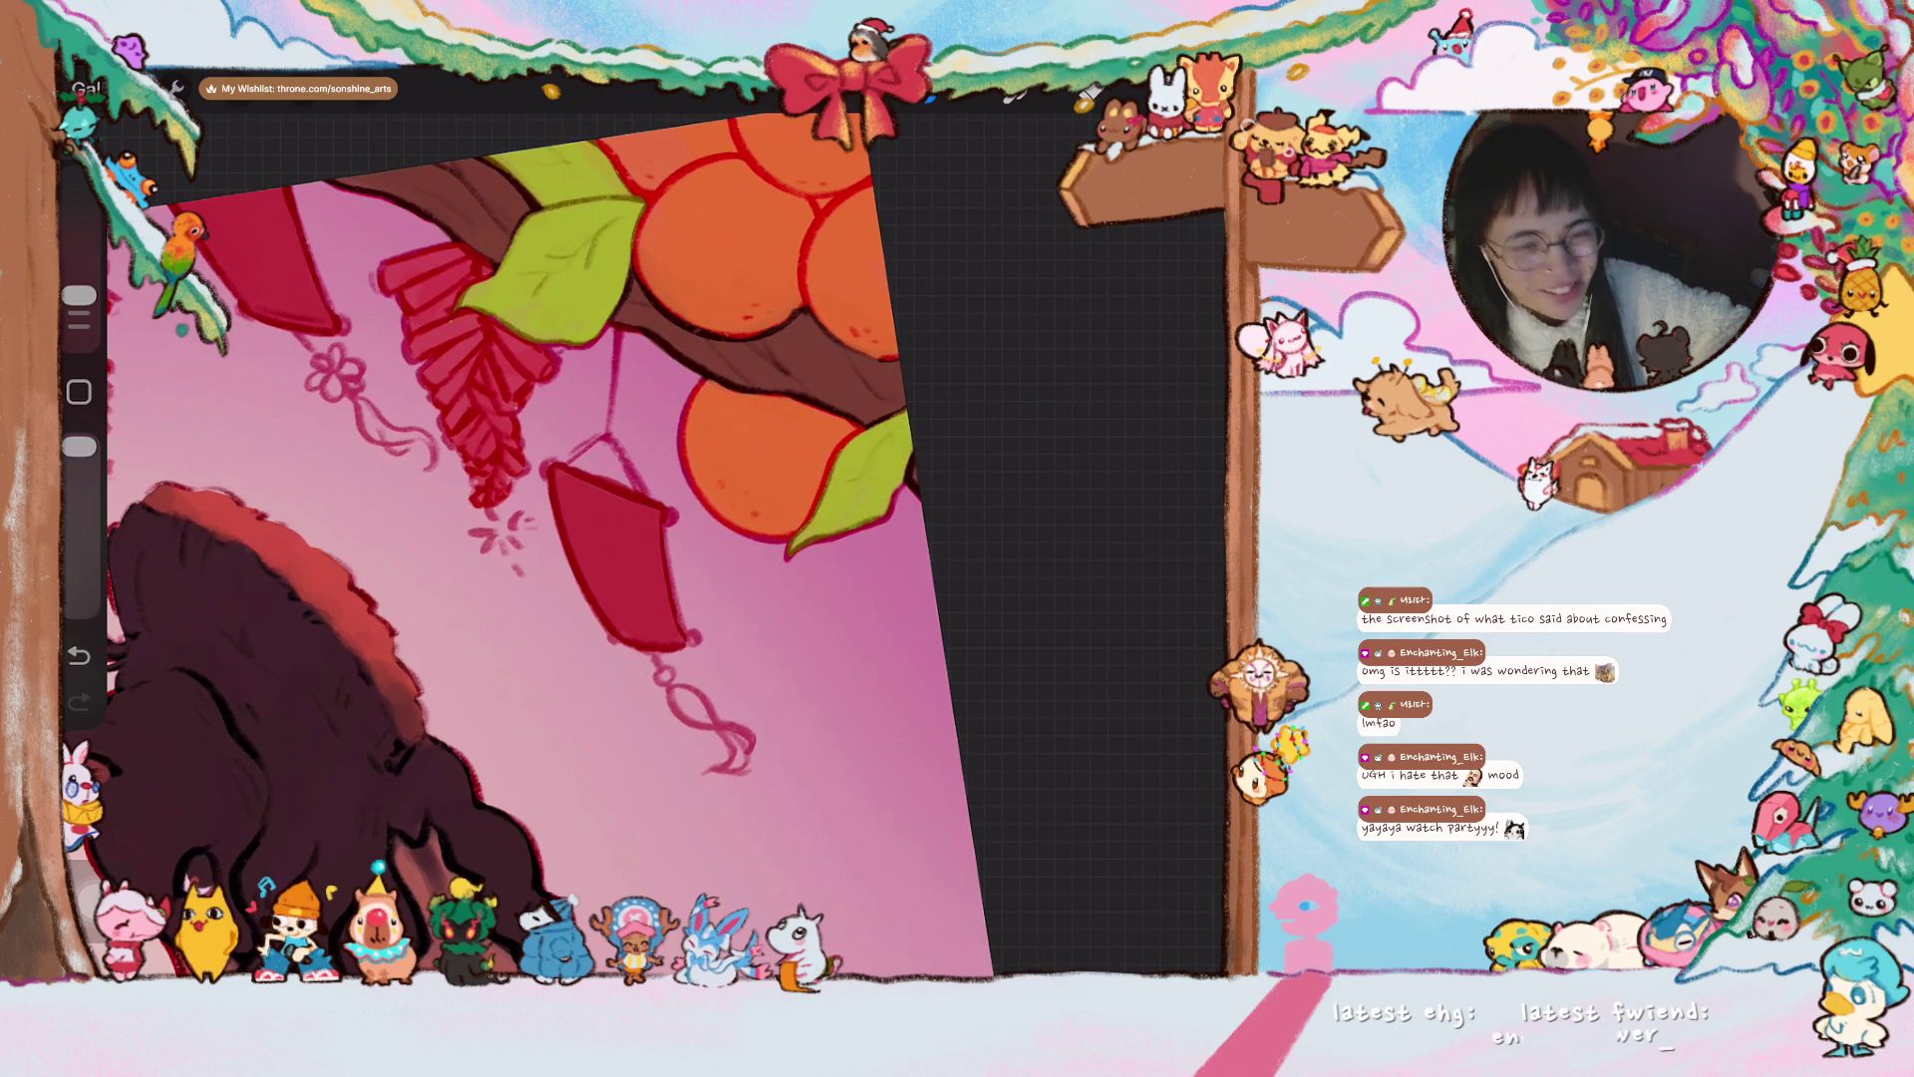
left_click_drag(78, 295, 79, 271)
- Resize the brush and spread red over the round lantern by the unicorn's ear
scroll(598, 498, "up", 3)
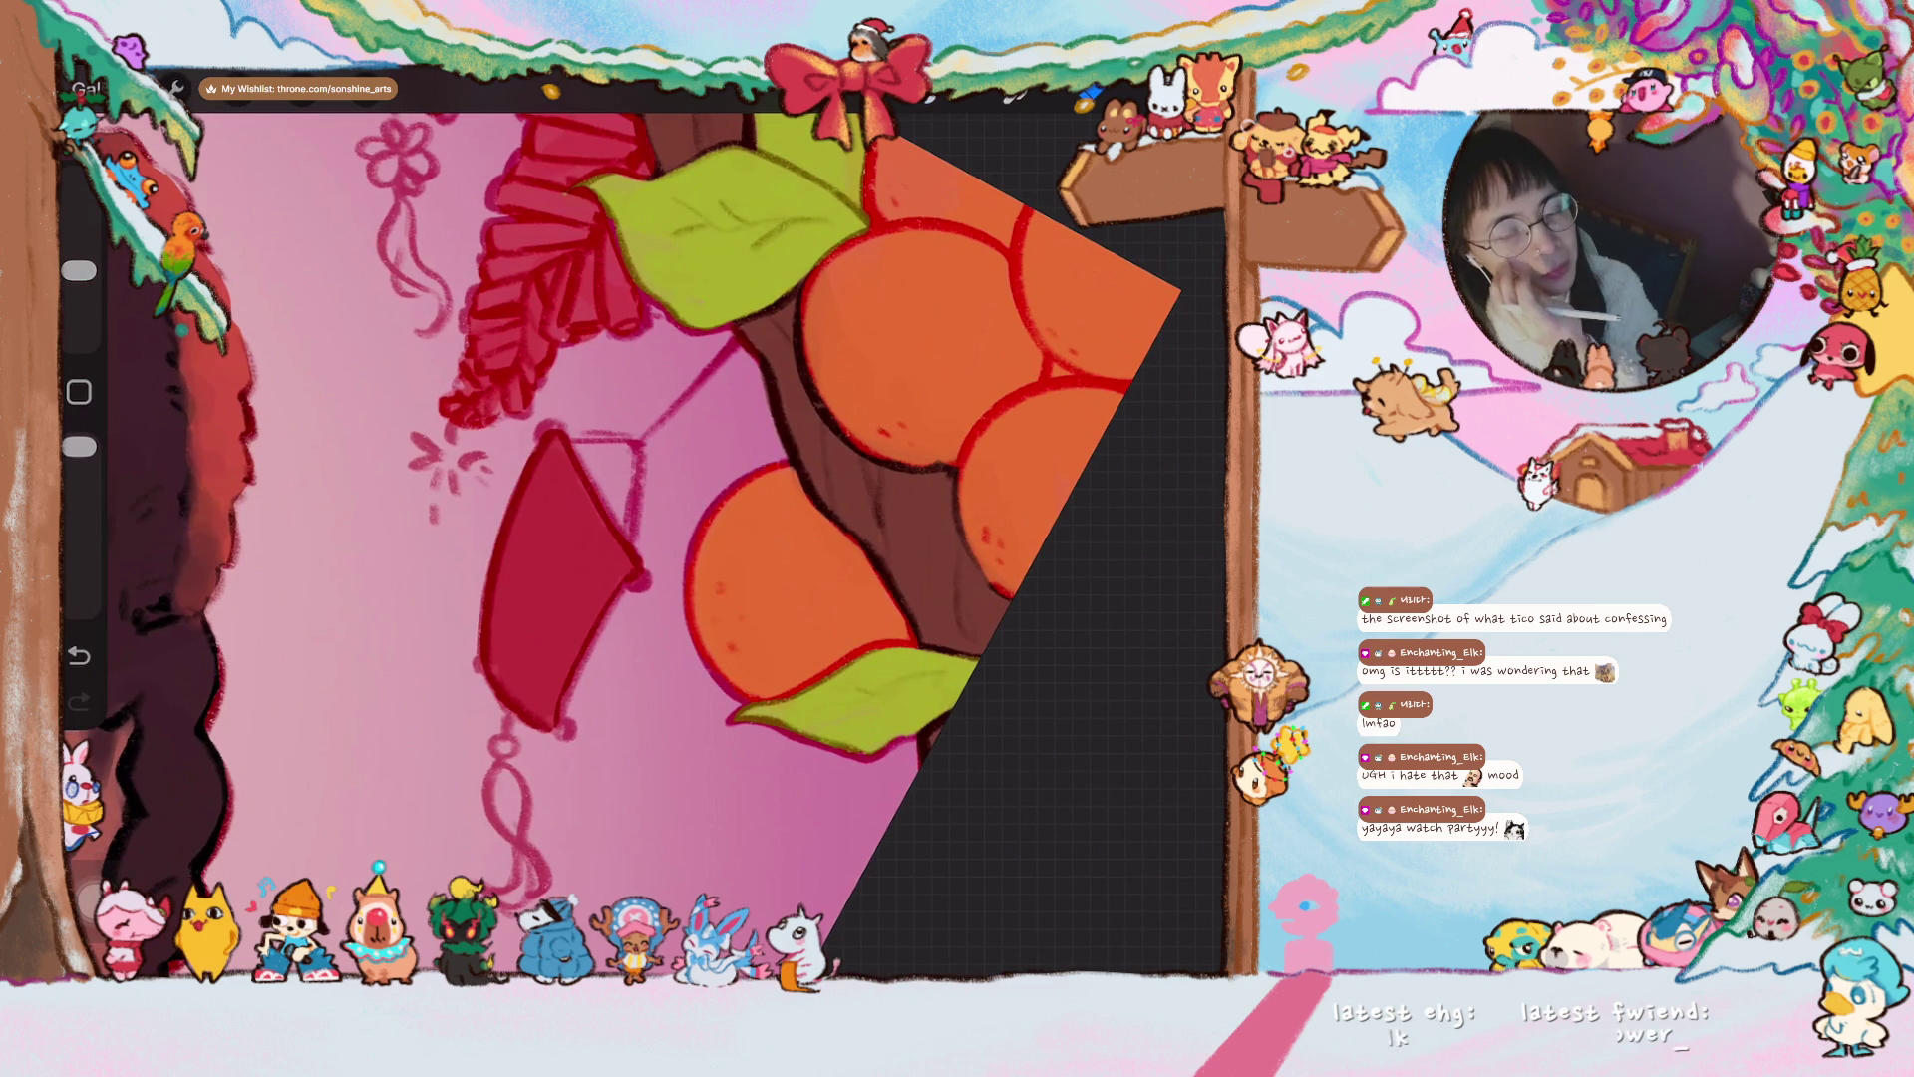
scroll(618, 548, "down", 5)
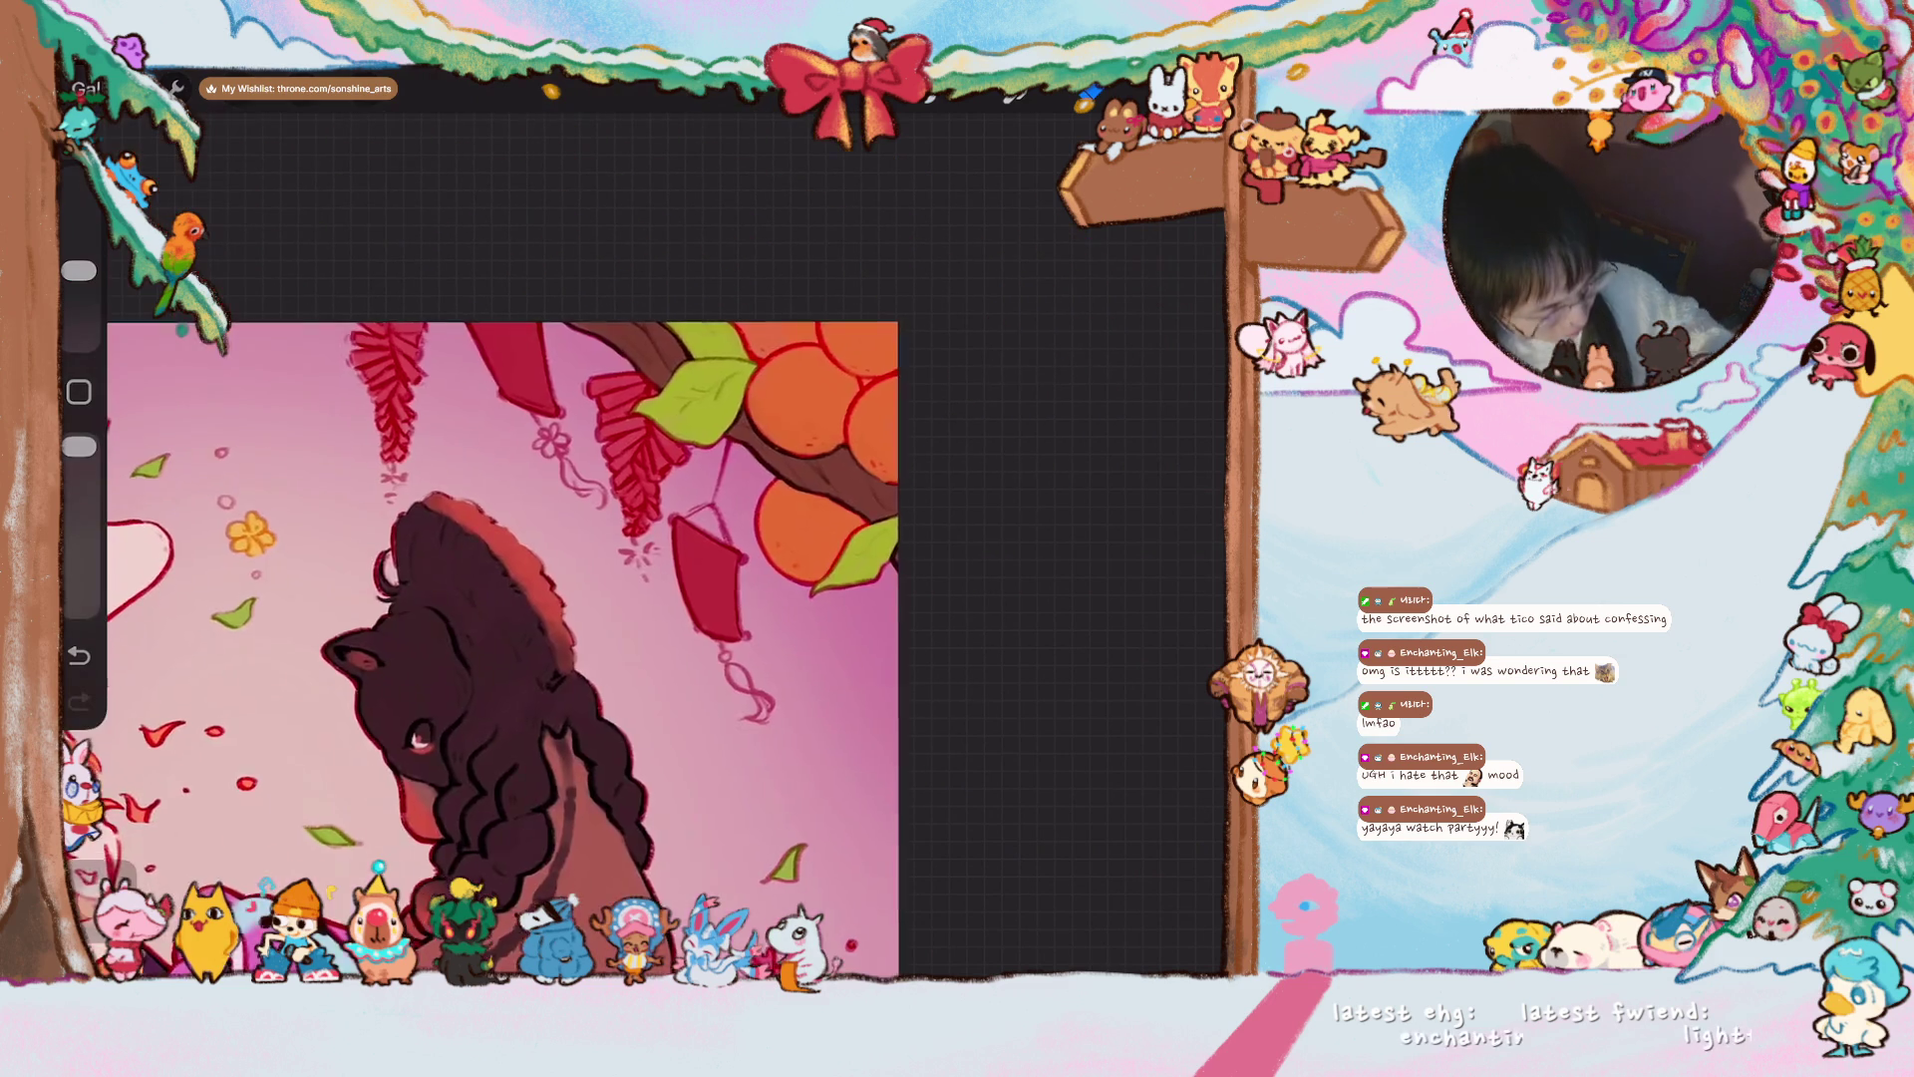
scroll(518, 678, "down", 3)
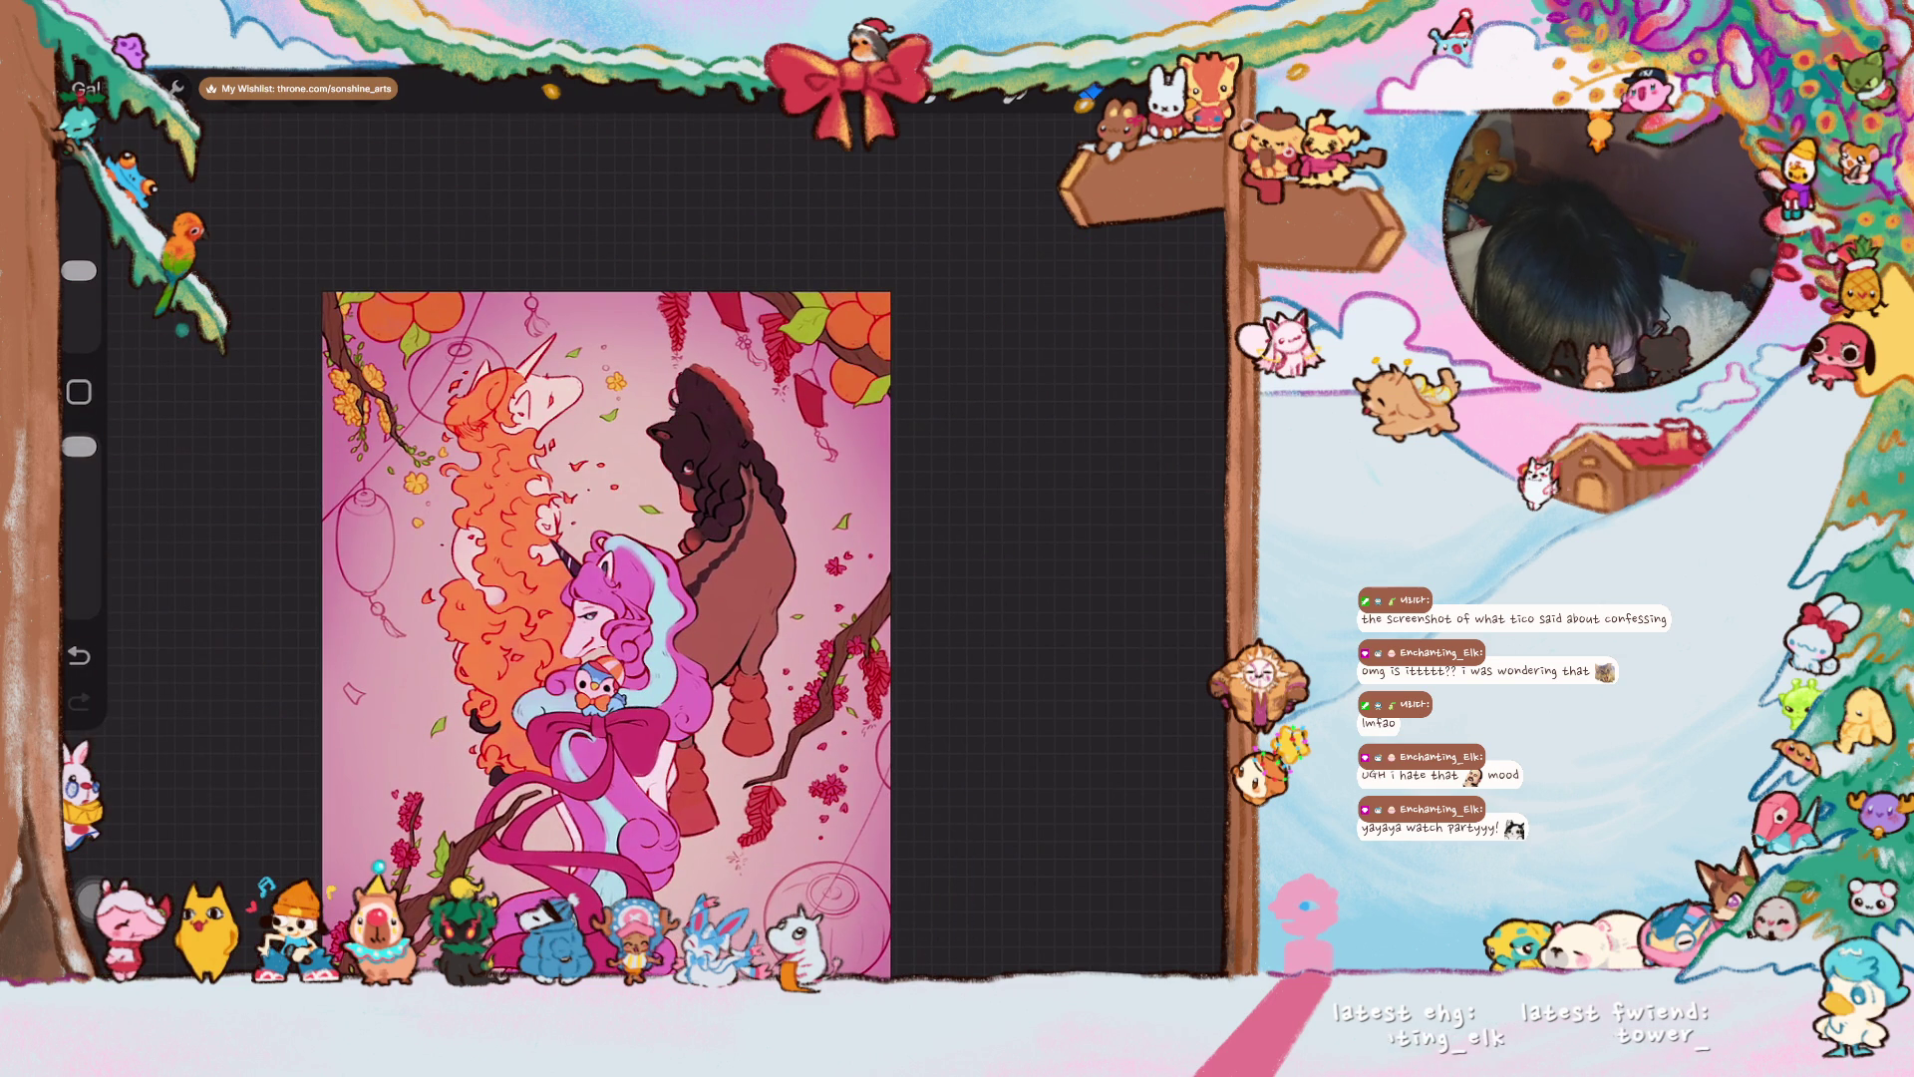
left_click_drag(78, 270, 79, 296)
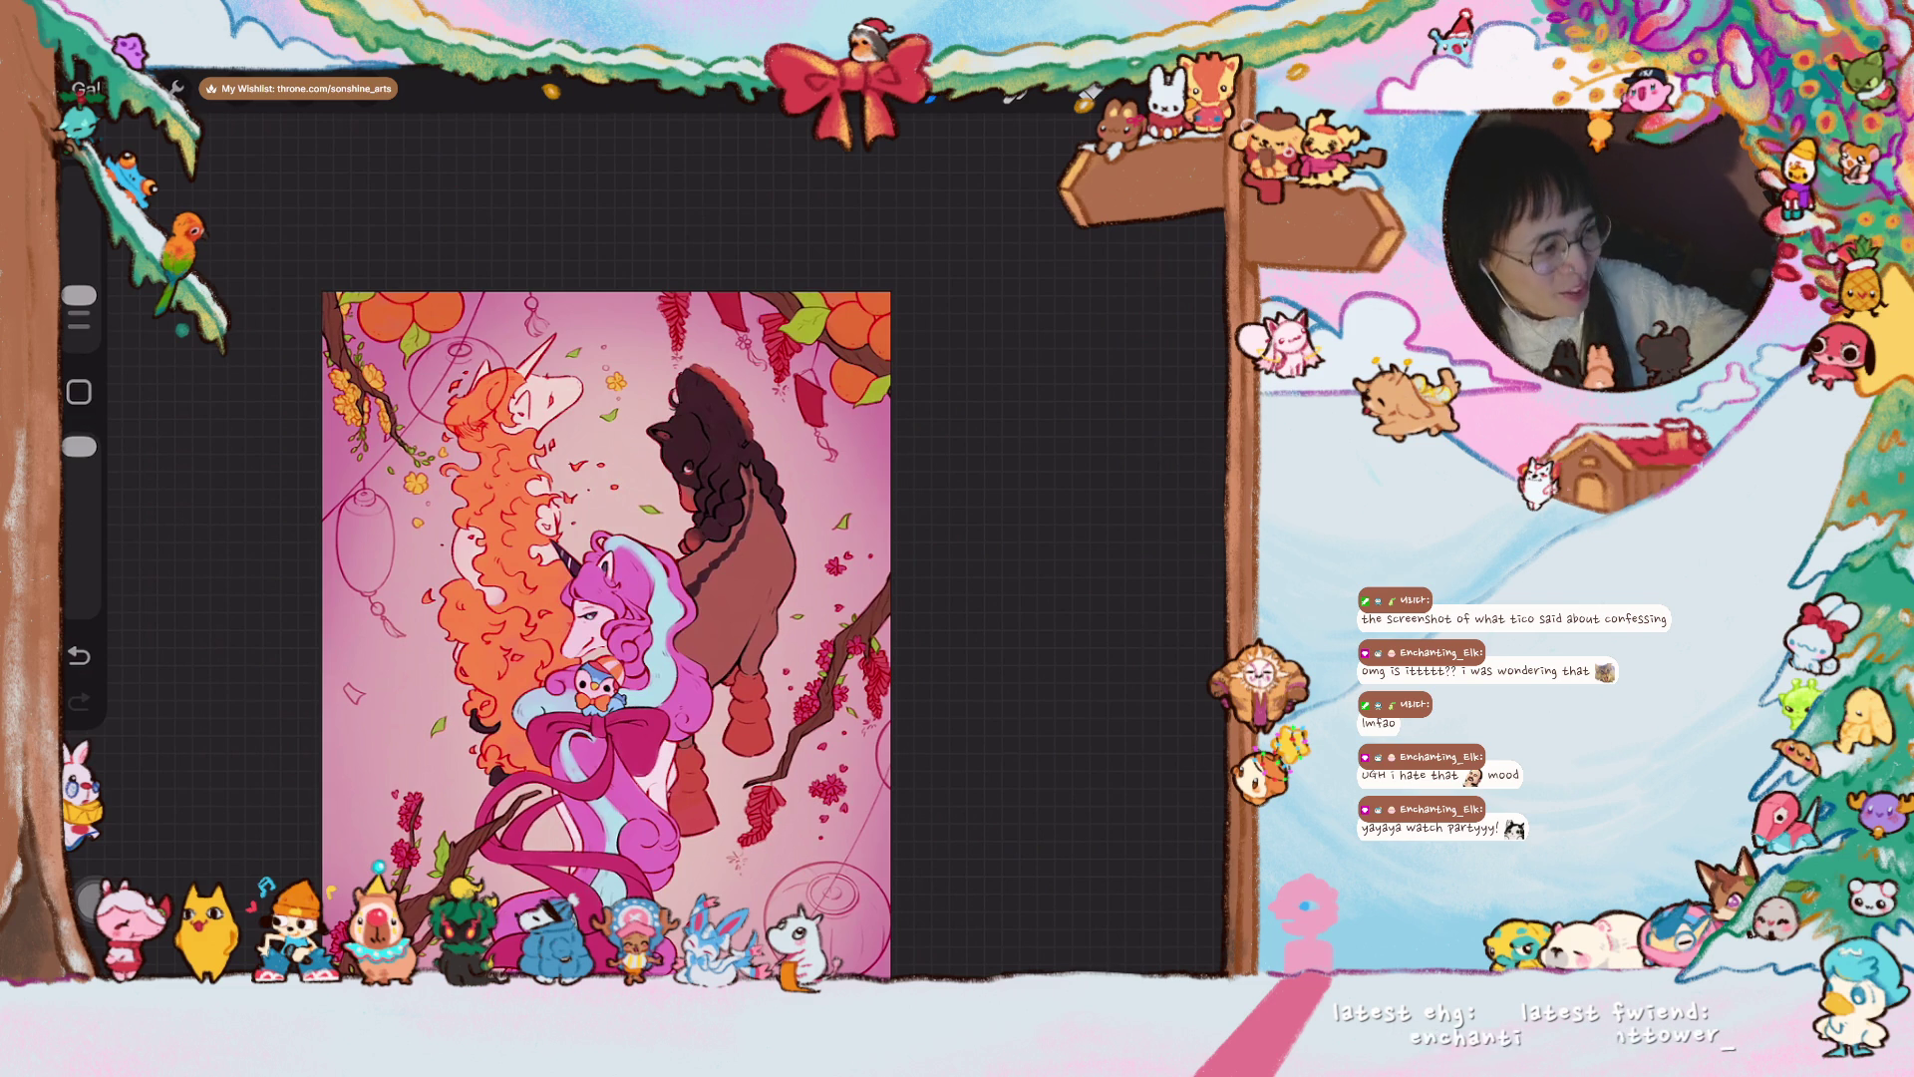
scroll(605, 589, "up", 3)
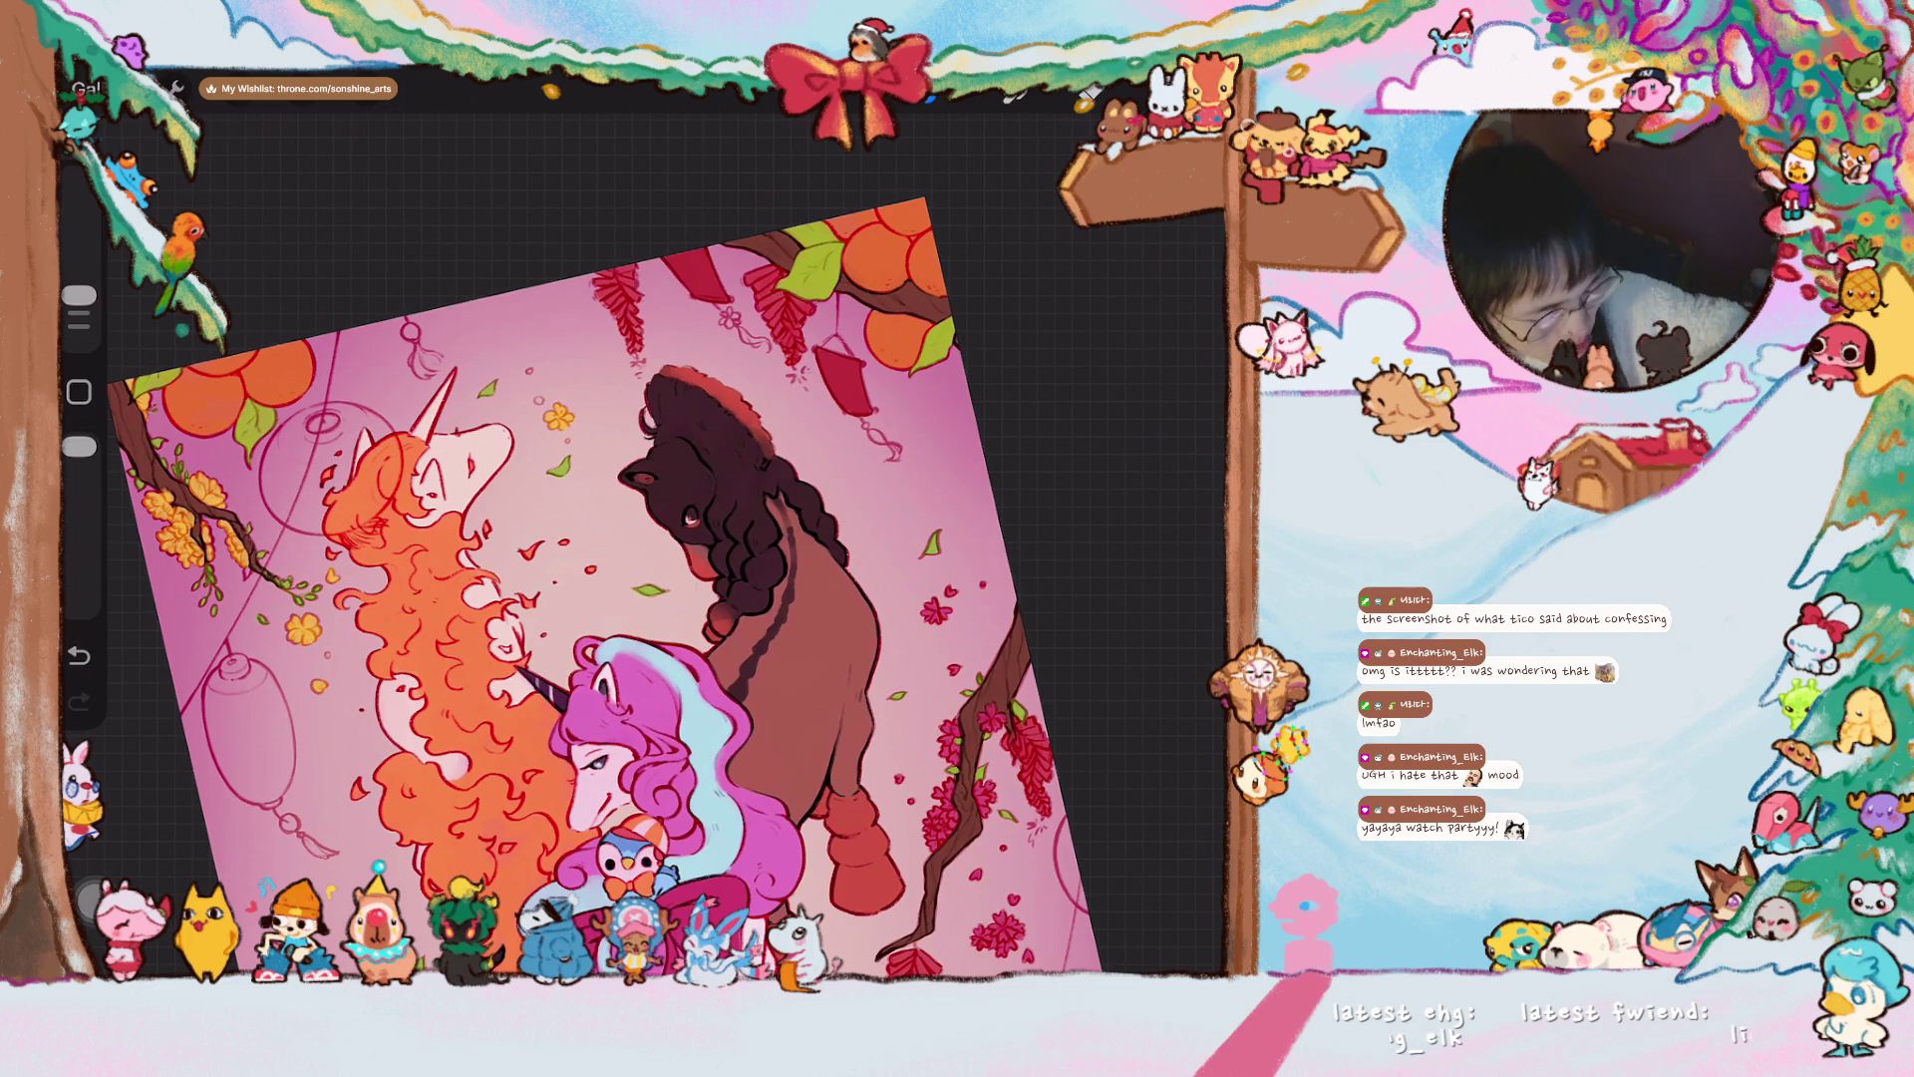
left_click_drag(79, 295, 79, 274)
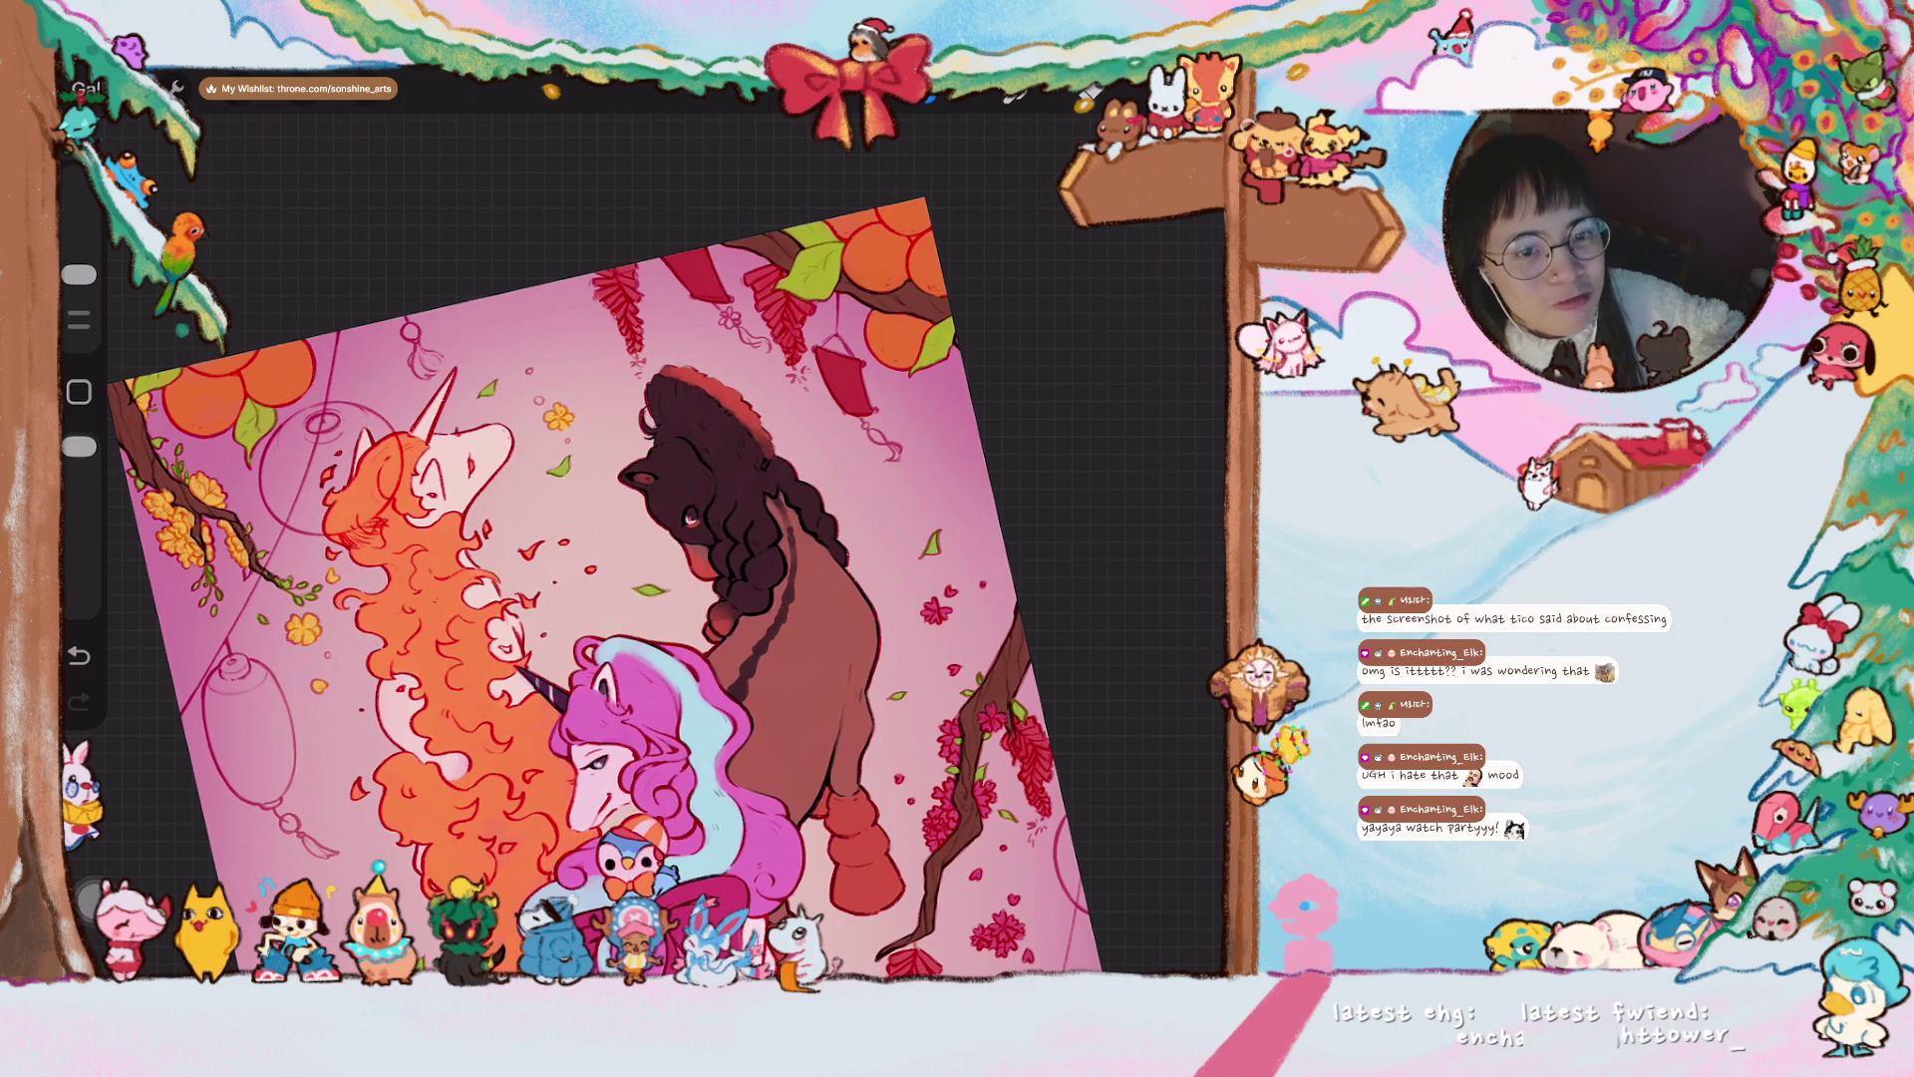
scroll(664, 577, "up", 2)
mouse_move(334, 488)
left_mouse_down()
mouse_move(344, 559)
mouse_move(319, 499)
mouse_move(369, 538)
left_mouse_up()
scroll(399, 558, "up", 5)
mouse_move(419, 638)
left_mouse_down()
mouse_move(438, 698)
mouse_move(379, 648)
mouse_move(459, 733)
mouse_move(379, 713)
mouse_move(349, 648)
mouse_move(374, 603)
mouse_move(523, 608)
mouse_move(498, 698)
mouse_move(479, 704)
left_mouse_up()
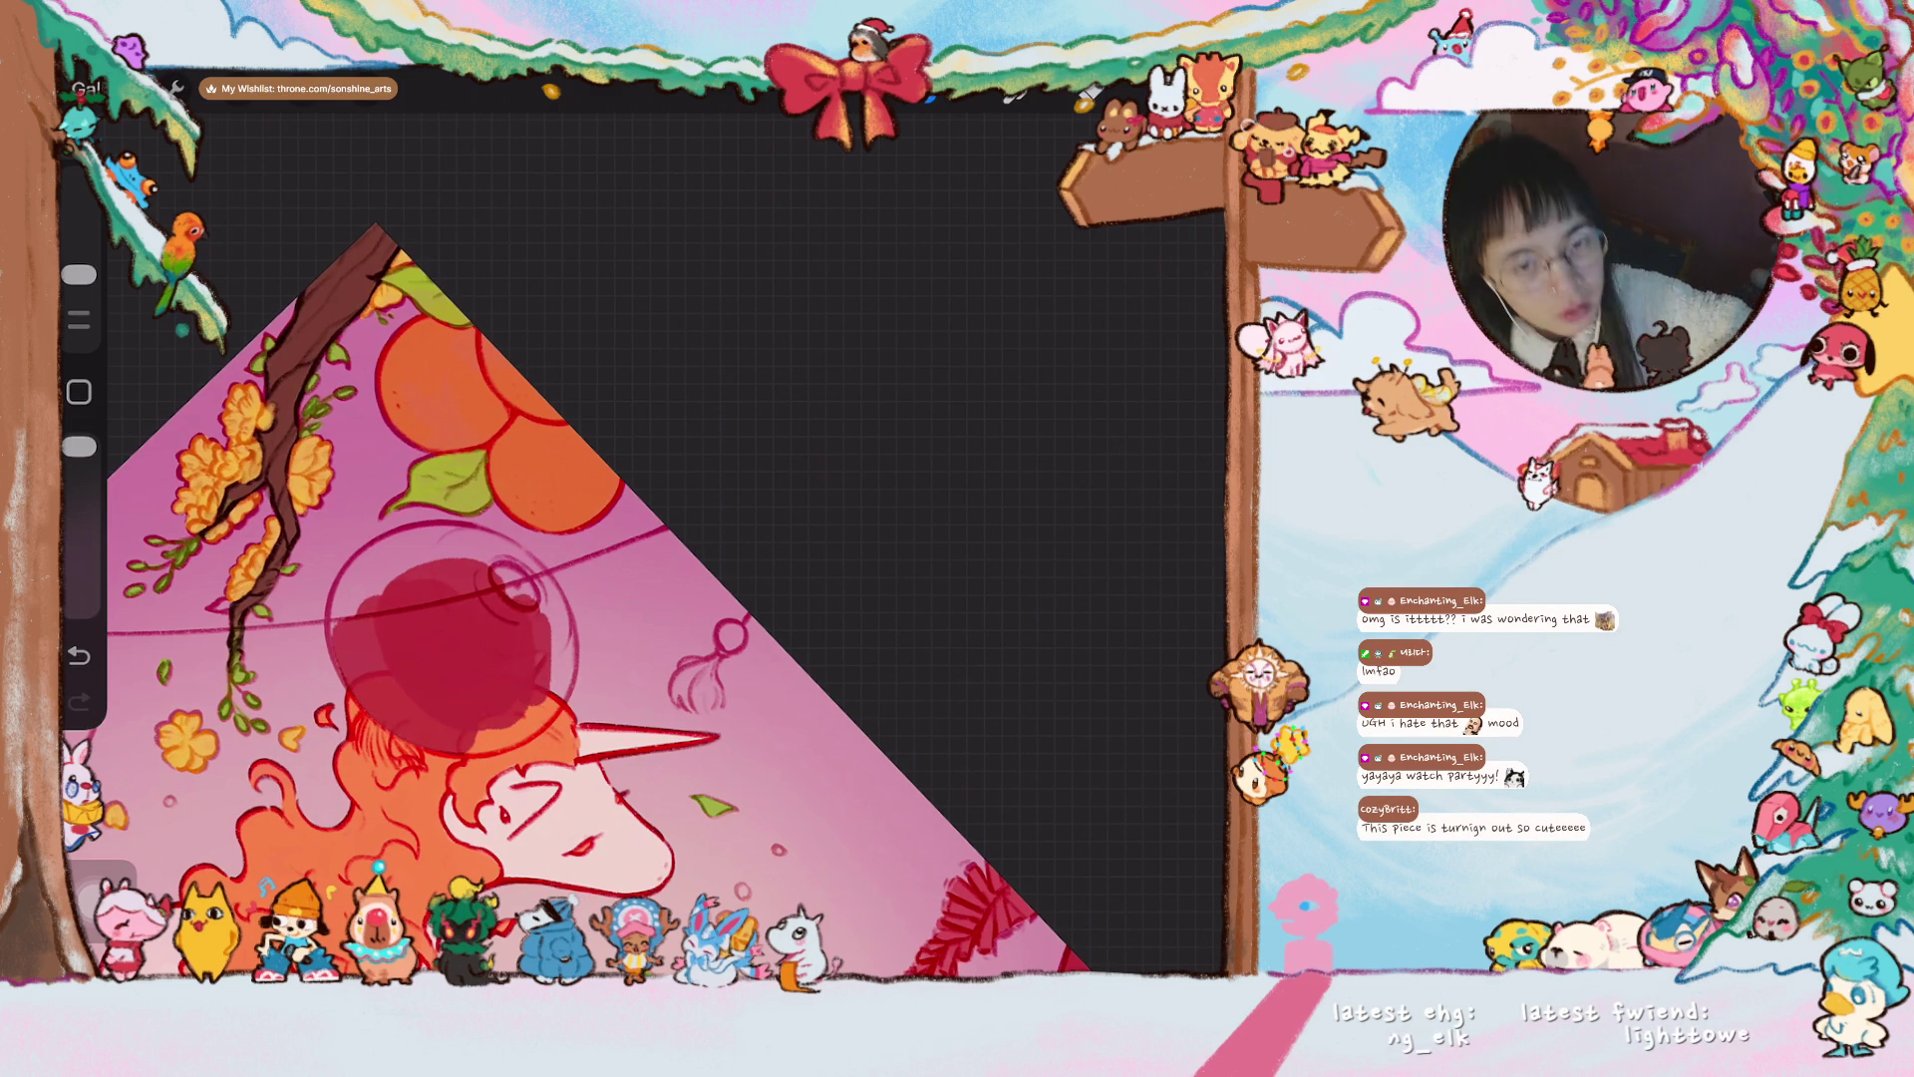
- Extend the red up and left across the round lantern, darkening its lighter patch
left_click_drag(559, 817, 777, 688)
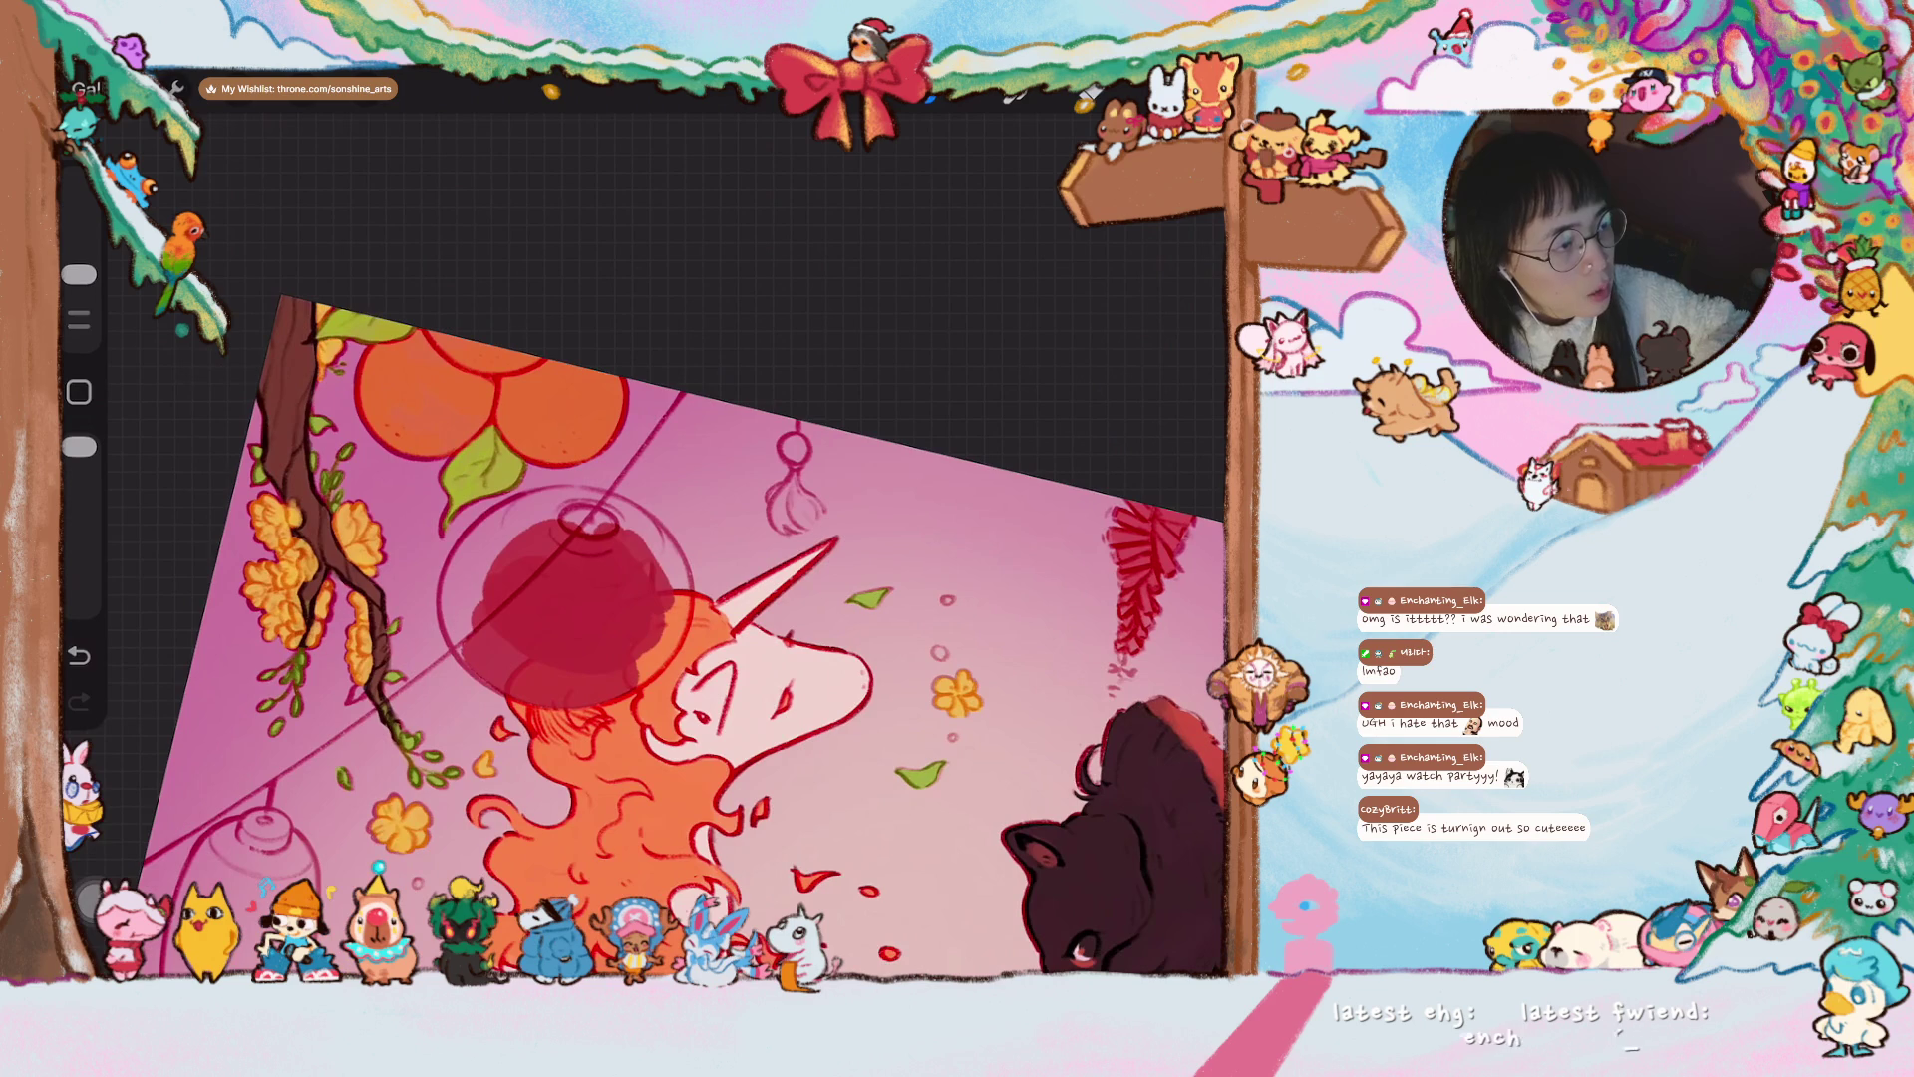
scroll(668, 543, "up", 5)
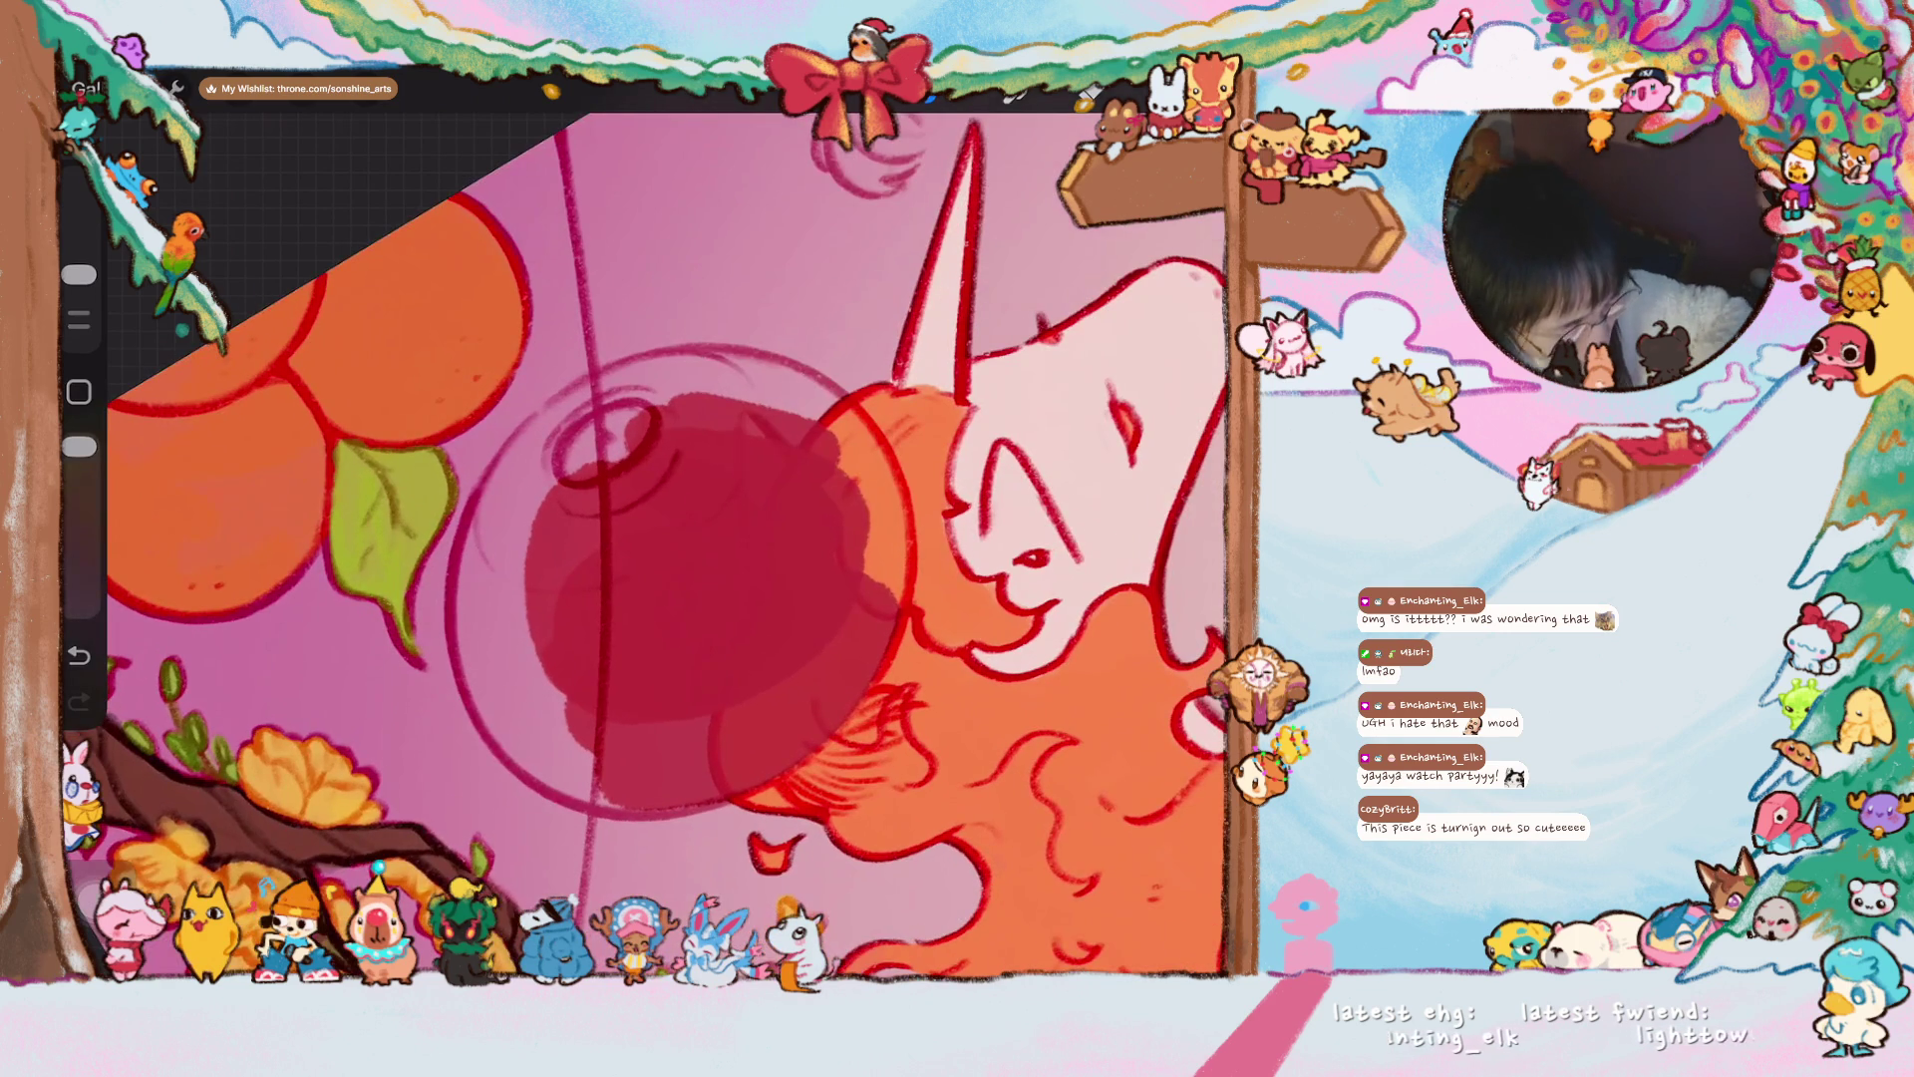
mouse_move(568, 528)
left_mouse_down()
mouse_move(498, 468)
mouse_move(478, 558)
mouse_move(514, 688)
mouse_move(623, 782)
mouse_move(528, 748)
mouse_move(523, 707)
left_mouse_up()
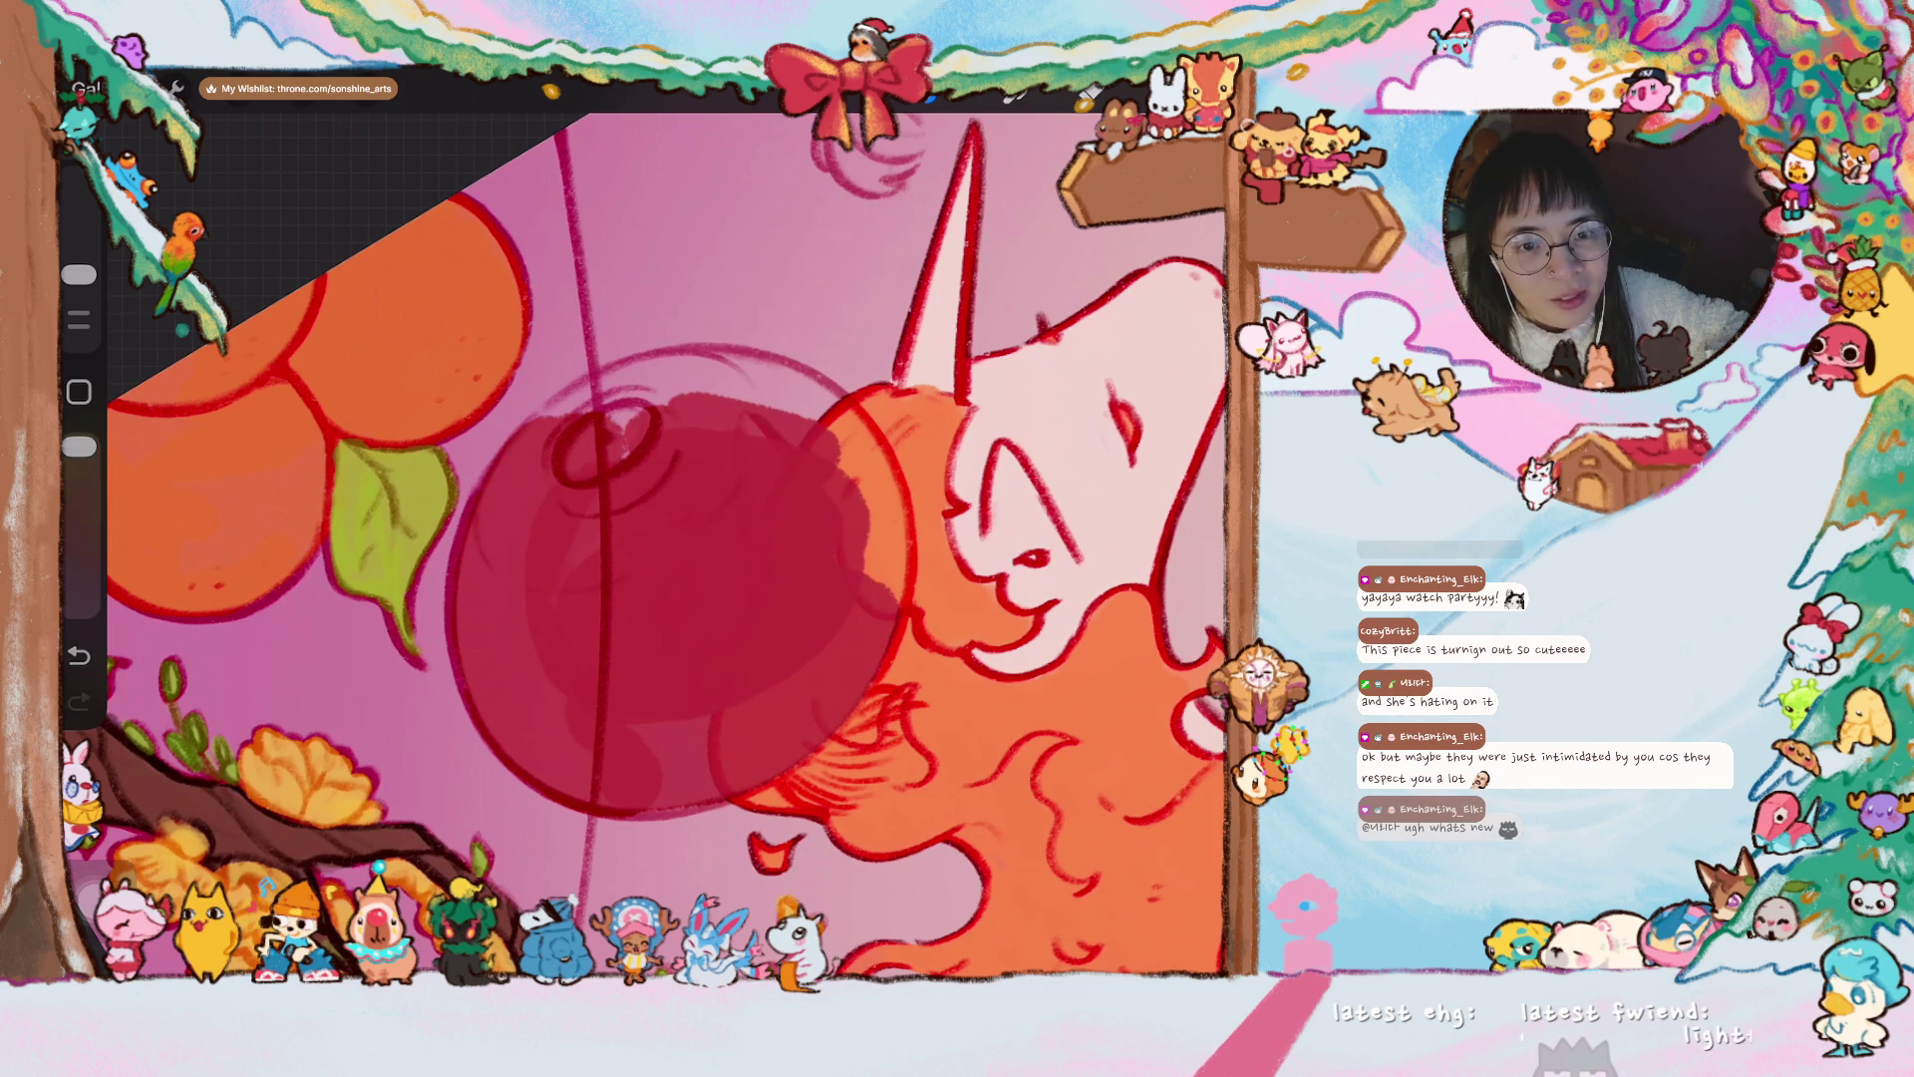
scroll(678, 559, "up", 3)
mouse_move(543, 384)
left_mouse_down()
mouse_move(478, 518)
mouse_move(519, 778)
mouse_move(588, 807)
left_mouse_up()
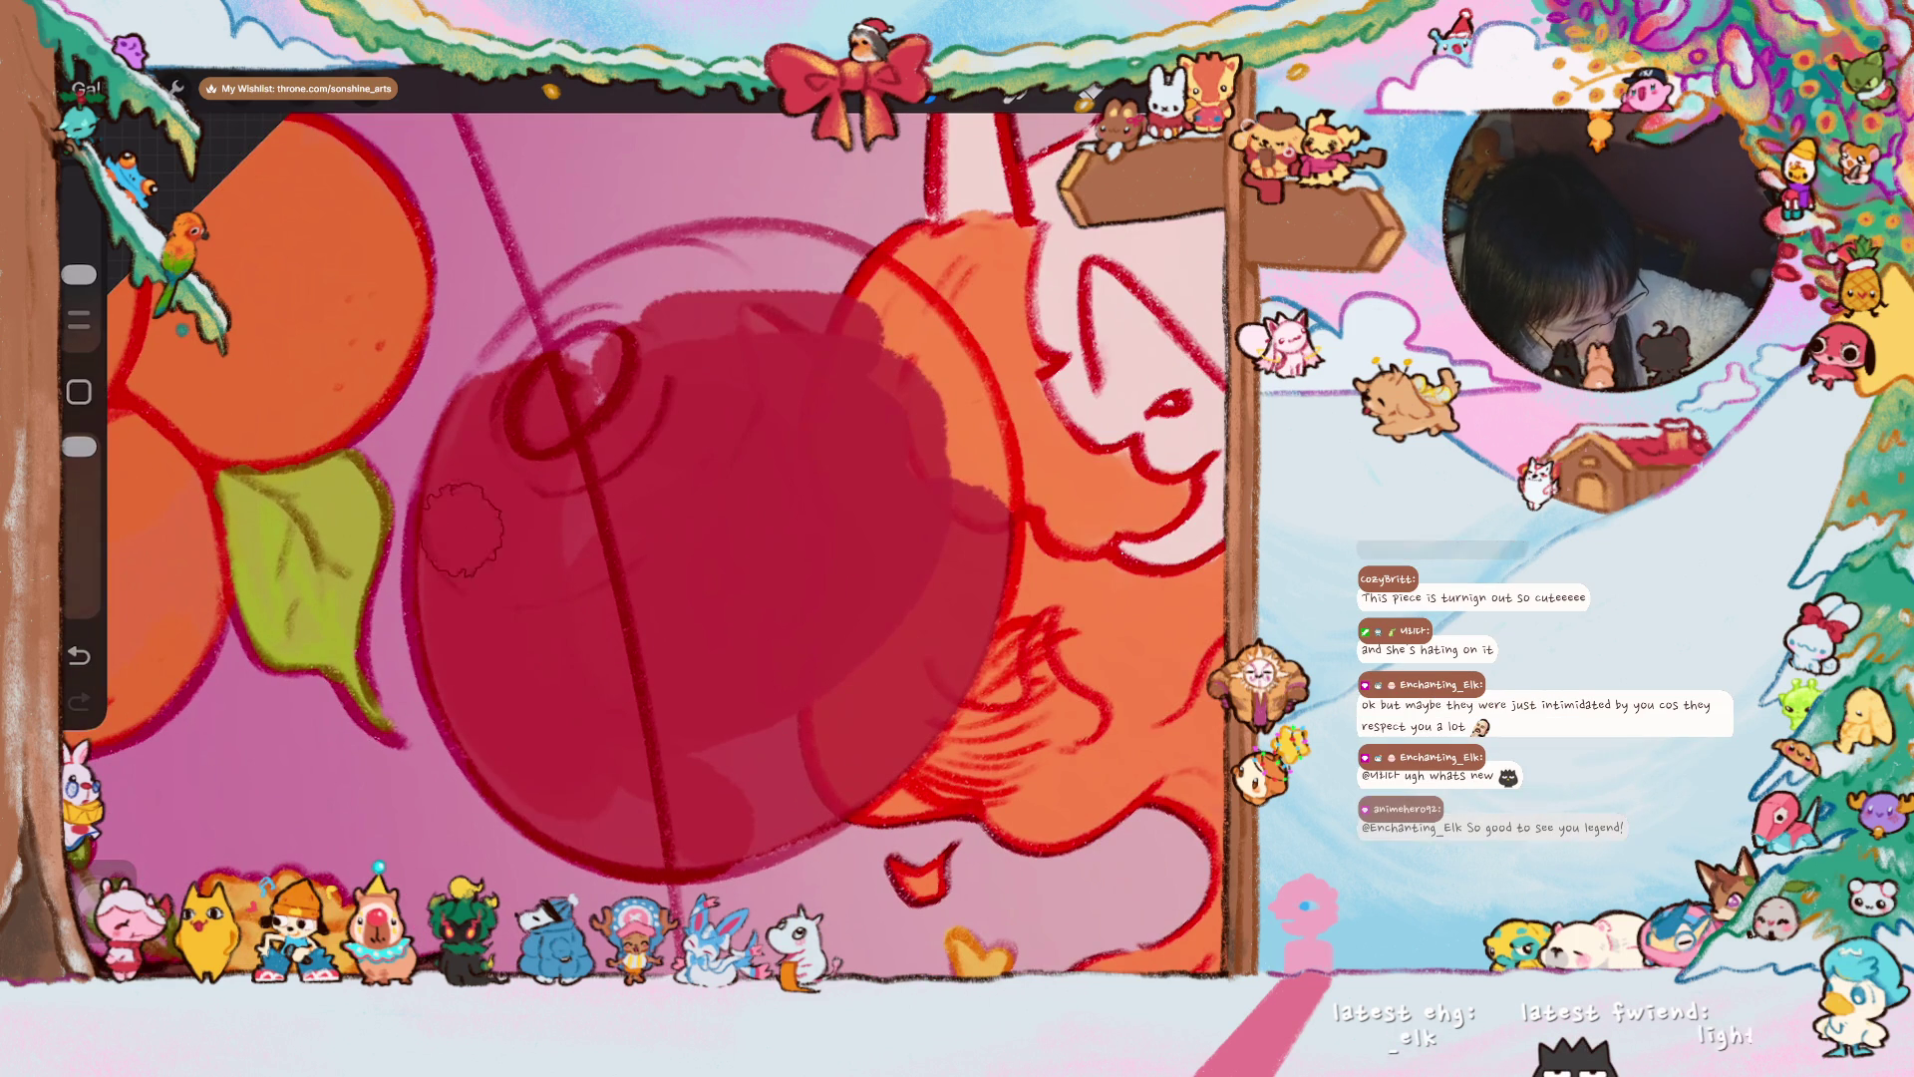
mouse_move(558, 473)
left_mouse_down()
mouse_move(558, 349)
mouse_move(479, 399)
mouse_move(471, 489)
mouse_move(538, 329)
left_mouse_up()
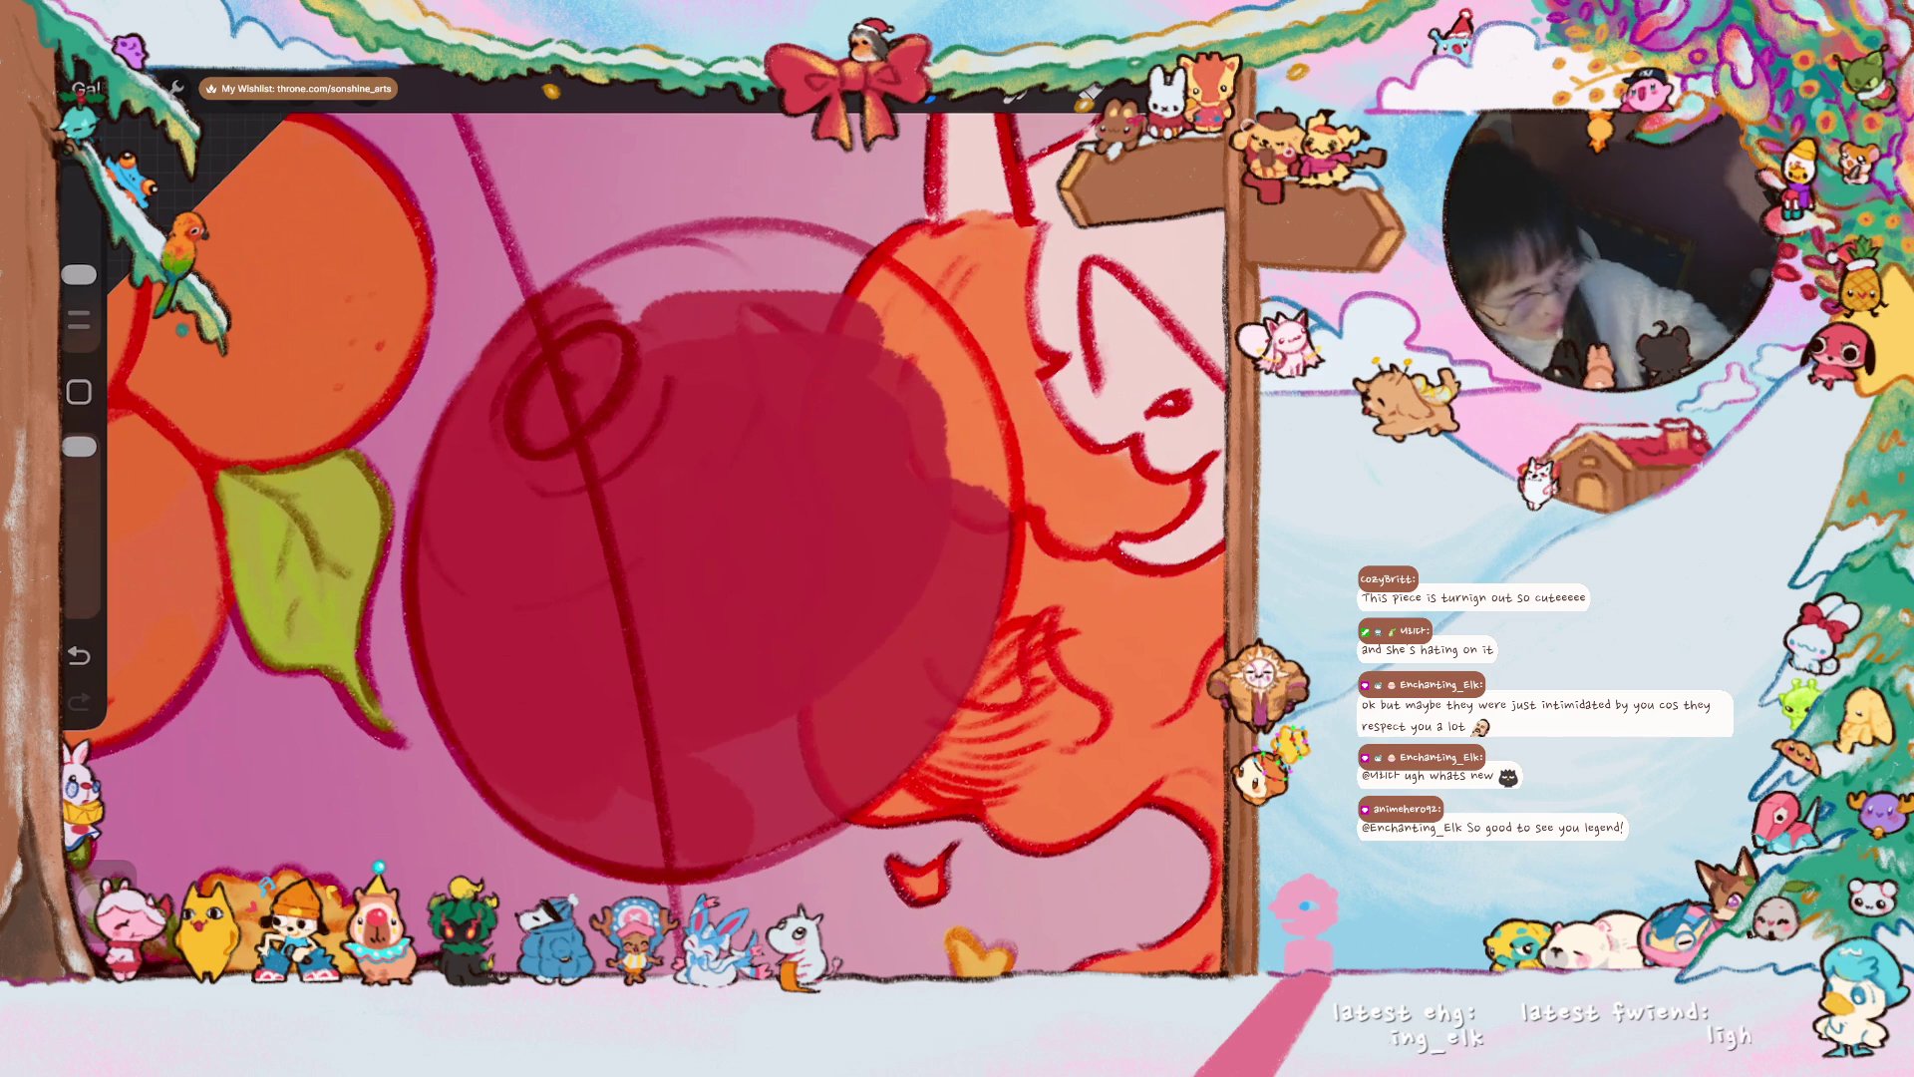
- Add dark red to the lantern's left part so the fill is even
scroll(648, 548, "down", 3)
scroll(688, 548, "up", 3)
mouse_move(568, 468)
left_mouse_down()
mouse_move(529, 598)
mouse_move(484, 513)
mouse_move(489, 628)
mouse_move(469, 479)
mouse_move(512, 624)
mouse_move(469, 479)
mouse_move(508, 424)
mouse_move(471, 504)
mouse_move(505, 404)
mouse_move(470, 511)
mouse_move(580, 369)
left_mouse_up()
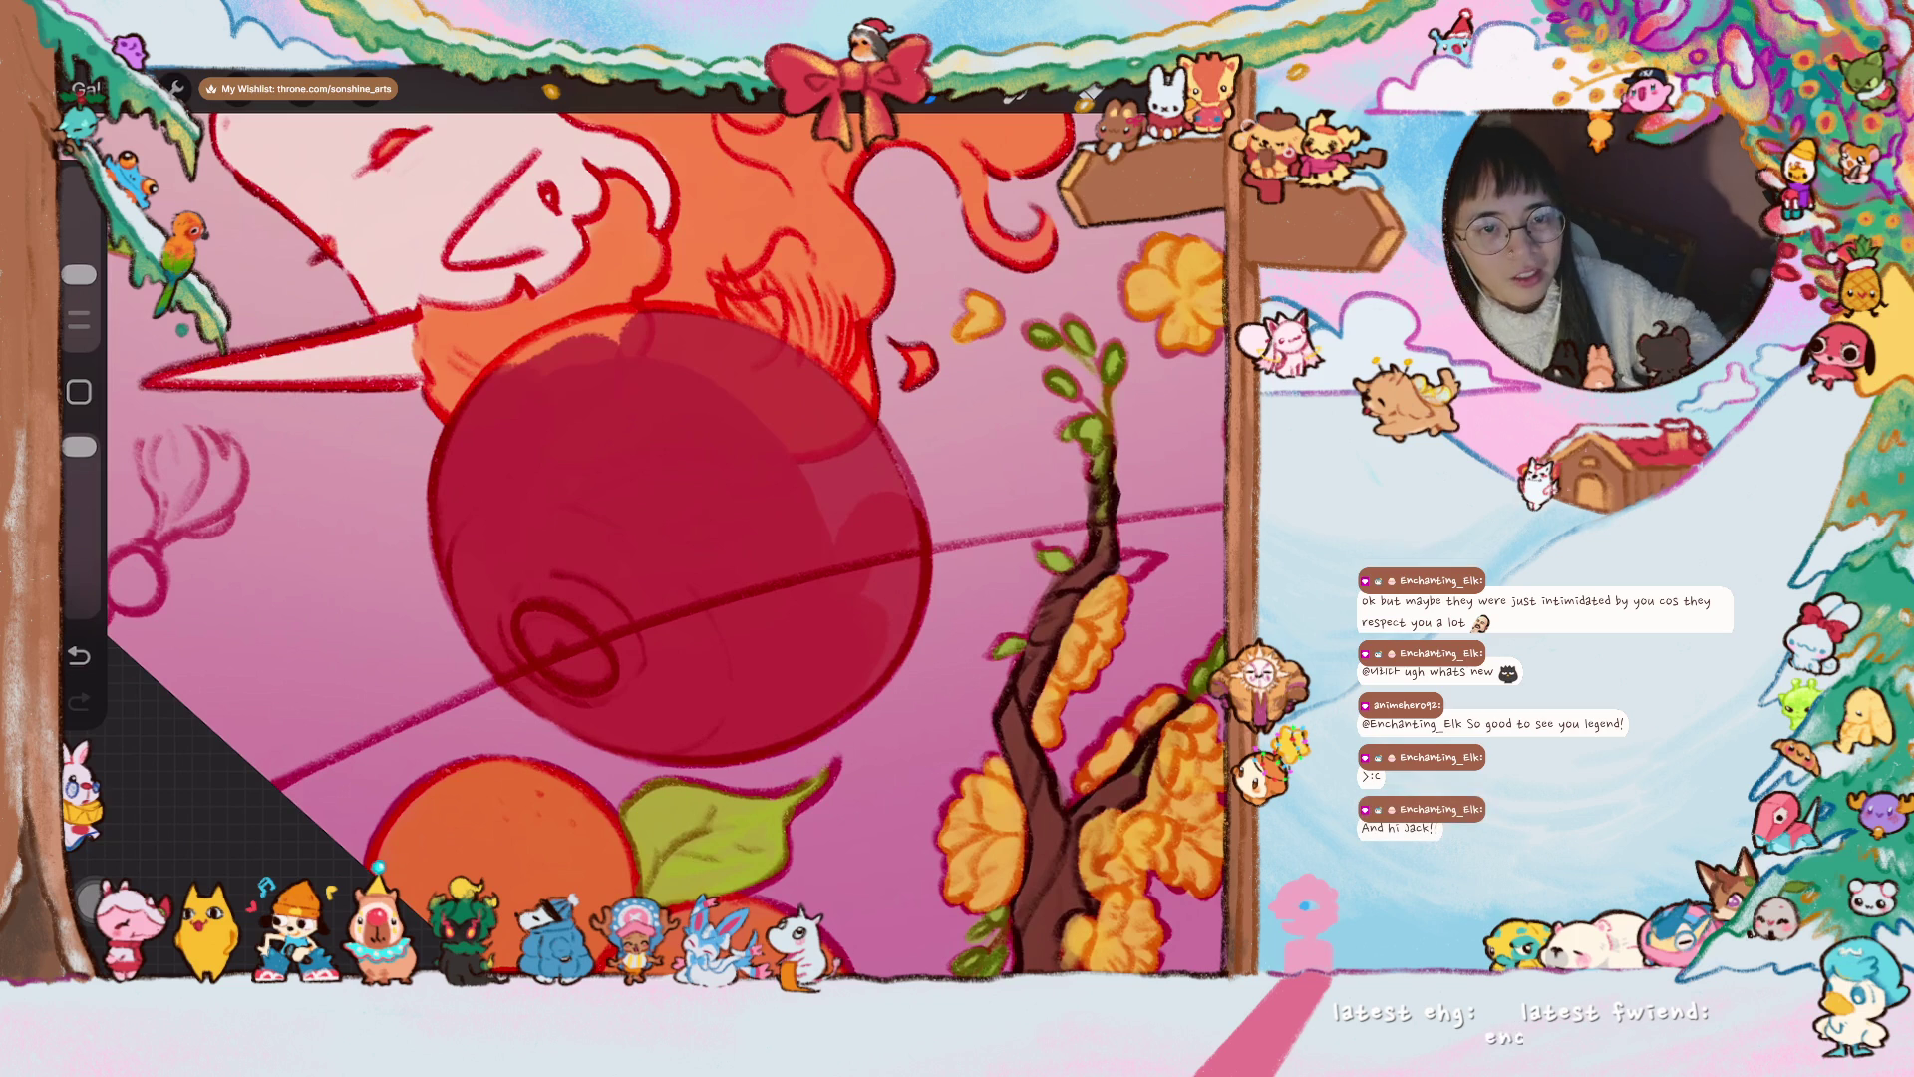
scroll(643, 546, "down", 3)
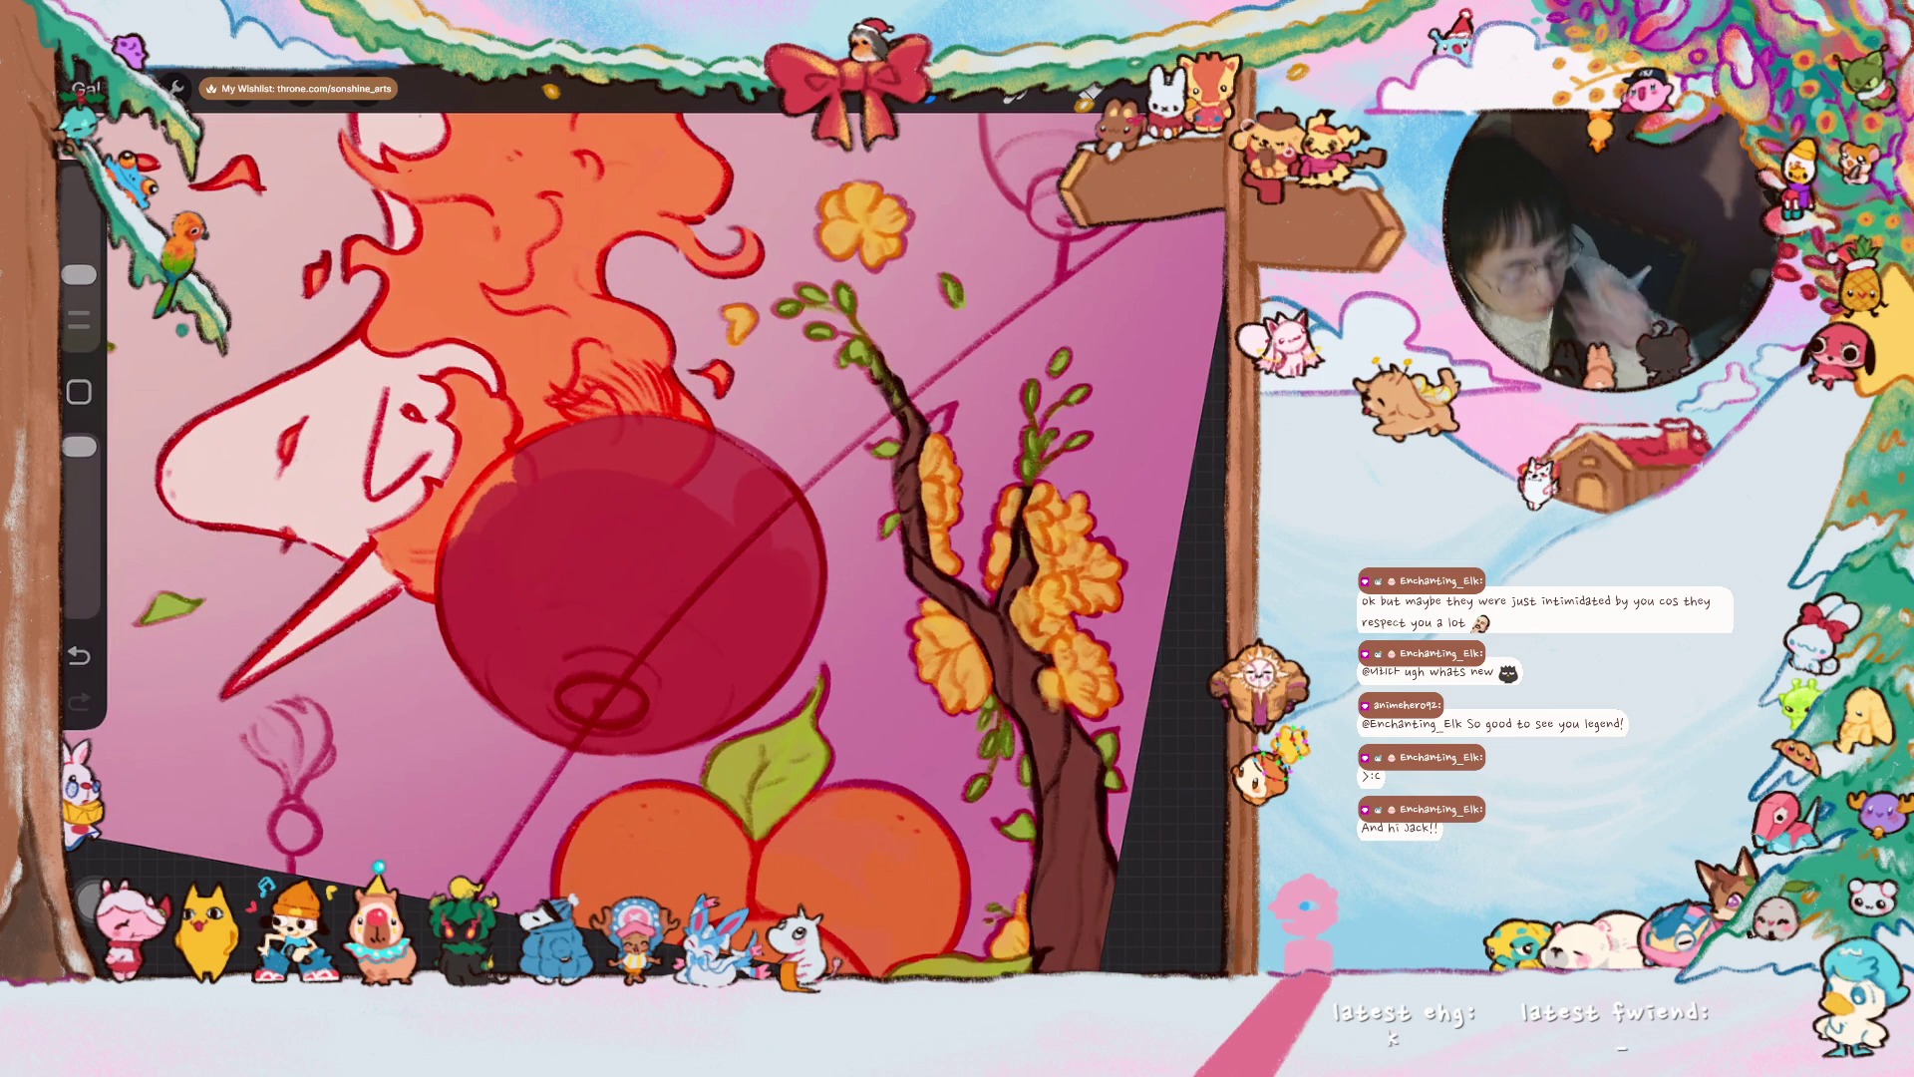
scroll(646, 547, "up", 3)
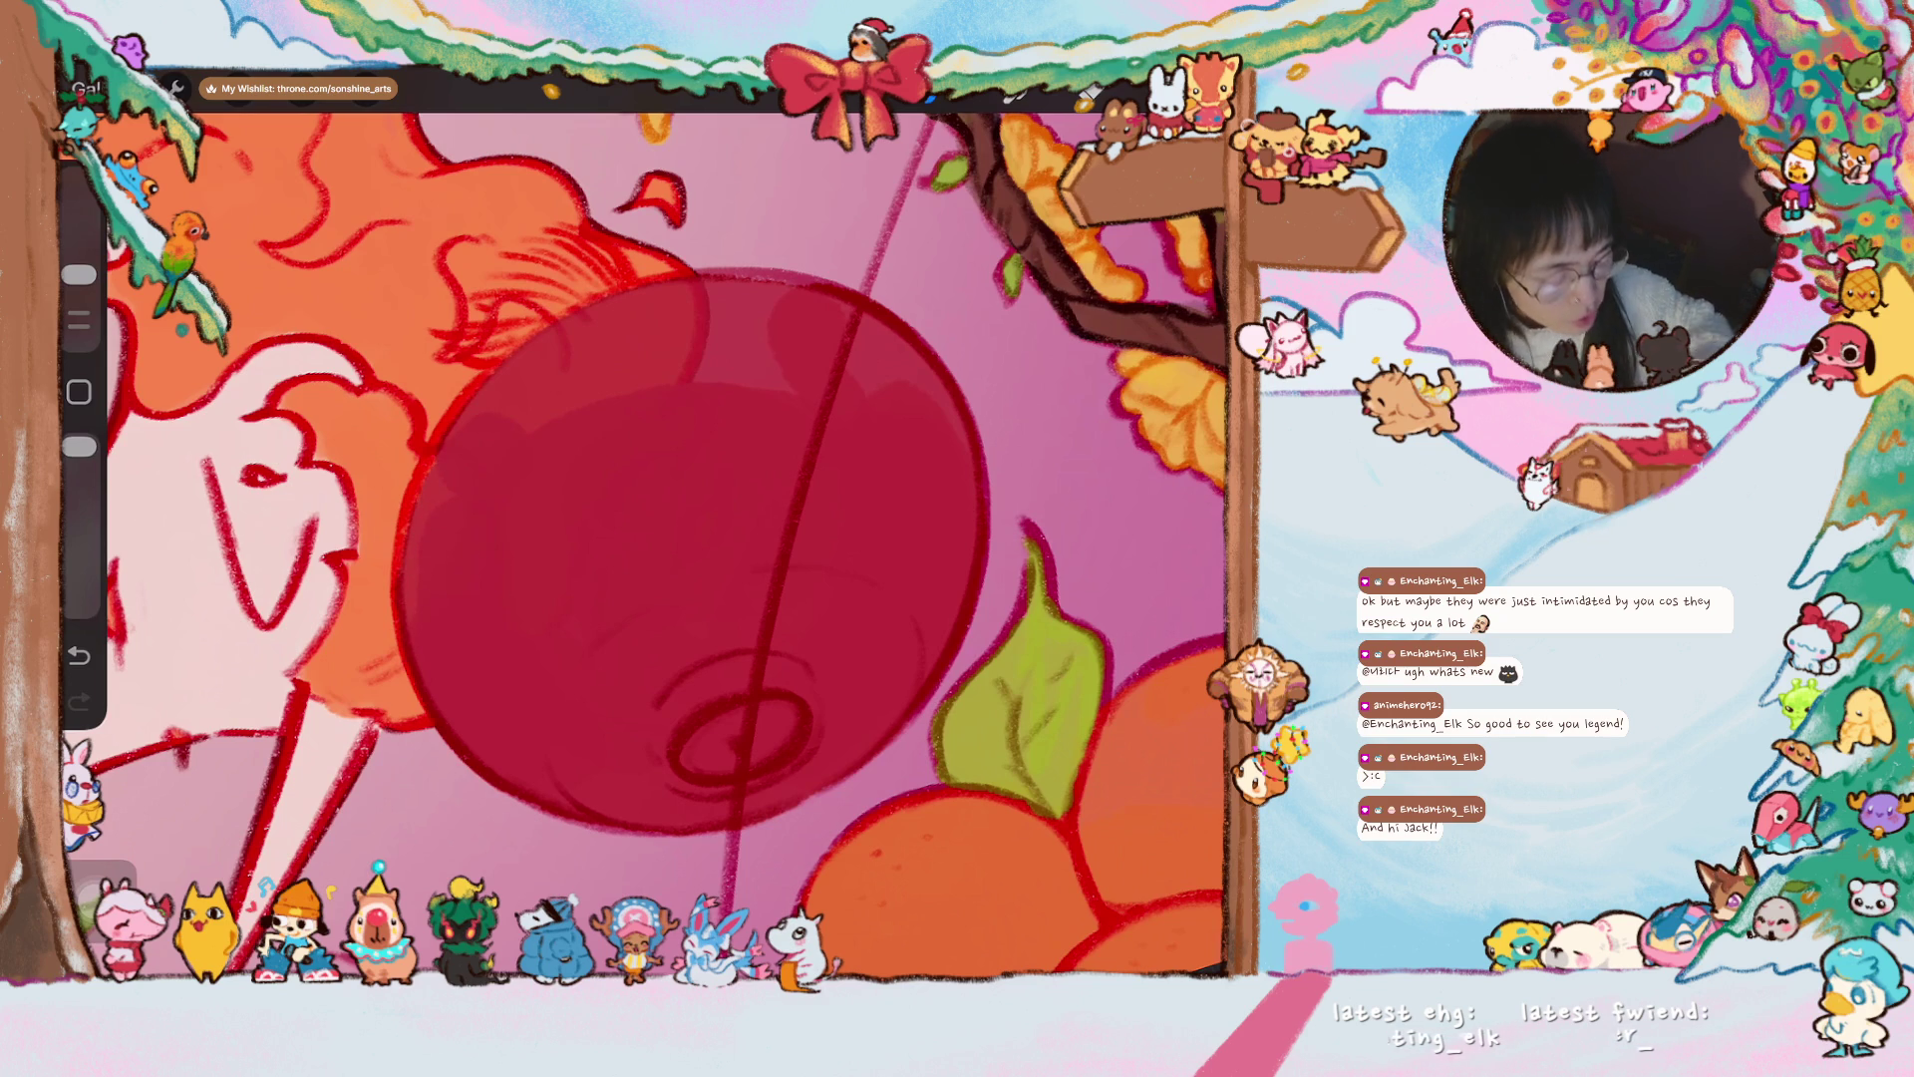
scroll(643, 543, "up", 3)
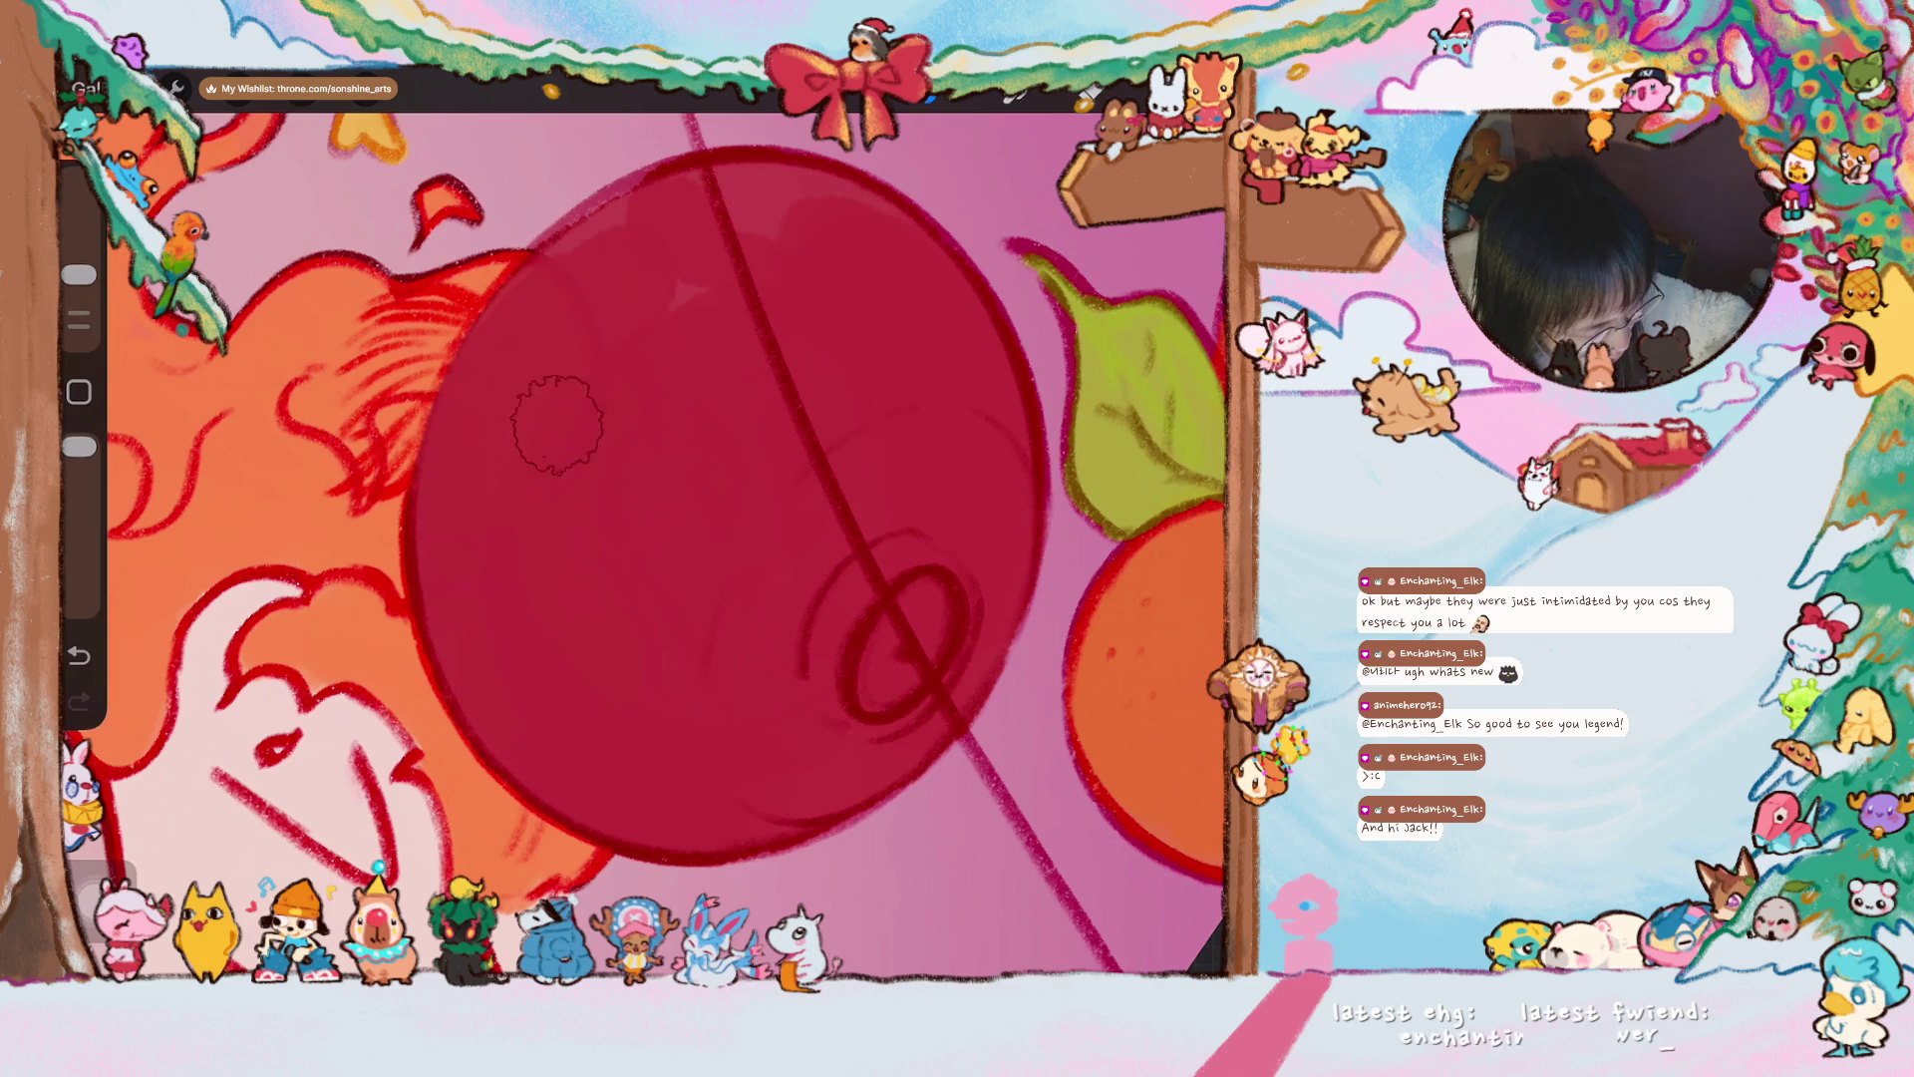
scroll(648, 529, "down", 5)
scroll(608, 408, "up", 3)
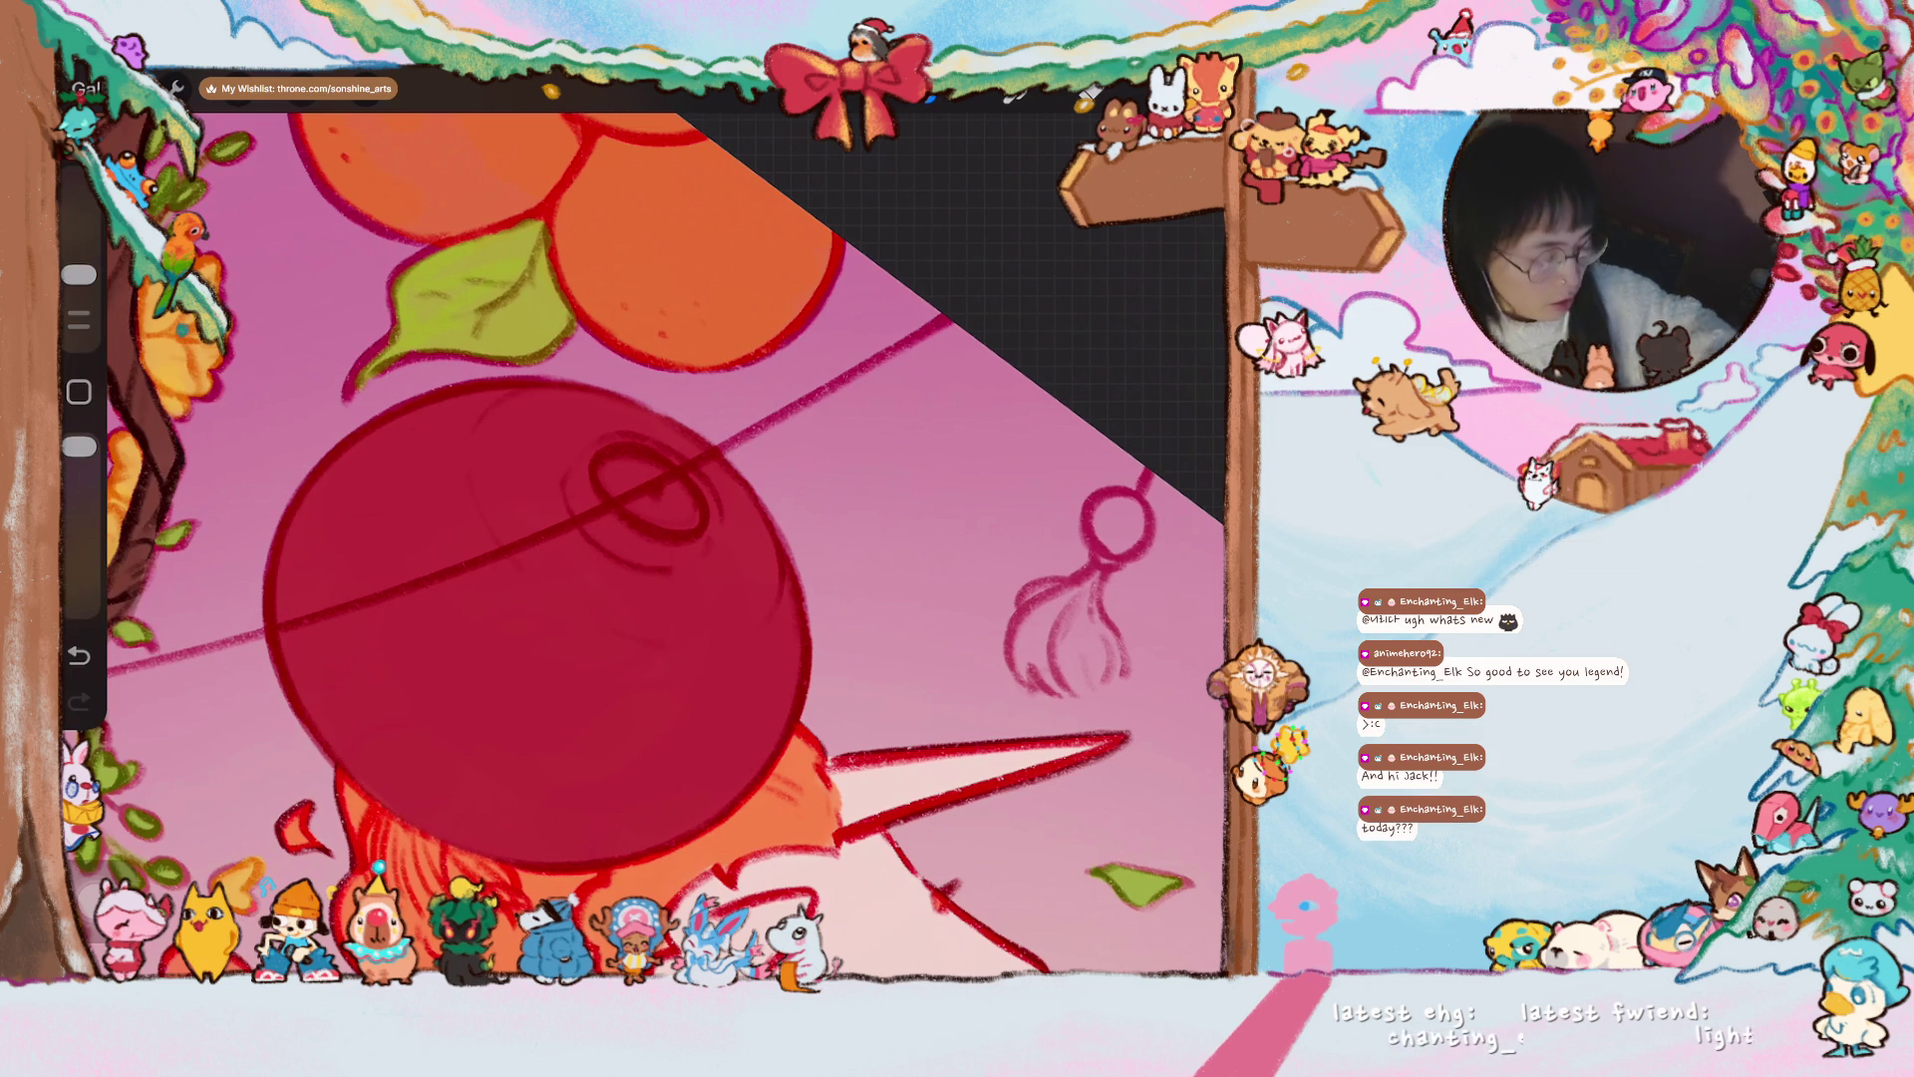
scroll(644, 525, "down", 5)
scroll(598, 539, "up", 3)
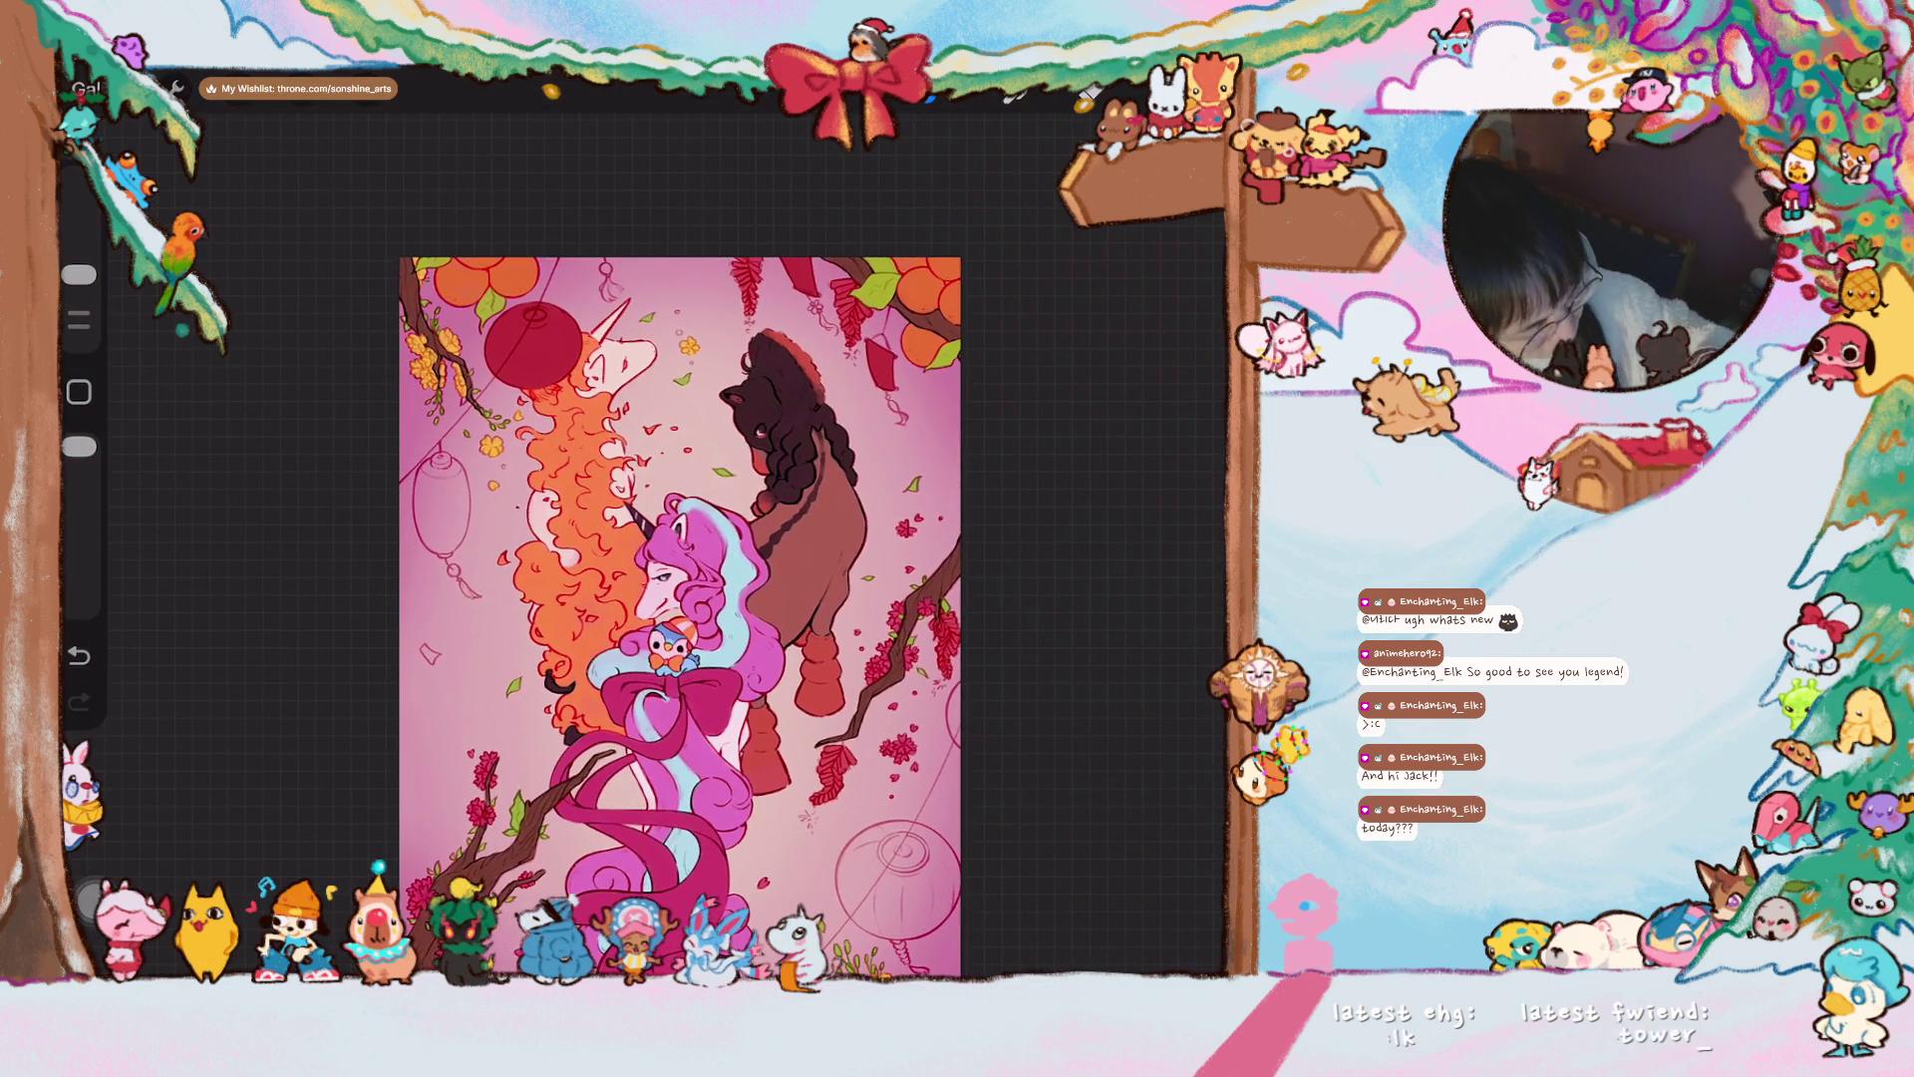
- Shade the lower lantern's bowl and upper part with dark red
scroll(638, 498, "up", 5)
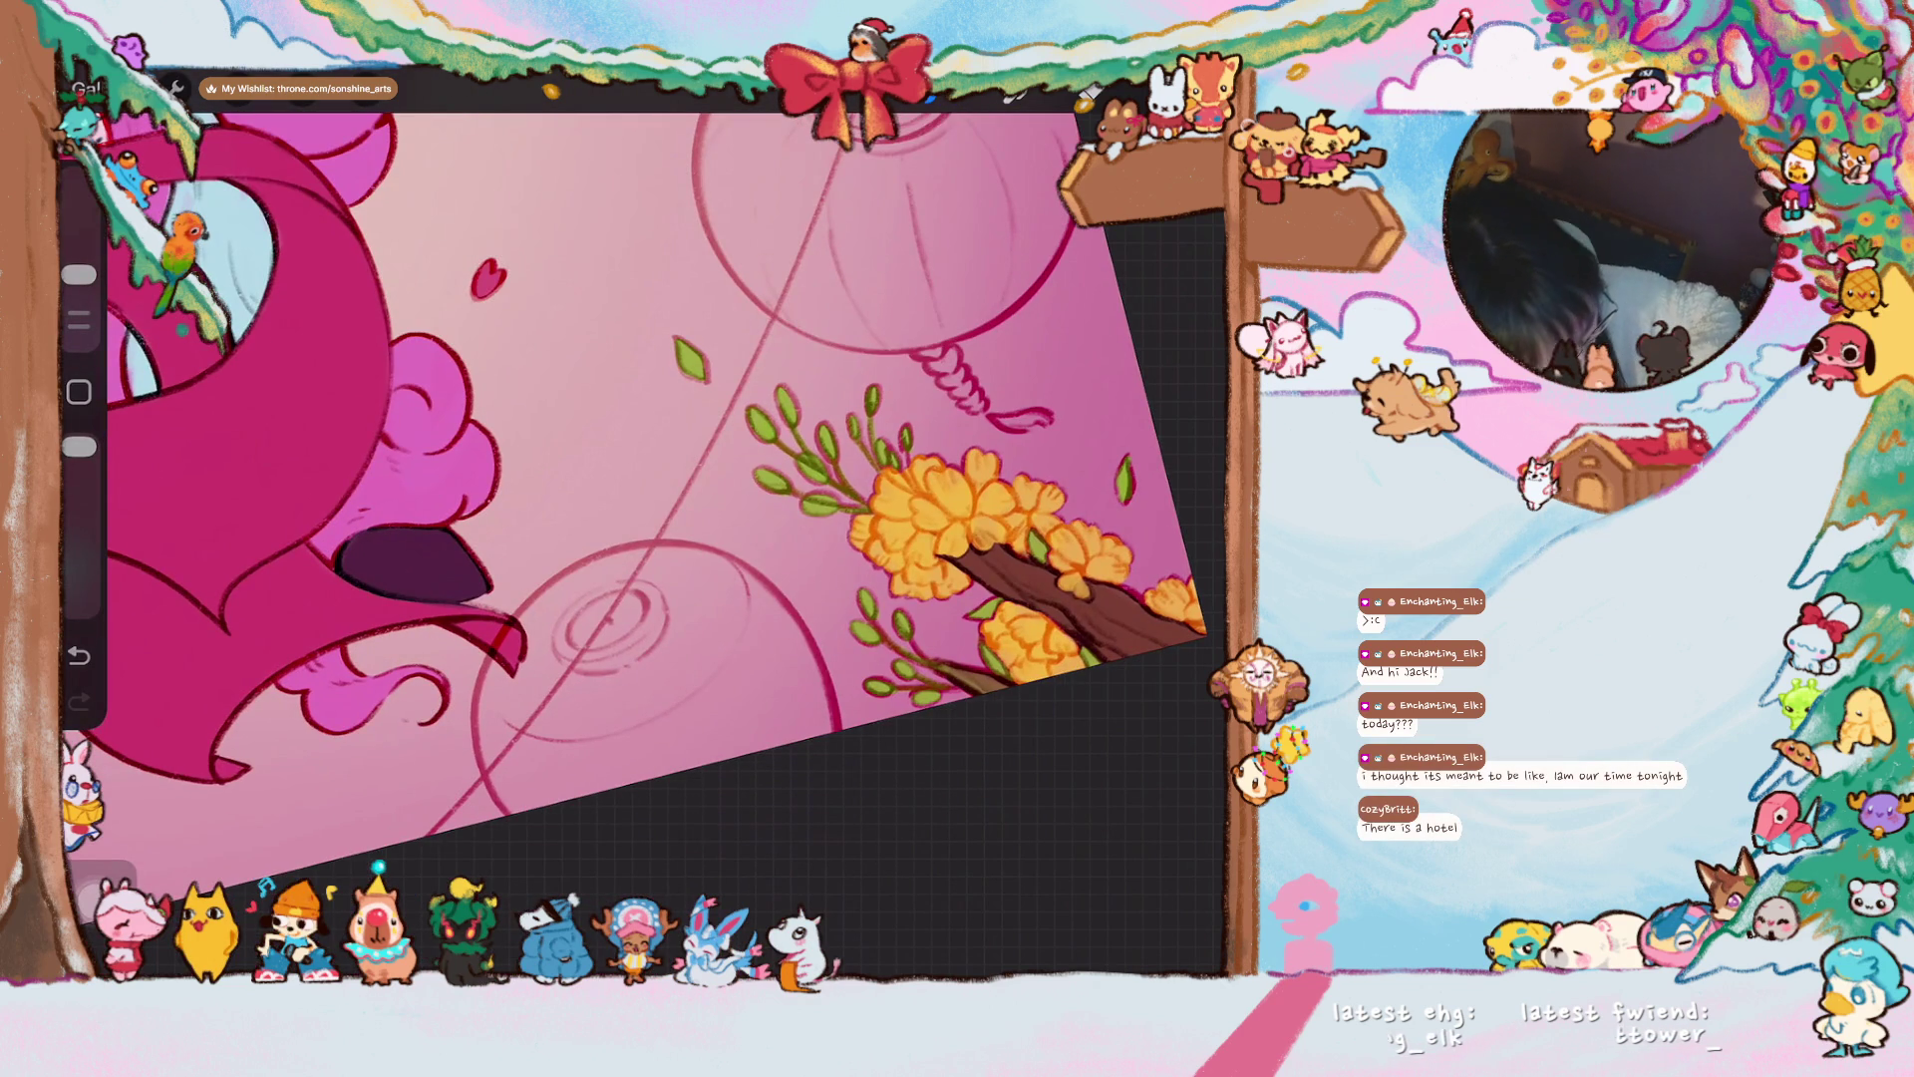
mouse_move(598, 598)
left_mouse_down()
mouse_move(538, 768)
mouse_move(558, 618)
mouse_move(499, 738)
mouse_move(534, 629)
left_mouse_up()
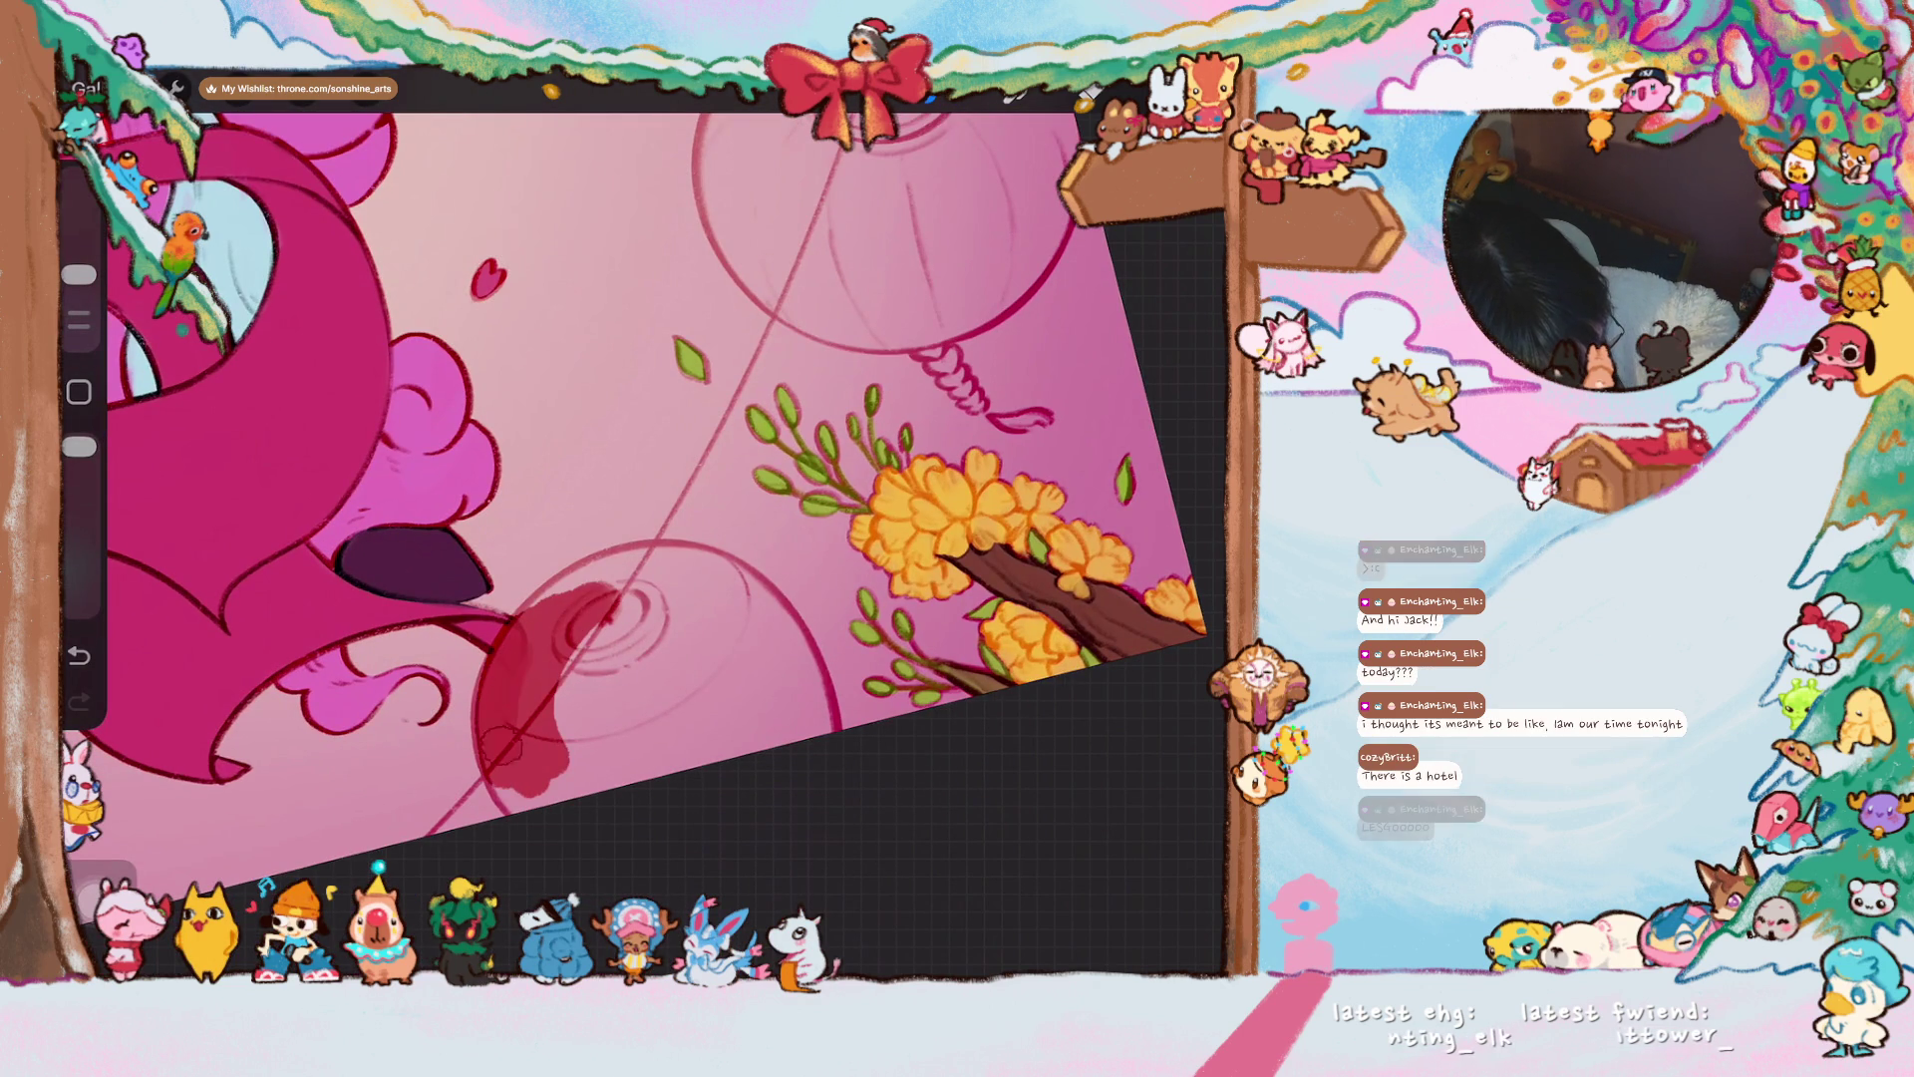
mouse_move(549, 788)
left_mouse_down()
mouse_move(593, 717)
mouse_move(628, 728)
left_mouse_up()
left_click_drag(639, 599, 539, 379)
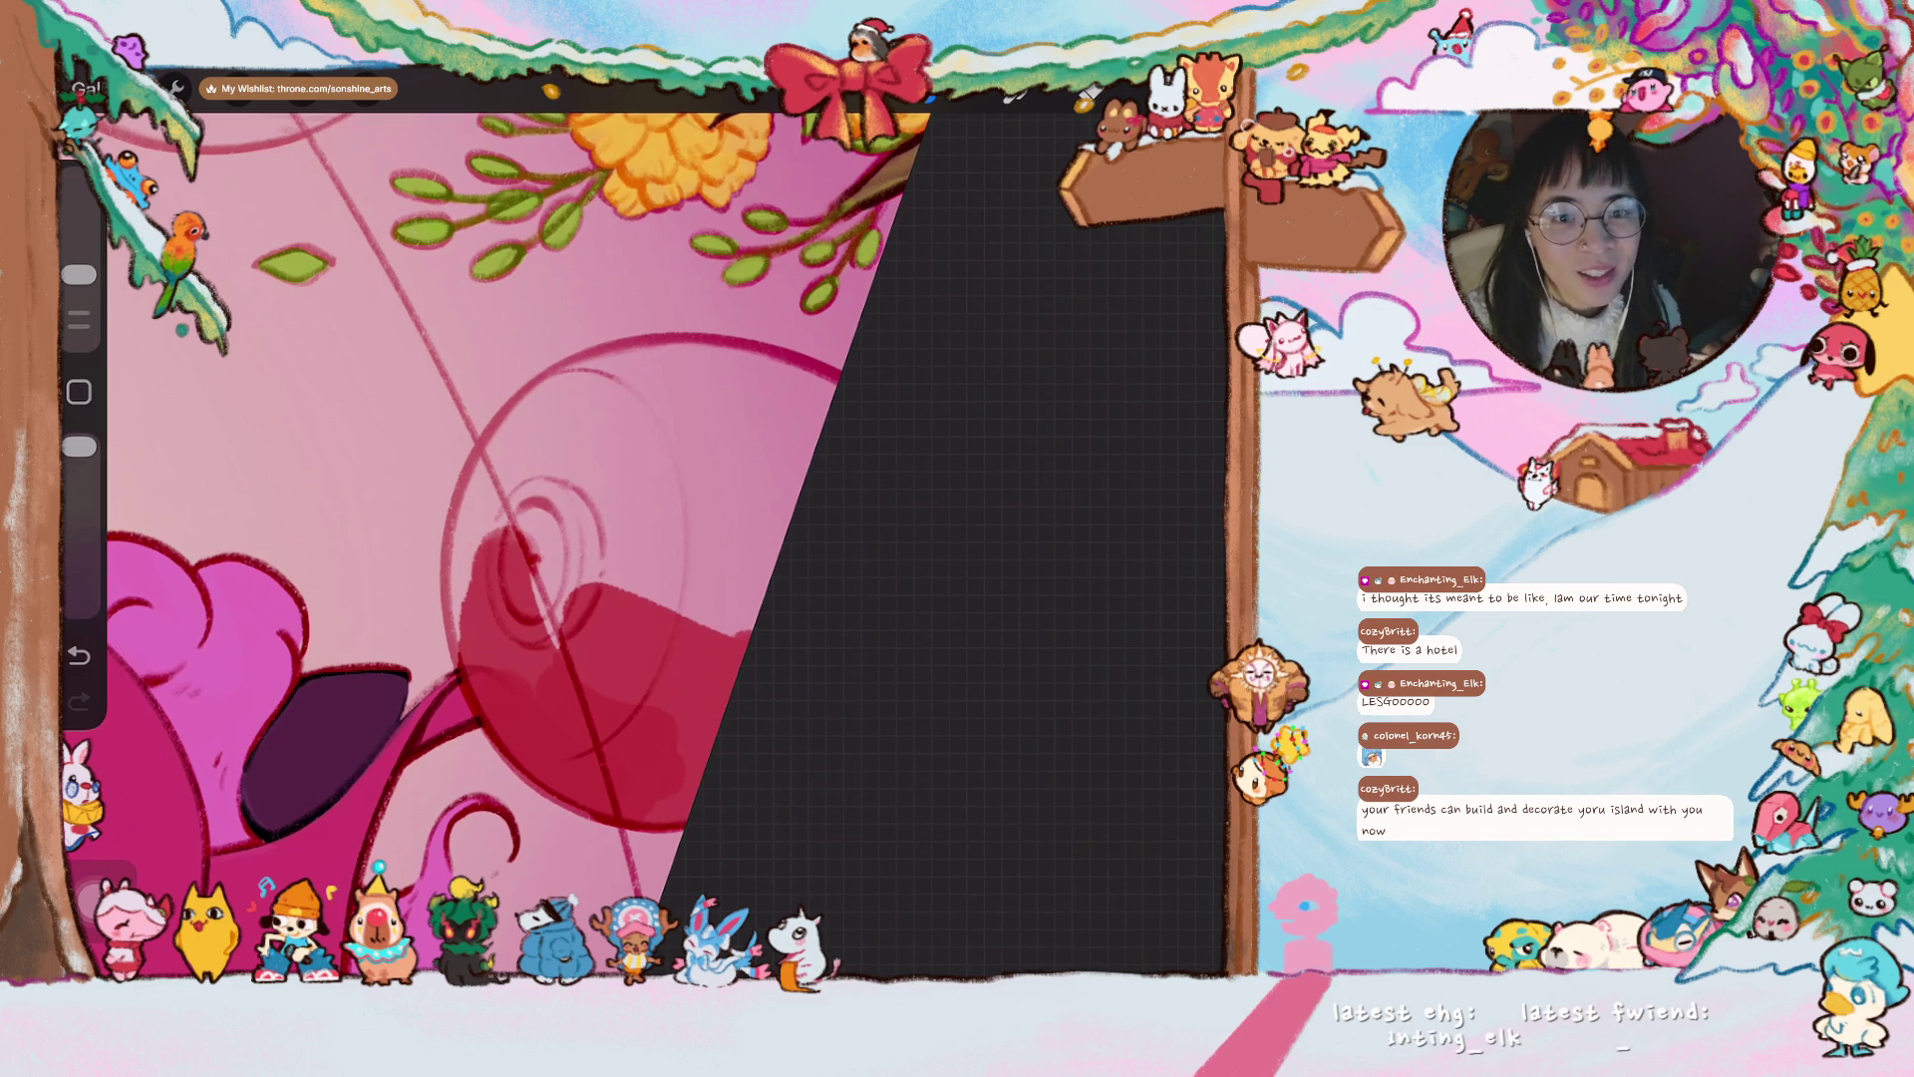
mouse_move(498, 538)
left_mouse_down()
mouse_move(547, 563)
mouse_move(469, 599)
mouse_move(503, 648)
mouse_move(439, 558)
mouse_move(498, 649)
mouse_move(462, 584)
mouse_move(444, 438)
left_mouse_up()
mouse_move(648, 598)
left_mouse_down()
mouse_move(658, 499)
mouse_move(753, 658)
mouse_move(792, 444)
left_mouse_up()
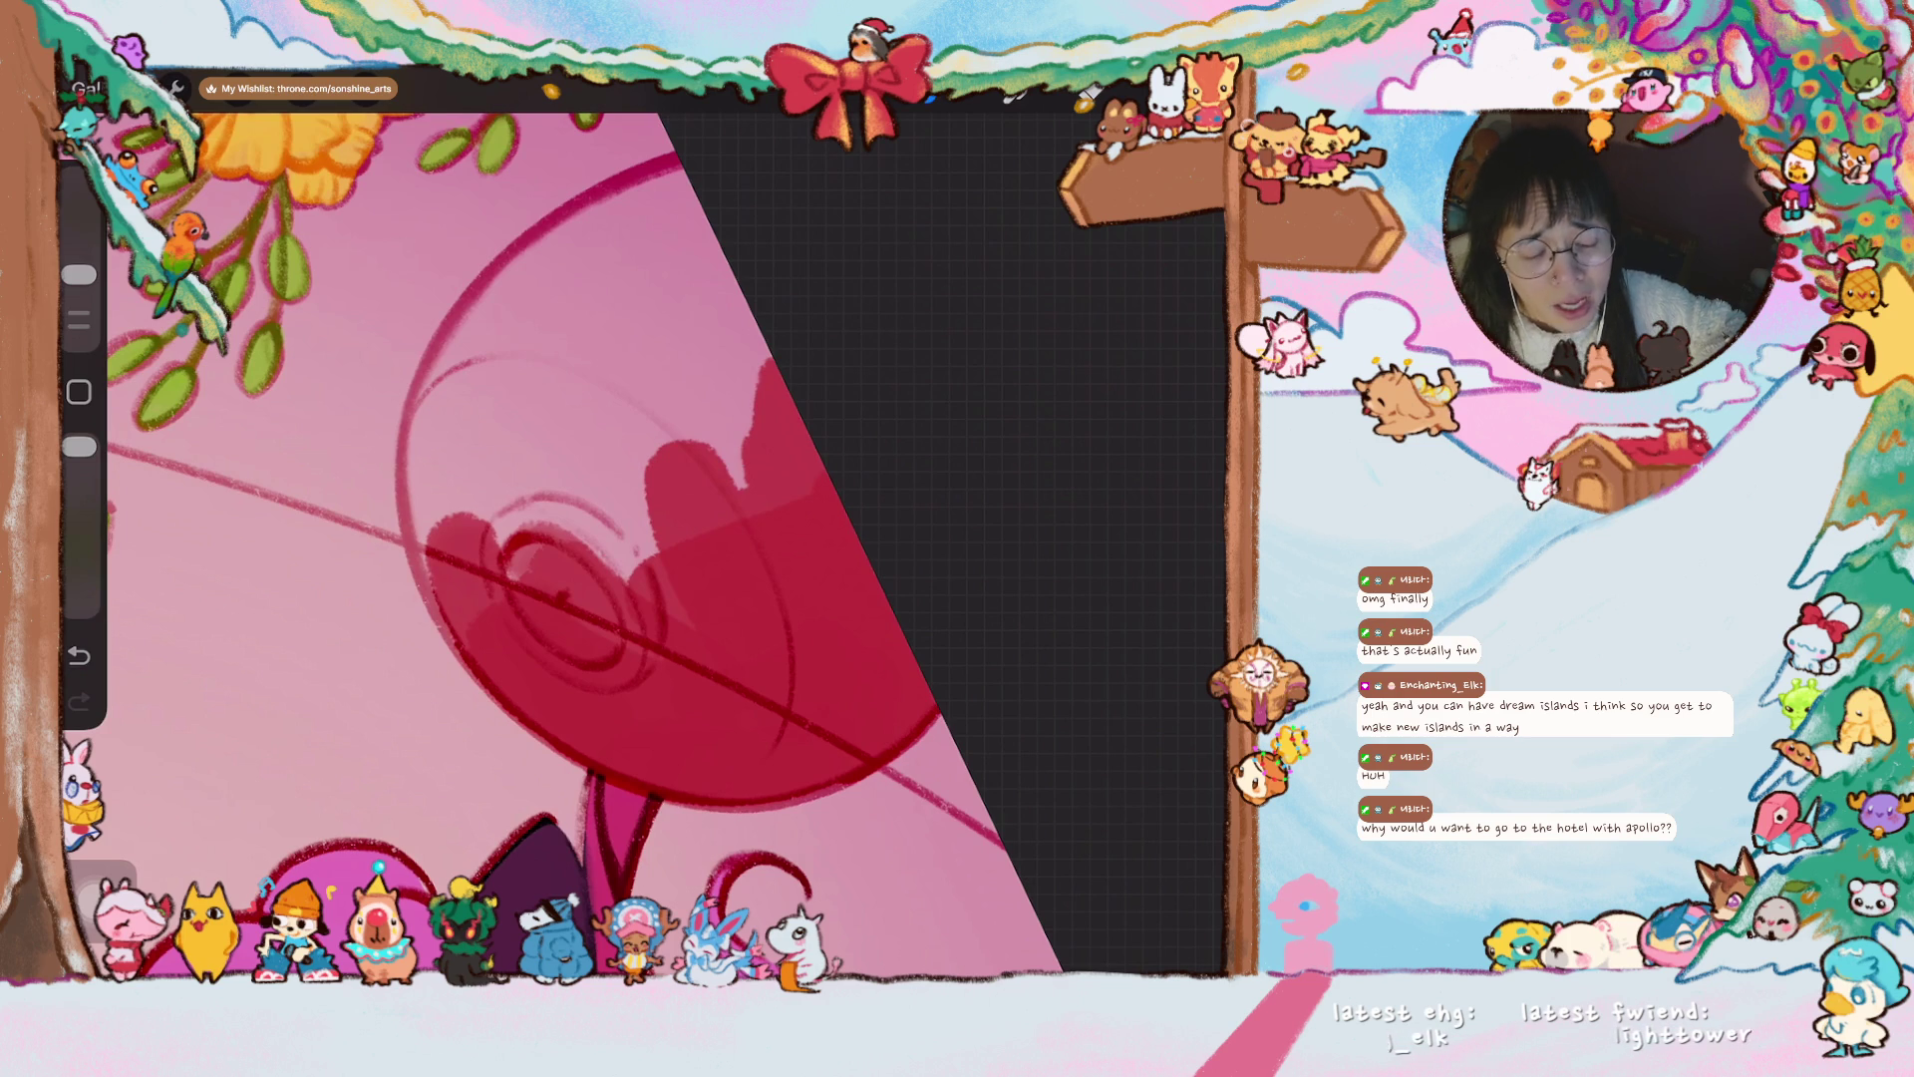
scroll(638, 548, "up", 2)
- Cover the lantern's lower-left lobe in red and repaint light pink highlights inside it
mouse_move(479, 538)
left_mouse_down()
mouse_move(555, 718)
mouse_move(418, 599)
mouse_move(419, 518)
mouse_move(471, 620)
mouse_move(399, 538)
mouse_move(409, 419)
mouse_move(449, 279)
mouse_move(618, 150)
left_mouse_up()
scroll(639, 548, "down", 2)
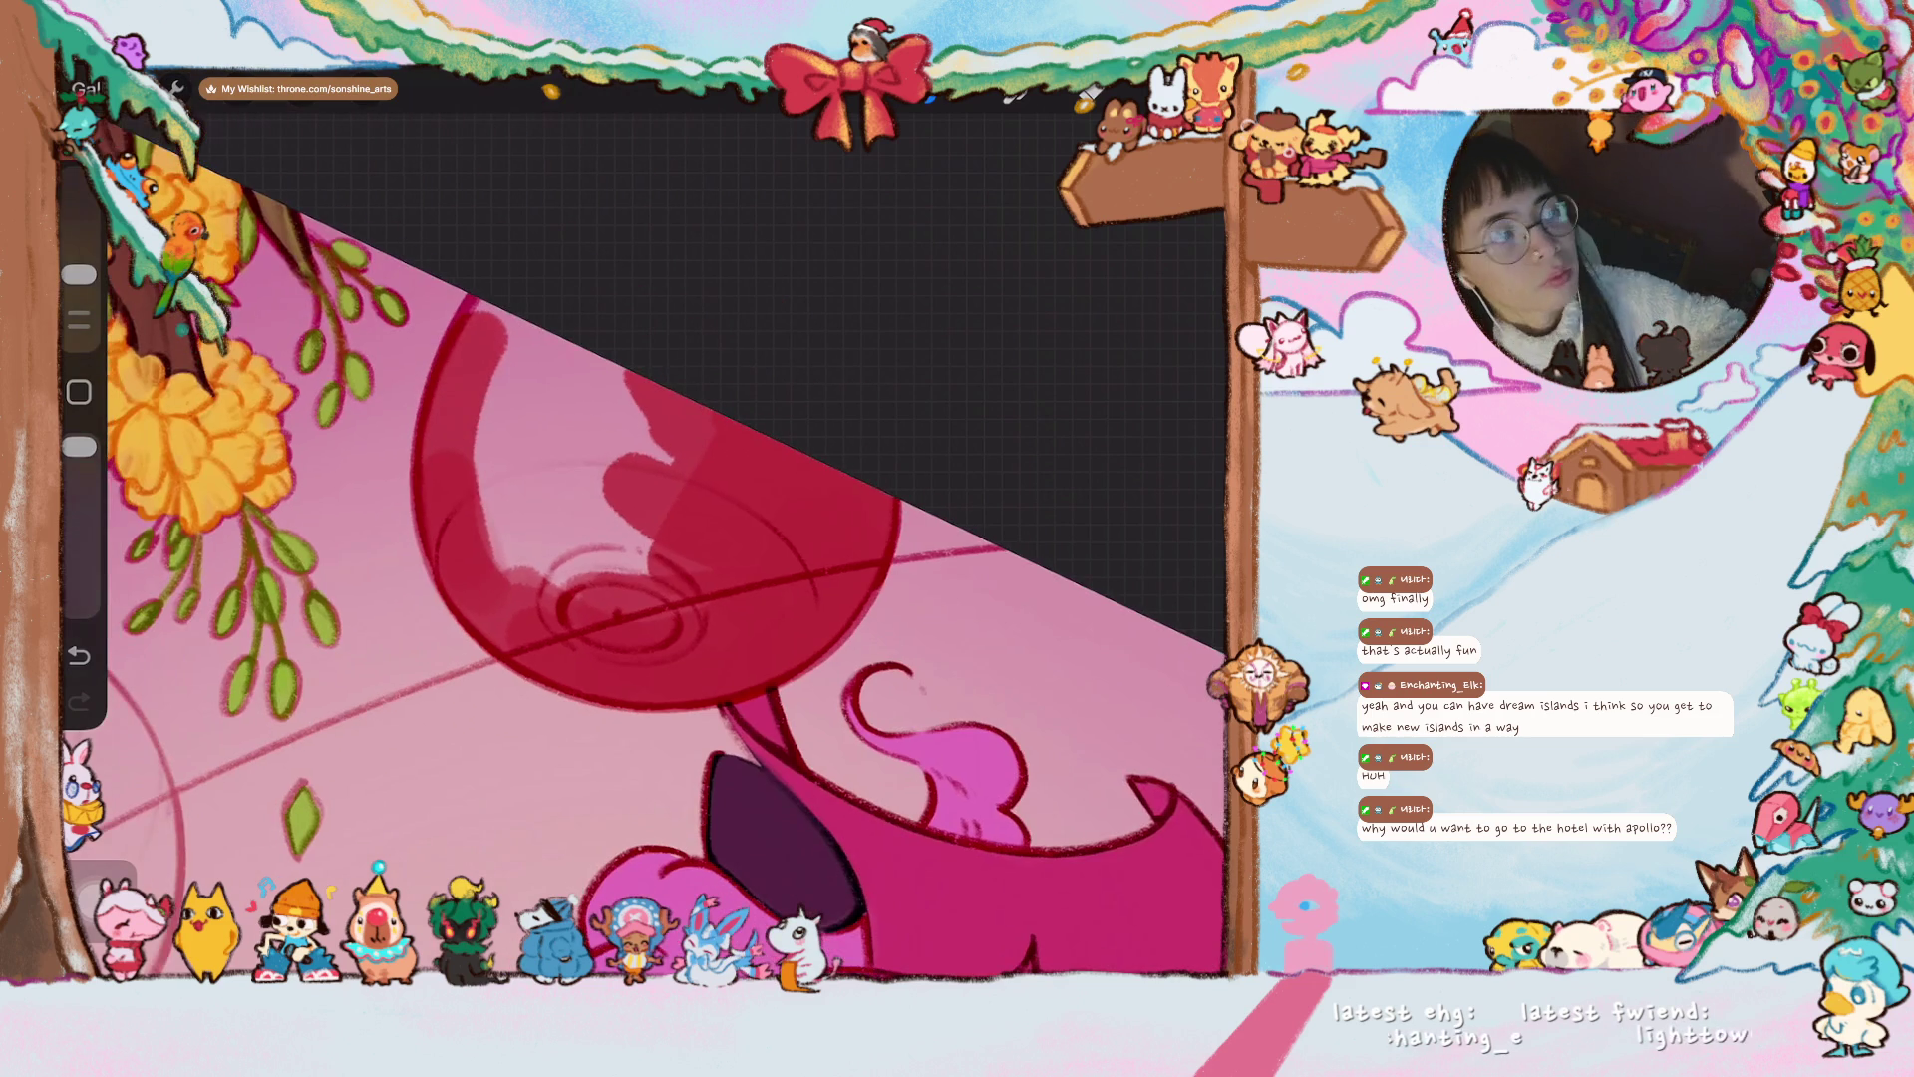
mouse_move(608, 369)
left_mouse_down()
mouse_move(529, 538)
mouse_move(478, 419)
mouse_move(468, 499)
mouse_move(482, 348)
mouse_move(478, 429)
mouse_move(538, 538)
mouse_move(696, 376)
mouse_move(690, 508)
mouse_move(628, 448)
left_mouse_up()
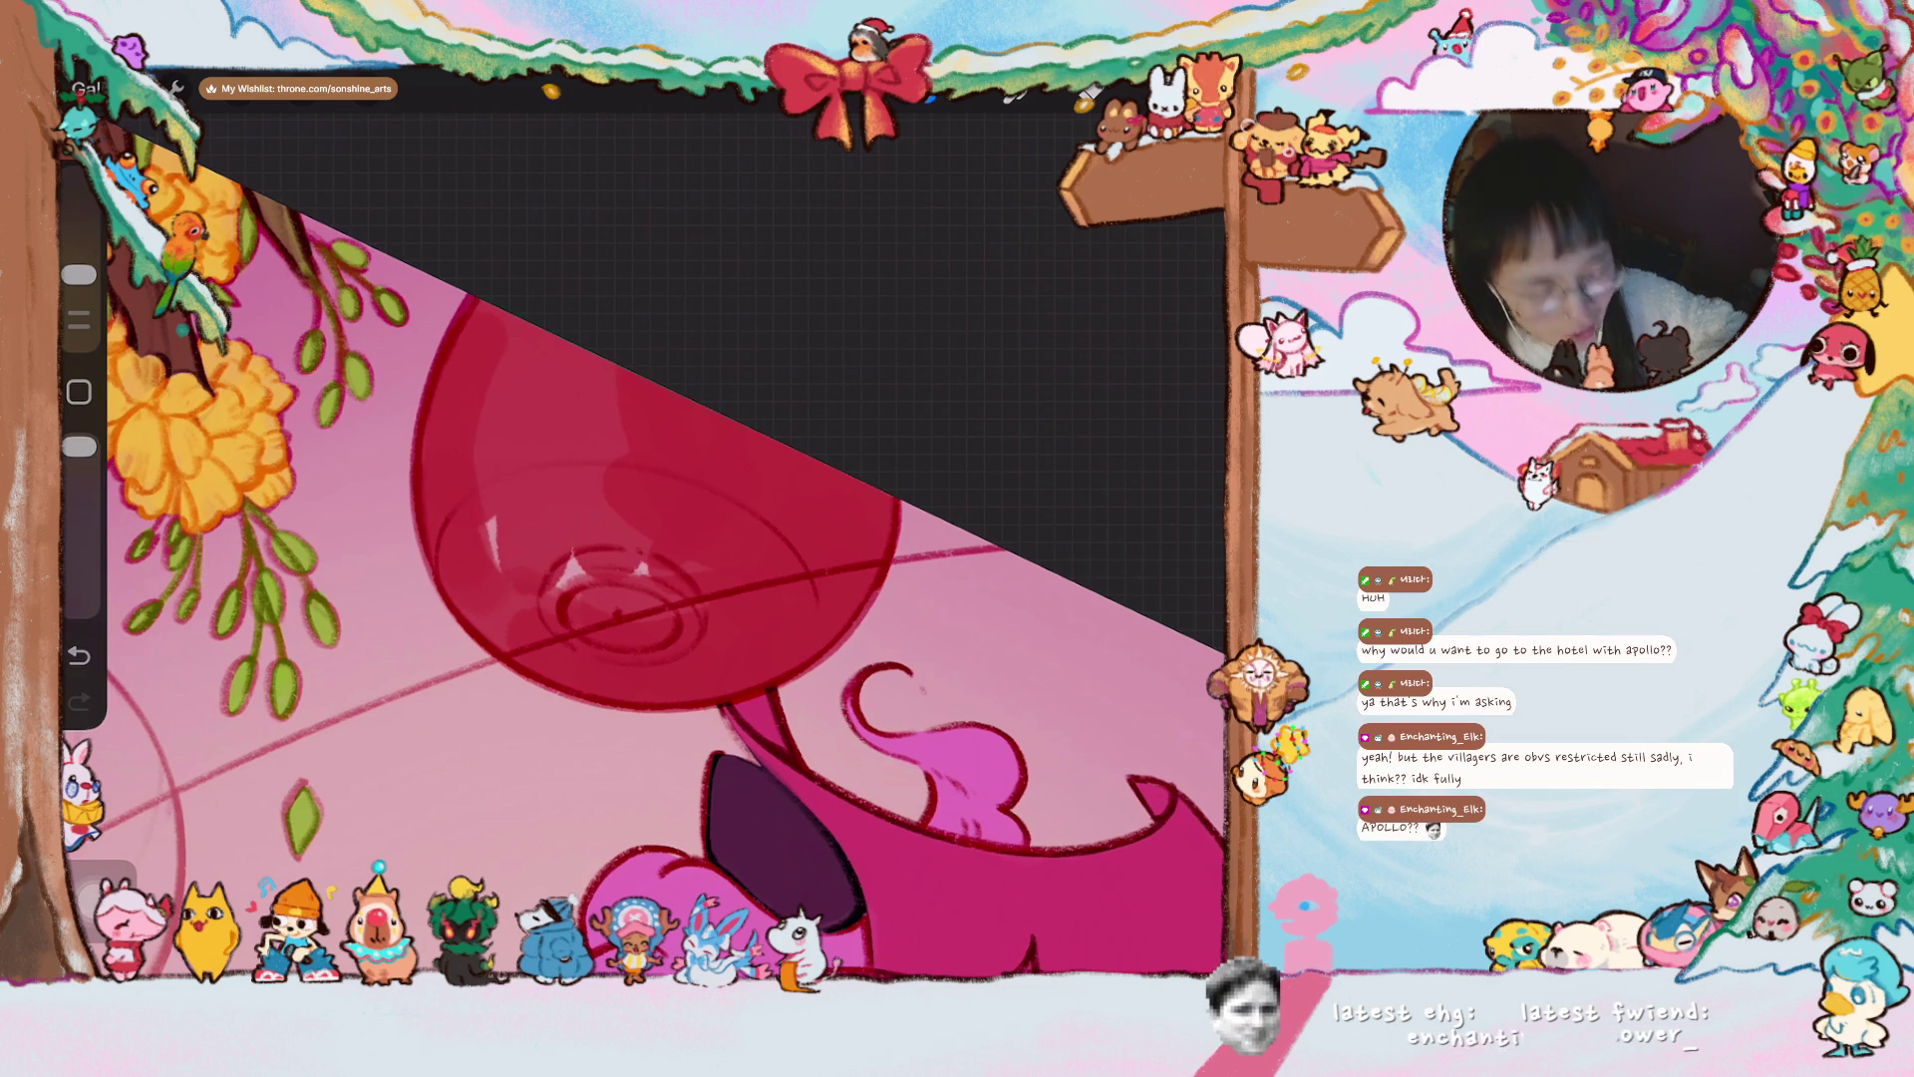
mouse_move(519, 534)
left_mouse_down()
mouse_move(484, 518)
mouse_move(474, 568)
mouse_move(559, 538)
mouse_move(658, 593)
mouse_move(578, 379)
mouse_move(503, 431)
mouse_move(618, 519)
mouse_move(658, 638)
mouse_move(698, 598)
left_mouse_up()
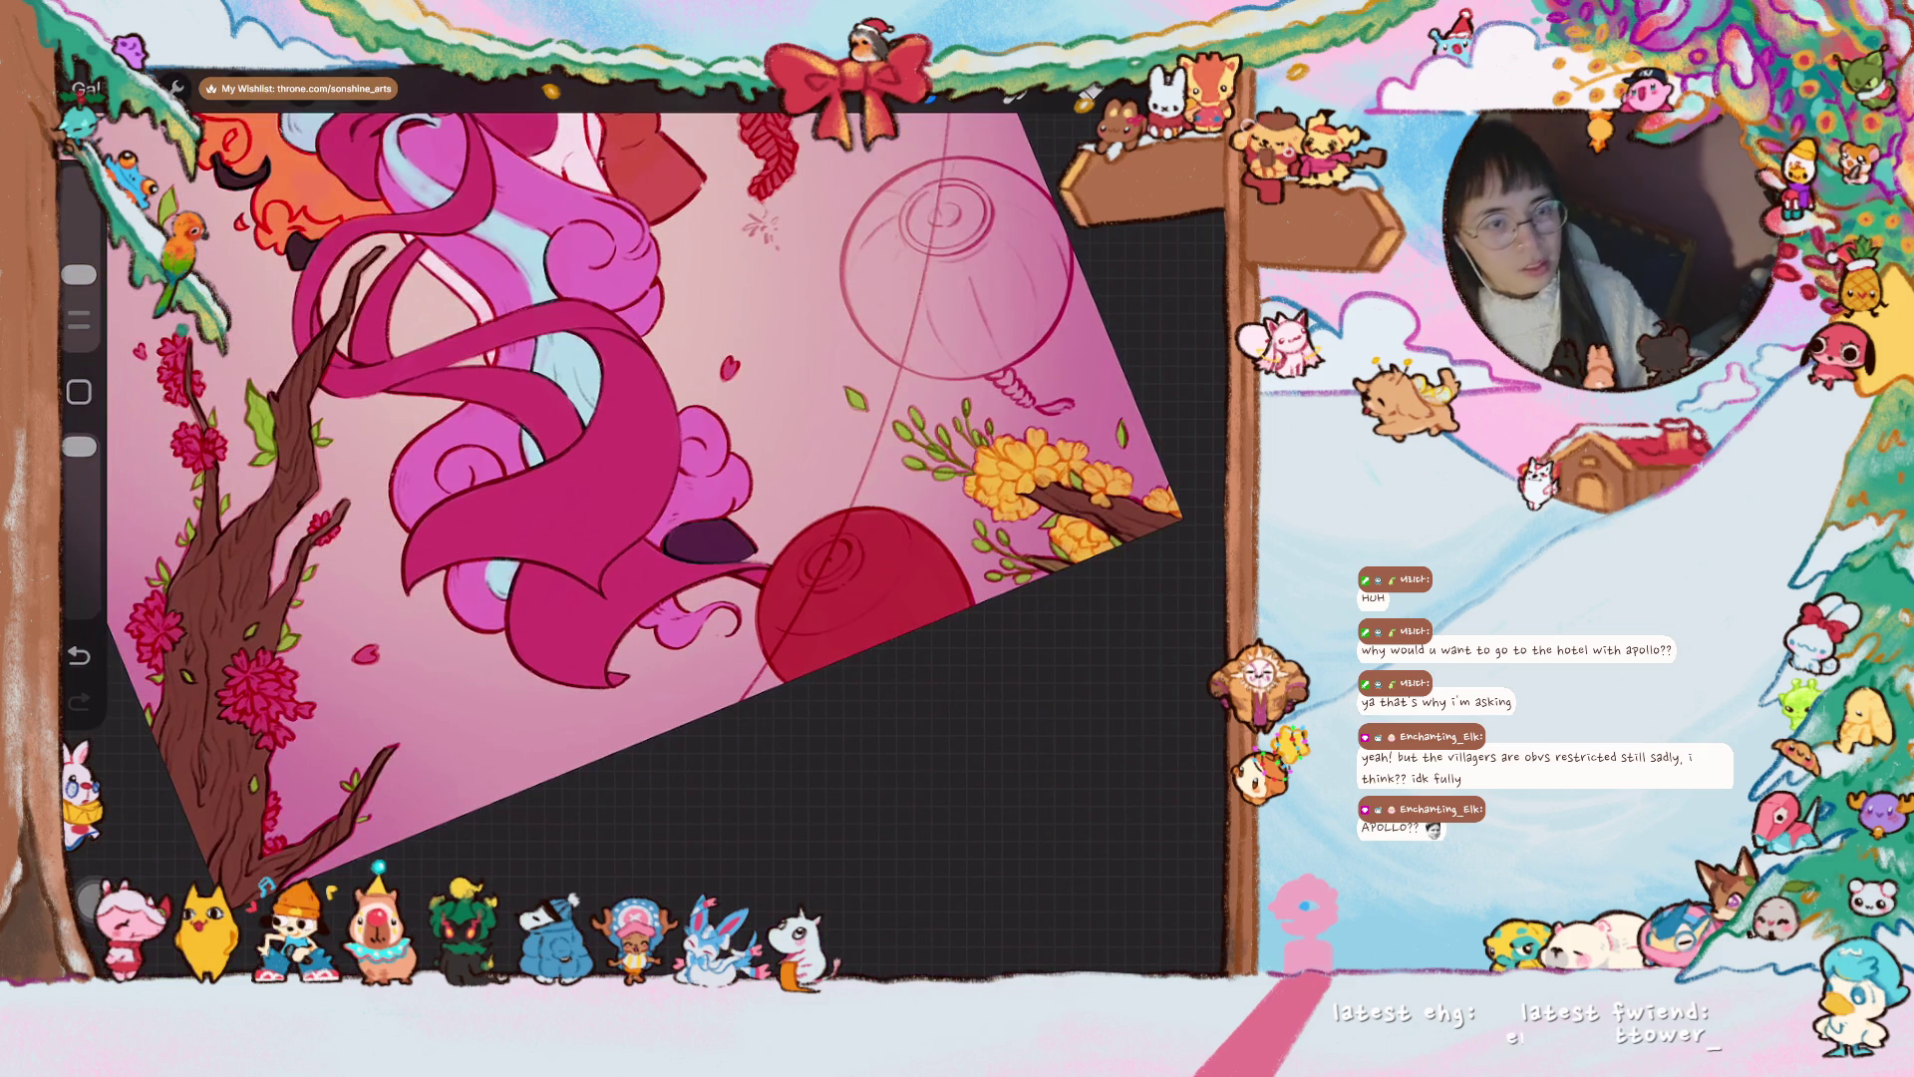
left_click_drag(638, 449, 698, 379)
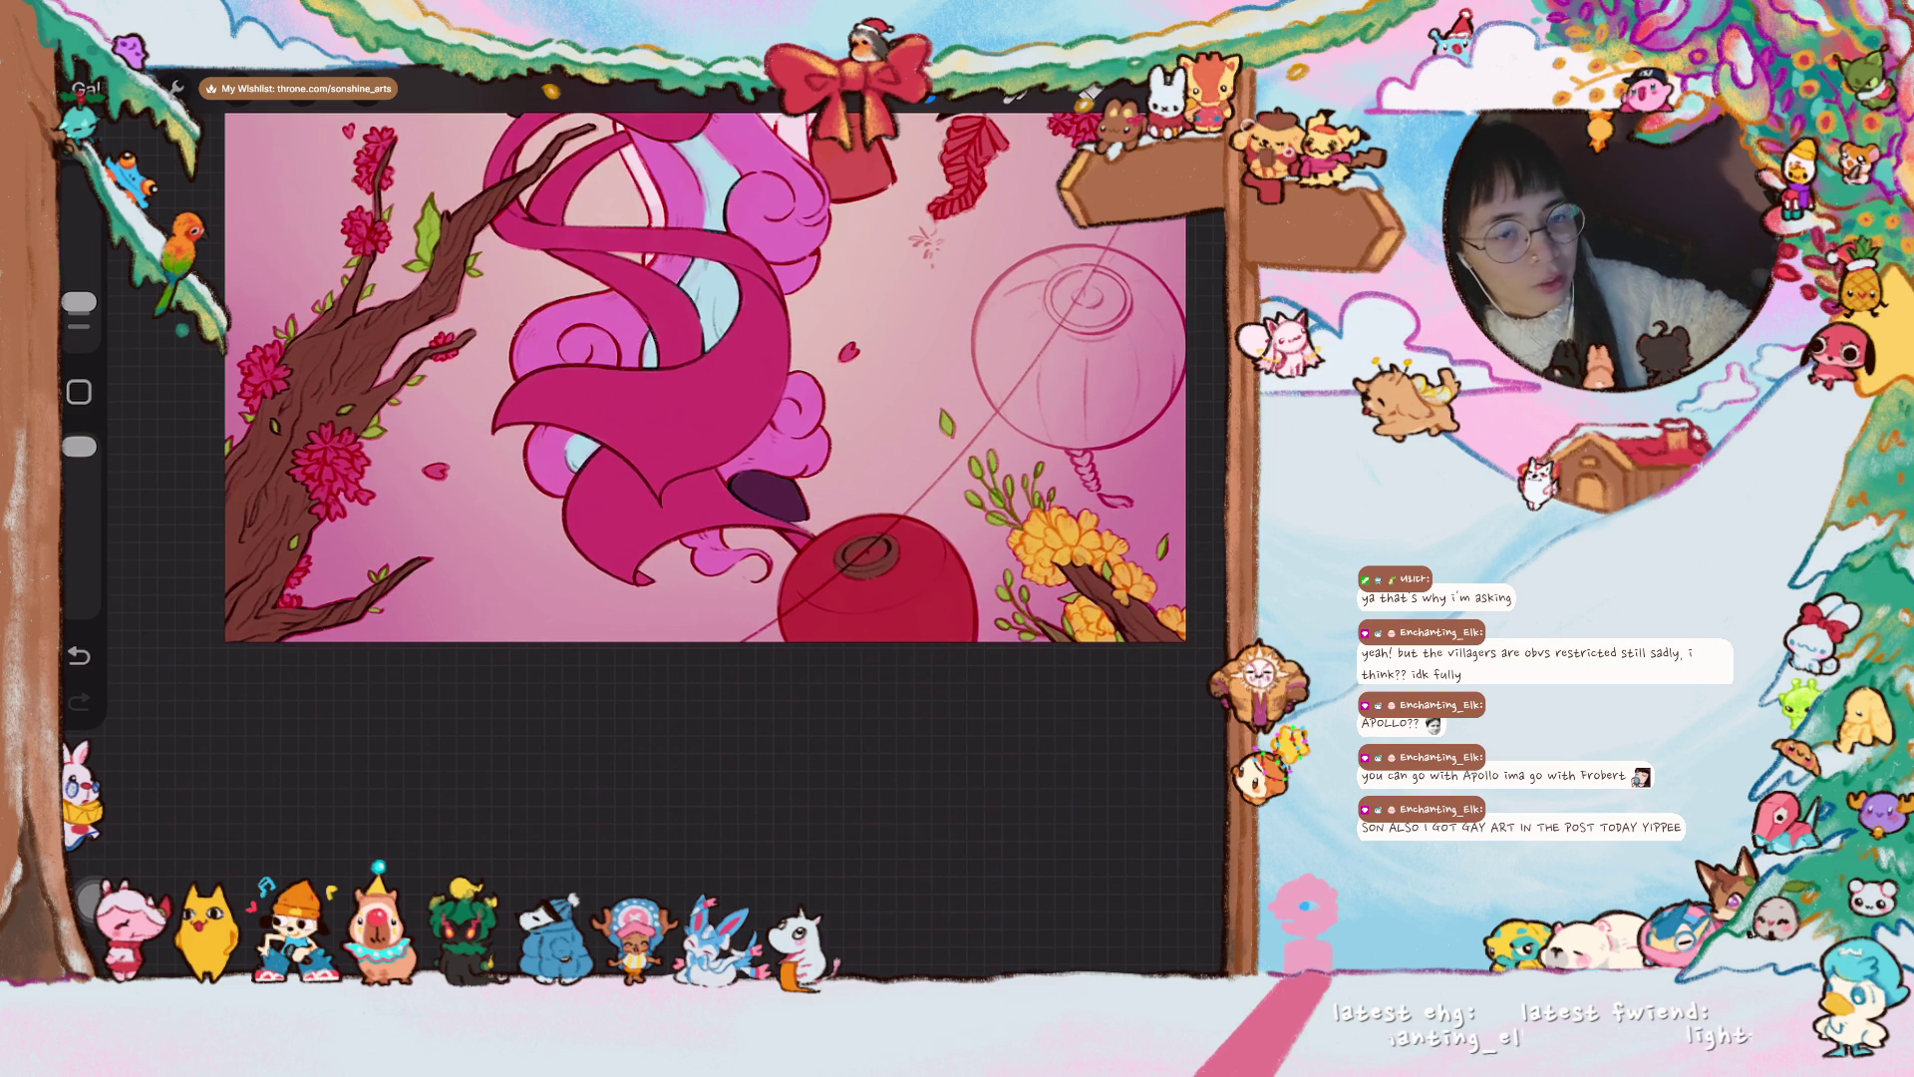
- Shade the left side and top of the lantern's ring dark, undoing one stroke
scroll(705, 377, "down", 5)
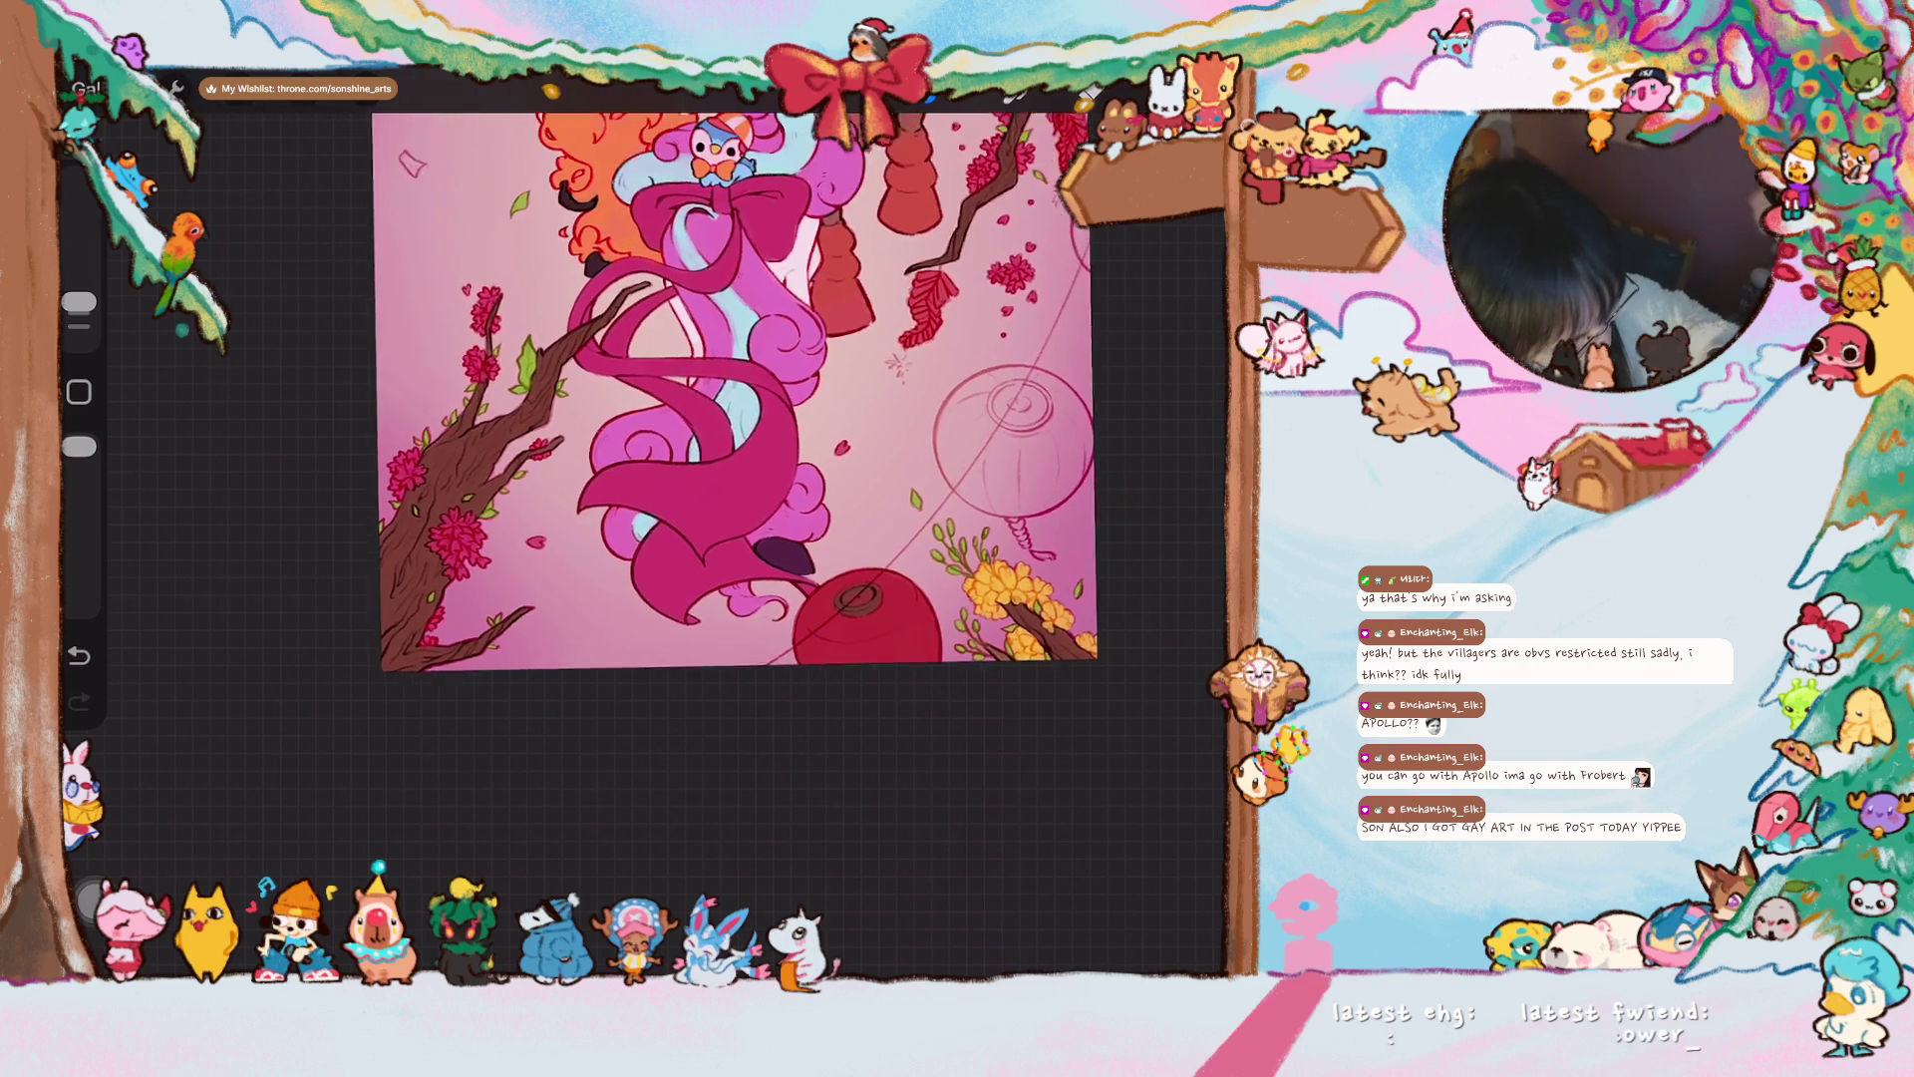
scroll(638, 543, "up", 5)
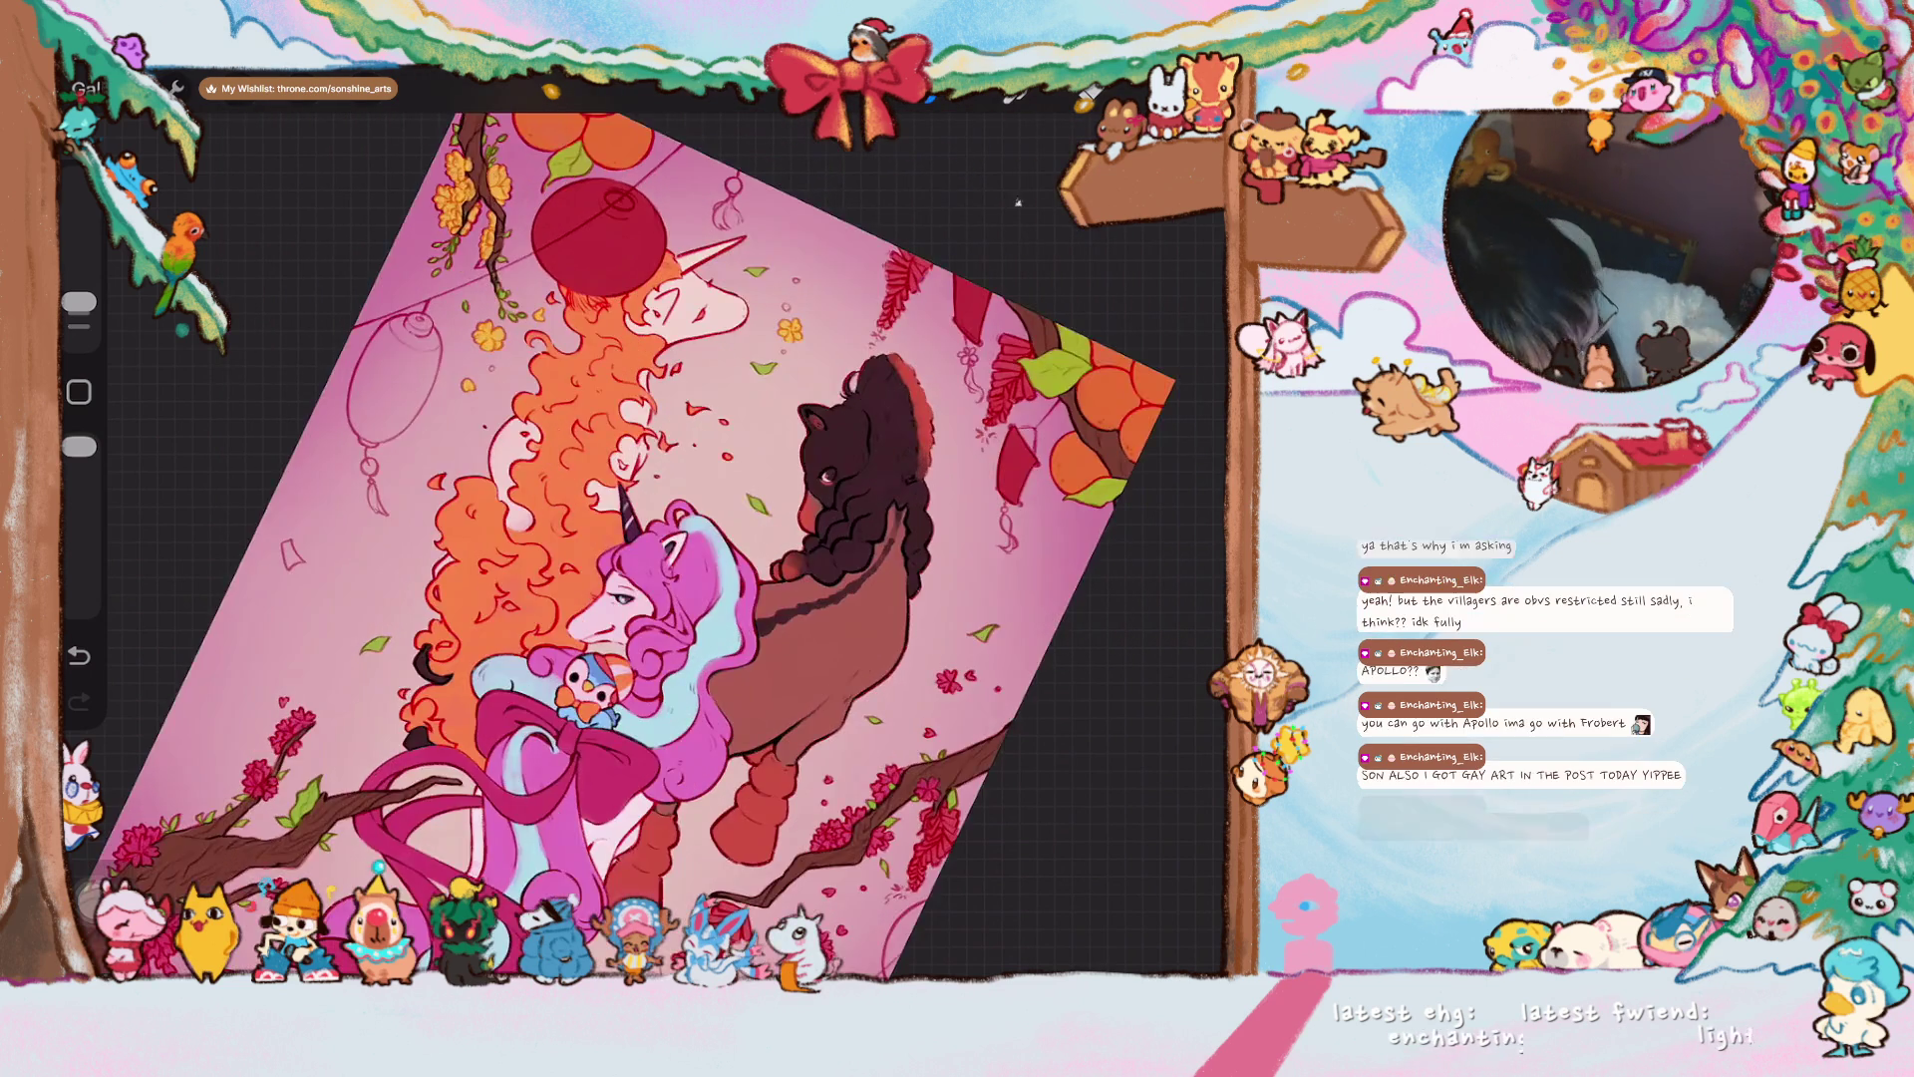
scroll(638, 543, "down", 3)
scroll(638, 543, "up", 3)
scroll(658, 539, "up", 3)
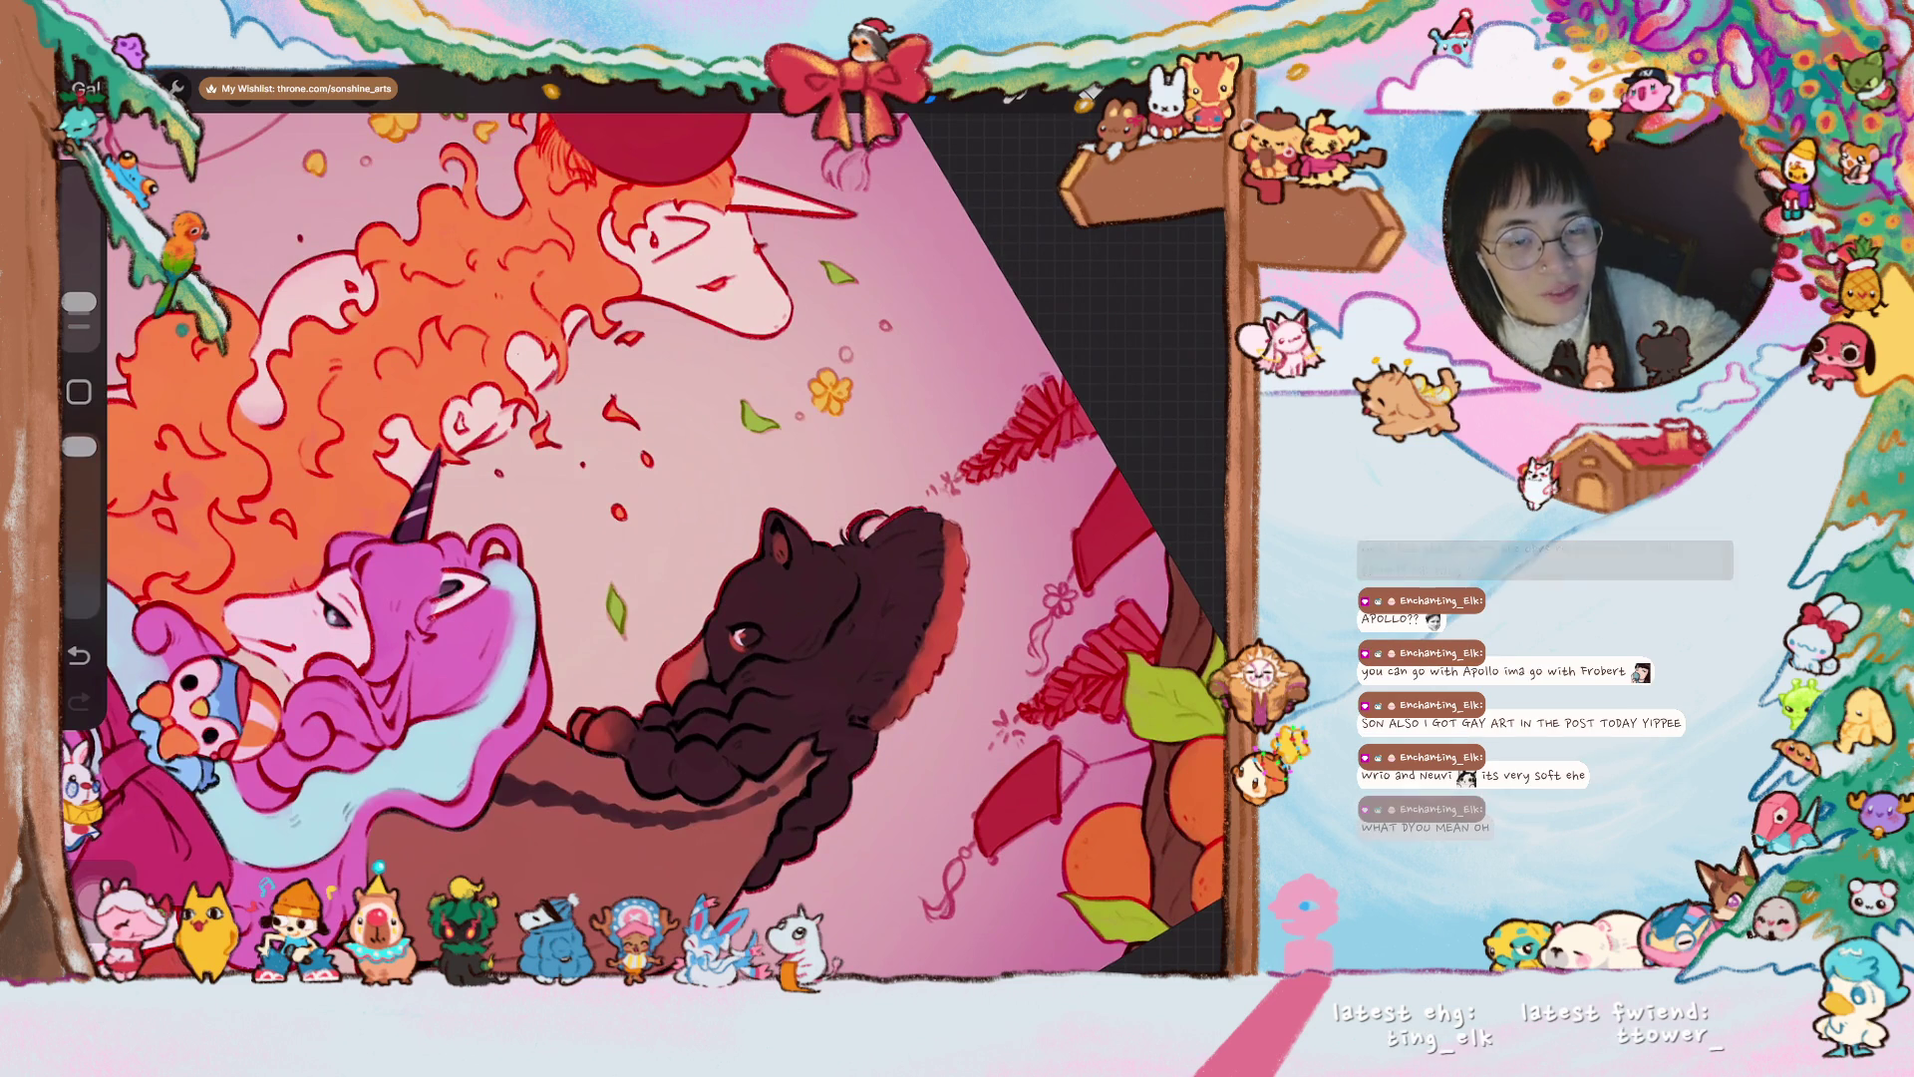
scroll(658, 539, "up", 2)
scroll(658, 538, "up", 3)
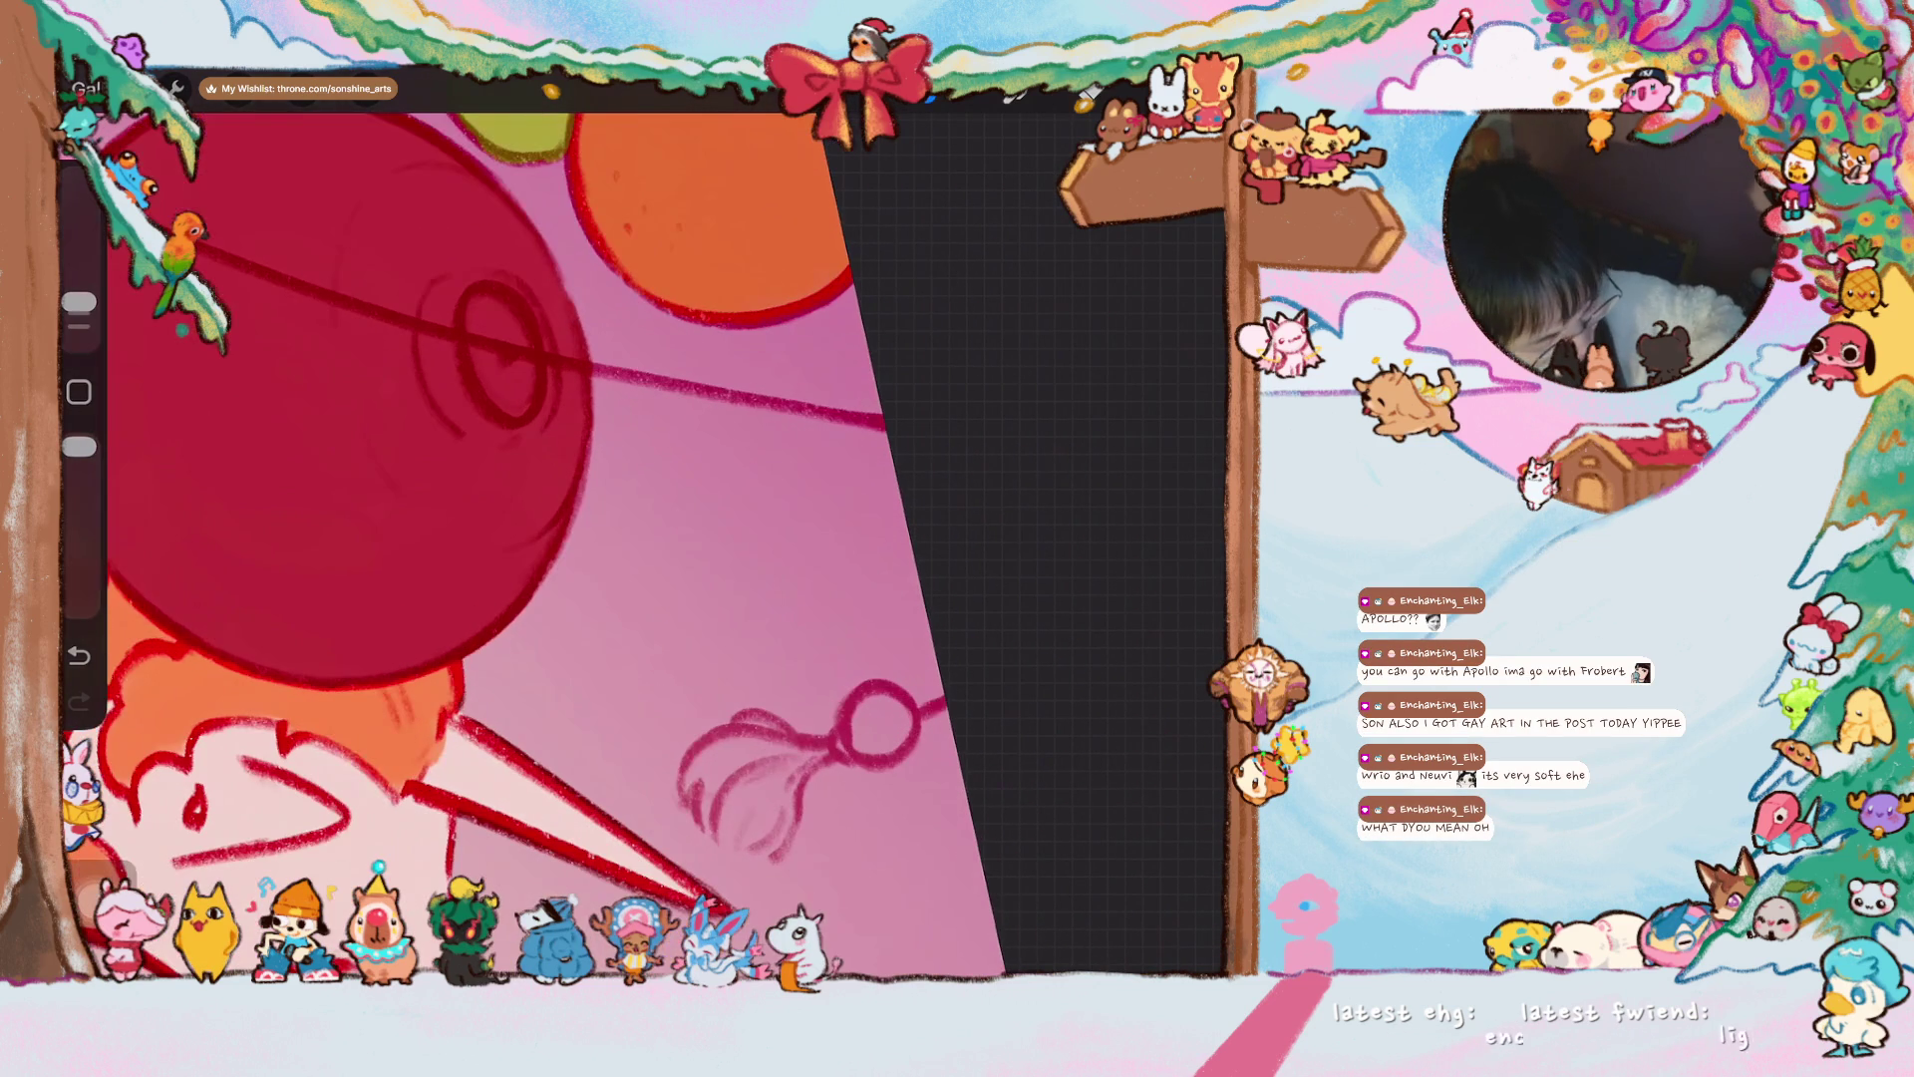
left_click_drag(451, 299, 461, 424)
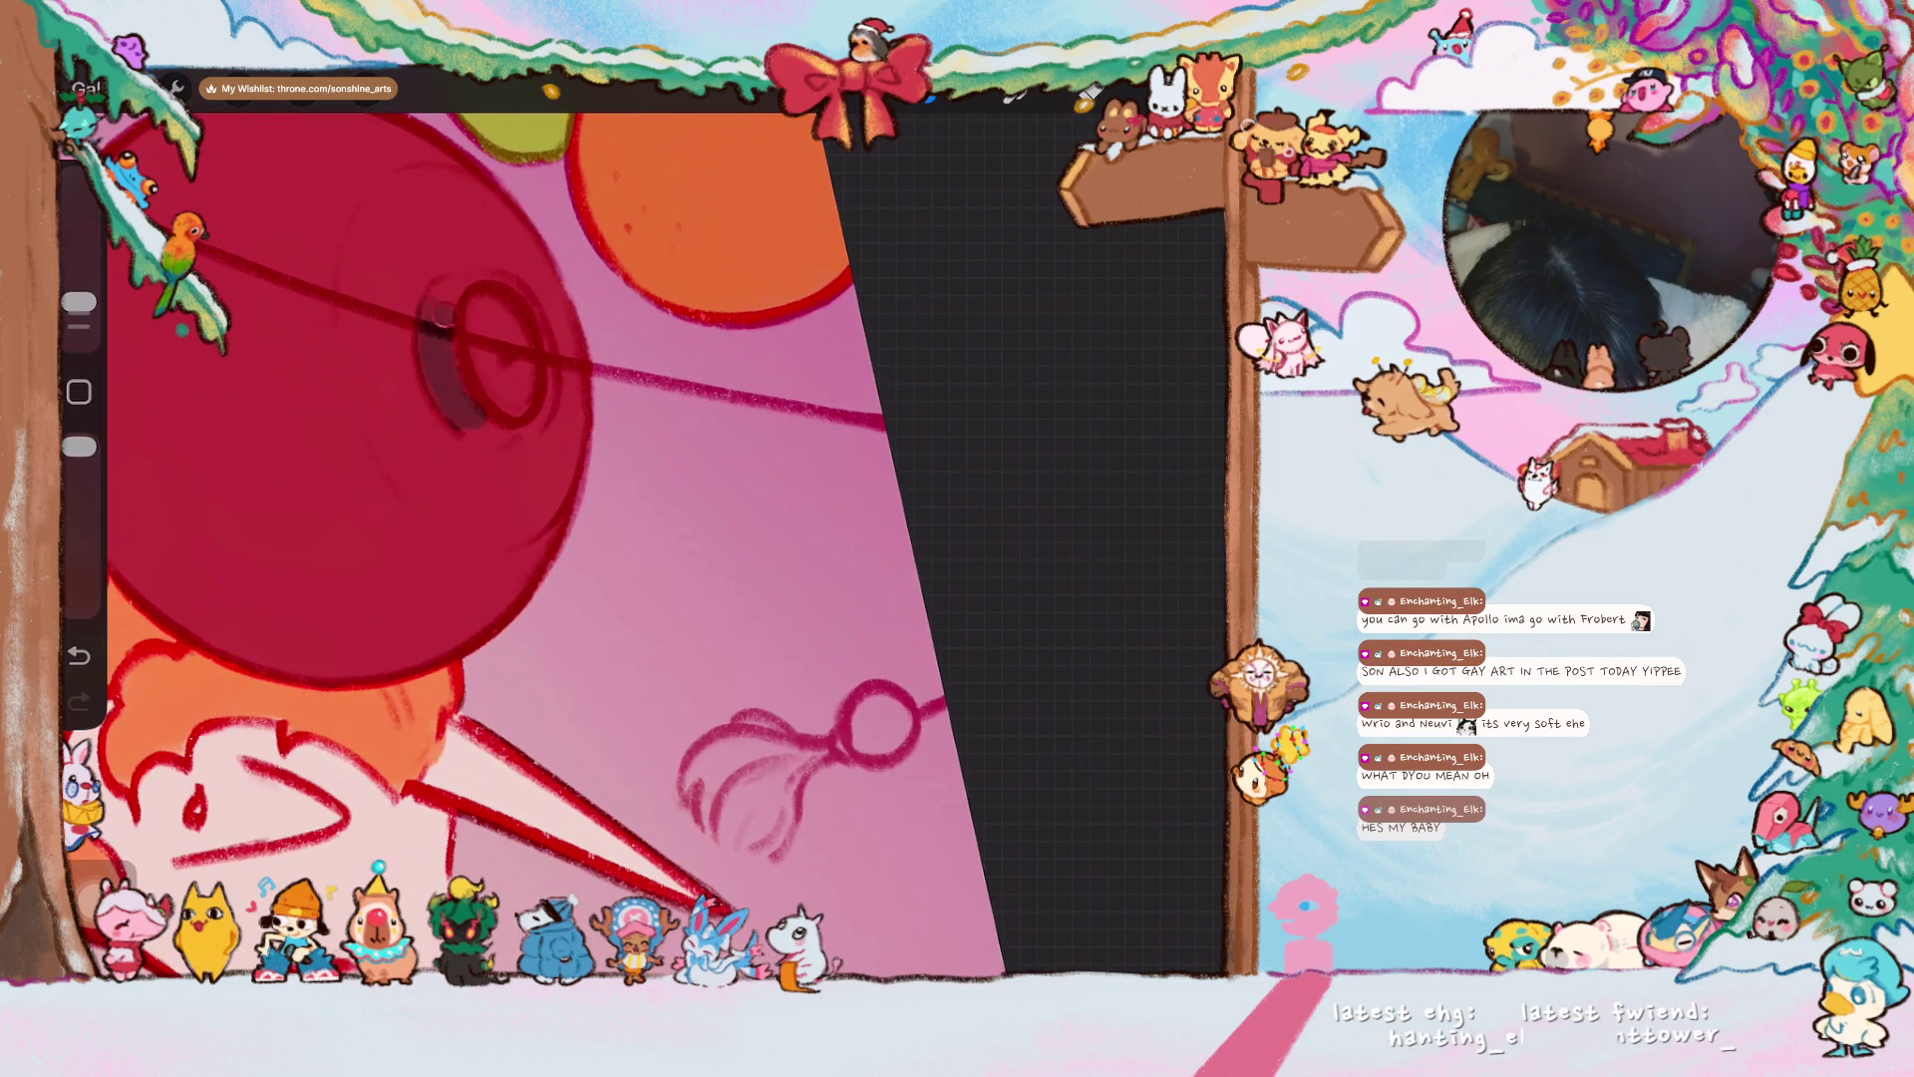
left_click_drag(452, 297, 479, 271)
key("ctrl+z")
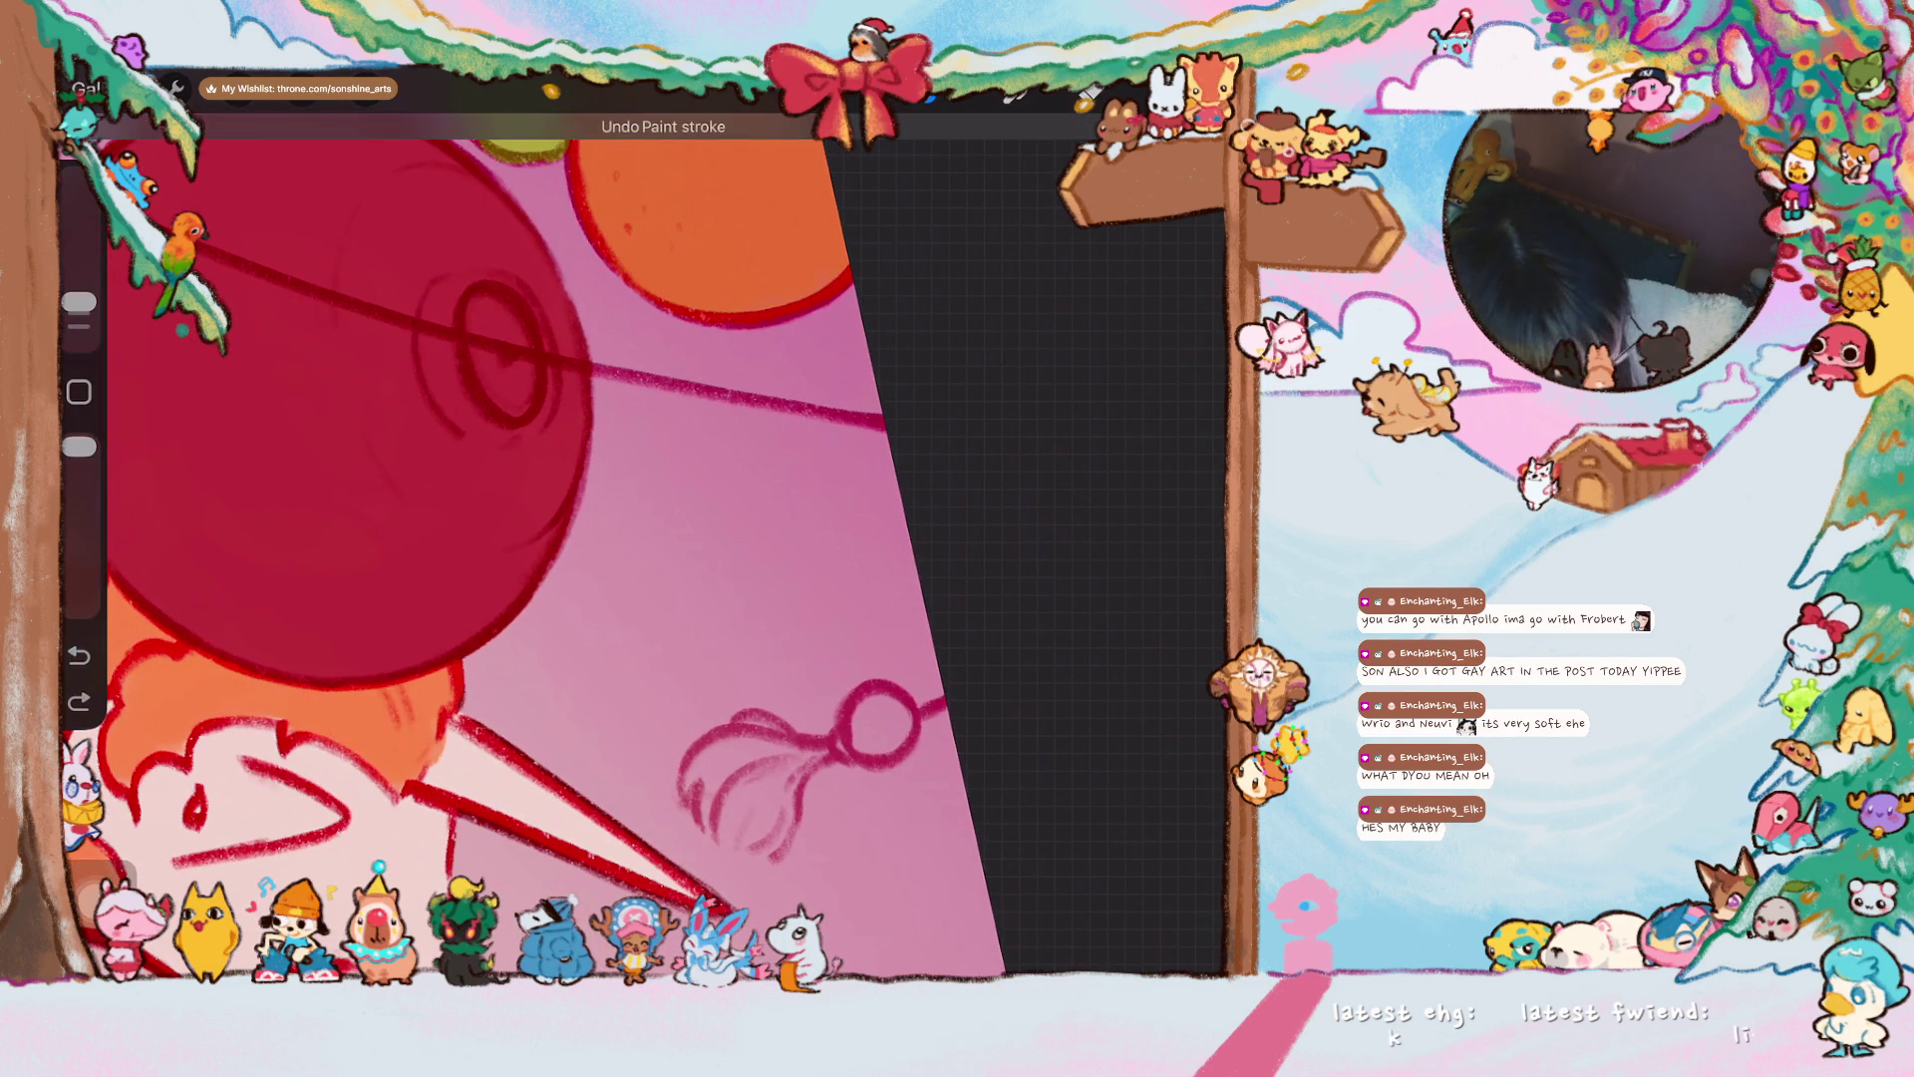
- Darken the inner left and right sides of the ring
left_click_drag(461, 317, 479, 408)
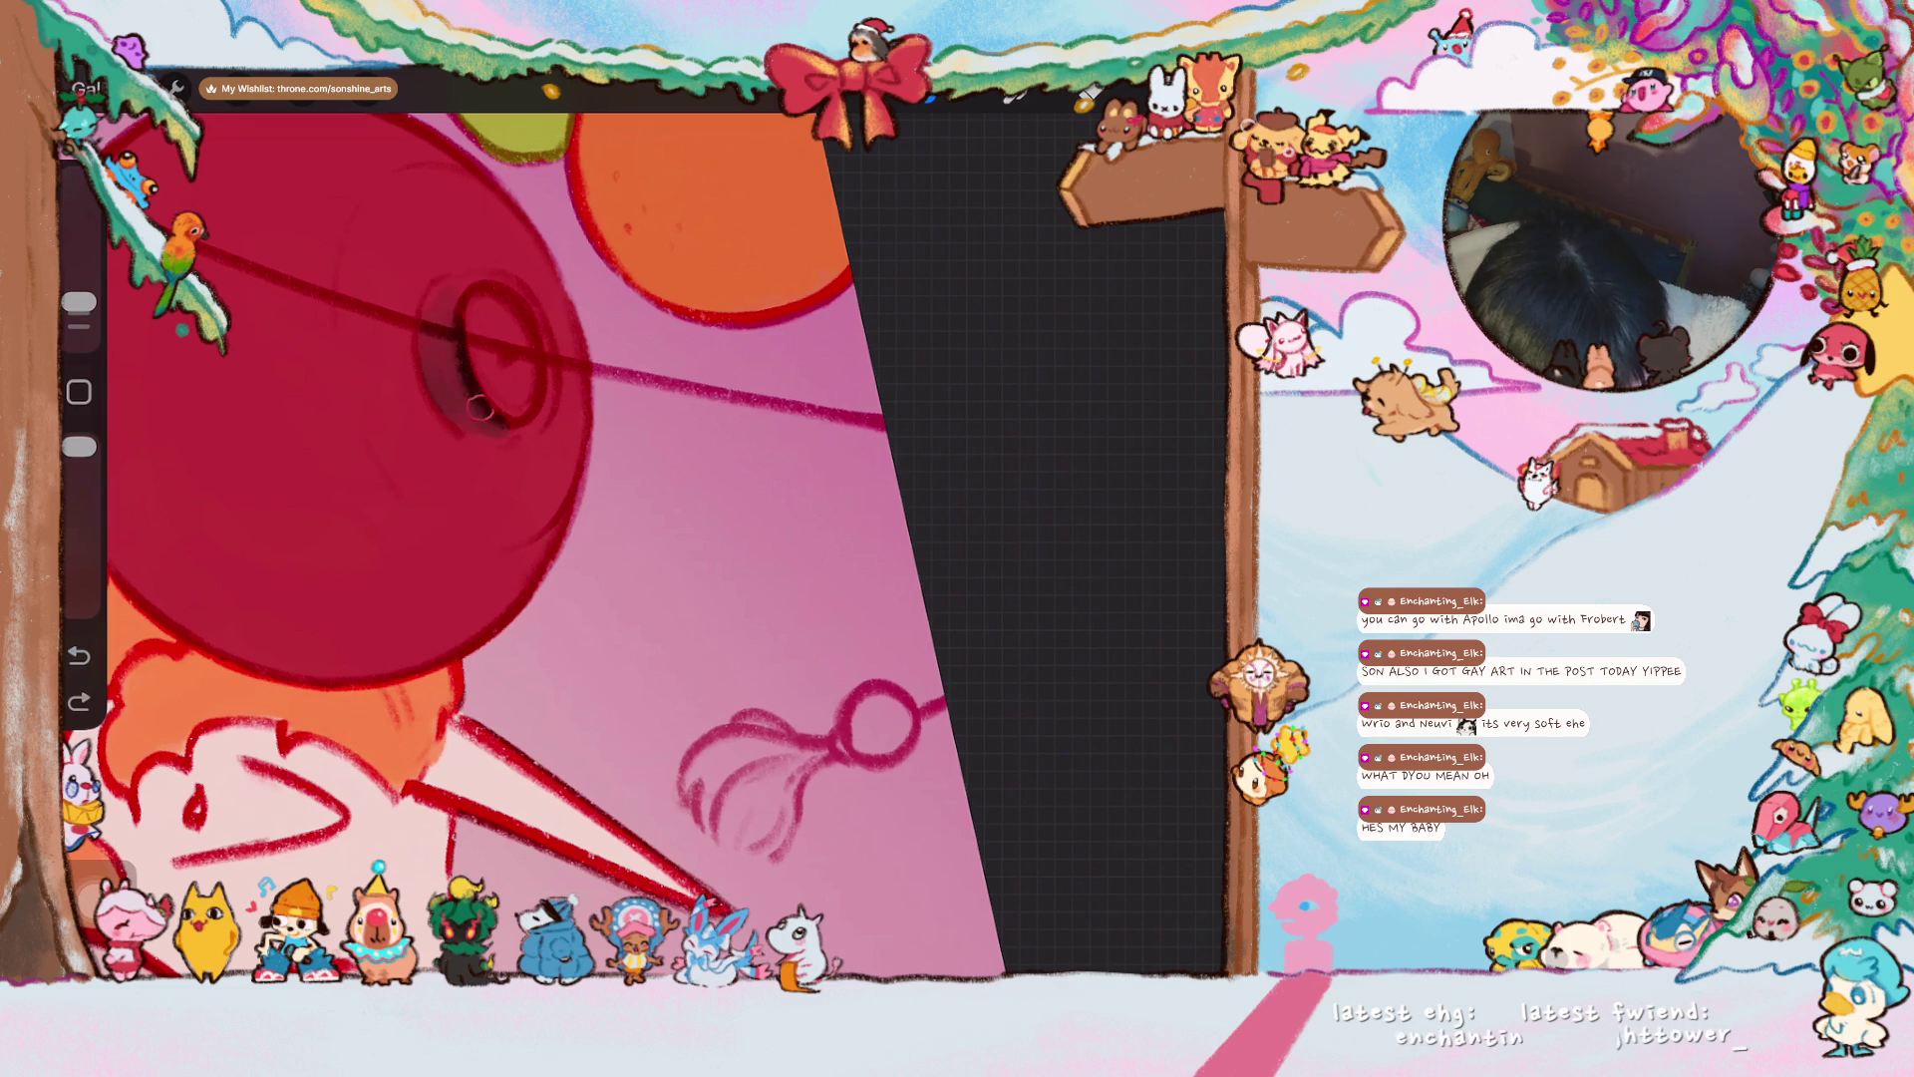
left_click_drag(478, 285, 527, 417)
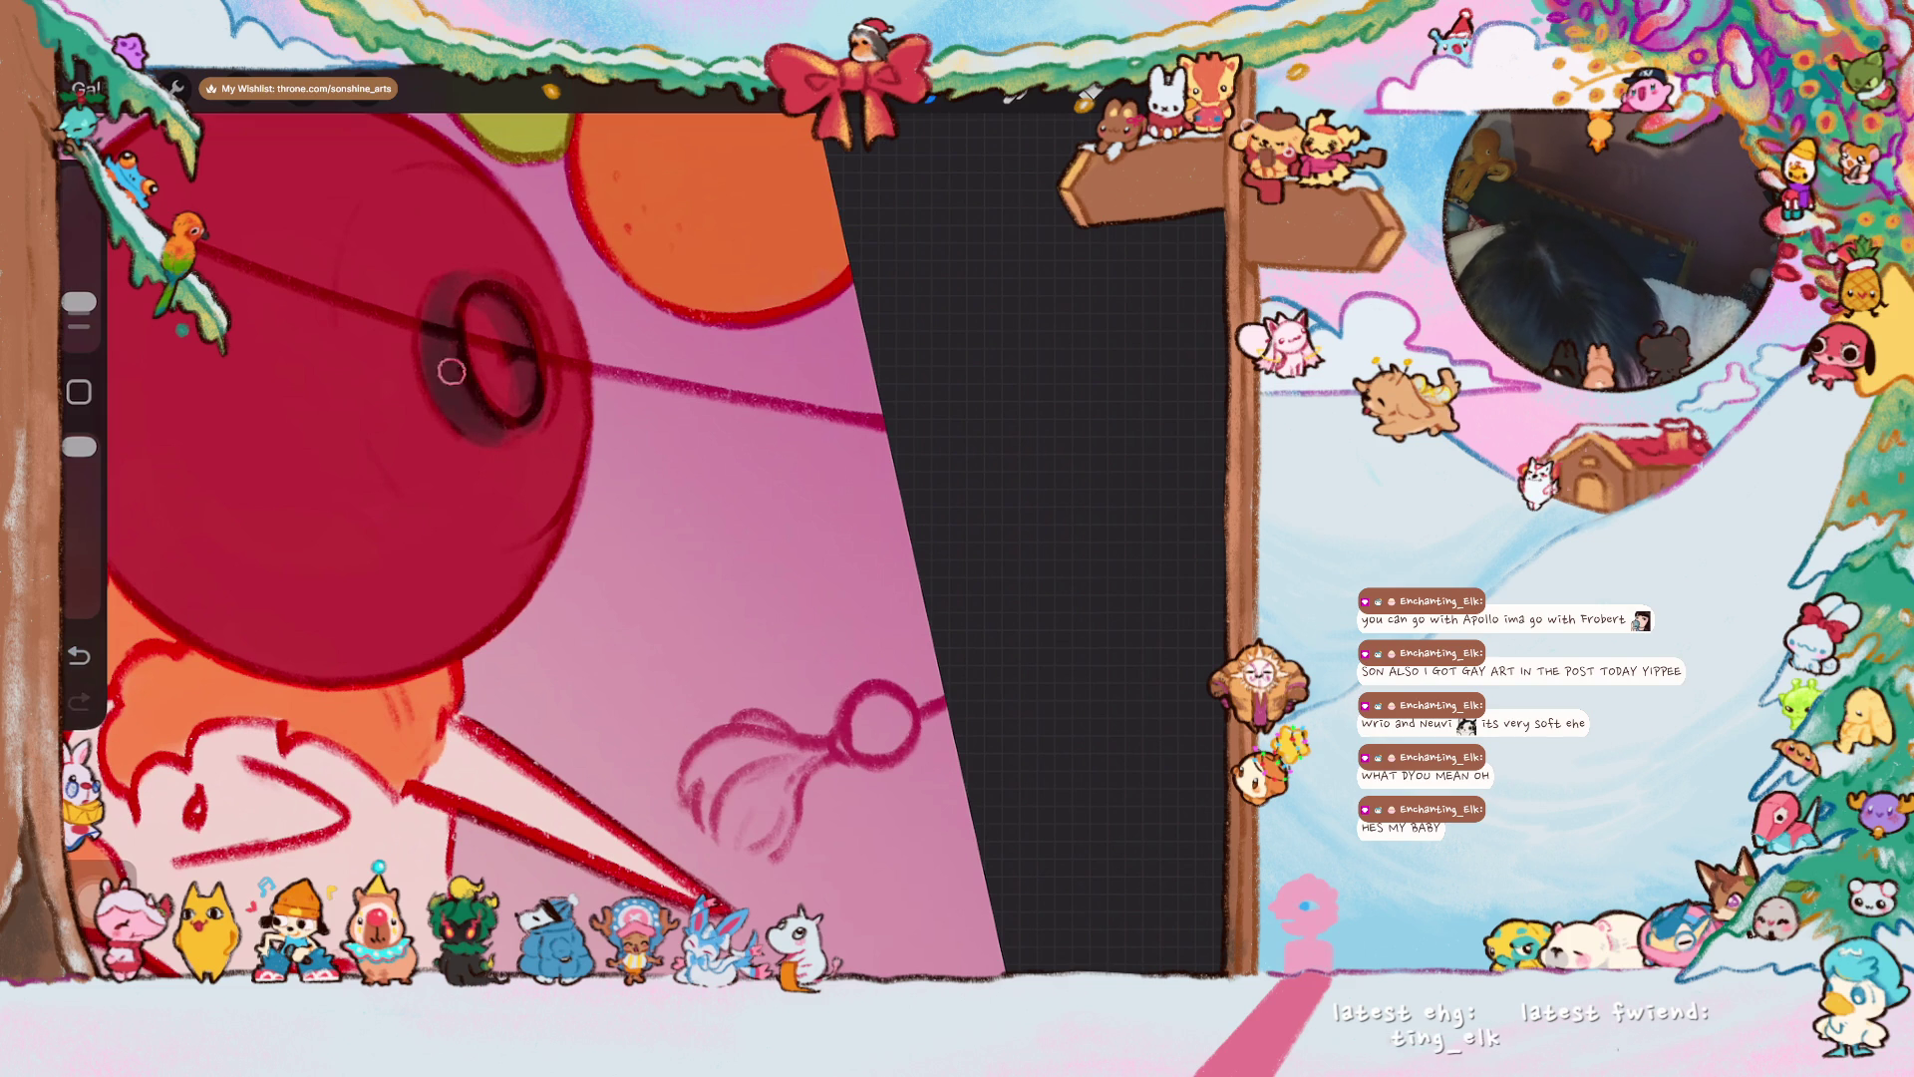
left_click_drag(528, 304, 550, 414)
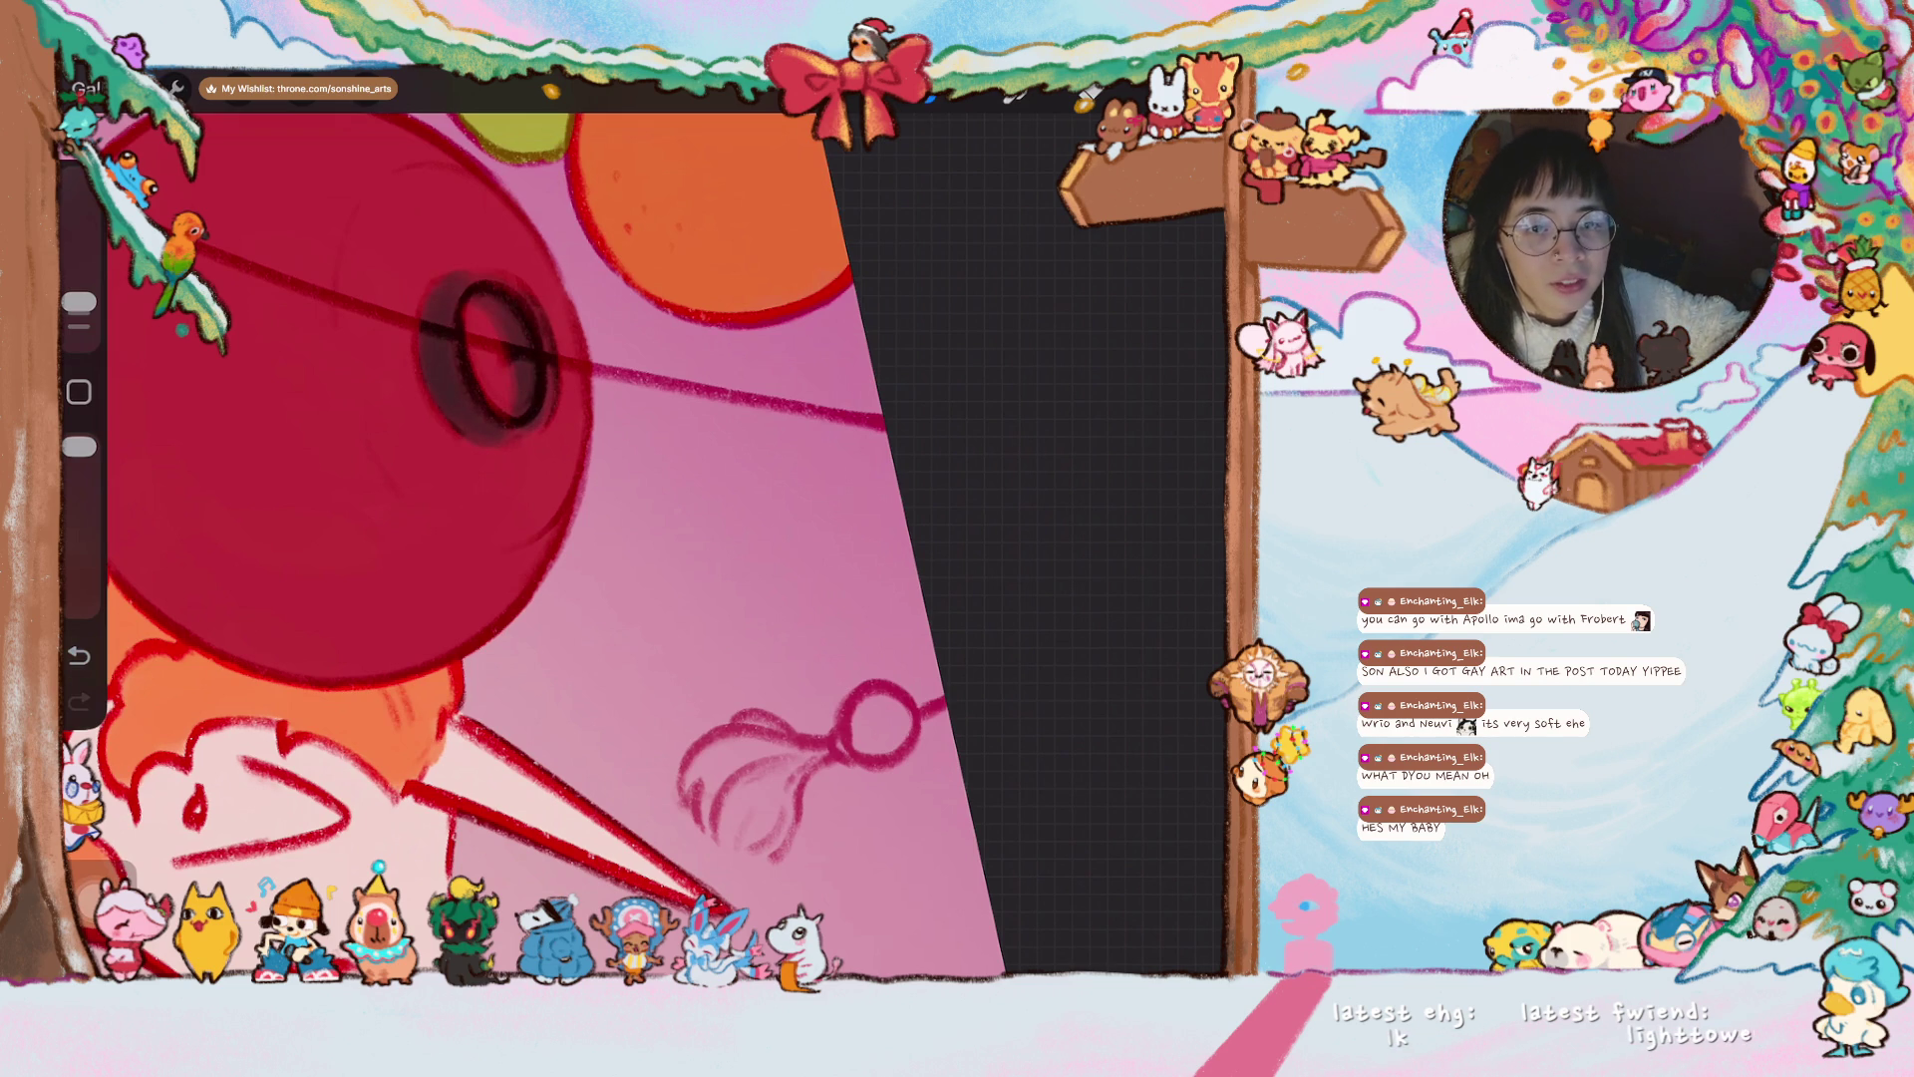
scroll(644, 524, "down", 5)
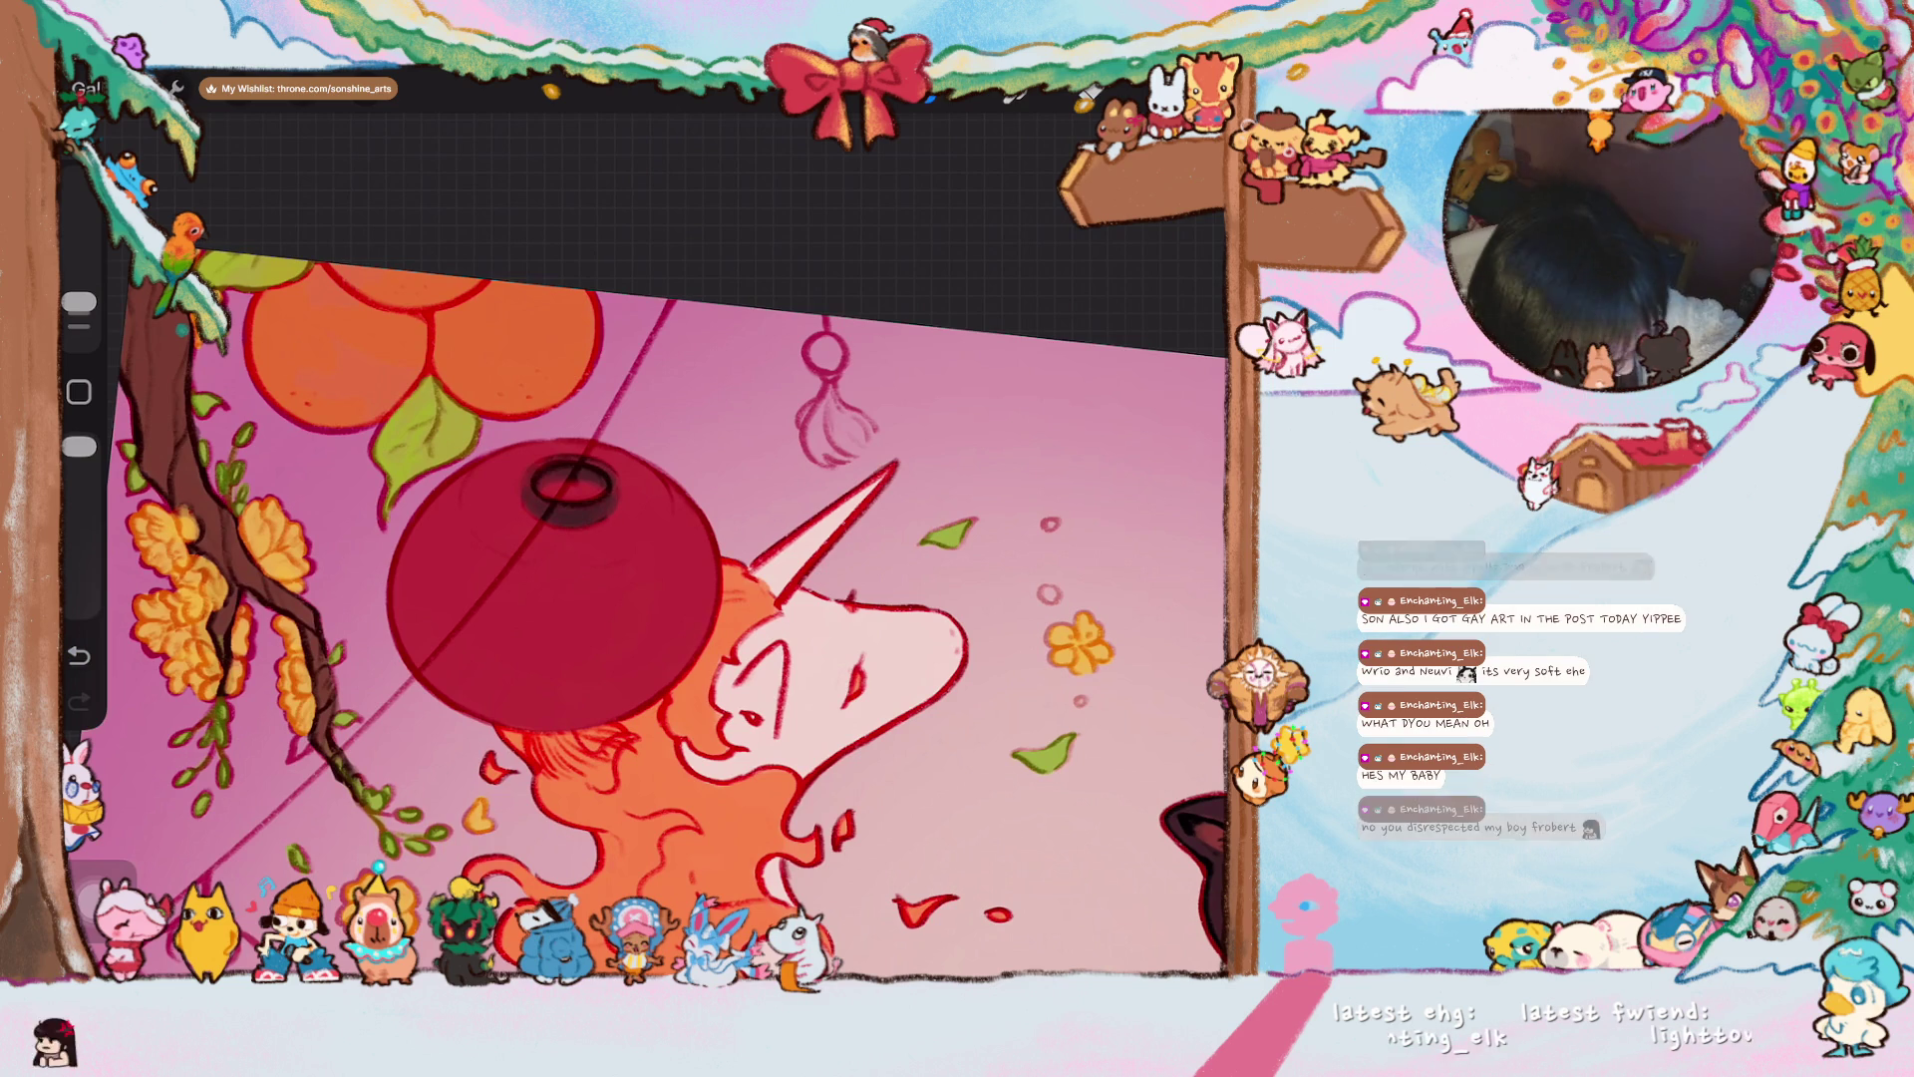
scroll(648, 613, "down", 5)
scroll(764, 593, "down", 2)
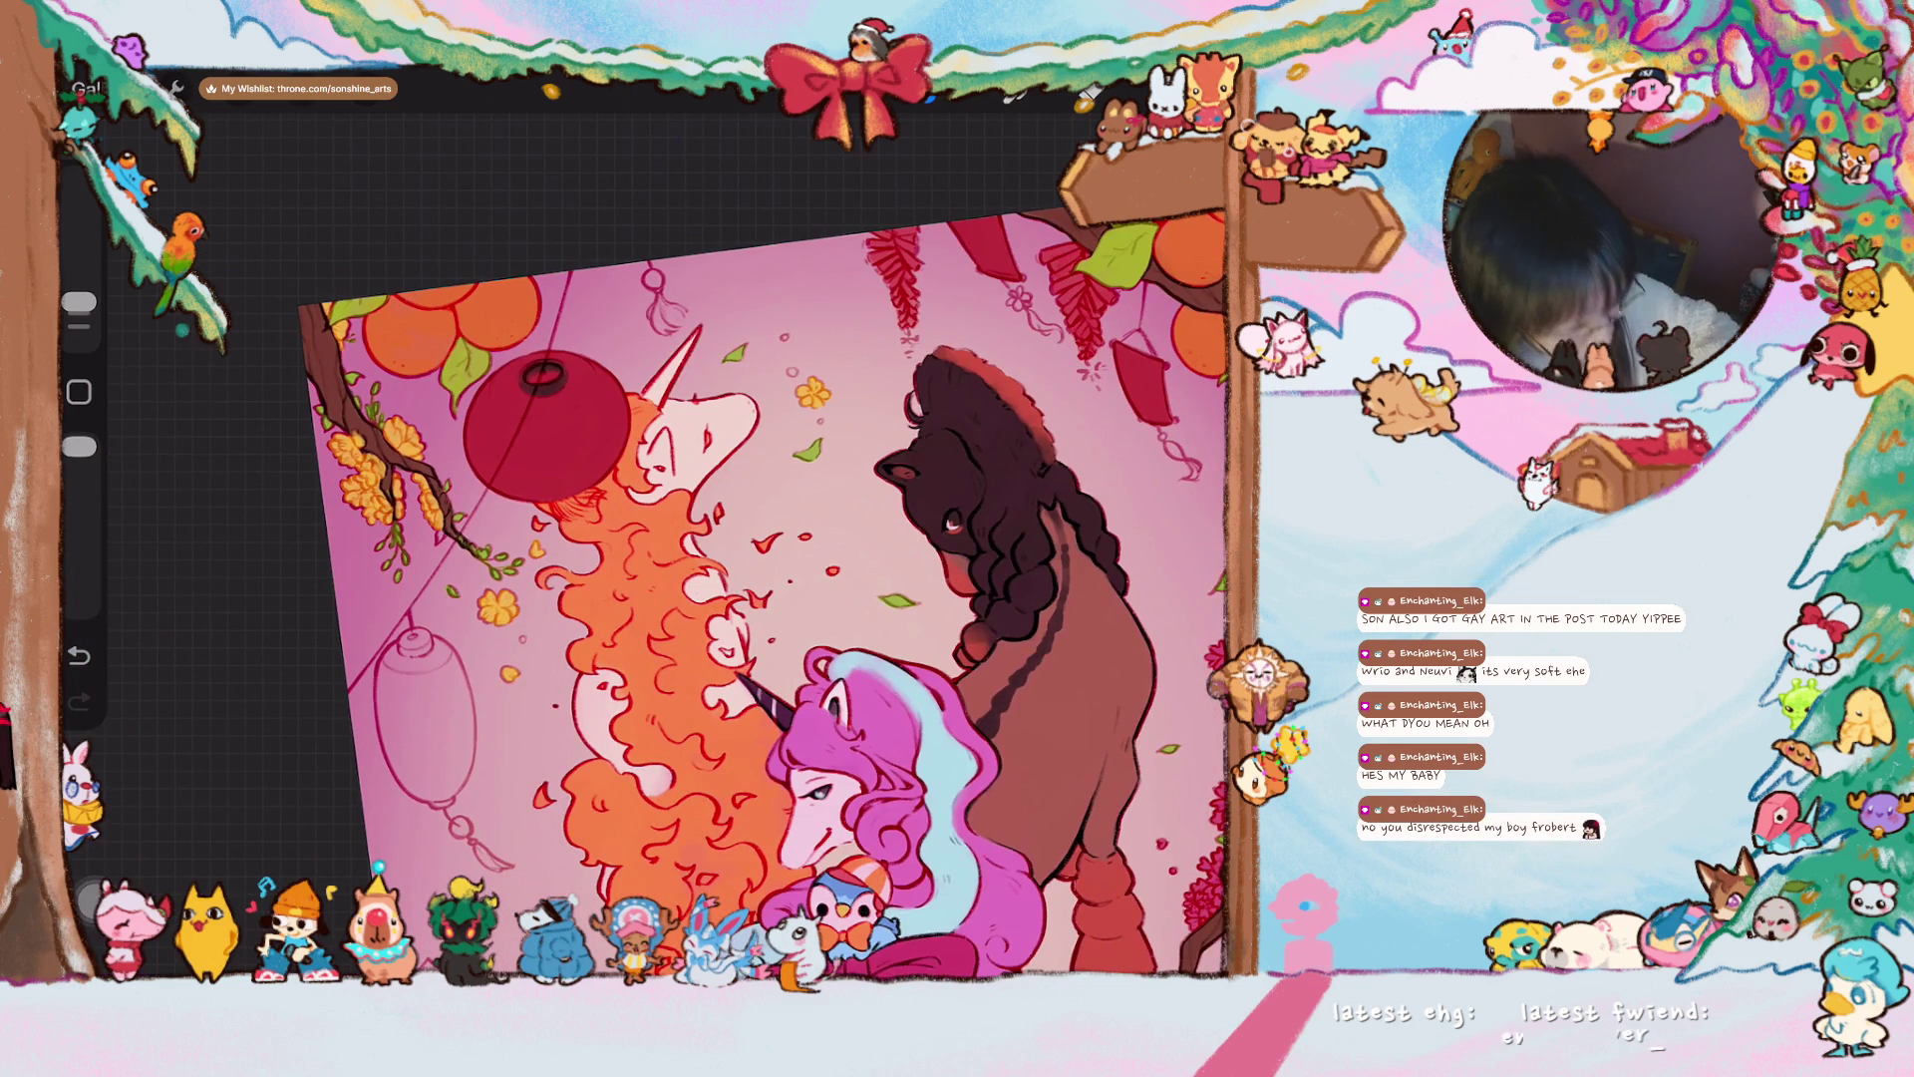
scroll(663, 538, "up", 5)
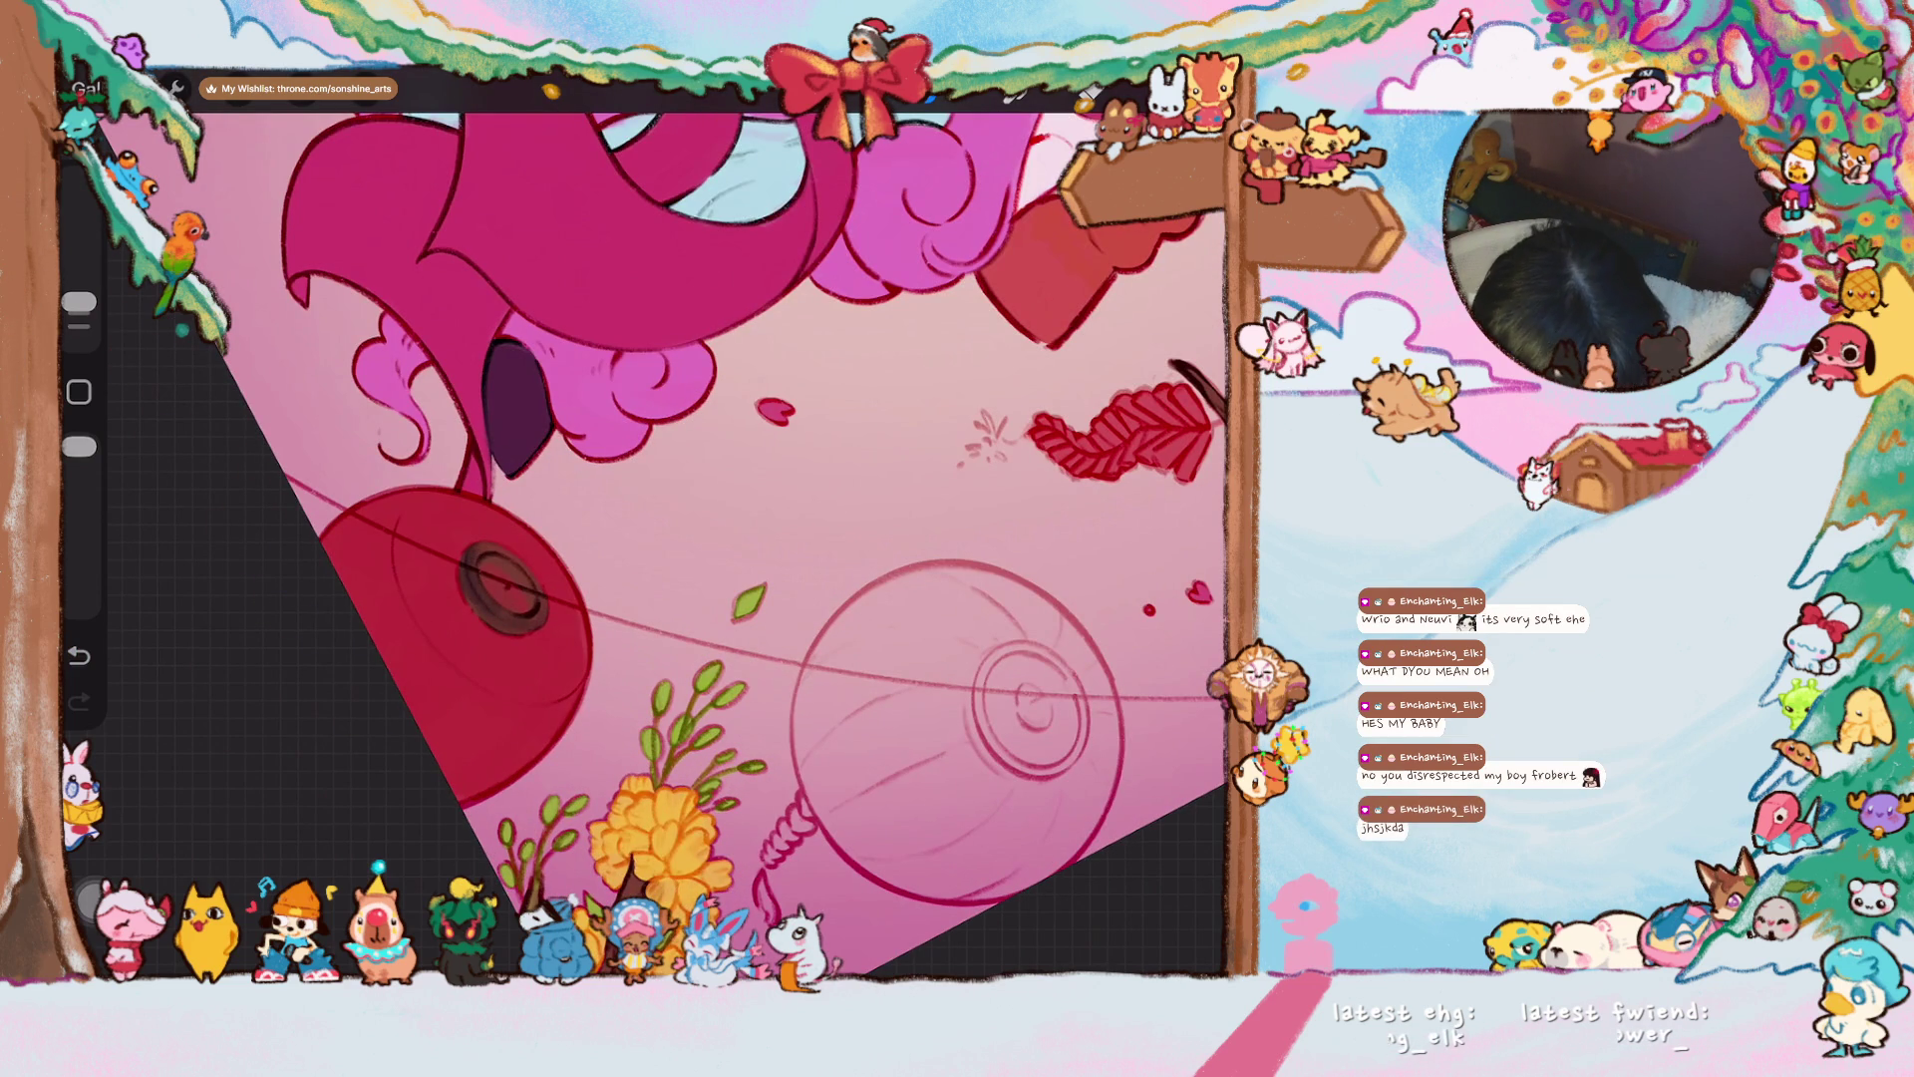
scroll(663, 538, "down", 5)
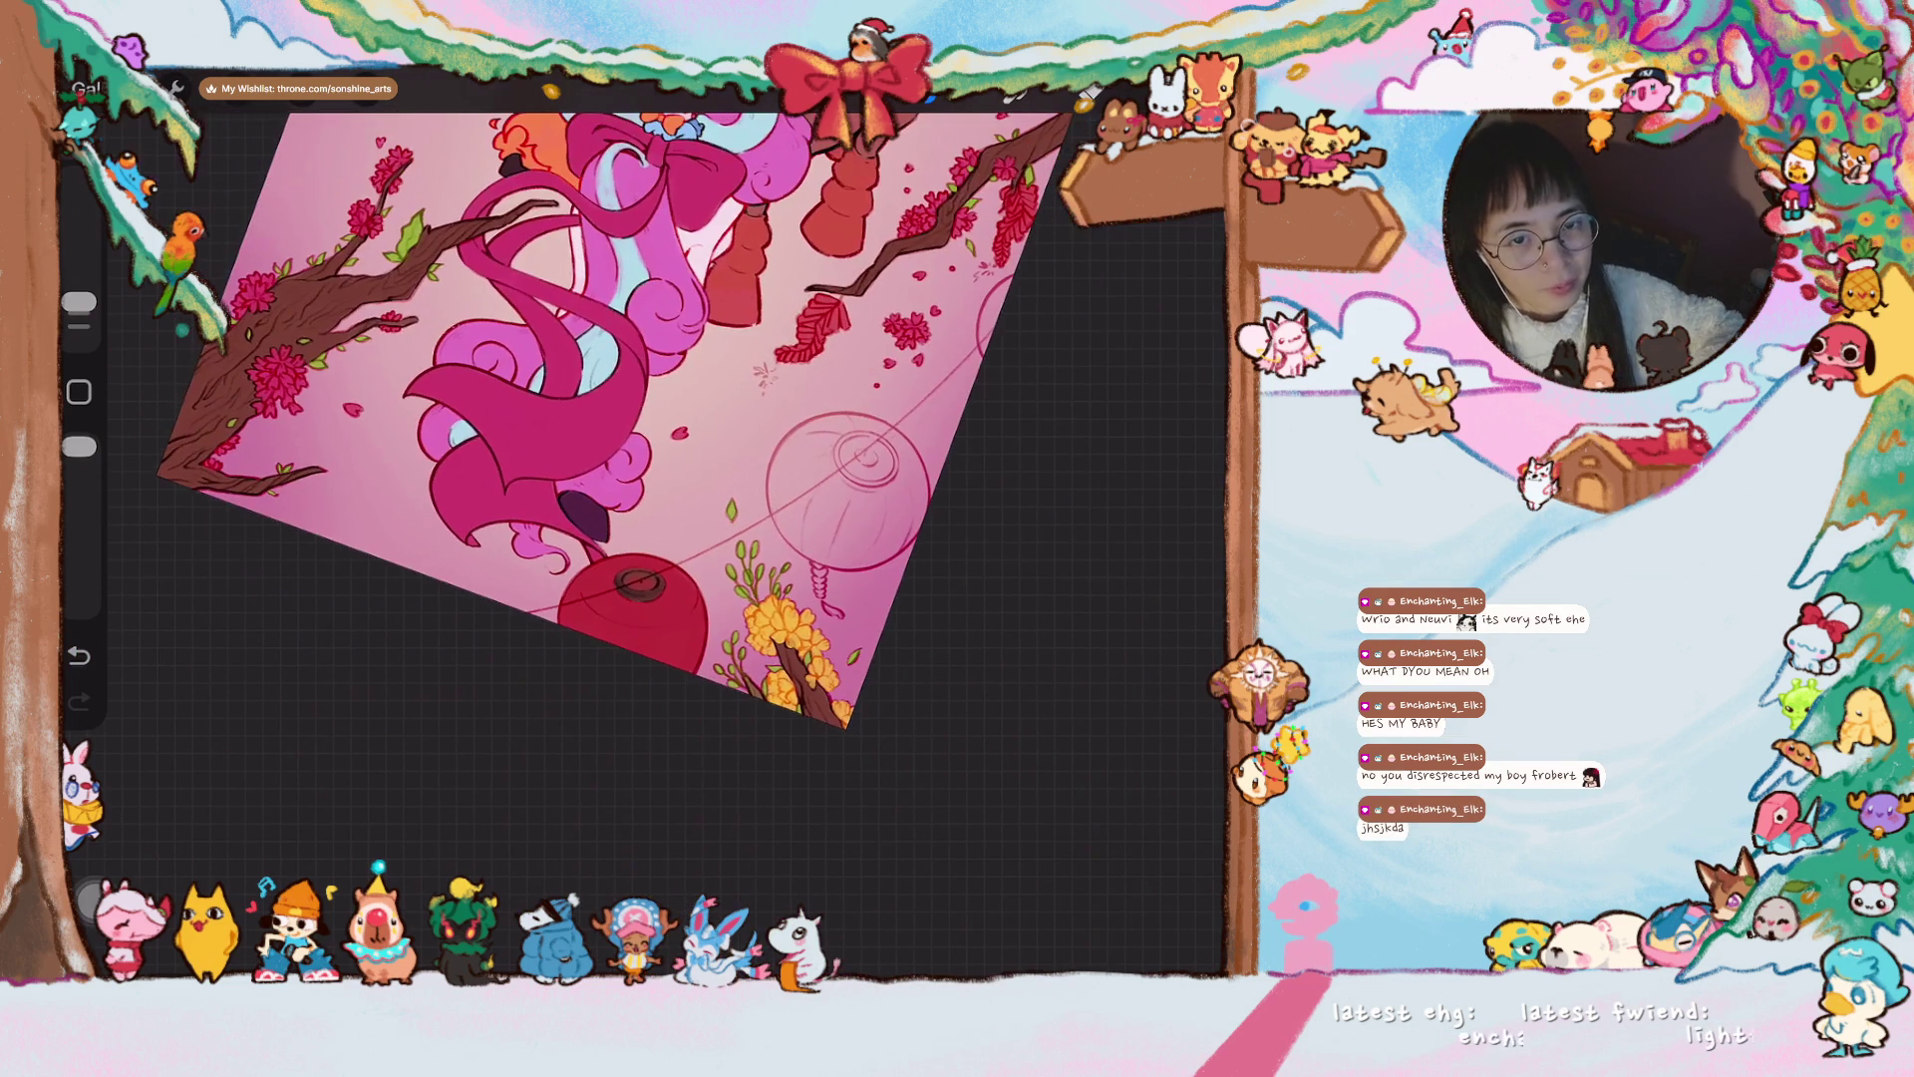
scroll(613, 418, "down", 3)
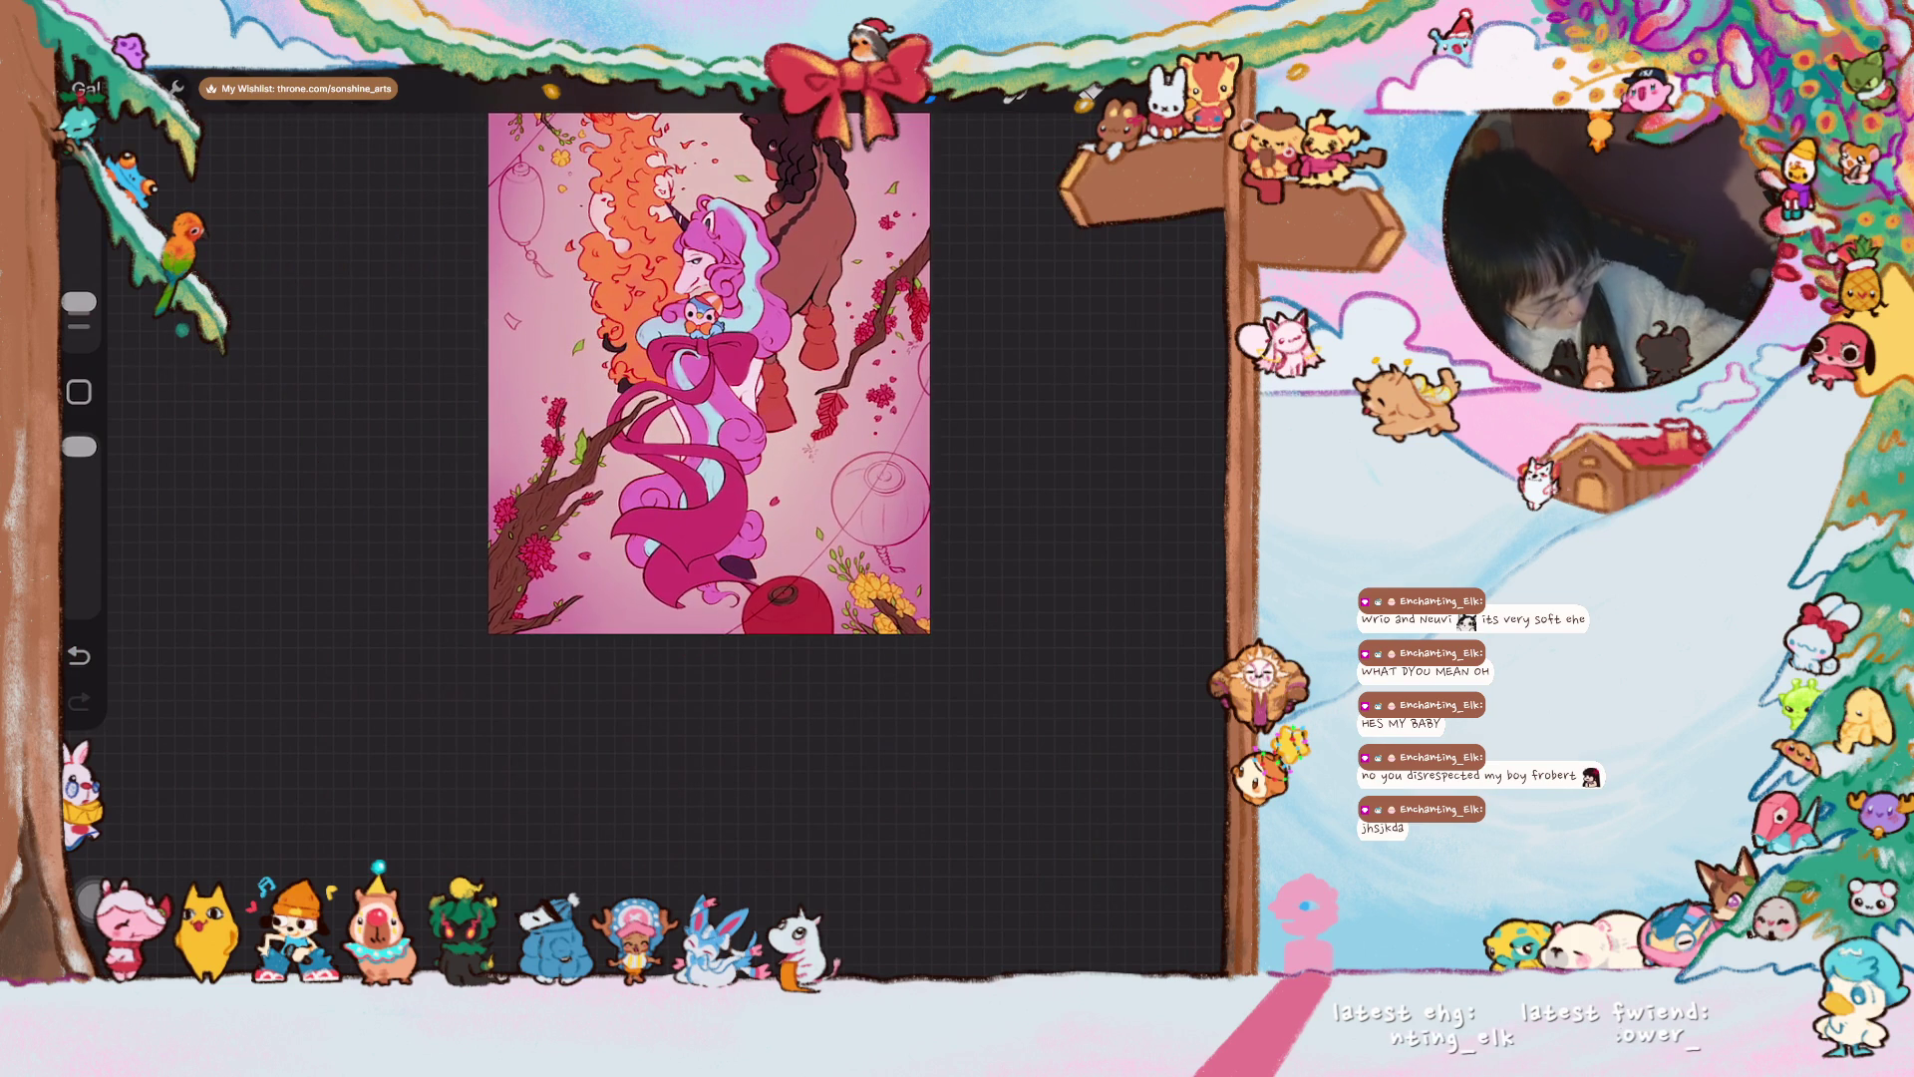
scroll(613, 419, "up", 3)
scroll(599, 478, "up", 5)
- With a 7% brush, shade the sketched lantern's top ring dark and grey its inner hole
left_click_drag(79, 303, 79, 295)
mouse_move(419, 374)
left_mouse_down()
mouse_move(408, 499)
mouse_move(399, 439)
mouse_move(439, 484)
mouse_move(479, 399)
mouse_move(422, 423)
mouse_move(489, 409)
mouse_move(443, 384)
left_mouse_up()
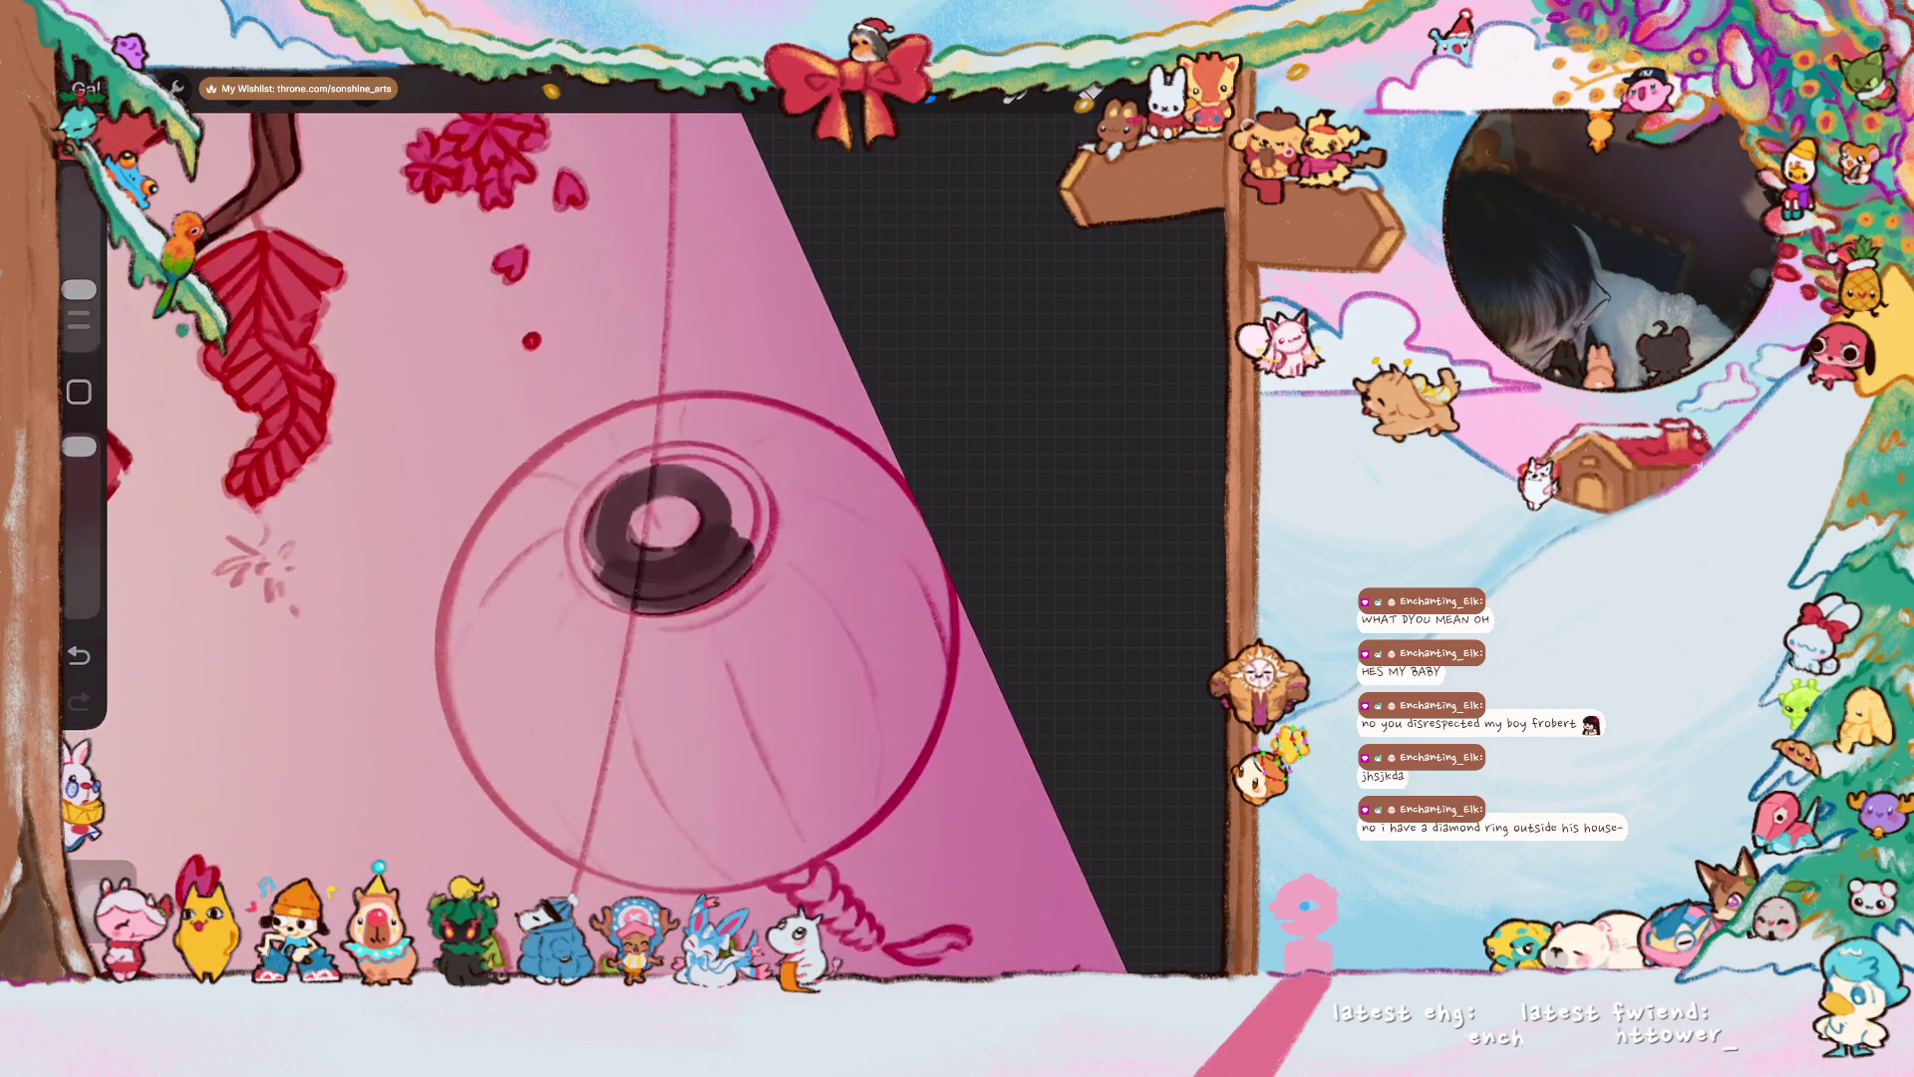
mouse_move(498, 518)
left_mouse_down()
mouse_move(538, 608)
mouse_move(568, 610)
mouse_move(518, 598)
mouse_move(607, 640)
mouse_move(517, 619)
mouse_move(492, 564)
mouse_move(535, 611)
mouse_move(494, 547)
mouse_move(499, 583)
mouse_move(499, 513)
mouse_move(553, 431)
left_mouse_up()
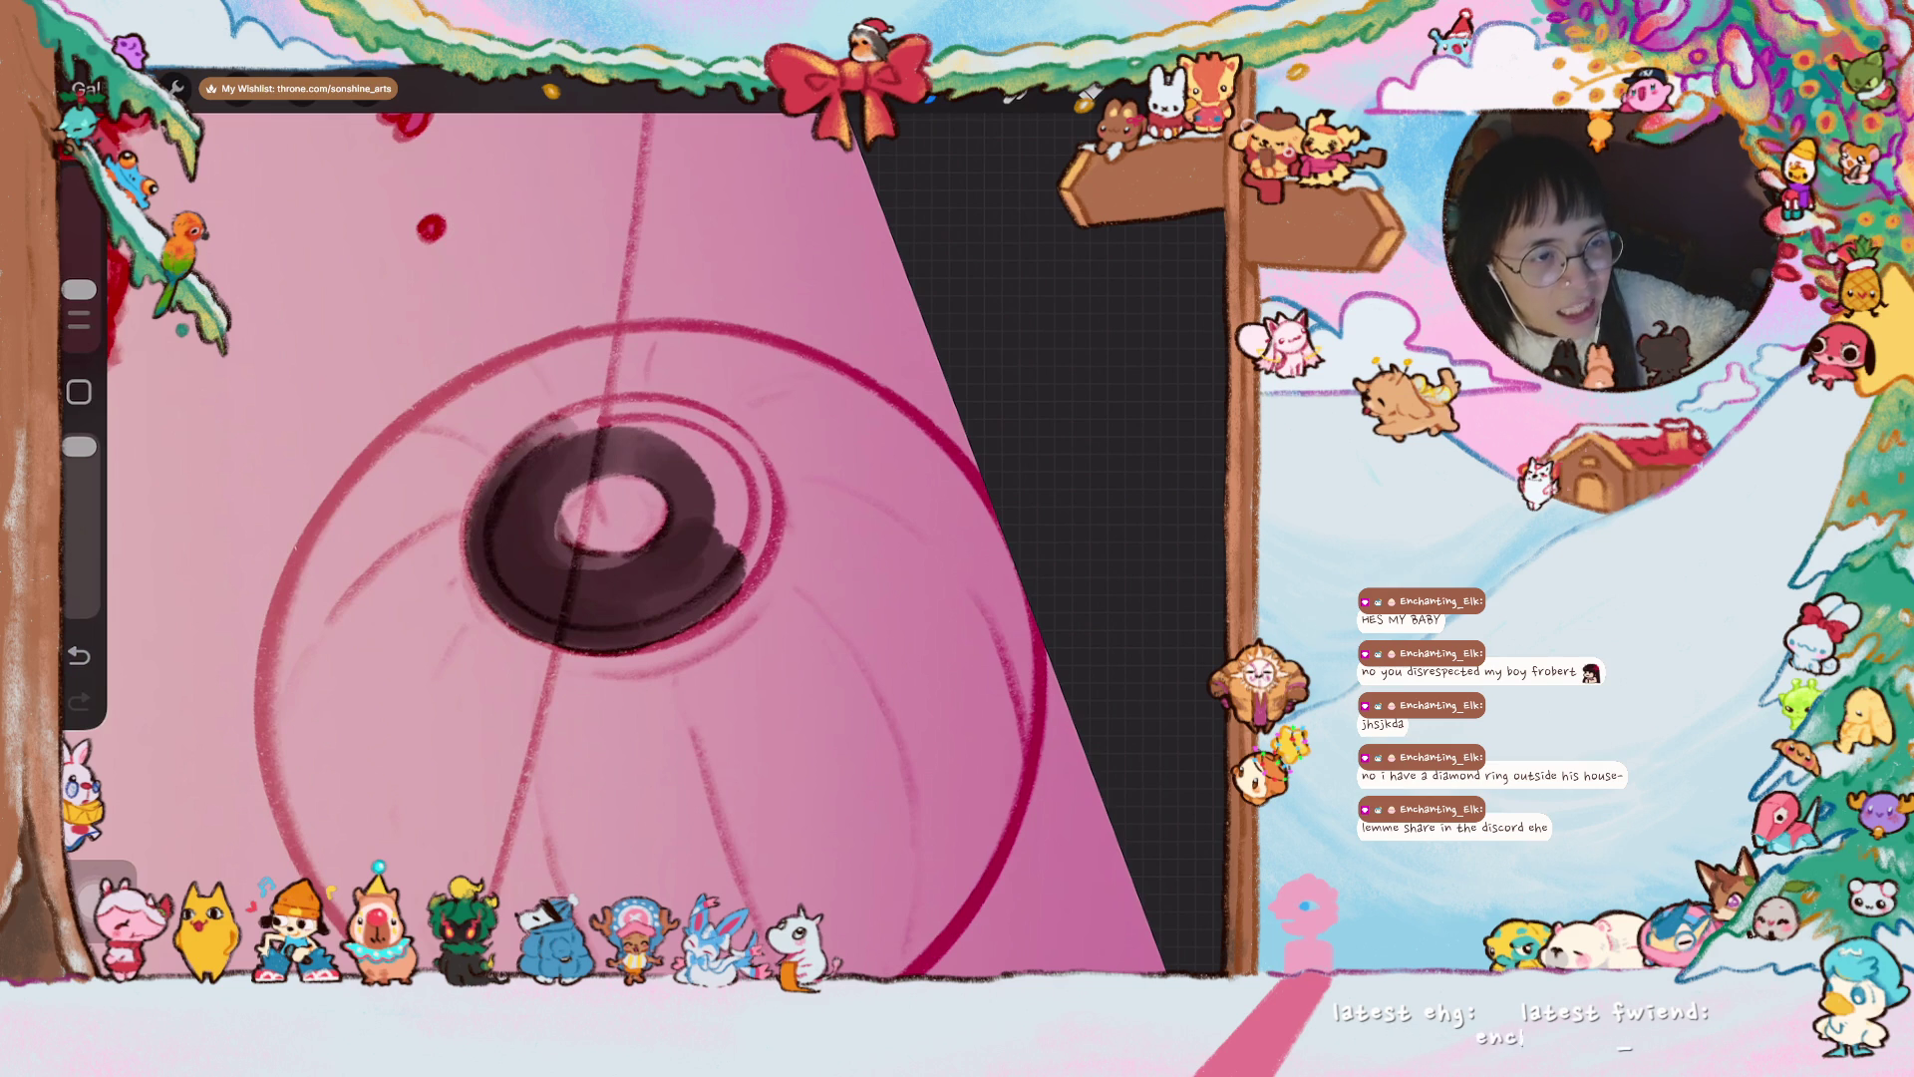
scroll(646, 533, "down", 3)
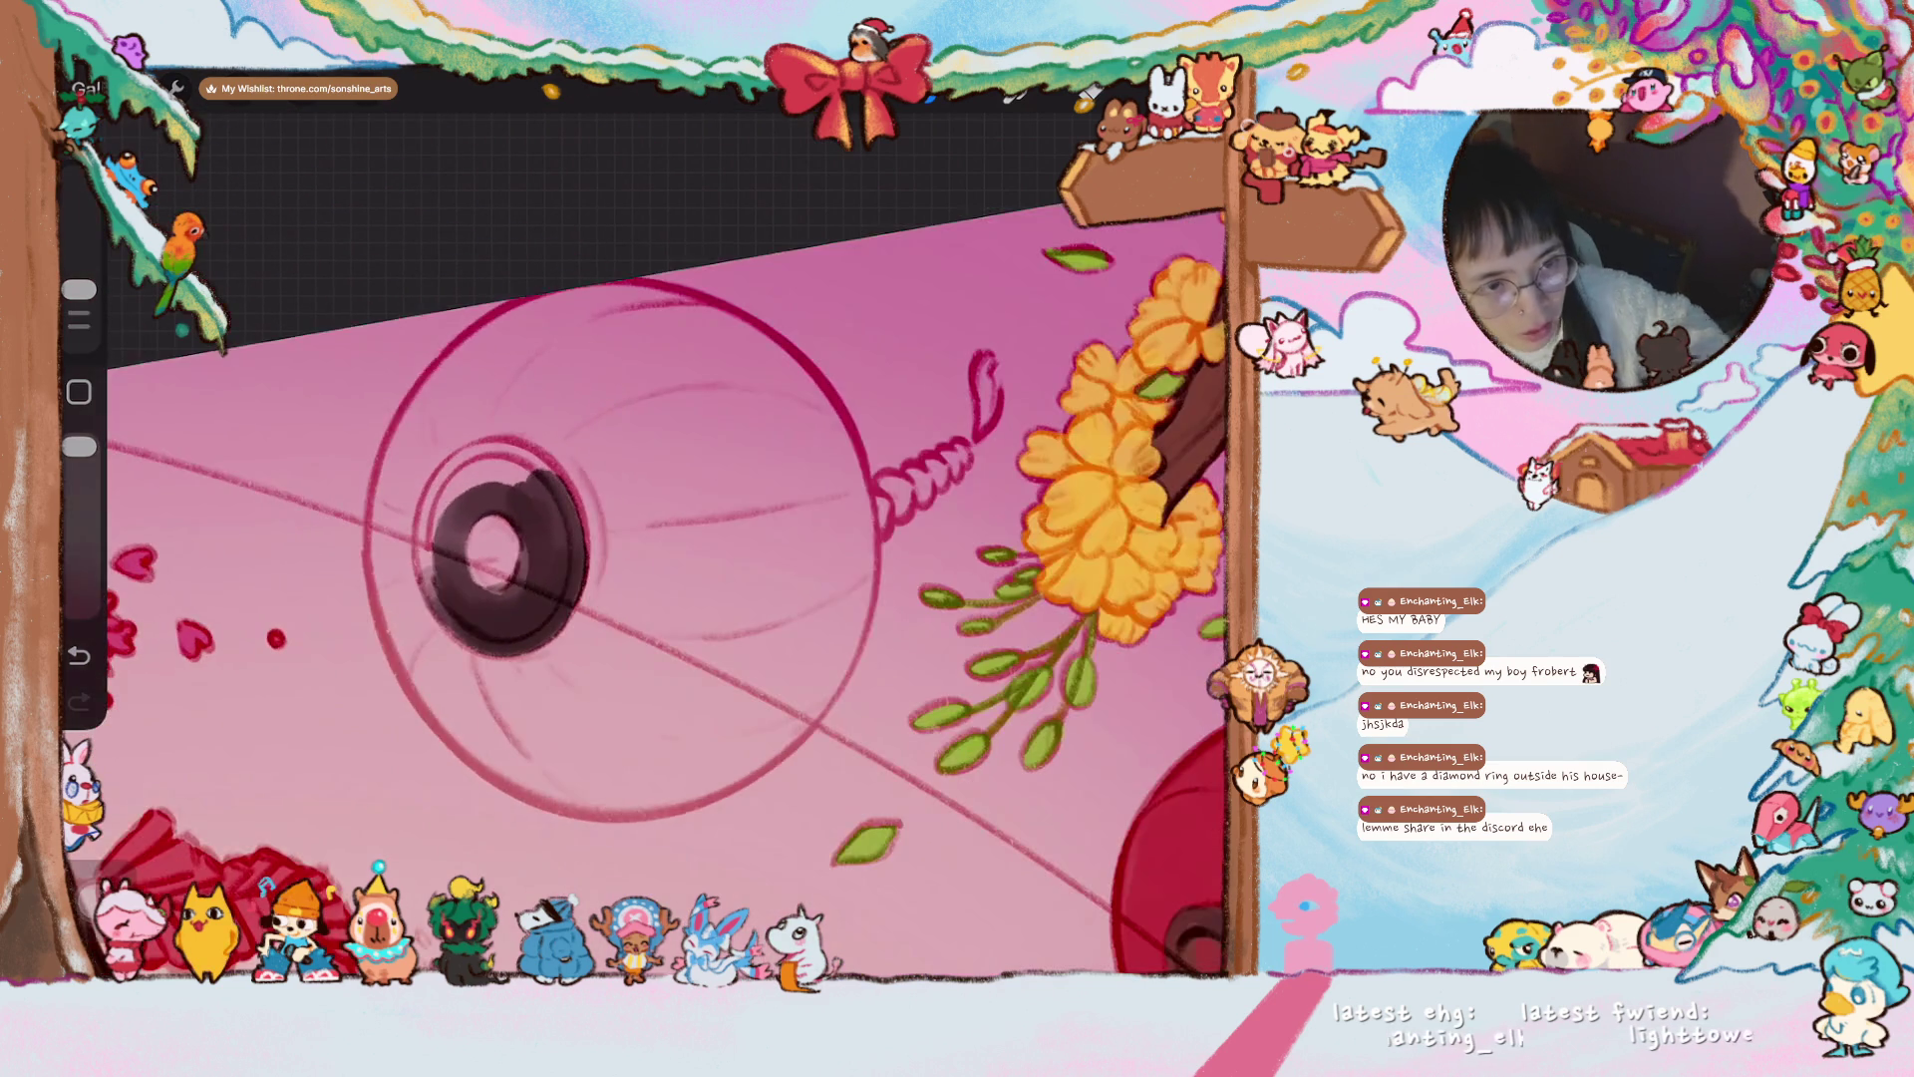
scroll(646, 523, "up", 3)
mouse_move(493, 528)
left_mouse_down()
mouse_move(429, 658)
mouse_move(464, 767)
mouse_move(548, 807)
mouse_move(446, 701)
mouse_move(451, 610)
mouse_move(411, 594)
mouse_move(391, 678)
mouse_move(511, 798)
mouse_move(500, 748)
mouse_move(586, 791)
mouse_move(445, 598)
mouse_move(504, 538)
left_mouse_up()
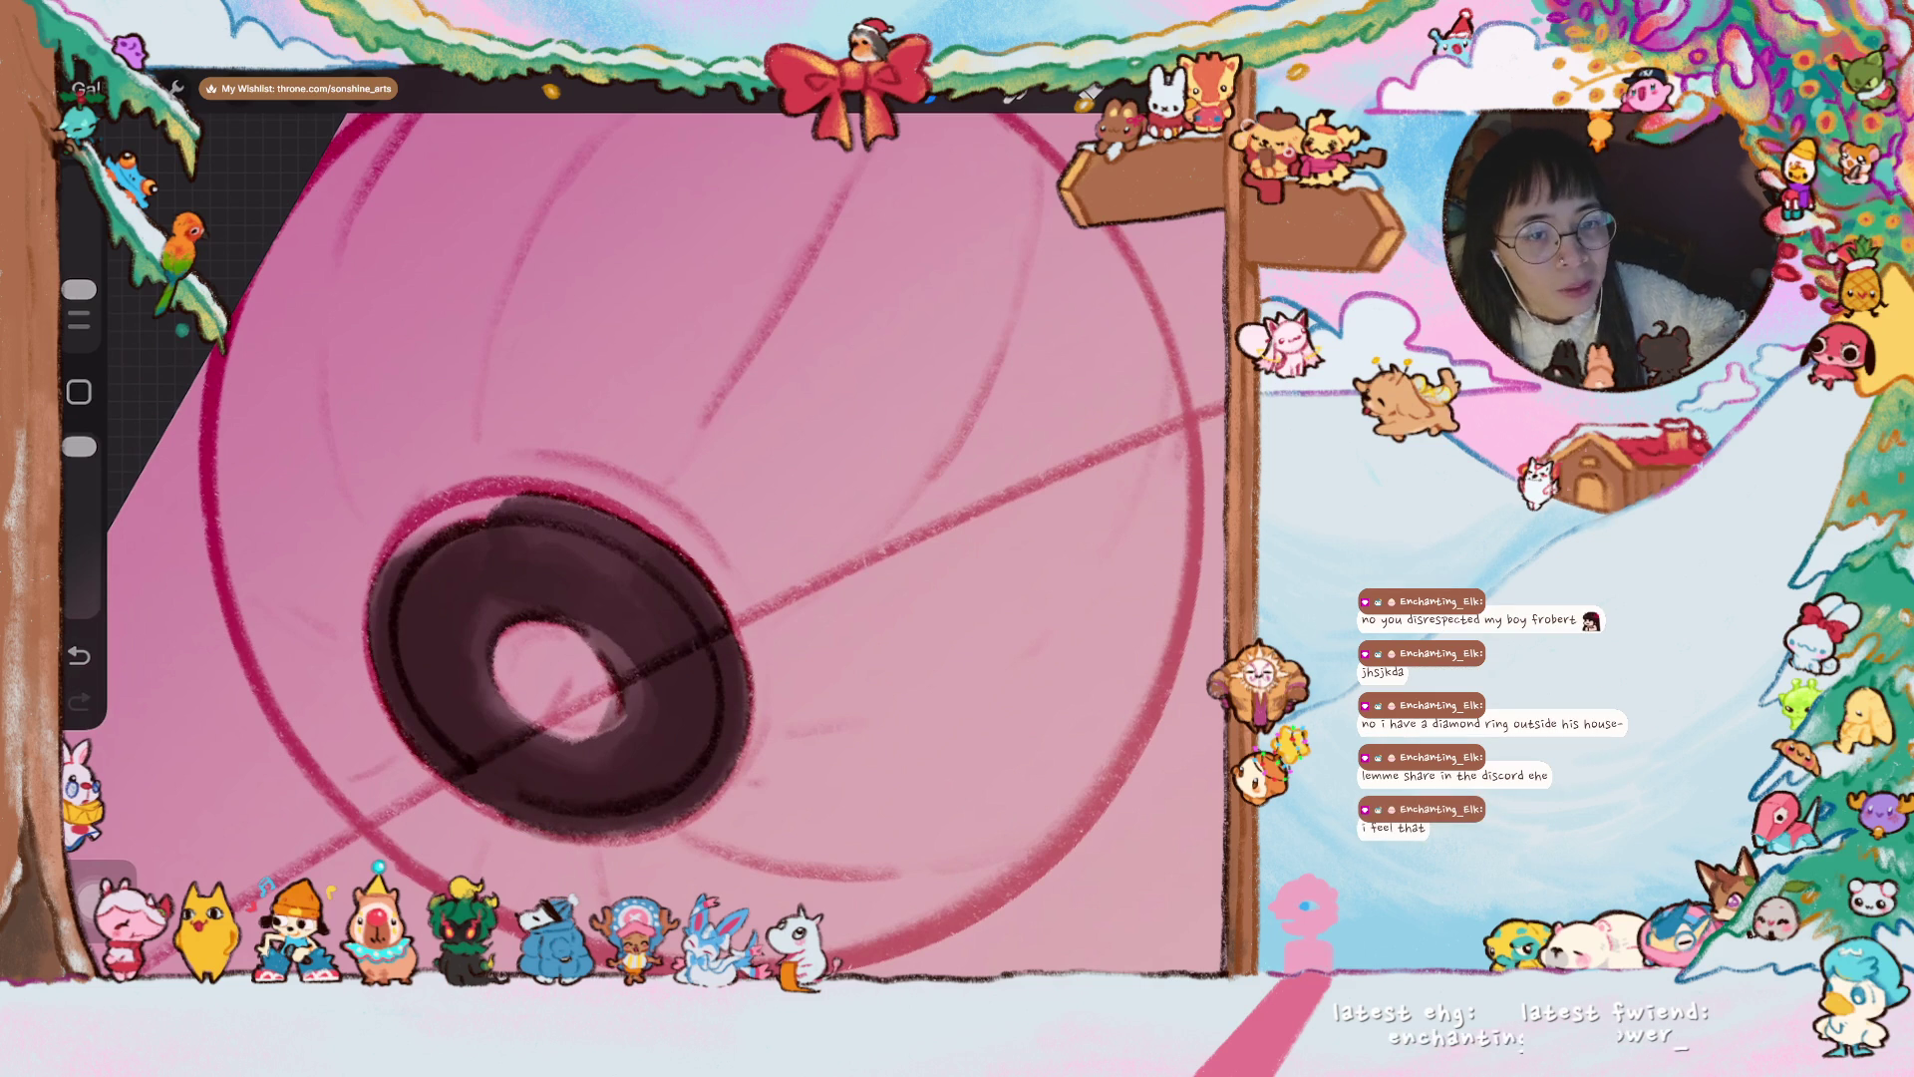
scroll(559, 658, "up", 3)
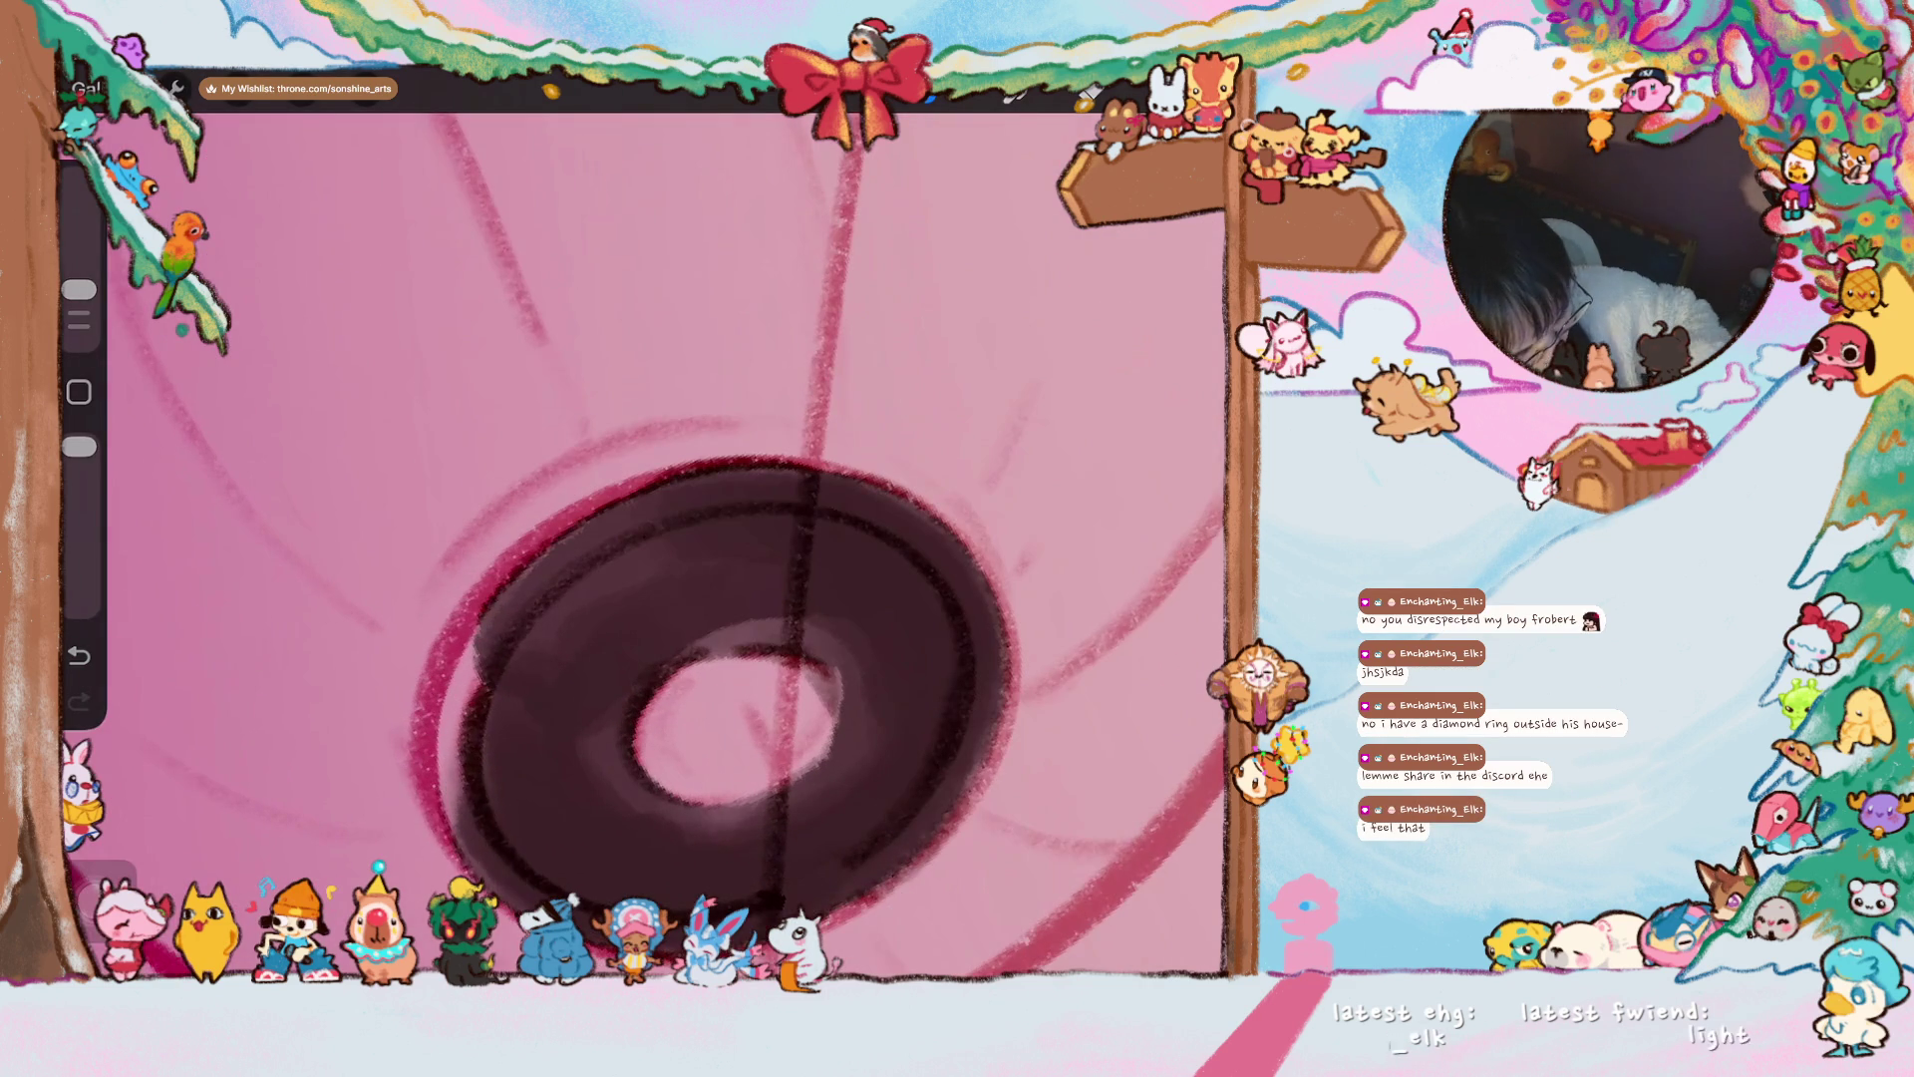
mouse_move(488, 772)
left_mouse_down()
mouse_move(513, 841)
mouse_move(556, 610)
mouse_move(643, 862)
left_mouse_up()
mouse_move(634, 778)
left_mouse_down()
mouse_move(684, 841)
mouse_move(730, 797)
mouse_move(738, 722)
left_mouse_up()
scroll(728, 588, "down", 3)
scroll(648, 538, "down", 5)
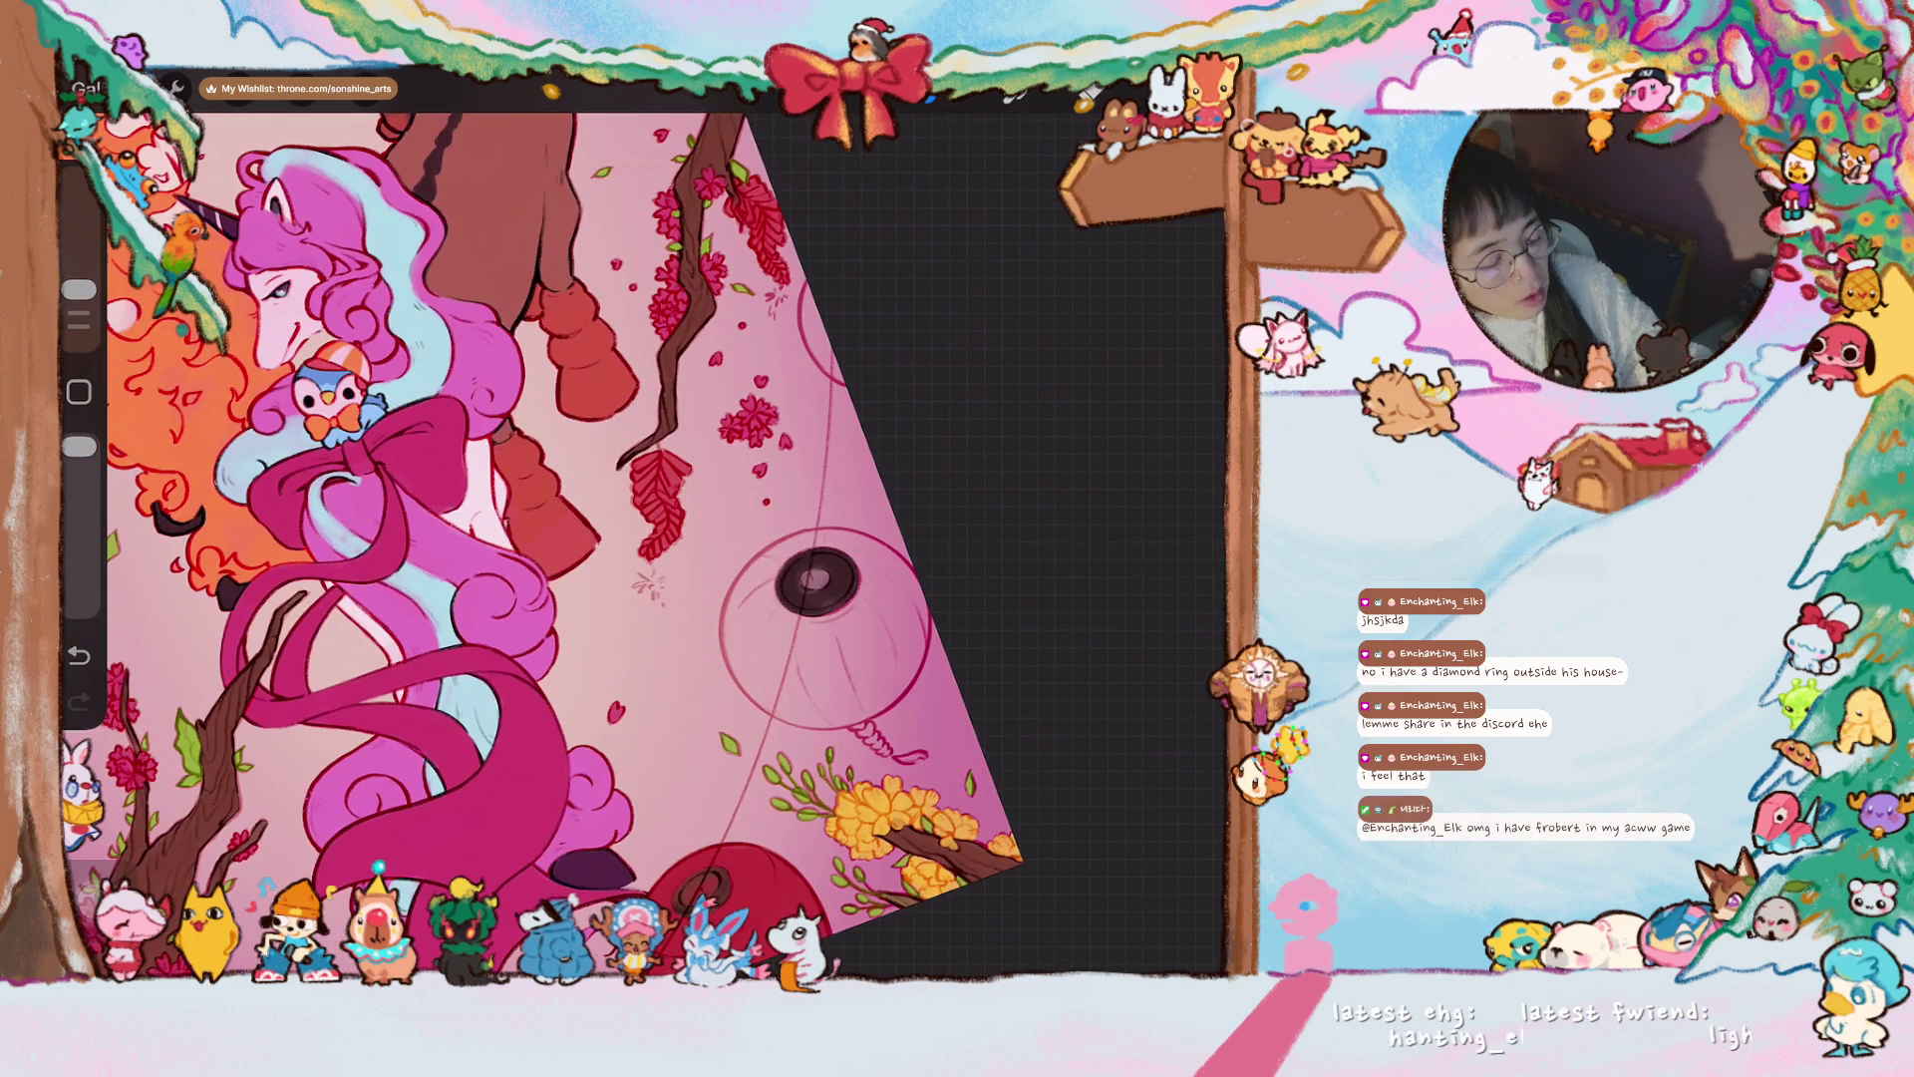
scroll(638, 539, "down", 3)
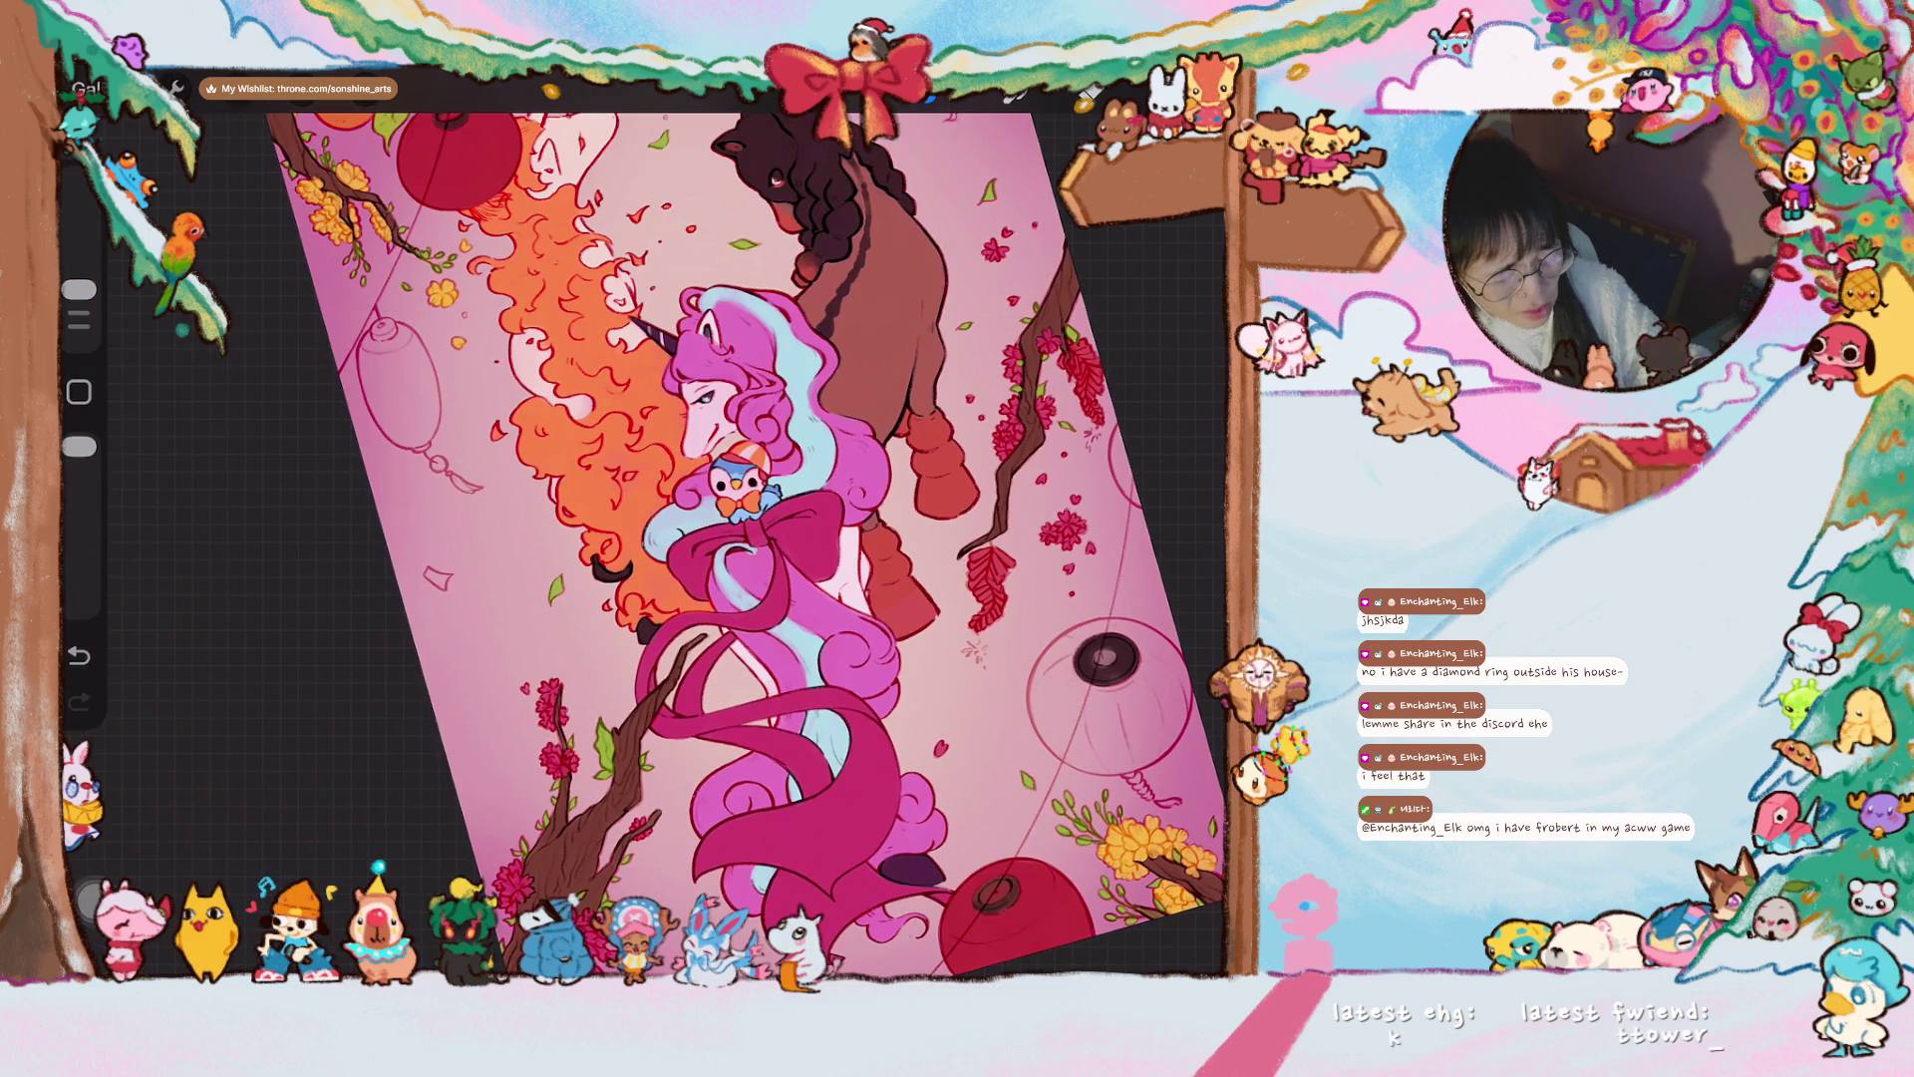
scroll(698, 538, "up", 3)
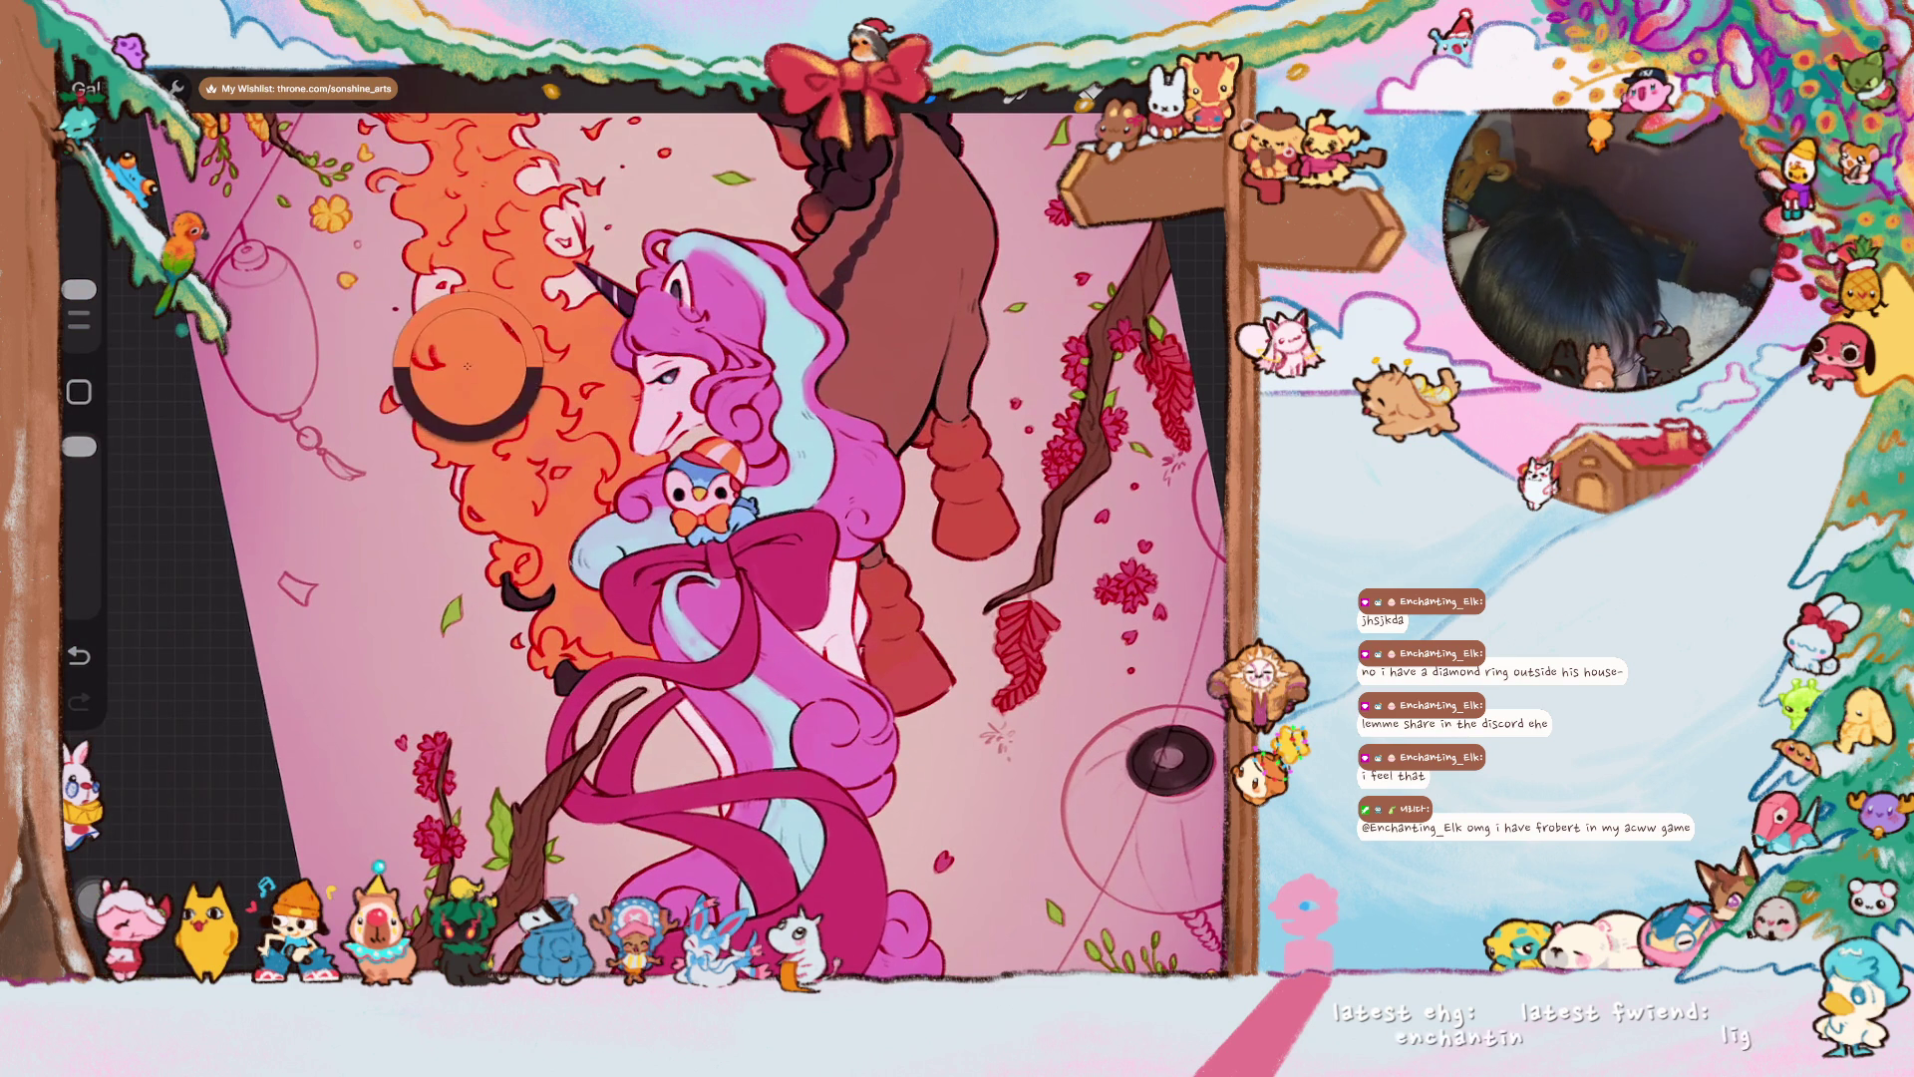
scroll(643, 535, "up", 4)
mouse_move(705, 219)
left_mouse_down()
mouse_move(710, 334)
mouse_move(733, 154)
left_mouse_up()
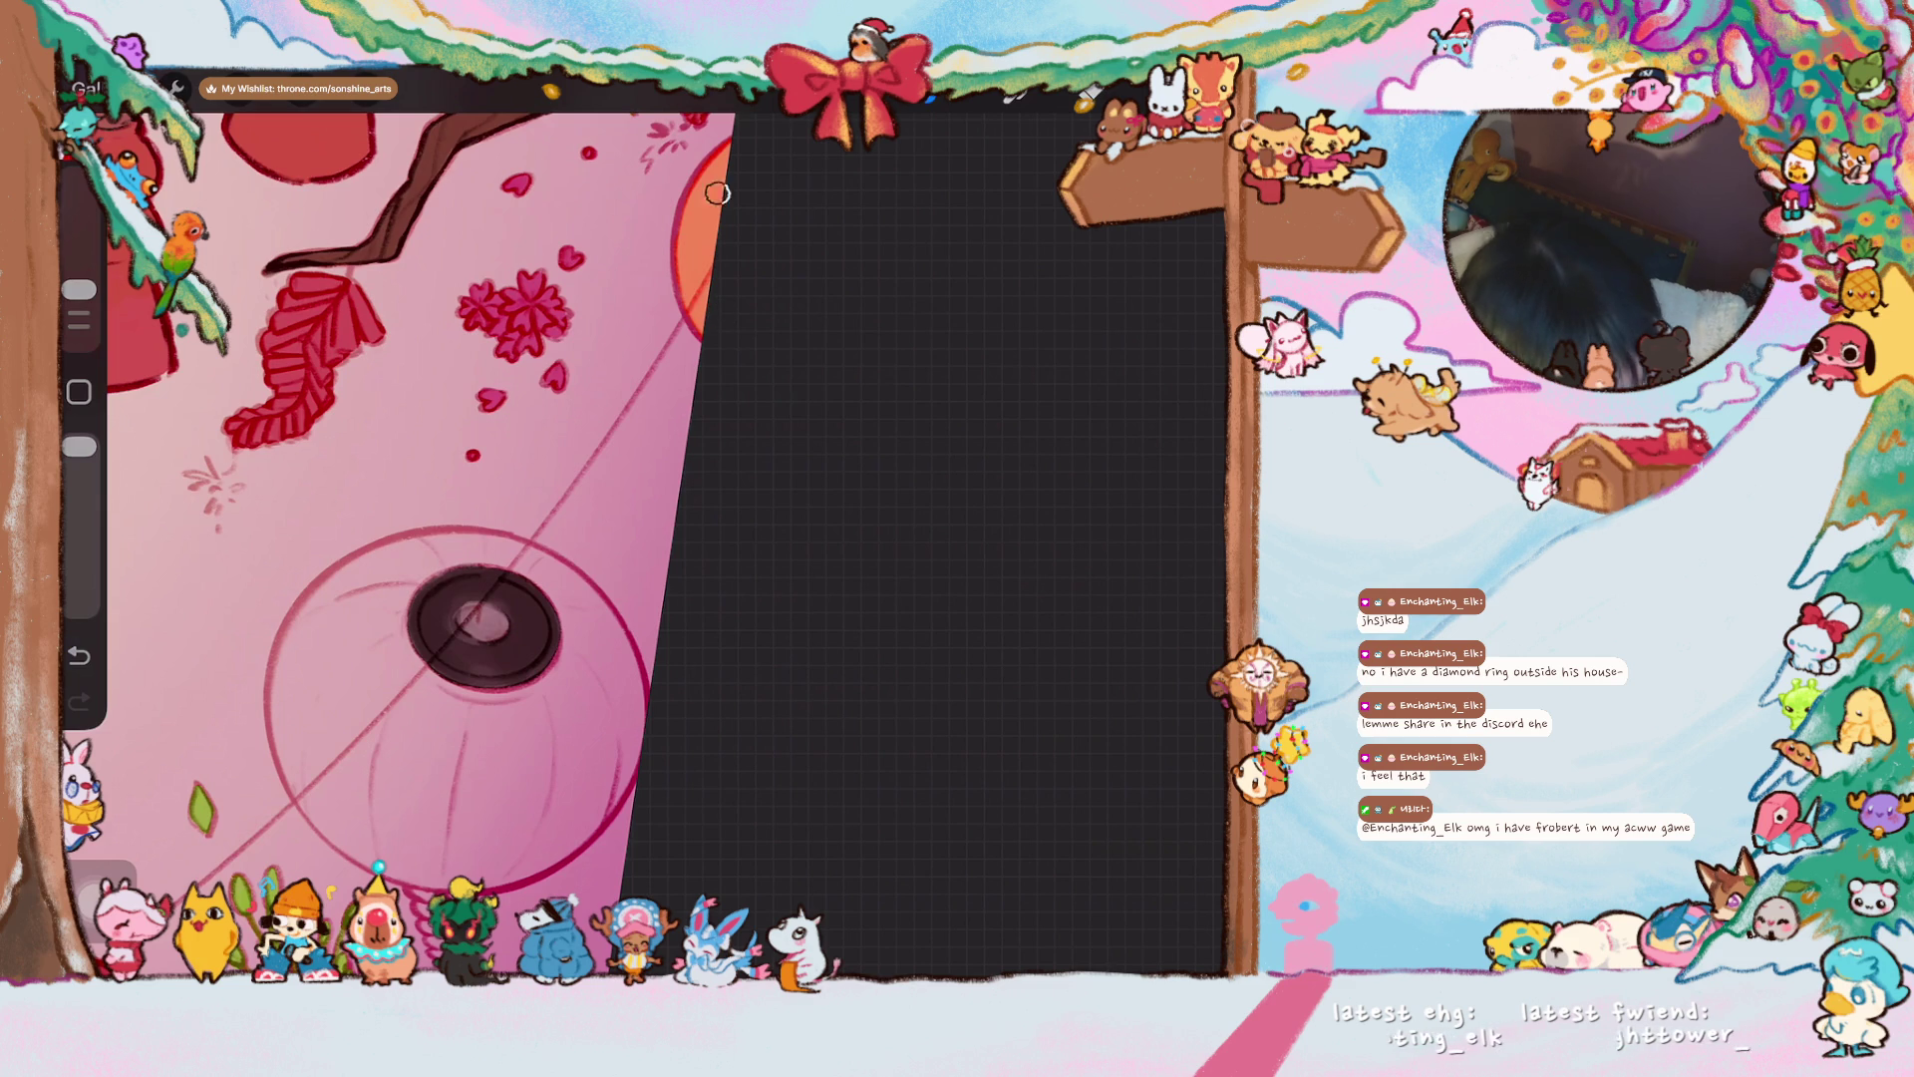
scroll(423, 538, "down", 3)
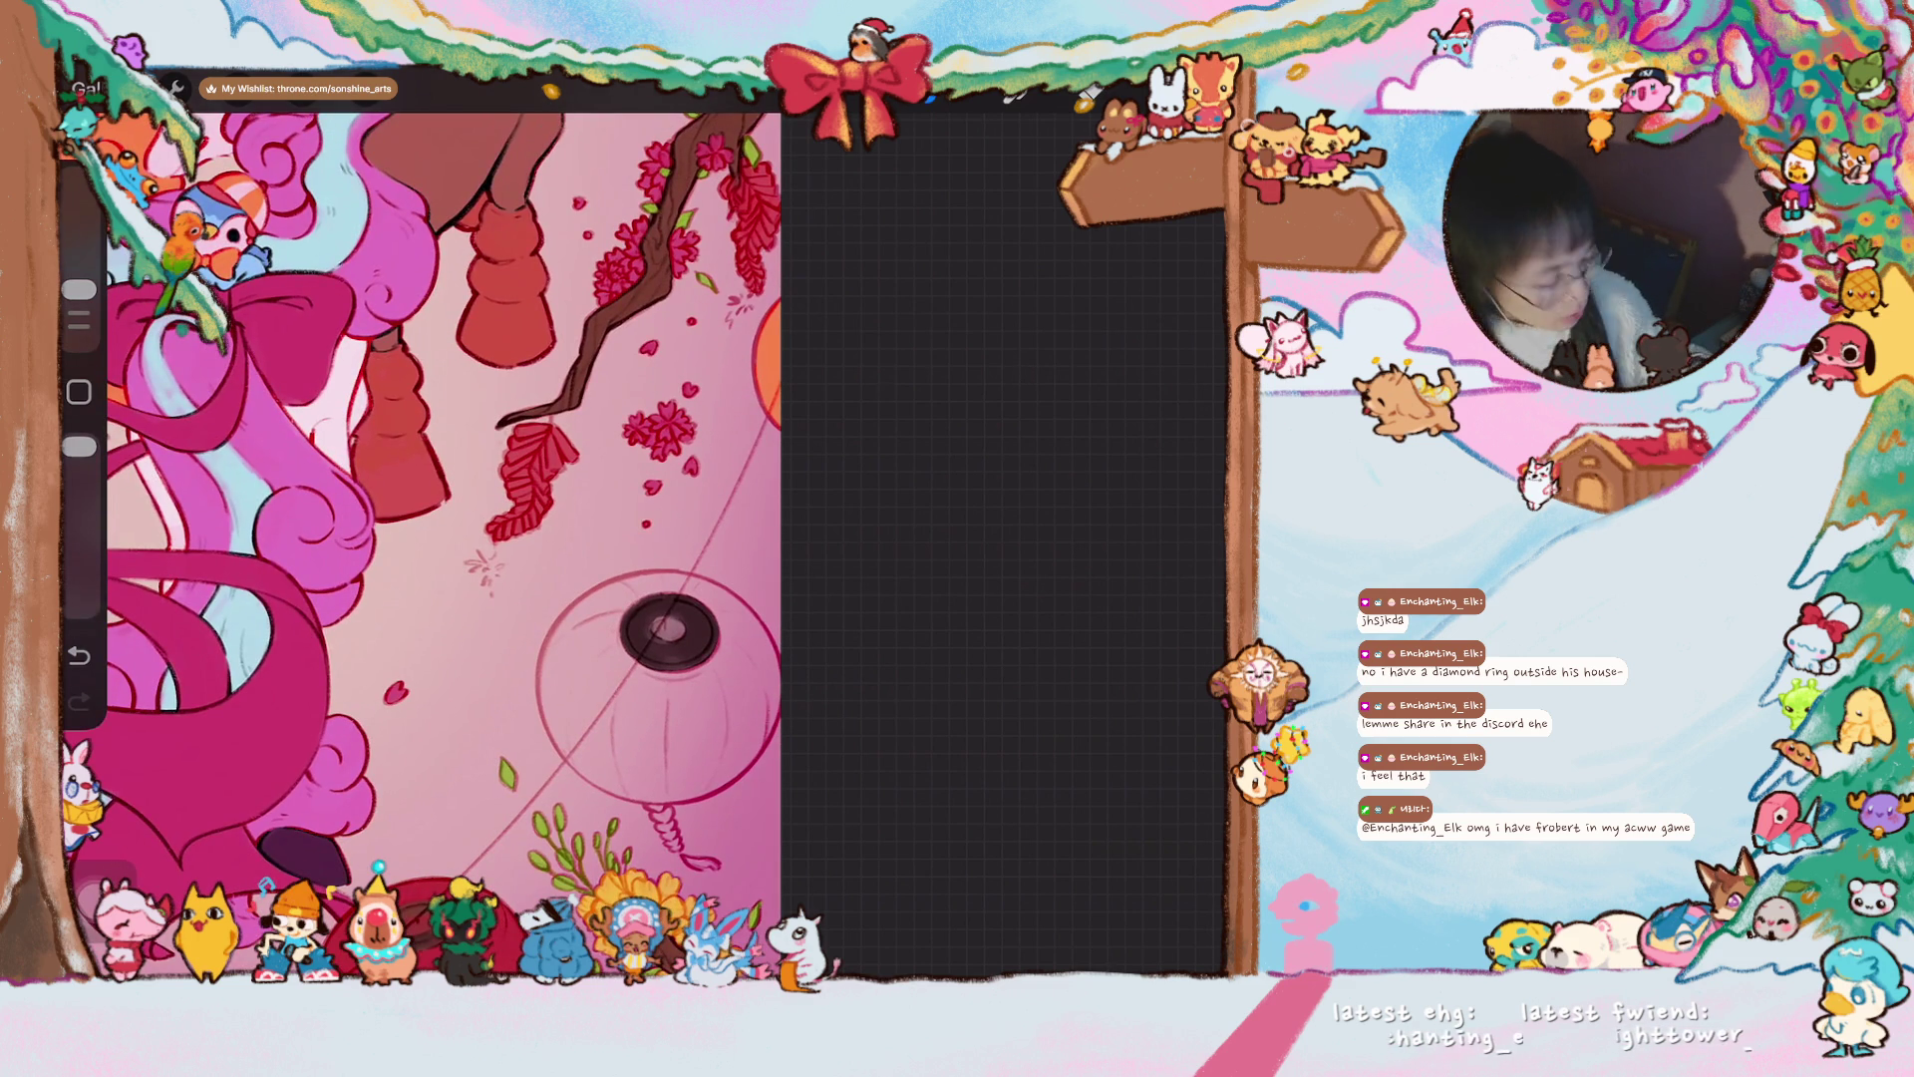
scroll(519, 523, "down", 5)
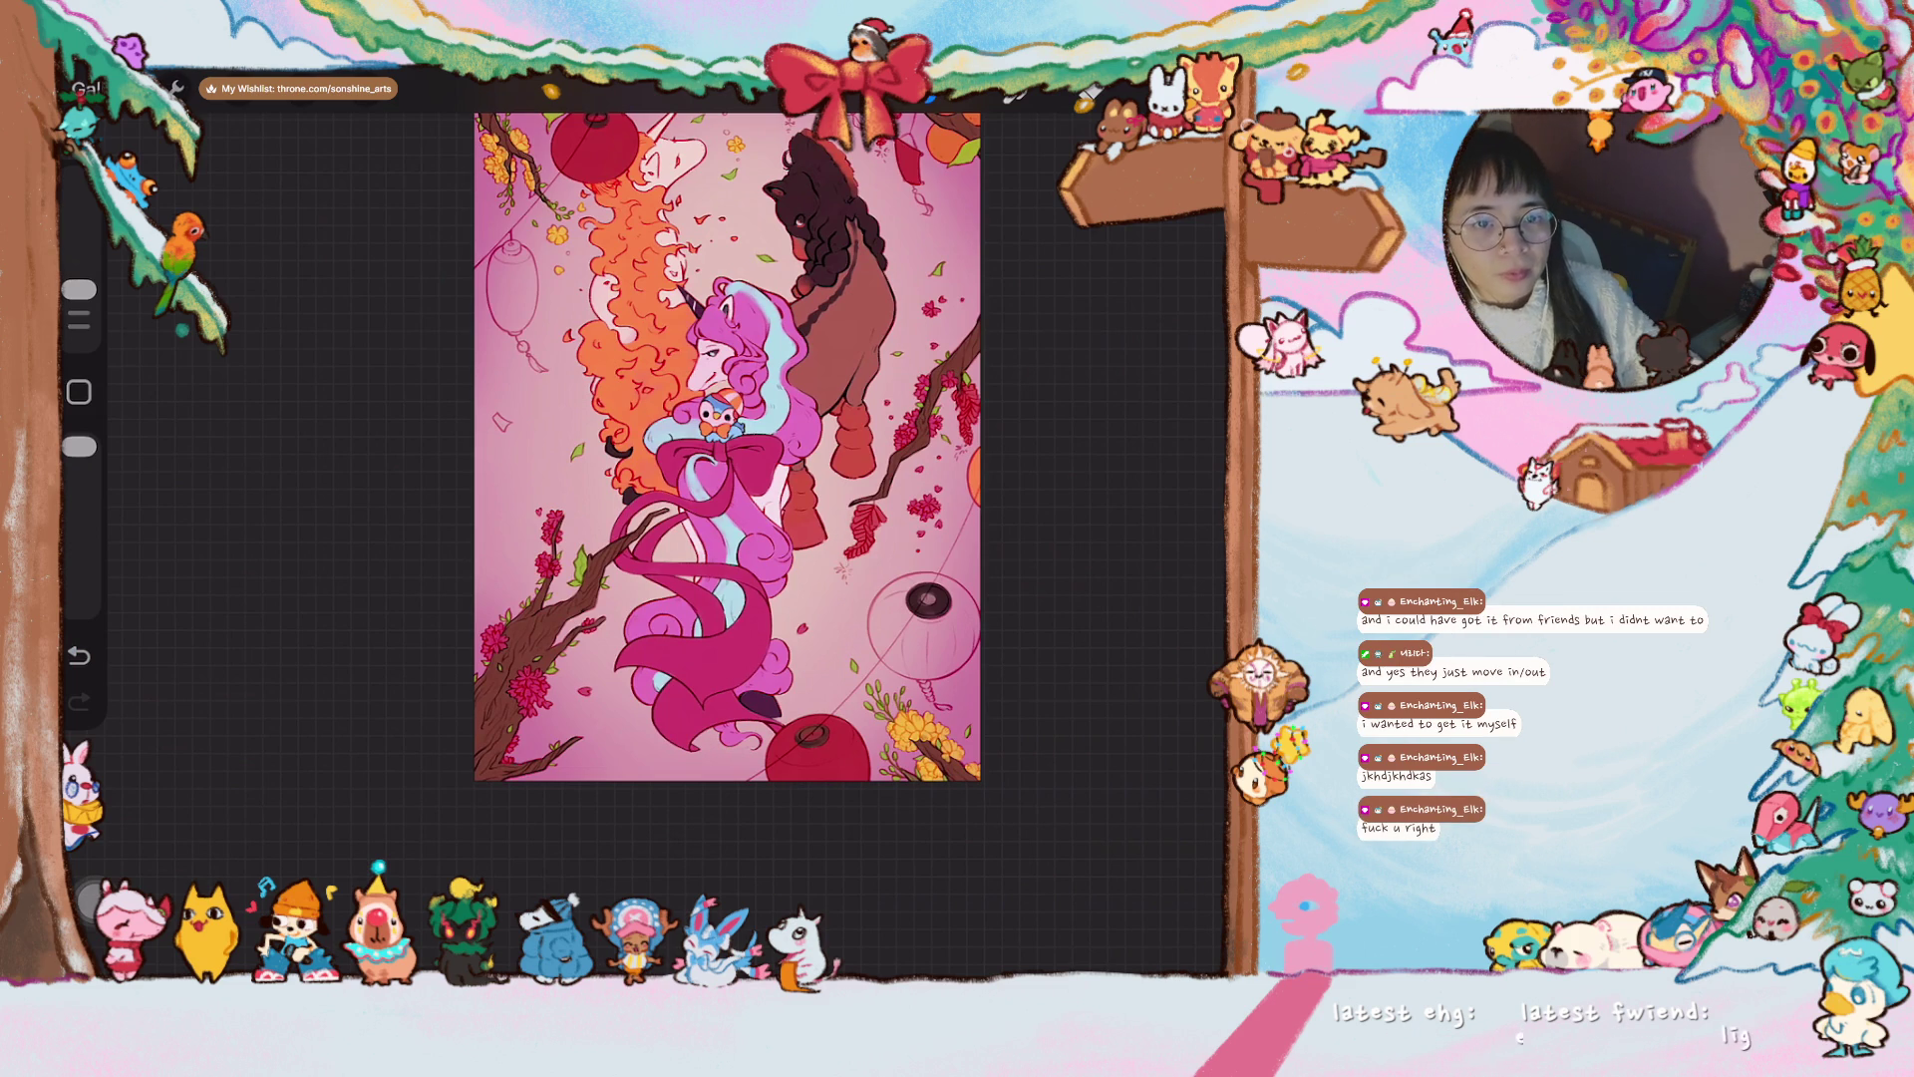
scroll(726, 447, "up", 5)
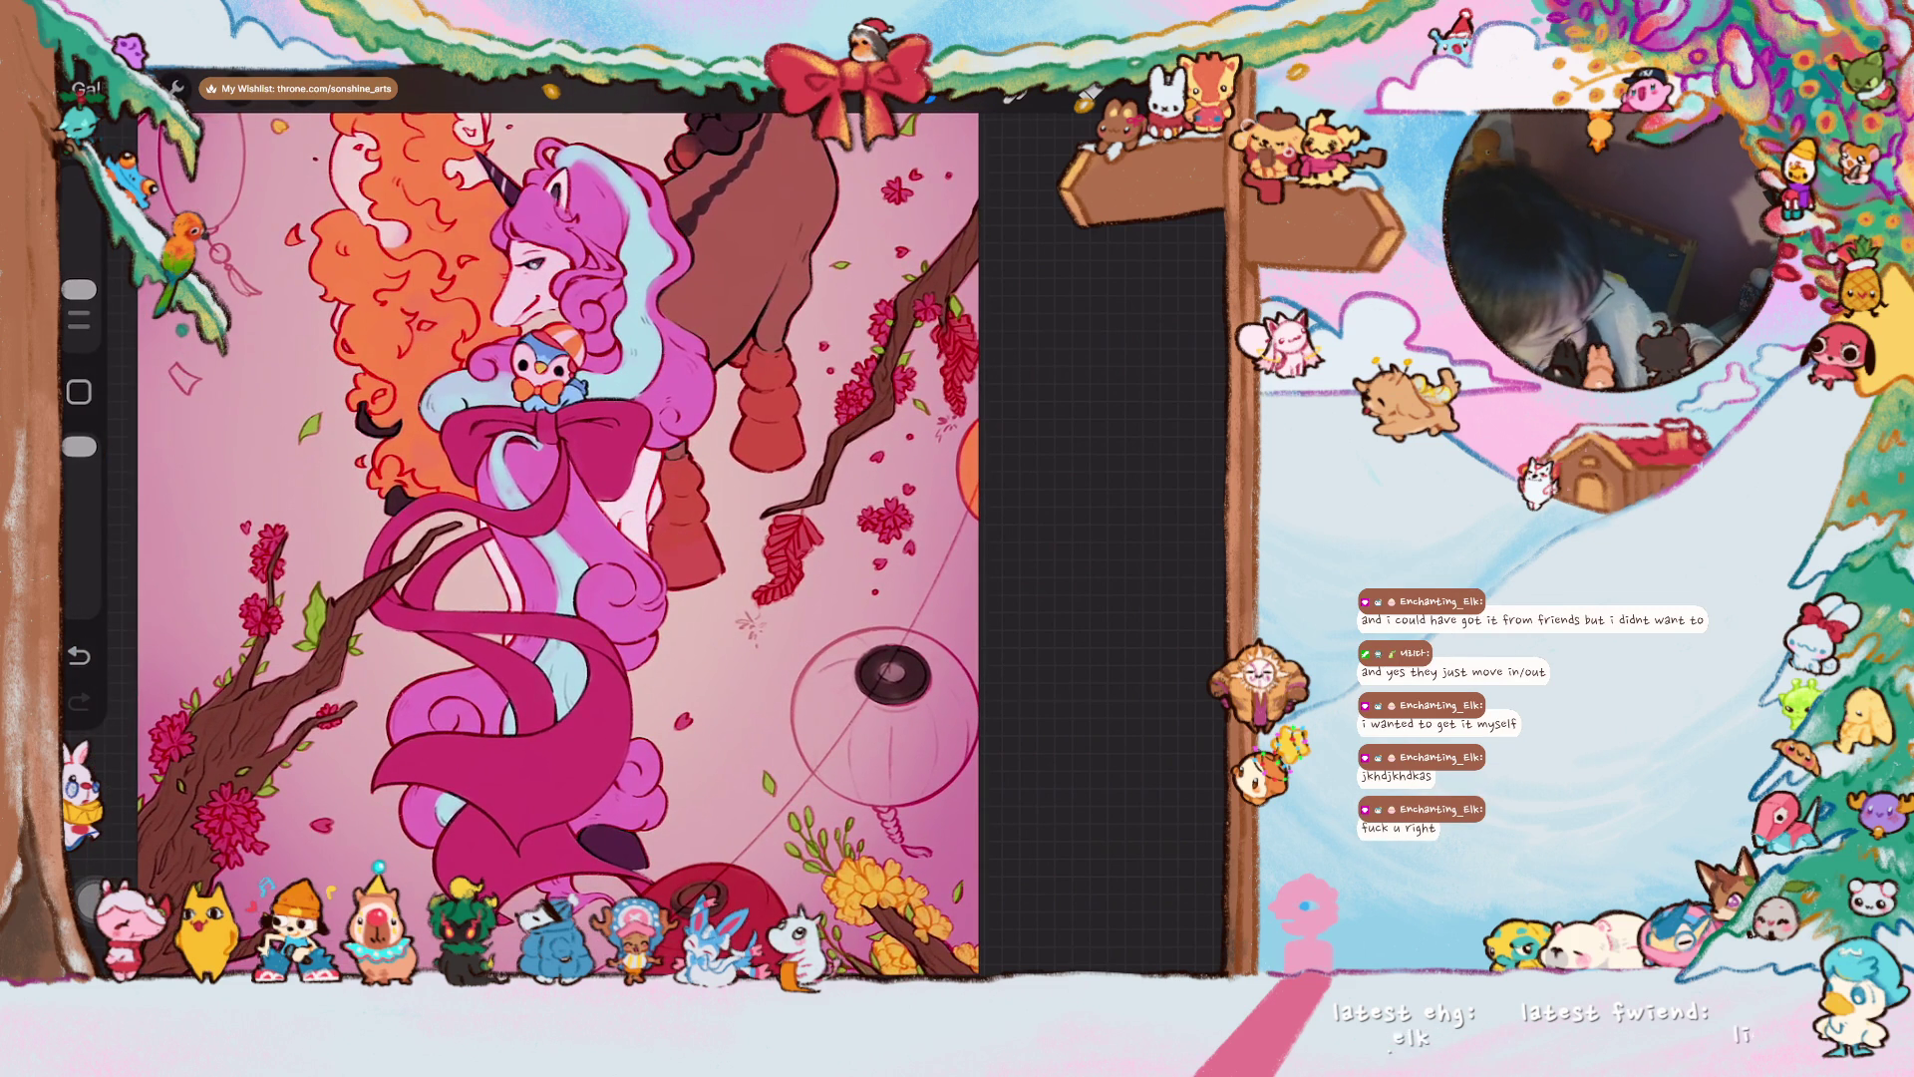
scroll(608, 539, "up", 2)
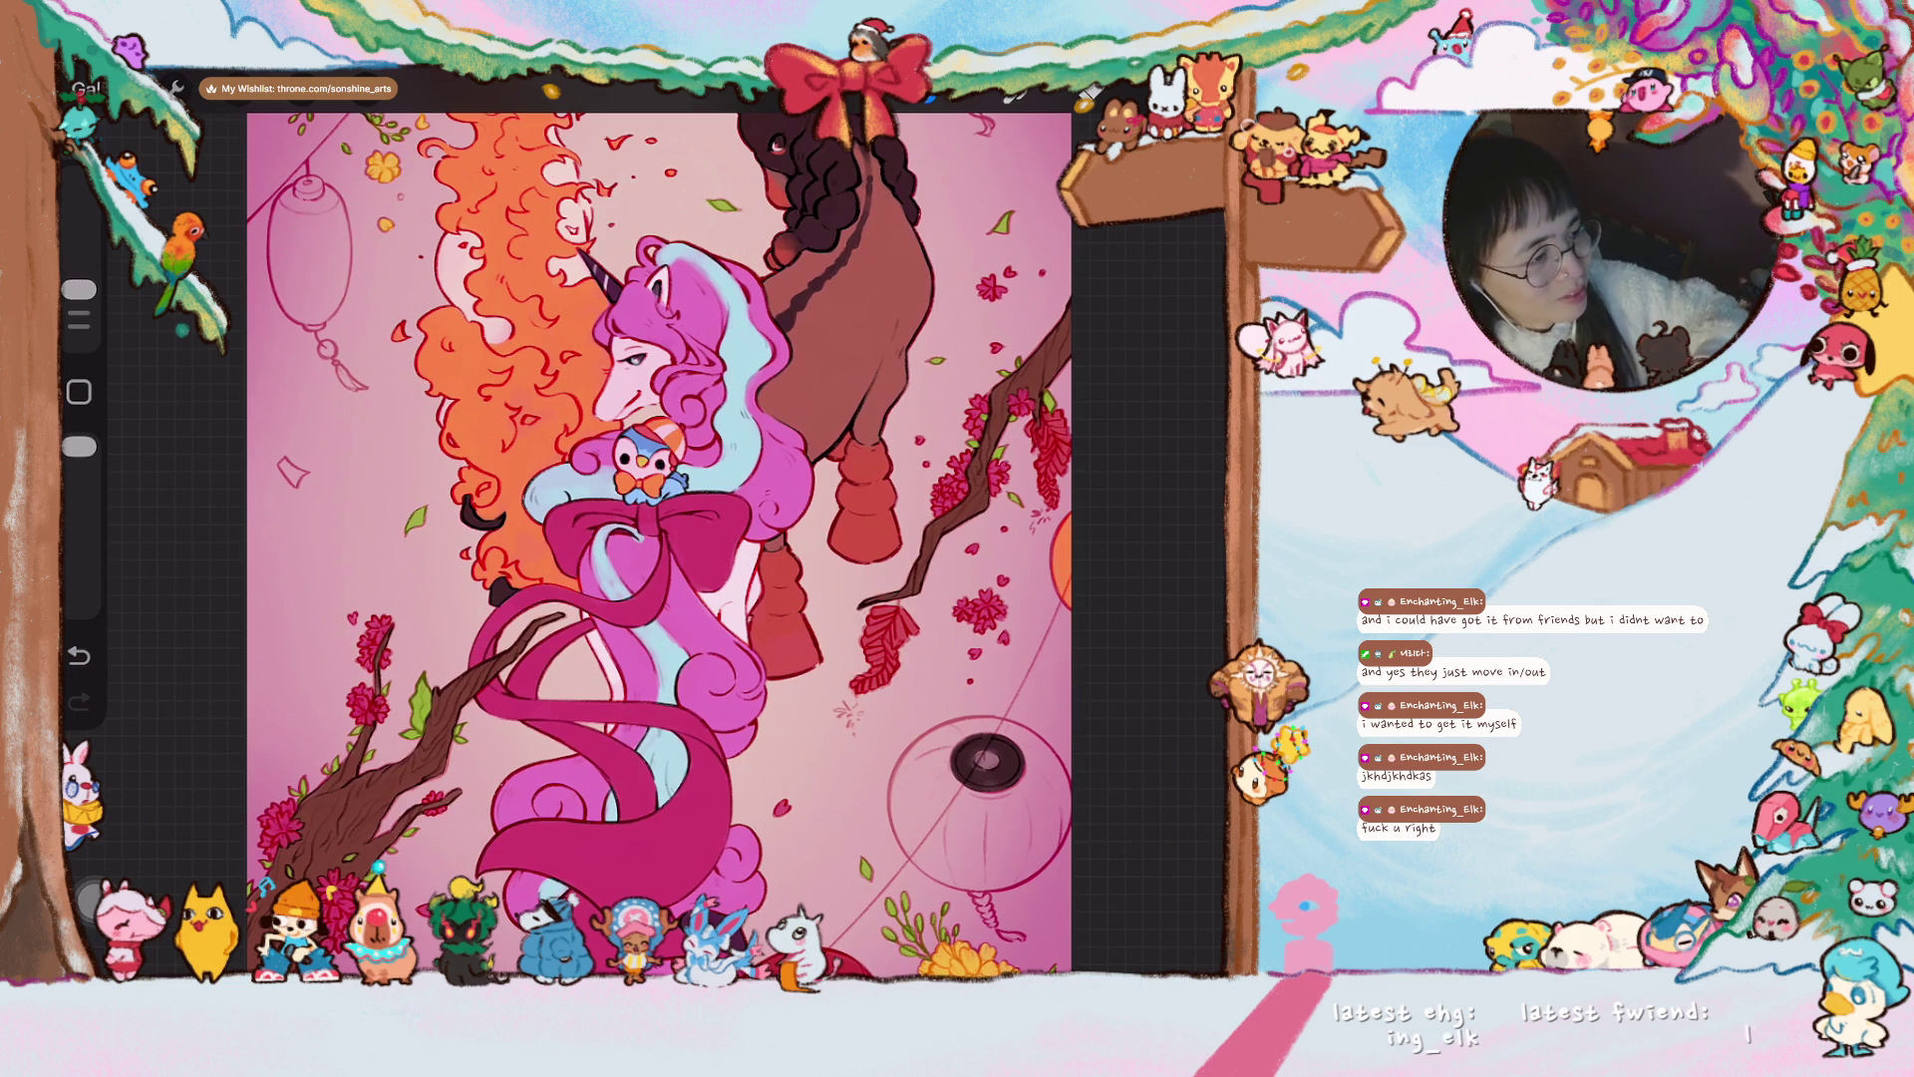
scroll(728, 538, "down", 3)
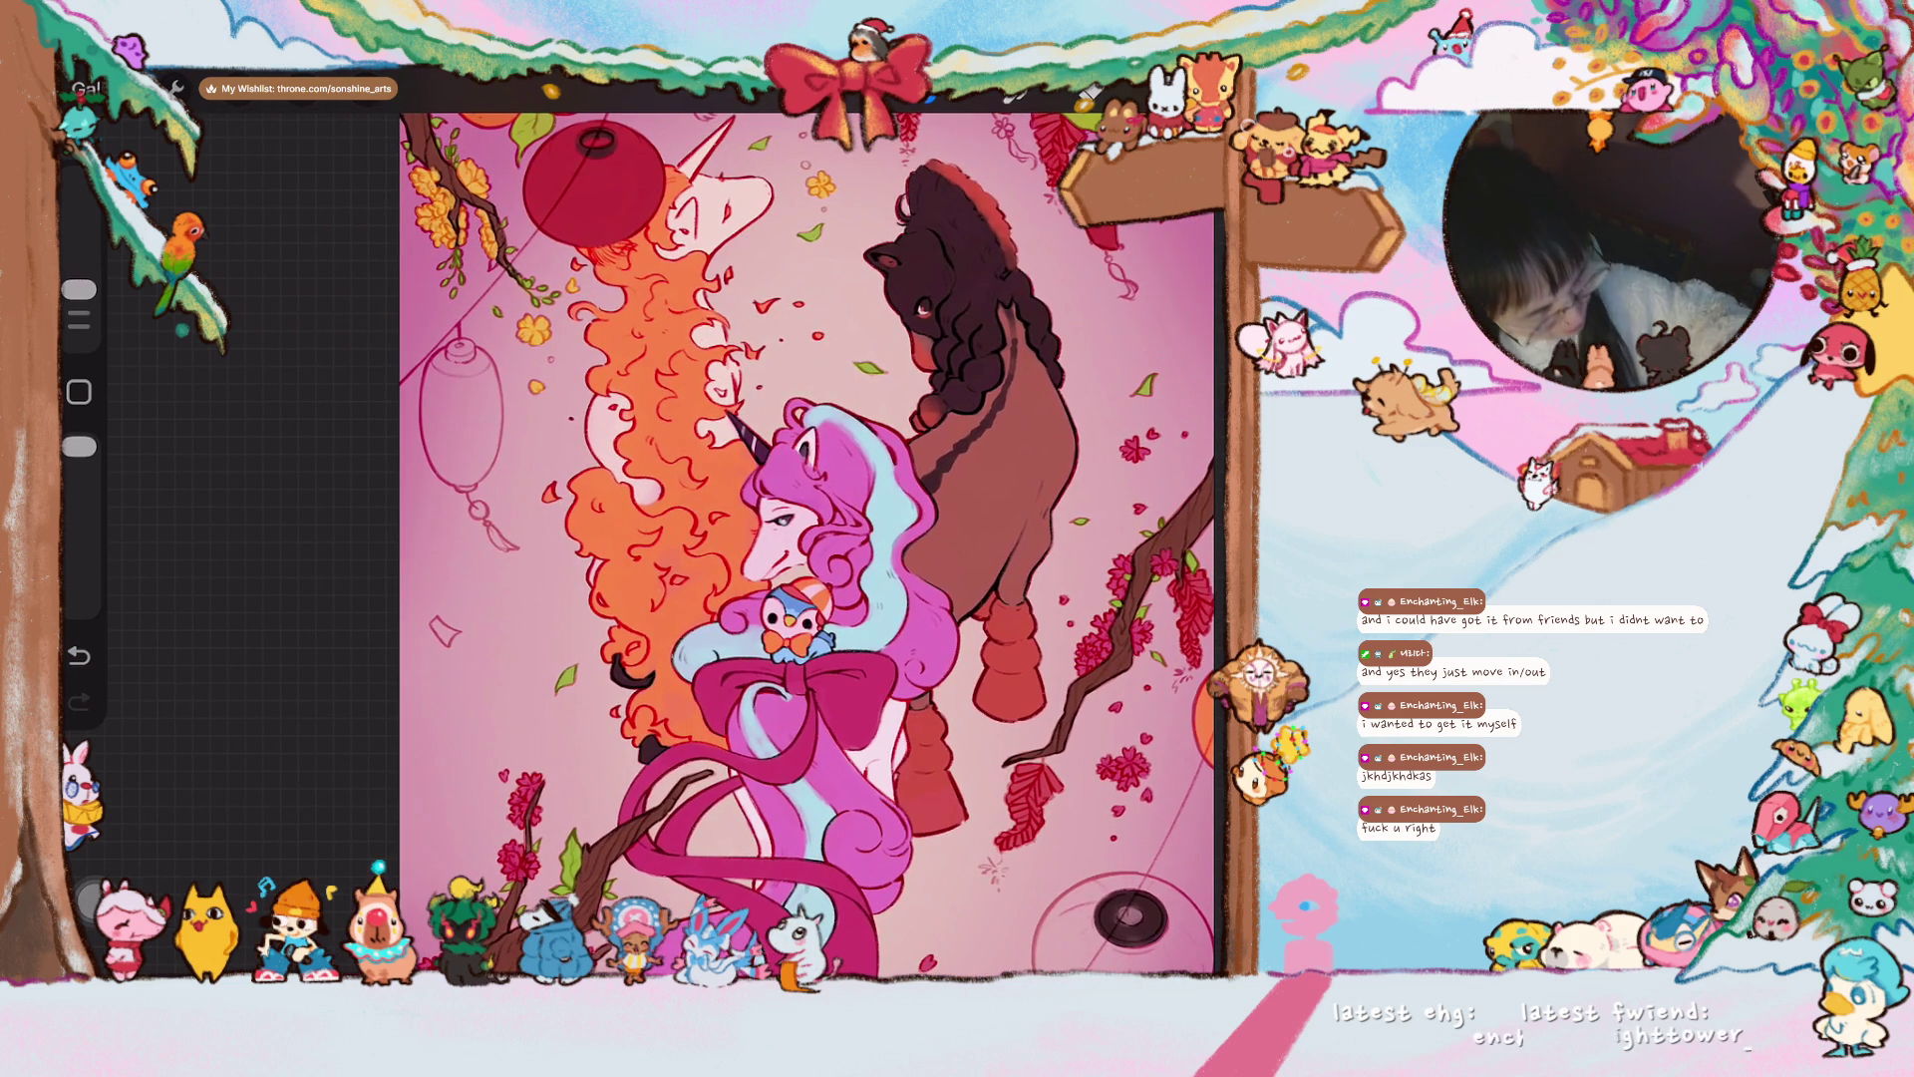
scroll(808, 538, "down", 2)
- Sample pink from the unicorn and paint the left lantern sketch solid magenta
left_click(820, 620)
scroll(738, 538, "up", 3)
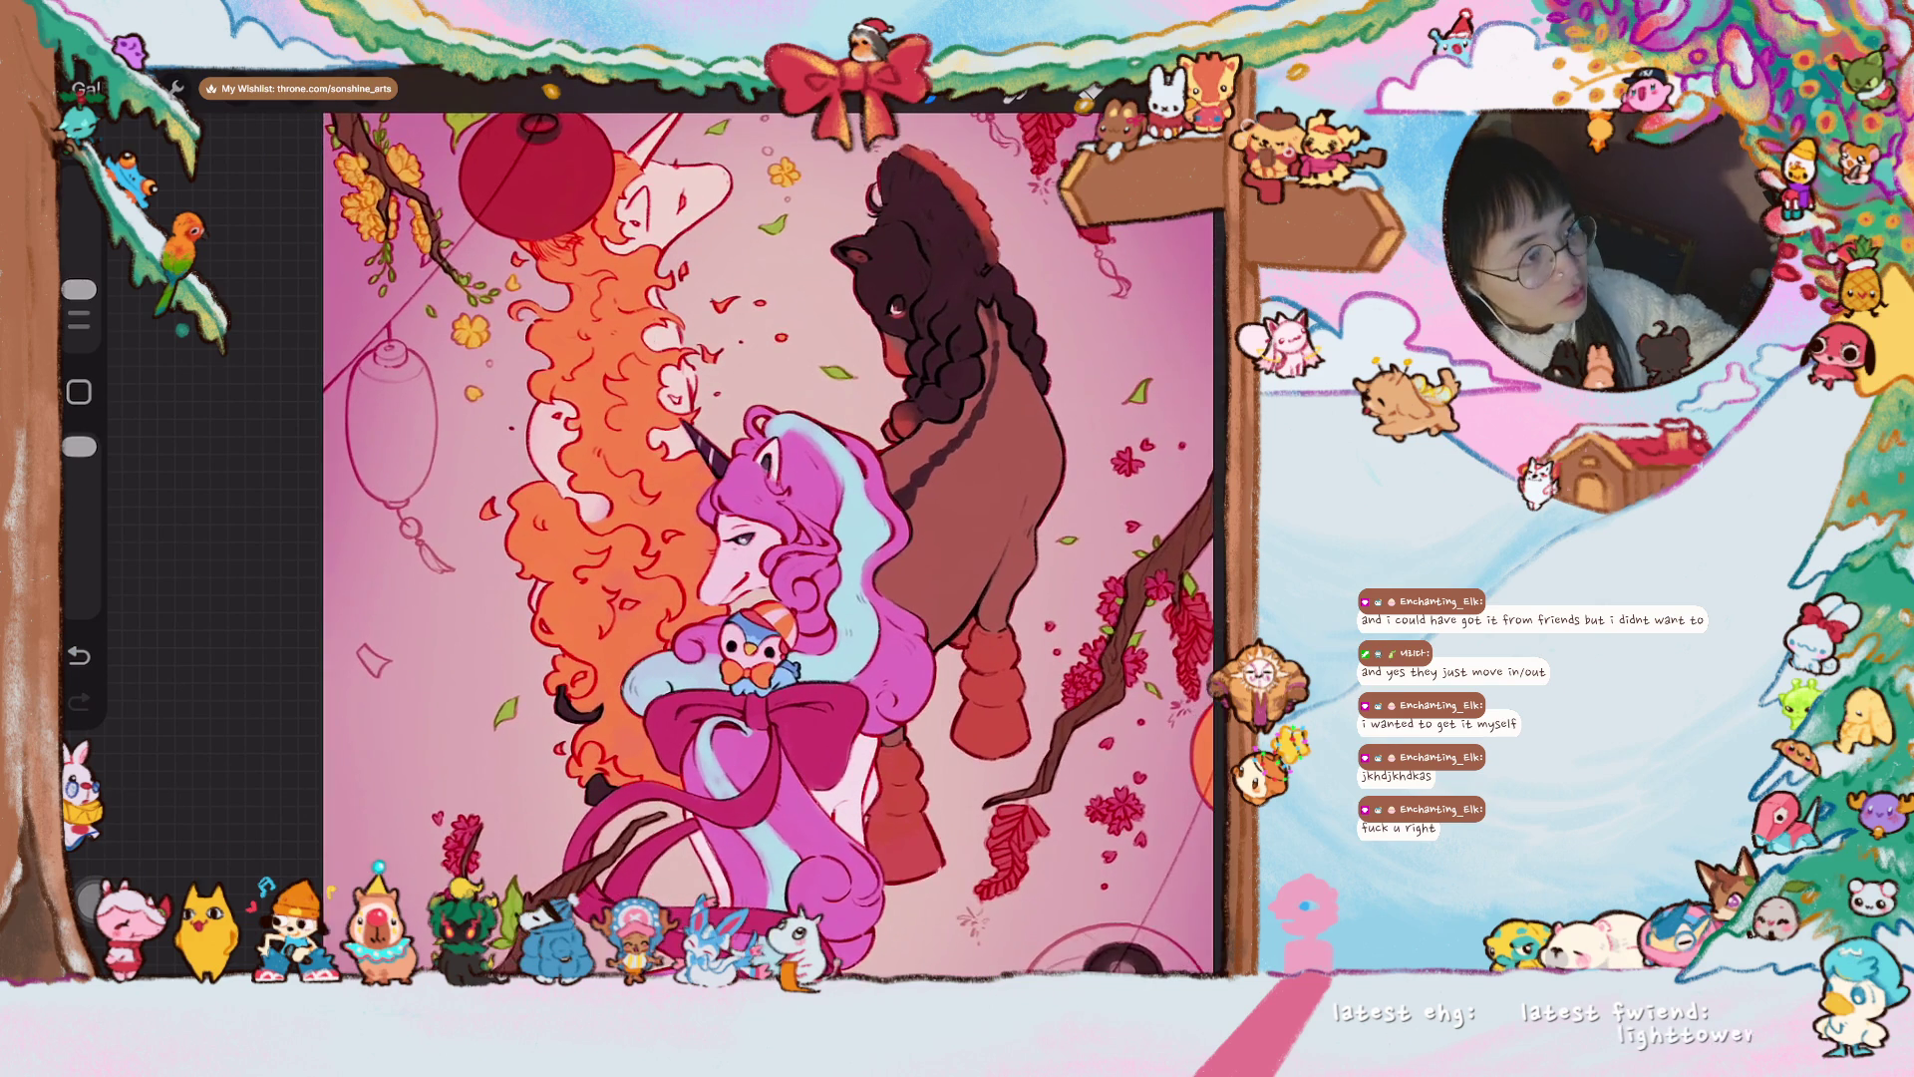
scroll(388, 498, "up", 3)
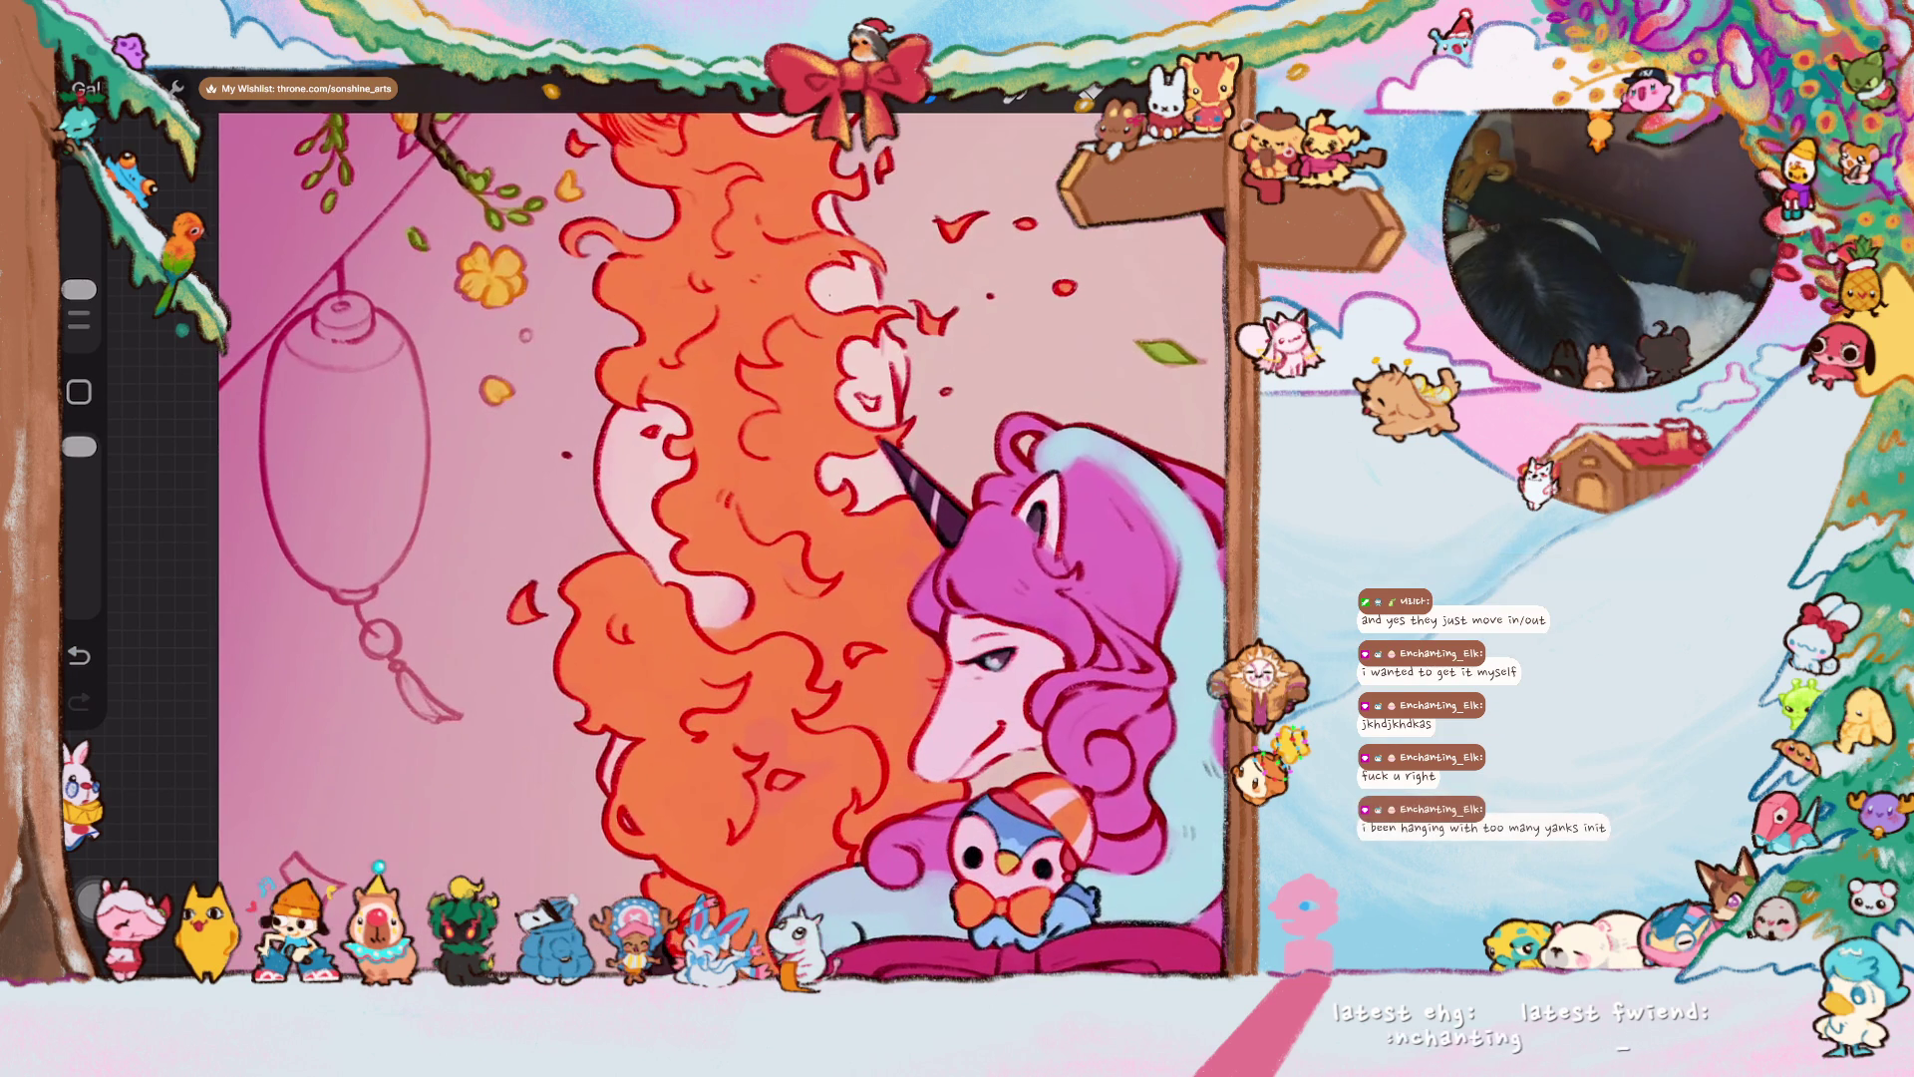
mouse_move(319, 344)
left_mouse_down()
mouse_move(321, 460)
mouse_move(312, 327)
mouse_move(283, 484)
mouse_move(283, 393)
mouse_move(289, 518)
mouse_move(279, 483)
mouse_move(305, 558)
mouse_move(330, 570)
mouse_move(314, 478)
mouse_move(349, 583)
mouse_move(364, 559)
mouse_move(331, 508)
left_mouse_up()
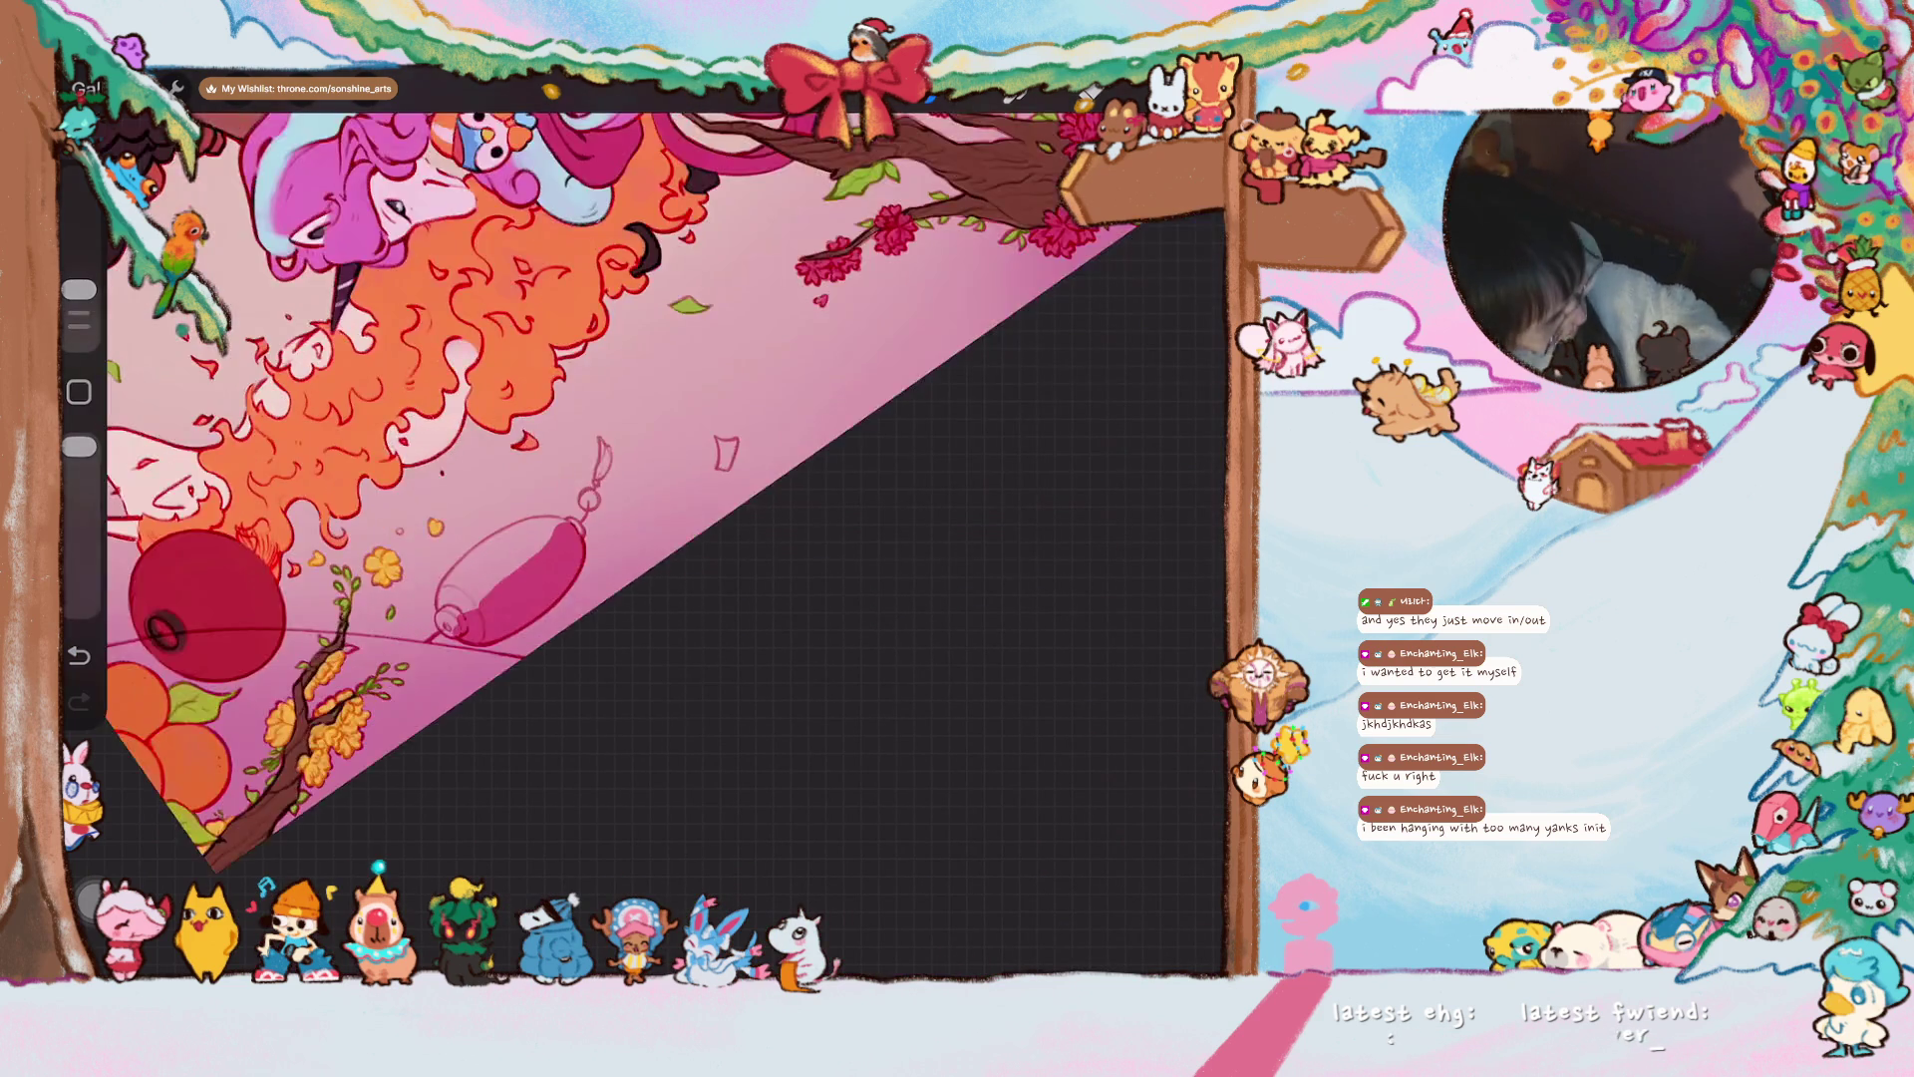
mouse_move(523, 618)
left_mouse_down()
mouse_move(503, 663)
mouse_move(462, 645)
mouse_move(454, 698)
mouse_move(444, 584)
mouse_move(468, 479)
mouse_move(449, 569)
mouse_move(513, 439)
mouse_move(479, 568)
mouse_move(492, 635)
mouse_move(539, 443)
left_mouse_up()
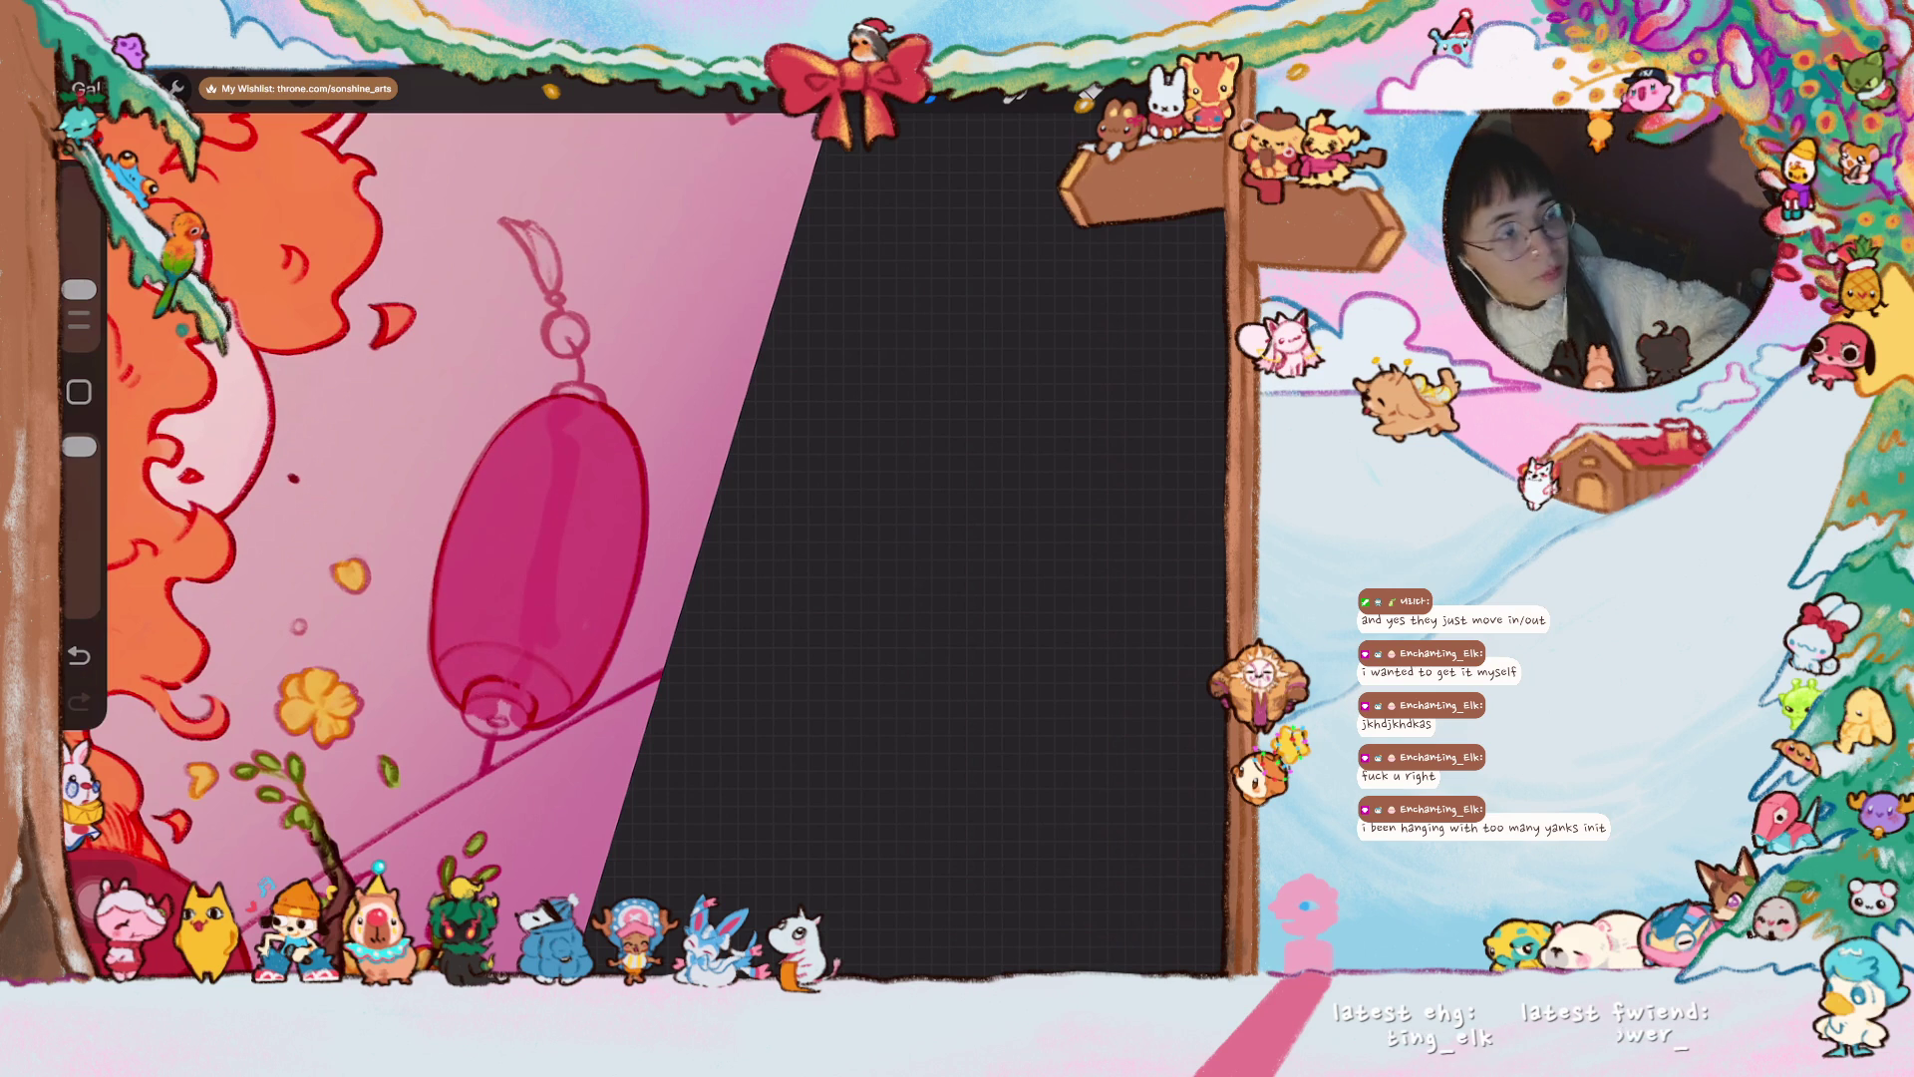
left_click_drag(79, 289, 79, 279)
mouse_move(518, 548)
left_mouse_down()
mouse_move(464, 619)
mouse_move(462, 673)
mouse_move(469, 558)
mouse_move(558, 419)
mouse_move(519, 539)
mouse_move(569, 688)
mouse_move(534, 708)
left_mouse_up()
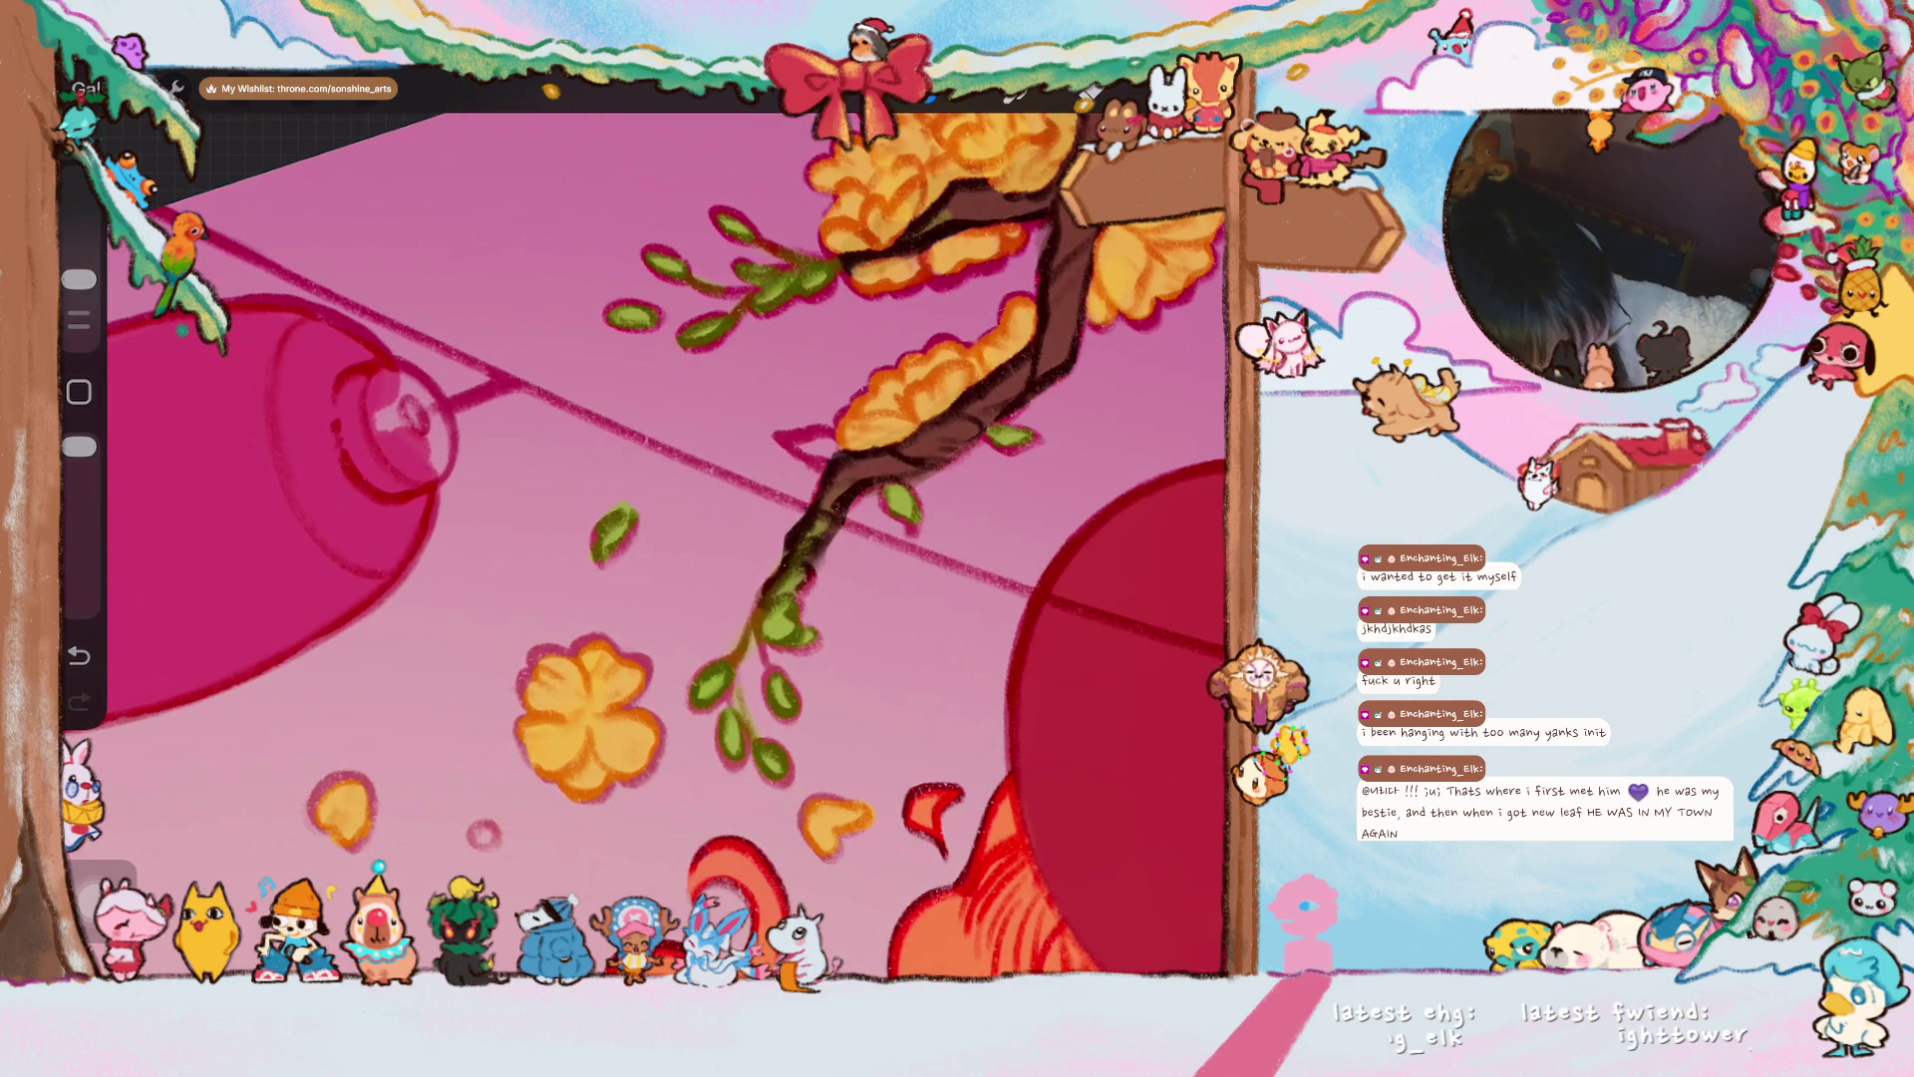
- Paint dark brown caps at the lantern's top and lower tip, redoing the bottom with a smaller brush
mouse_move(374, 403)
left_mouse_down()
mouse_move(404, 429)
mouse_move(379, 413)
mouse_move(389, 451)
mouse_move(379, 428)
mouse_move(394, 444)
mouse_move(397, 423)
left_mouse_up()
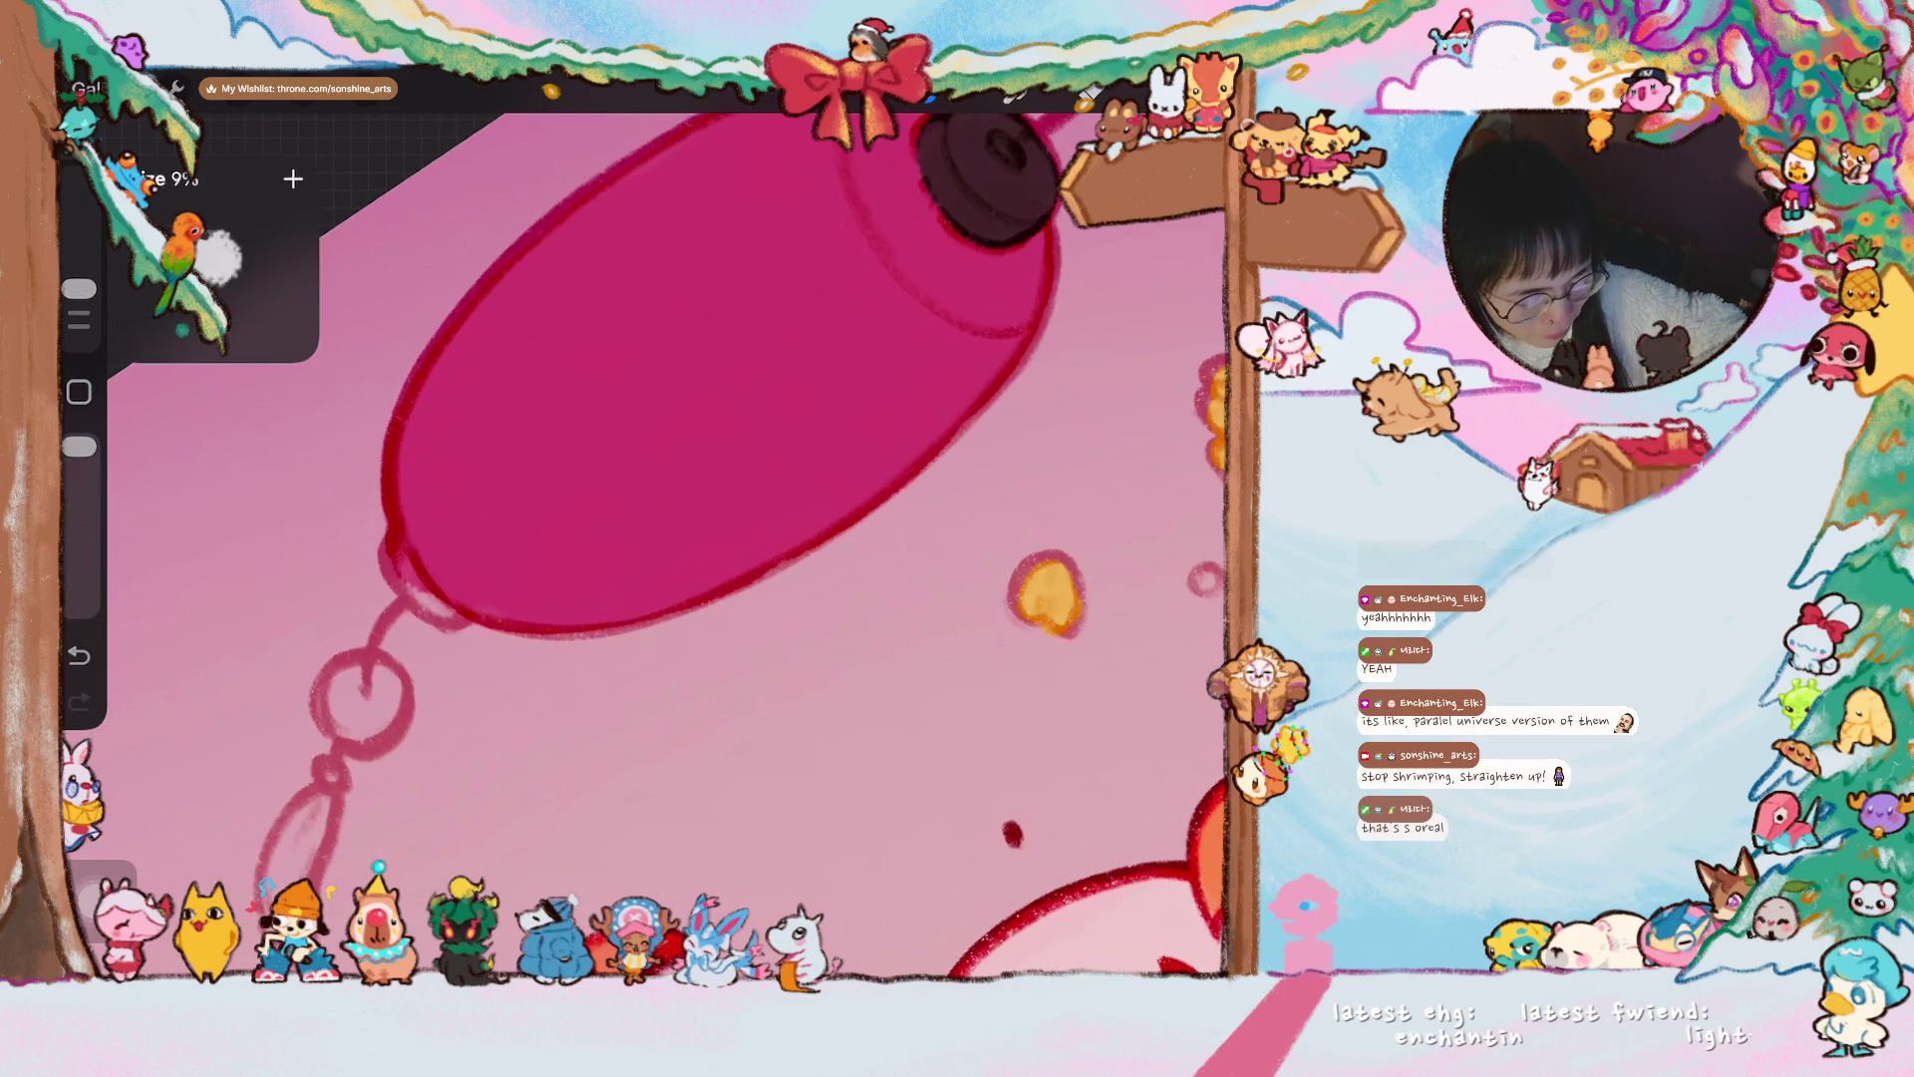
left_click_drag(384, 549, 451, 618)
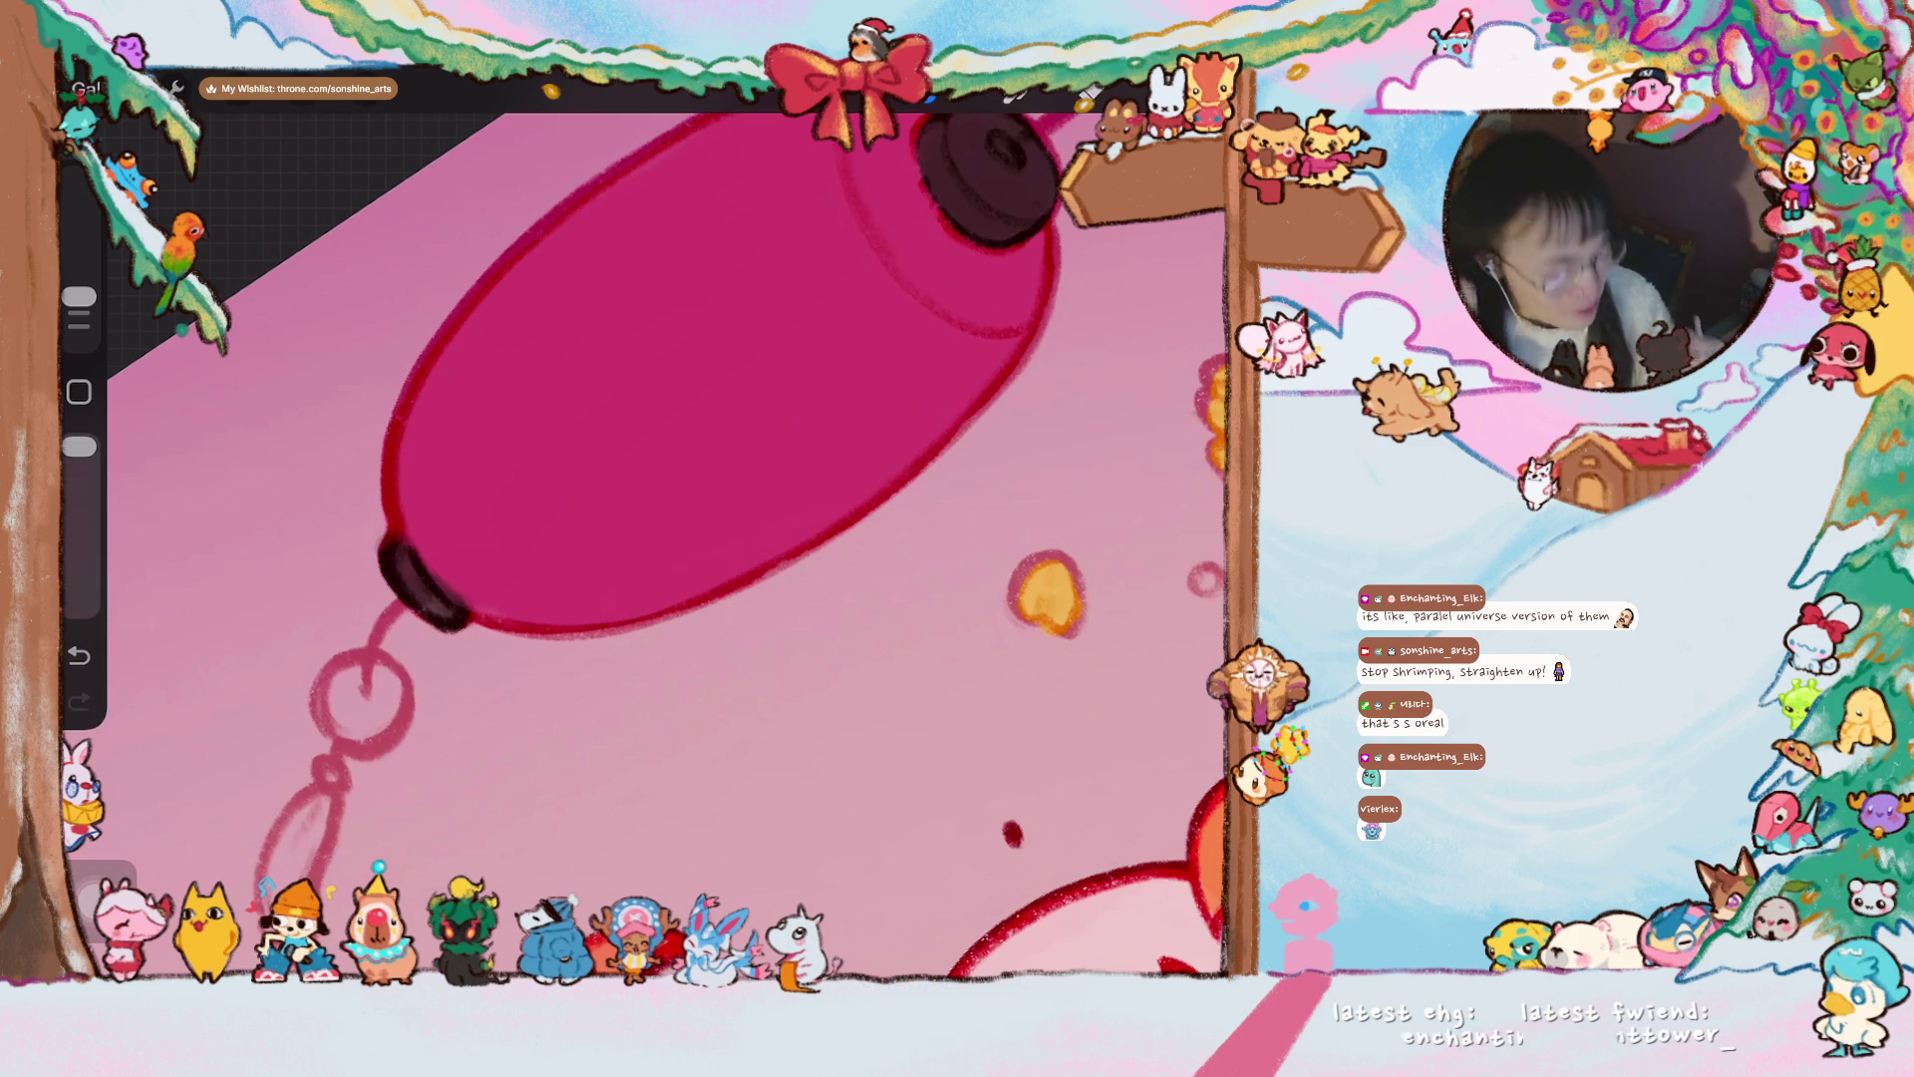
key("ctrl+z")
left_click_drag(79, 296, 79, 312)
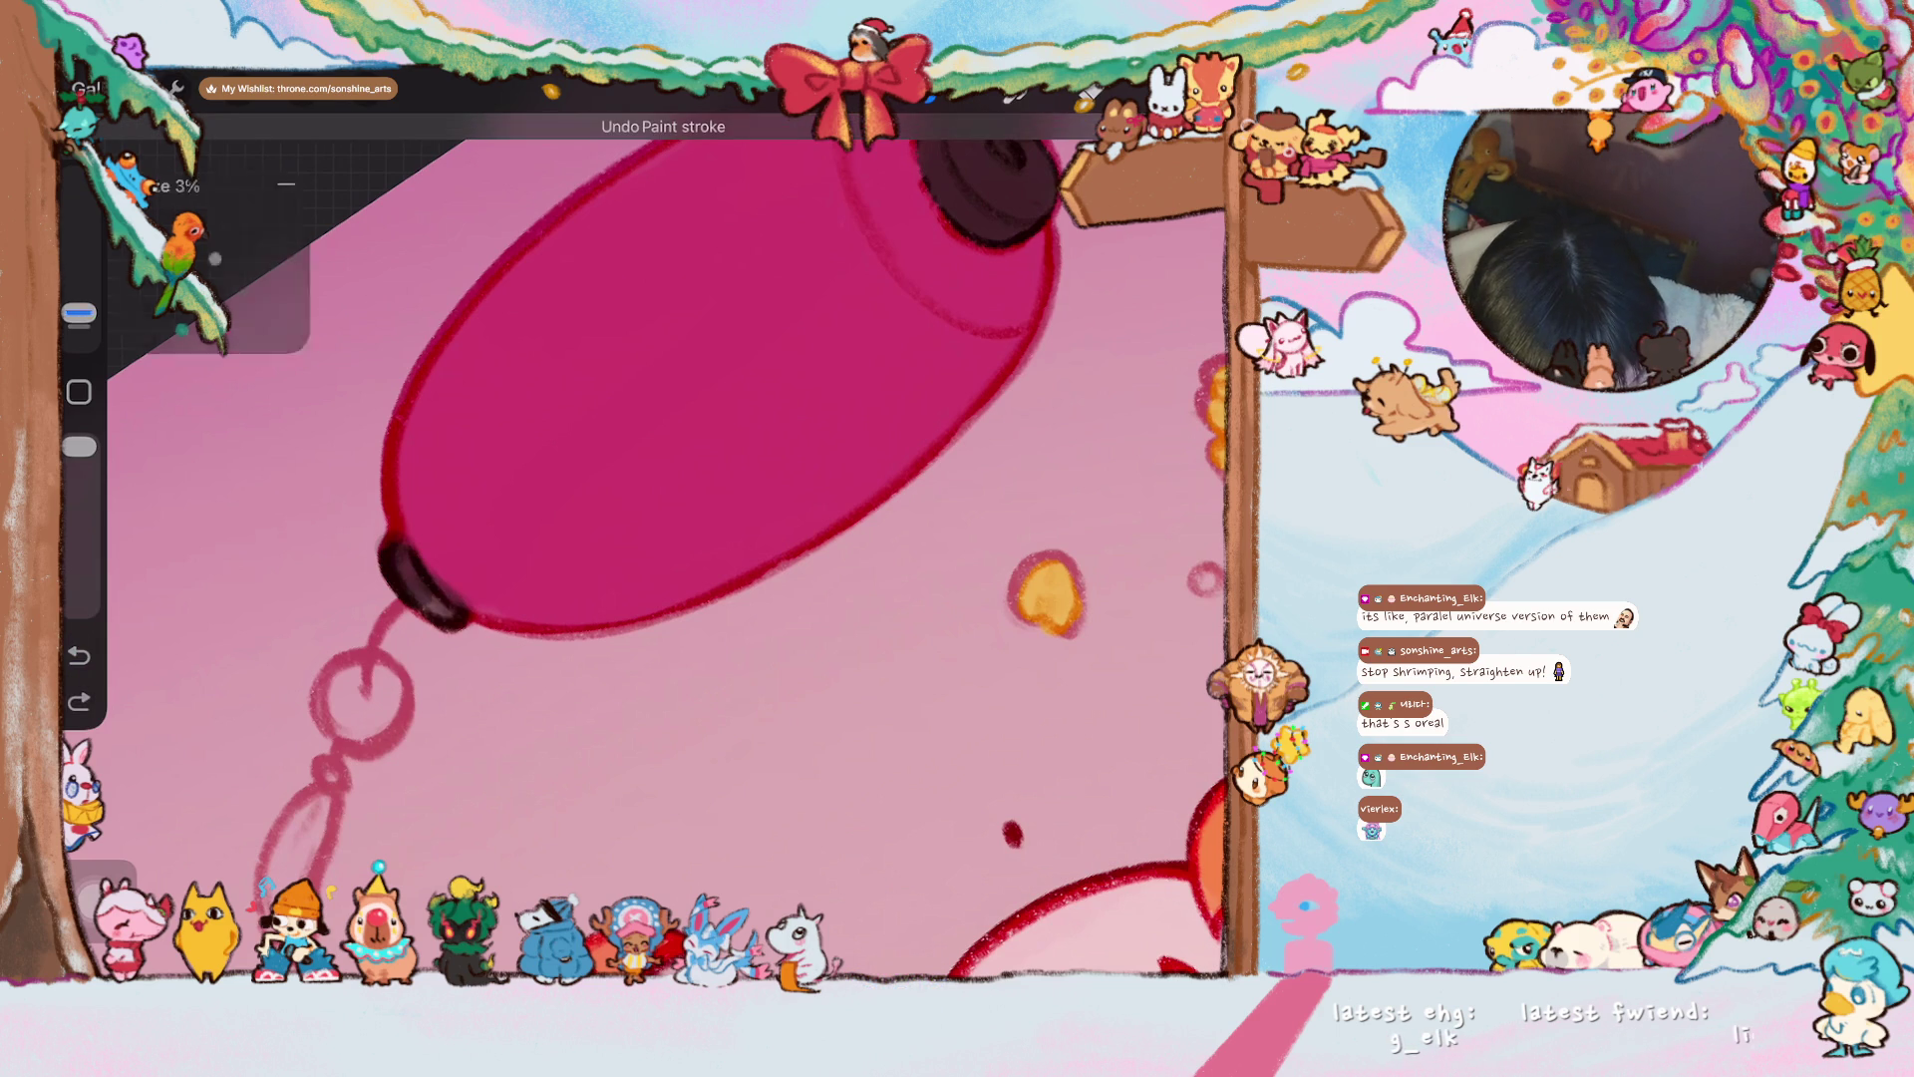
left_click_drag(413, 596, 395, 553)
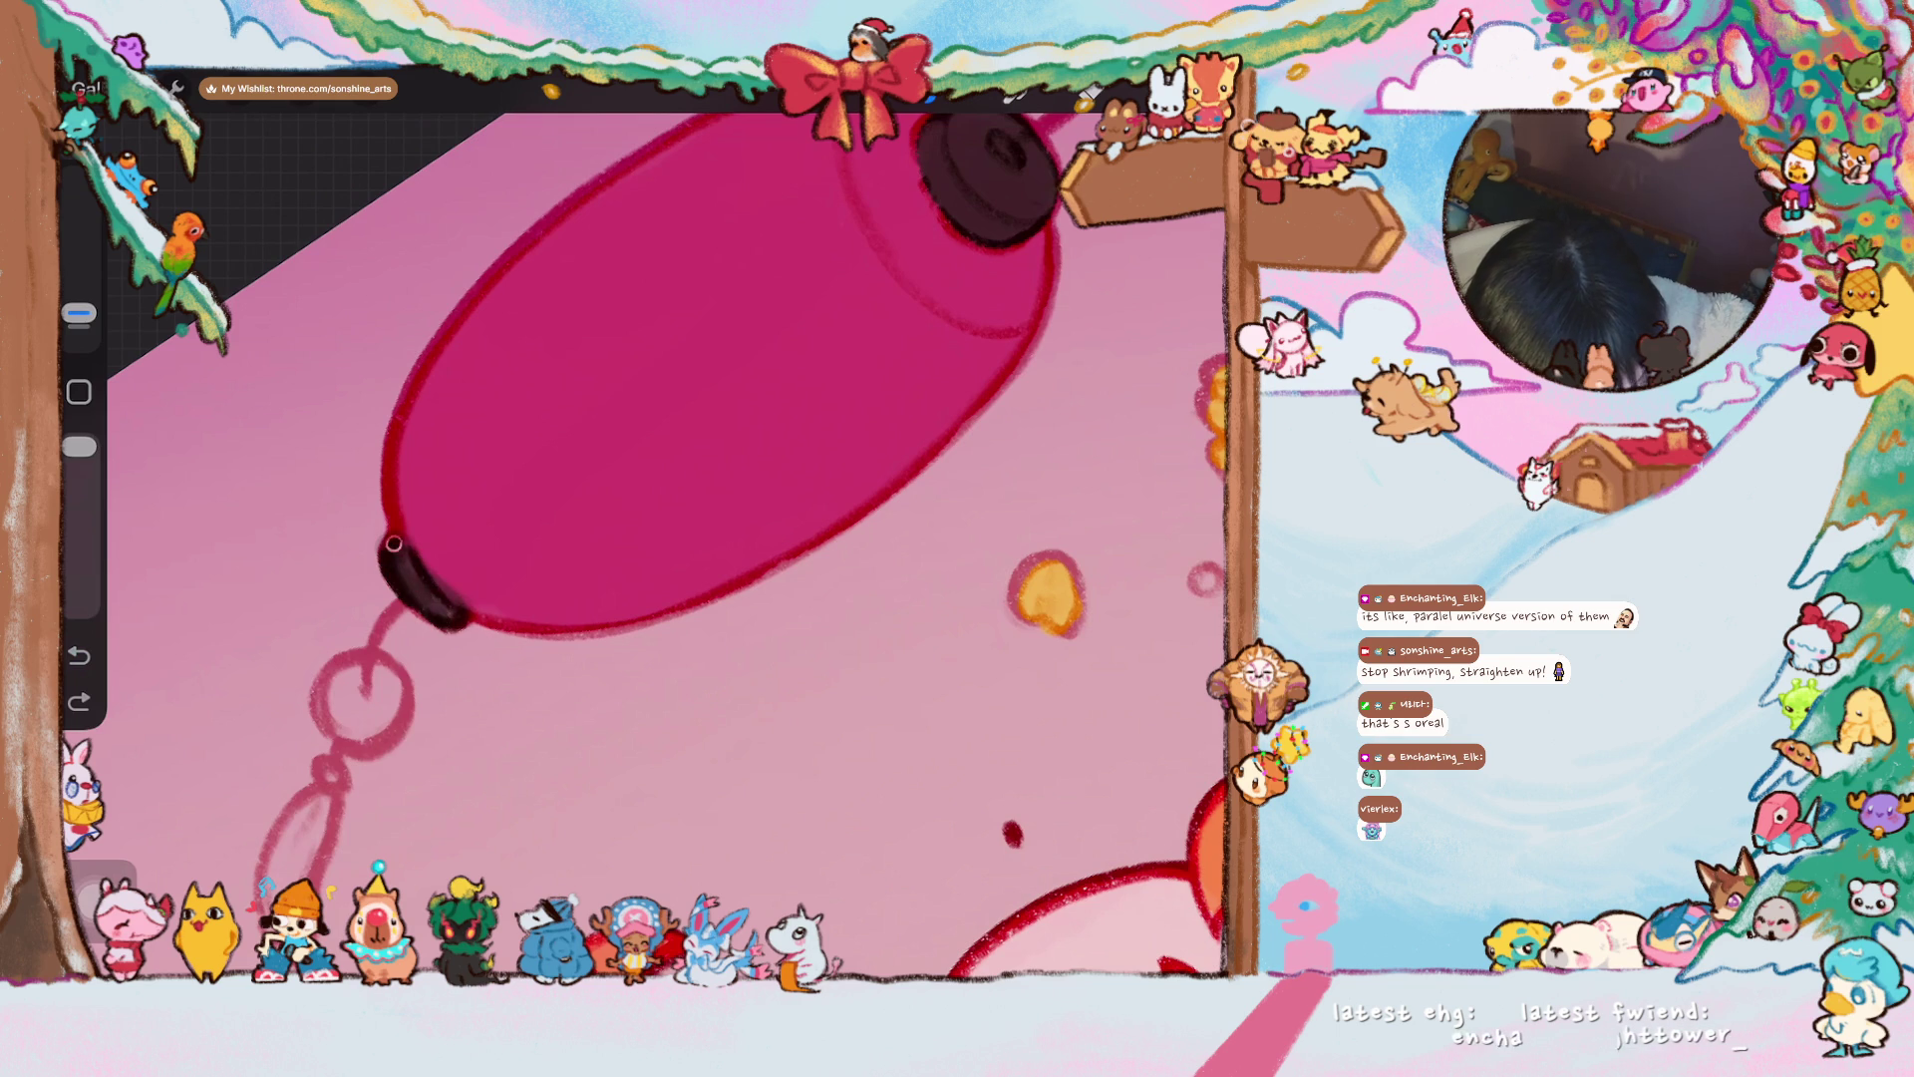
- Sample a colour from the lantern and try a small curved stroke, then undo it
scroll(419, 579, "up", 2)
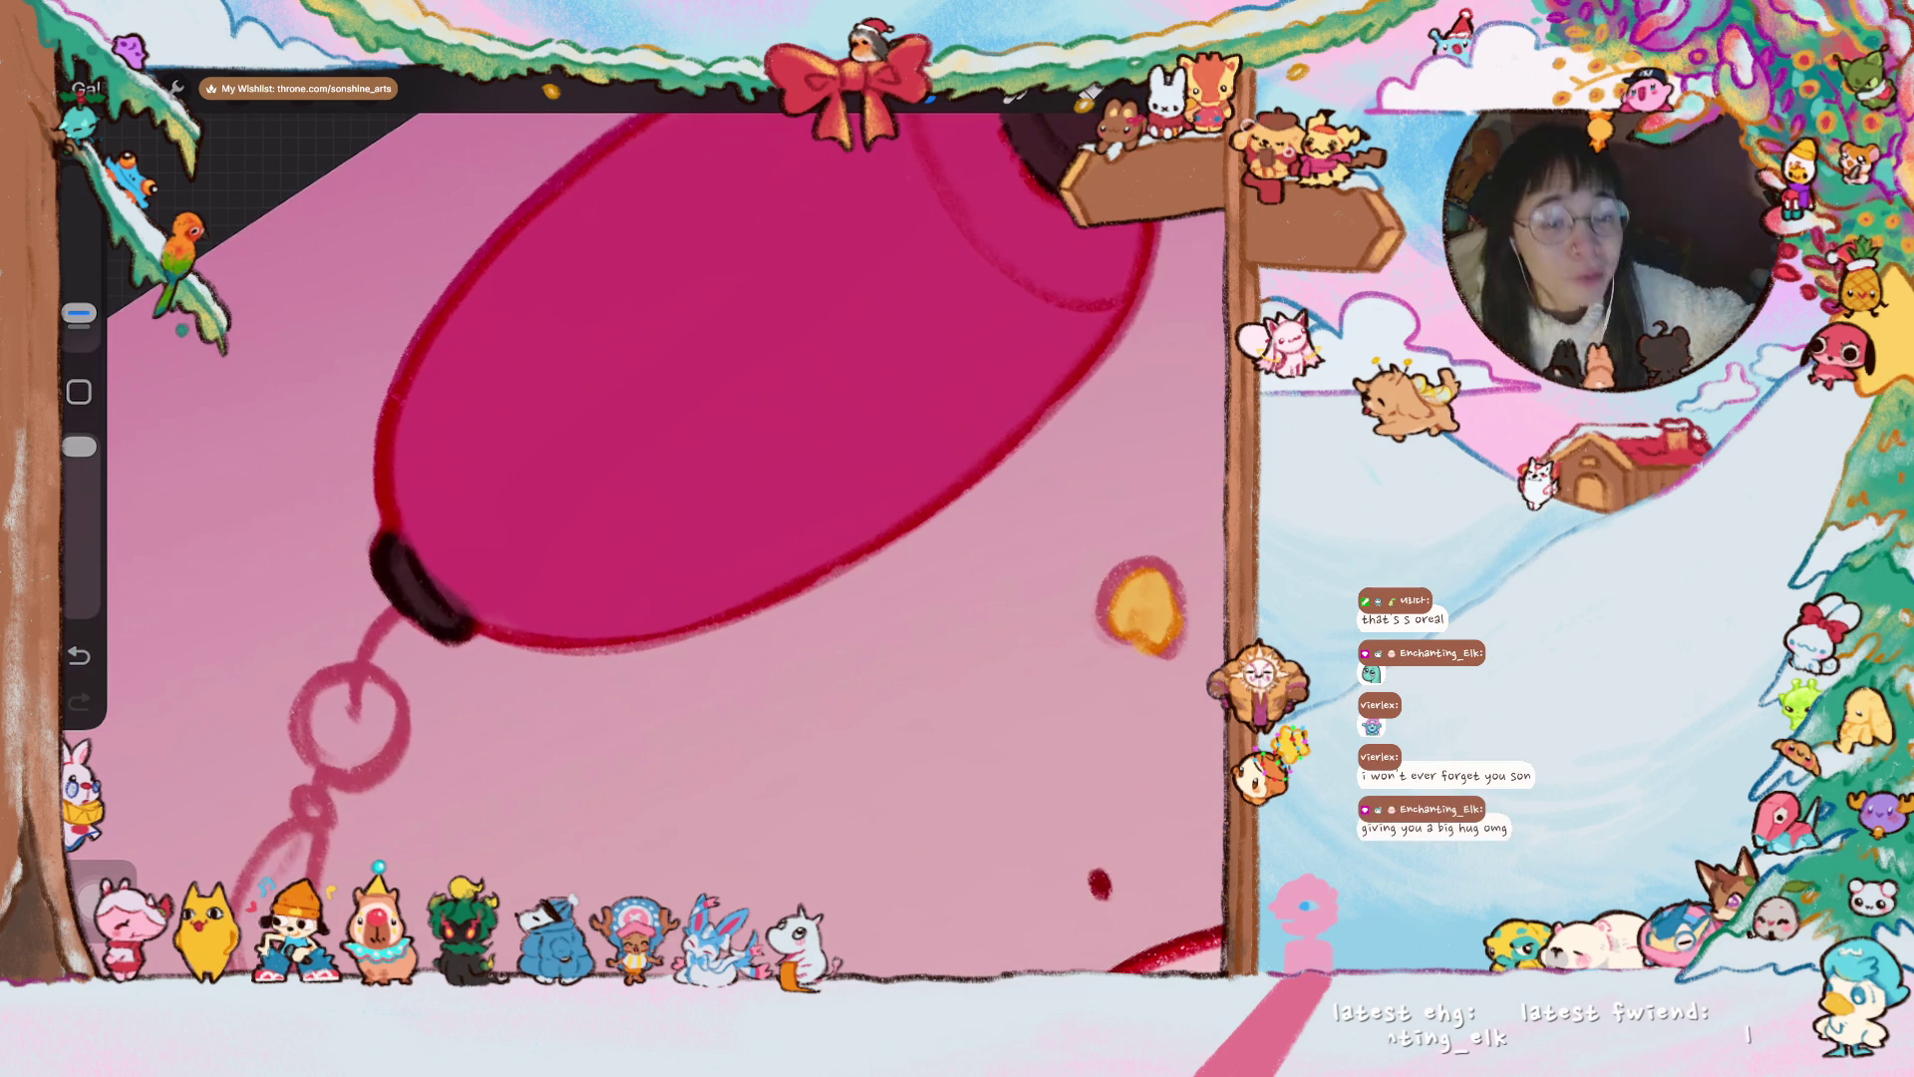
left_click(575, 396)
left_click_drag(523, 403, 598, 404)
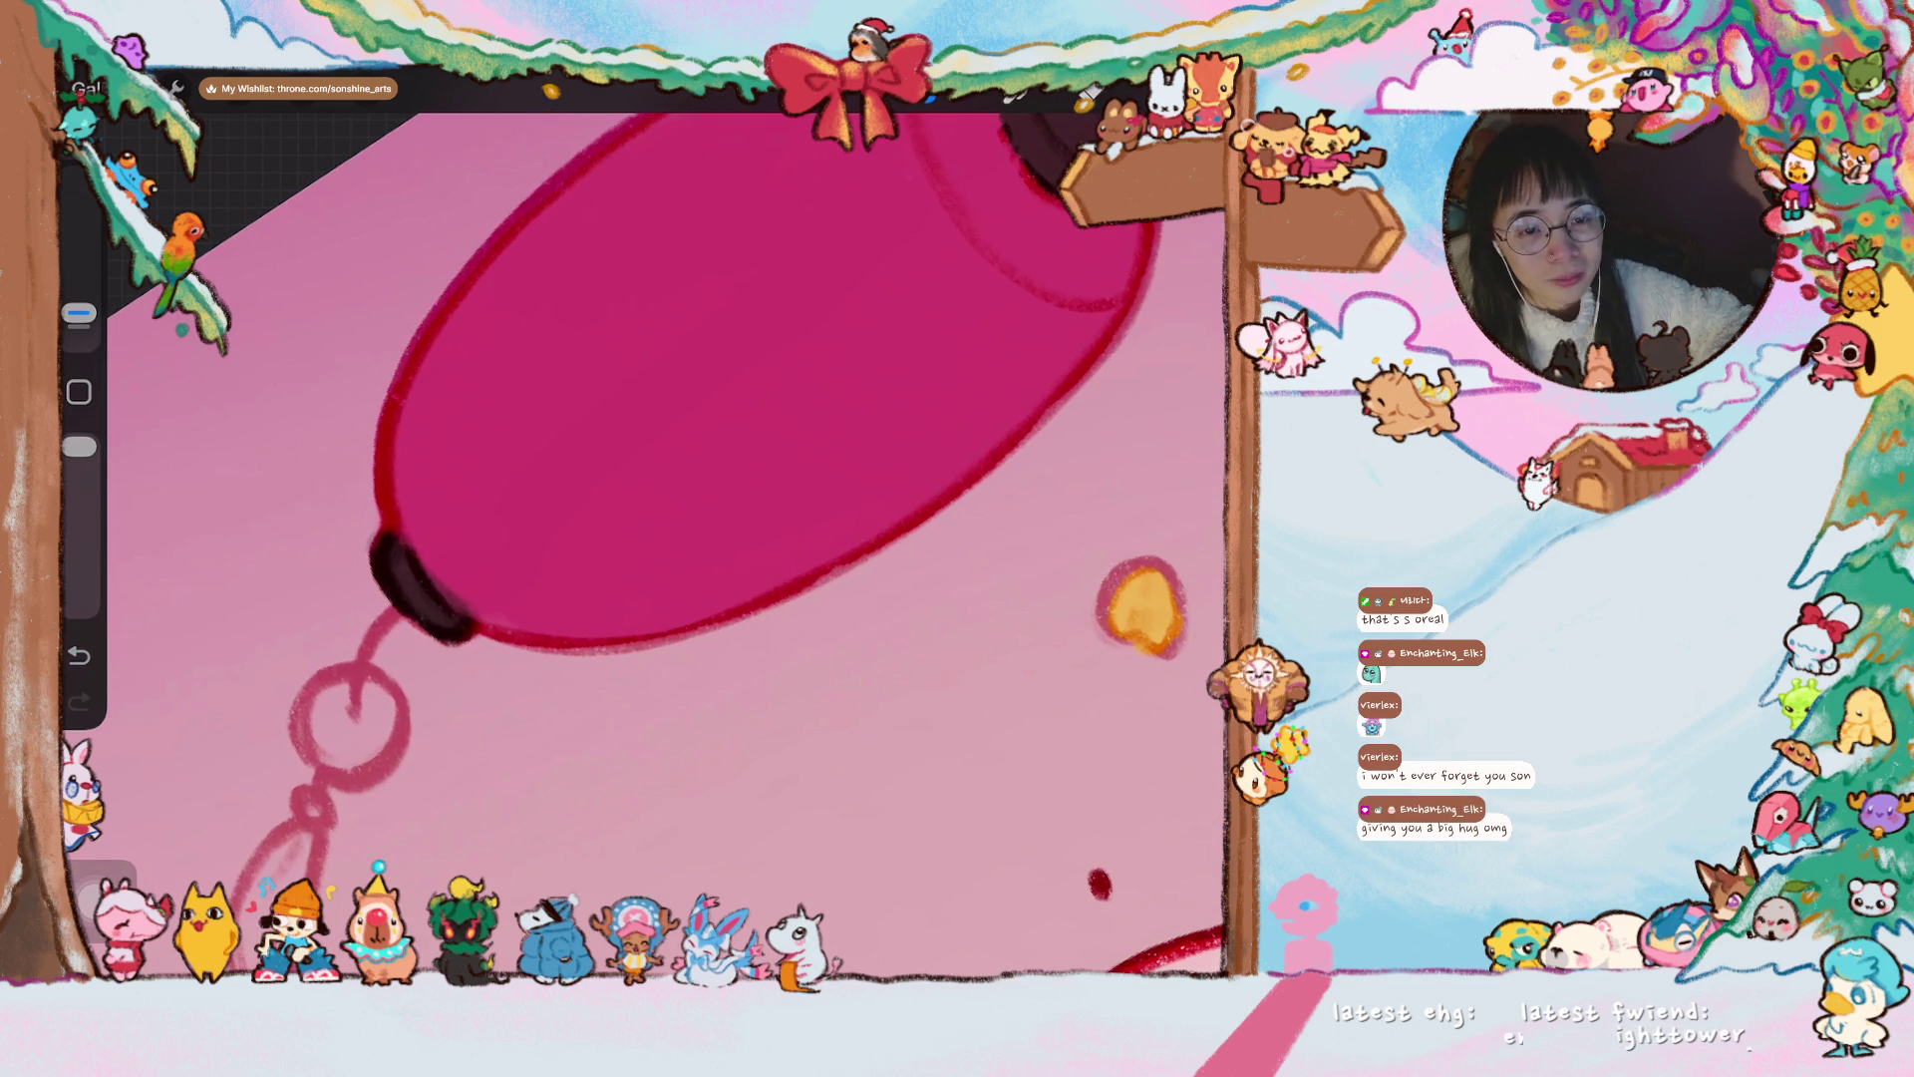
key("ctrl+z")
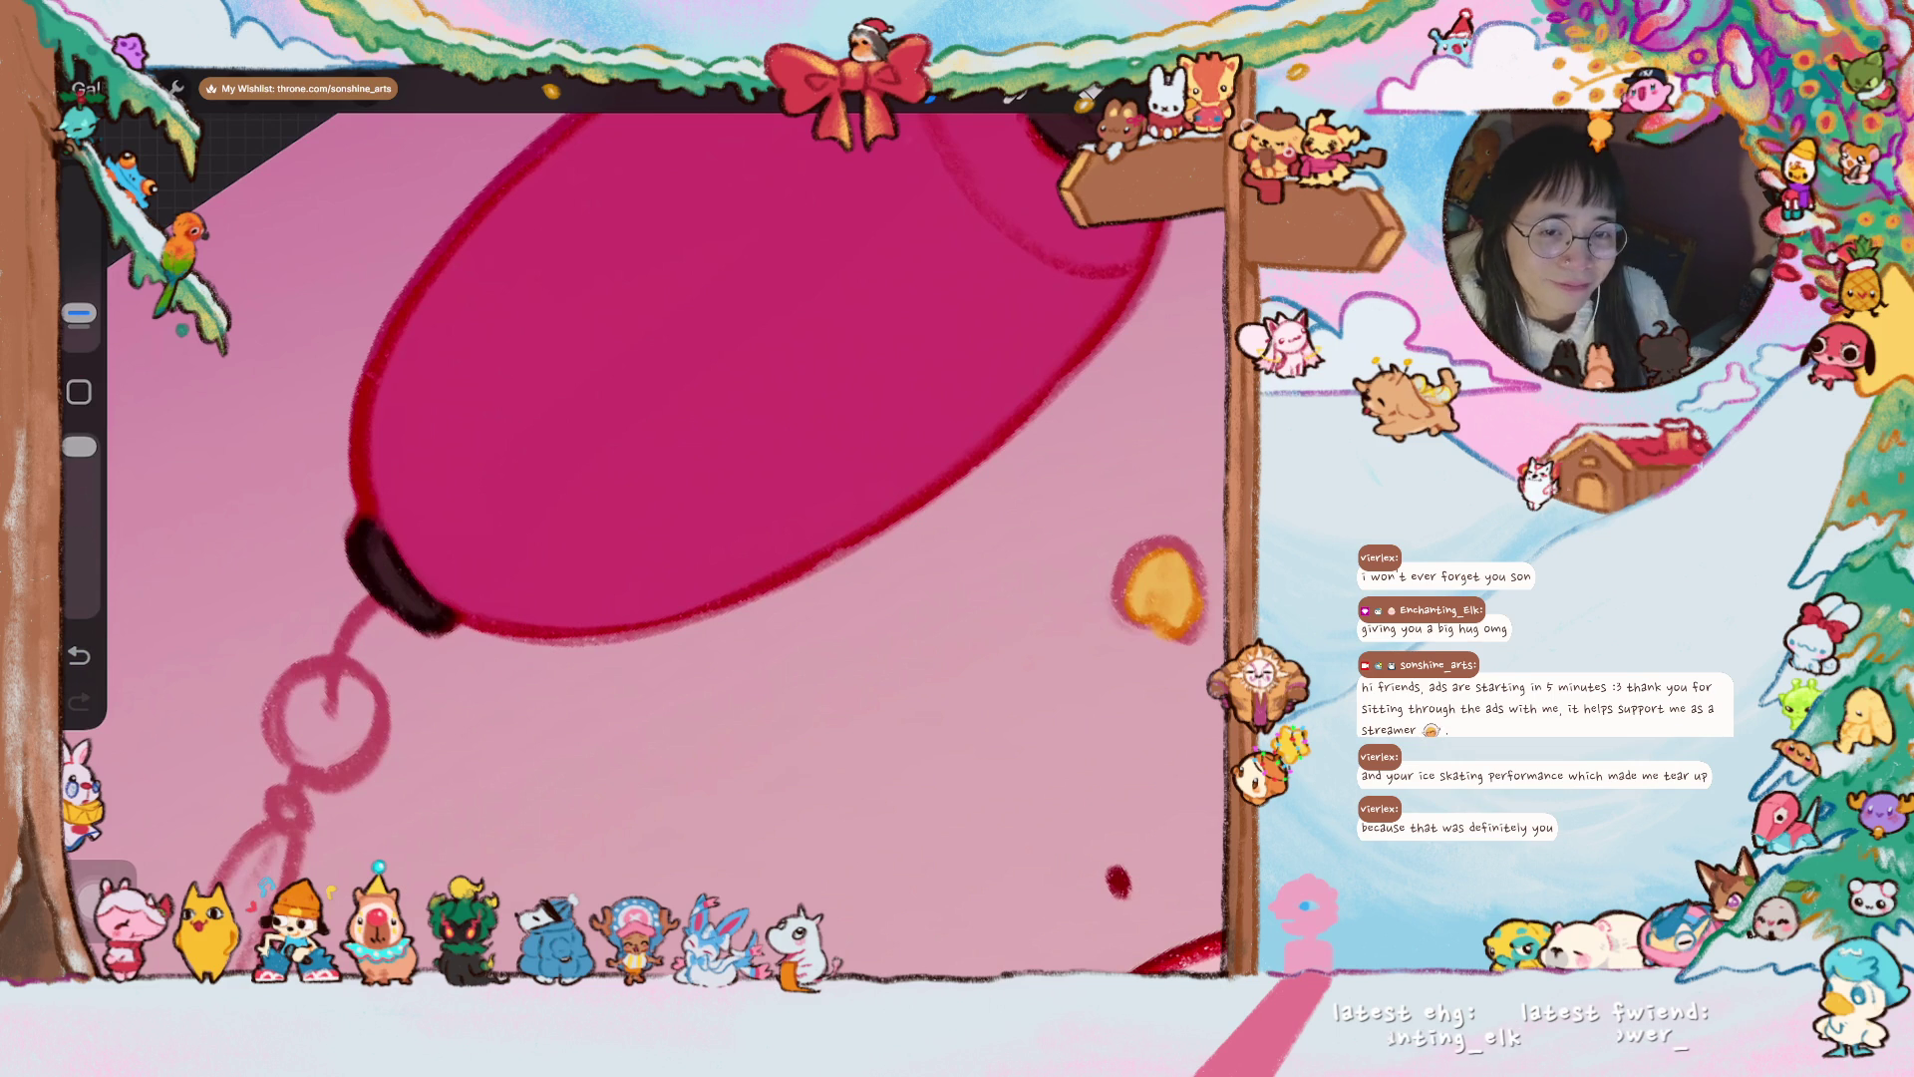
scroll(644, 518, "down", 3)
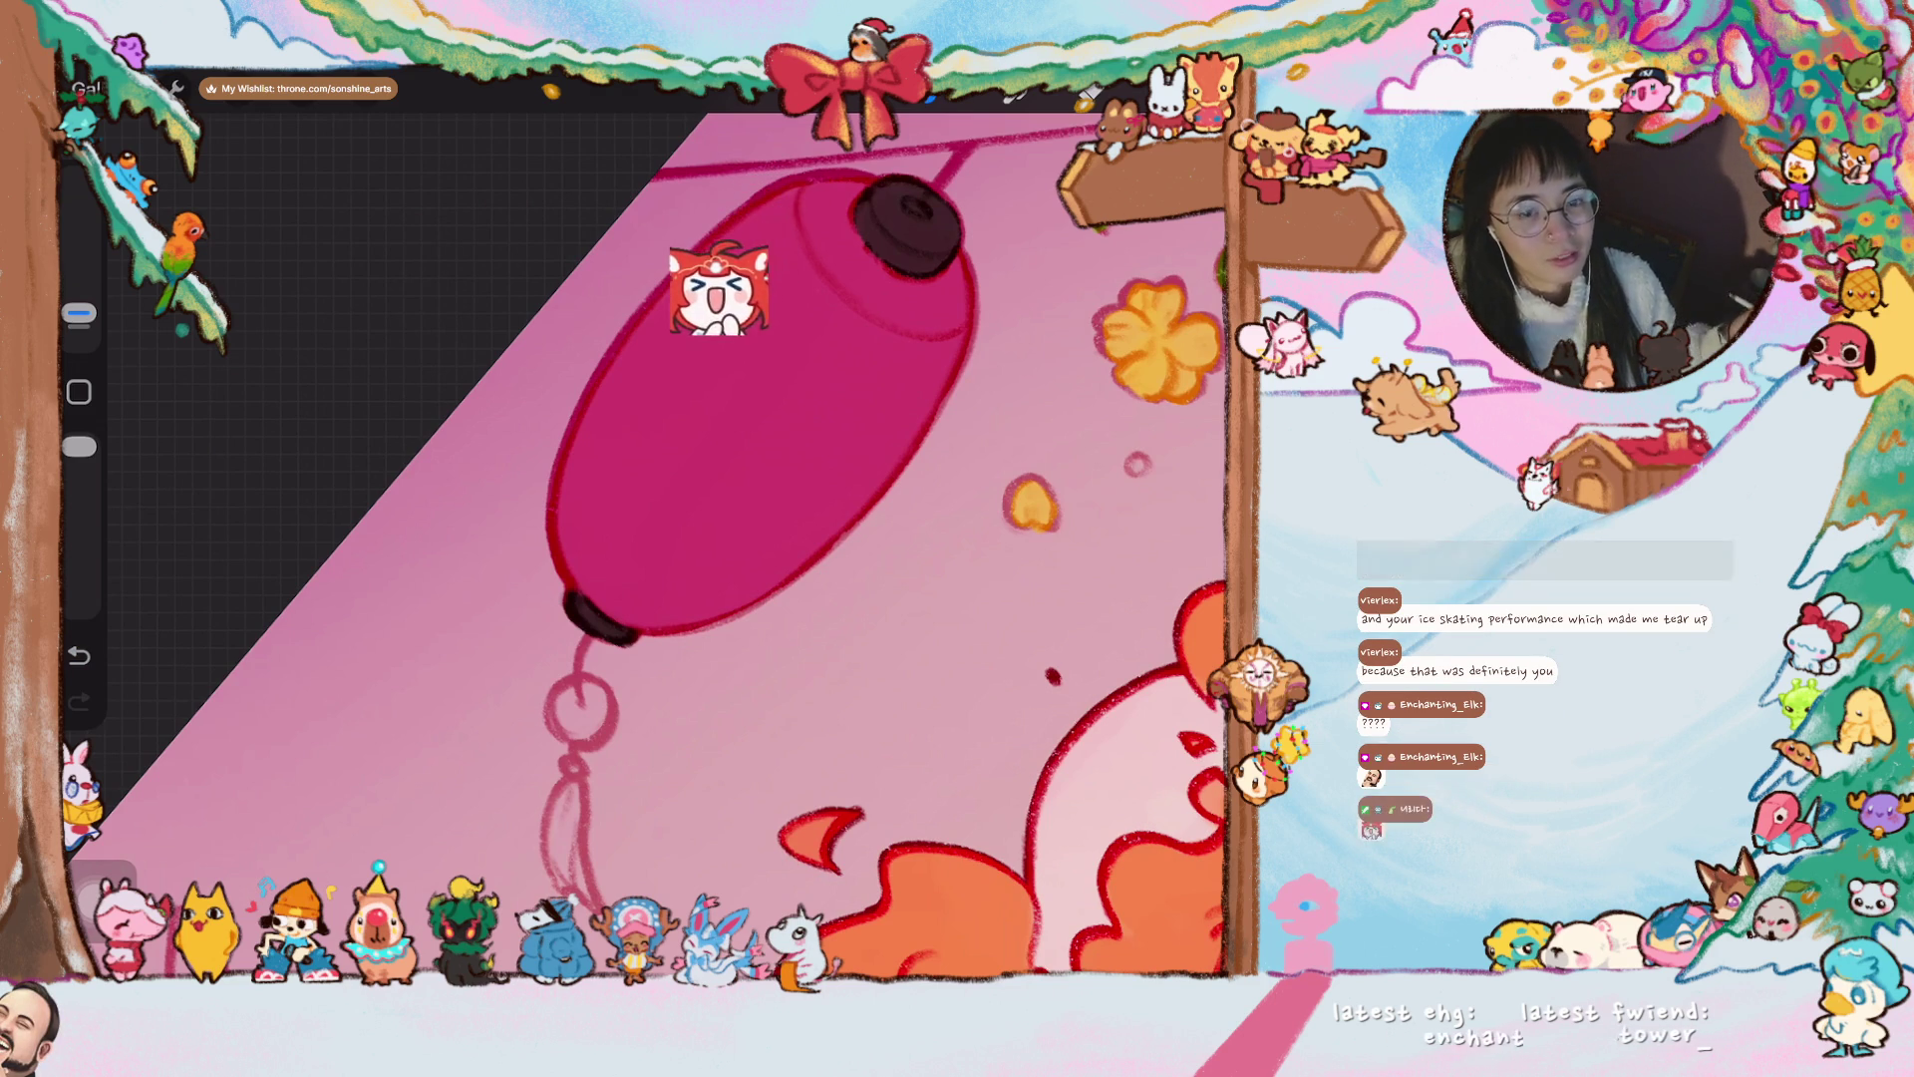
- Sample a blue from the penguin
scroll(644, 528, "down", 5)
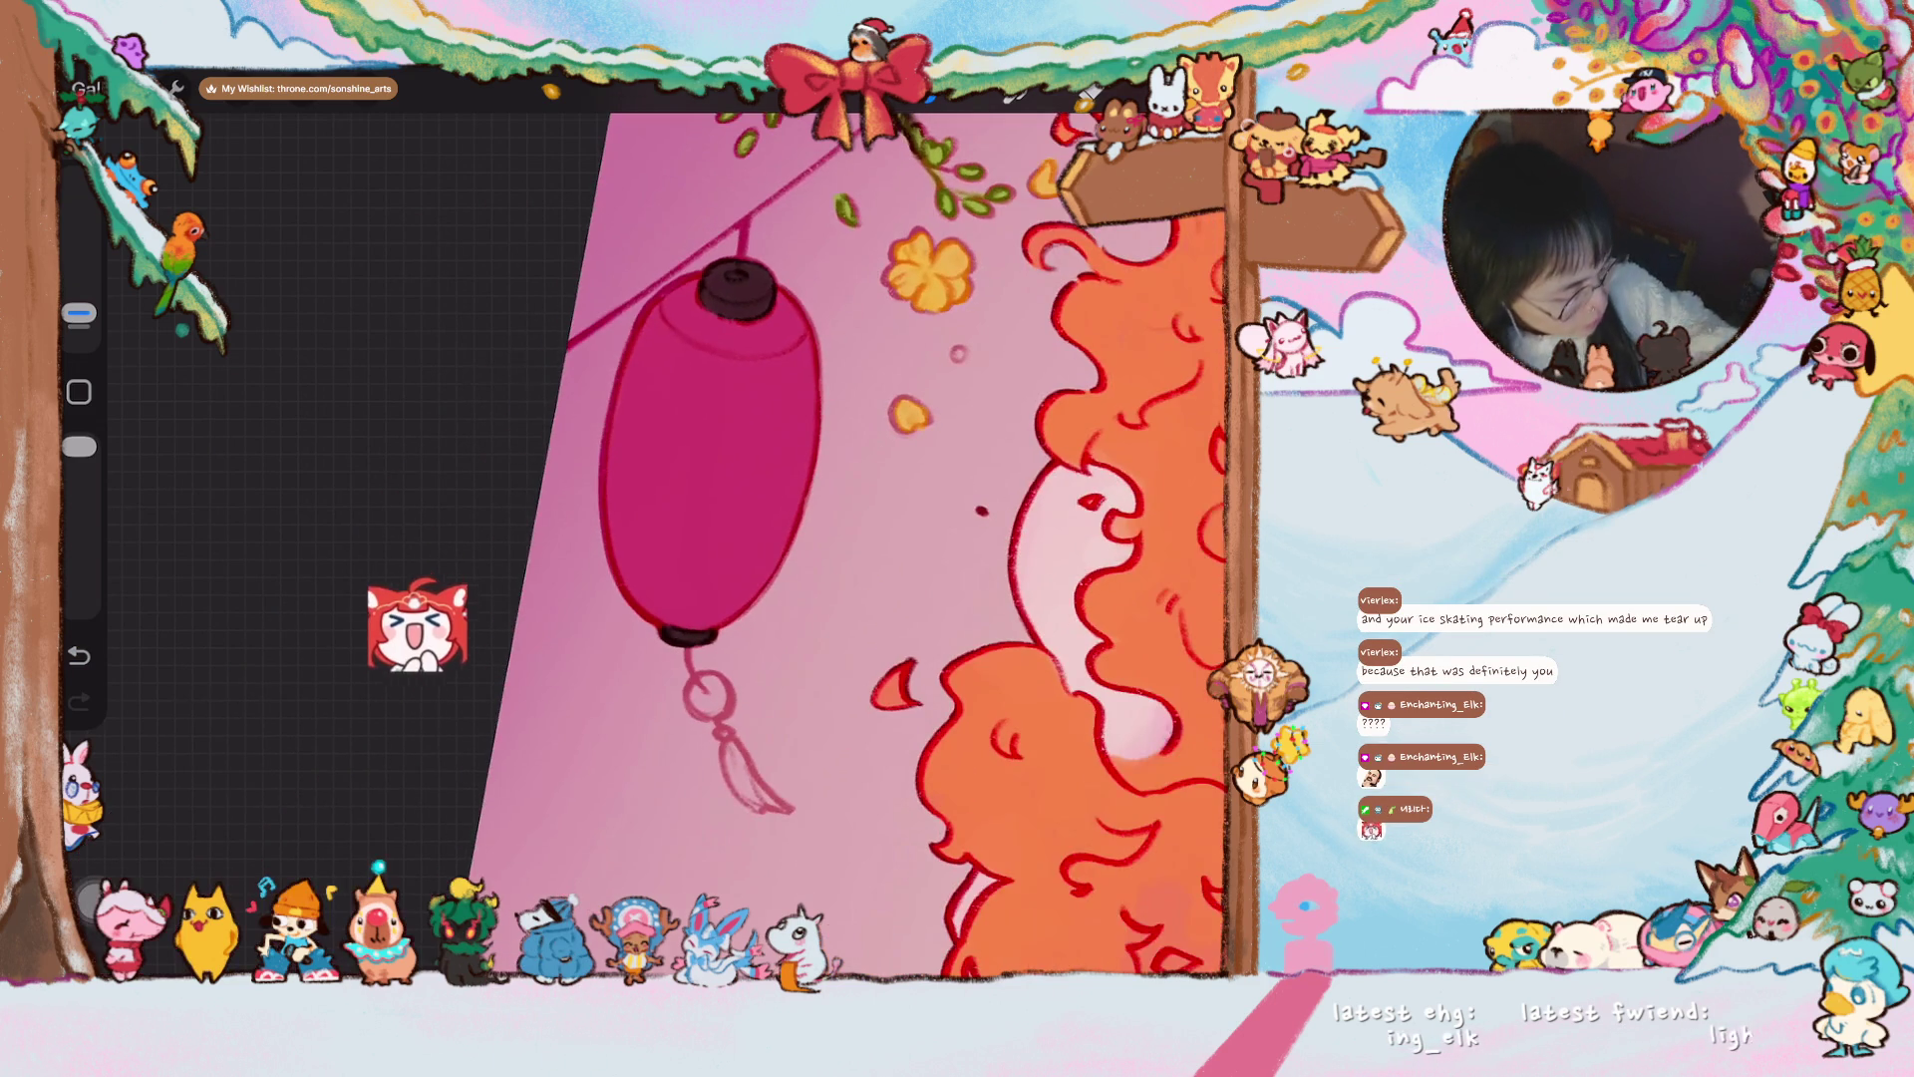
scroll(684, 553, "down", 3)
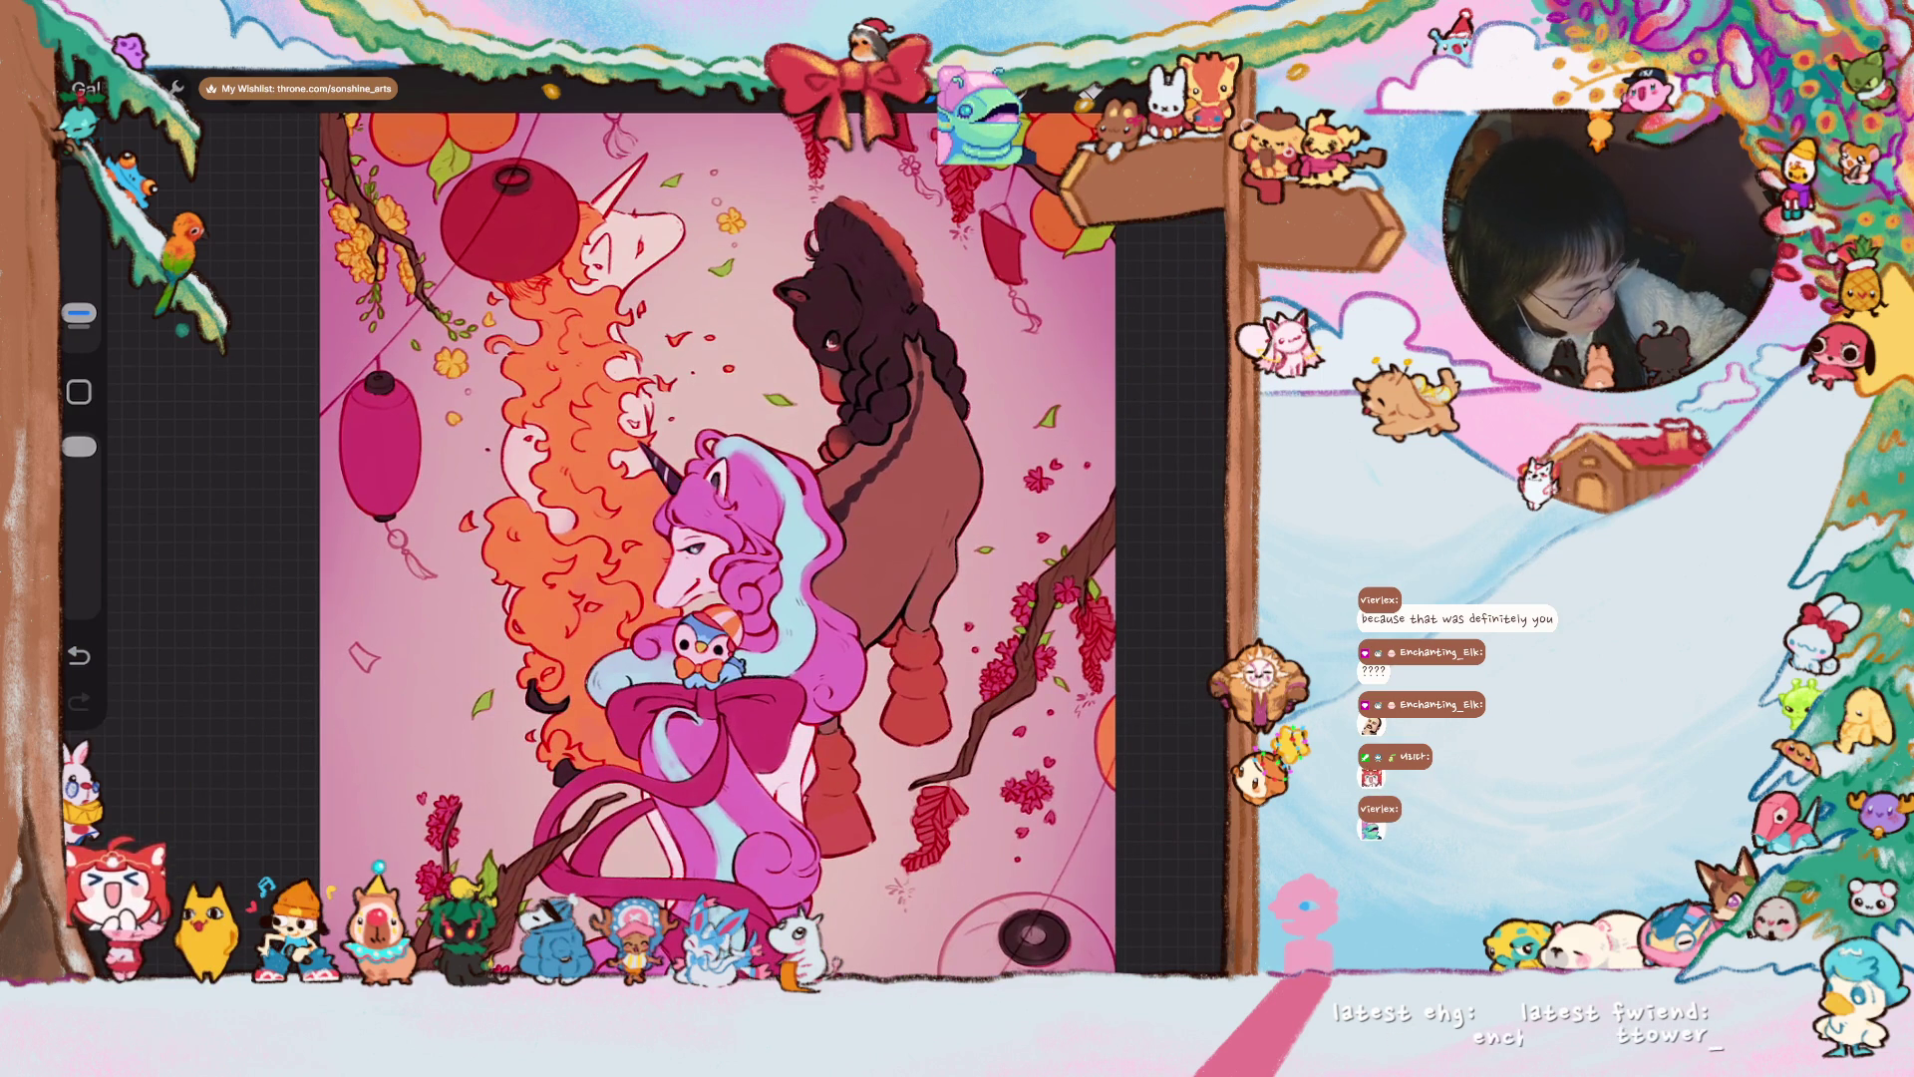
scroll(684, 538, "down", 3)
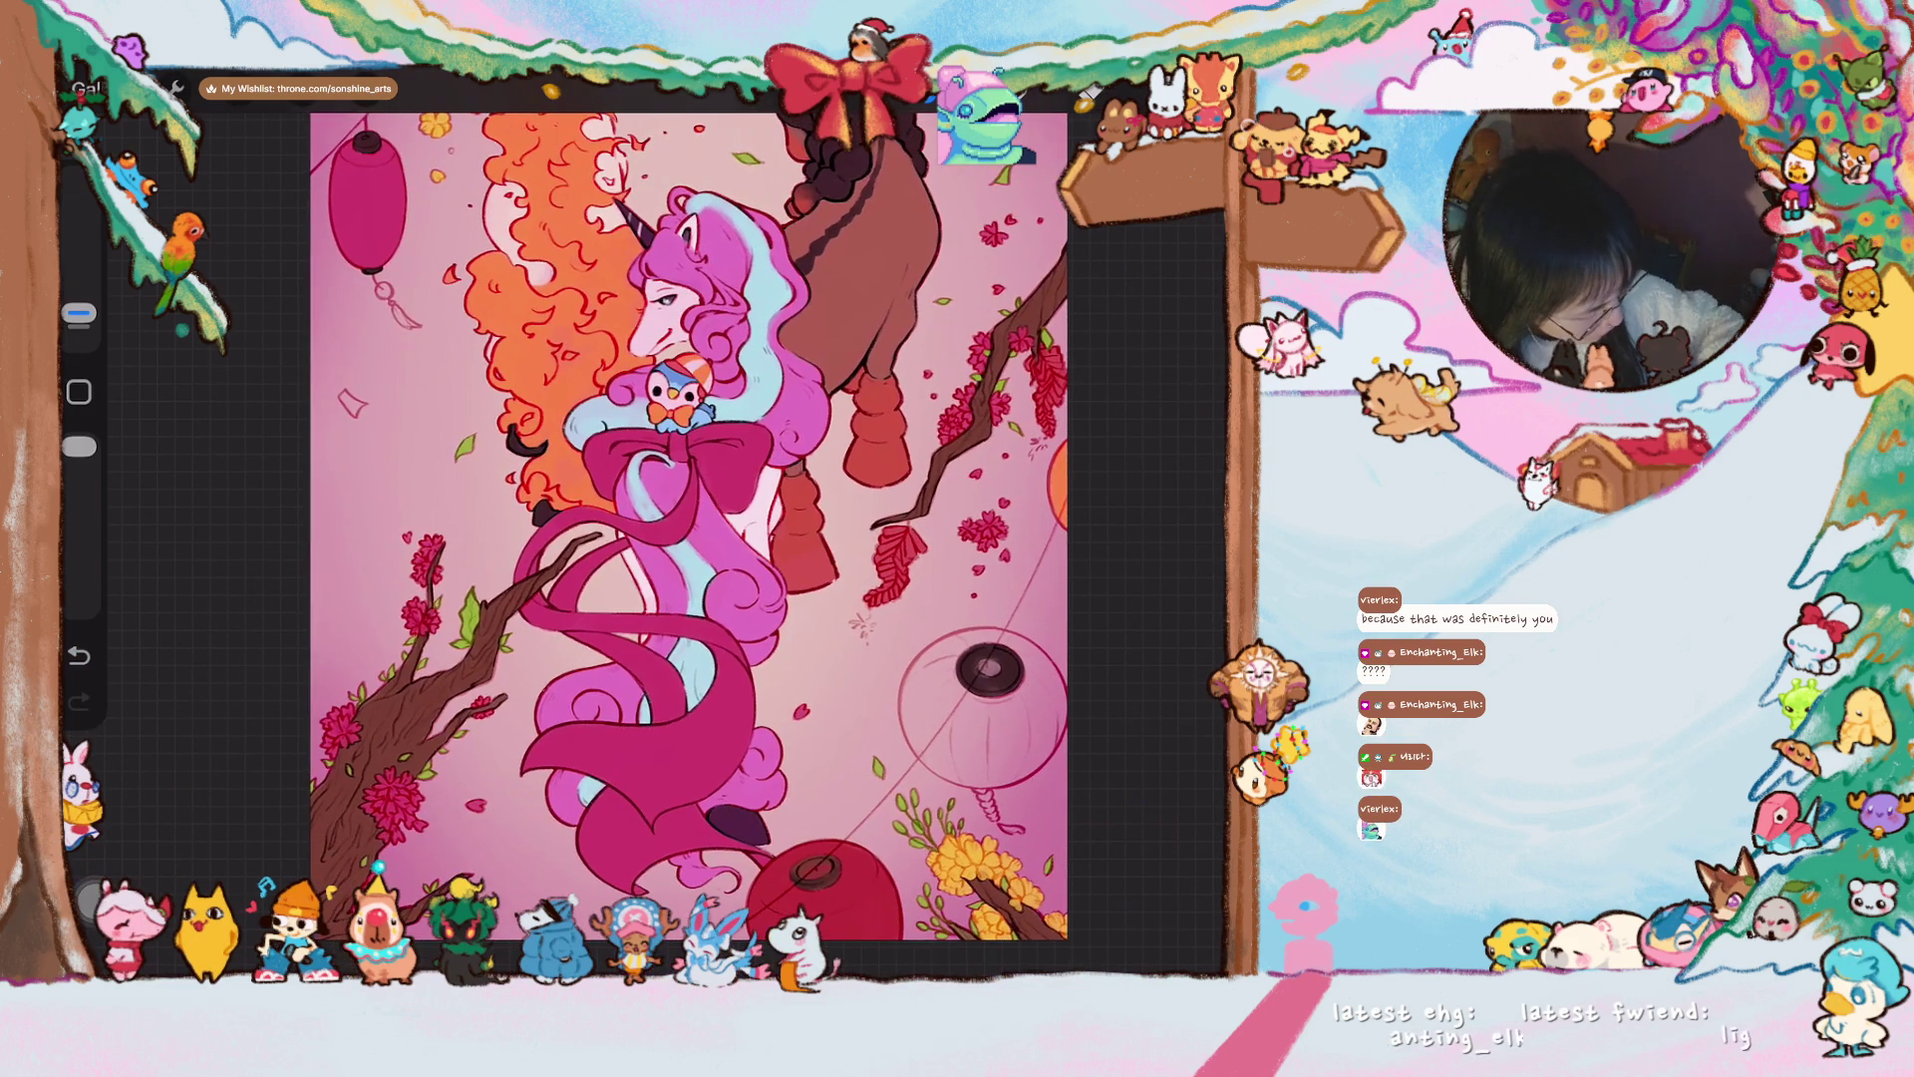
scroll(688, 538, "up", 4)
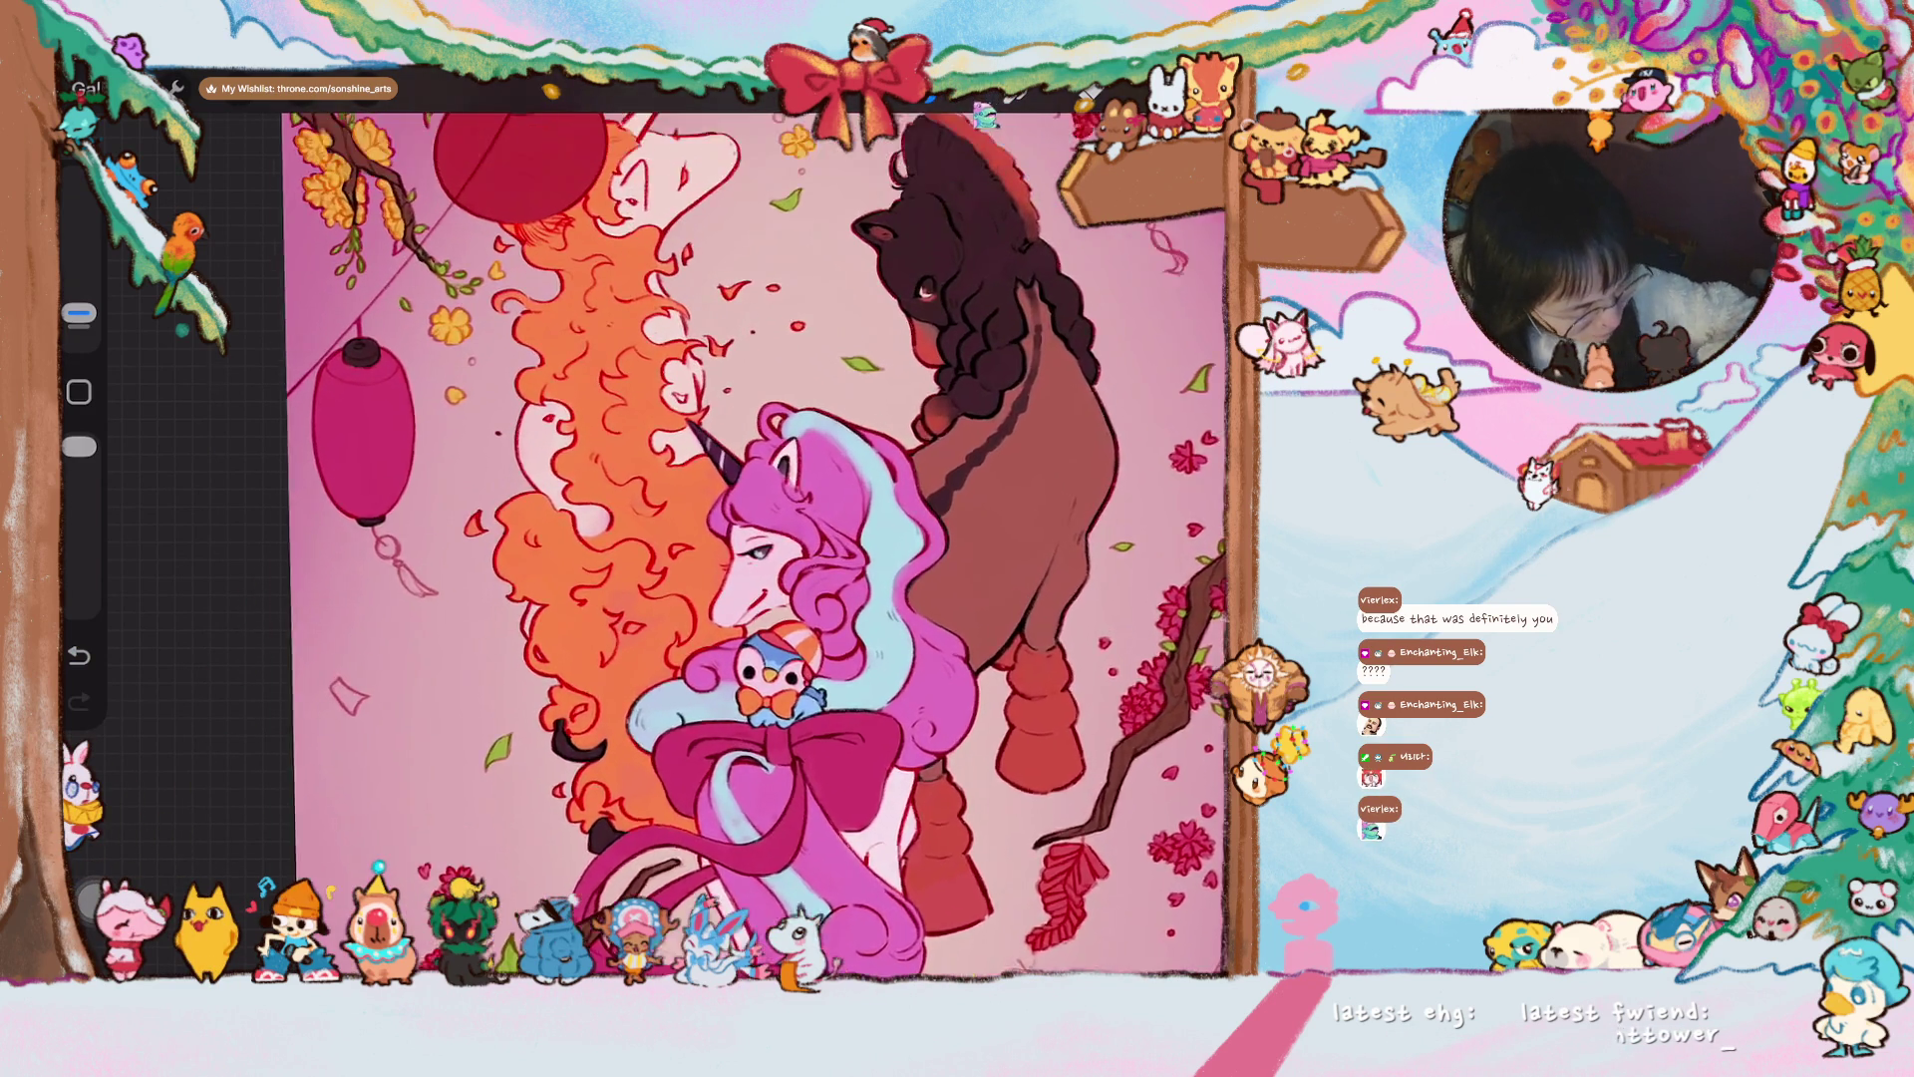
scroll(767, 548, "down", 1)
scroll(712, 526, "down", 2)
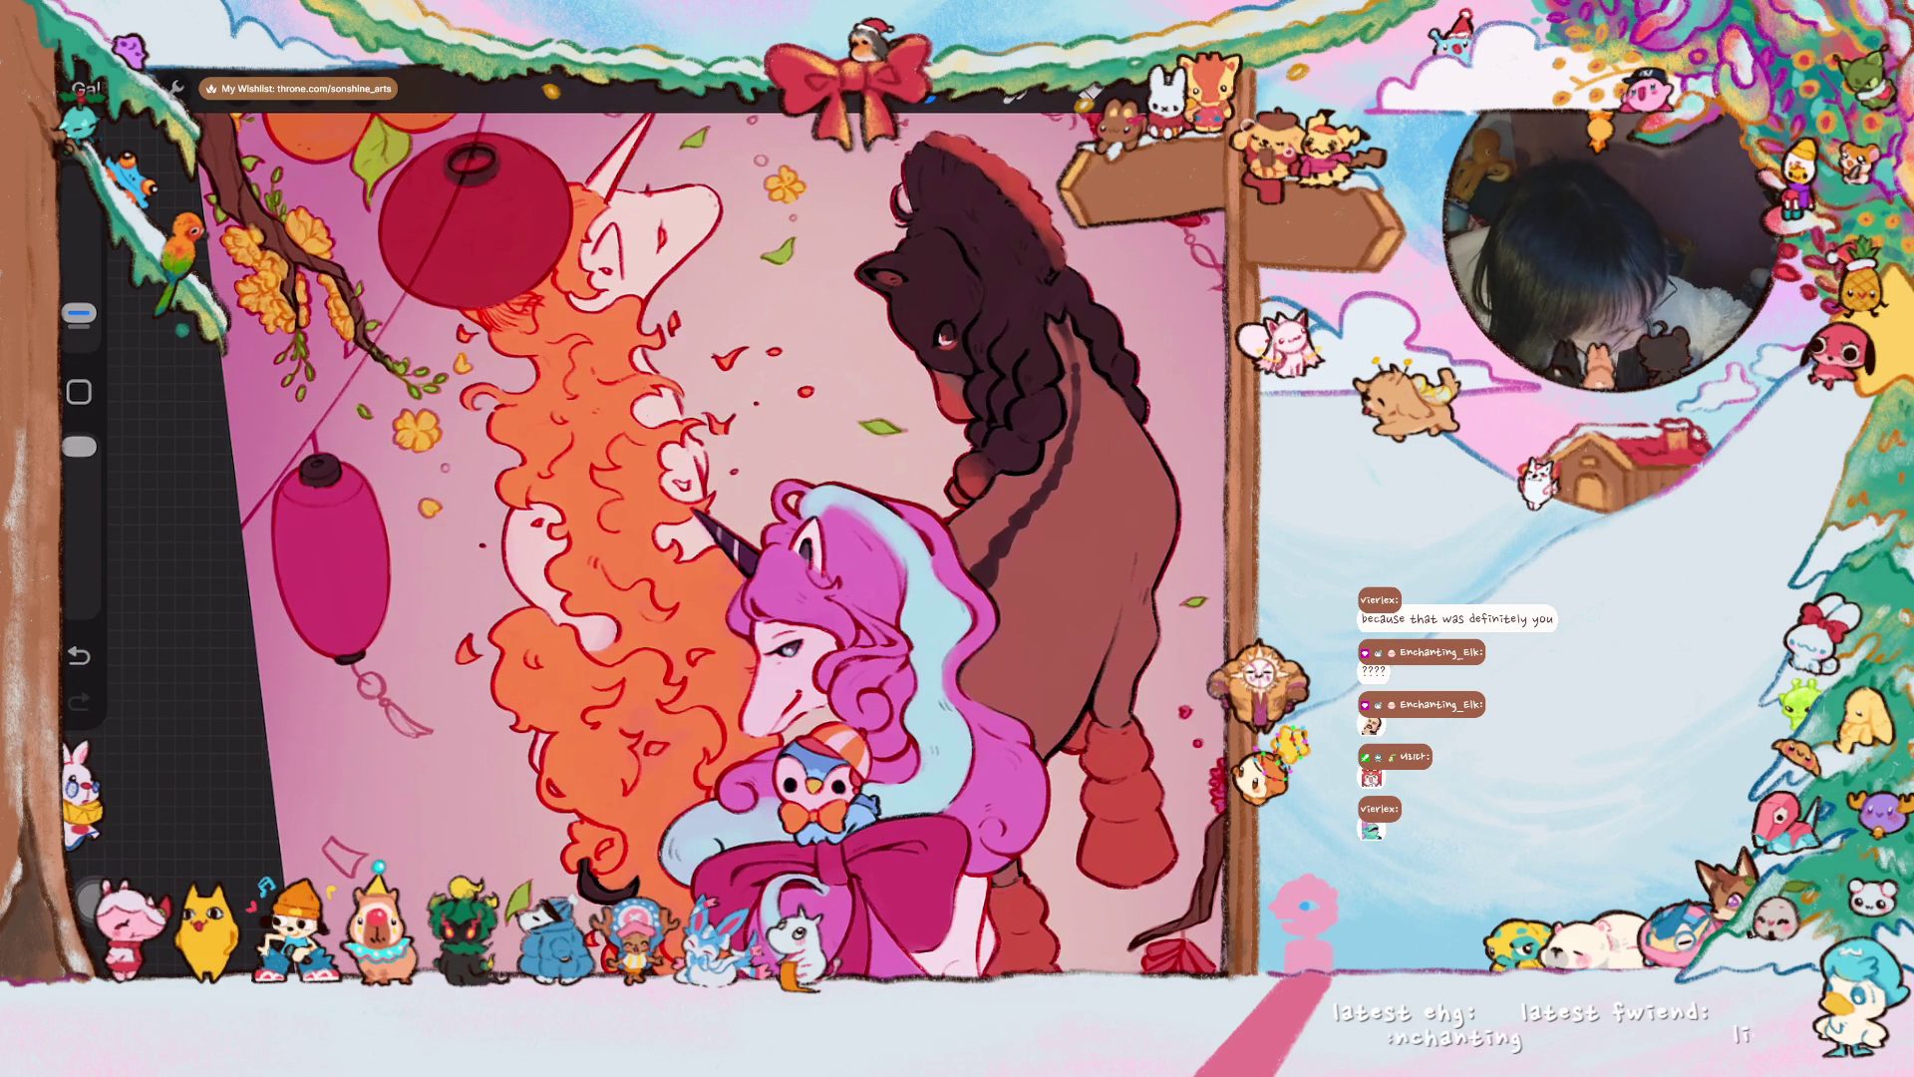
left_click_drag(813, 719, 813, 719)
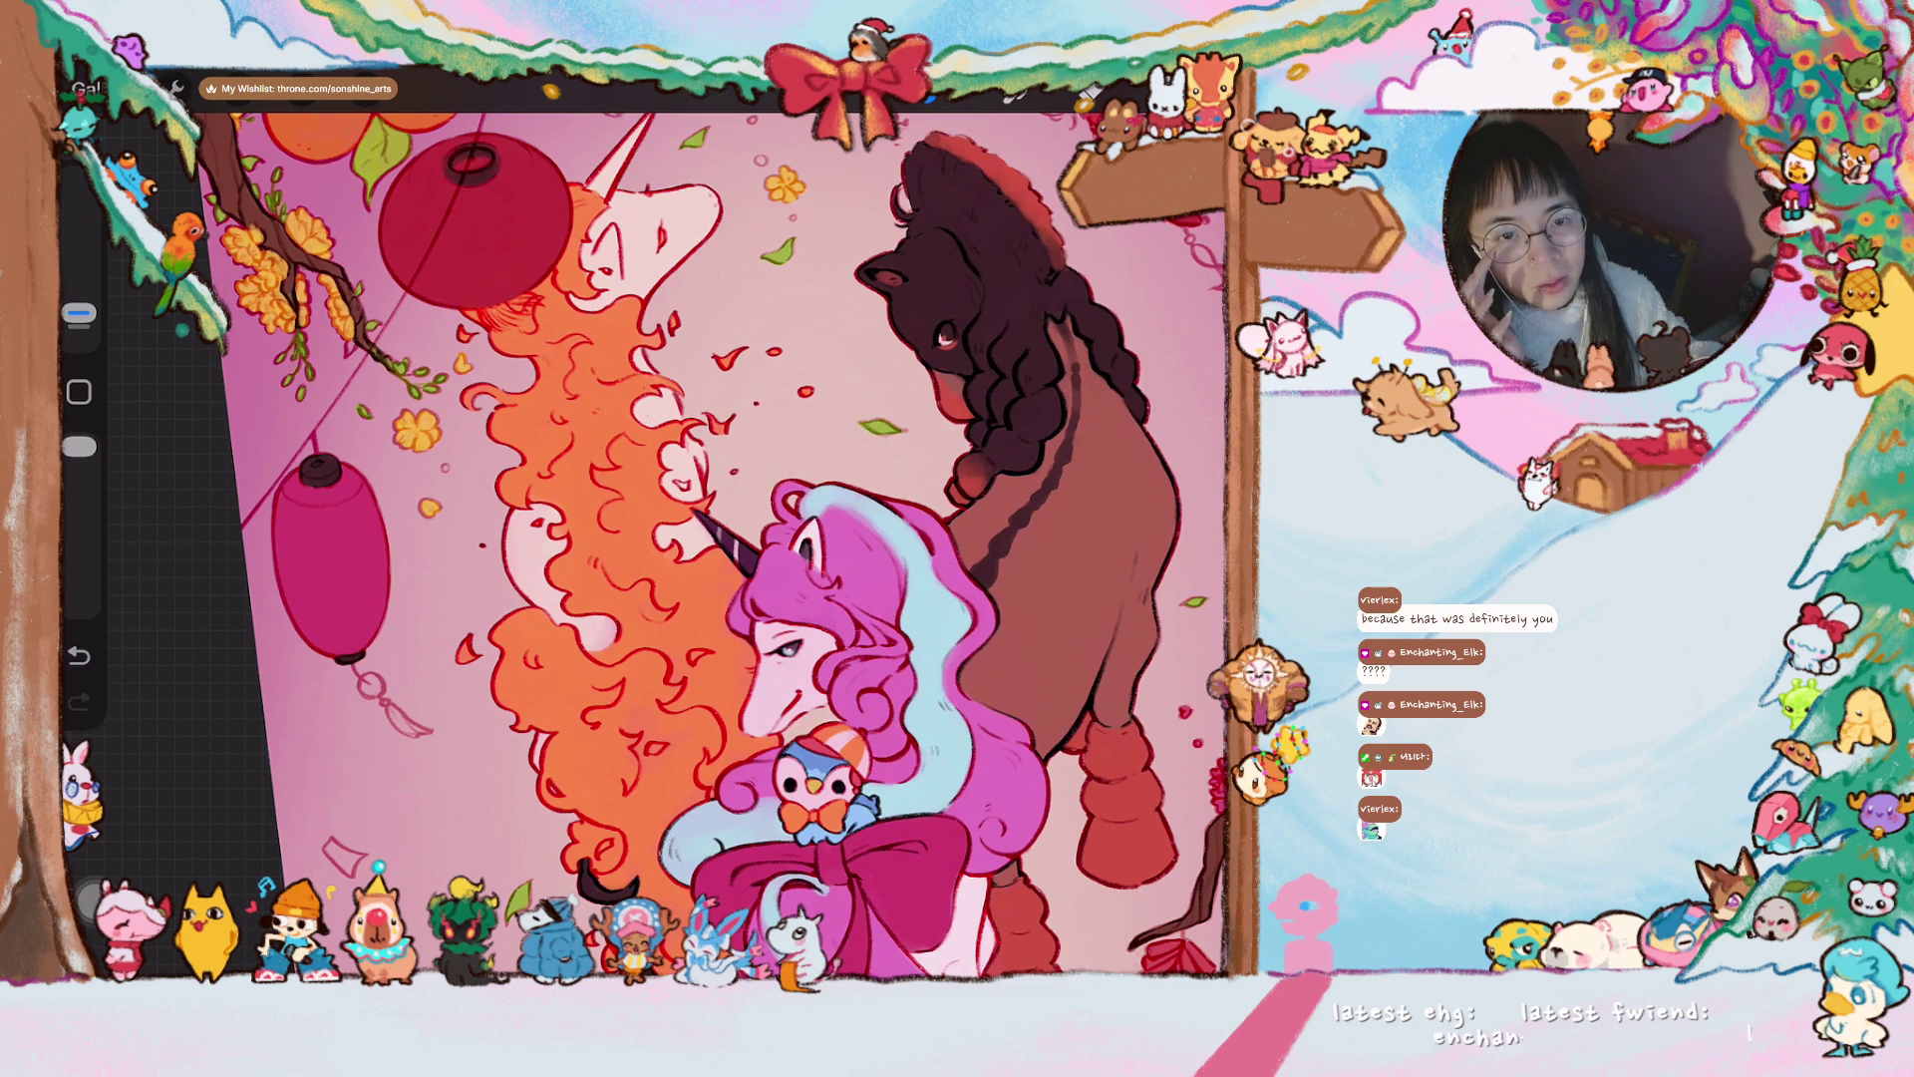
- Fill the small ring under the magenta lantern with blue using a fine brush
scroll(399, 598, "up", 5)
left_click_drag(79, 314, 80, 299)
mouse_move(428, 593)
left_mouse_down()
mouse_move(479, 624)
mouse_move(478, 578)
mouse_move(453, 596)
left_mouse_up()
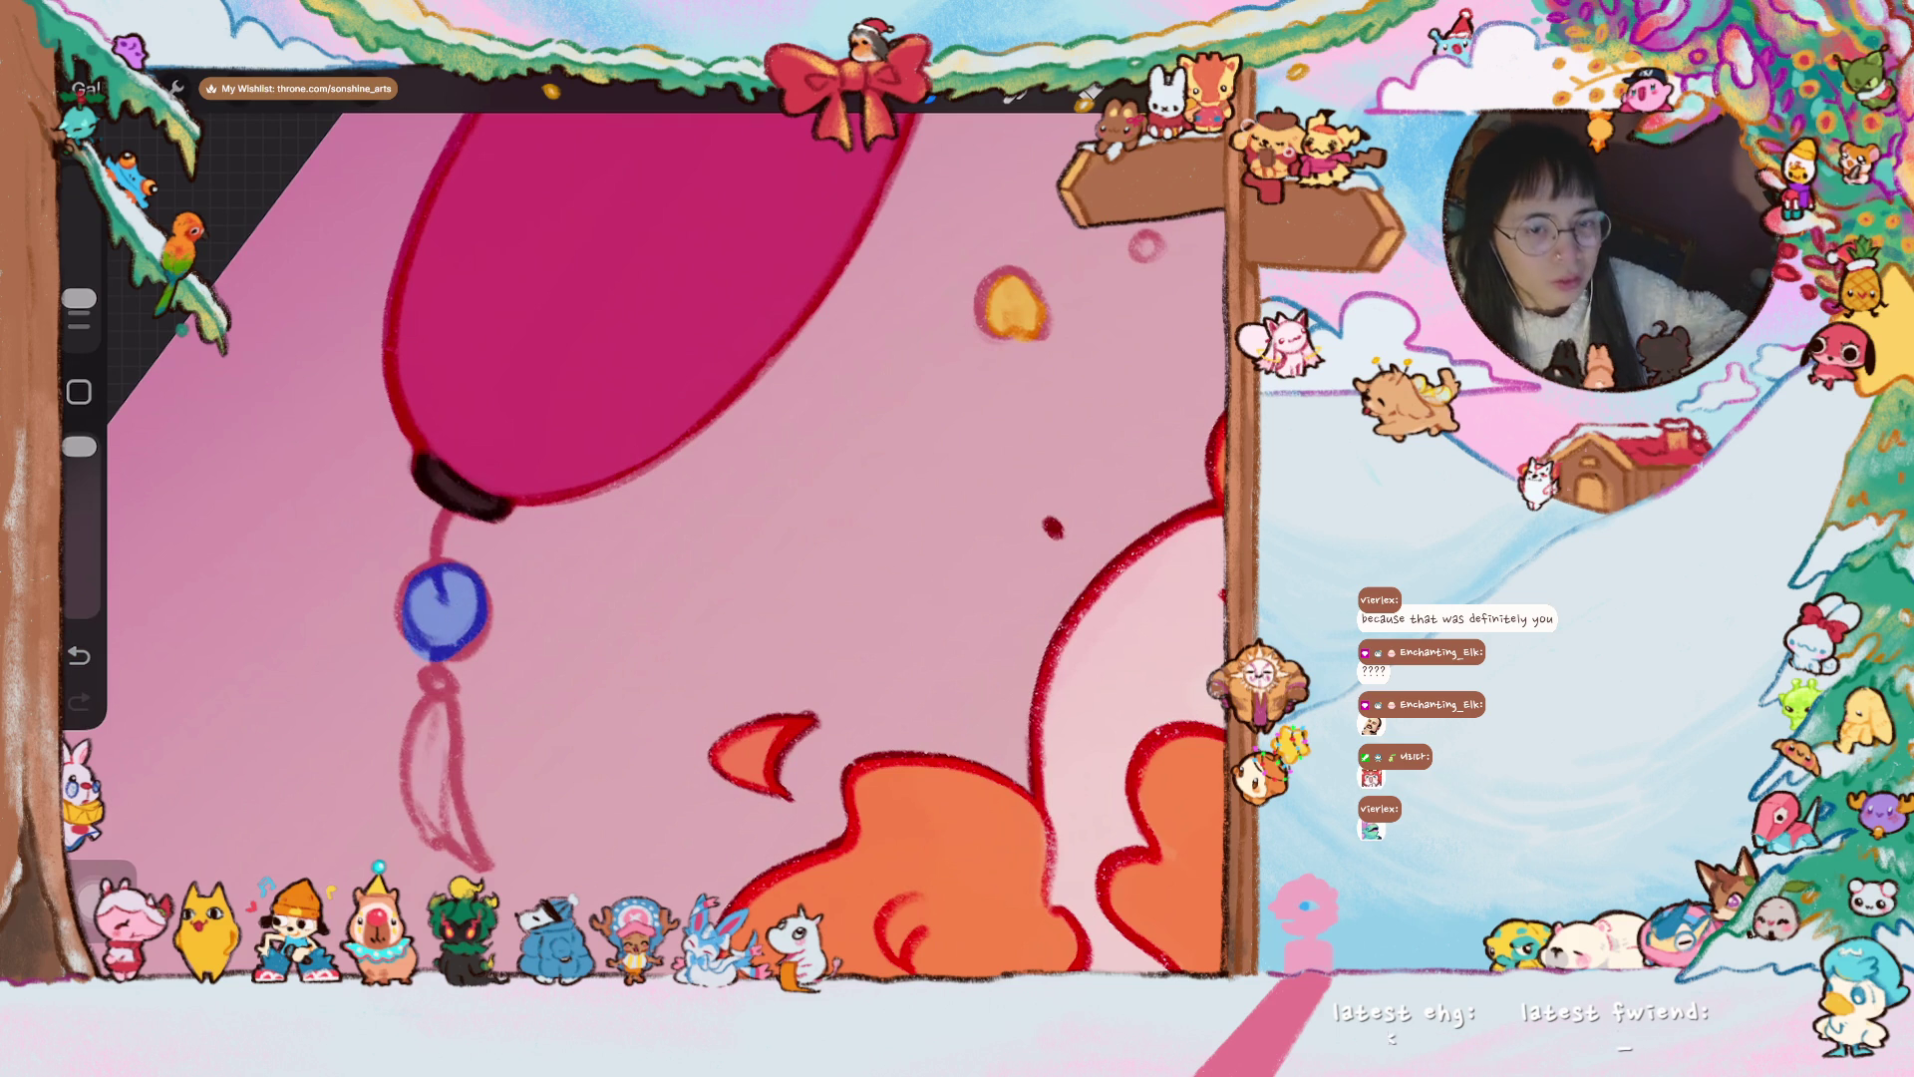
scroll(638, 539, "up", 2)
left_click_drag(80, 299, 80, 312)
mouse_move(354, 573)
left_mouse_down()
mouse_move(368, 563)
mouse_move(354, 583)
left_mouse_up()
scroll(658, 544, "down", 5)
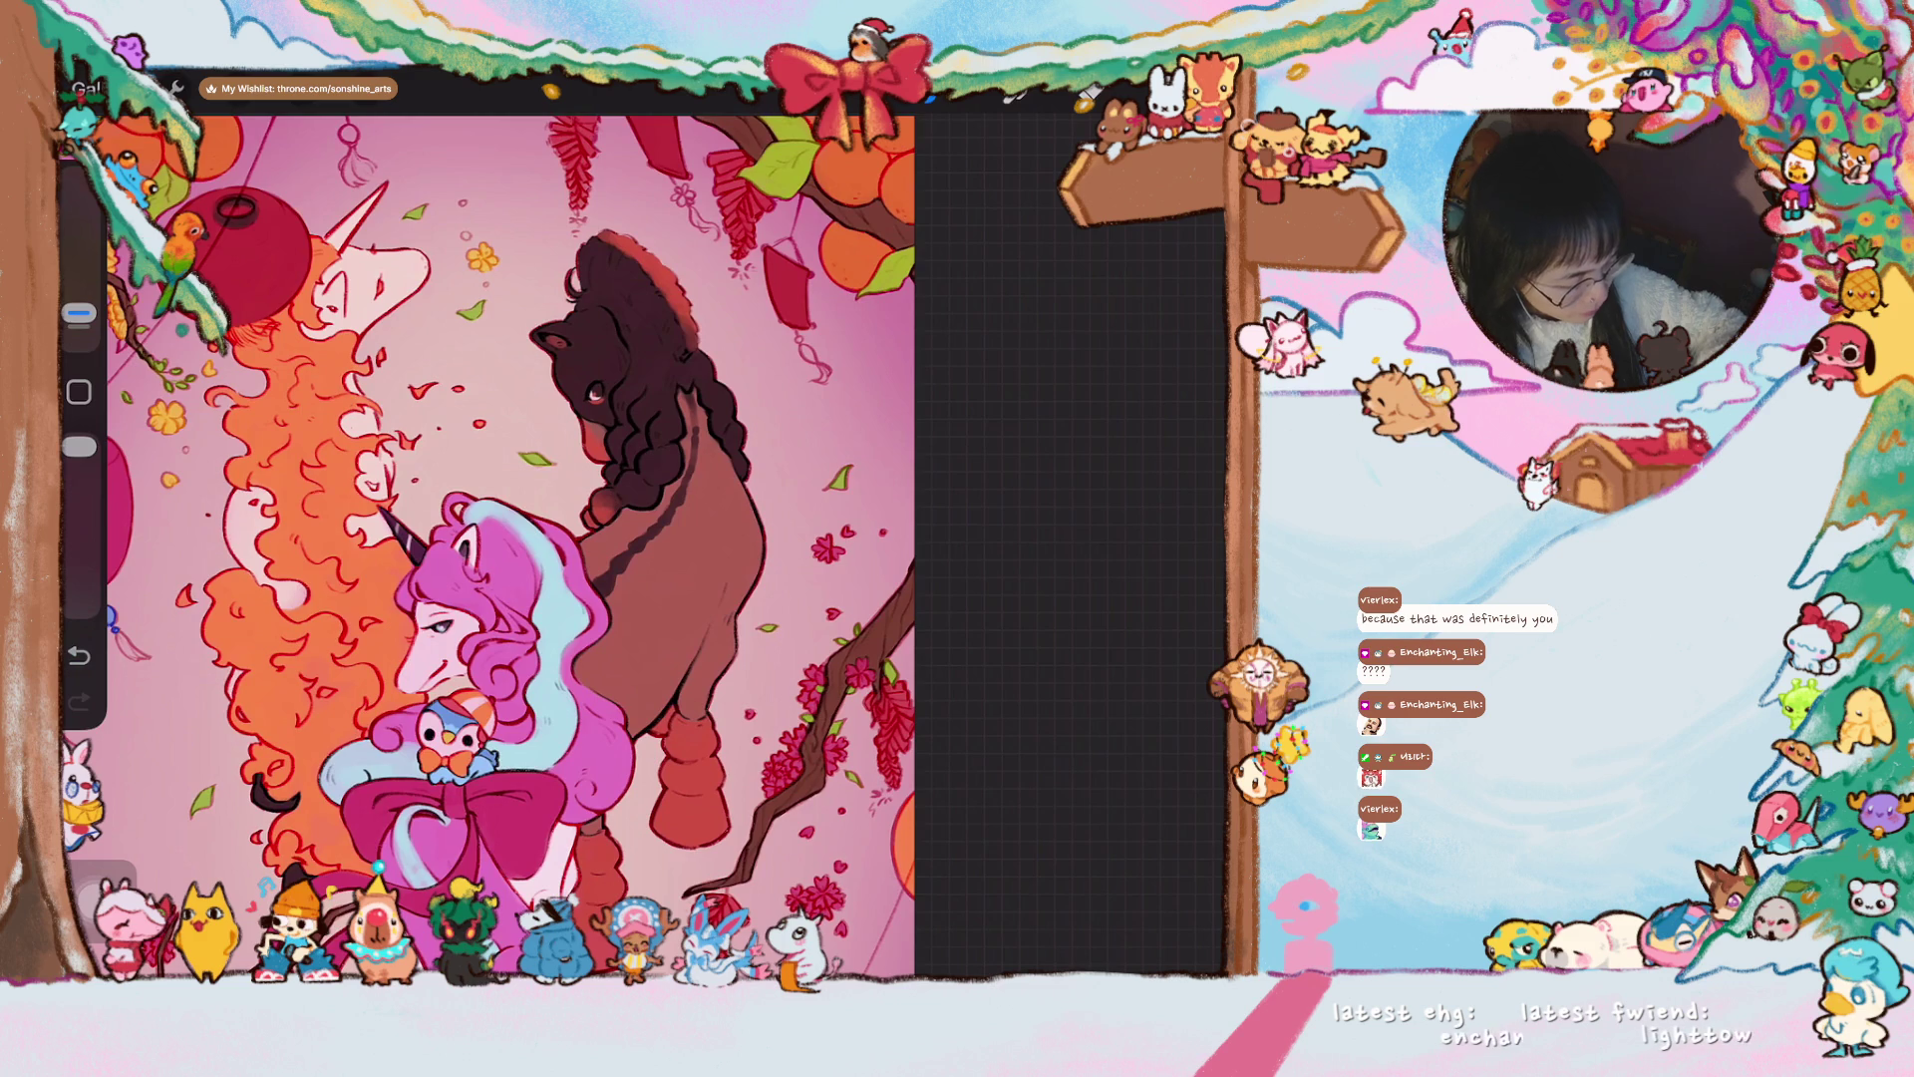
scroll(658, 543, "down", 3)
scroll(751, 519, "down", 1)
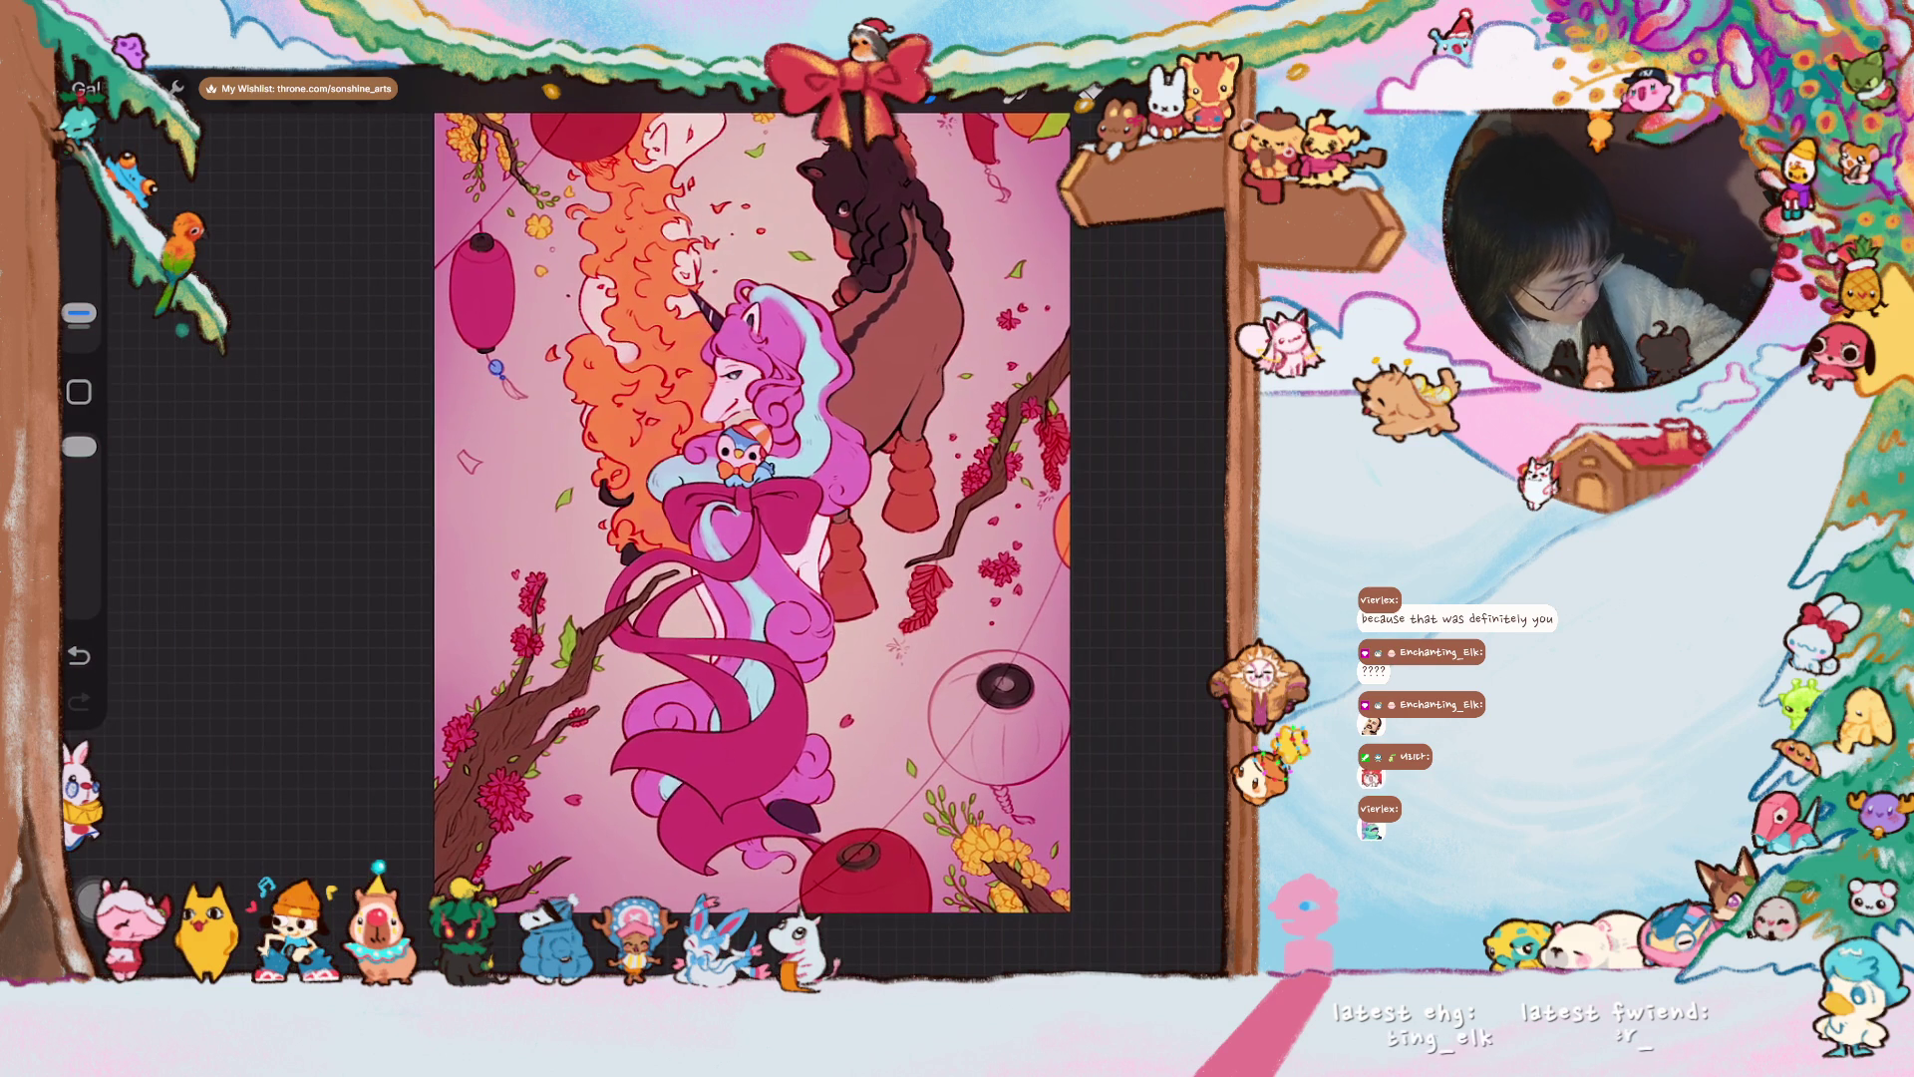
scroll(751, 519, "up", 2)
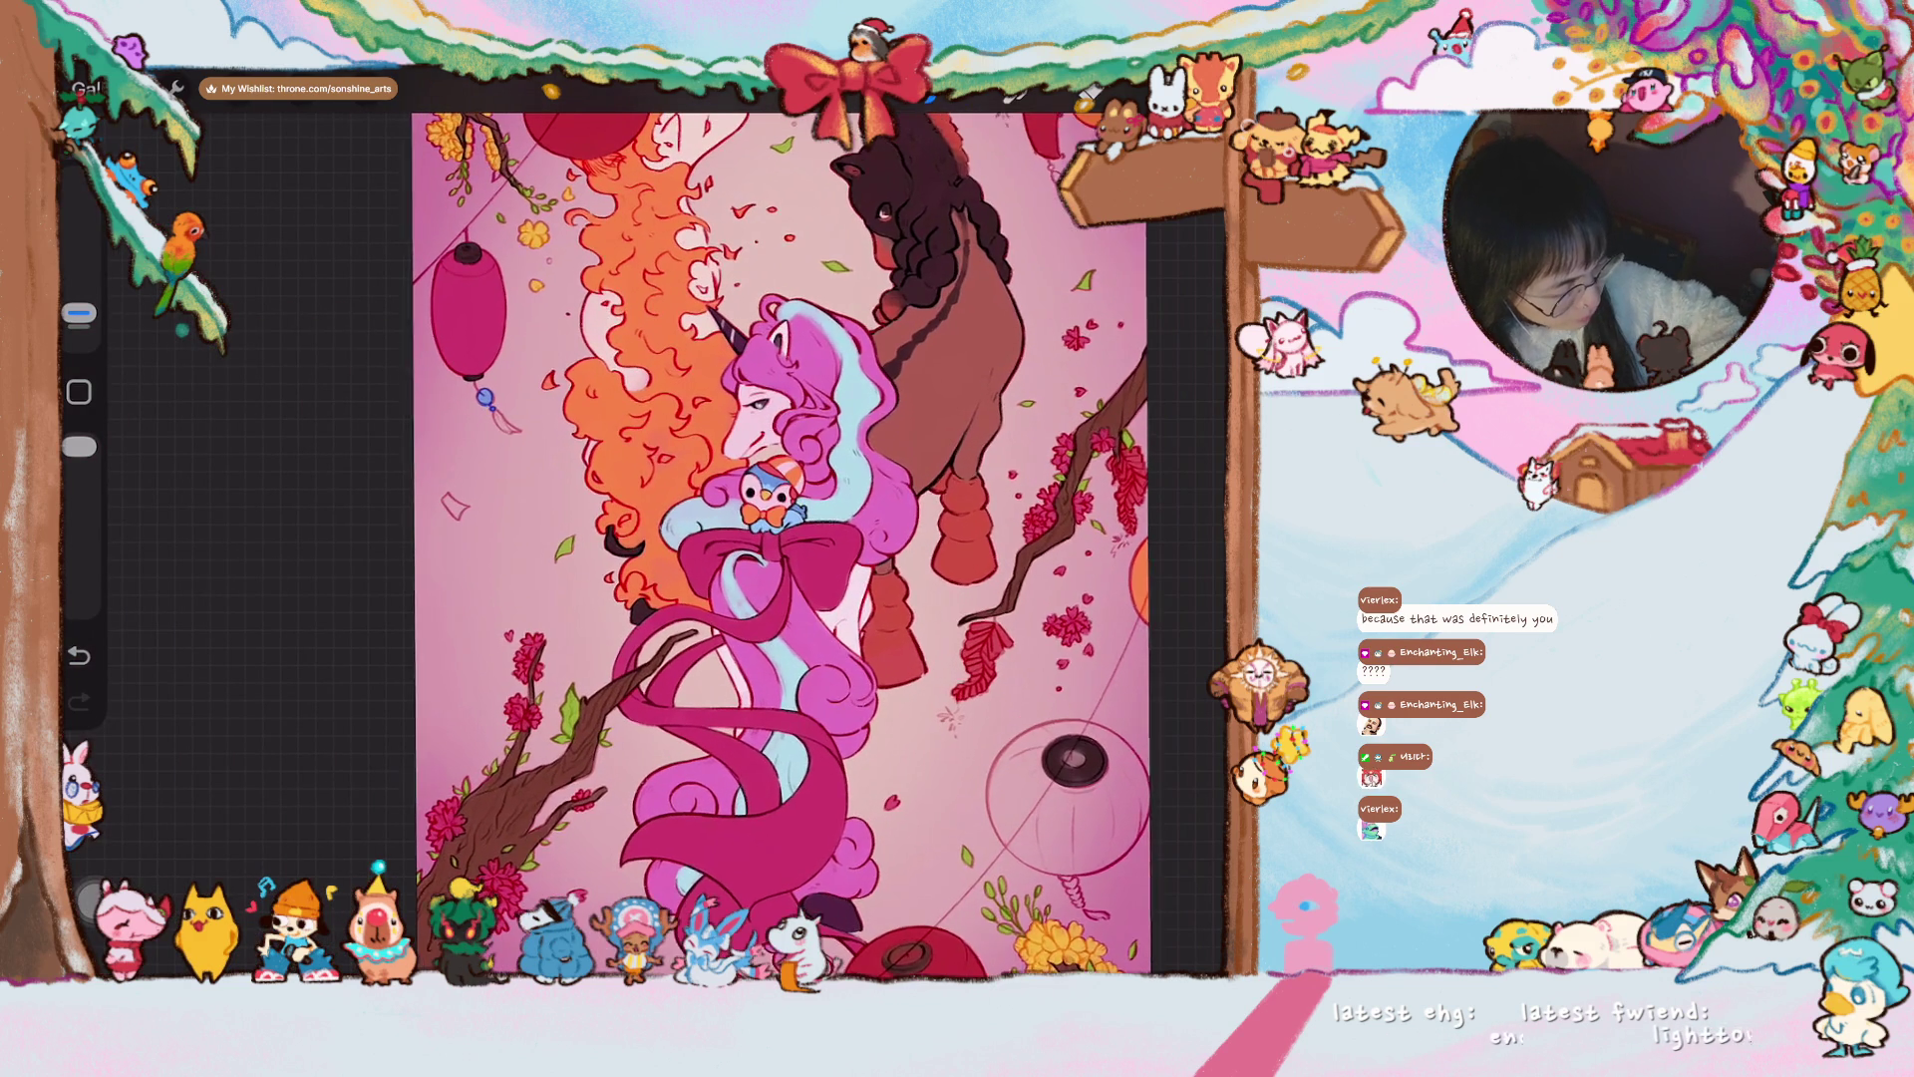
- Switch to the top Layer 13 and enlarge the brush slightly
left_click(1201, 95)
left_click(1037, 284)
left_click(1201, 95)
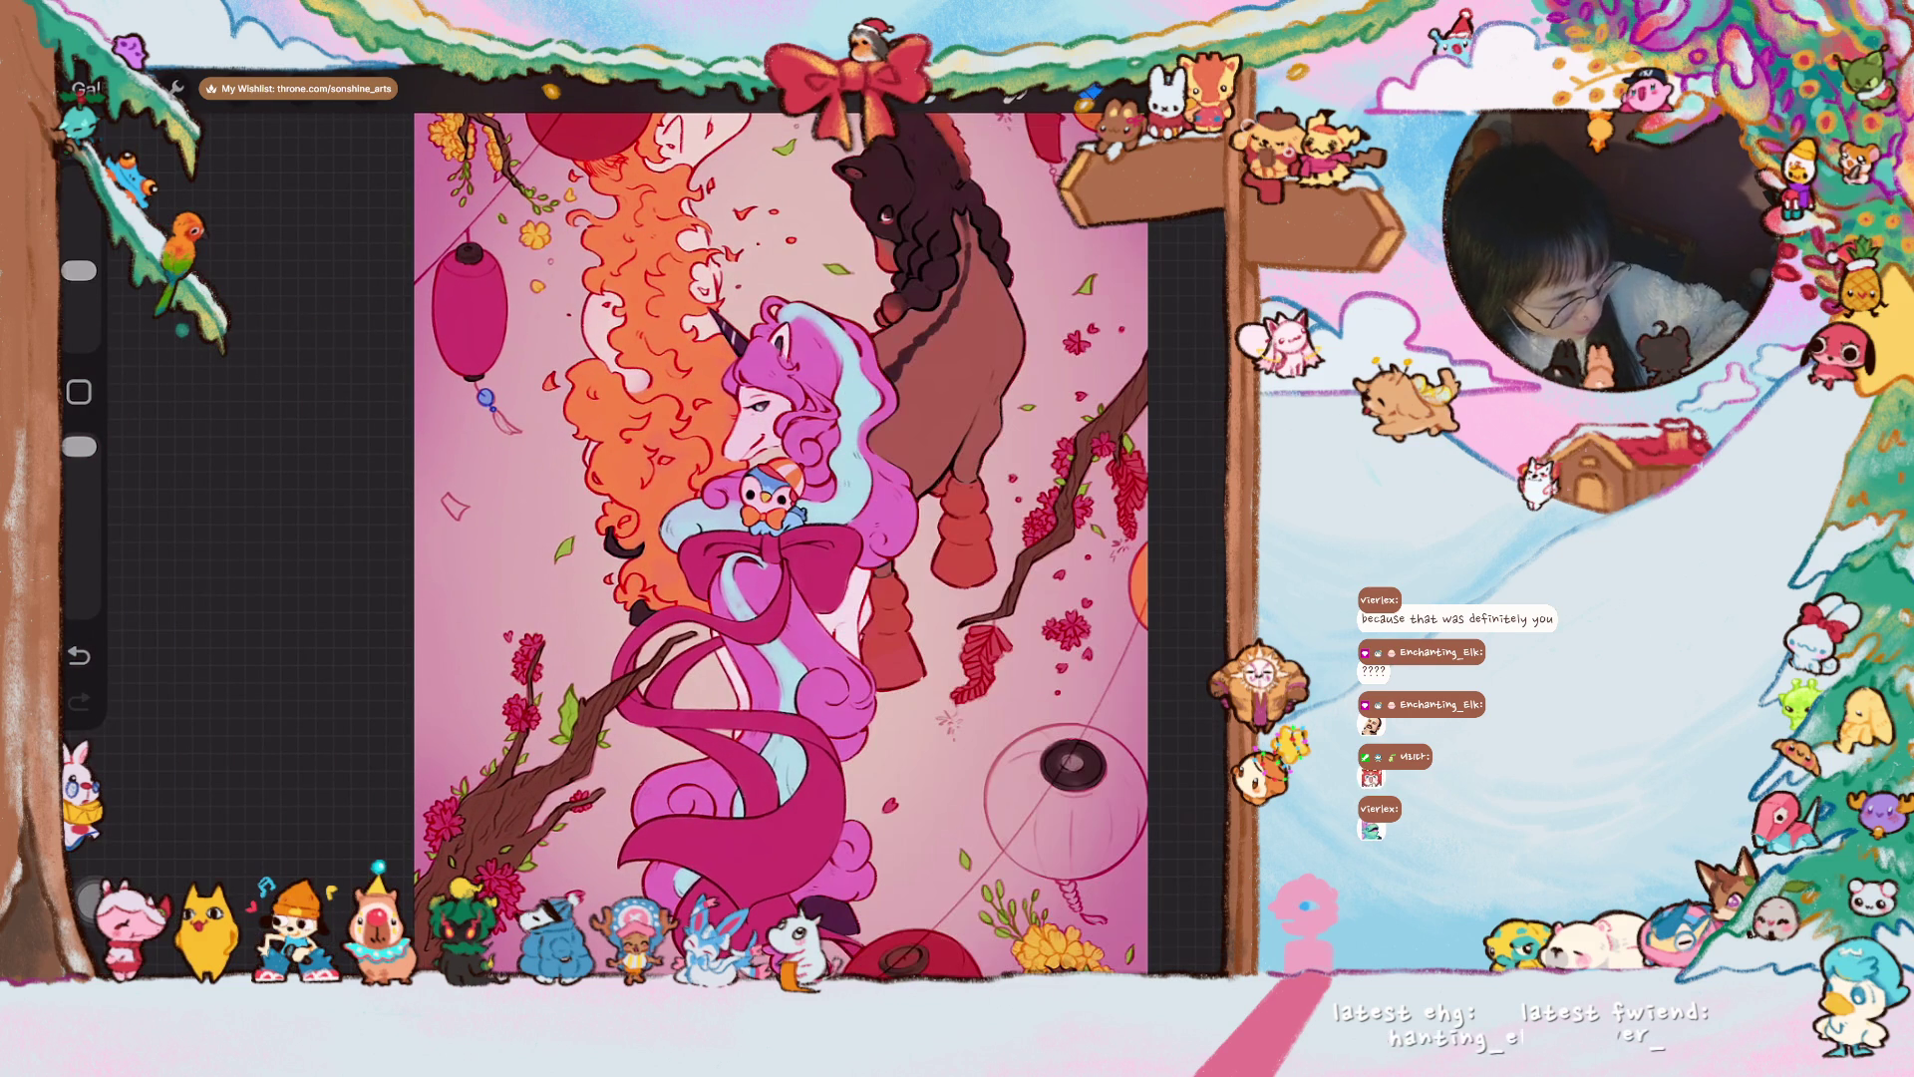
left_click_drag(79, 270, 79, 249)
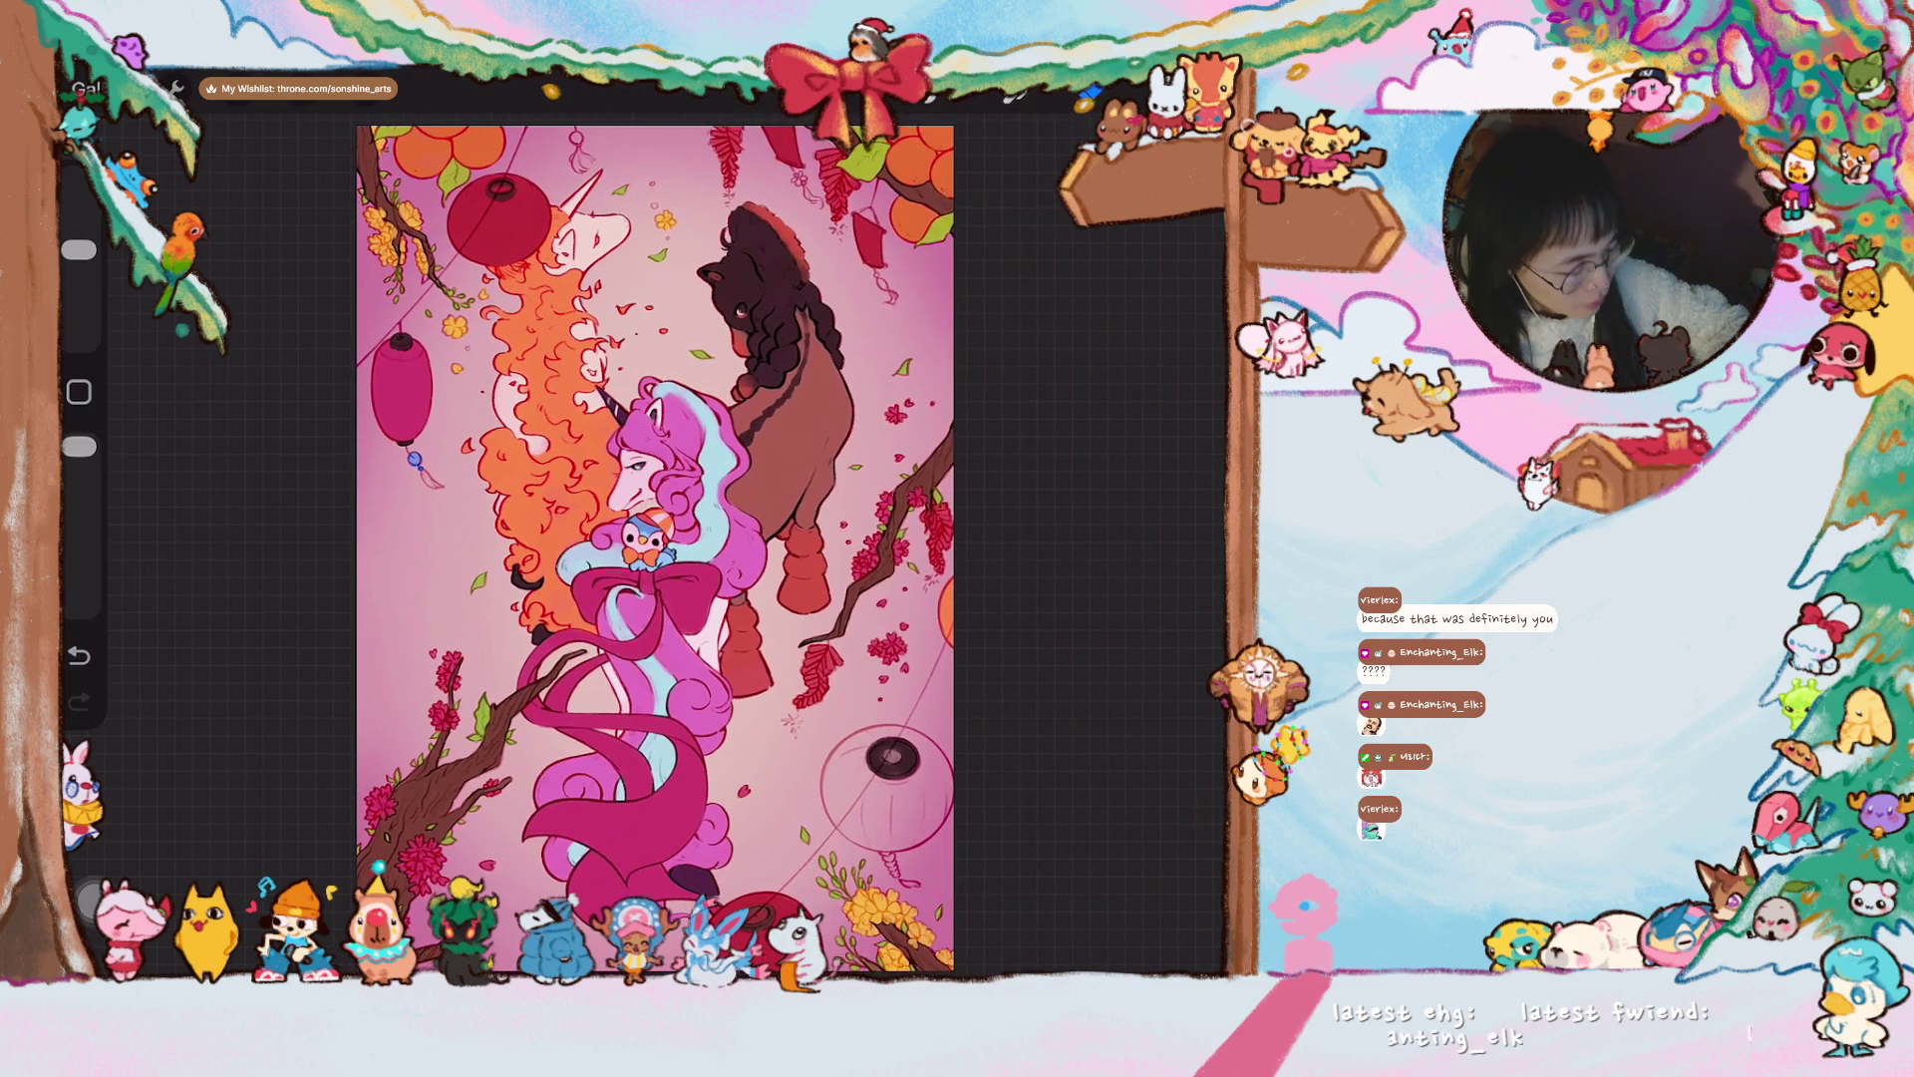
- Check the layers, enlarge the brush and lay the first blue strokes over the round lantern
left_click(1201, 95)
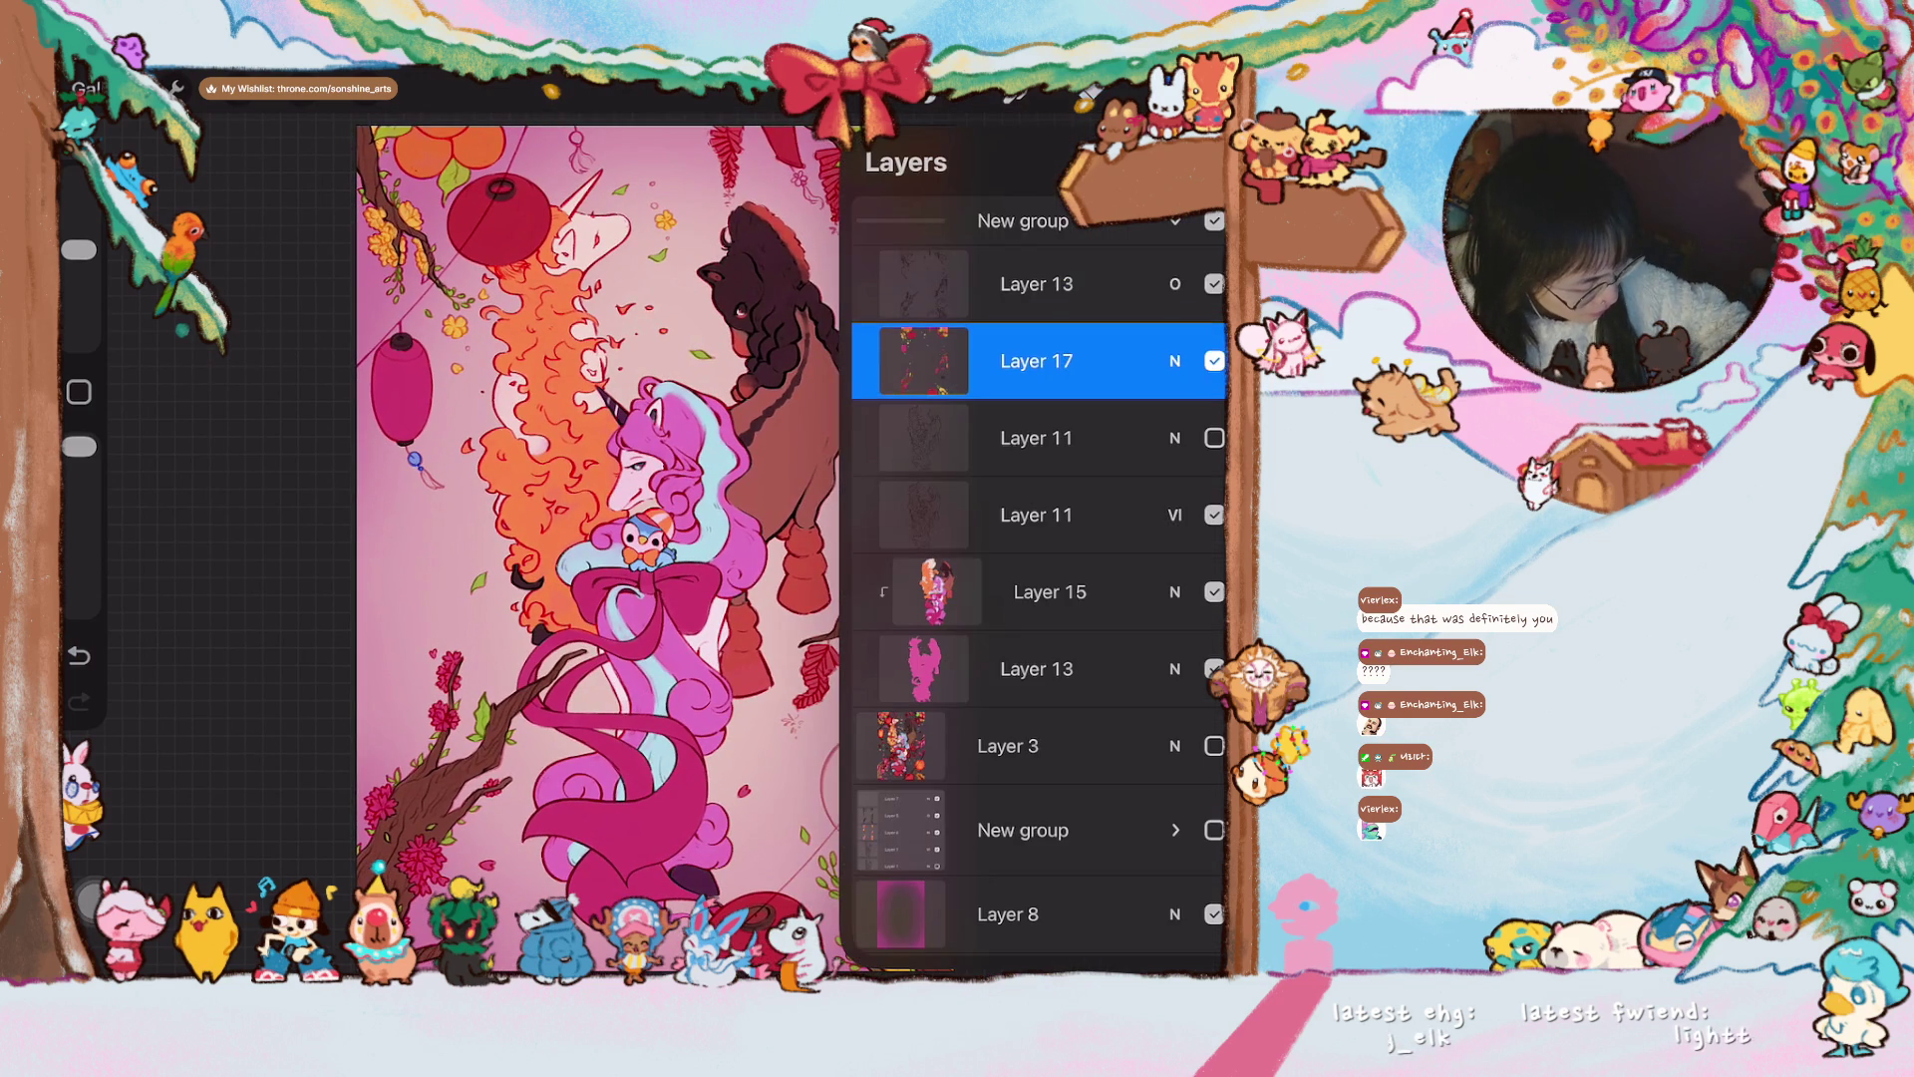
left_click_drag(79, 250, 79, 312)
scroll(655, 548, "down", 2)
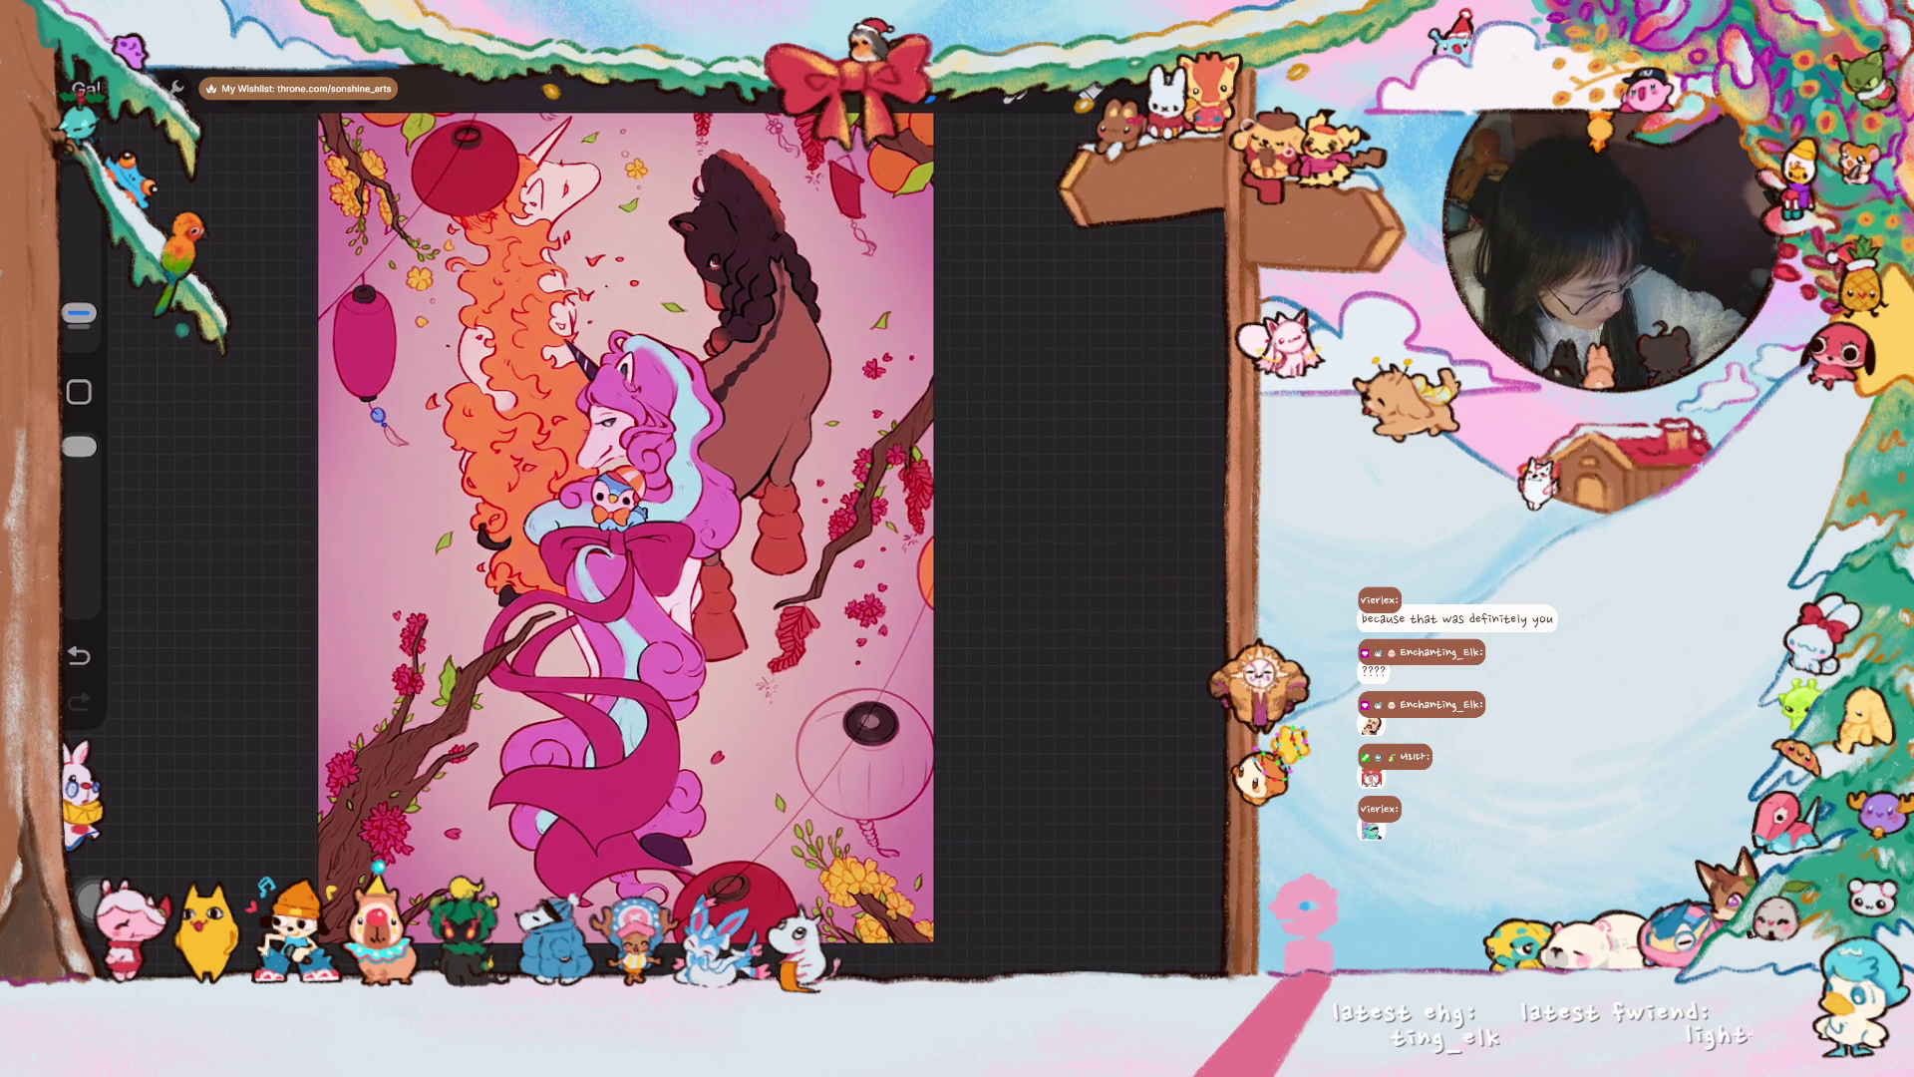
scroll(625, 527, "up", 3)
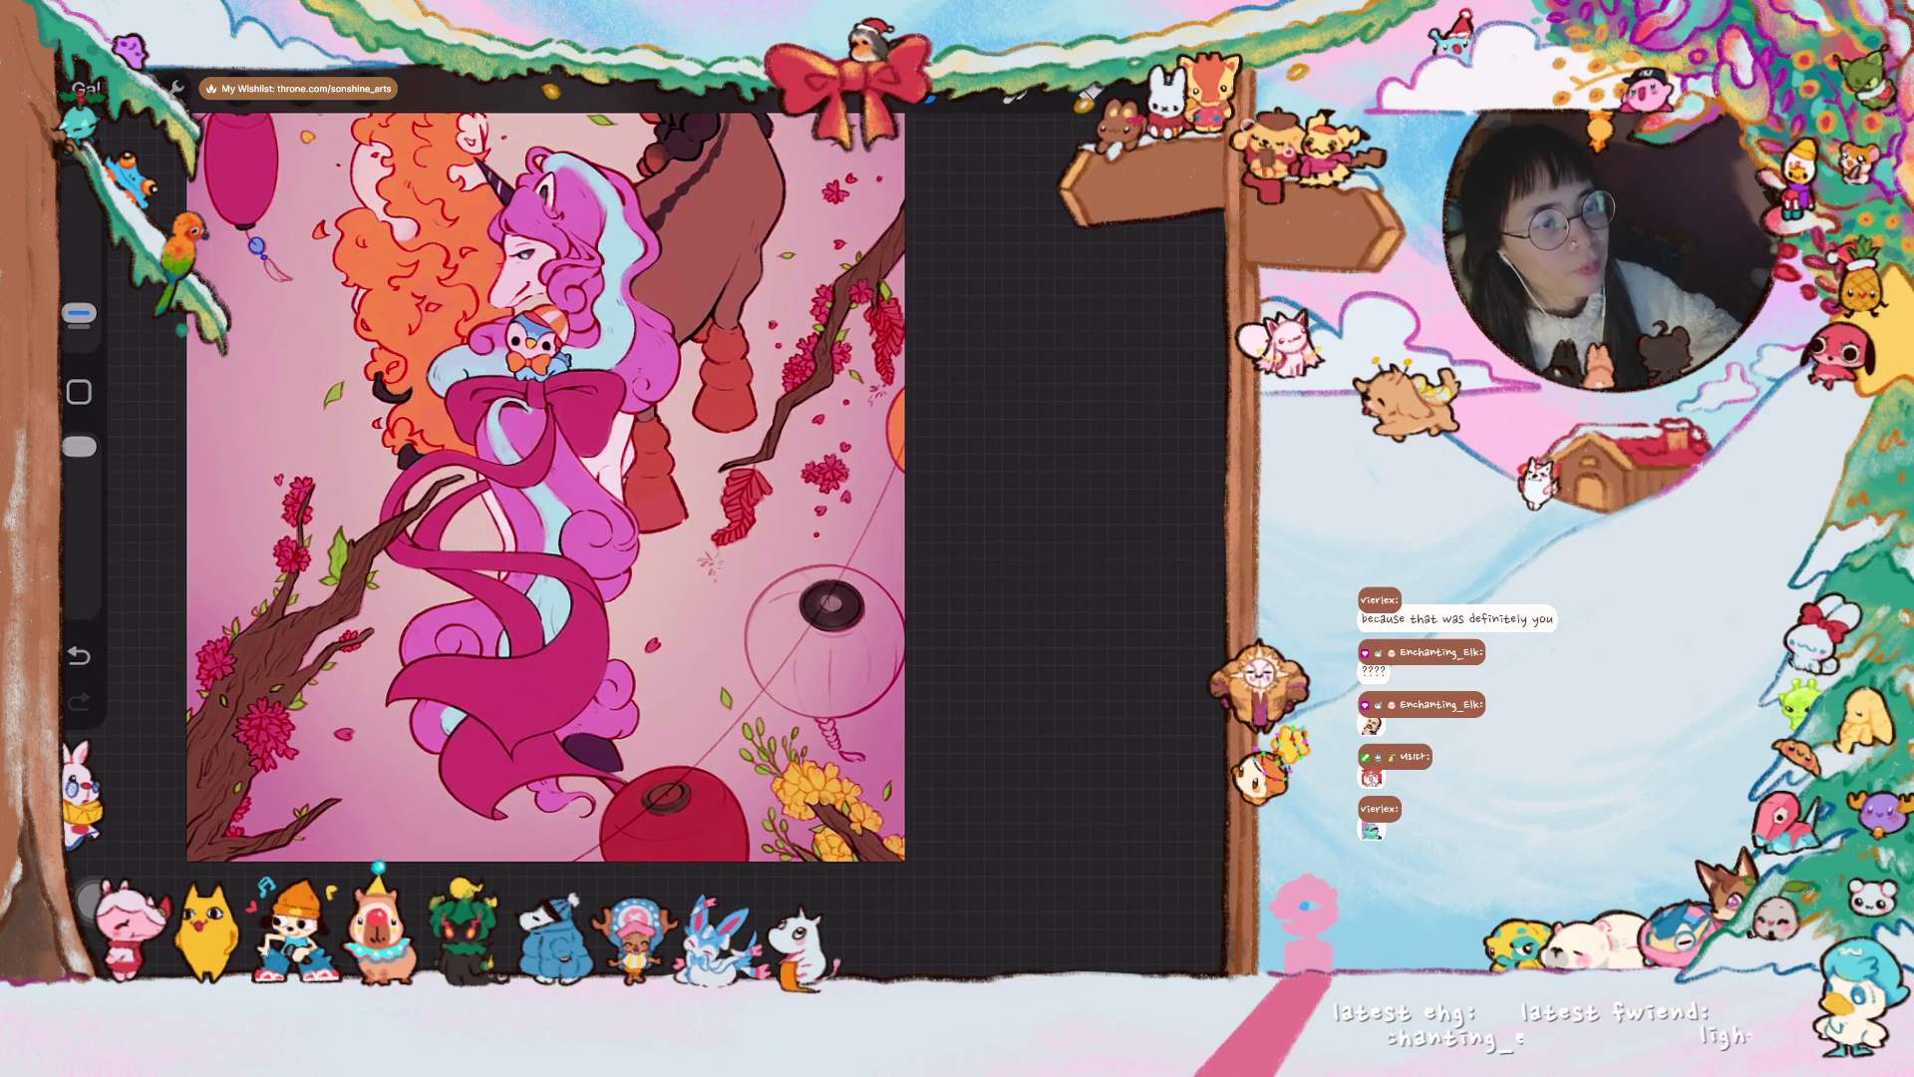
scroll(545, 486, "up", 3)
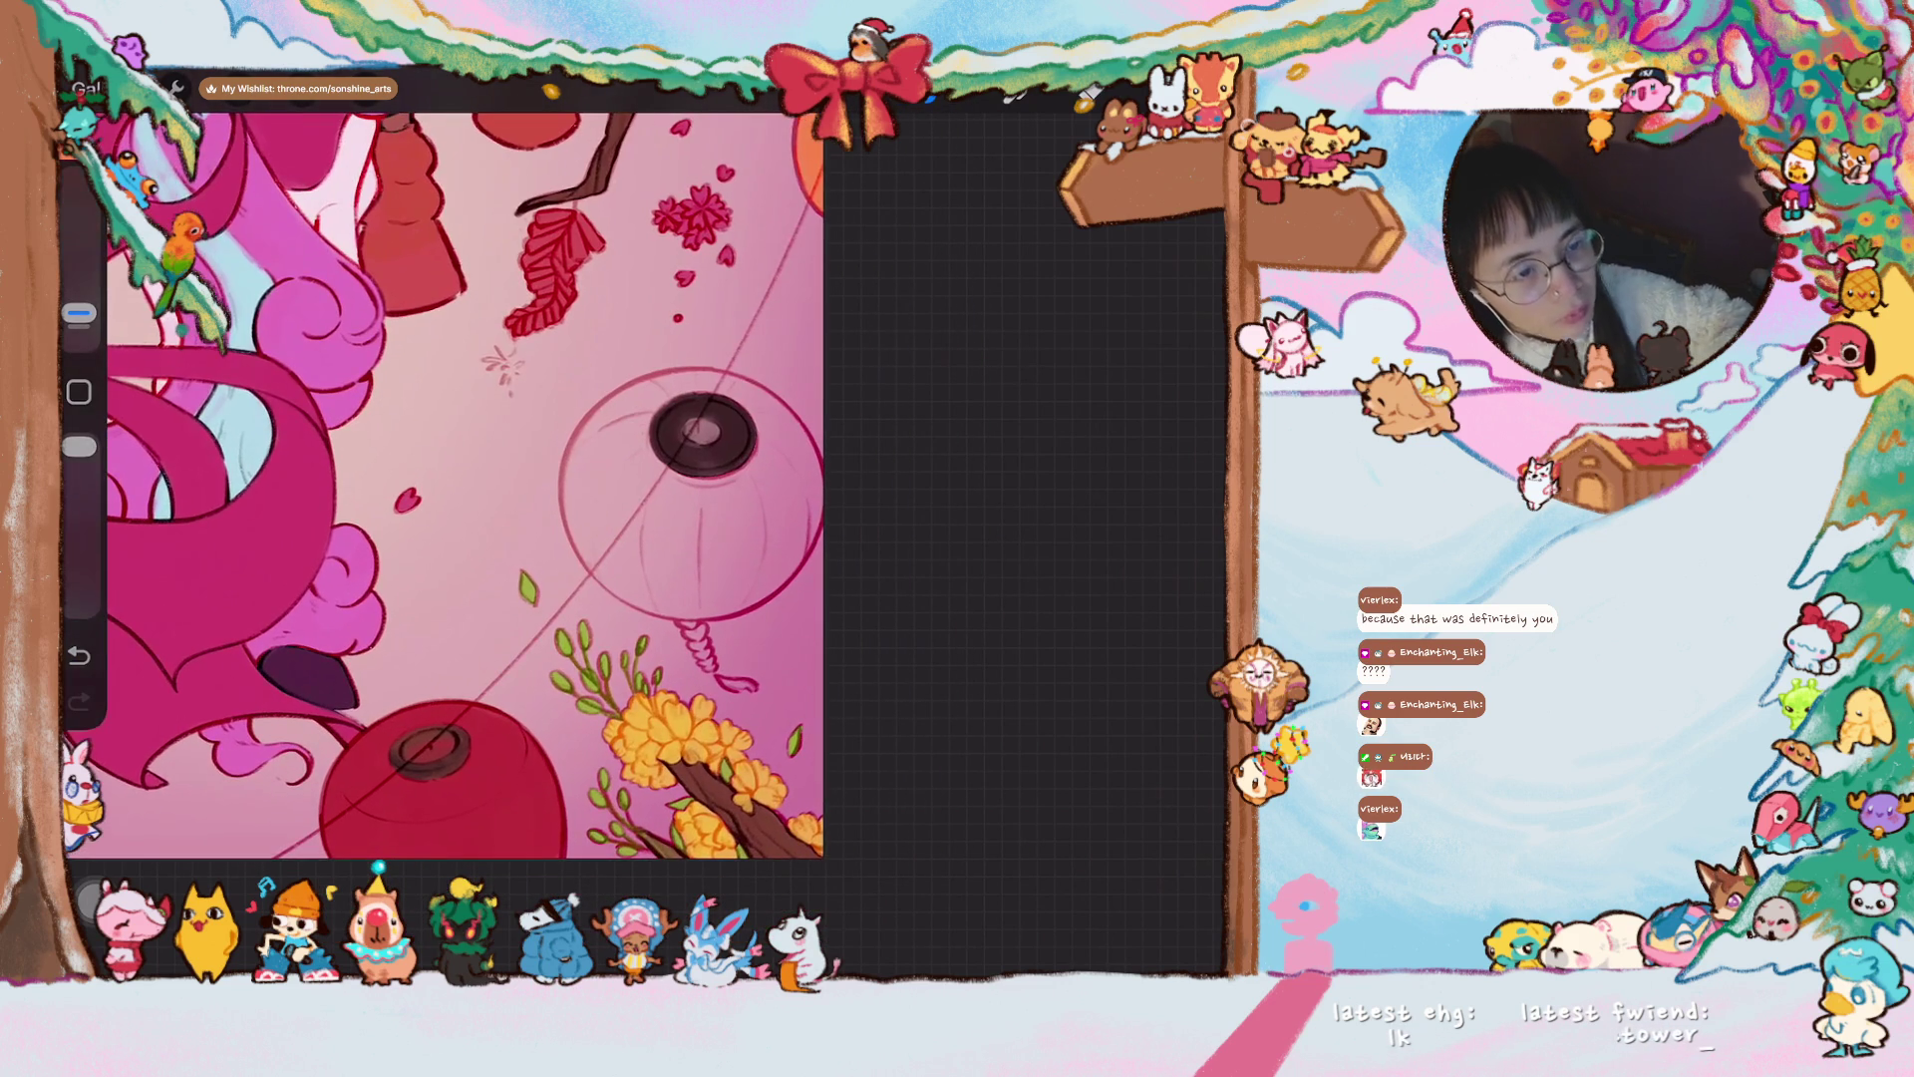
left_click_drag(80, 312, 80, 296)
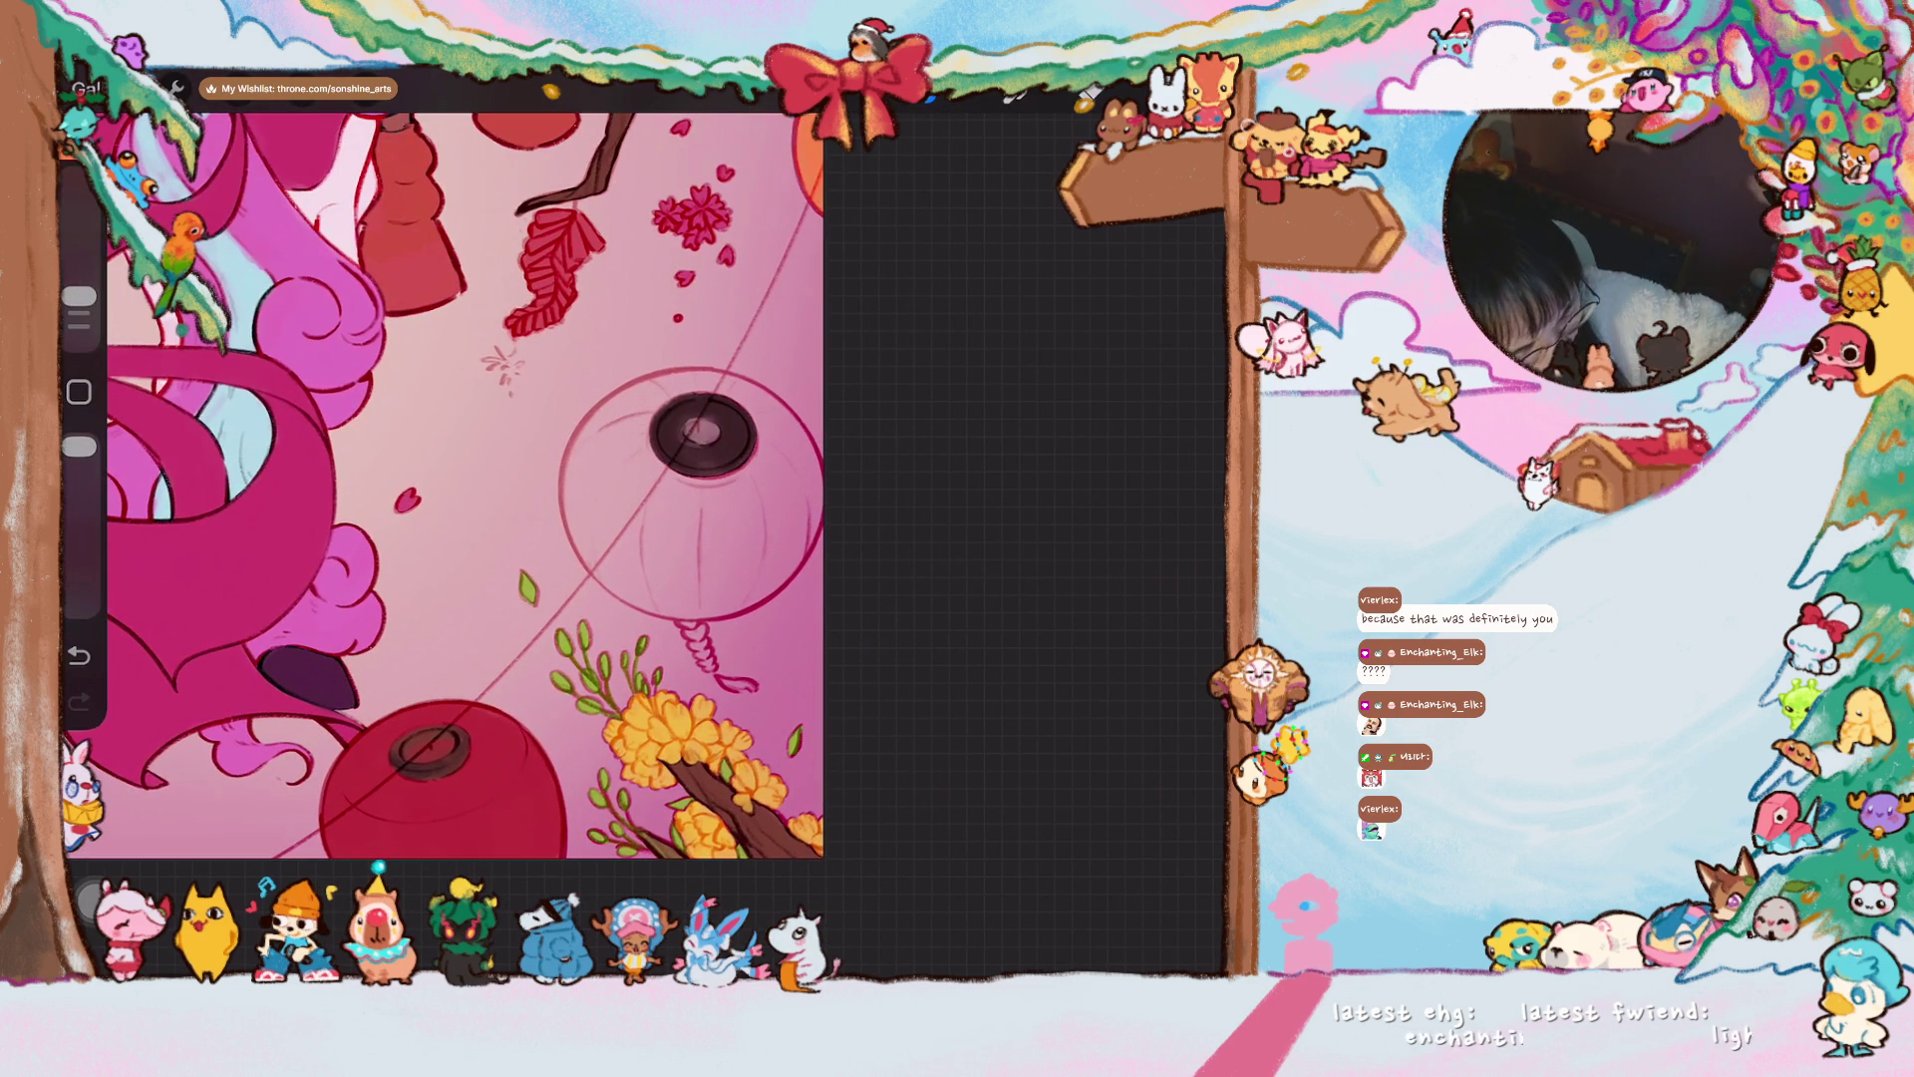
left_click_drag(638, 503, 663, 544)
left_click_drag(607, 449, 620, 533)
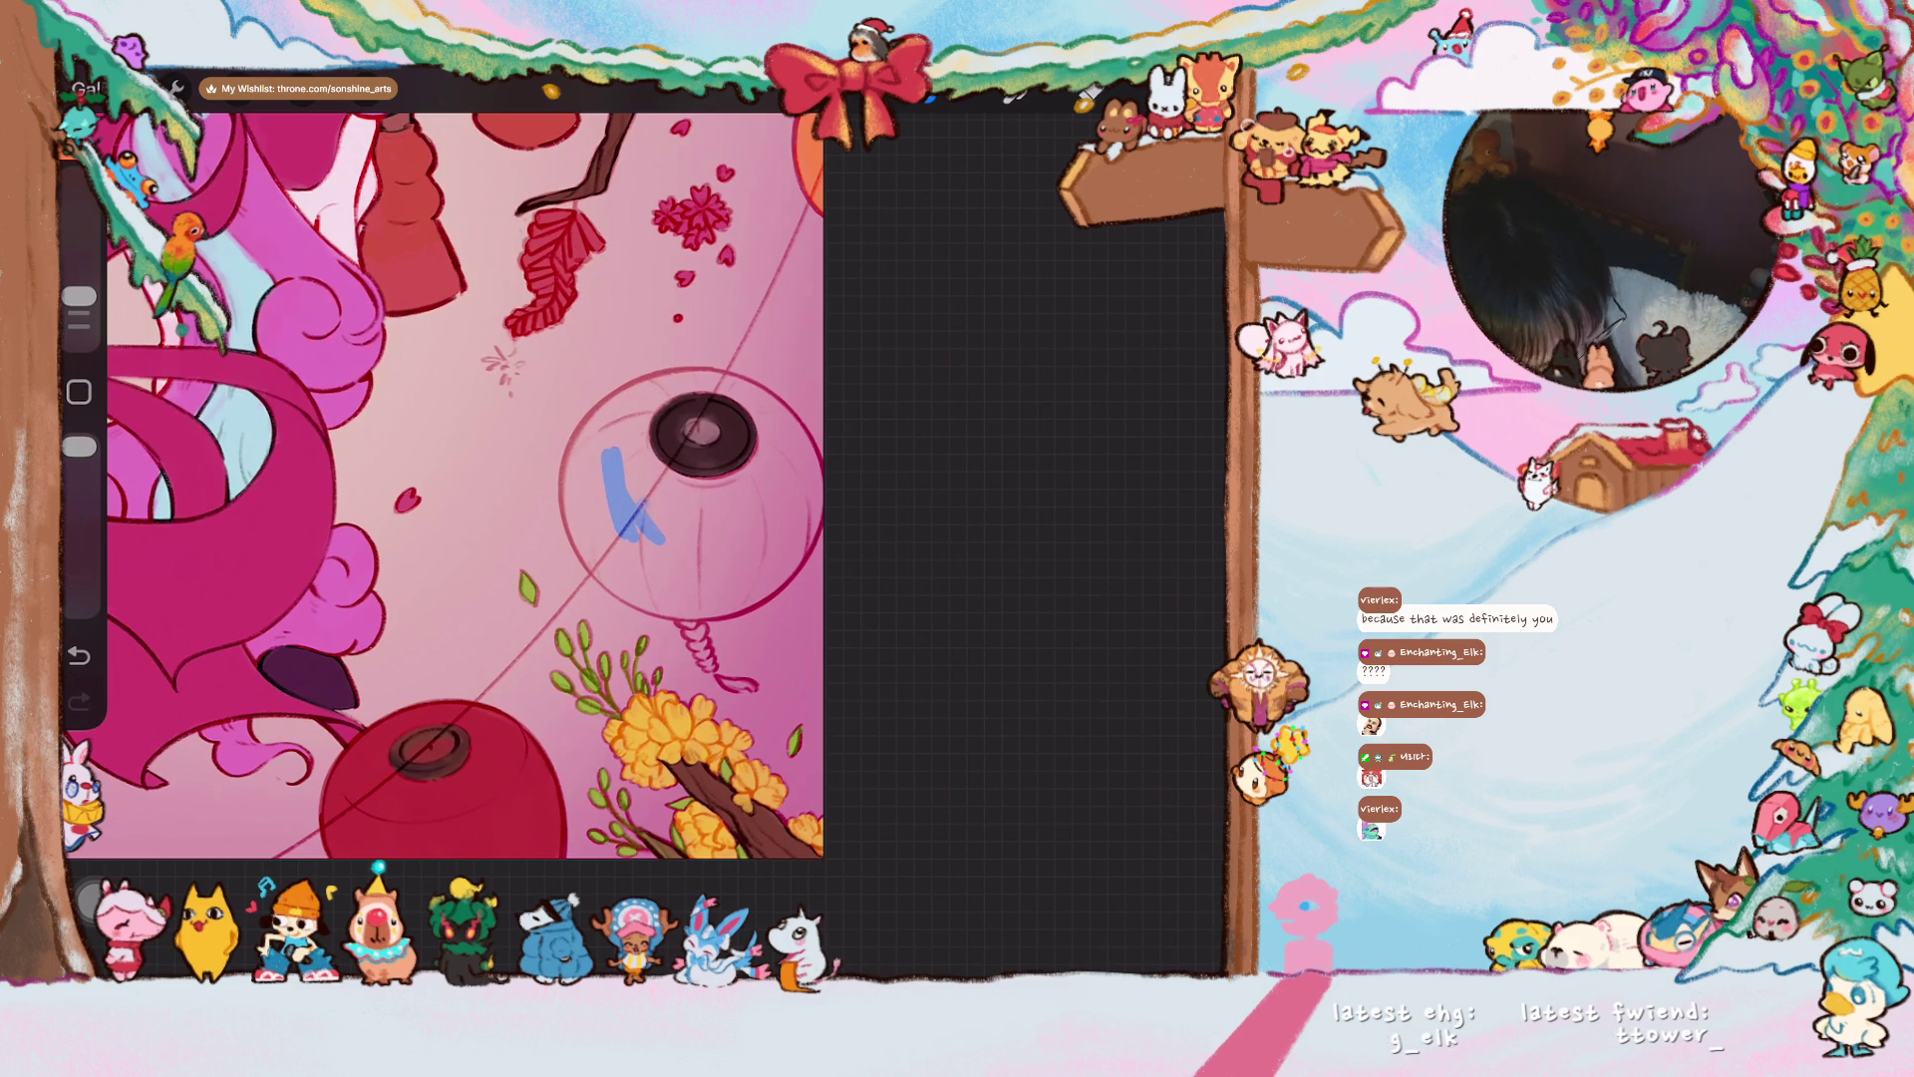
left_click_drag(79, 296, 80, 271)
mouse_move(628, 488)
left_mouse_down()
mouse_move(613, 528)
mouse_move(598, 498)
mouse_move(598, 573)
mouse_move(578, 469)
mouse_move(589, 446)
mouse_move(584, 472)
mouse_move(626, 518)
mouse_move(658, 489)
mouse_move(635, 443)
mouse_move(670, 590)
left_mouse_up()
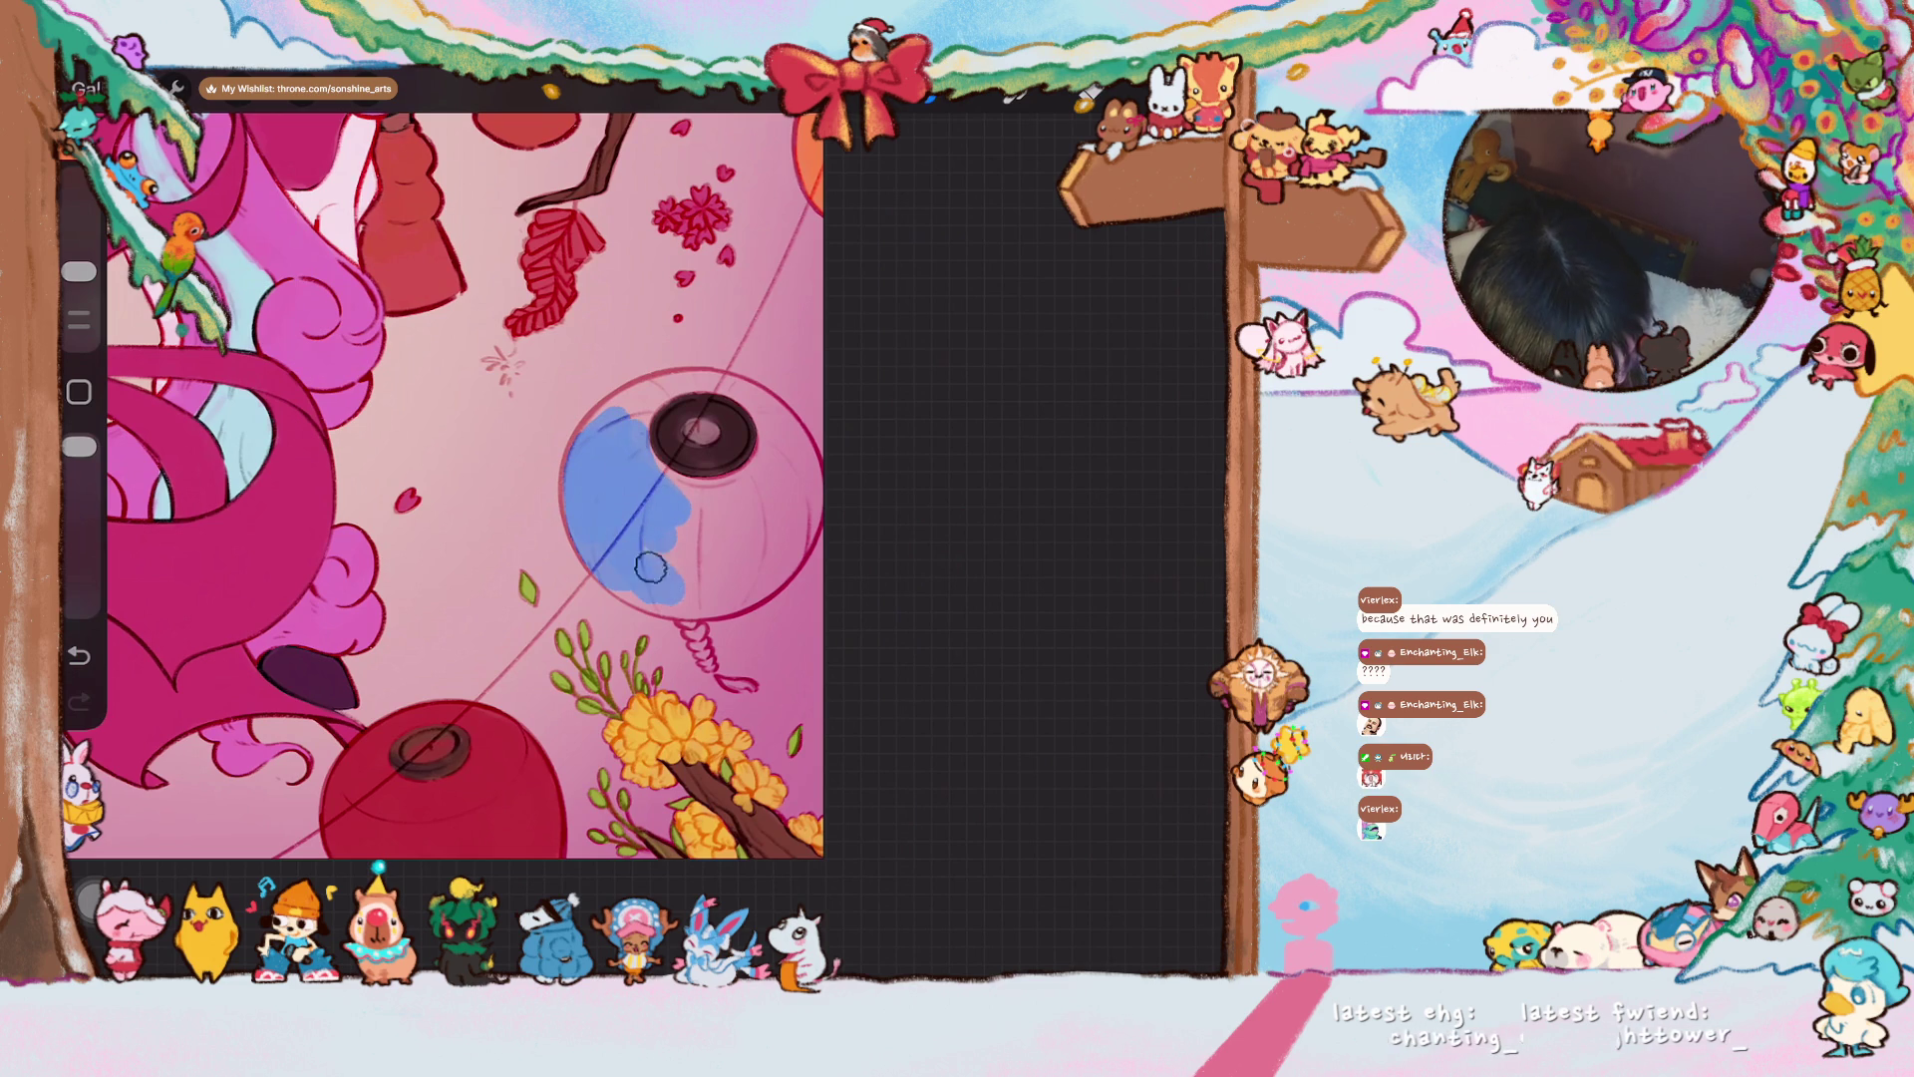
- Extend the blue over the lantern's lower left, pink notch, lower middle and upper-left edge with a slightly smaller brush
left_click_drag(498, 498, 449, 449)
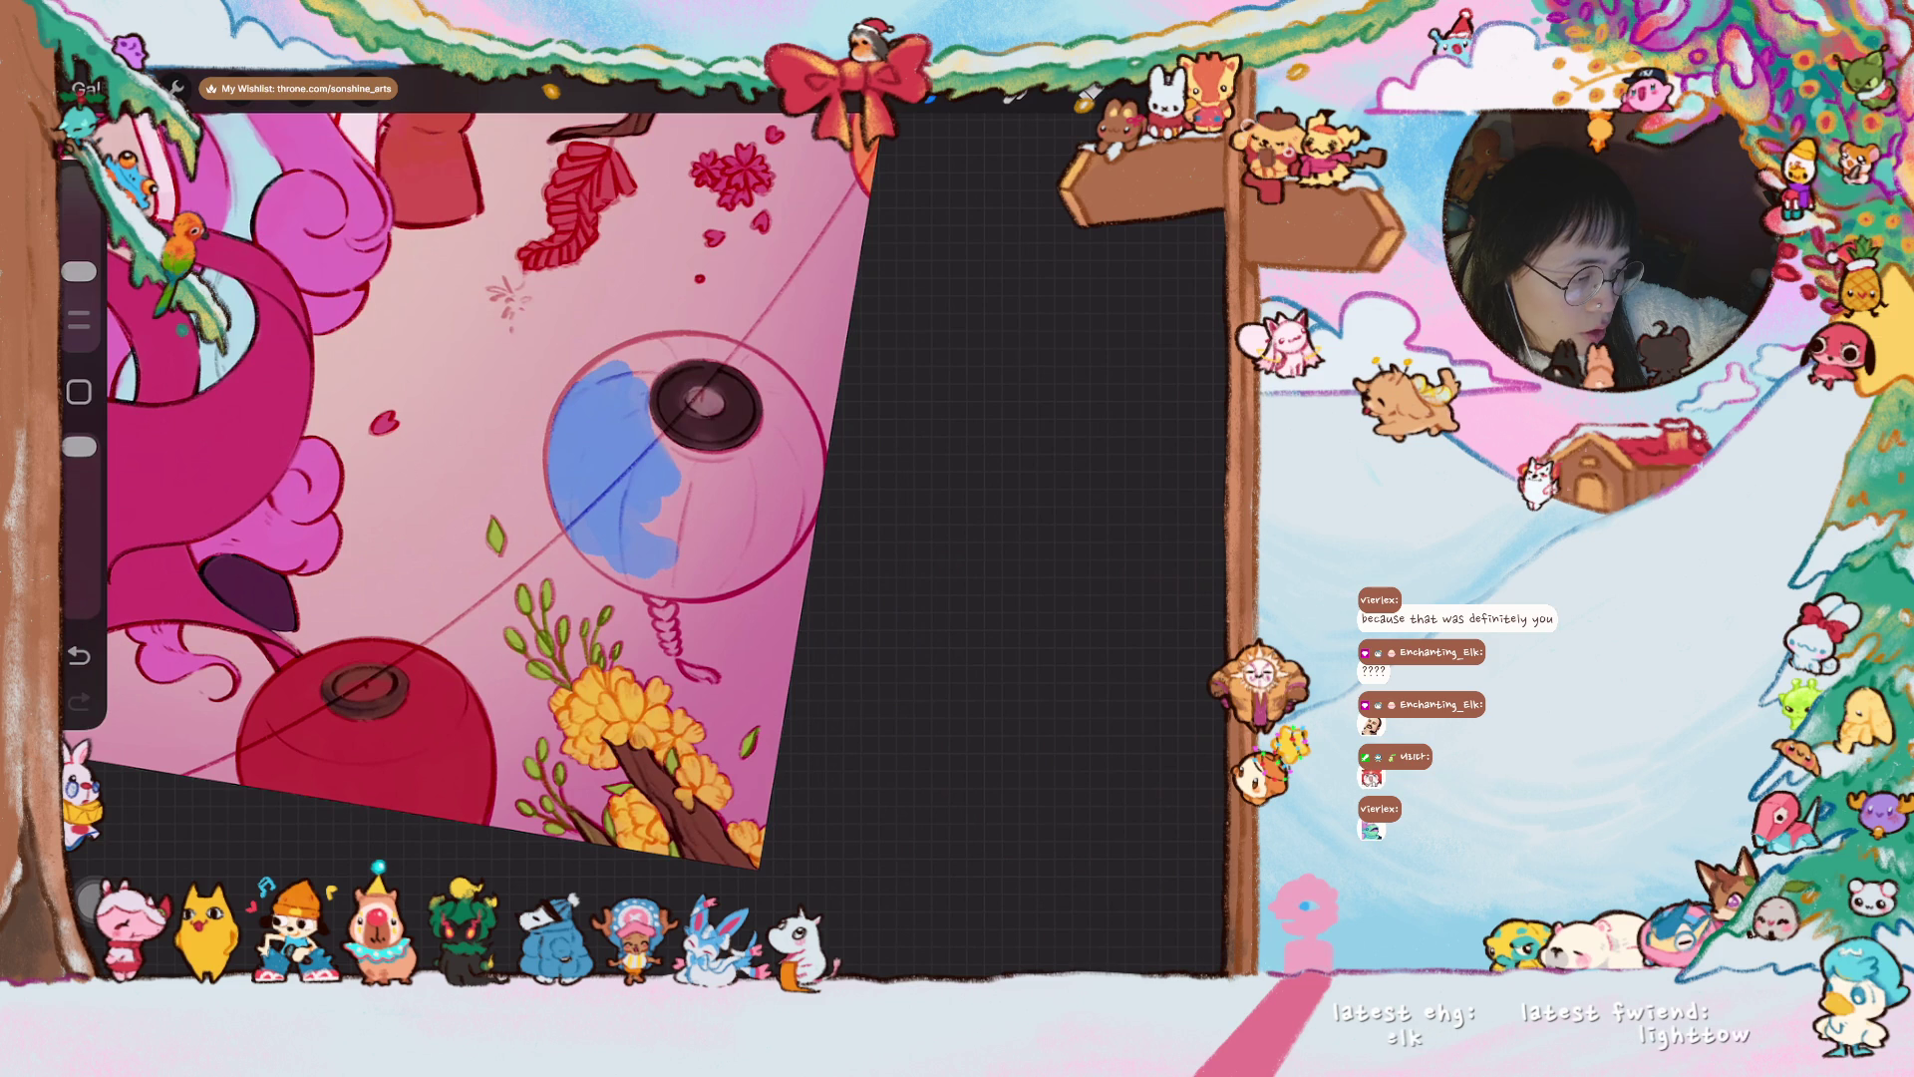
mouse_move(559, 448)
left_mouse_down()
mouse_move(577, 517)
mouse_move(549, 548)
mouse_move(510, 487)
mouse_move(501, 399)
left_mouse_up()
mouse_move(582, 539)
left_mouse_down()
mouse_move(671, 547)
mouse_move(684, 505)
mouse_move(647, 354)
mouse_move(632, 528)
mouse_move(598, 504)
left_mouse_up()
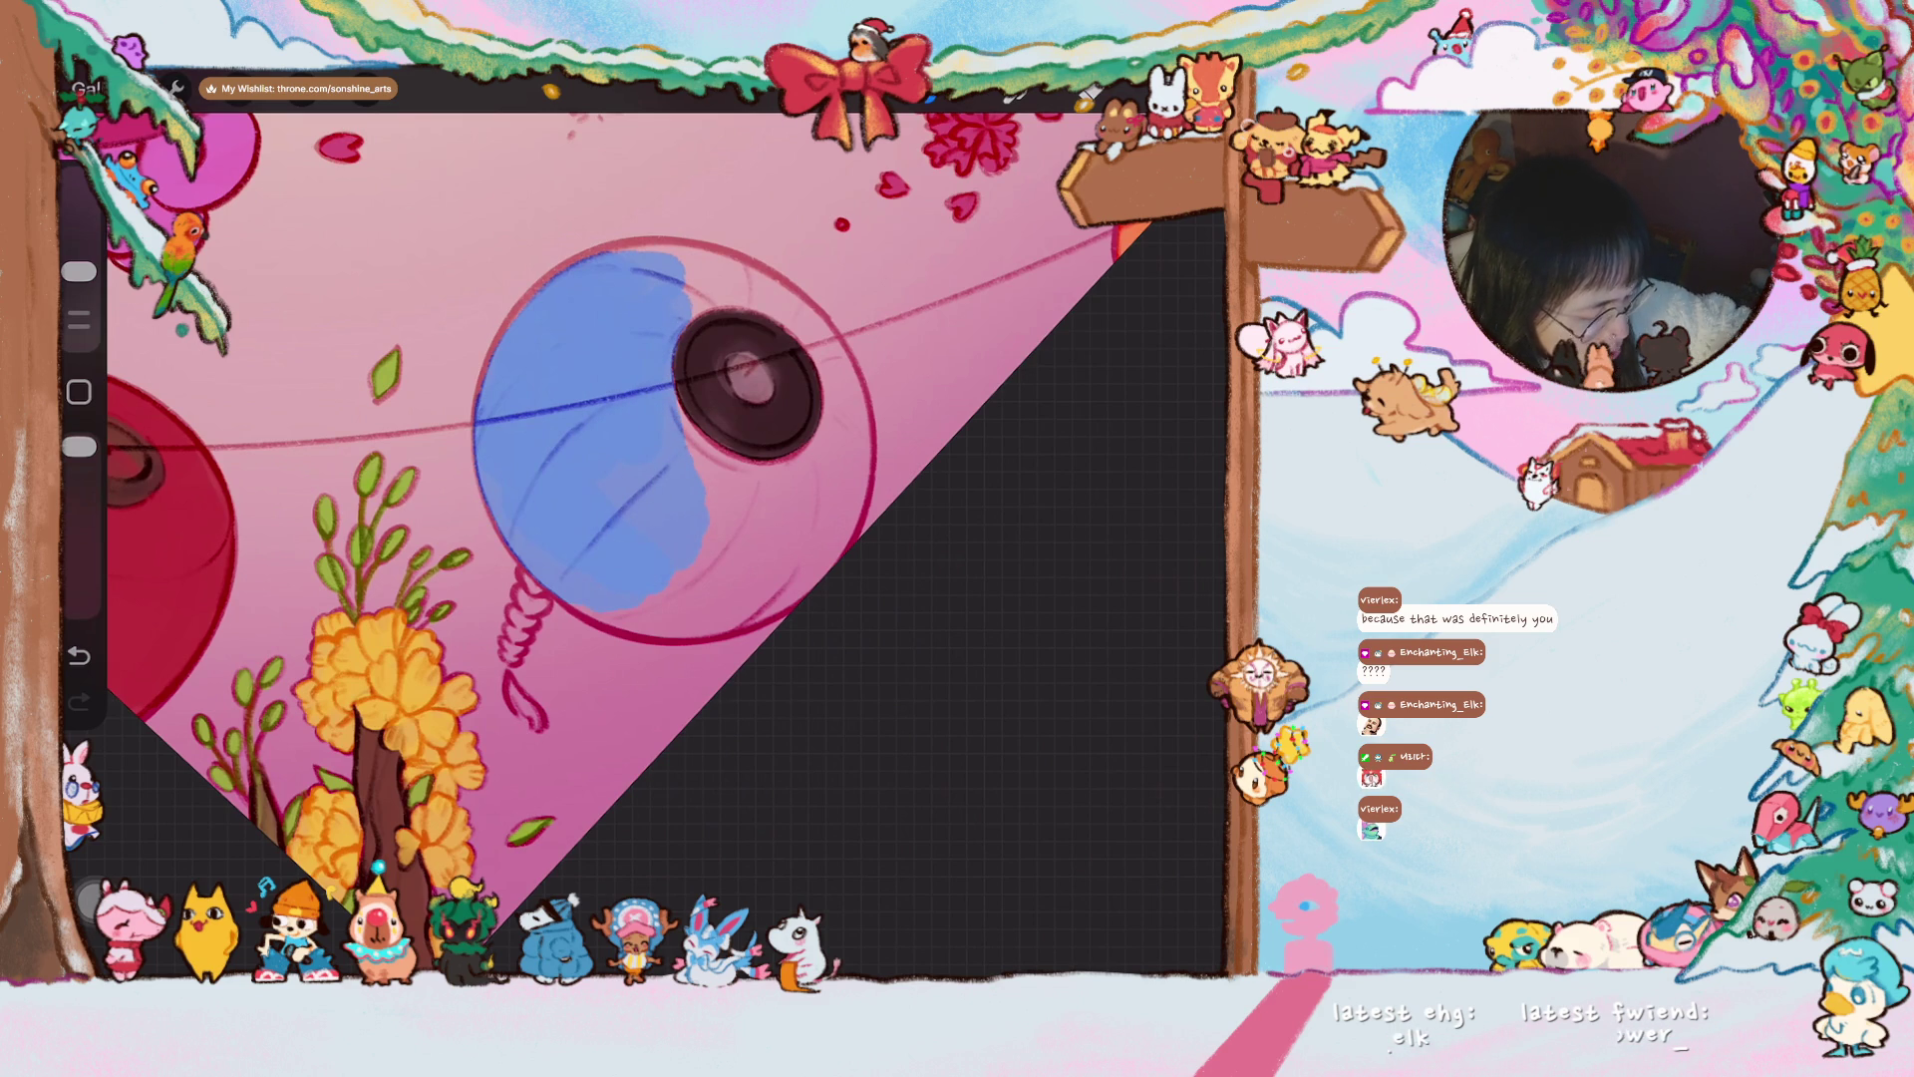
left_click_drag(747, 384, 738, 439)
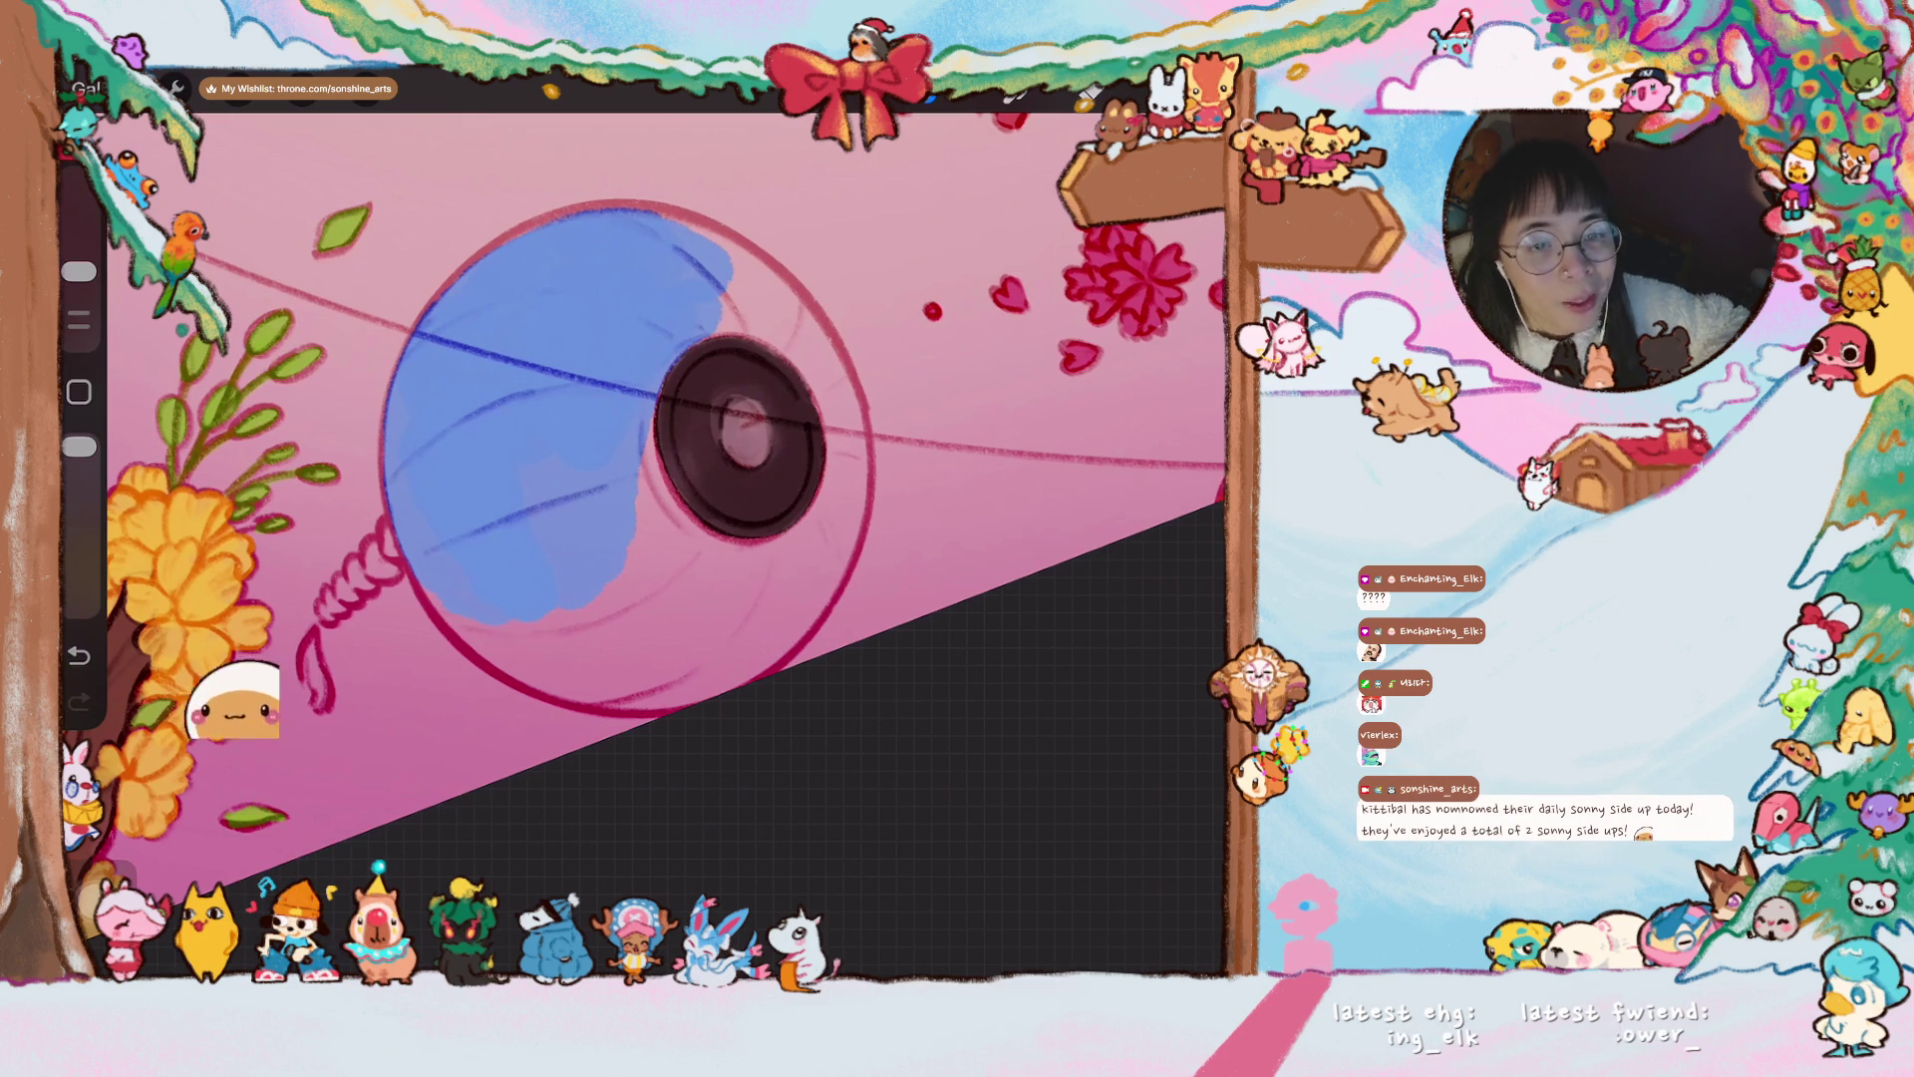
left_click_drag(737, 438, 727, 408)
left_click_drag(454, 579, 424, 613)
mouse_move(449, 504)
left_mouse_down()
mouse_move(534, 499)
mouse_move(589, 372)
left_mouse_up()
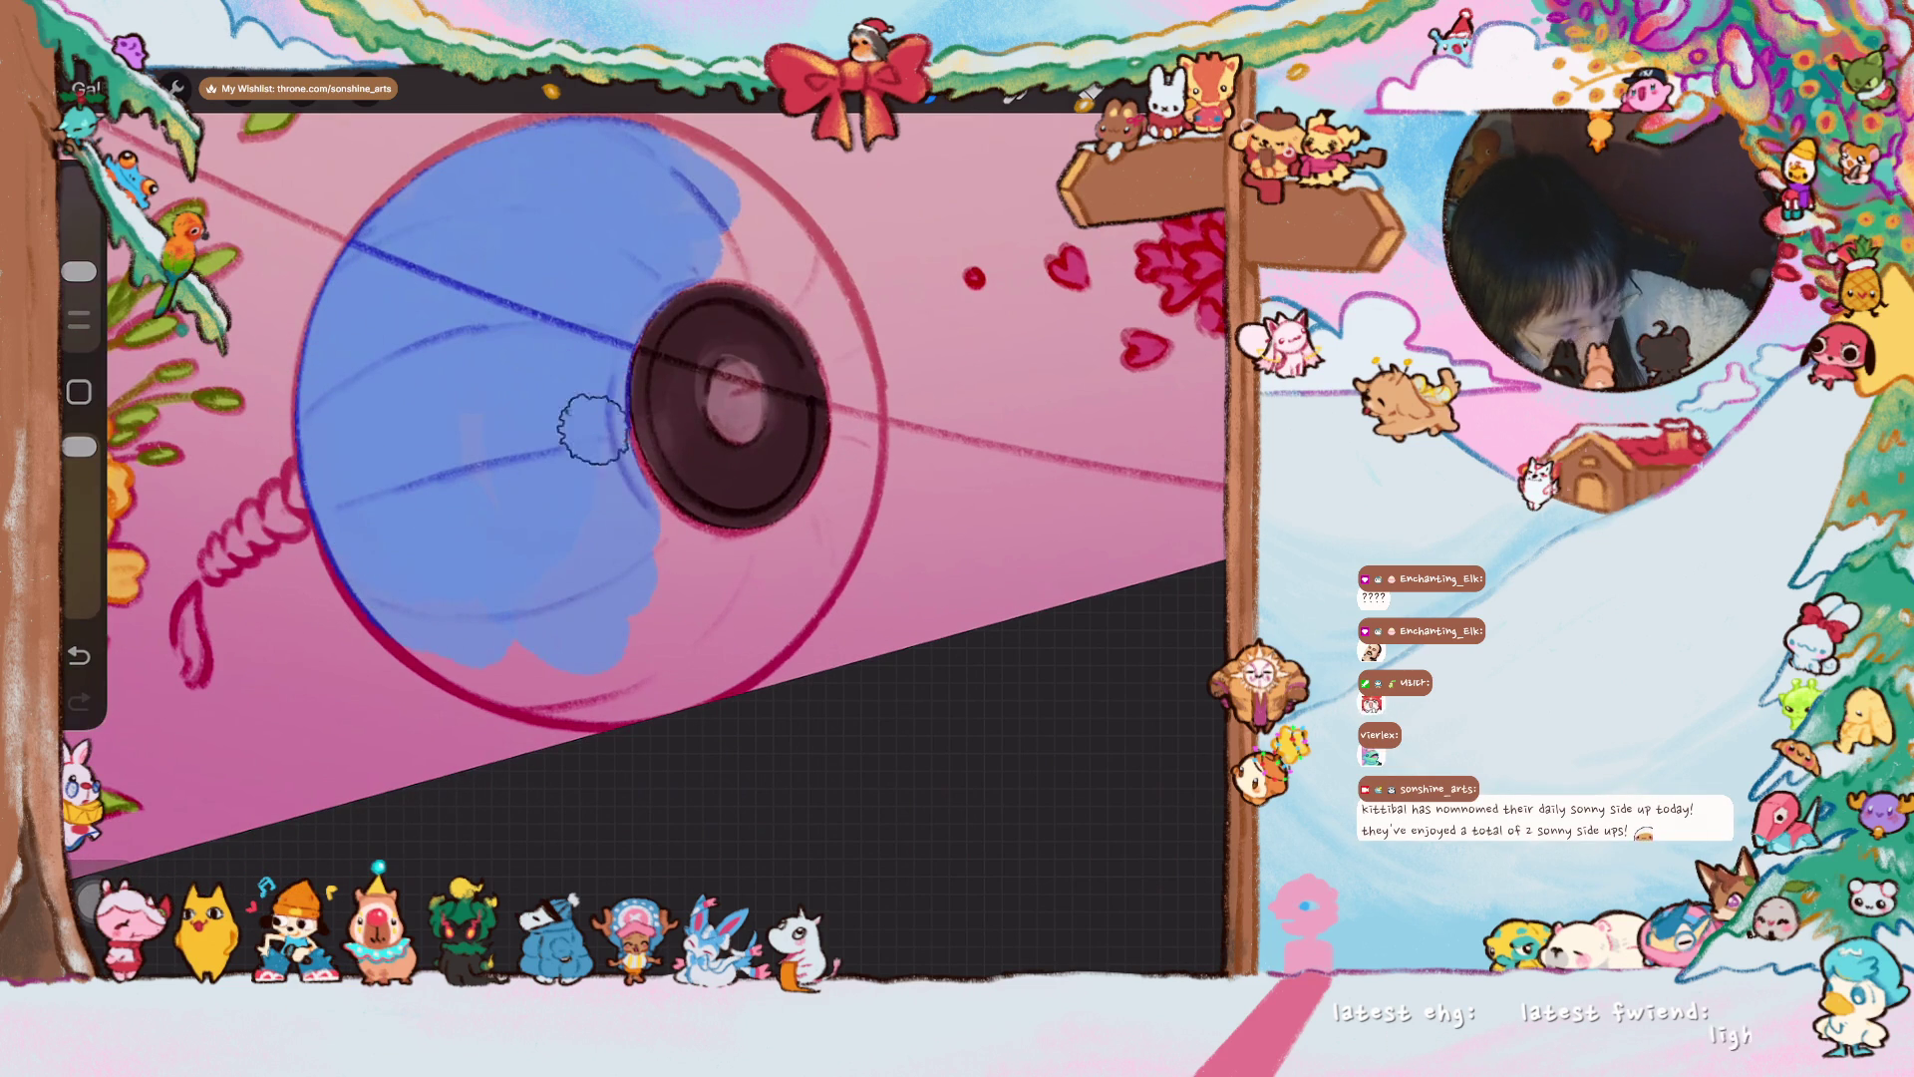
scroll(619, 448, "down", 5)
scroll(574, 529, "up", 3)
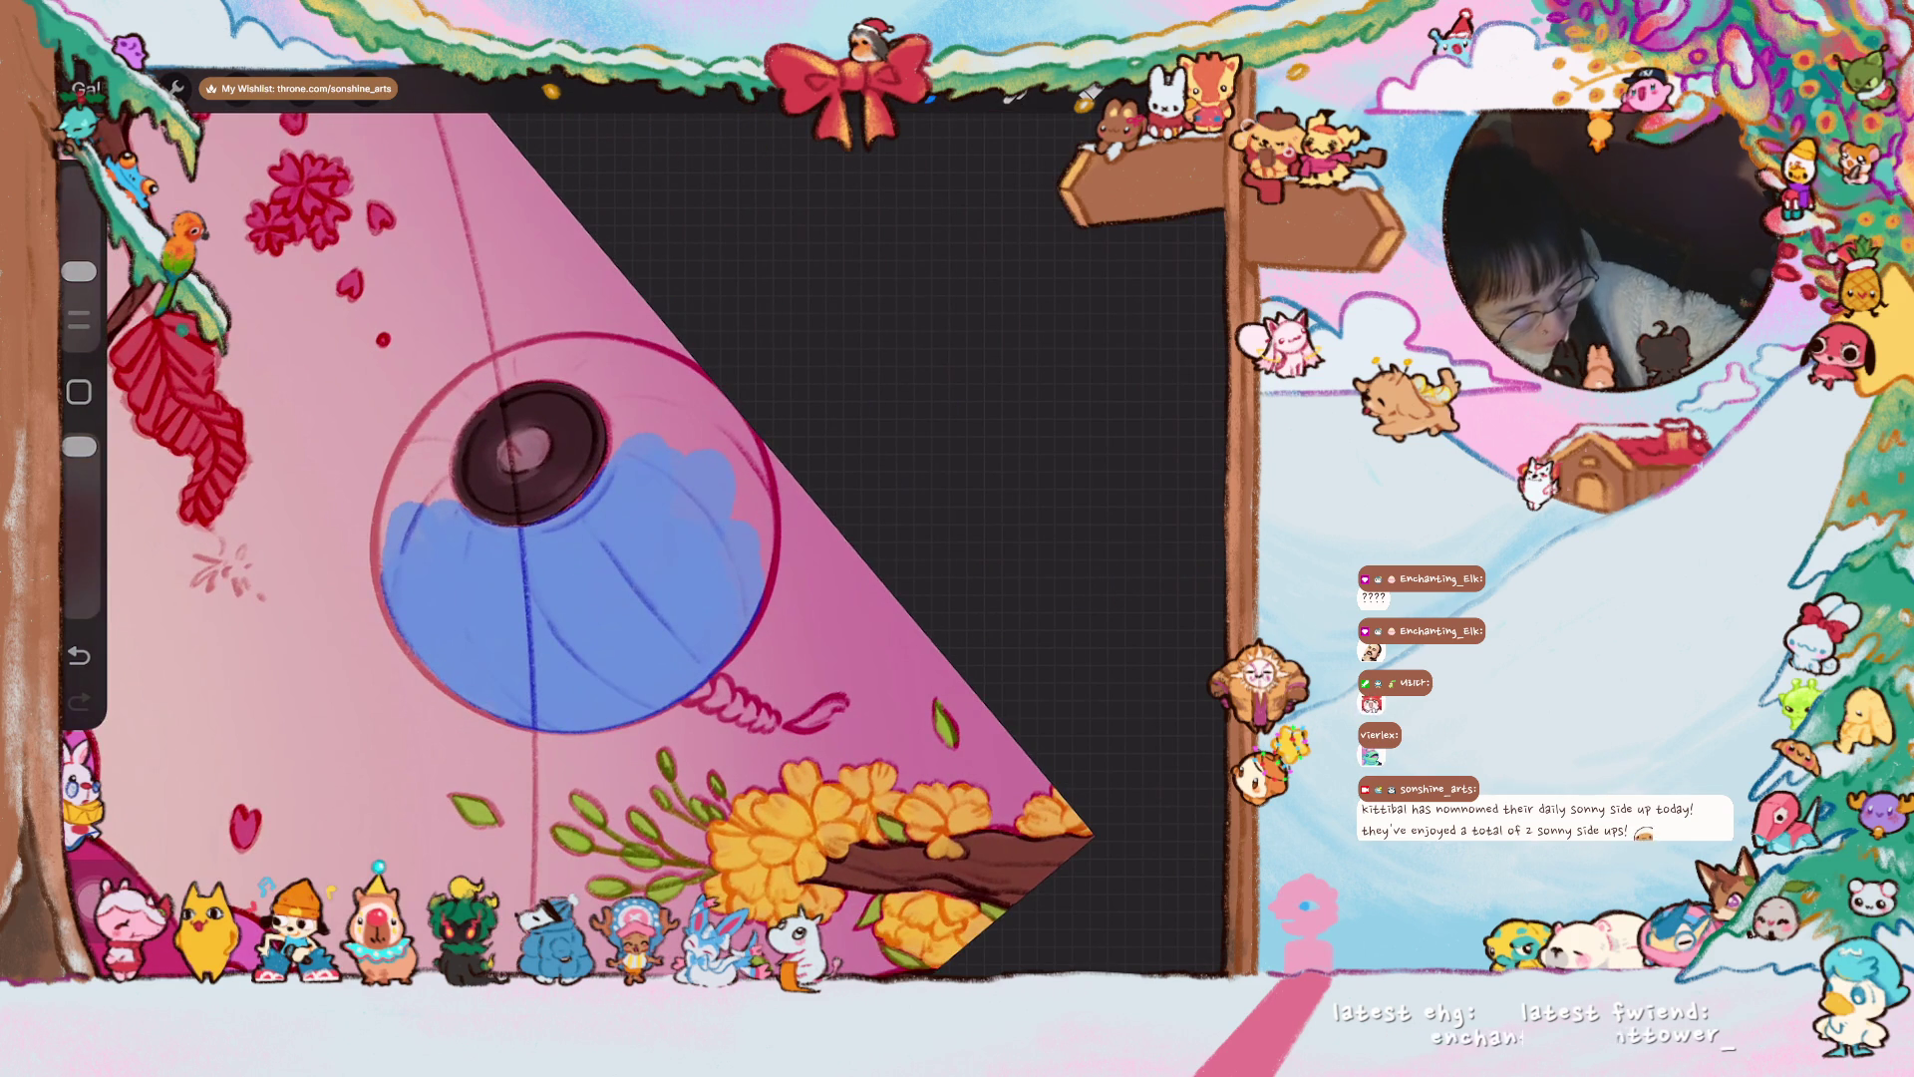
left_click_drag(79, 271, 79, 280)
scroll(599, 549, "up", 1)
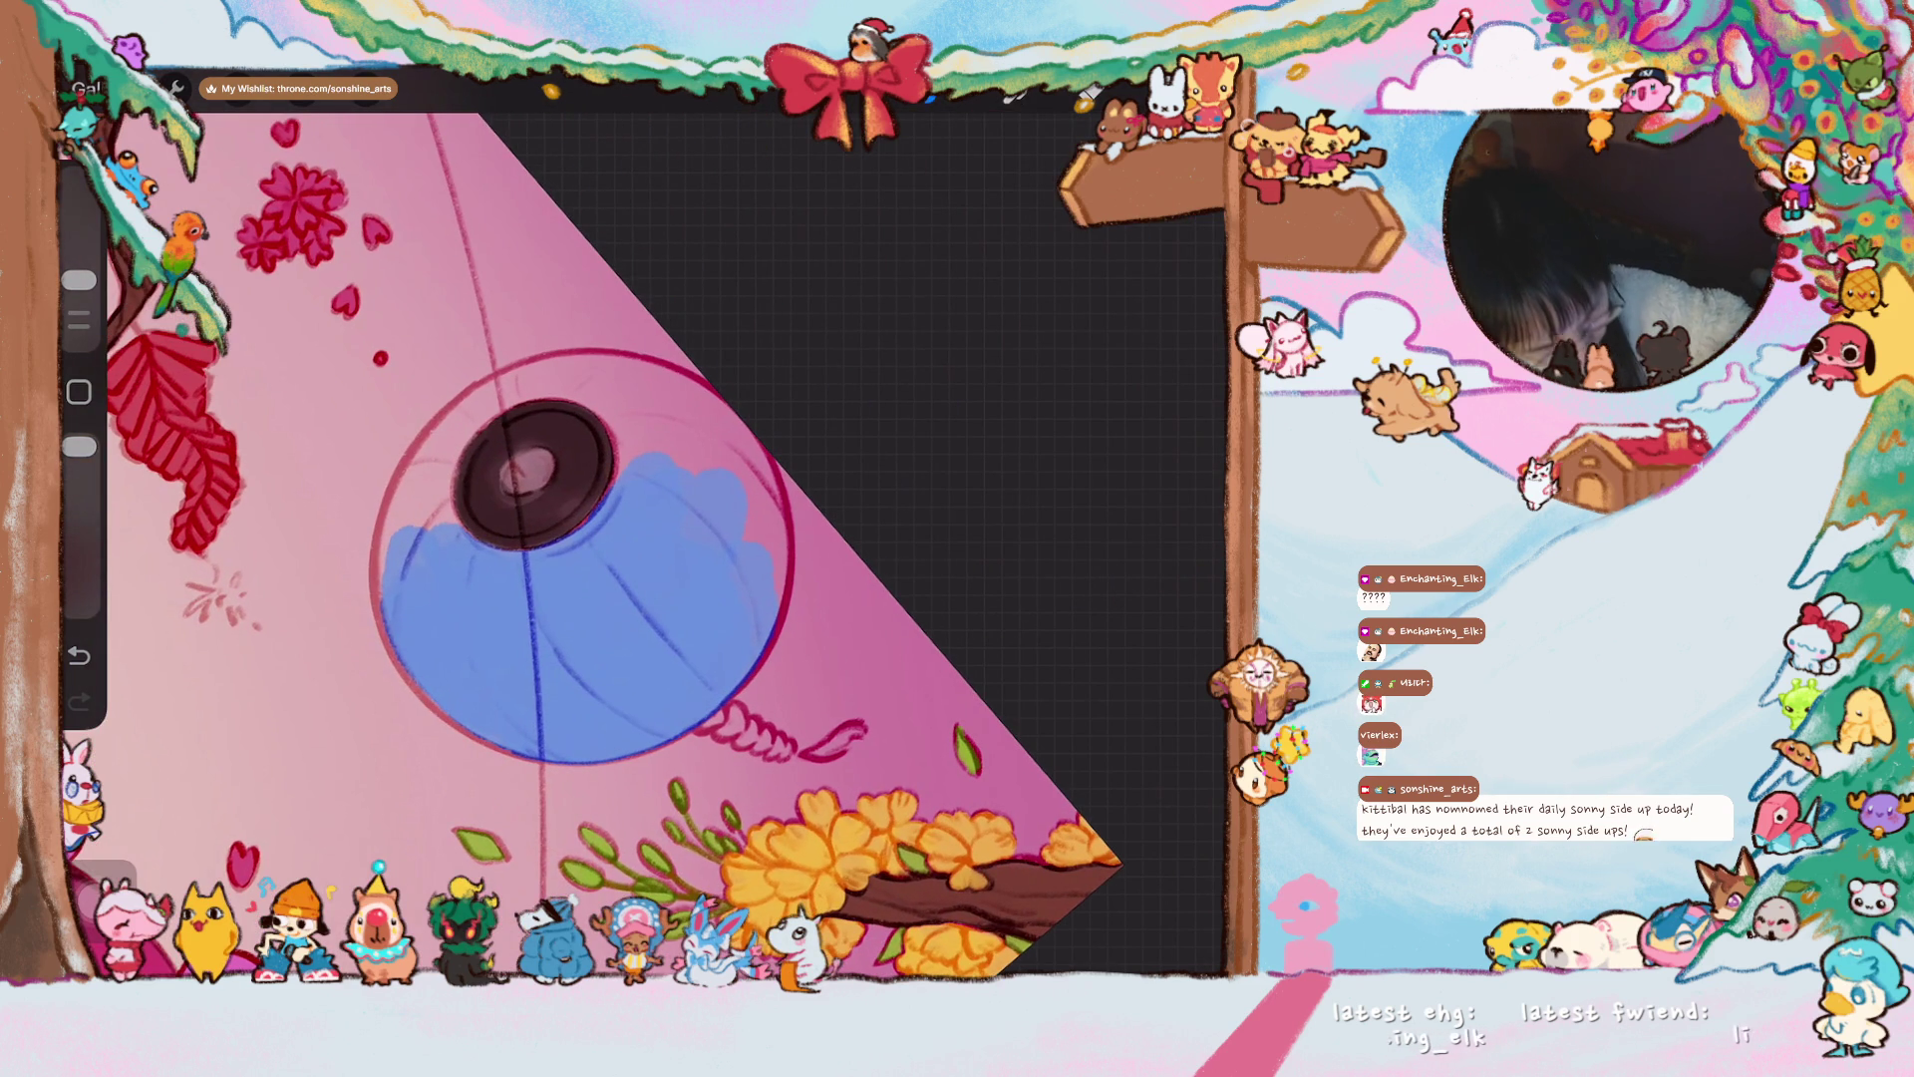
mouse_move(404, 598)
left_mouse_down()
mouse_move(396, 529)
mouse_move(473, 399)
left_mouse_up()
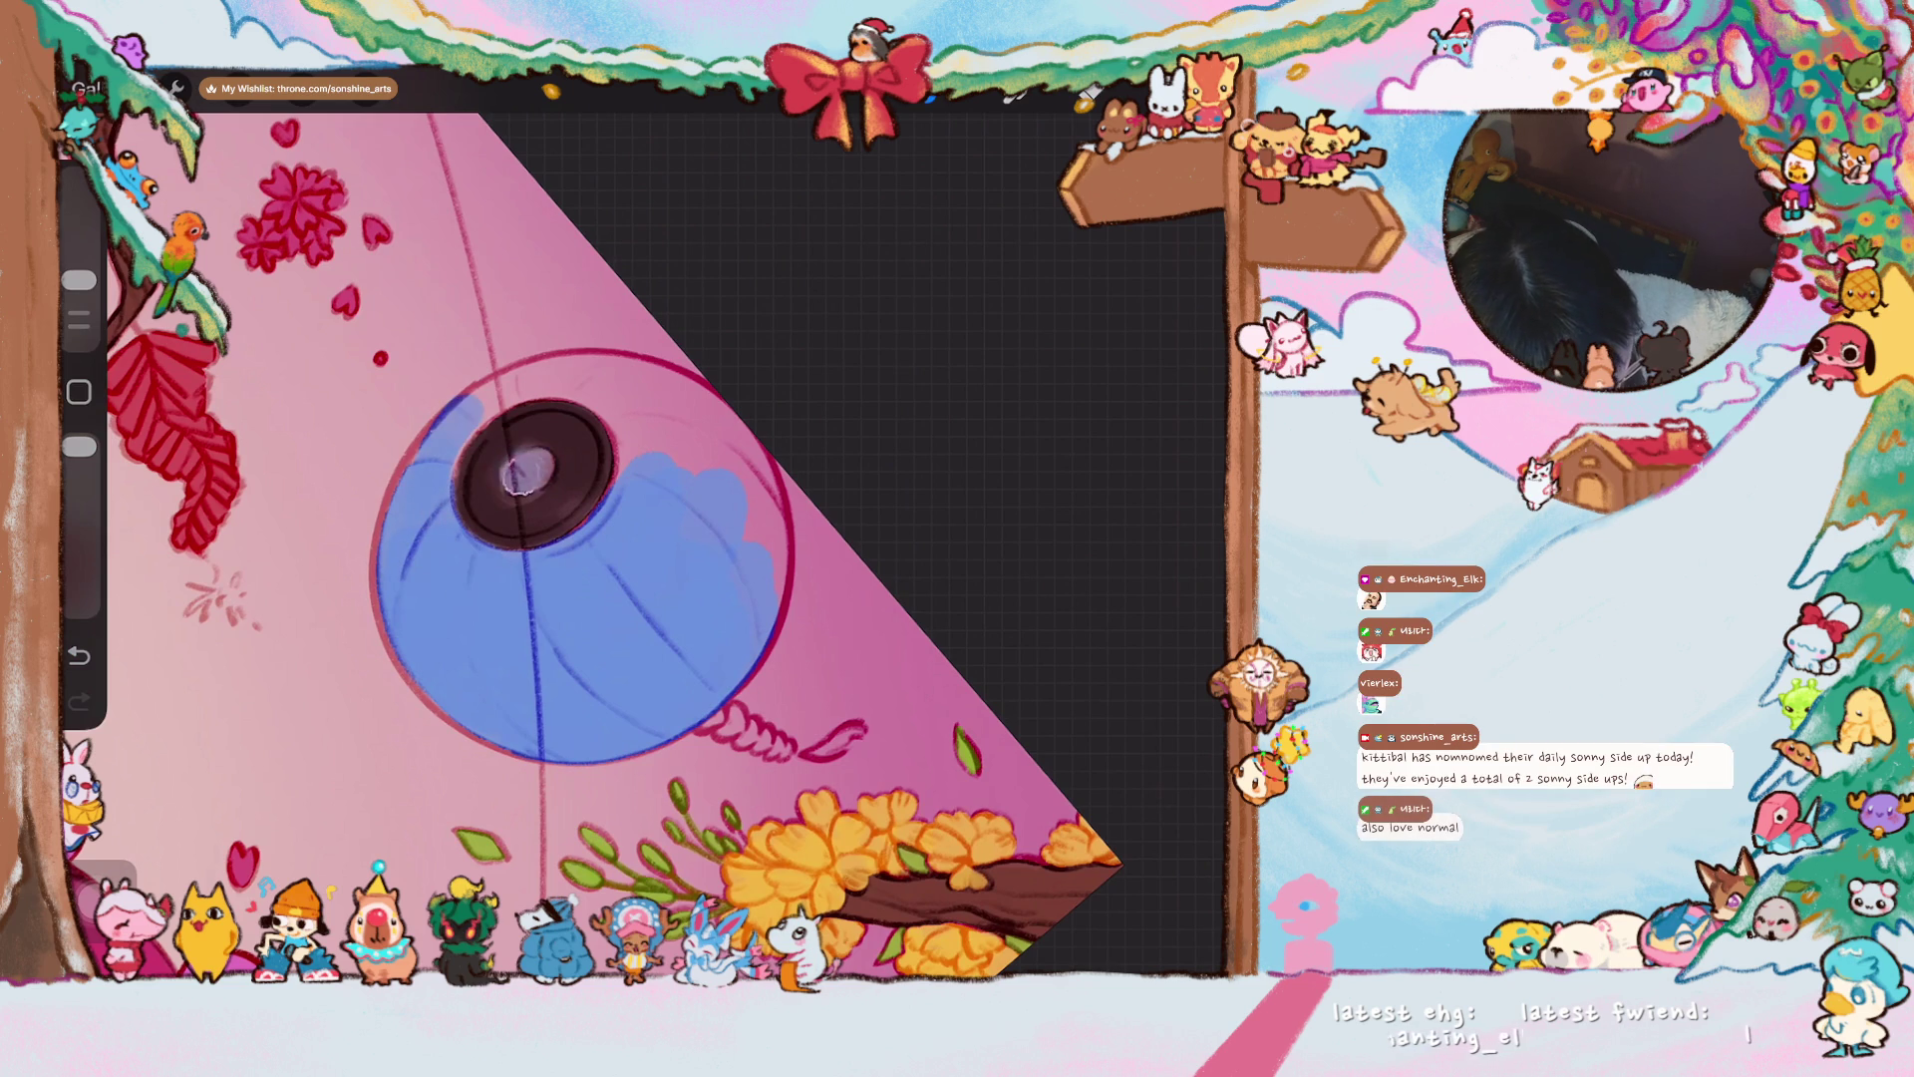
scroll(599, 549, "up", 2)
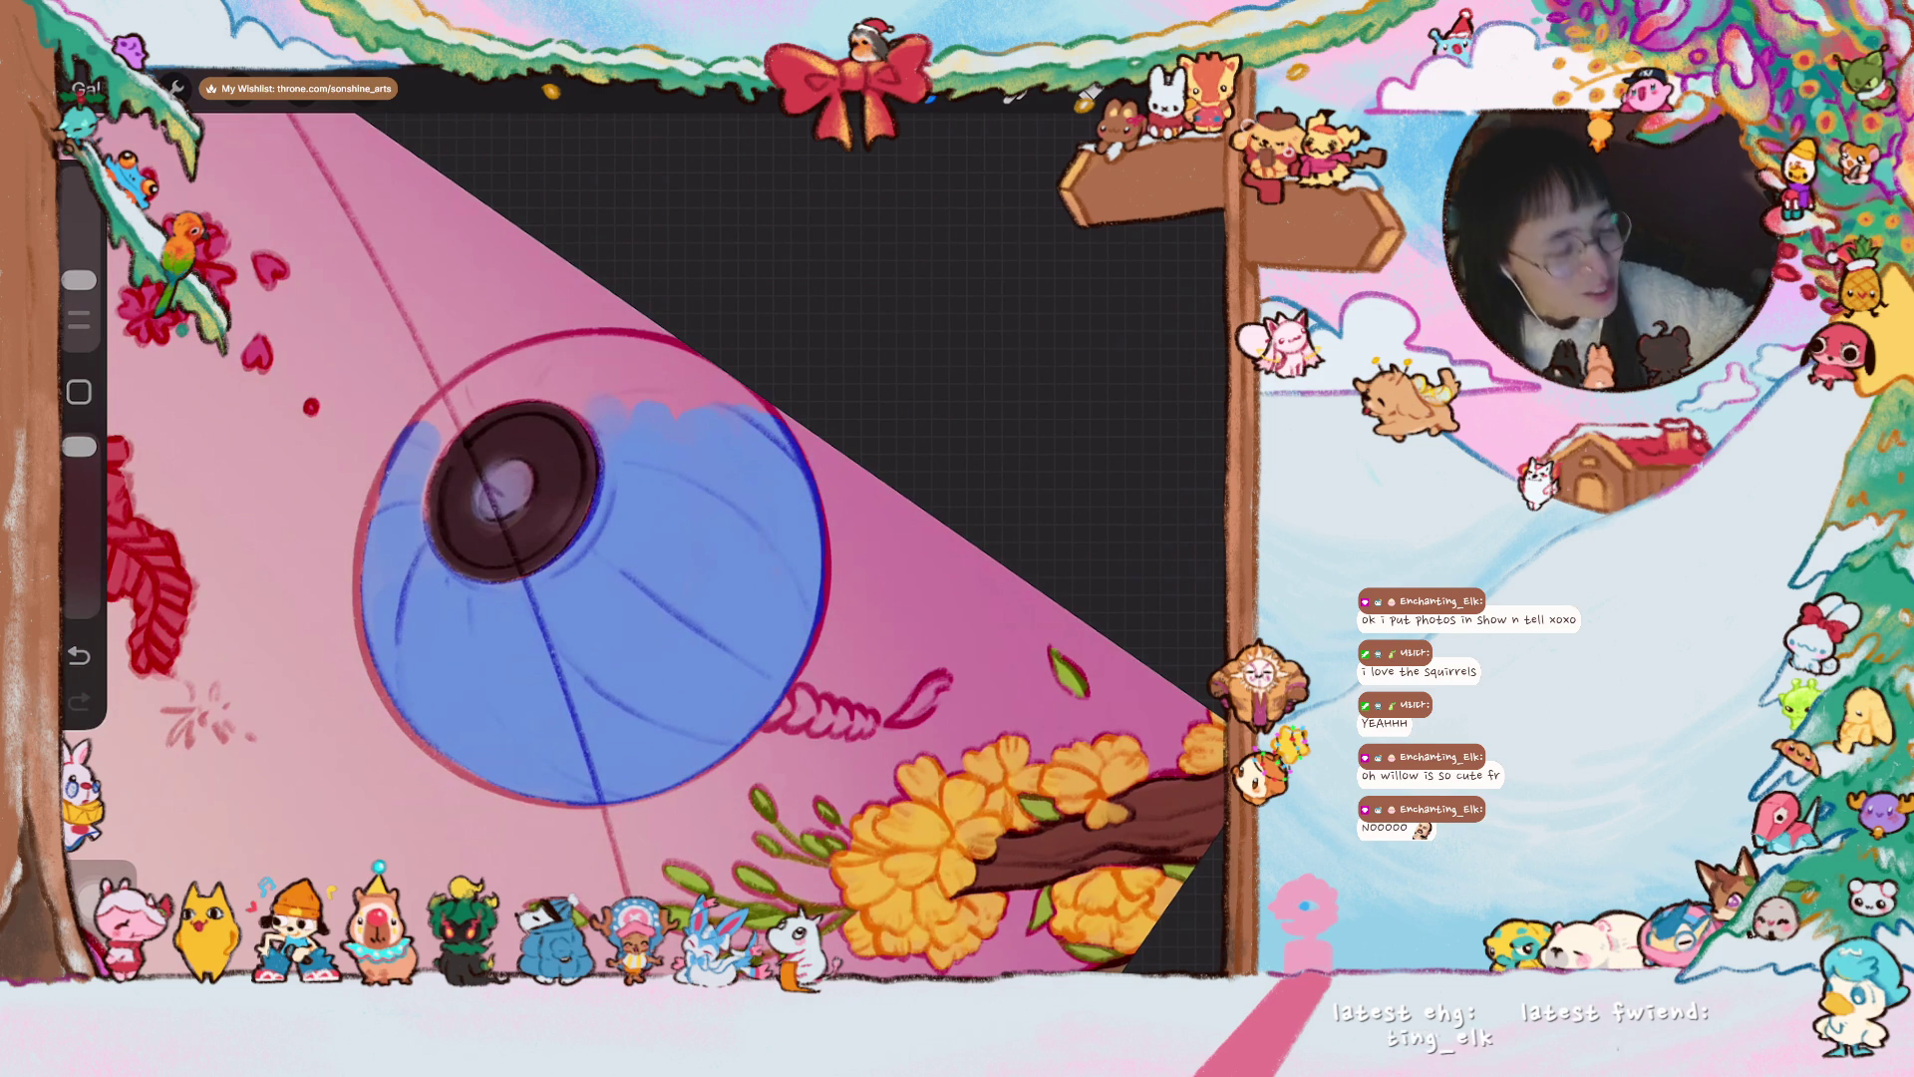
- Cover the pink patch left of the lantern's dark top opening with blue, redoing one stroke
scroll(638, 538, "up", 5)
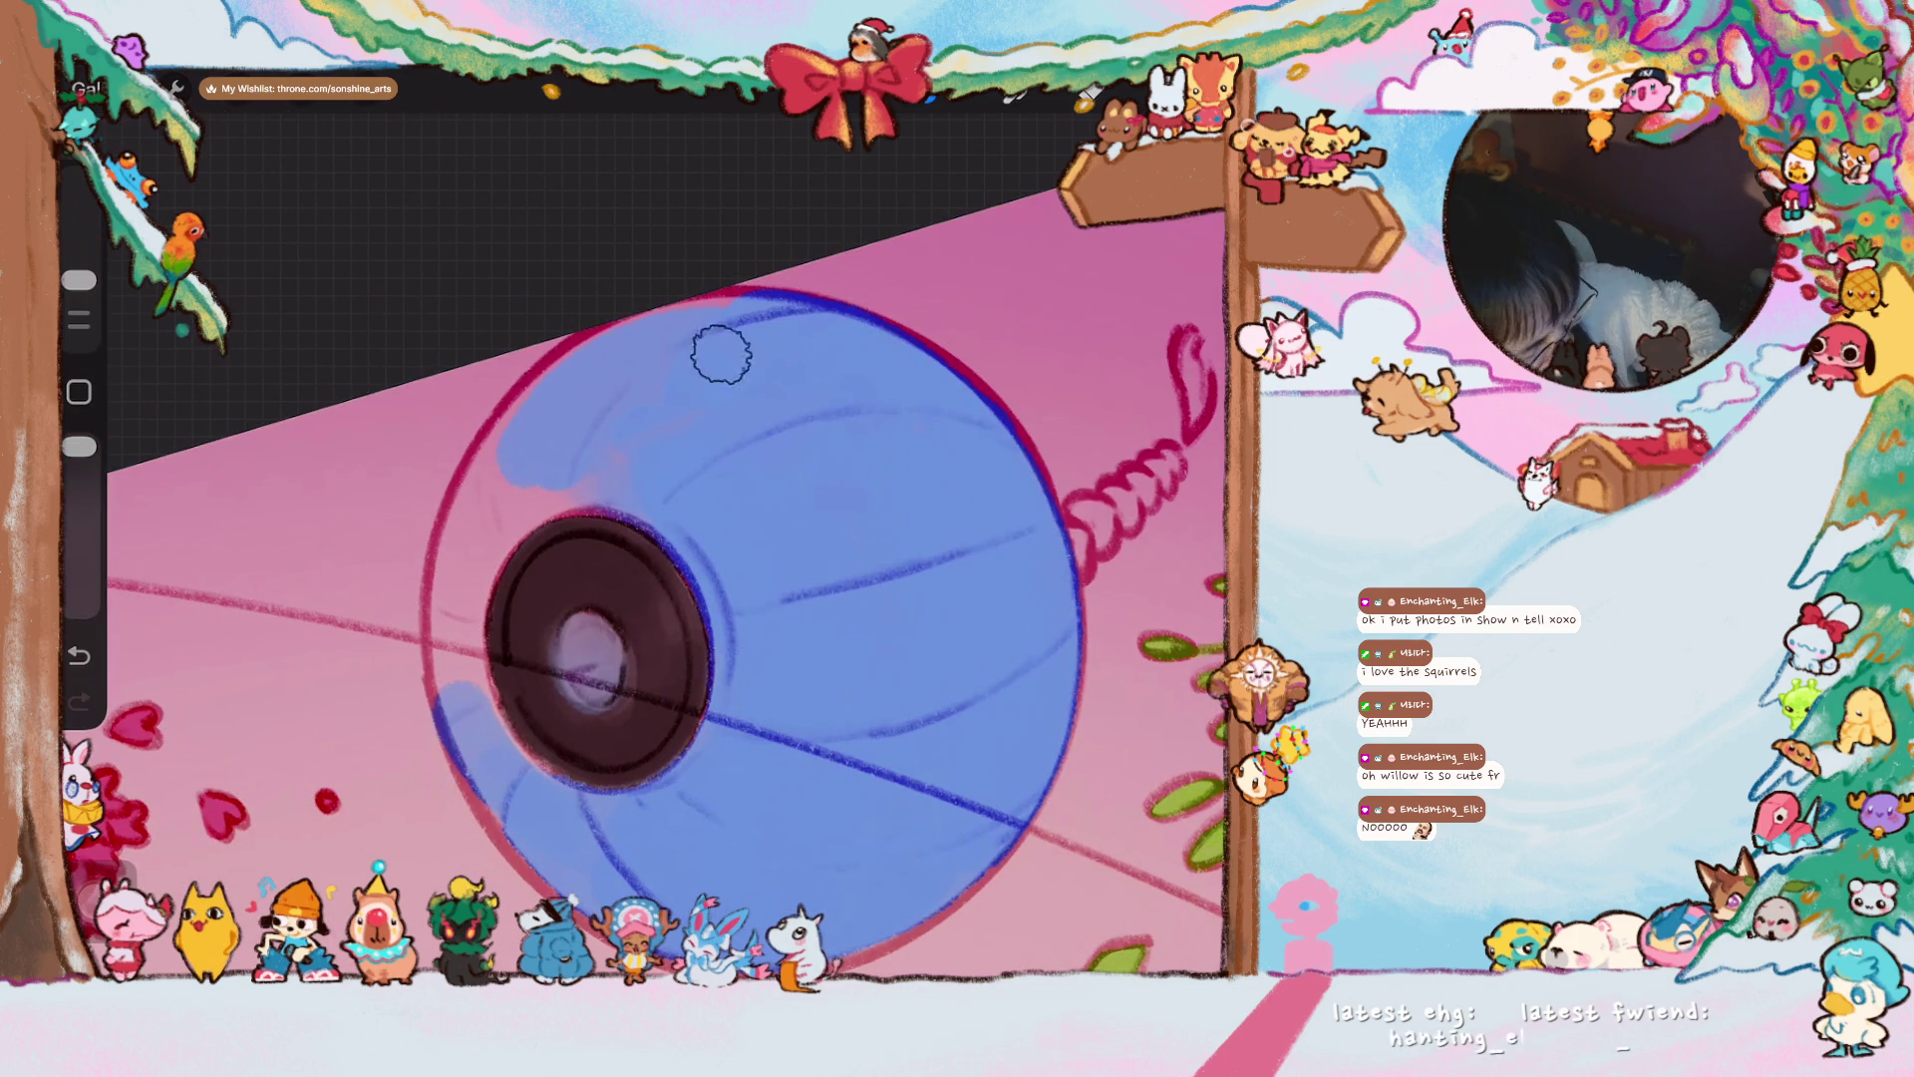
left_click_drag(504, 459, 469, 598)
key("ctrl+z")
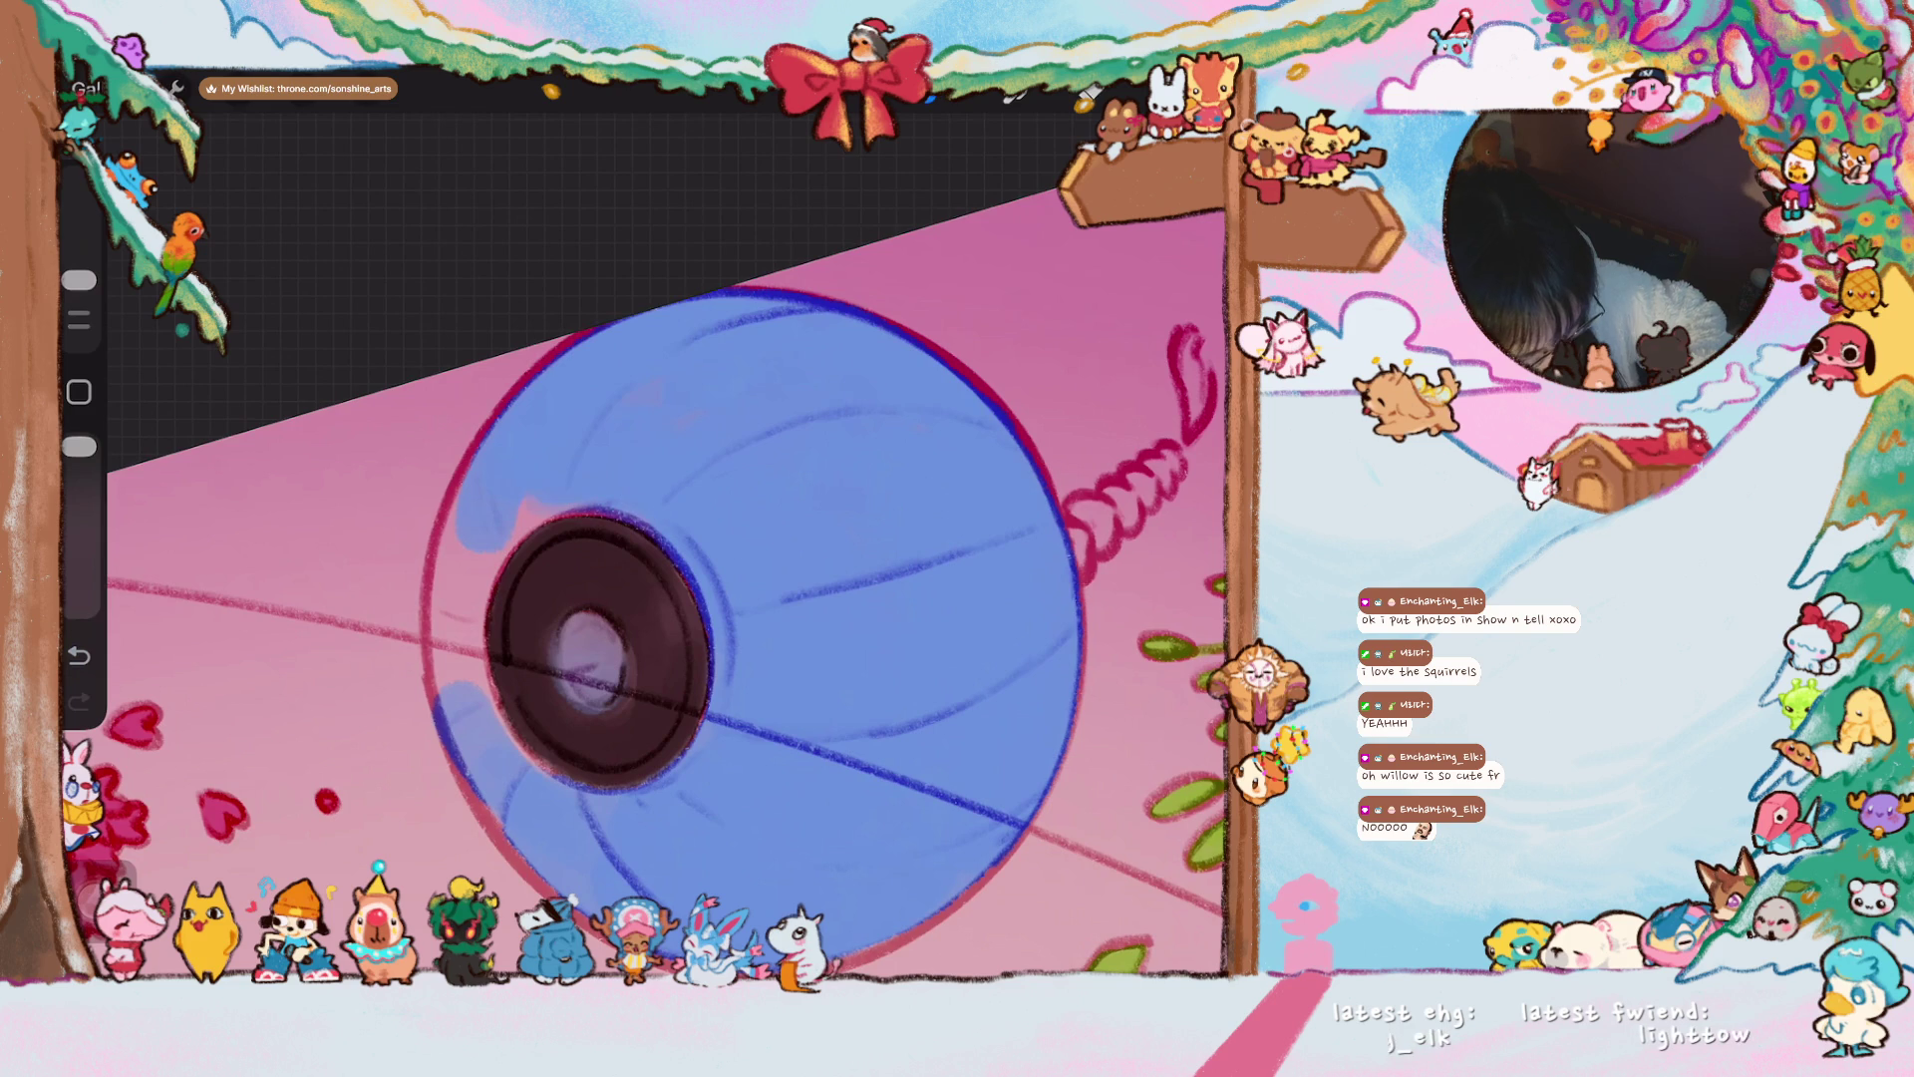
mouse_move(512, 505)
left_mouse_down()
mouse_move(457, 639)
mouse_move(487, 730)
left_mouse_up()
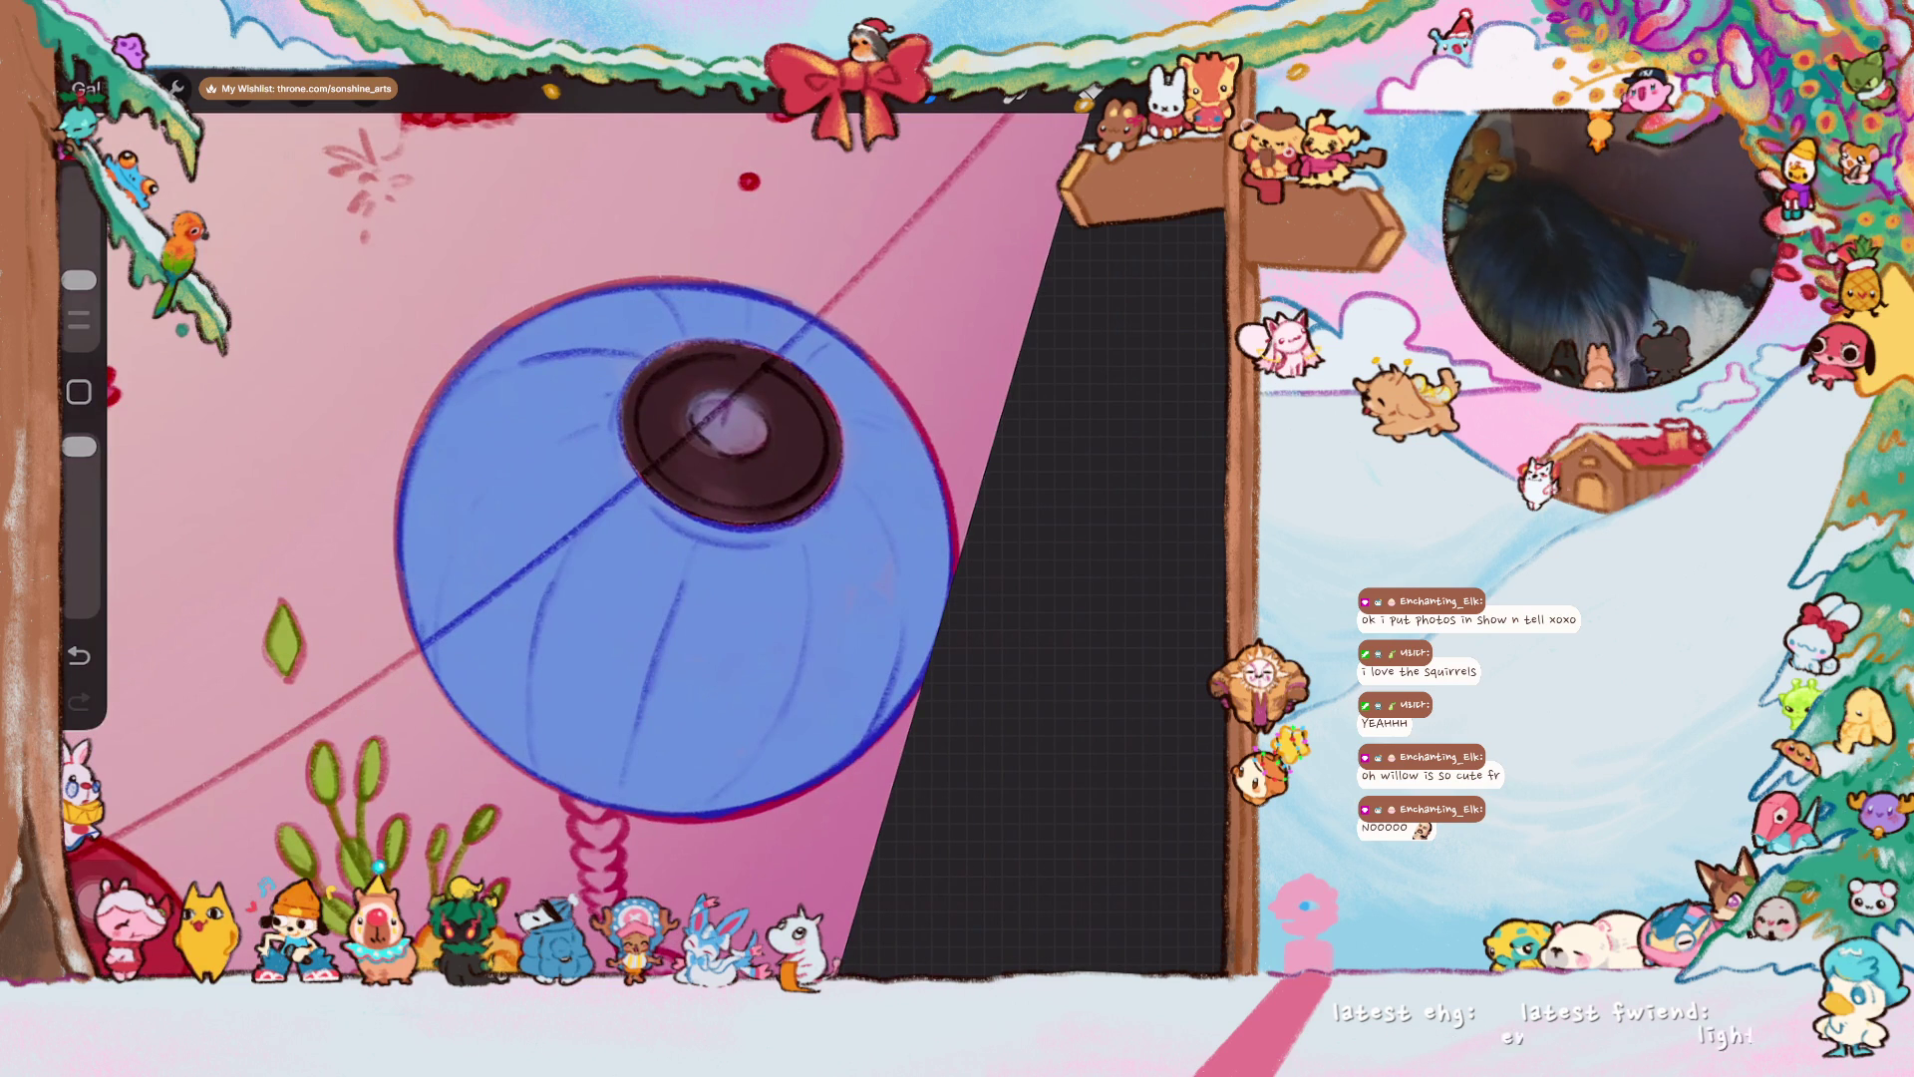
scroll(573, 539, "down", 5)
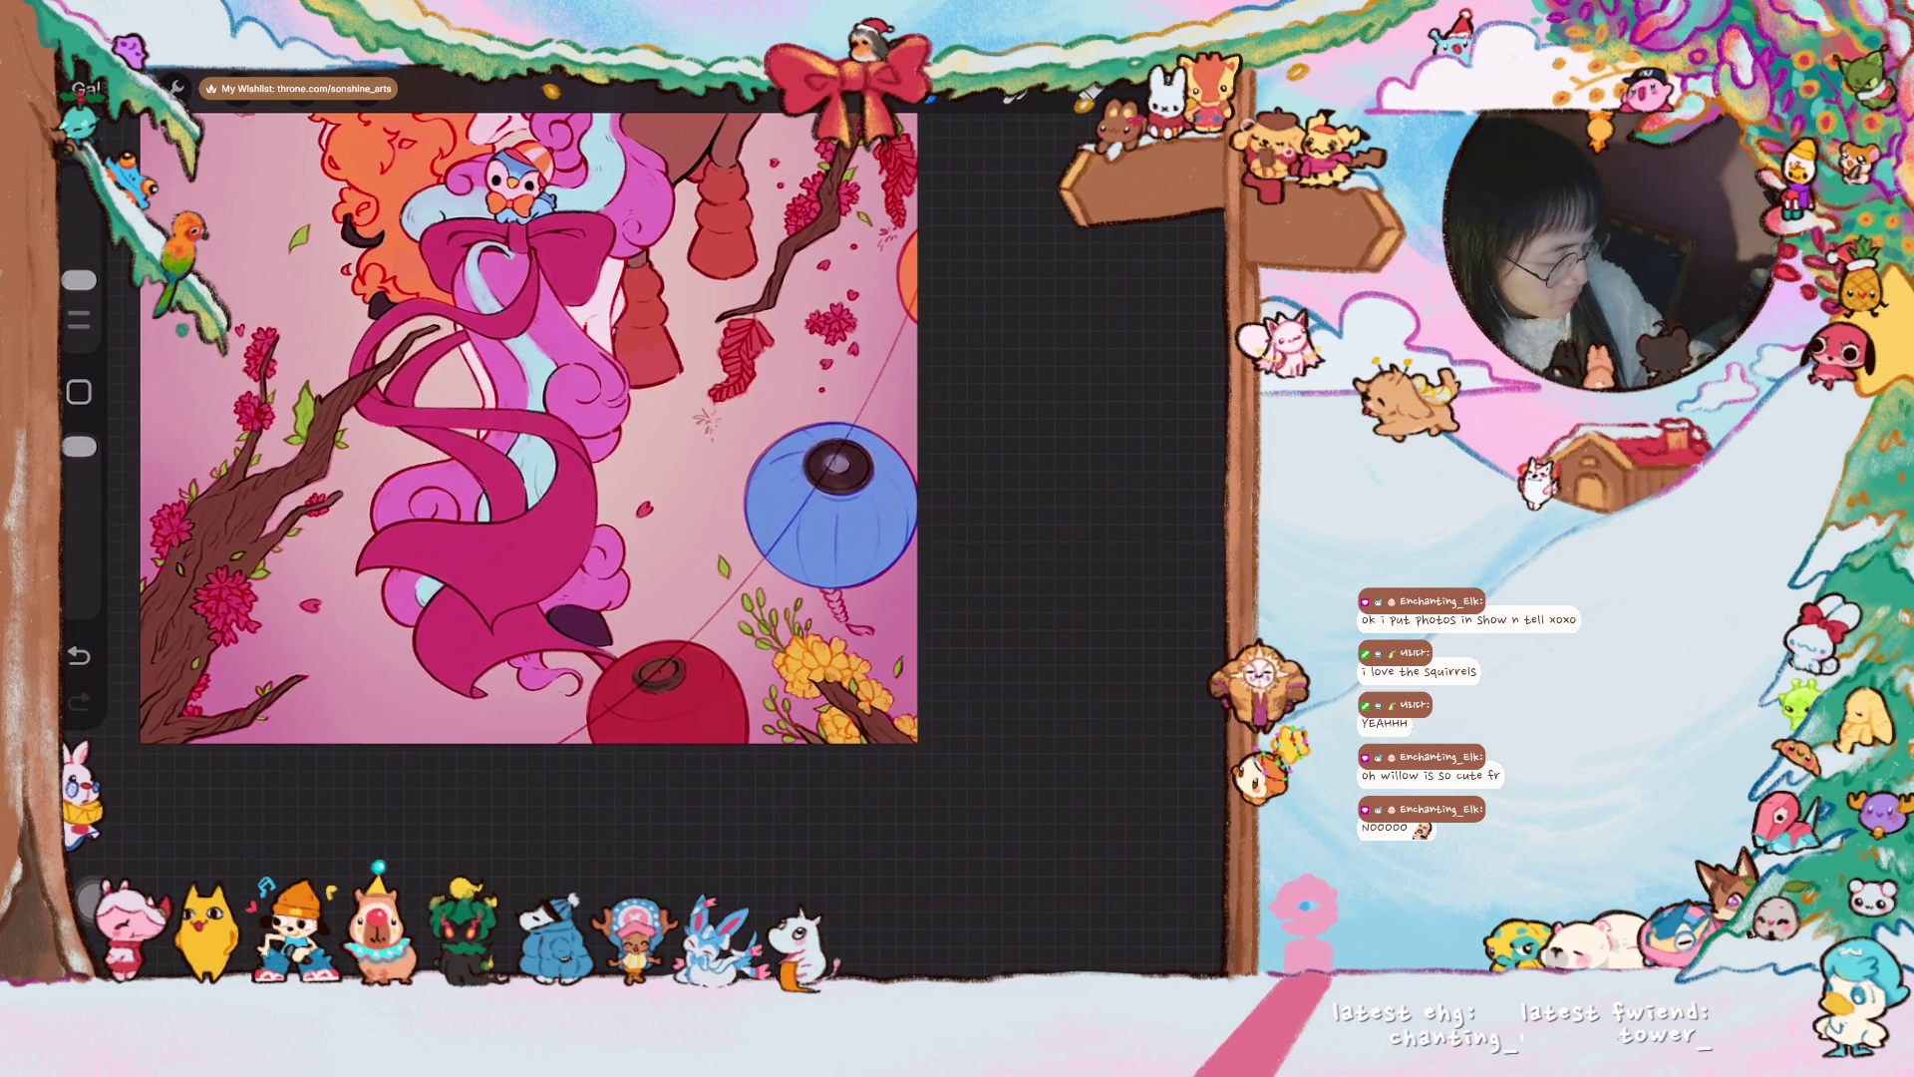
- Sample a golden yellow, shrink the brush and hatch highlights over the orange mane below the red lantern
scroll(678, 503, "down", 5)
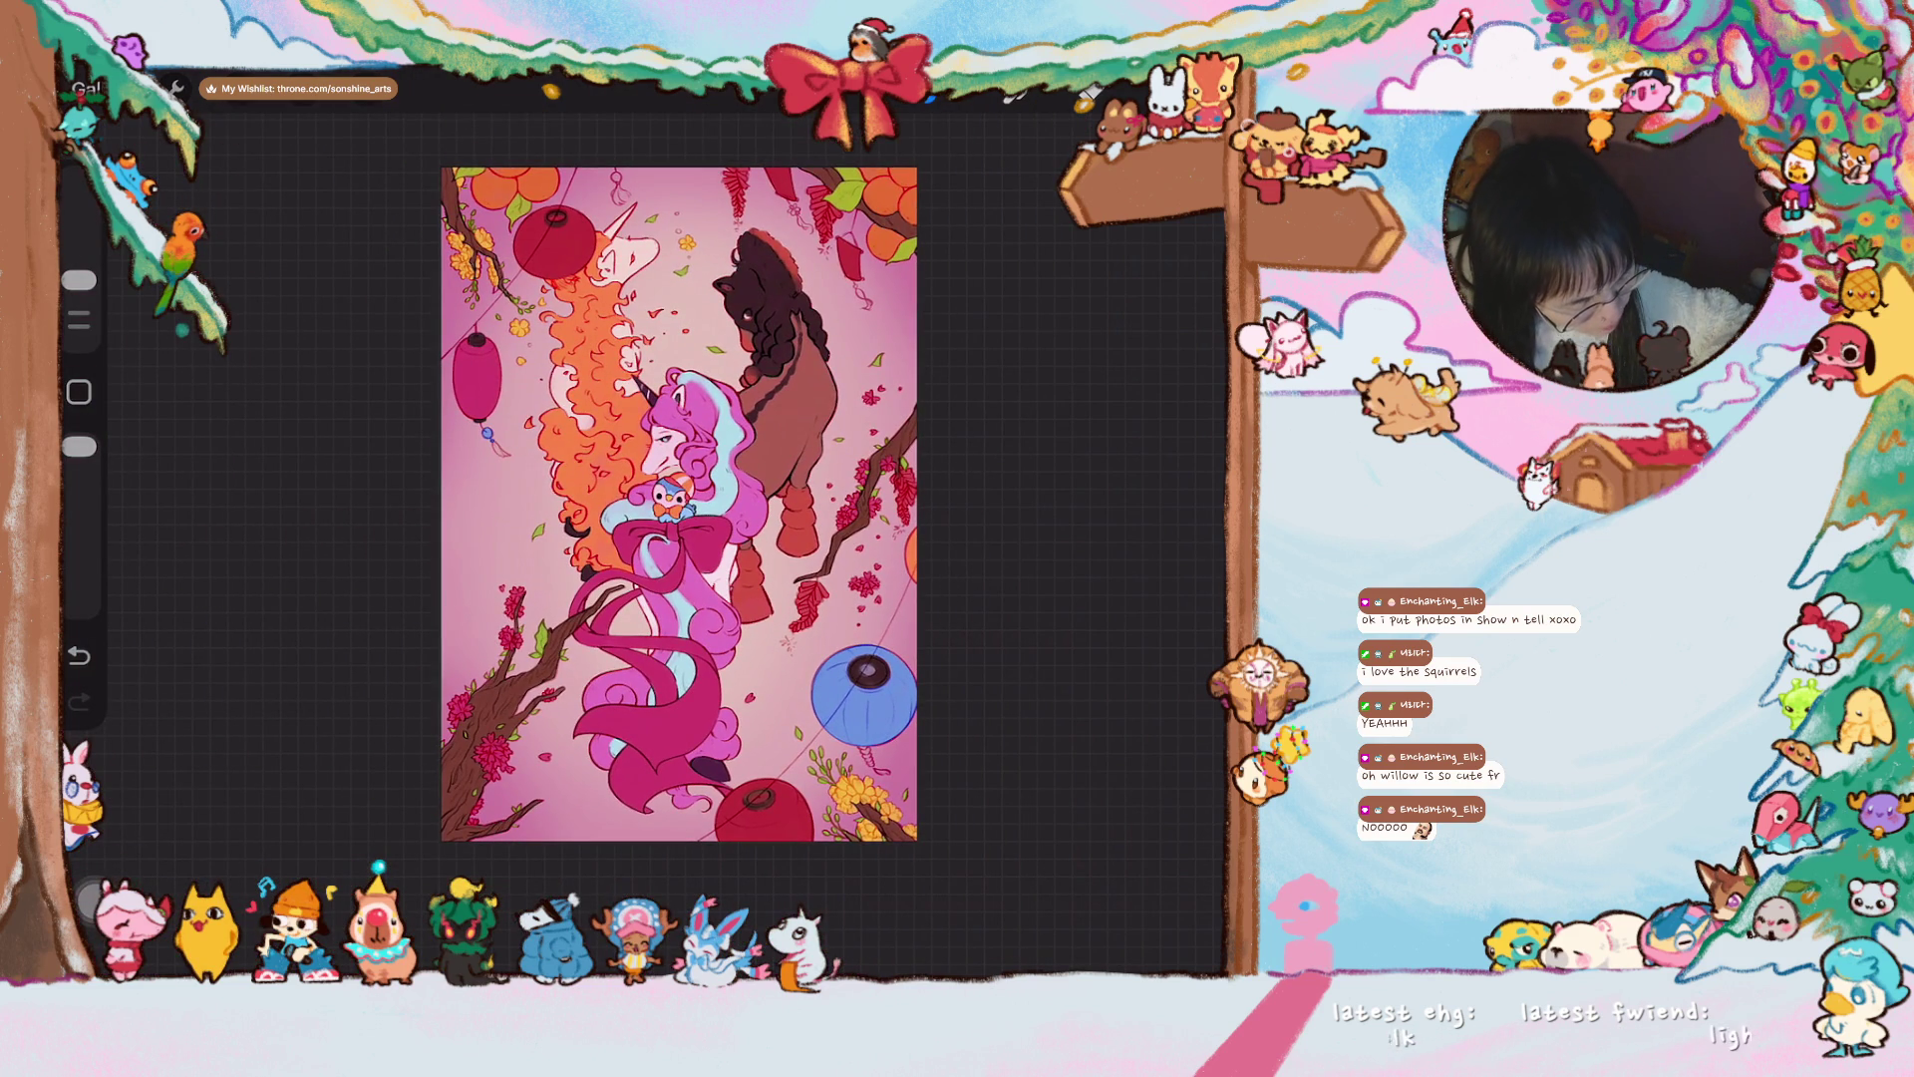
scroll(678, 503, "up", 3)
left_click_drag(767, 758, 818, 746)
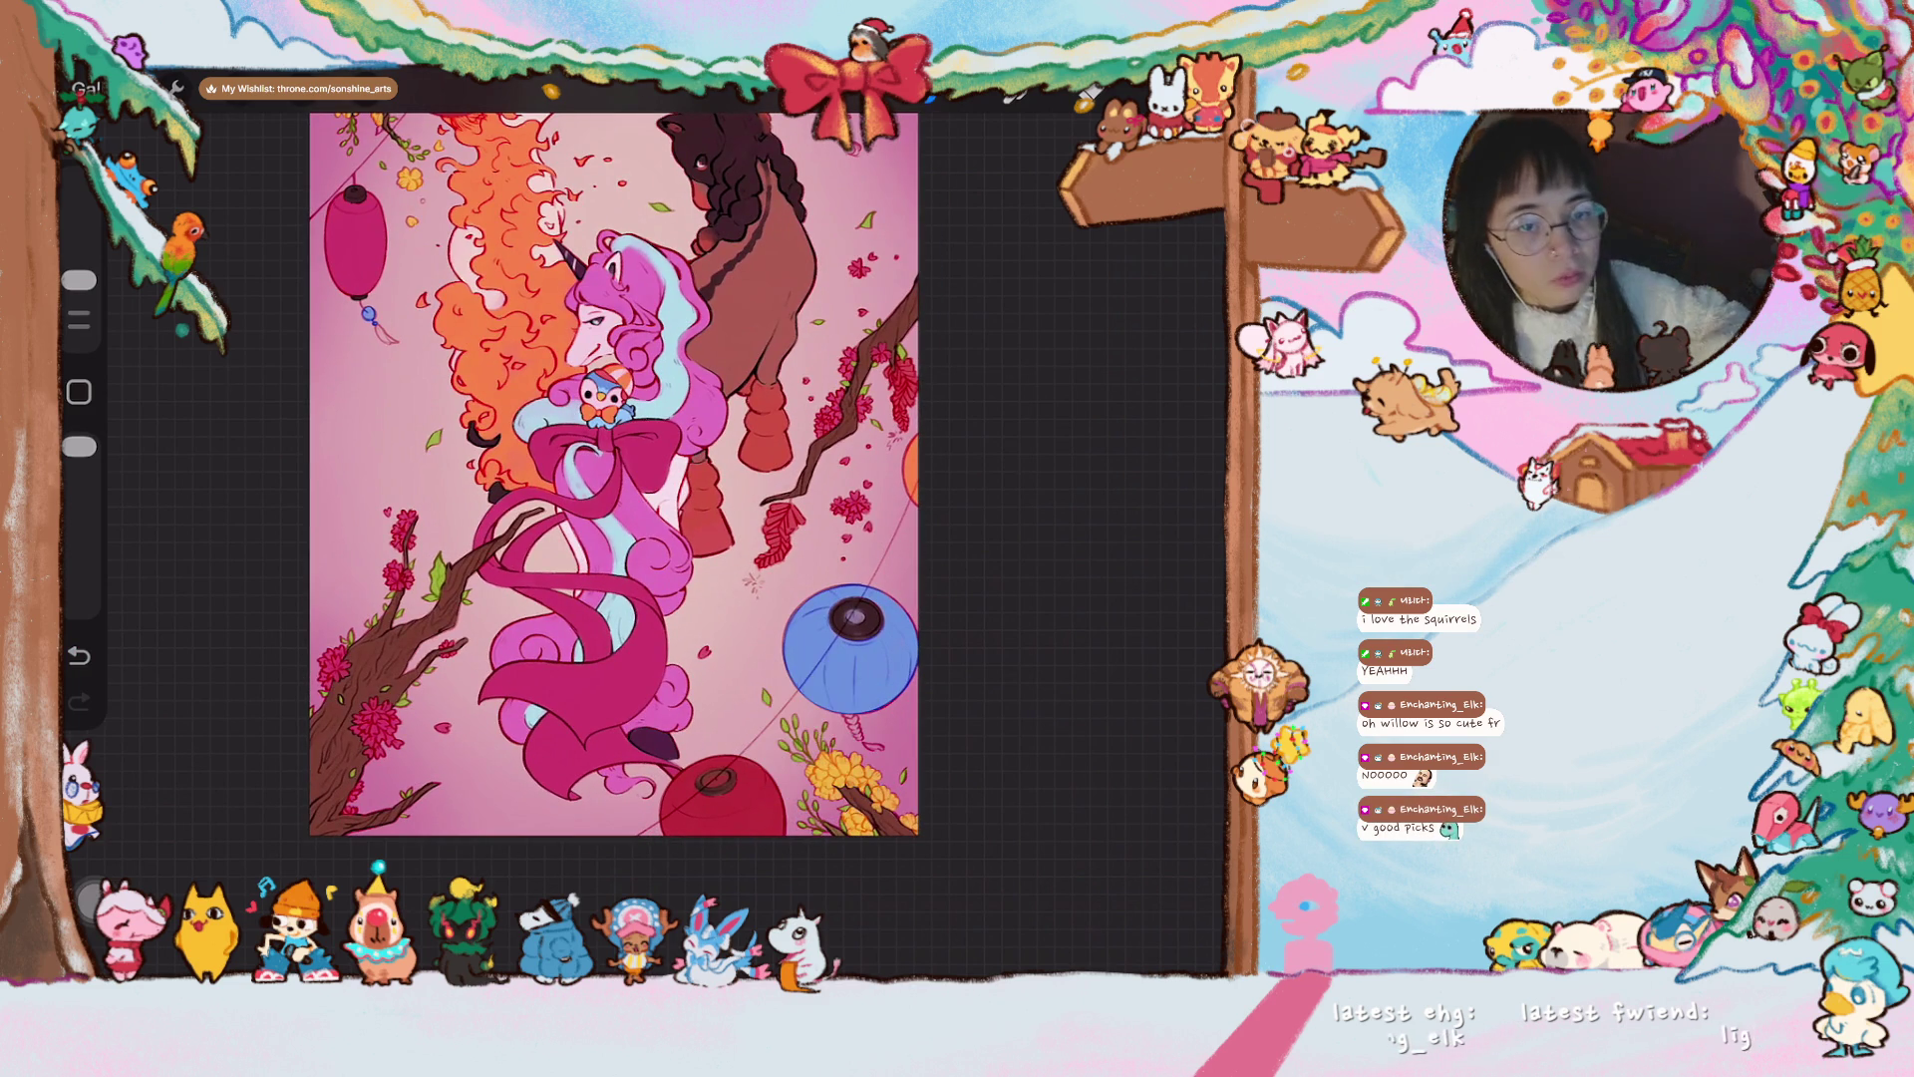
scroll(638, 538, "up", 2)
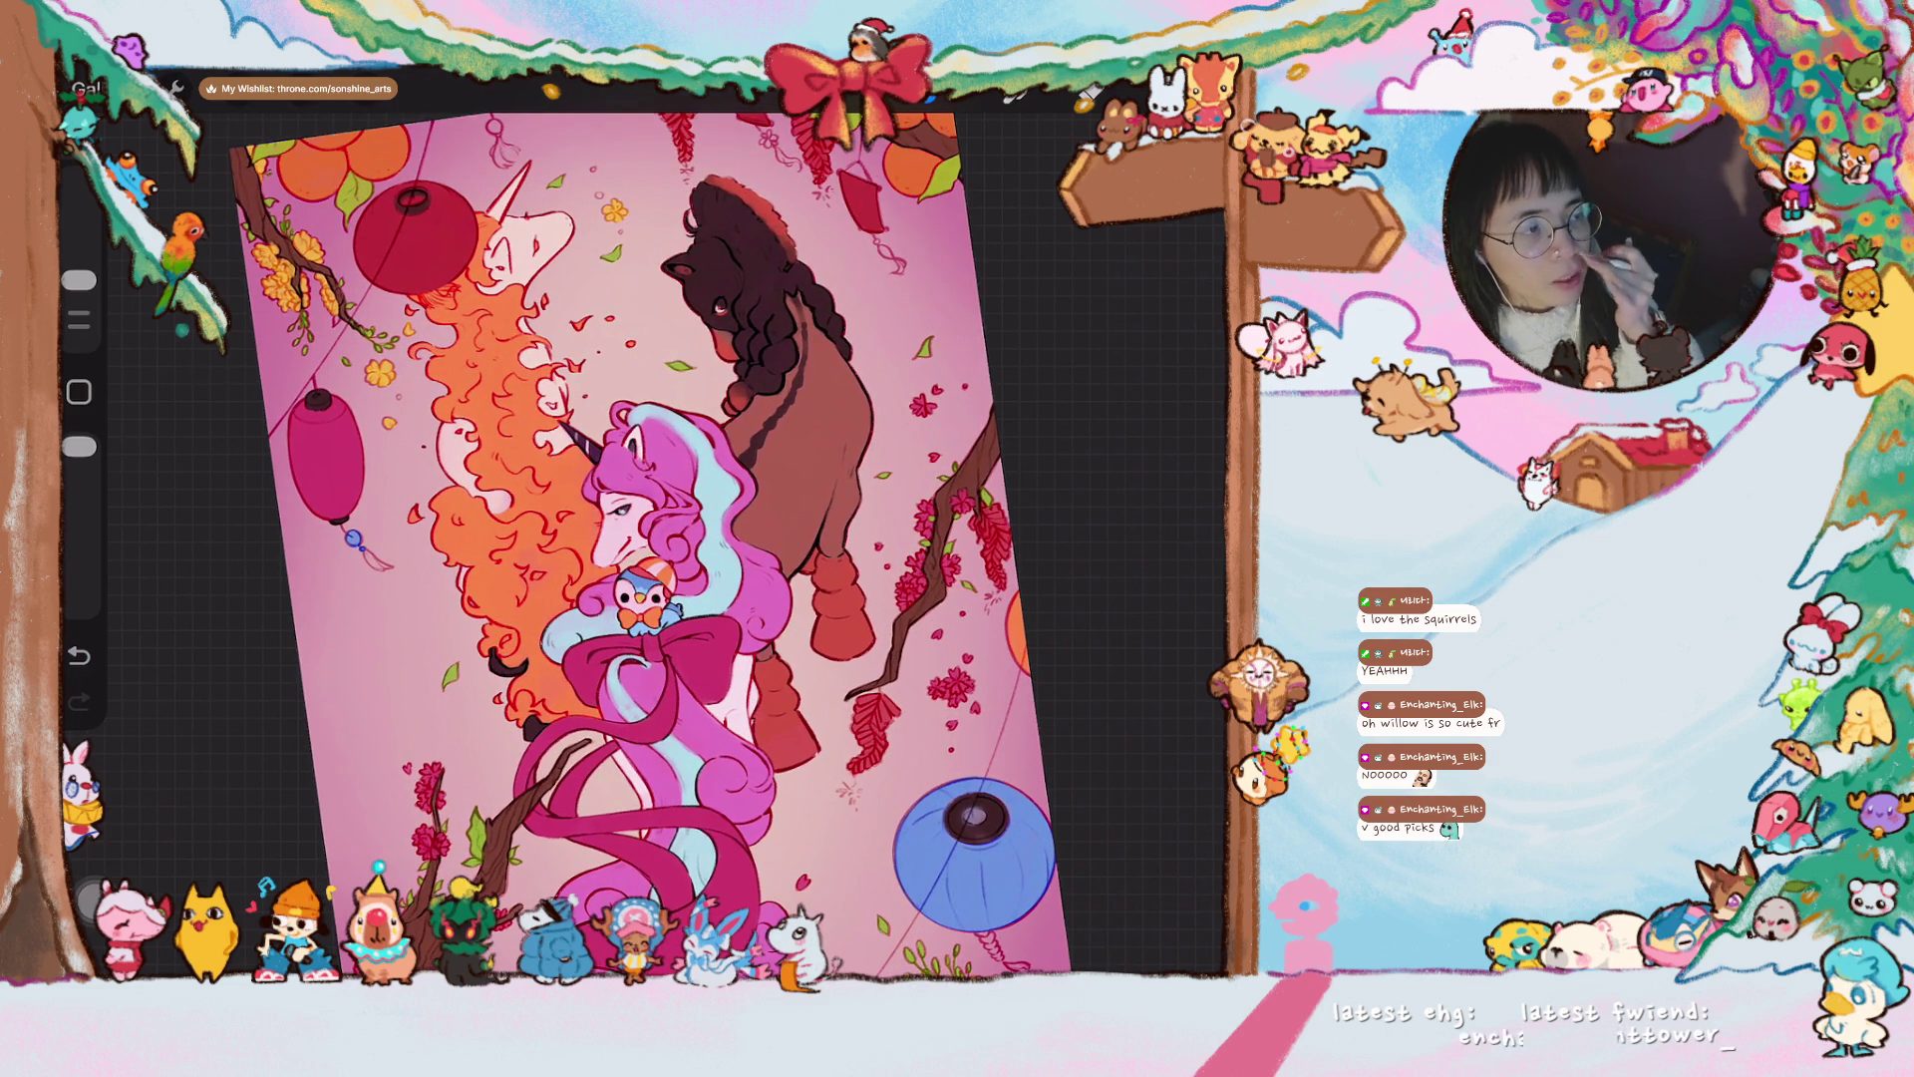
scroll(643, 529, "up", 5)
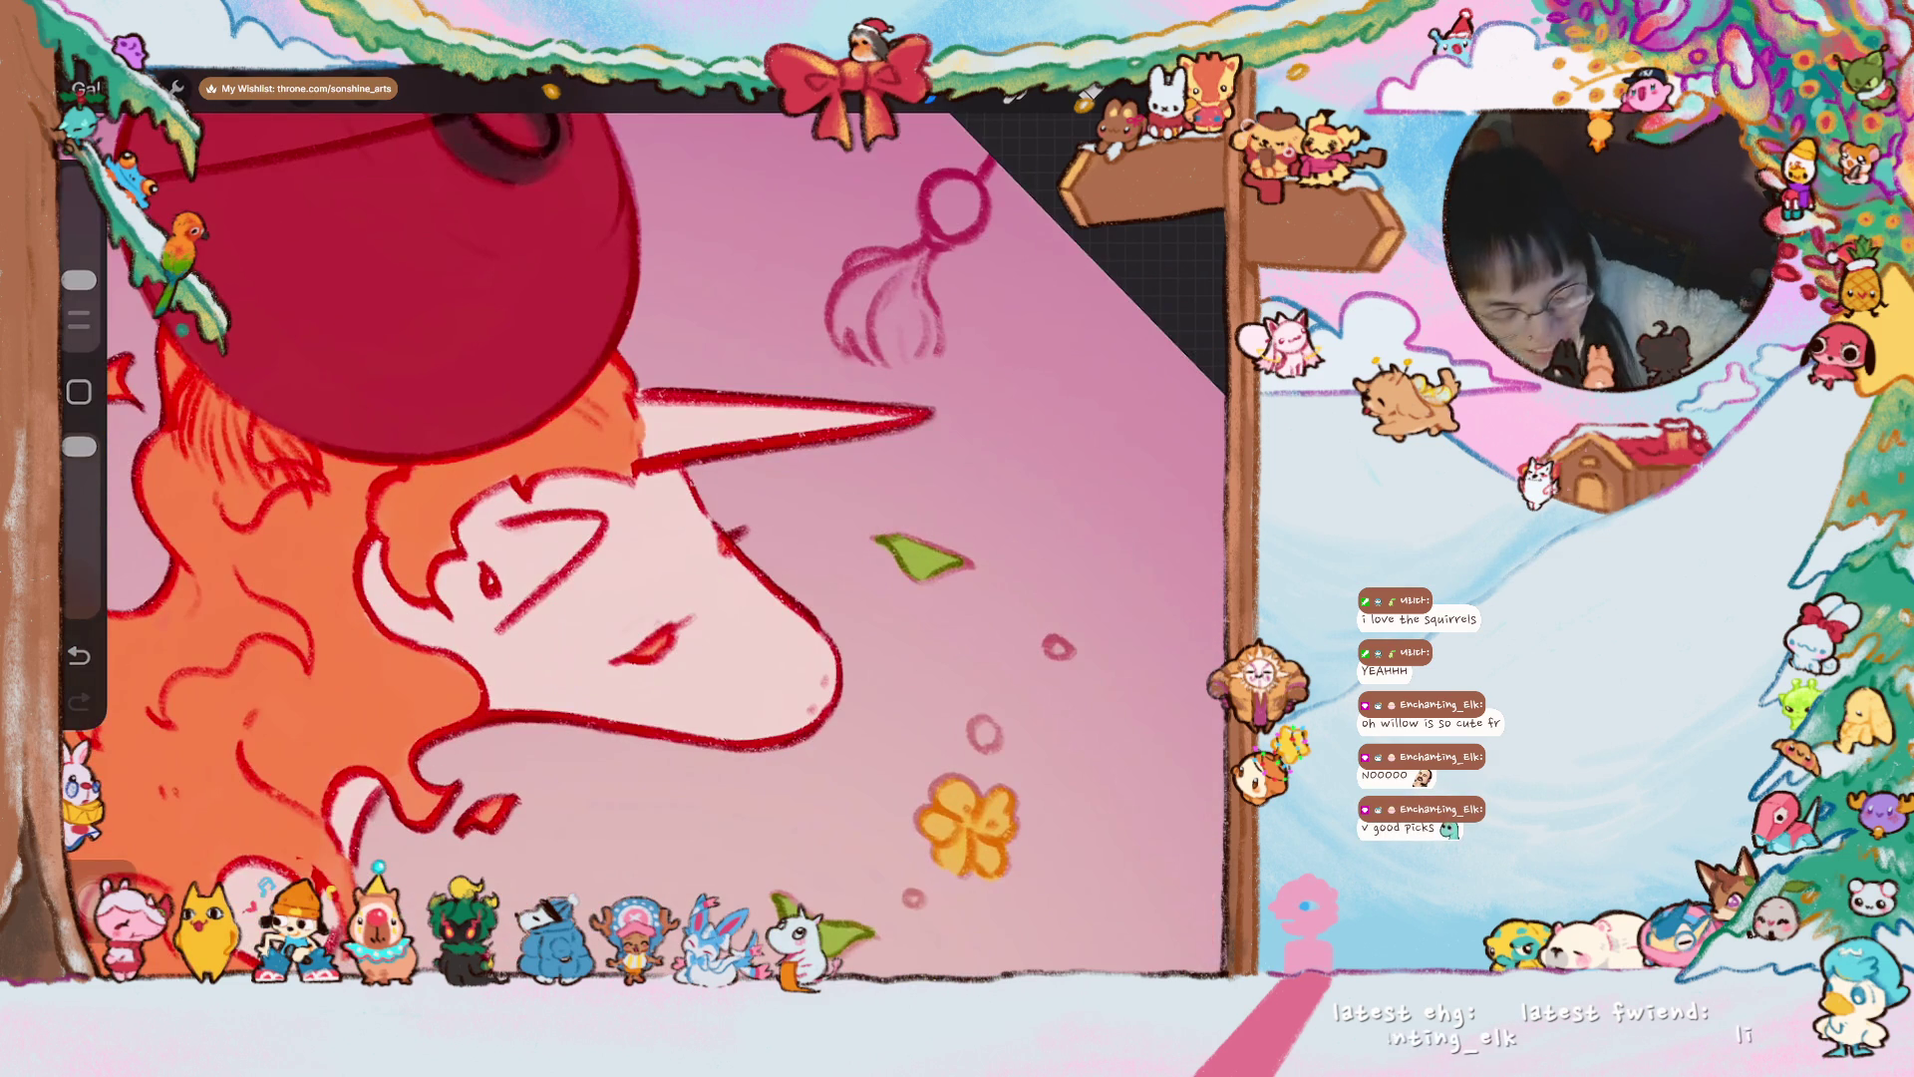
left_click_drag(78, 281, 78, 299)
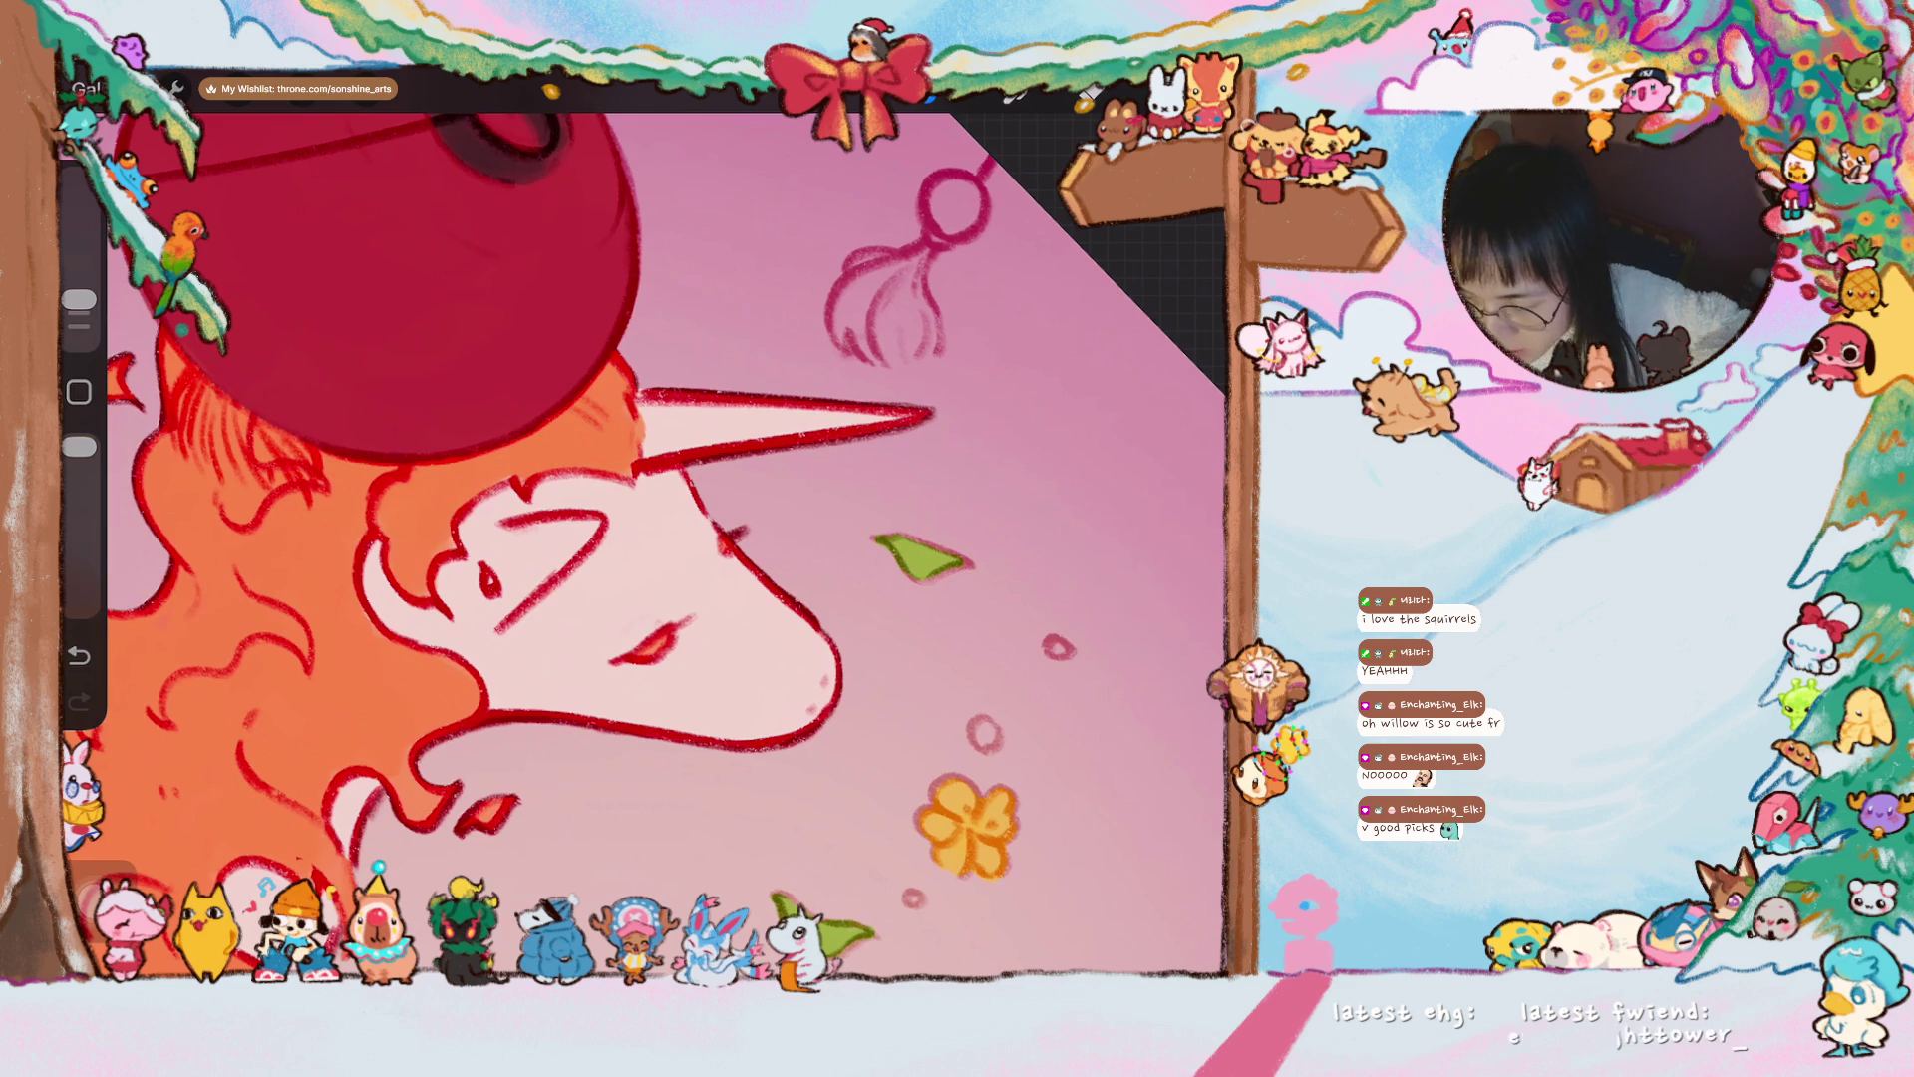
scroll(638, 539, "up", 2)
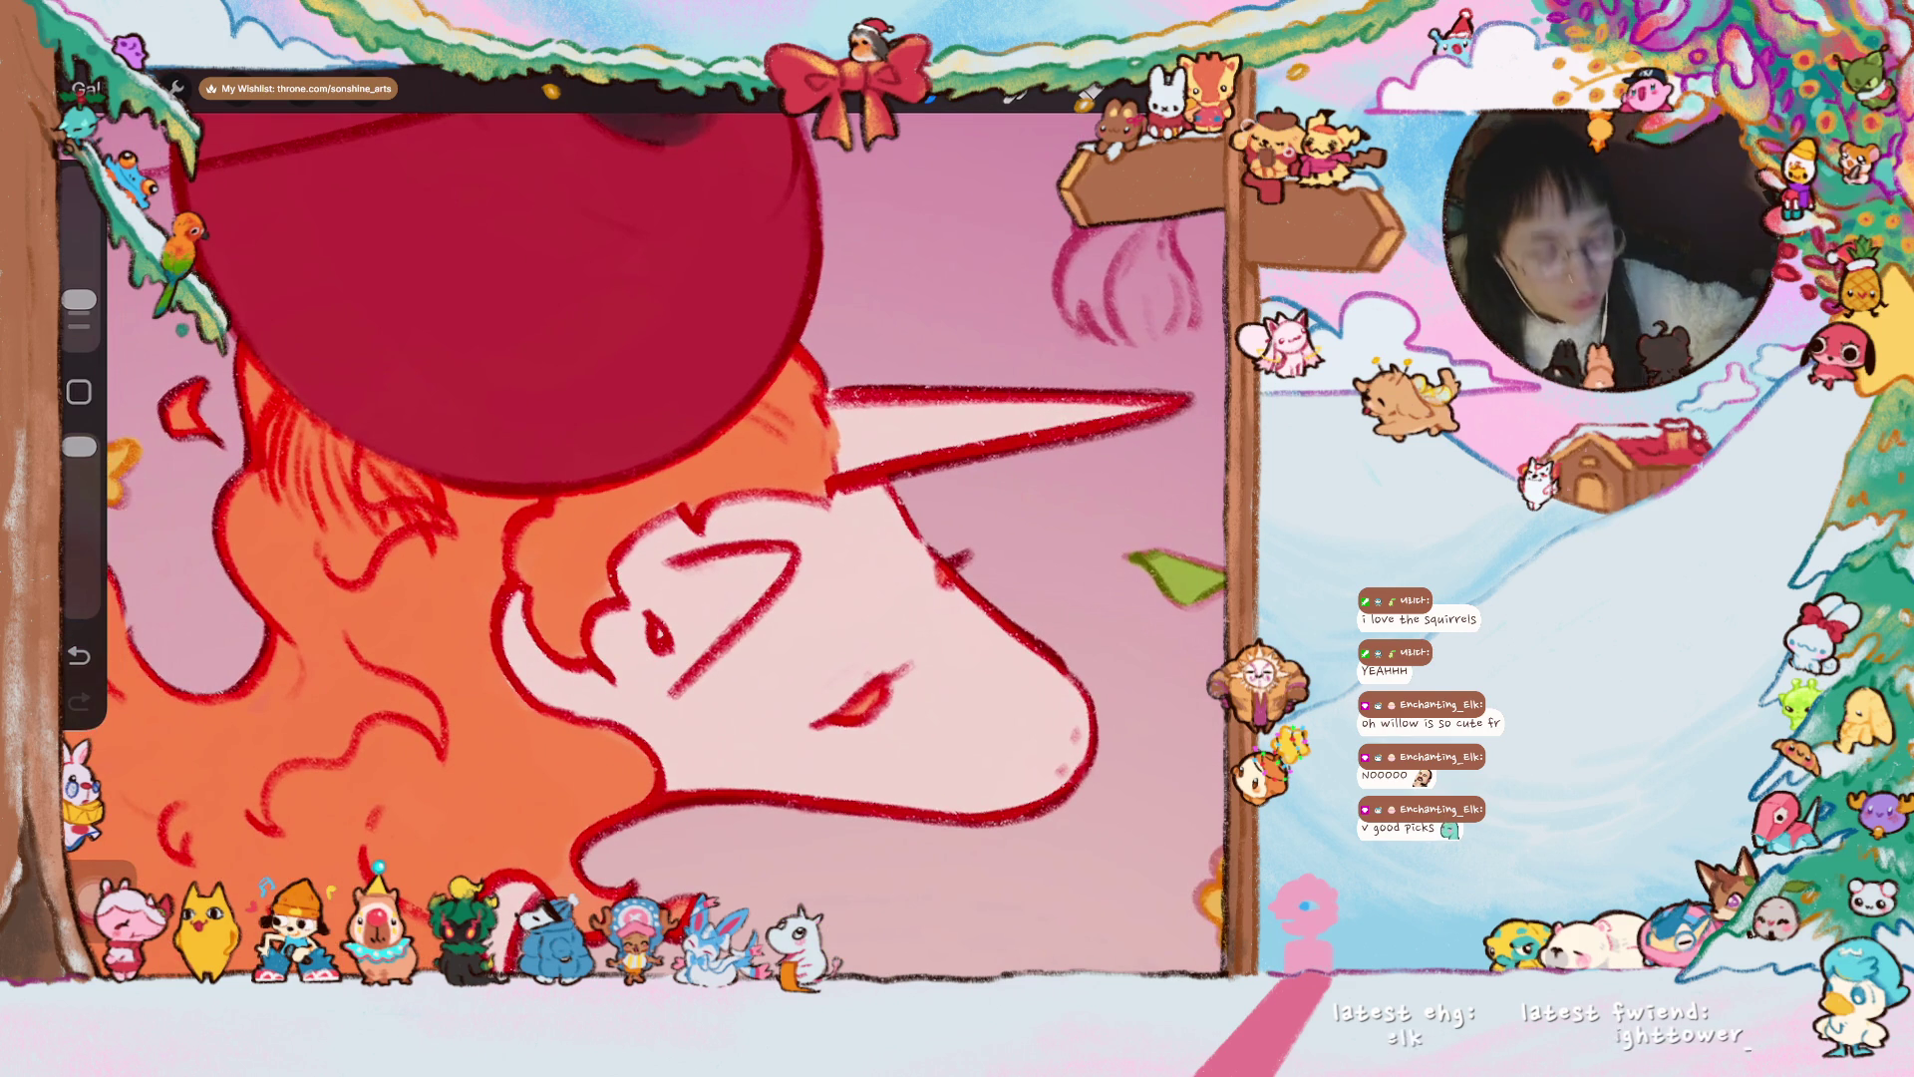
scroll(666, 545, "up", 3)
mouse_move(274, 414)
left_mouse_down()
mouse_move(334, 563)
mouse_move(359, 449)
mouse_move(384, 598)
mouse_move(402, 518)
mouse_move(489, 603)
mouse_move(513, 598)
mouse_move(499, 559)
mouse_move(429, 519)
left_mouse_up()
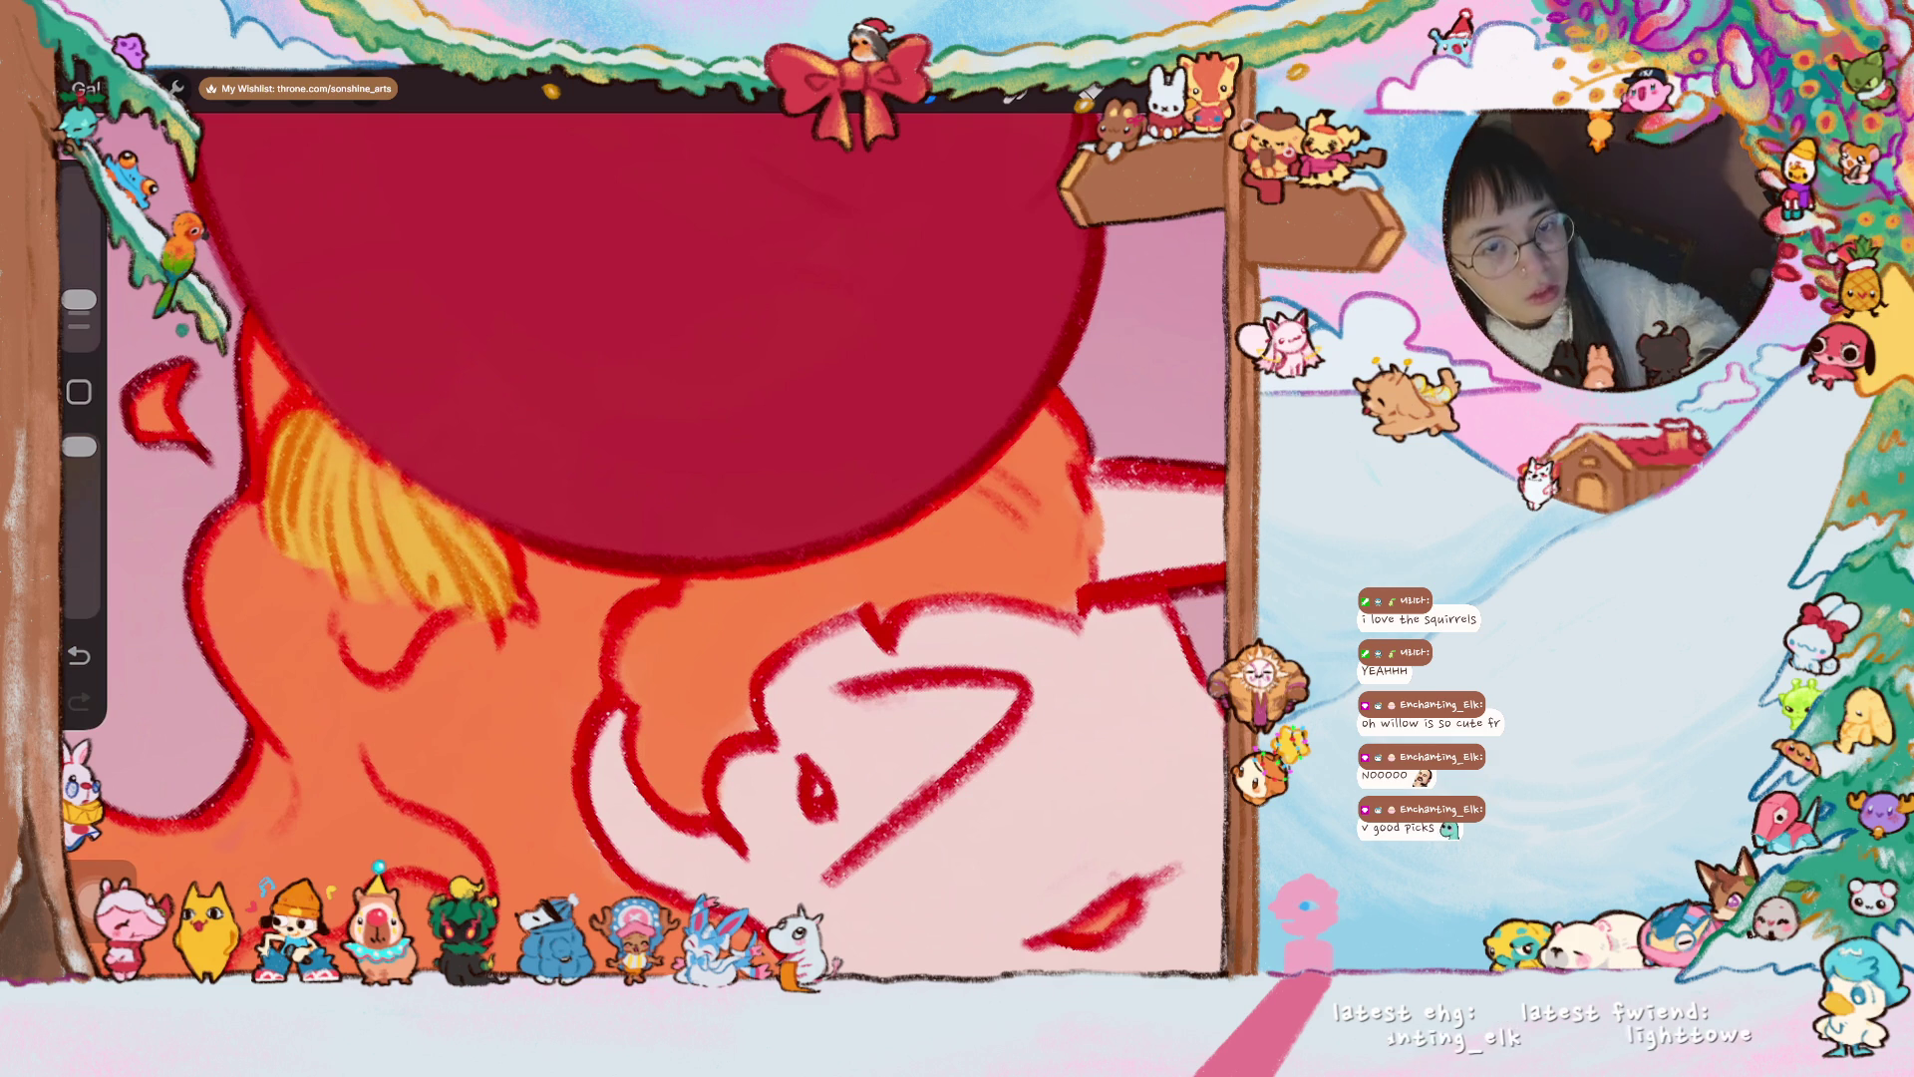
scroll(688, 544, "down", 10)
scroll(808, 539, "up", 10)
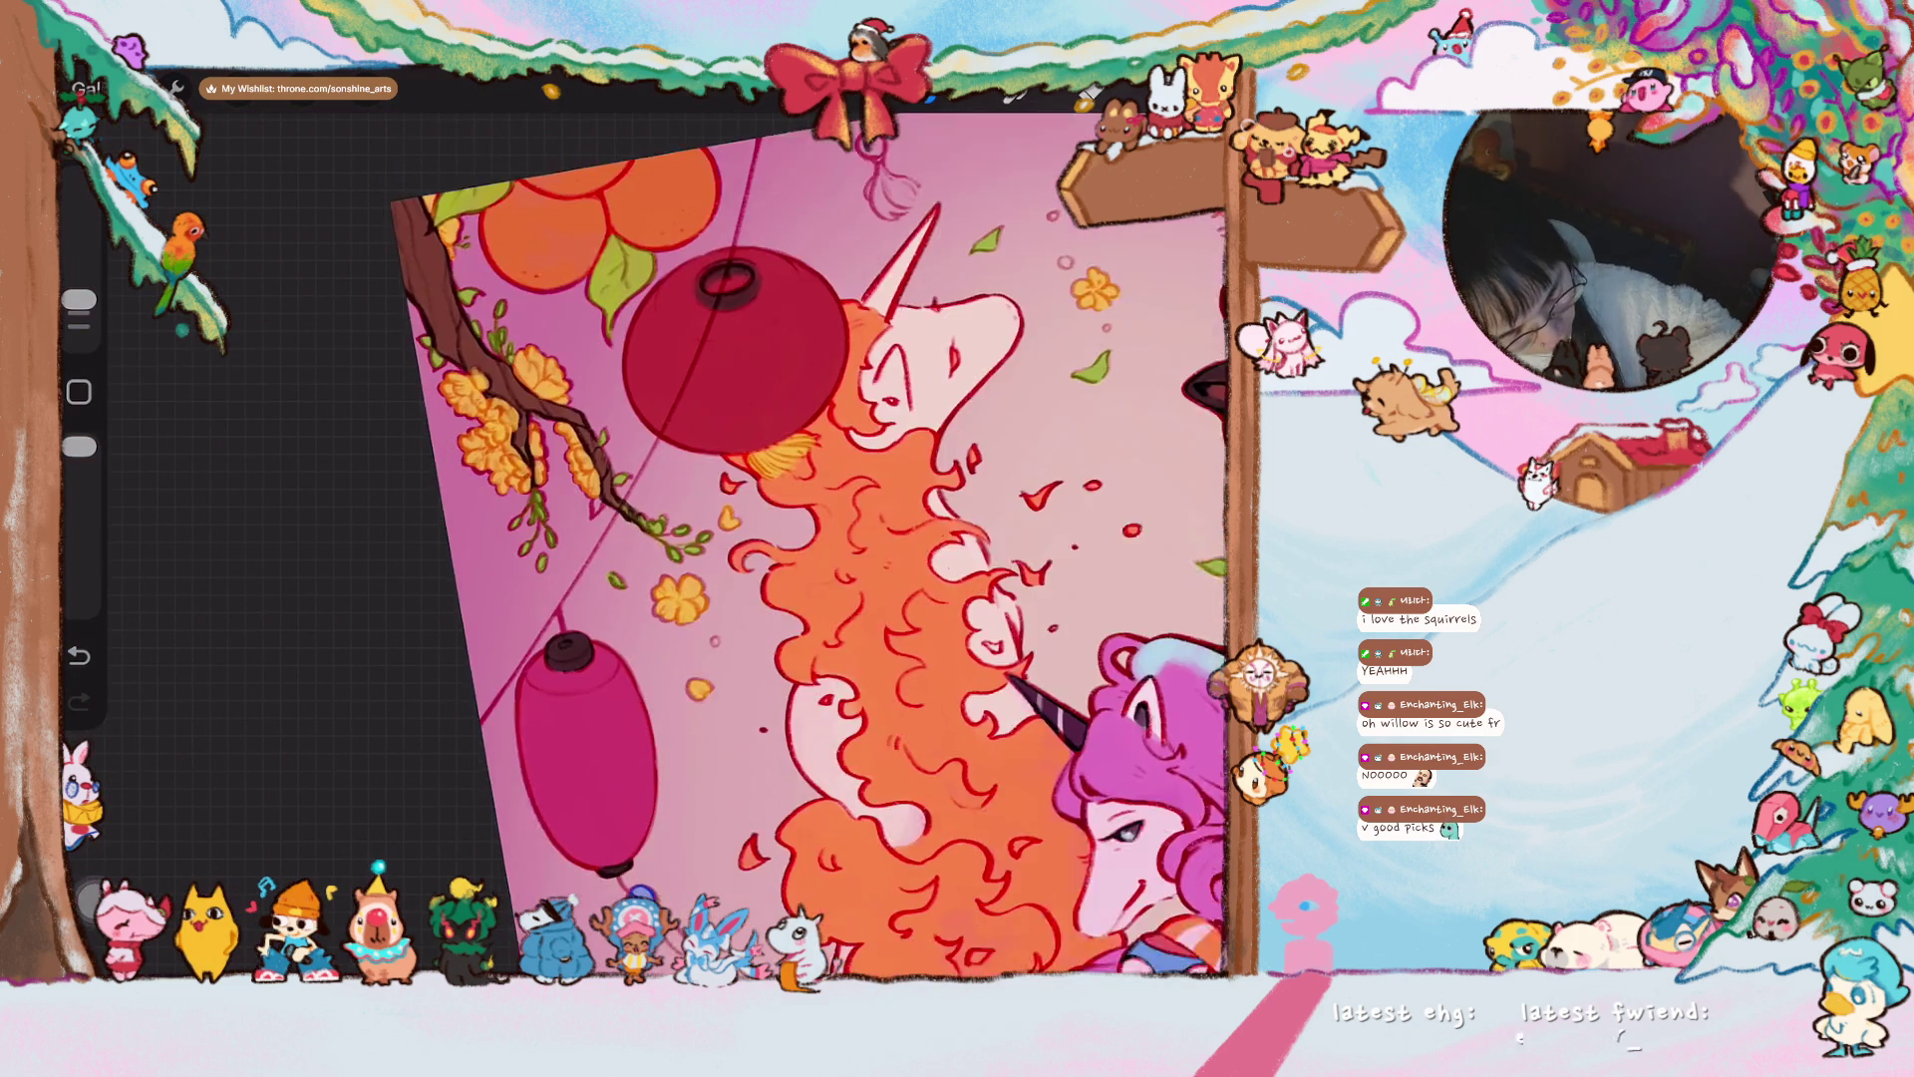
left_click_drag(79, 299, 79, 312)
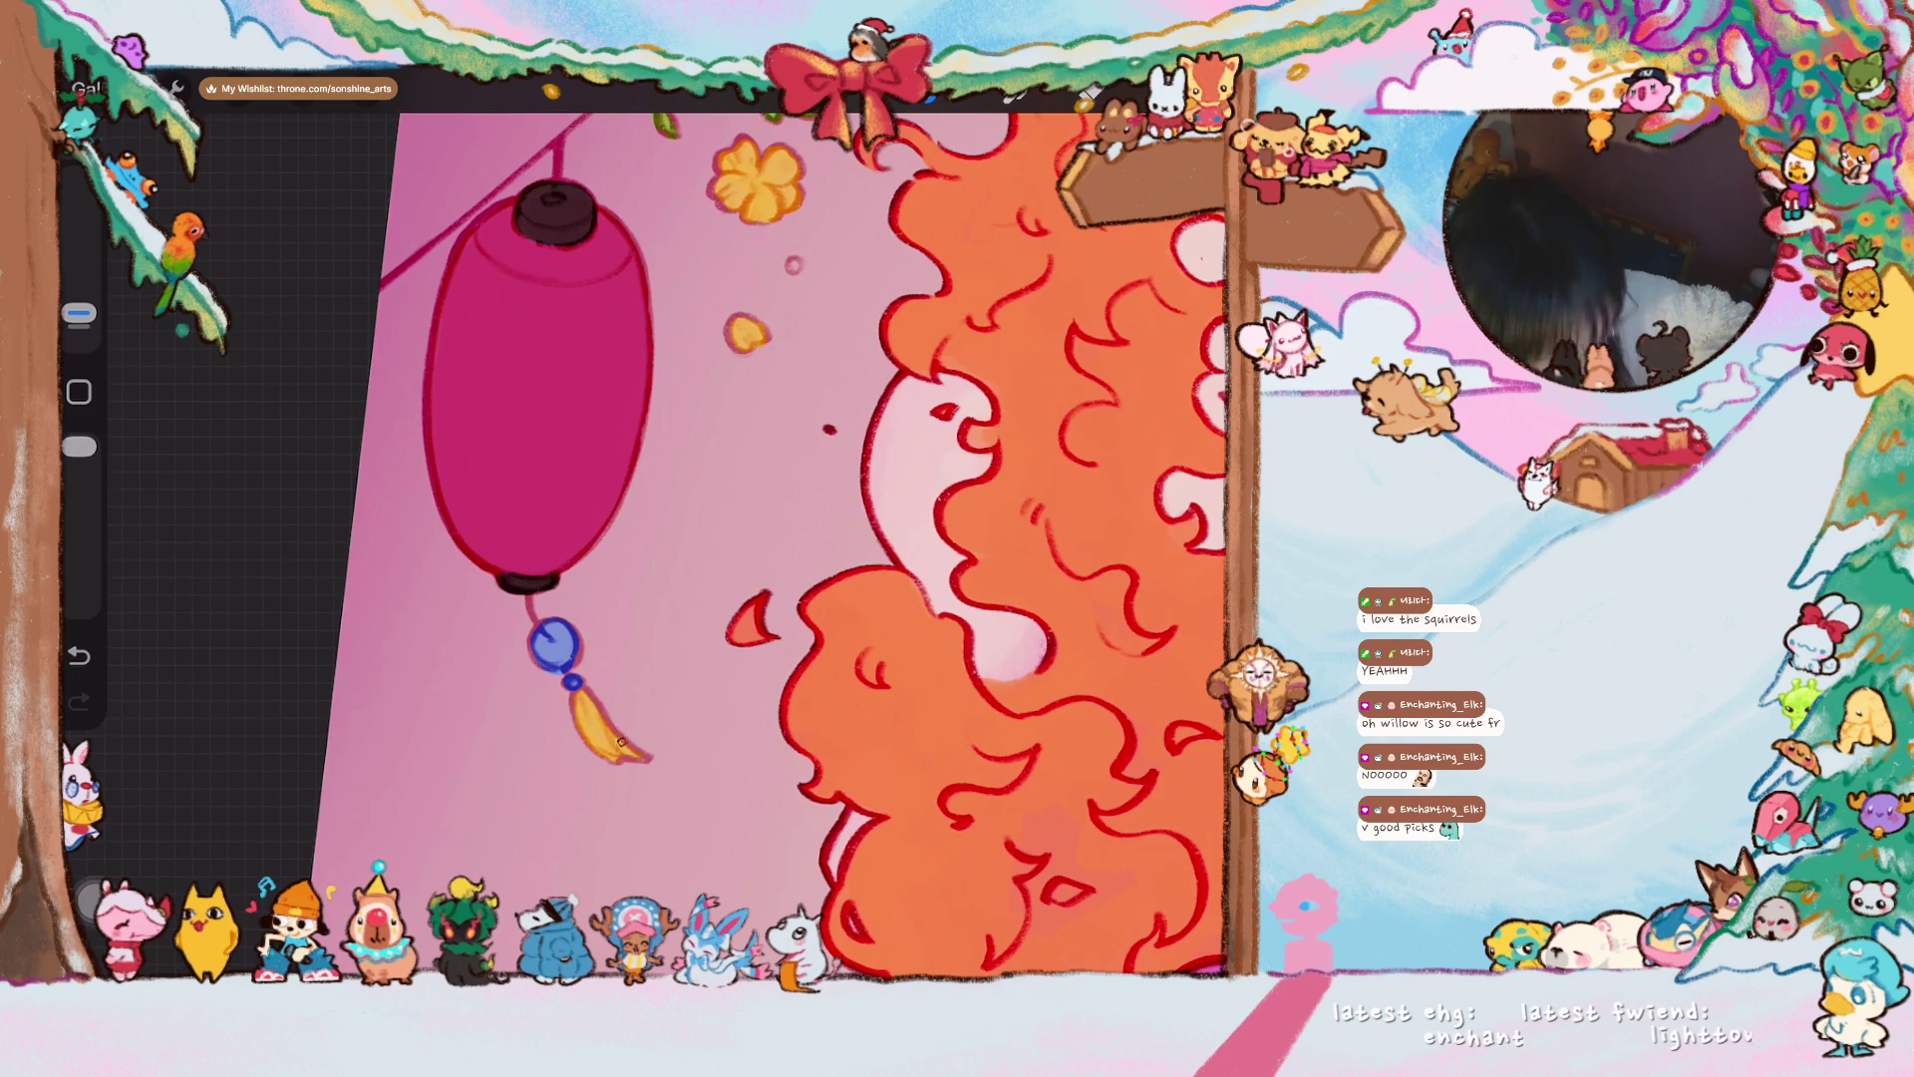
scroll(717, 544, "down", 5)
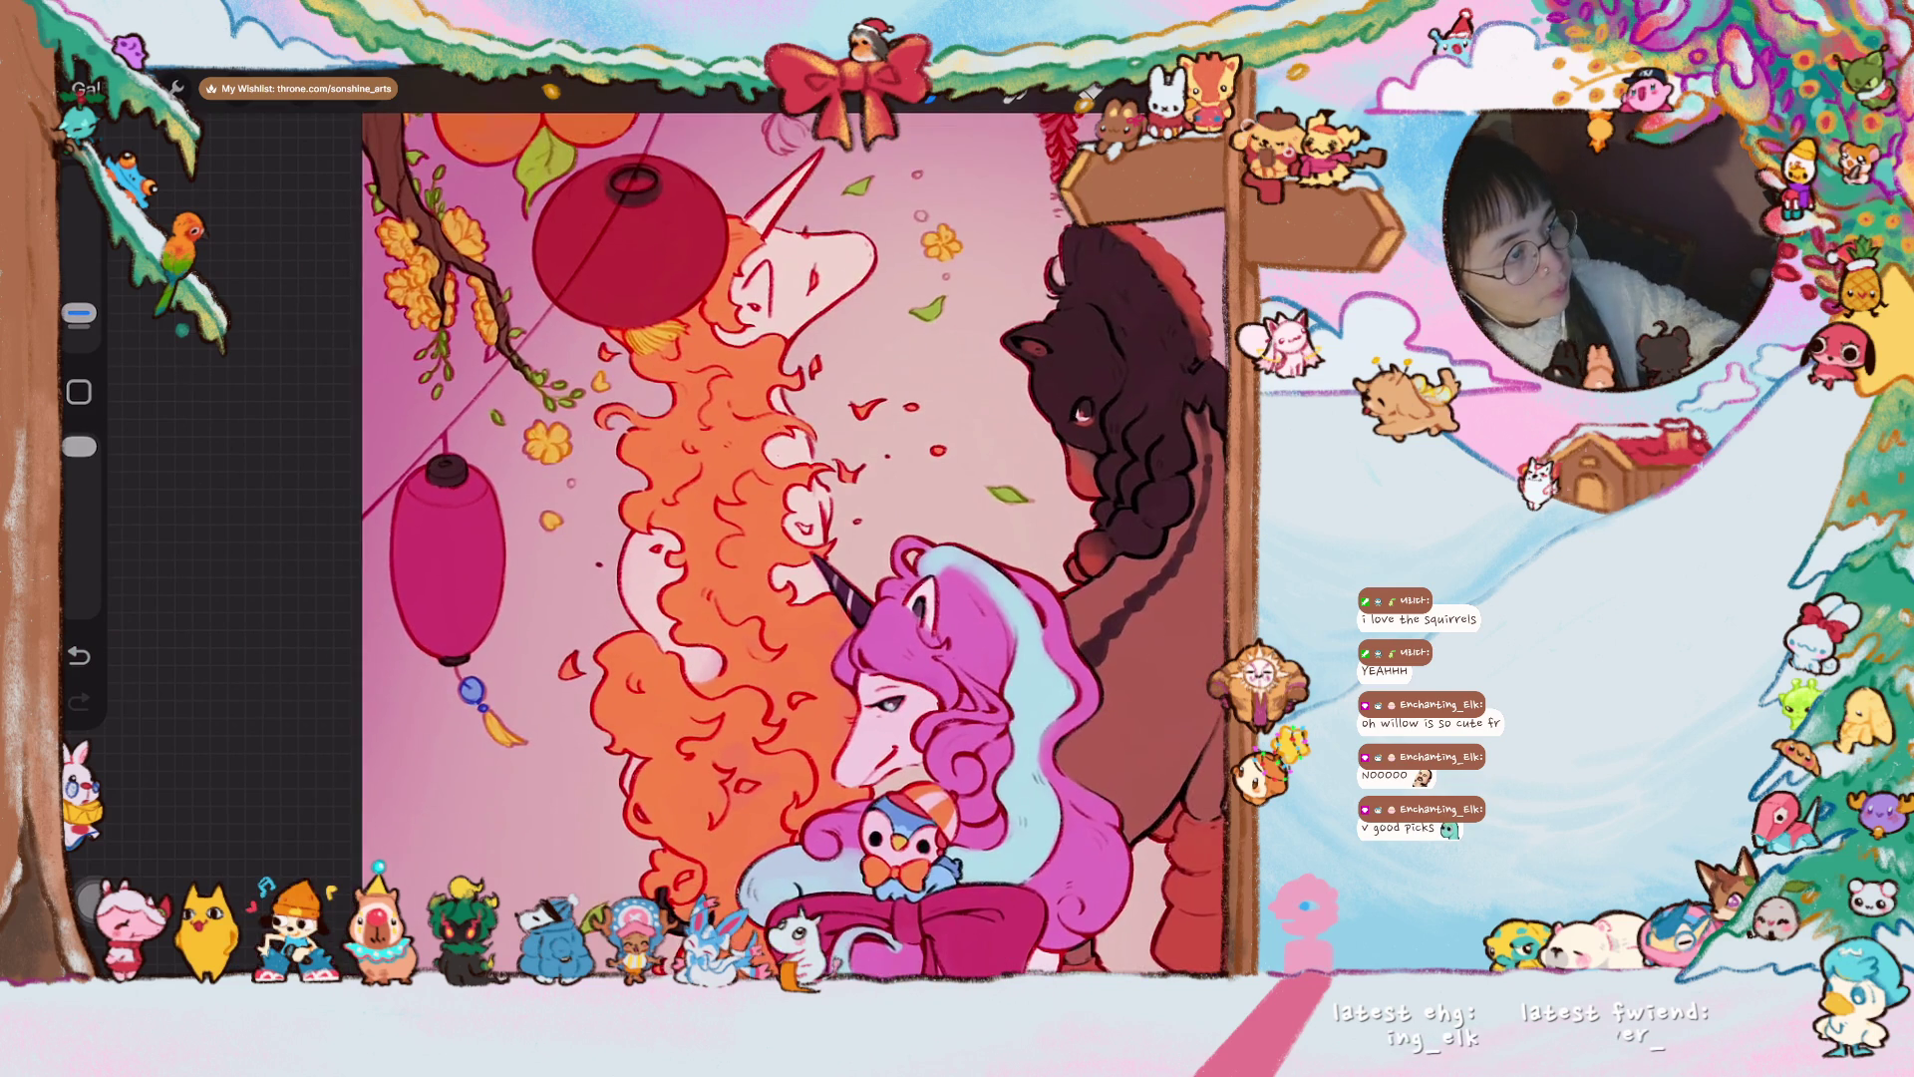
scroll(718, 543, "down", 3)
scroll(718, 544, "down", 3)
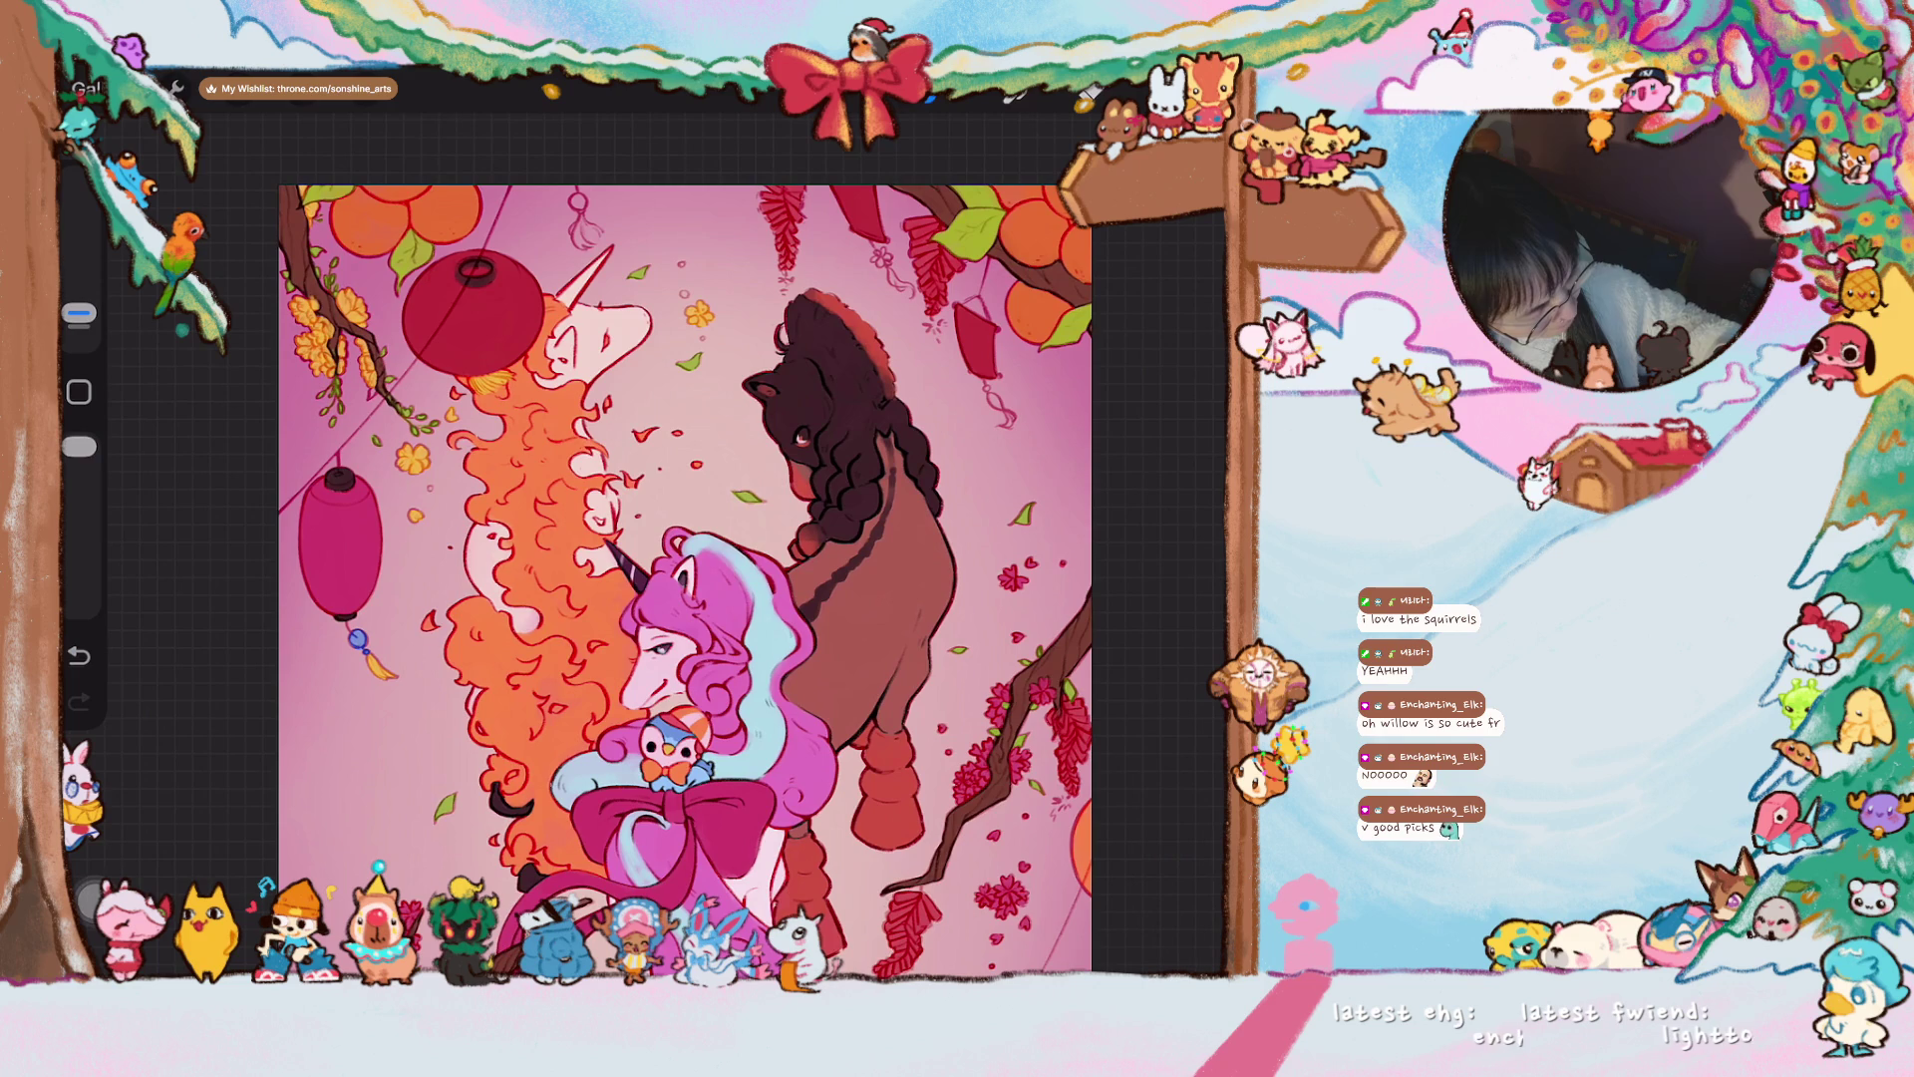
scroll(718, 543, "up", 5)
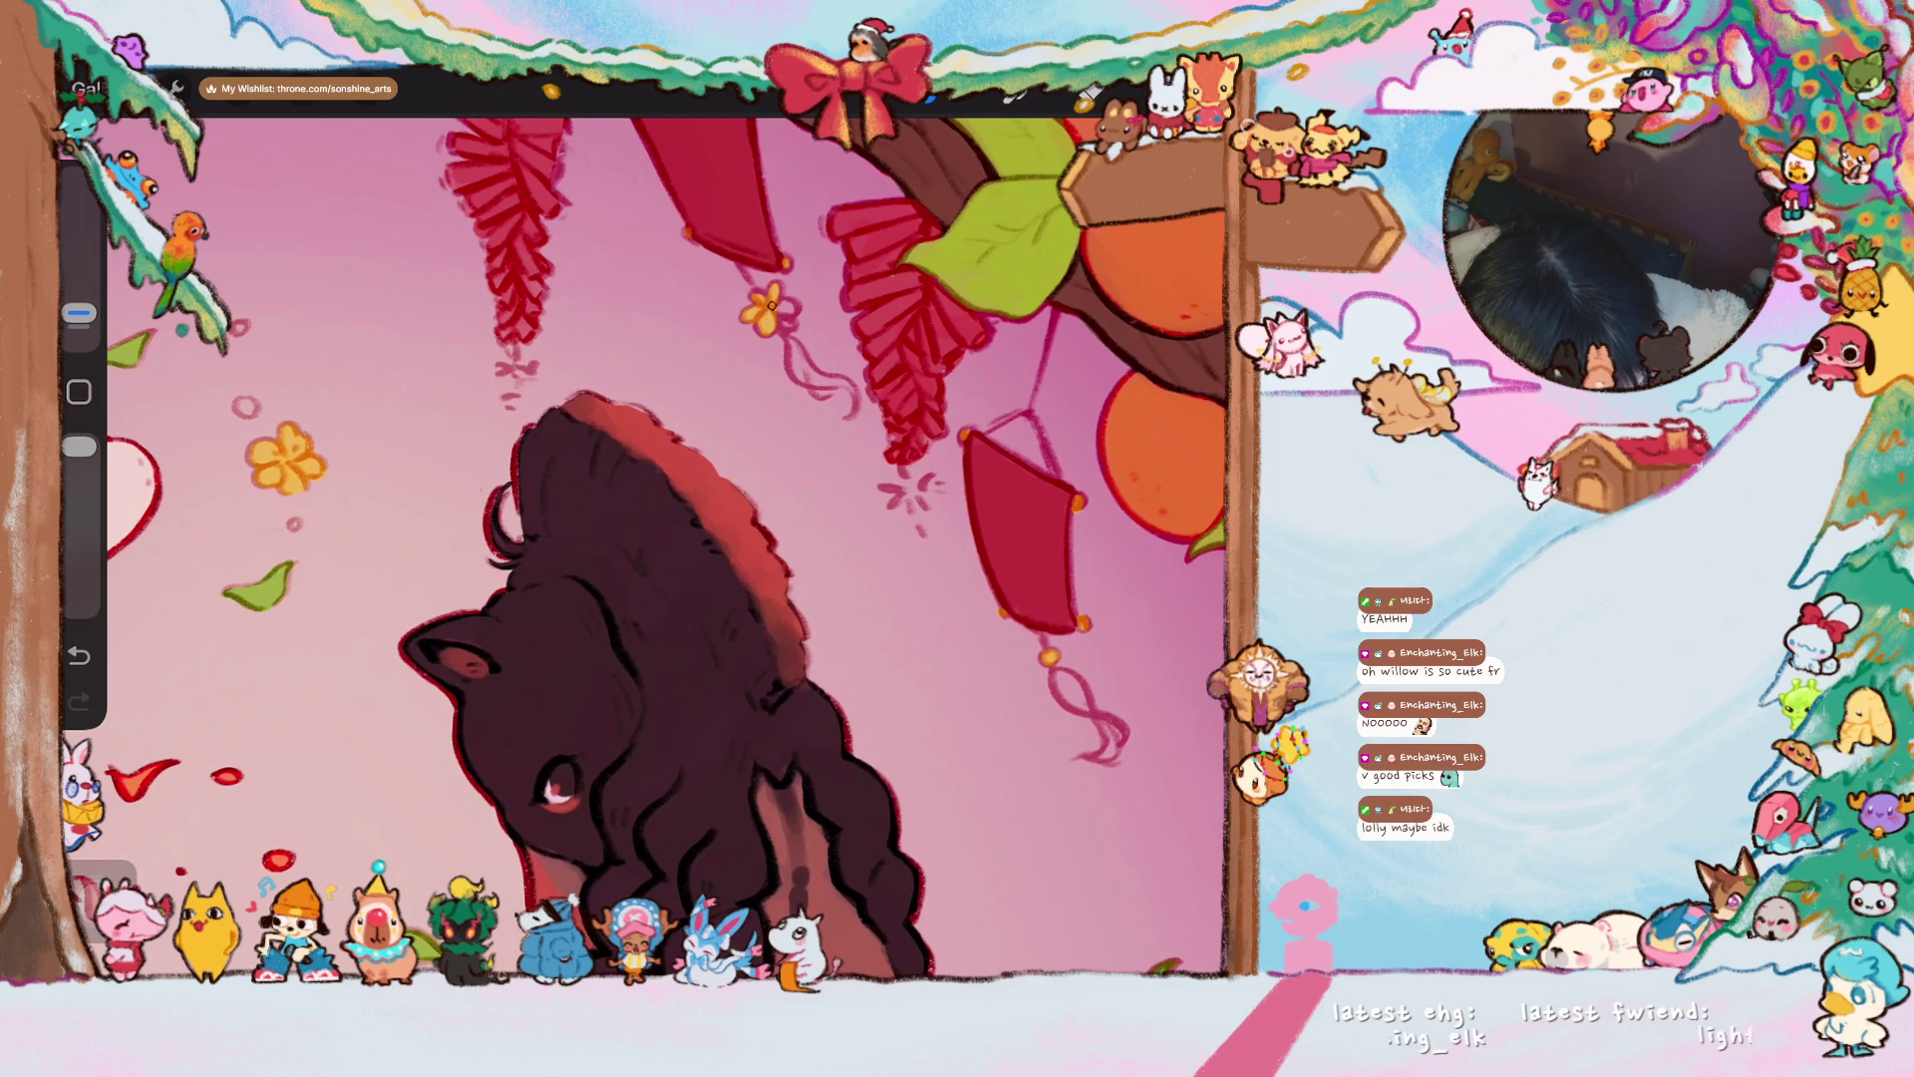
scroll(708, 558, "down", 5)
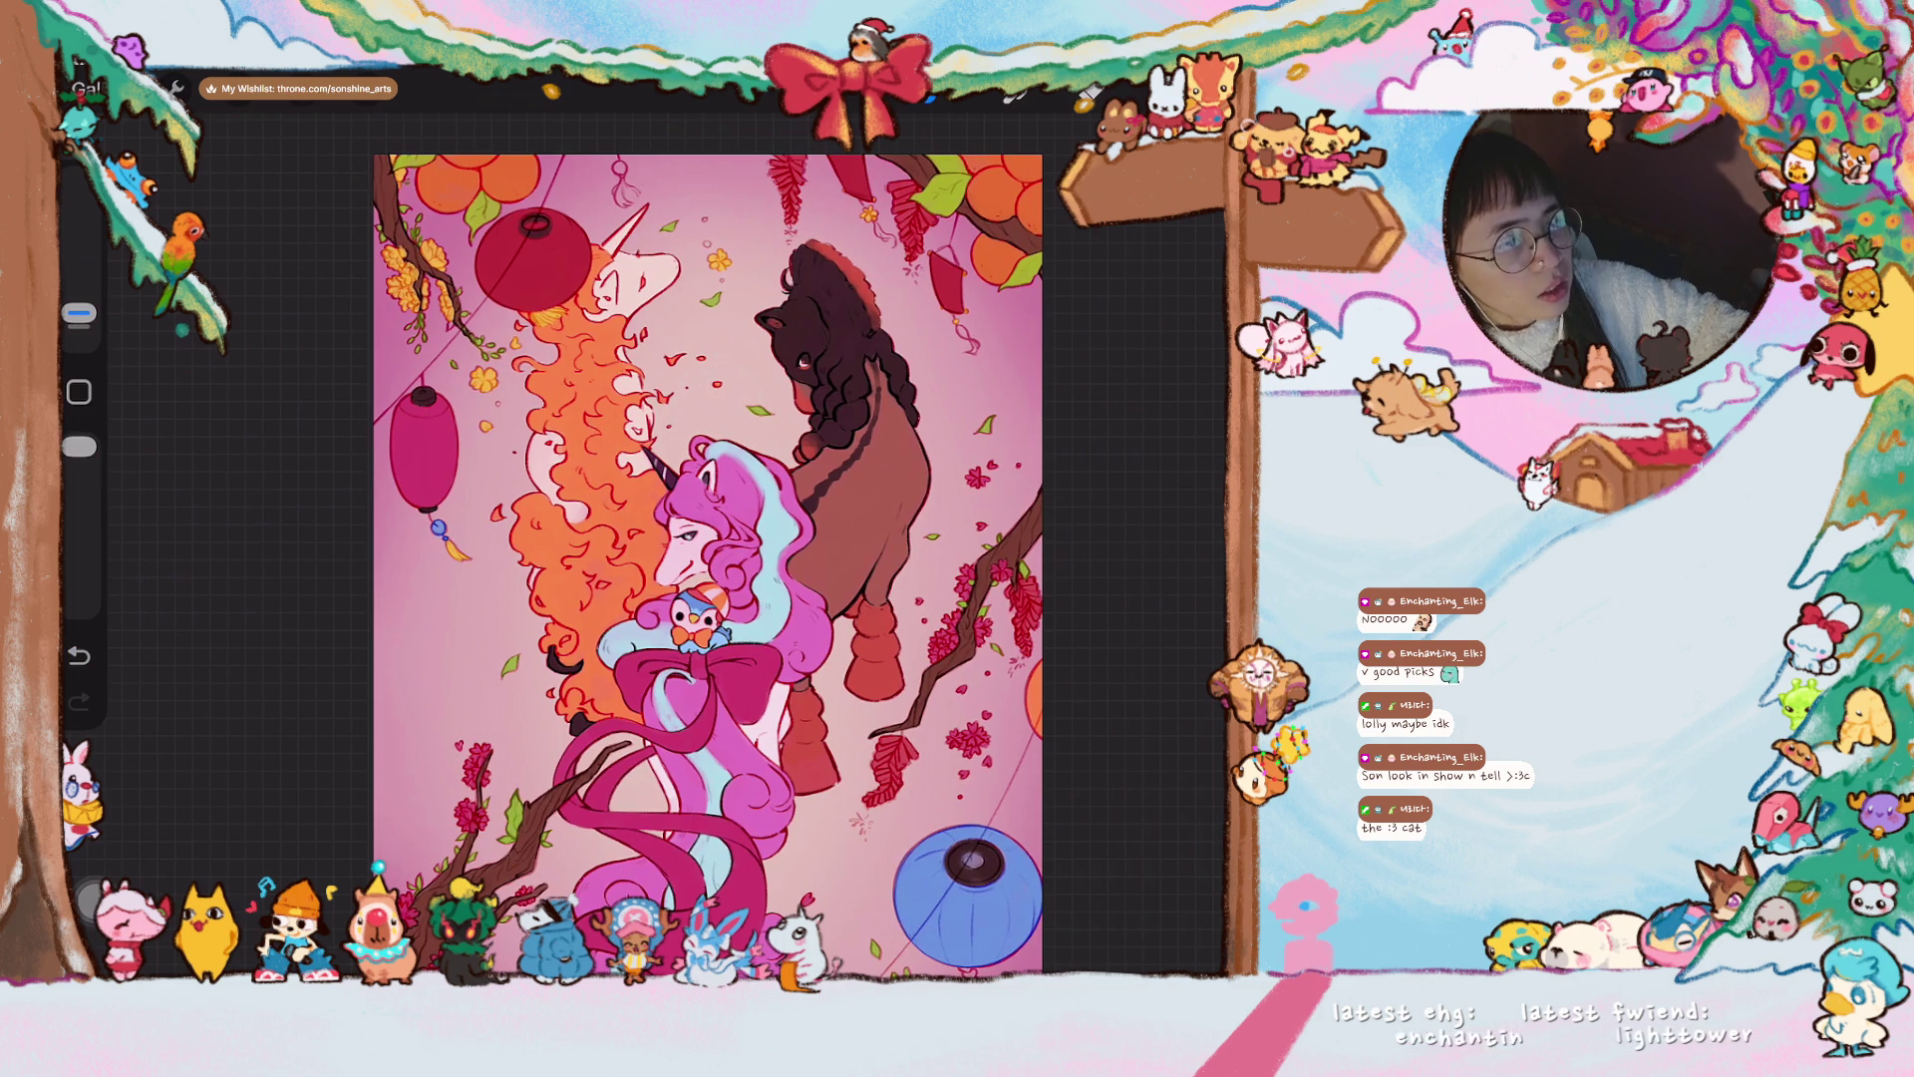
mouse_move(708, 563)
left_mouse_down()
mouse_move(588, 648)
mouse_move(623, 568)
left_mouse_up()
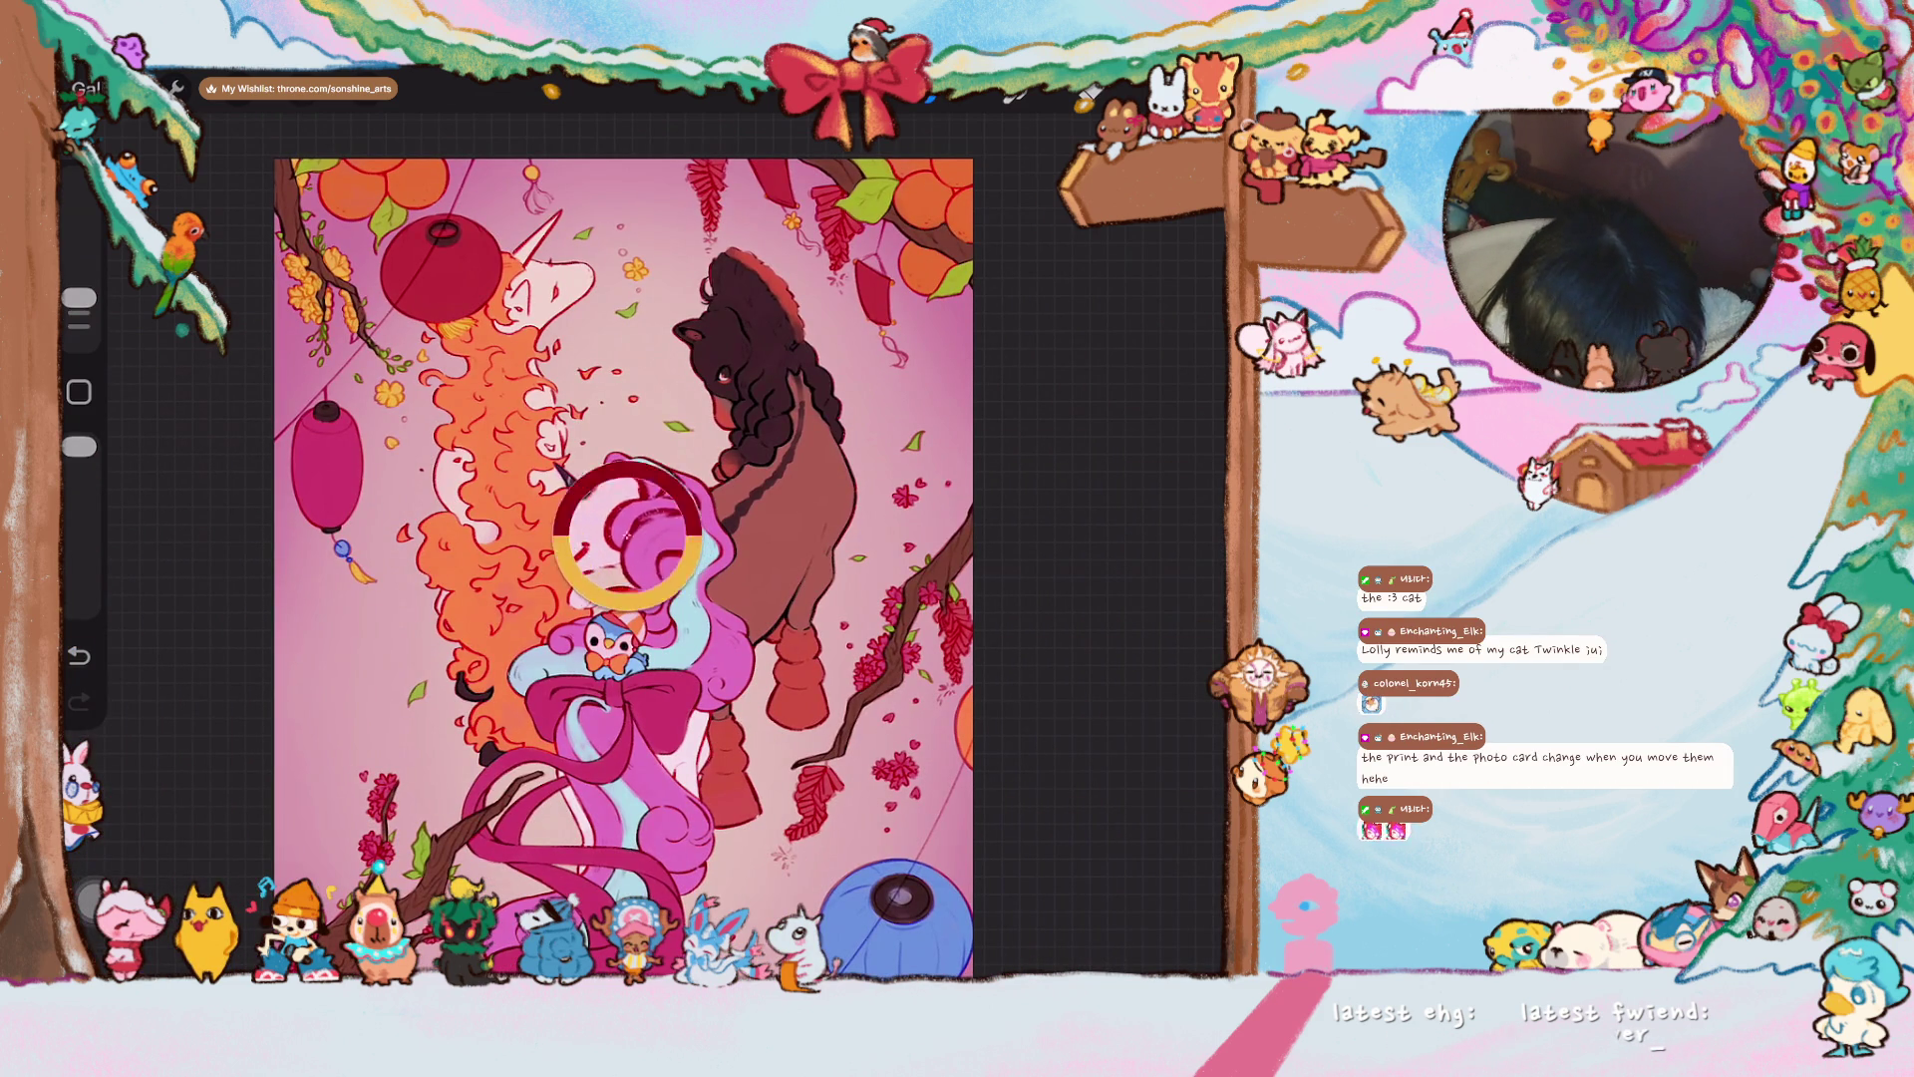